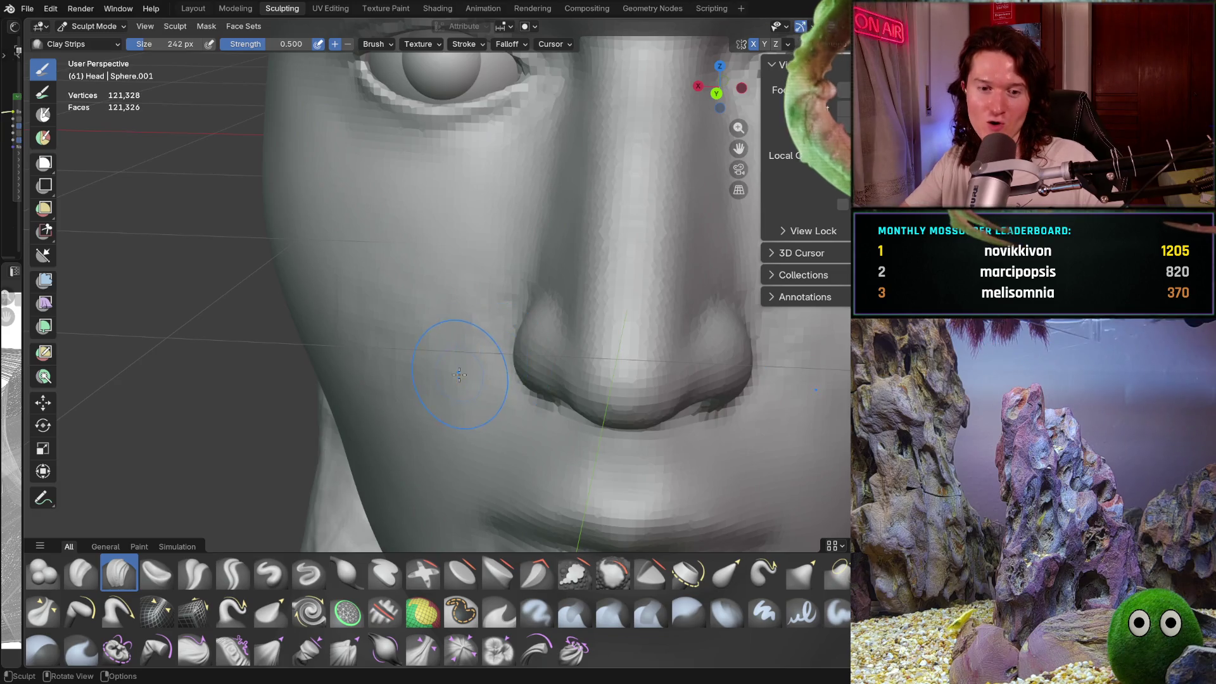
Step: Orbit and zoom in on the nostril and shrink the brush to 150 px
middle_click_drag(504, 358, 516, 348)
scroll(543, 285, "up", 5)
middle_click_drag(549, 294, 518, 296)
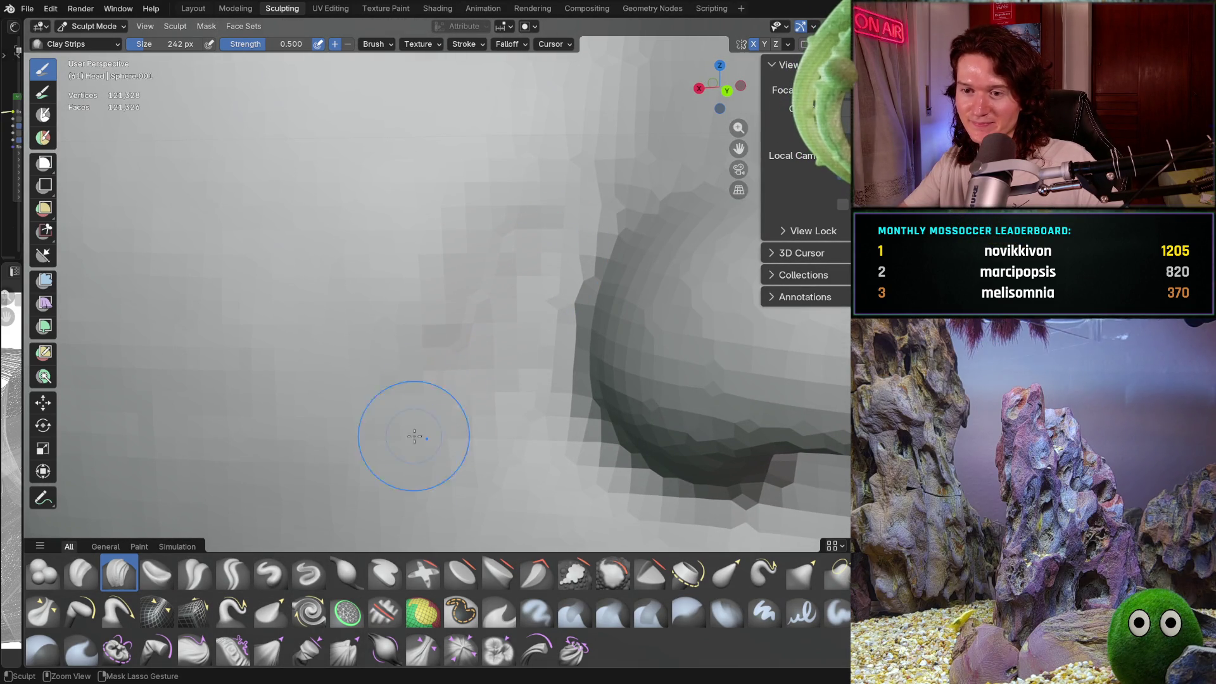
key("f")
left_click(509, 258)
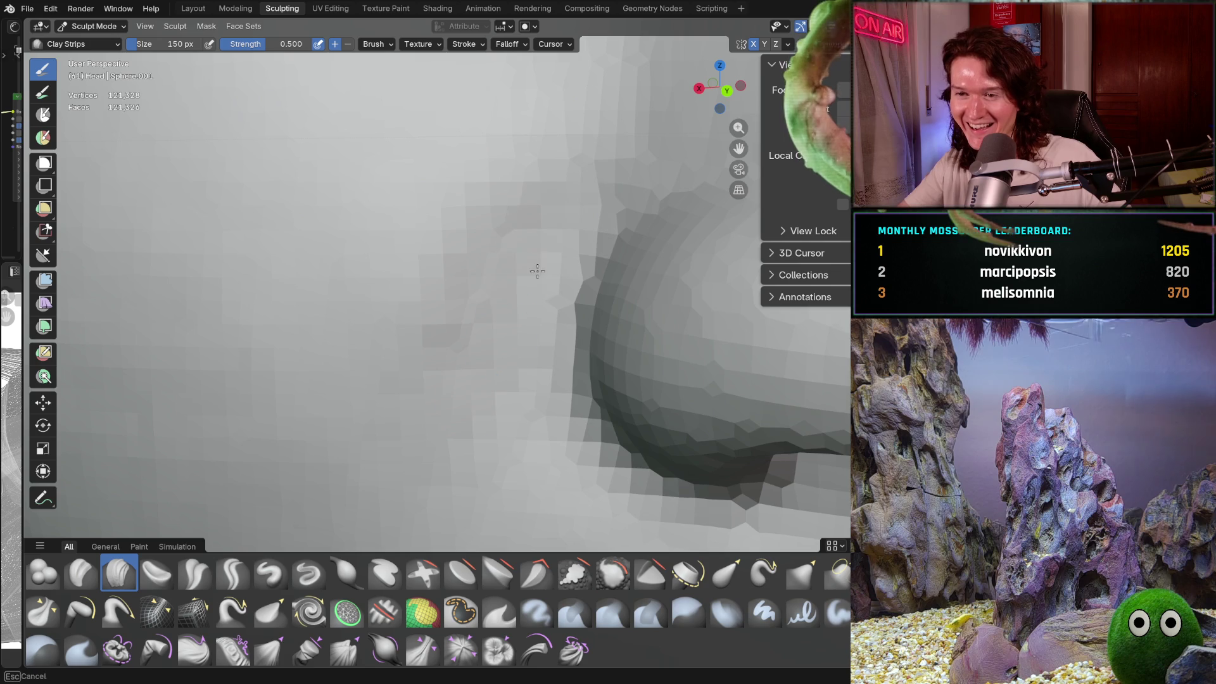
scroll(519, 297, "down", 3)
mouse_move(529, 334)
middle_mouse_down()
mouse_move(500, 279)
mouse_move(497, 312)
mouse_move(531, 347)
mouse_move(456, 428)
mouse_move(509, 311)
mouse_move(455, 431)
middle_mouse_up()
scroll(556, 291, "up", 3)
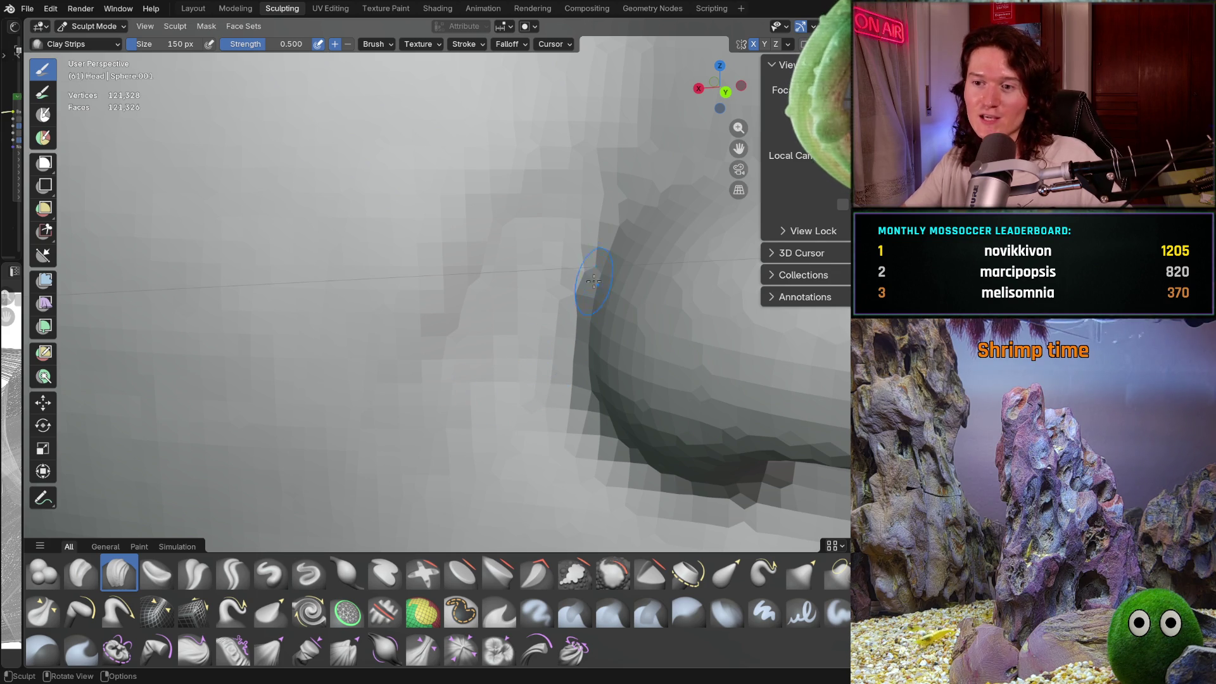
Step: Pan across the nostril fold, starting and then cancelling a box mask
middle_click_drag(556, 257, 499, 367, "shift")
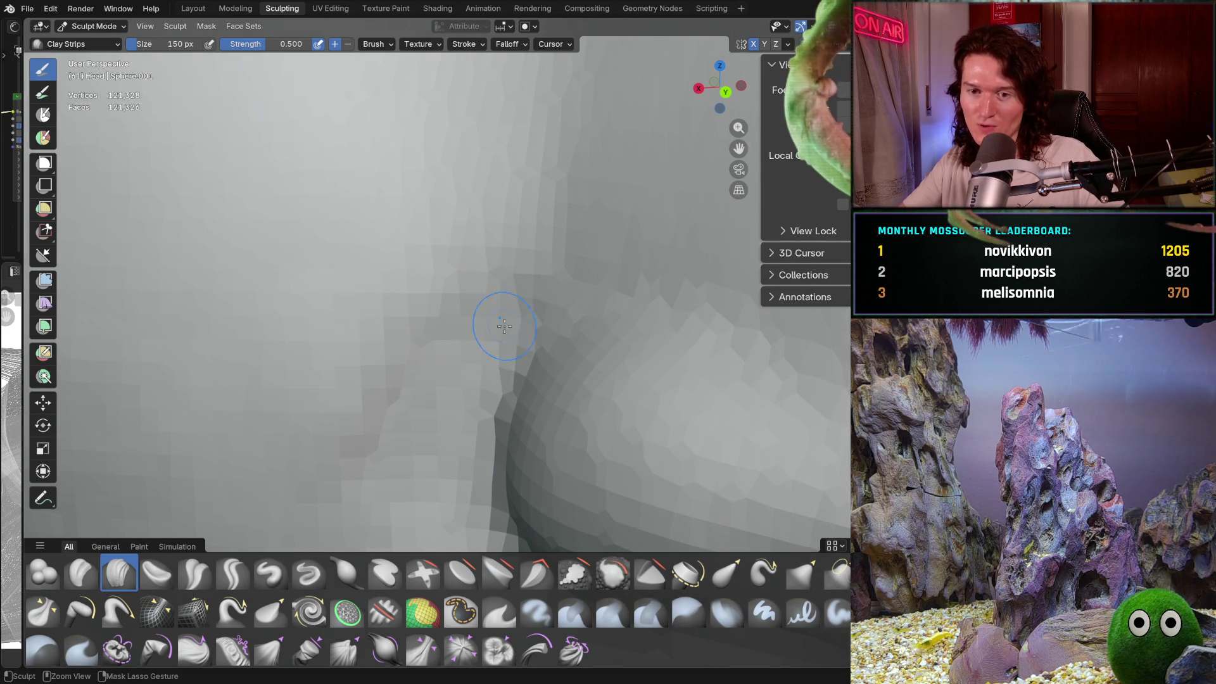
key("b")
middle_click_drag(457, 410, 465, 360, "shift")
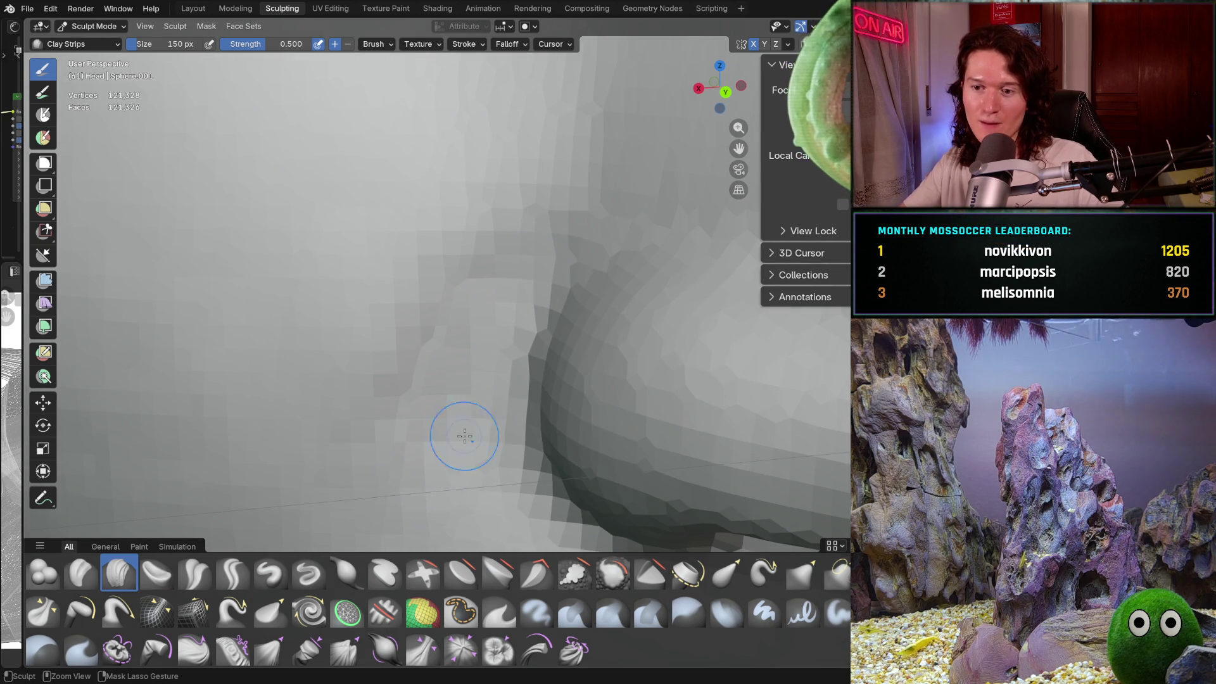
key("Escape")
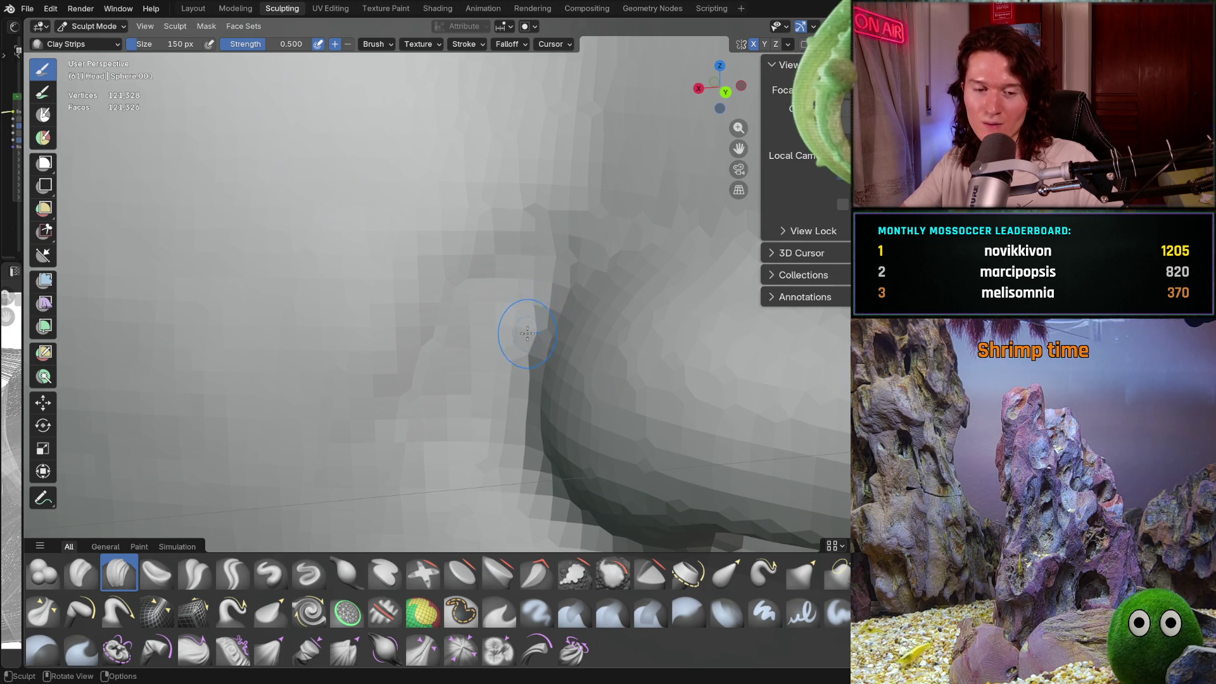
Step: Resize the brush from 230 px down to 160 px for the crease
key("f")
left_click(522, 260)
key("f")
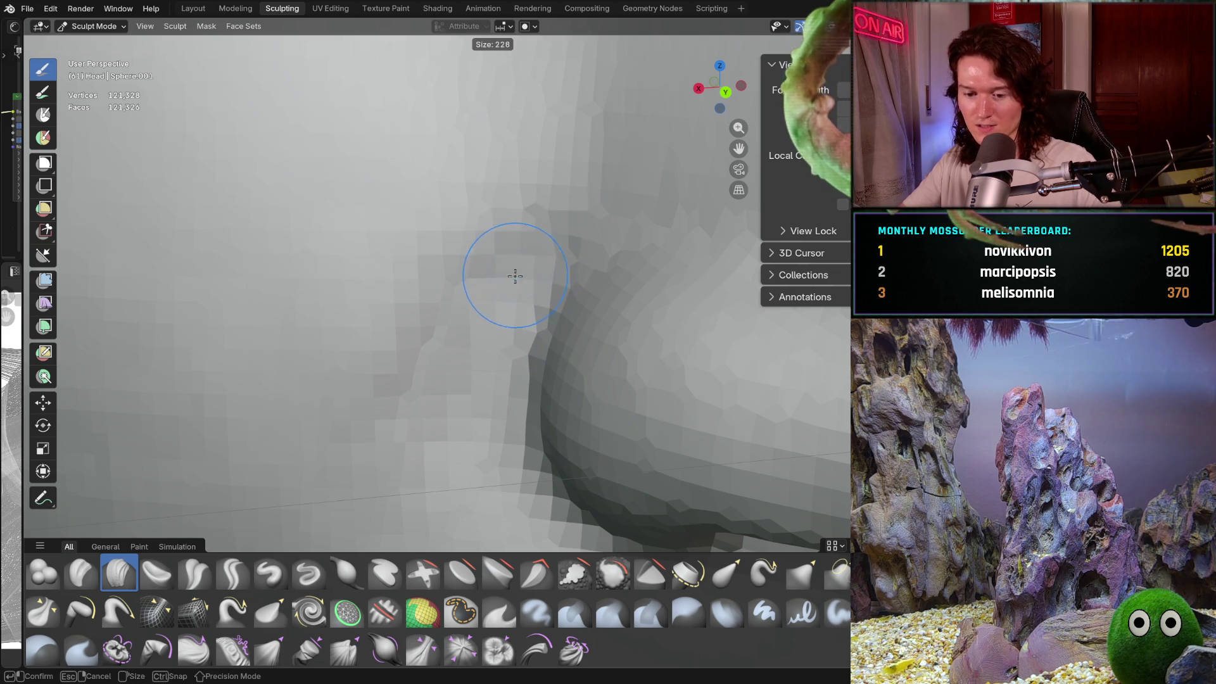
left_click(507, 315)
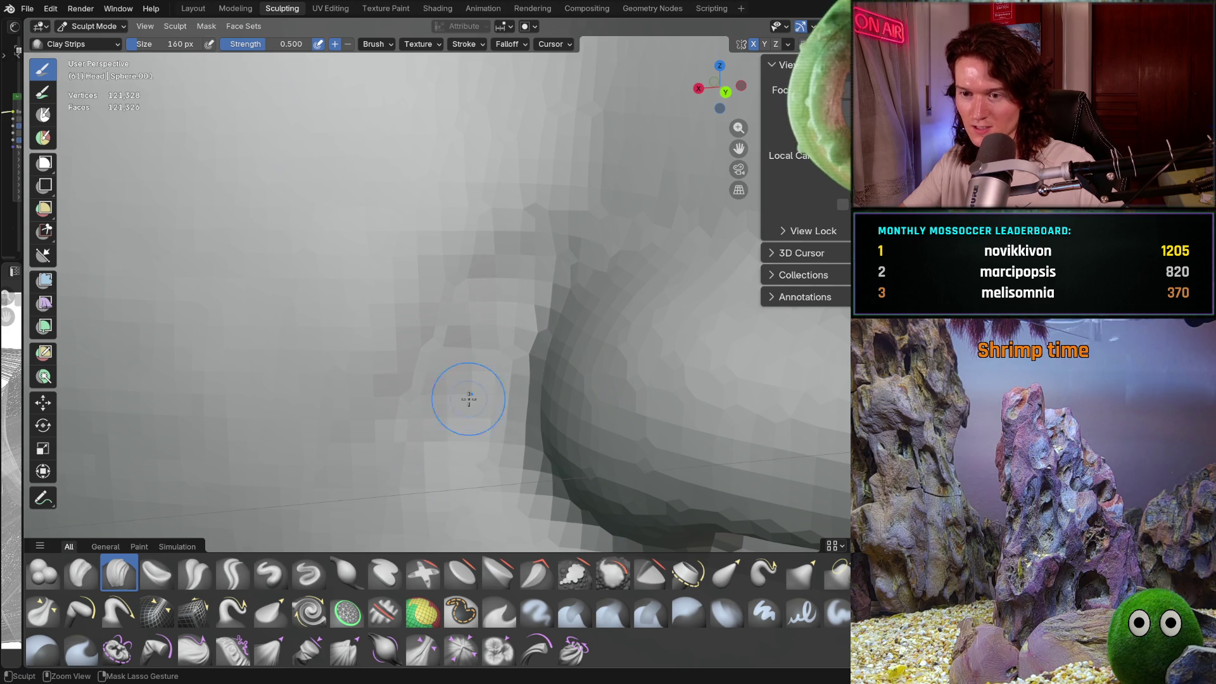
middle_click_drag(480, 398, 502, 277)
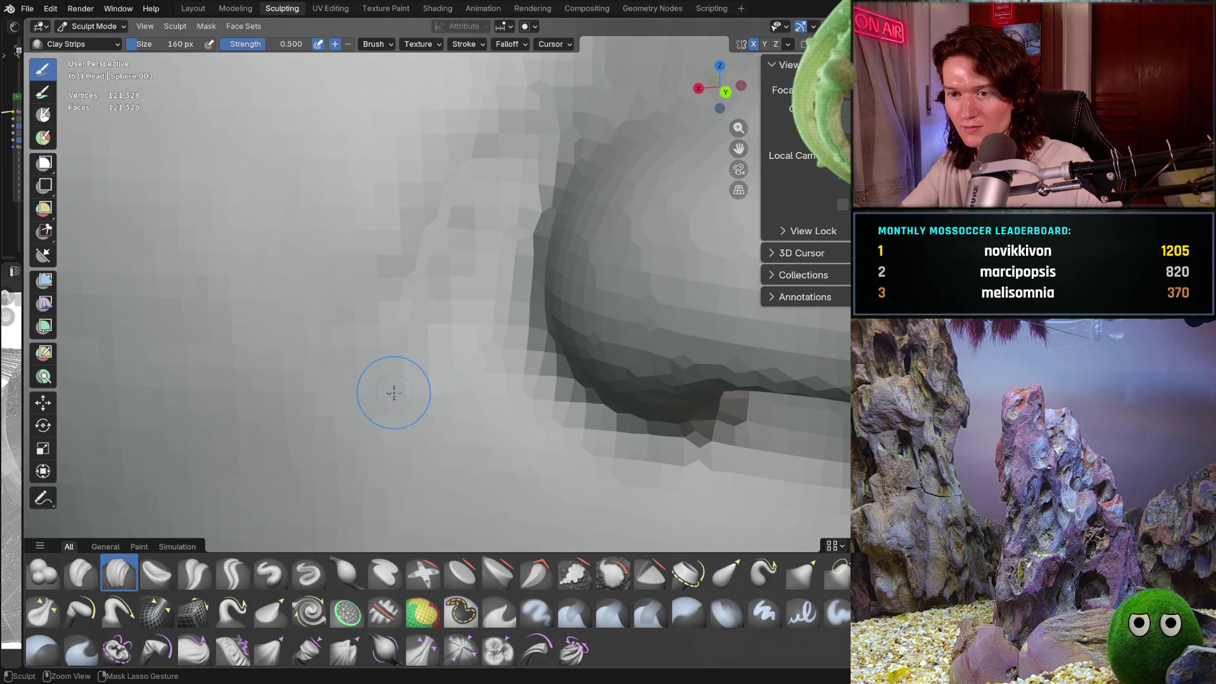
key("f")
key("Escape")
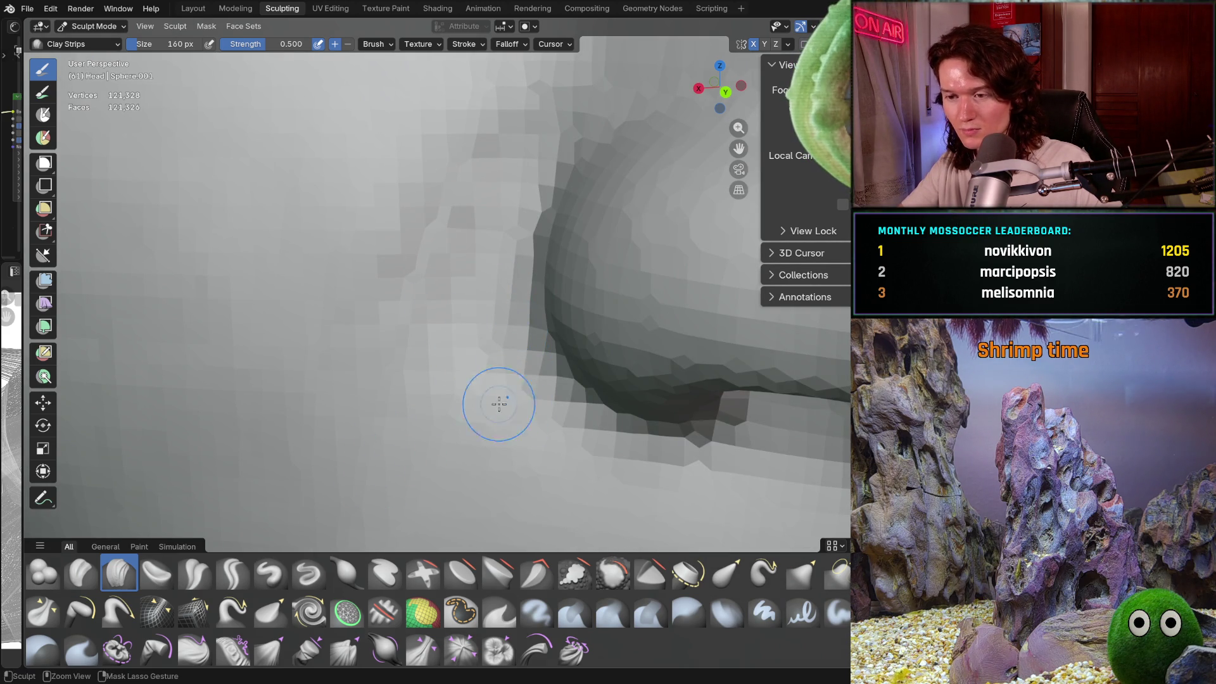
key("f")
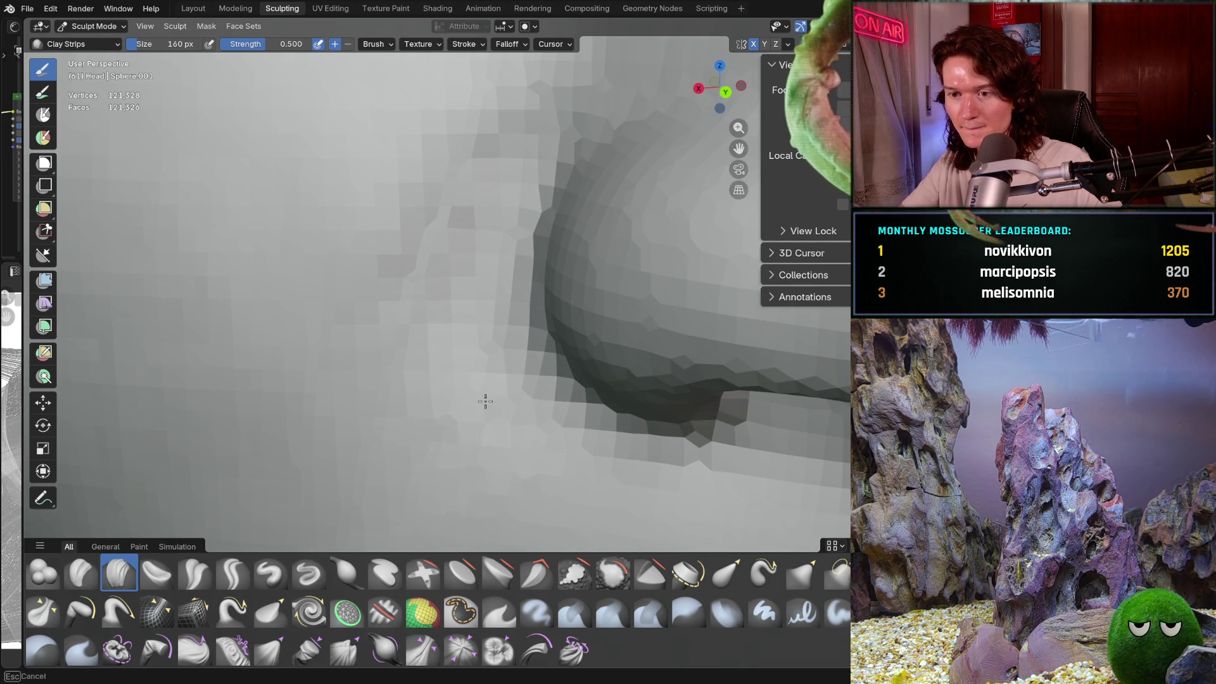
key("Escape")
scroll(502, 277, "down", 5)
mouse_move(502, 277)
middle_mouse_down()
mouse_move(525, 317)
mouse_move(515, 203)
middle_mouse_up()
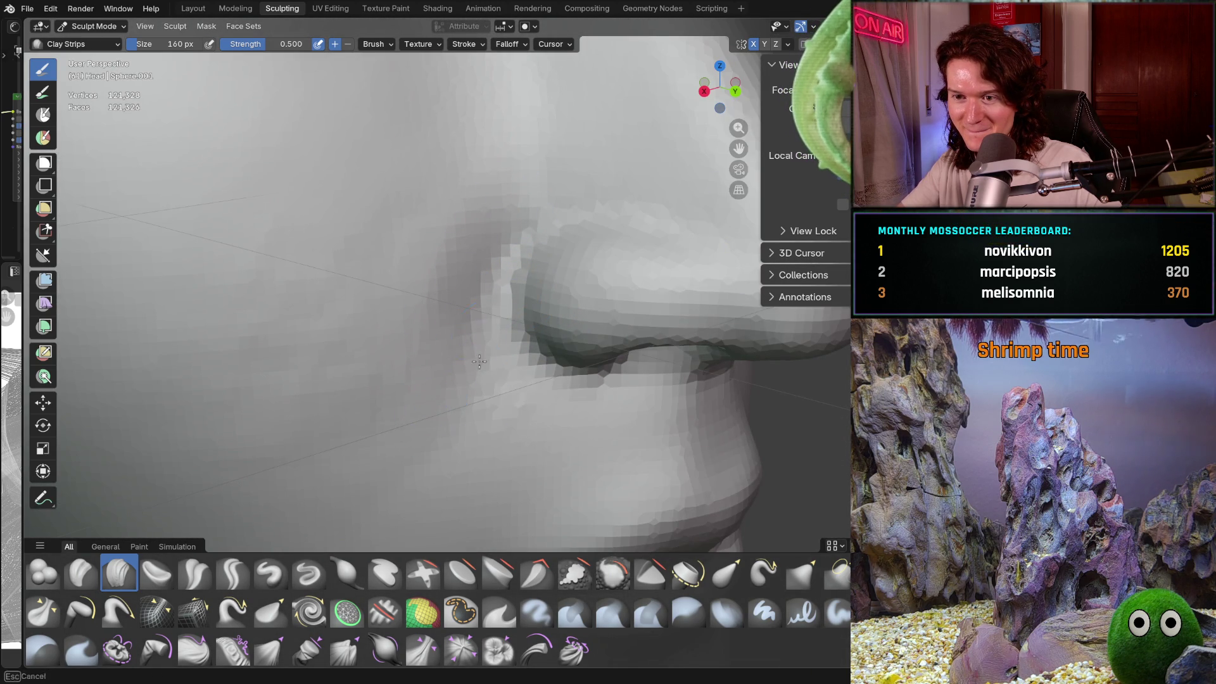
mouse_move(434, 393)
middle_mouse_down()
mouse_move(509, 418)
mouse_move(494, 217)
middle_mouse_up()
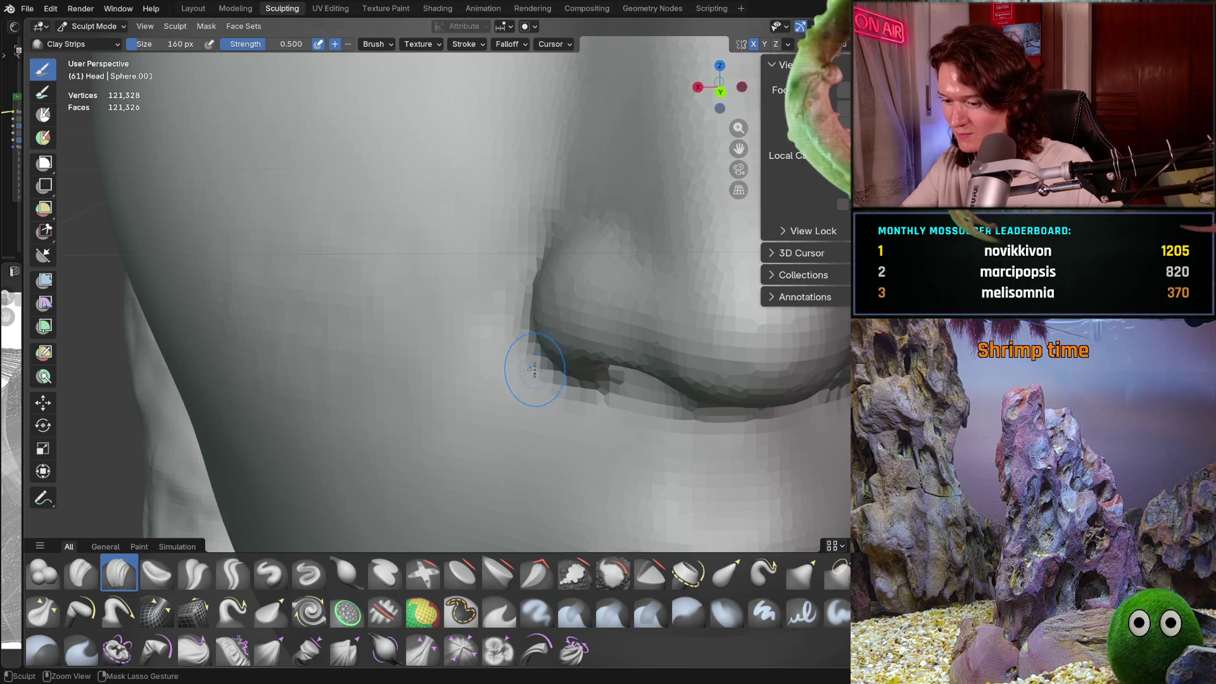
middle_click_drag(530, 367, 546, 214, "ctrl")
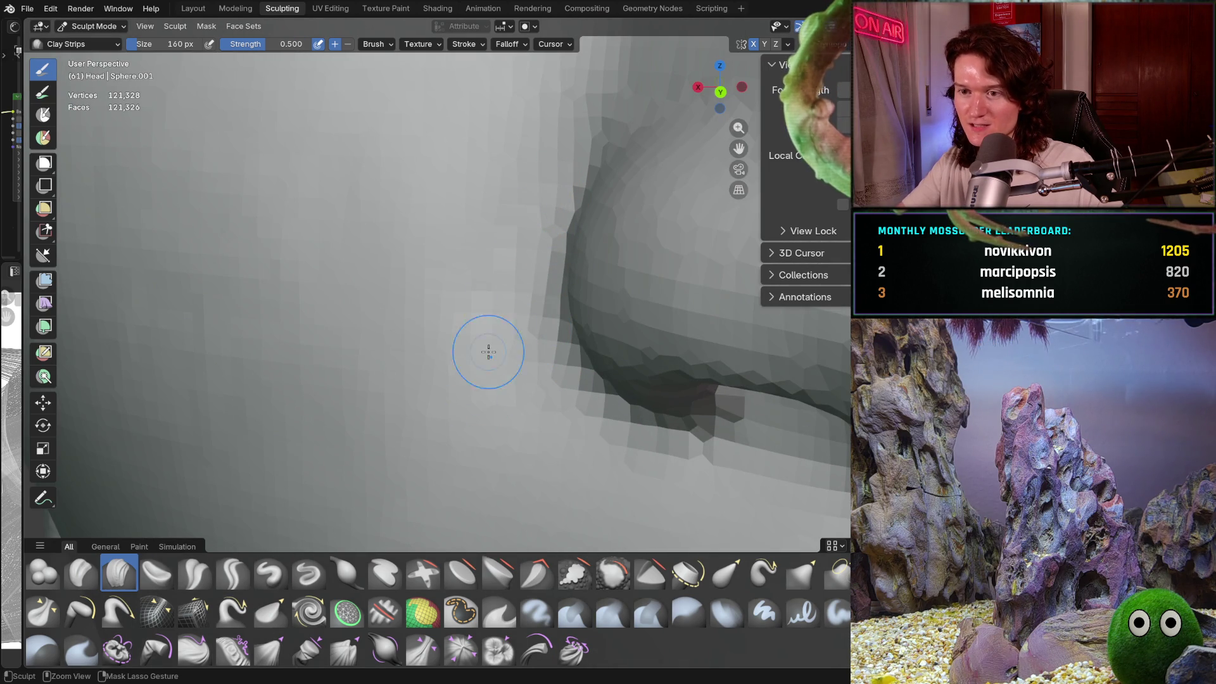
middle_click_drag(434, 438, 543, 356)
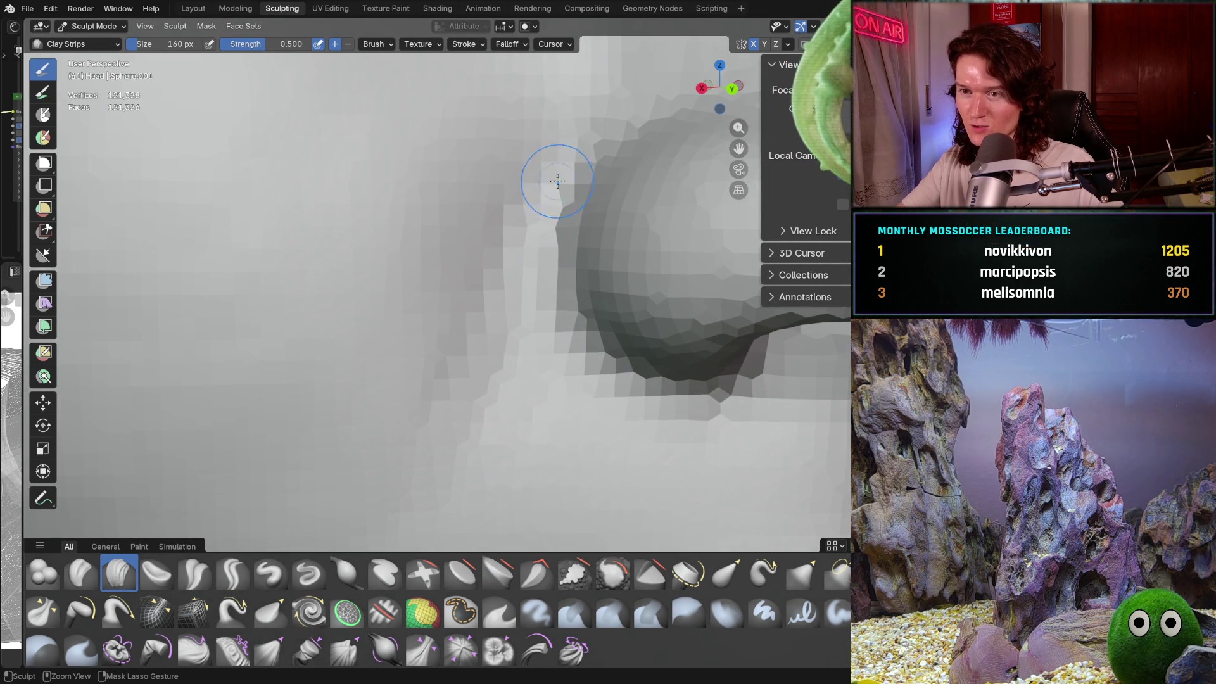
middle_click_drag(502, 467, 527, 378)
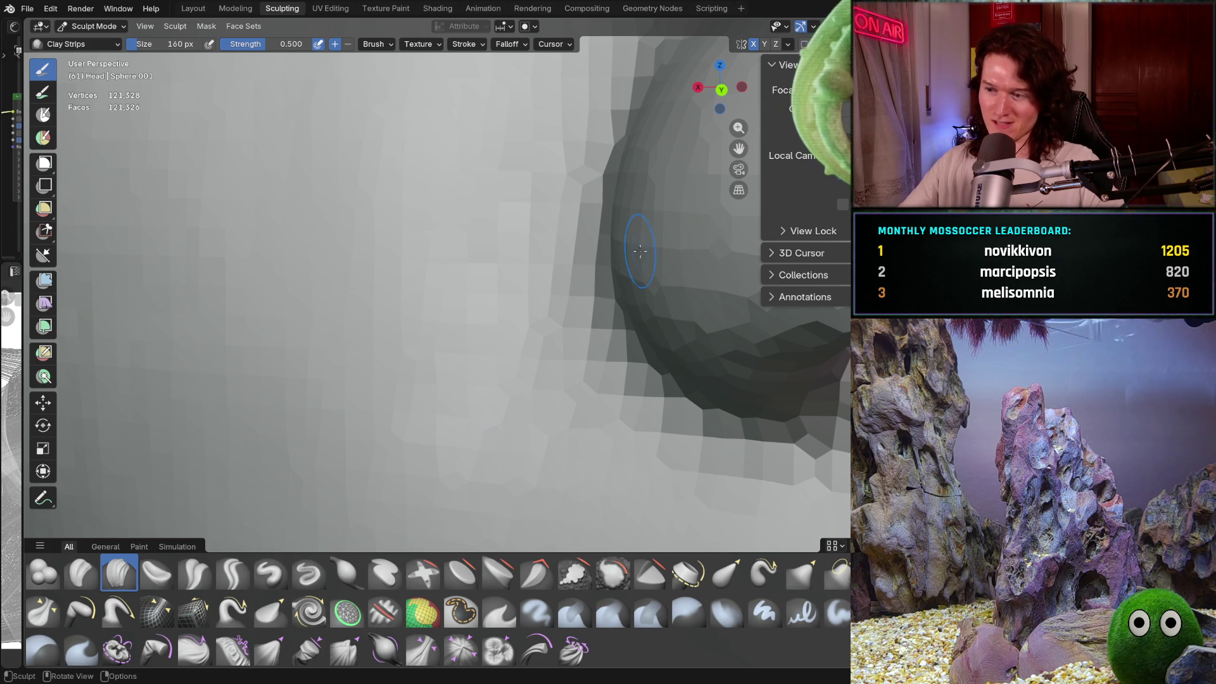
mouse_move(583, 312)
middle_mouse_down()
mouse_move(549, 412)
mouse_move(500, 341)
mouse_move(591, 149)
middle_mouse_up()
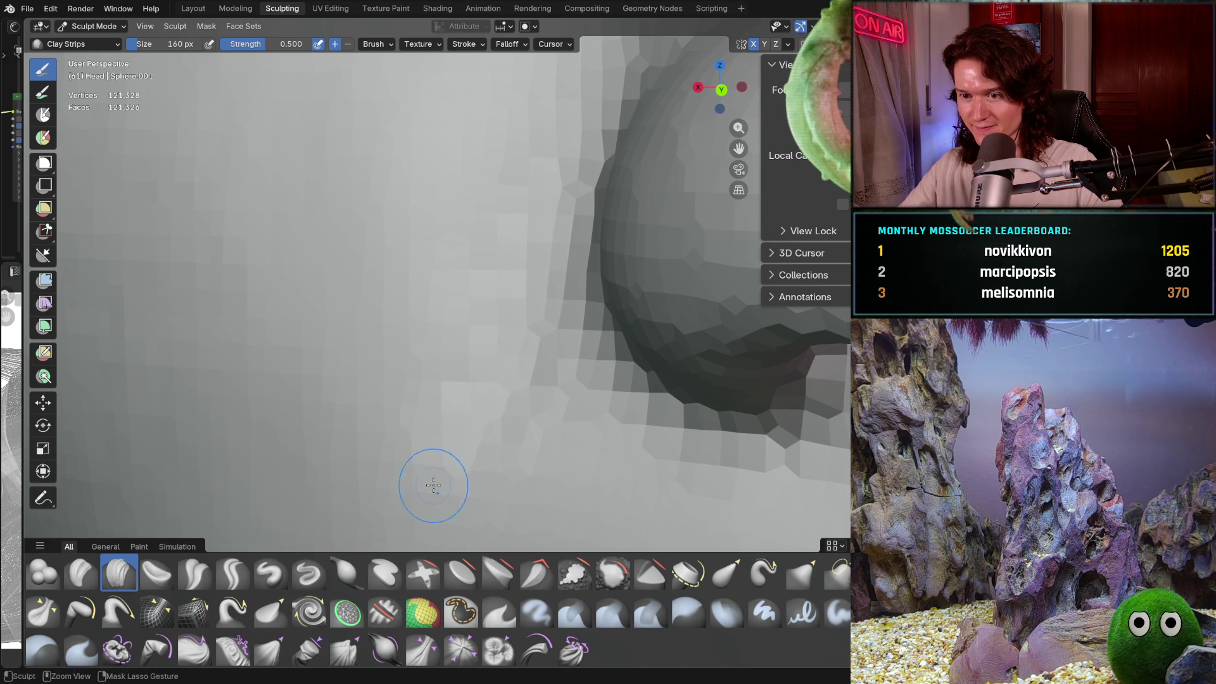
middle_click_drag(557, 257, 556, 206)
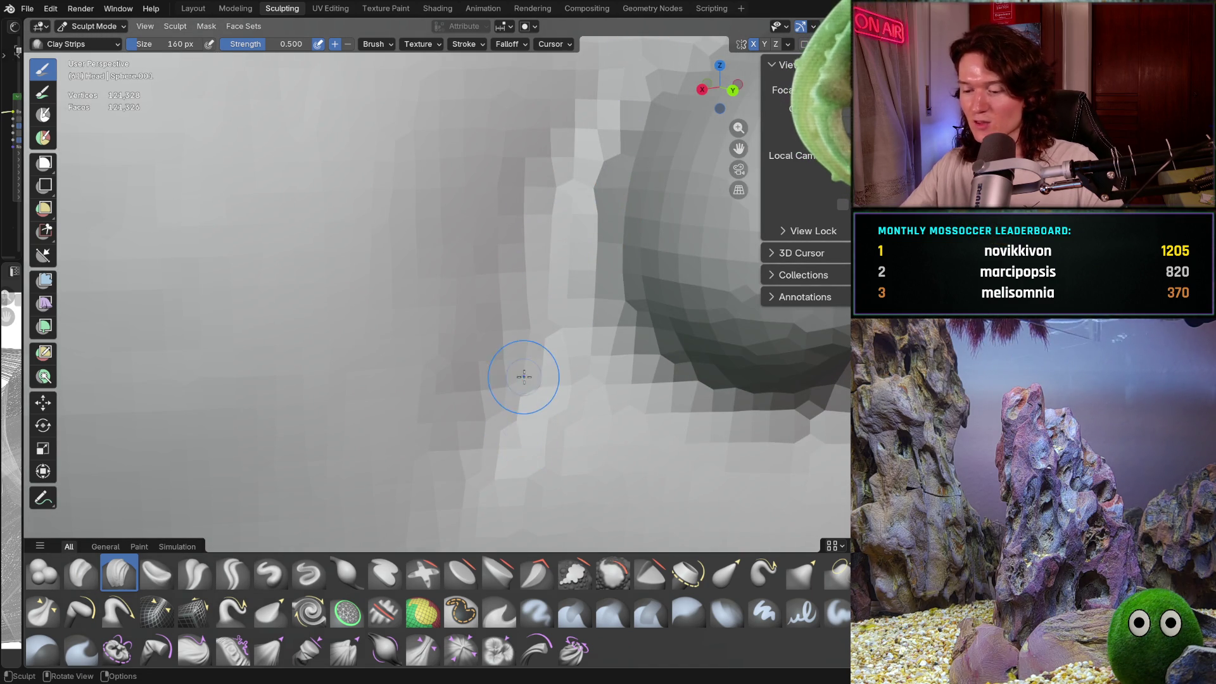
mouse_move(523, 385)
middle_mouse_down()
mouse_move(501, 392)
mouse_move(563, 394)
mouse_move(570, 379)
middle_mouse_up()
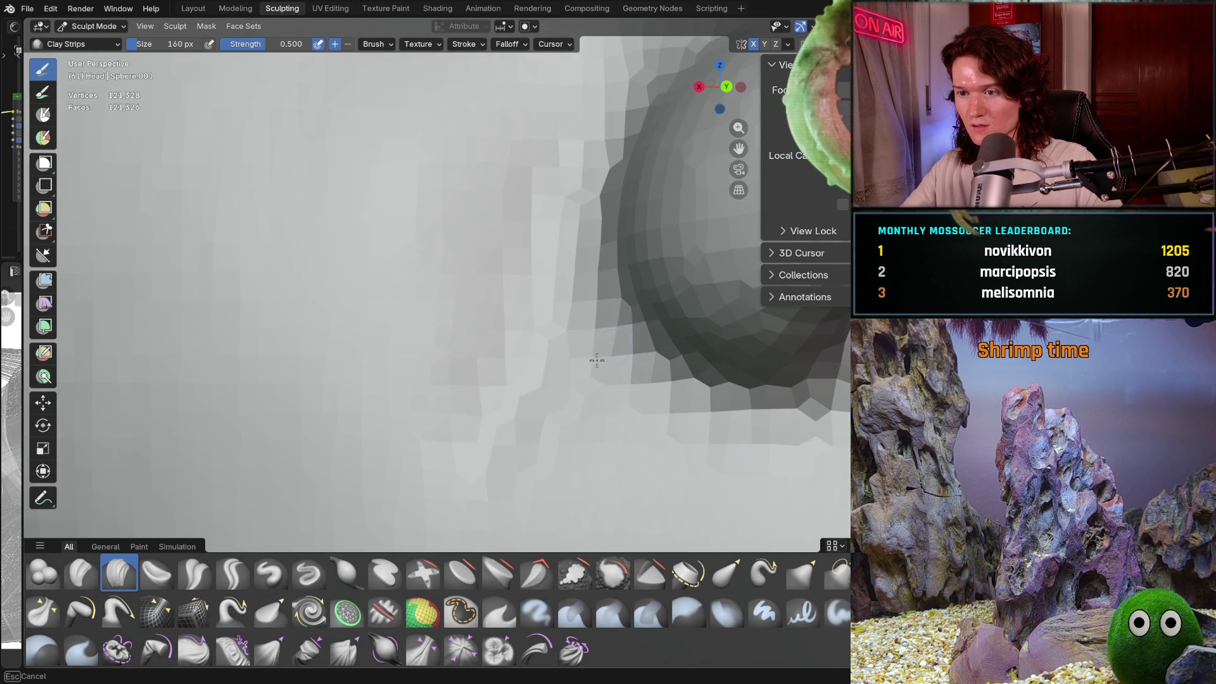
mouse_move(507, 443)
middle_mouse_down()
mouse_move(500, 475)
mouse_move(494, 428)
mouse_move(548, 275)
middle_mouse_up()
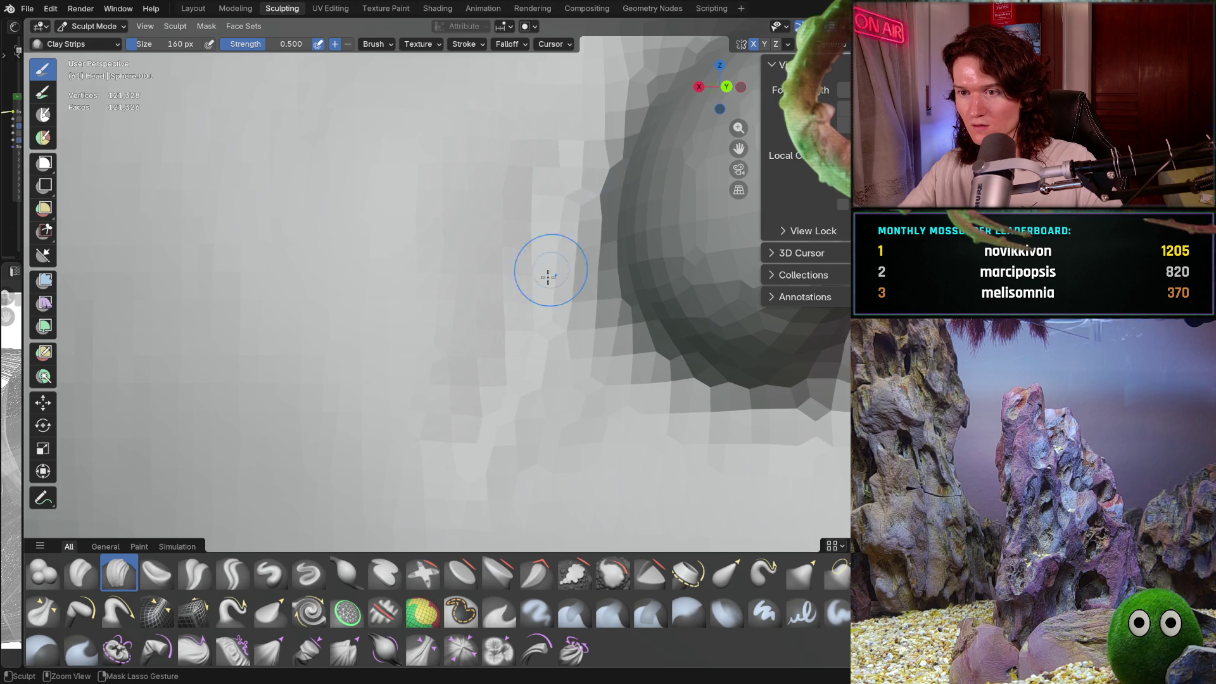
scroll(491, 312, "down", 6)
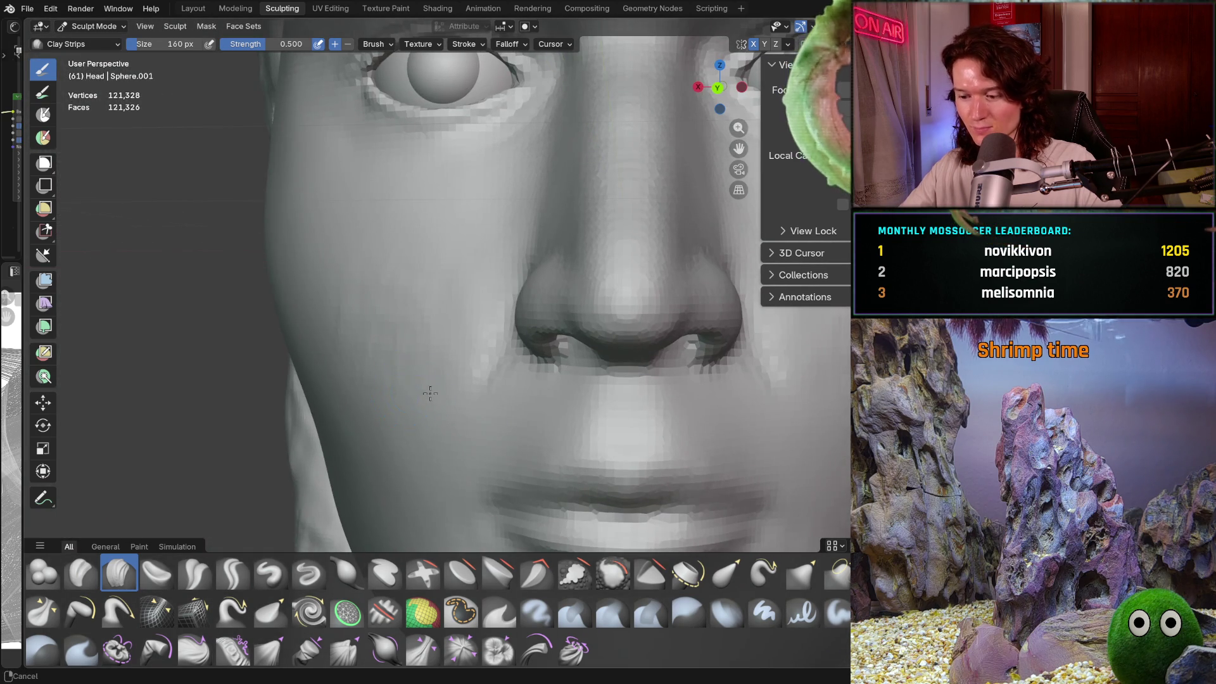
Step: Orbit from the cheek up to the head's upper surface and begin resizing the brush toward 242 px
scroll(520, 321, "up", 10)
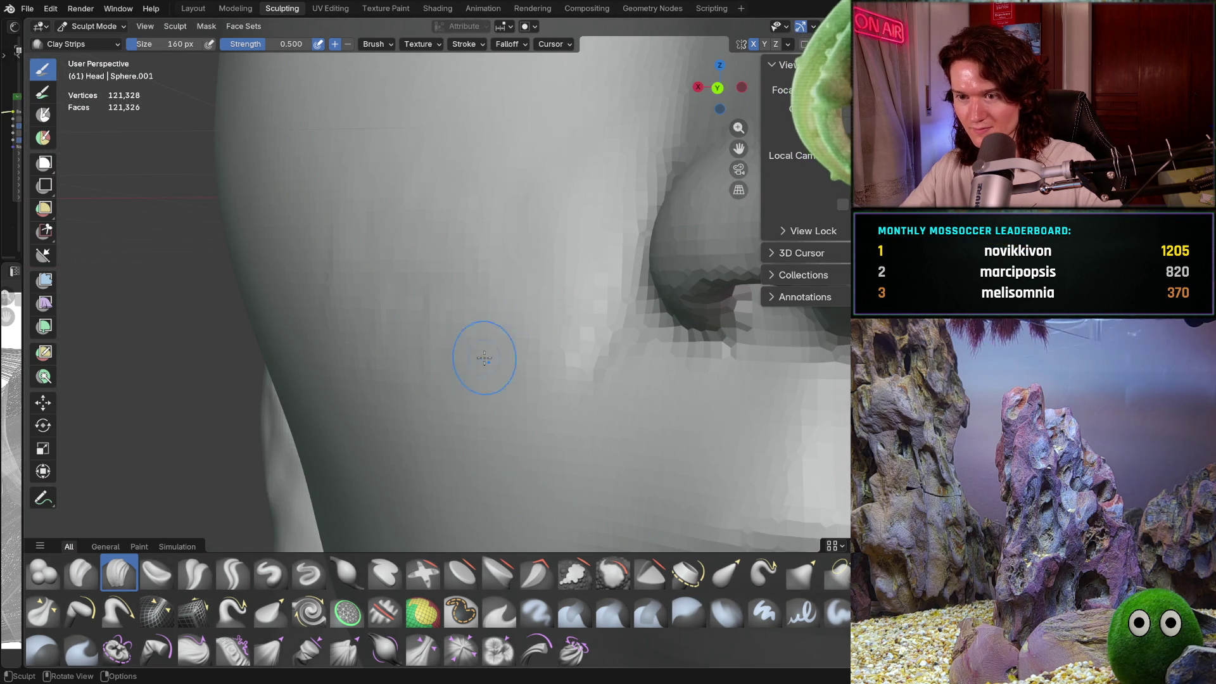
middle_click_drag(483, 353, 463, 412)
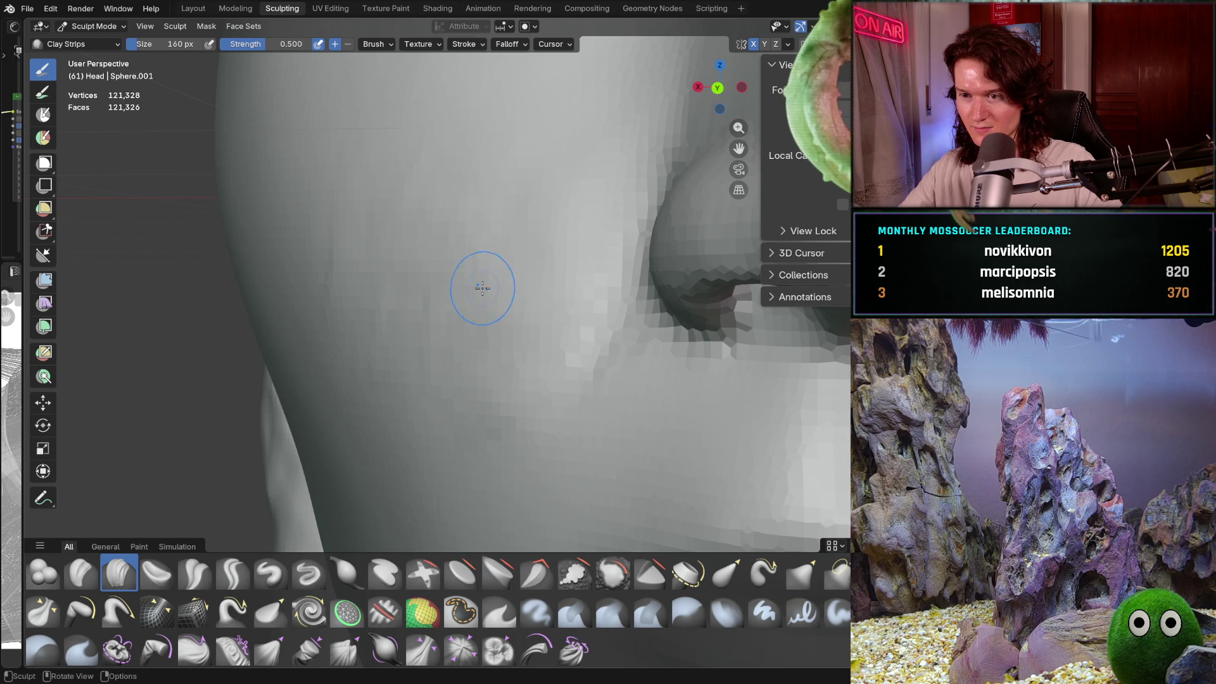
mouse_move(480, 282)
middle_mouse_down()
mouse_move(542, 293)
mouse_move(511, 286)
mouse_move(564, 184)
middle_mouse_up()
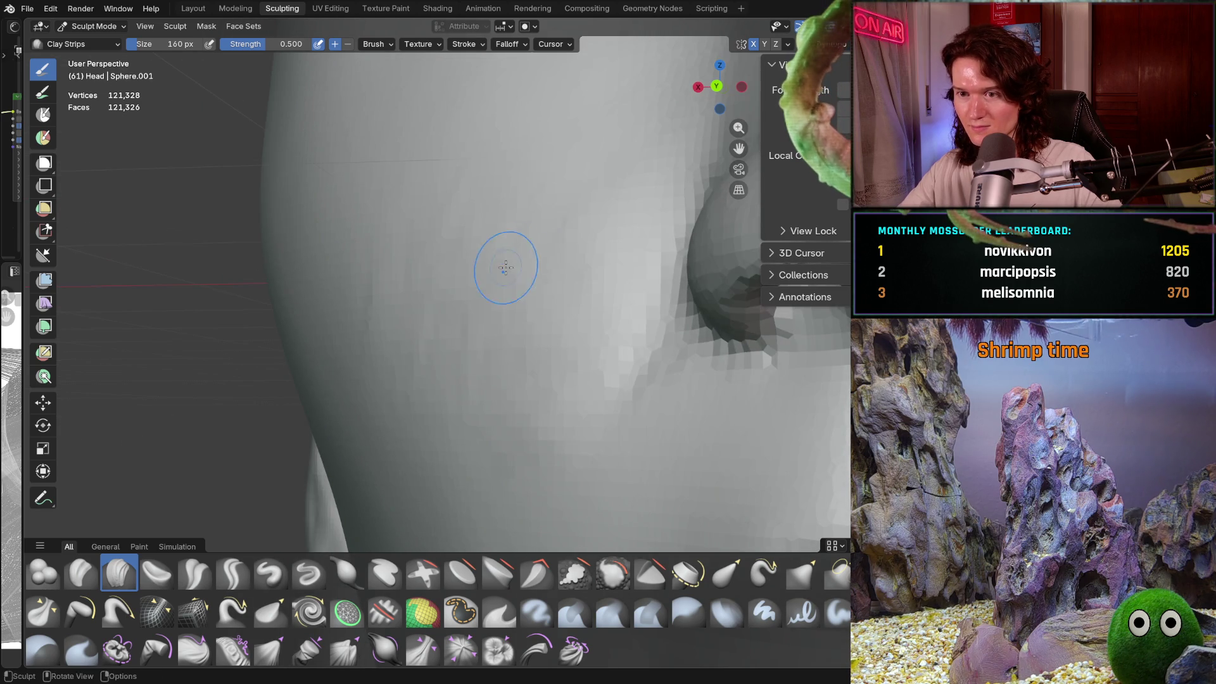
mouse_move(380, 257)
middle_mouse_down()
mouse_move(477, 150)
mouse_move(580, 155)
middle_mouse_up()
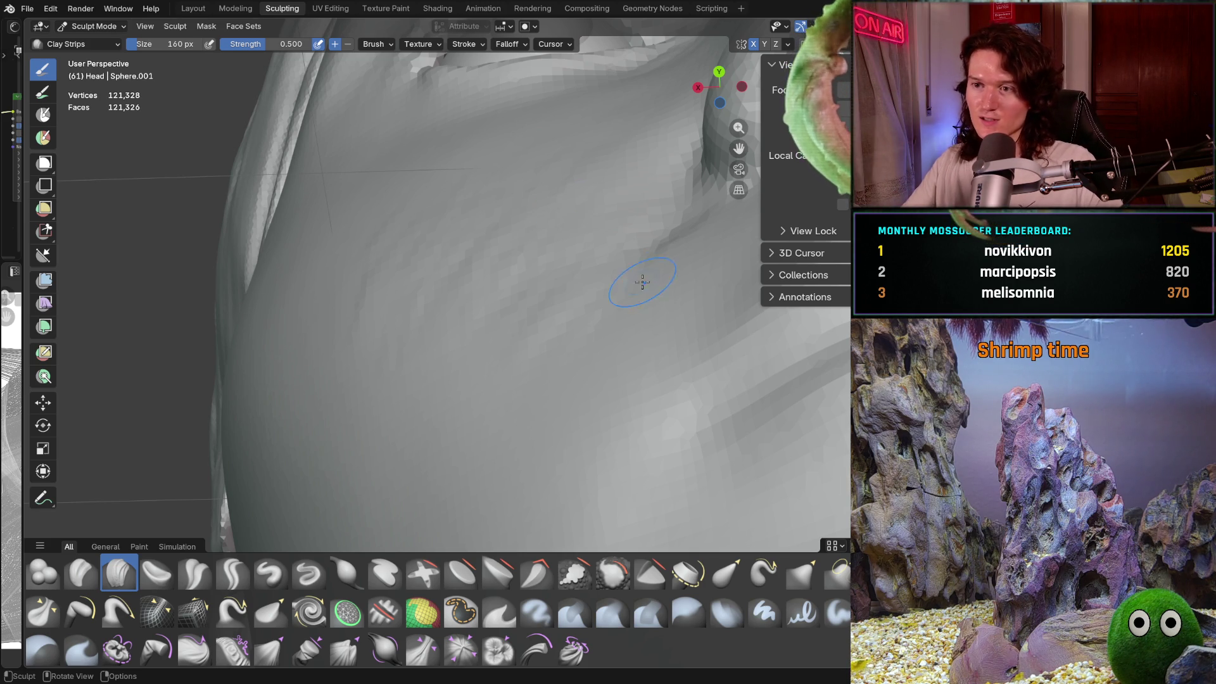
key("f")
left_click(548, 189)
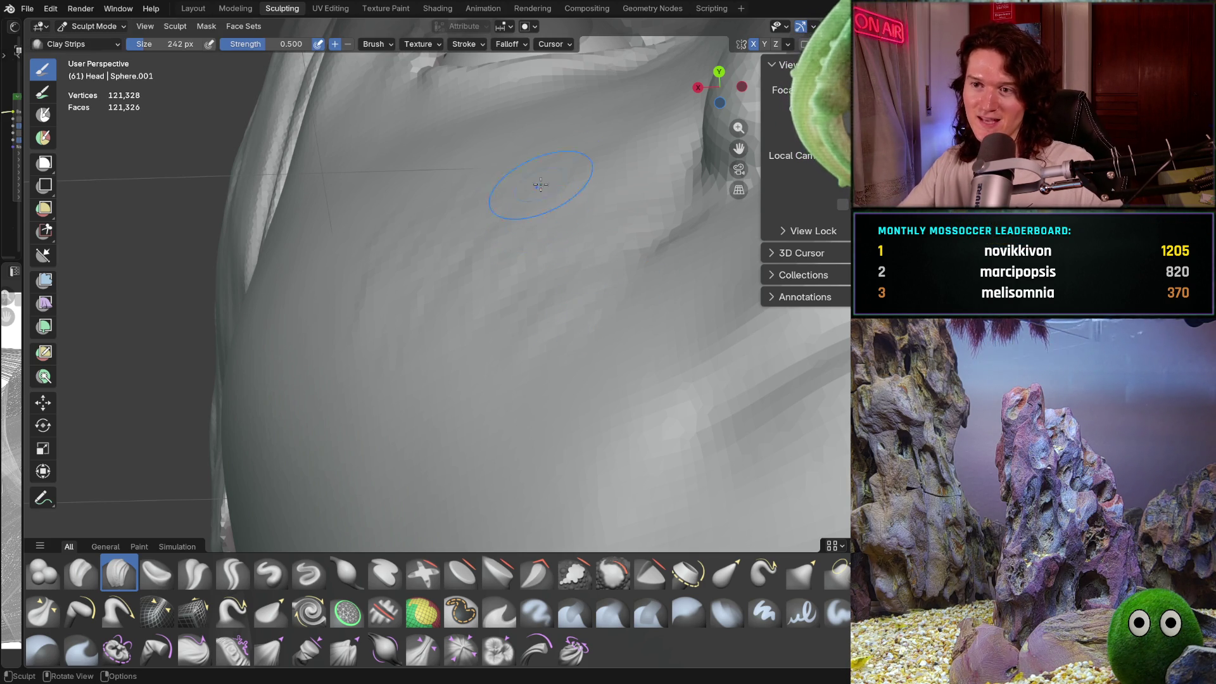
middle_click_drag(570, 142, 518, 150)
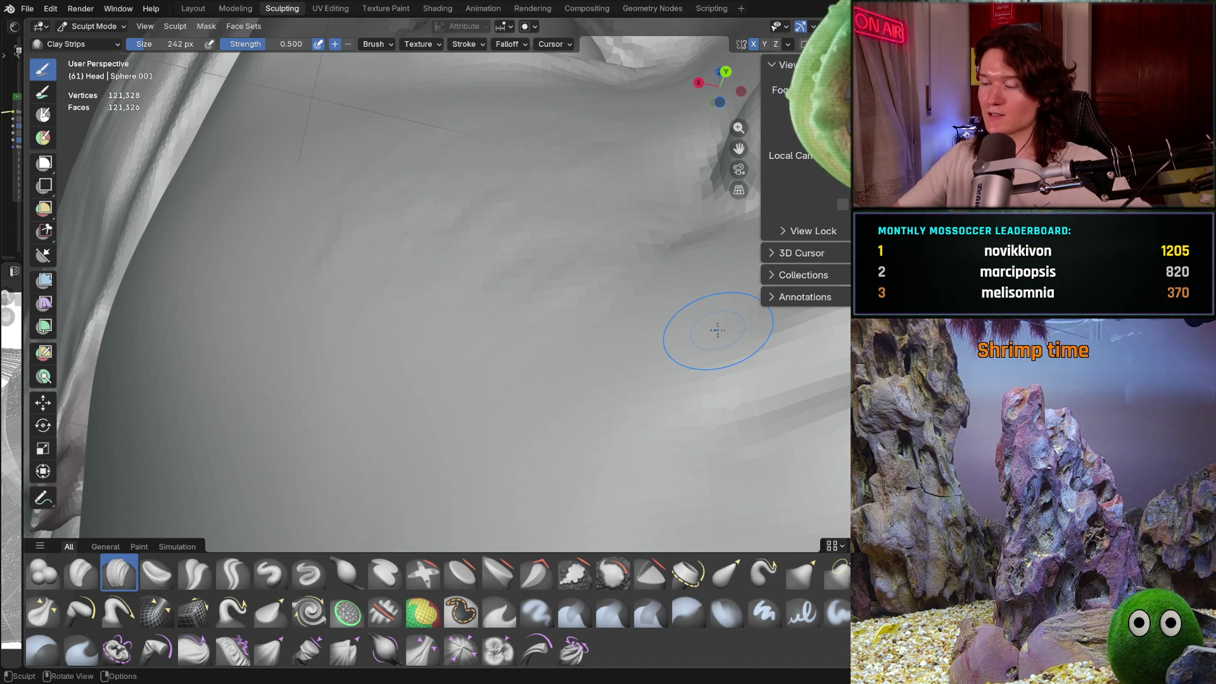
middle_click_drag(449, 250, 413, 319)
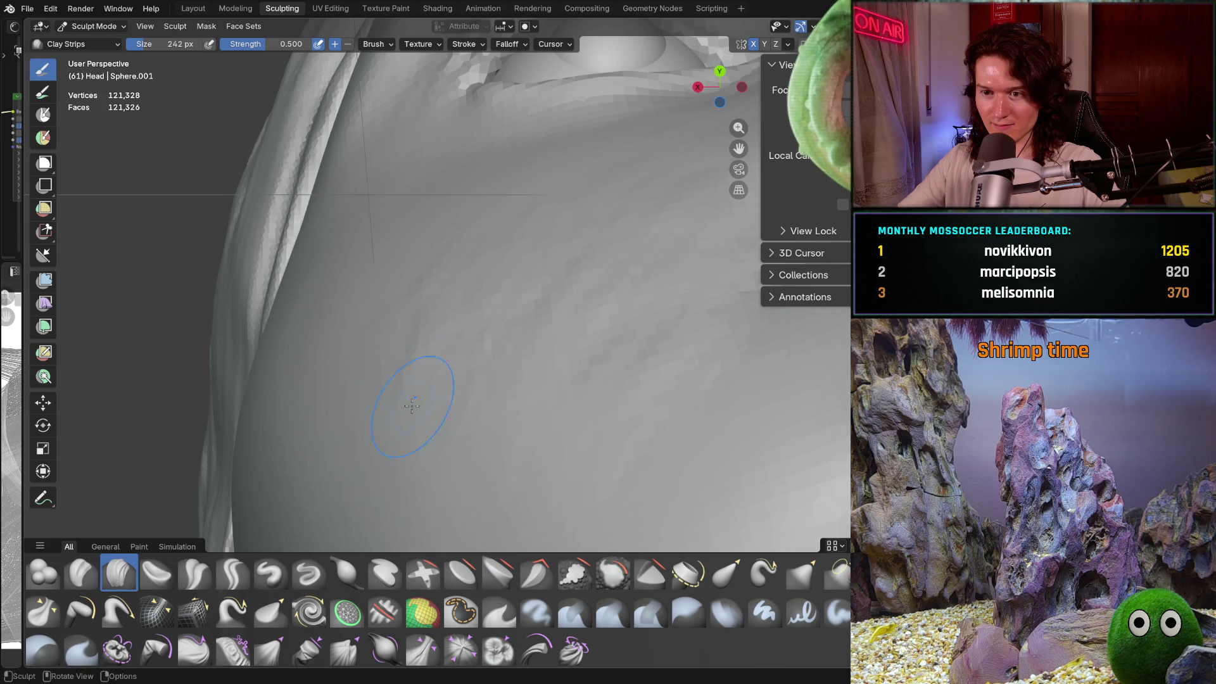
scroll(448, 317, "down", 2)
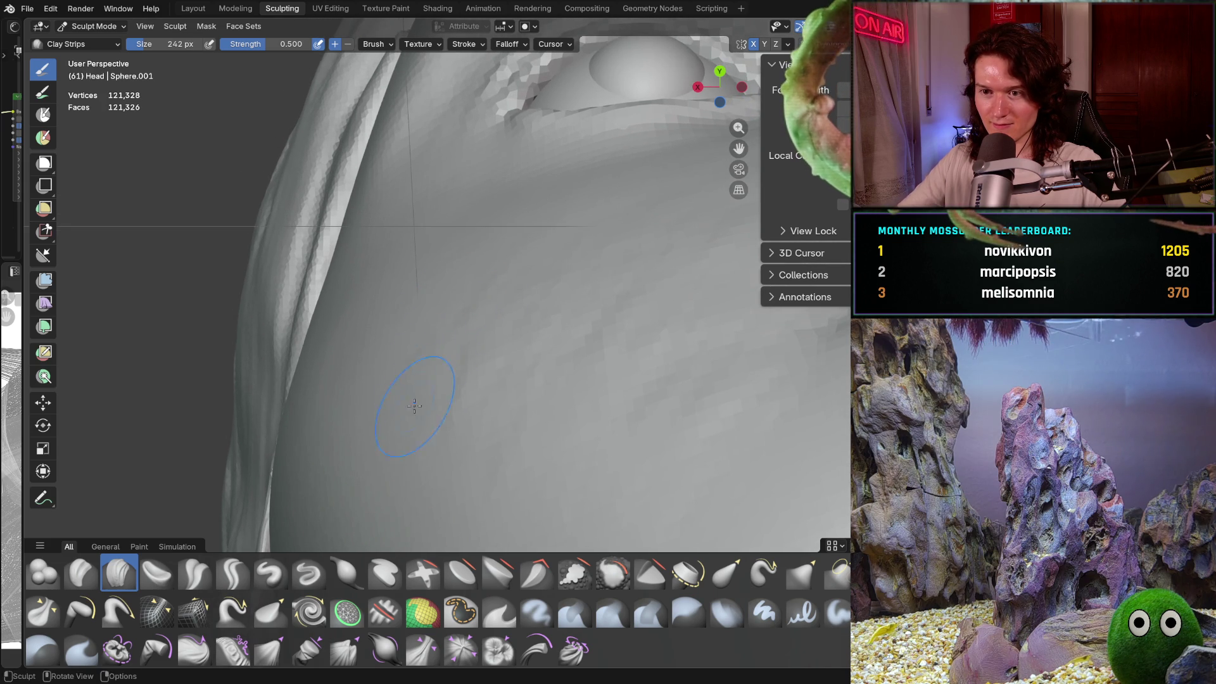
mouse_move(405, 380)
middle_mouse_down()
mouse_move(385, 326)
mouse_move(334, 266)
middle_mouse_up()
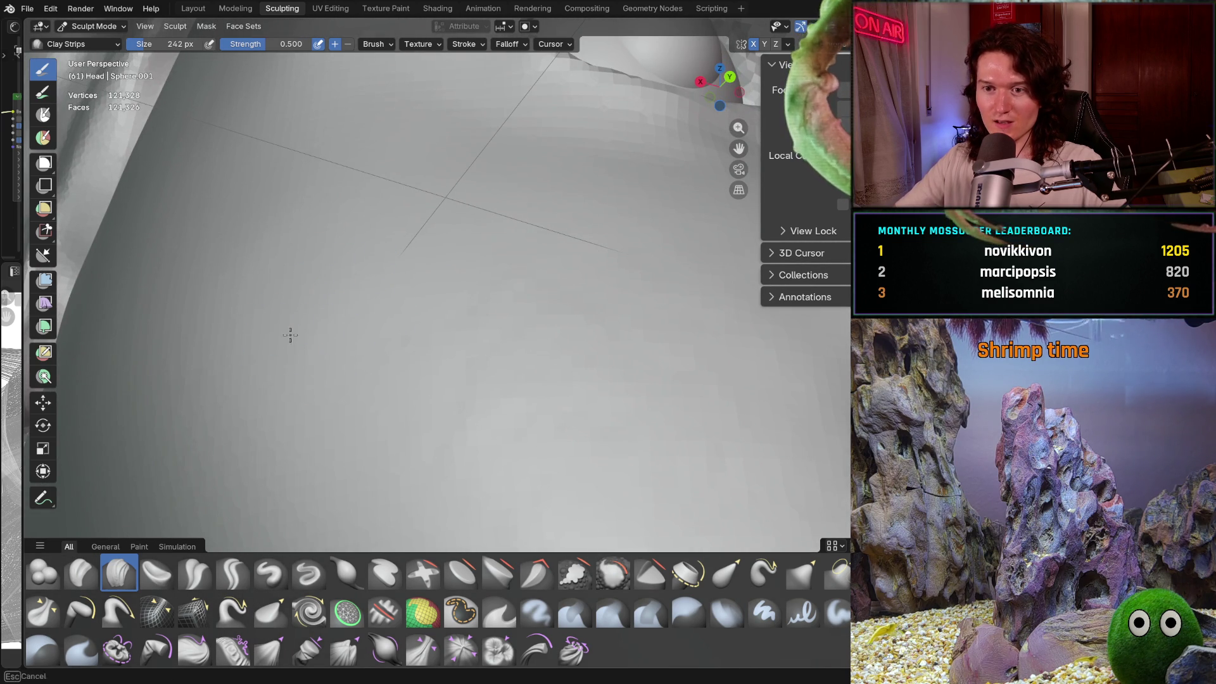
middle_click_drag(410, 224, 468, 198)
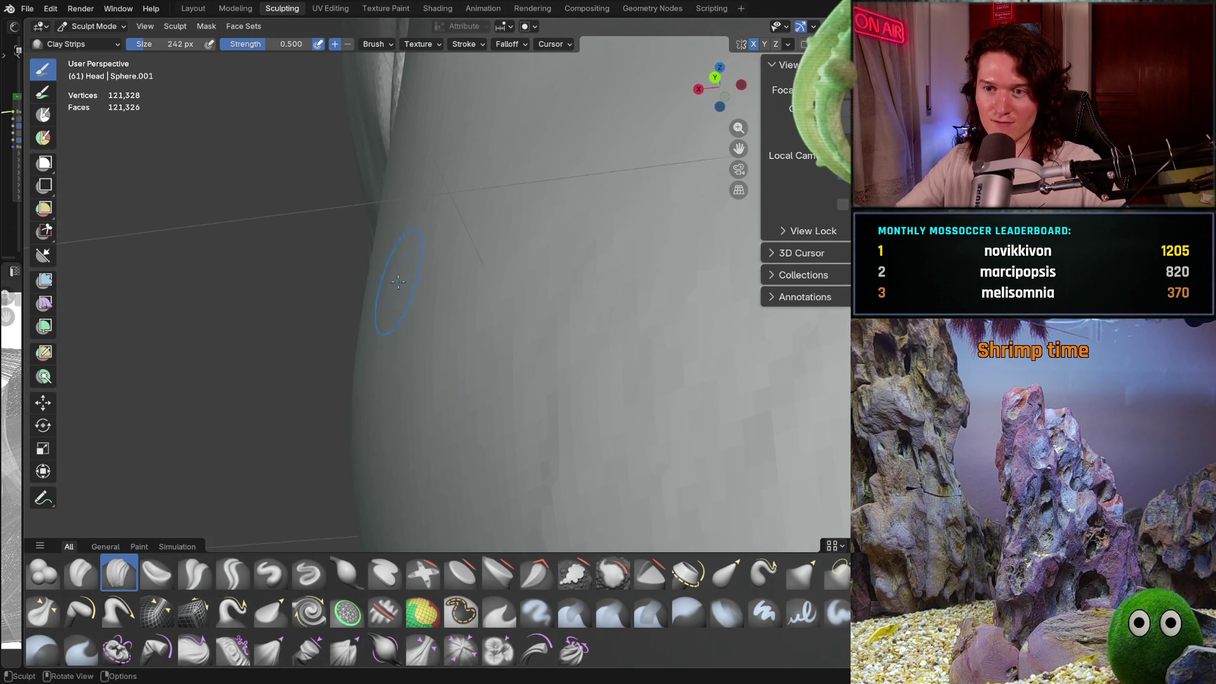
mouse_move(451, 336)
middle_mouse_down("ctrl")
mouse_move(450, 364)
mouse_move(564, 347)
mouse_move(496, 342)
mouse_move(506, 351)
mouse_move(485, 387)
mouse_move(500, 388)
middle_mouse_up("ctrl")
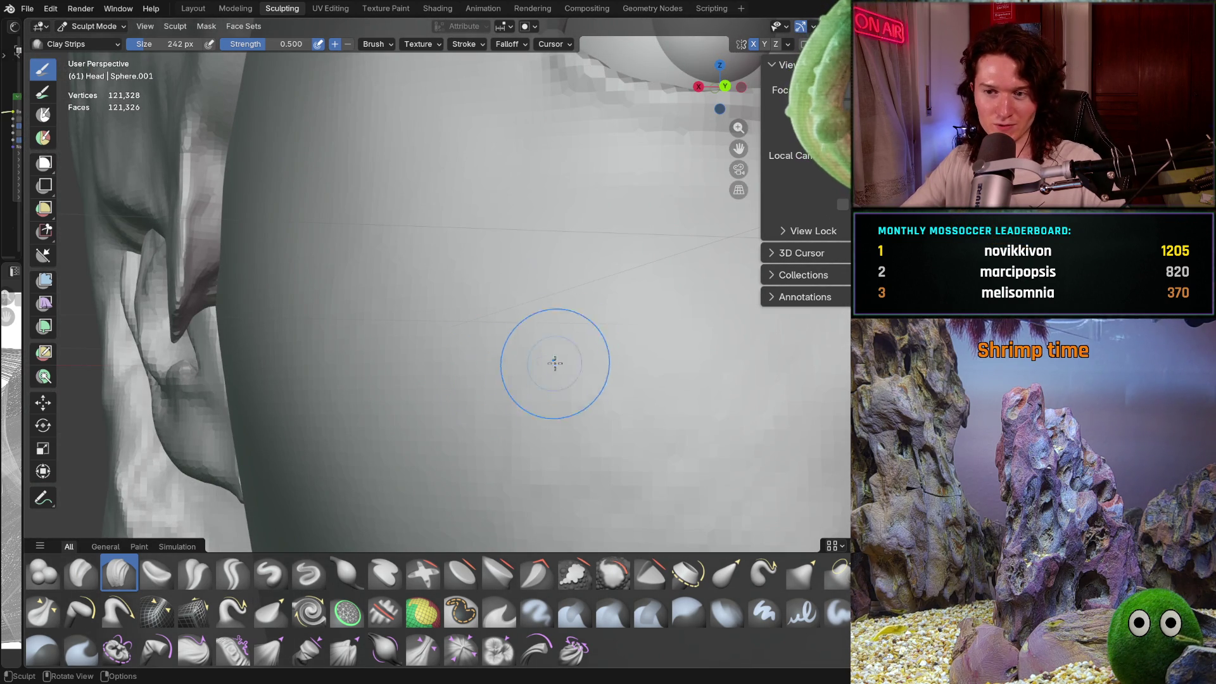
mouse_move(553, 361)
middle_mouse_down()
mouse_move(461, 388)
mouse_move(373, 322)
middle_mouse_up()
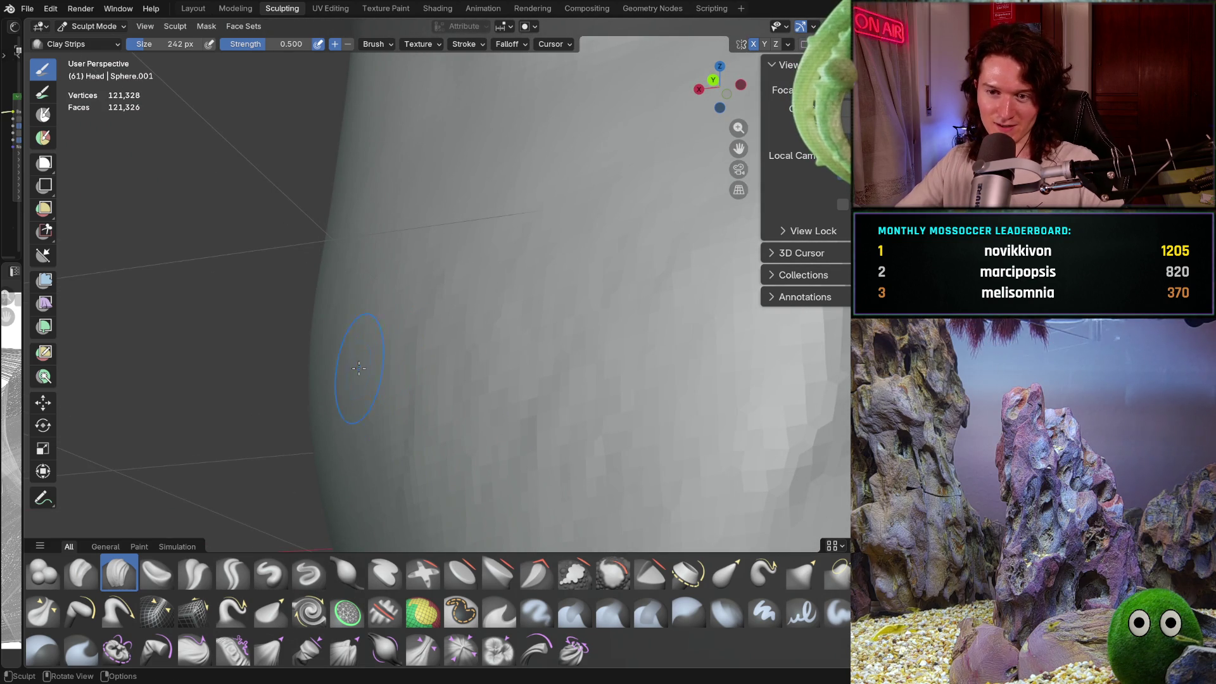
middle_click_drag(420, 230, 487, 198)
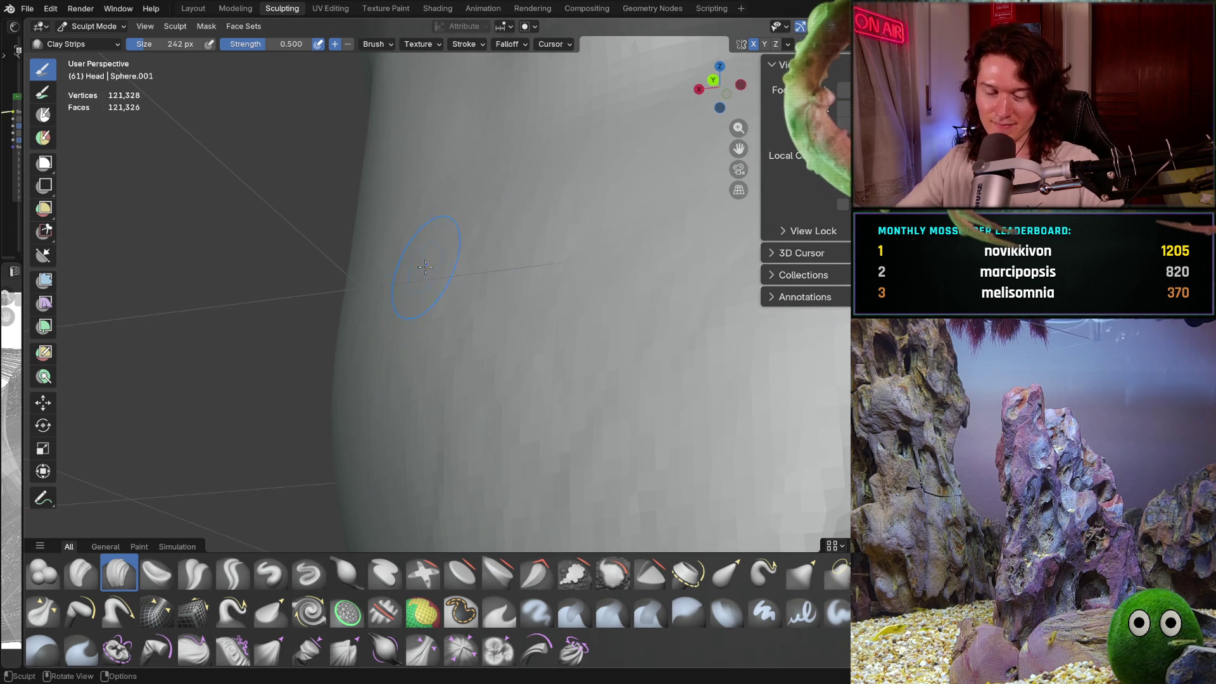
mouse_move(481, 272)
middle_mouse_down()
mouse_move(502, 298)
mouse_move(523, 282)
middle_mouse_up()
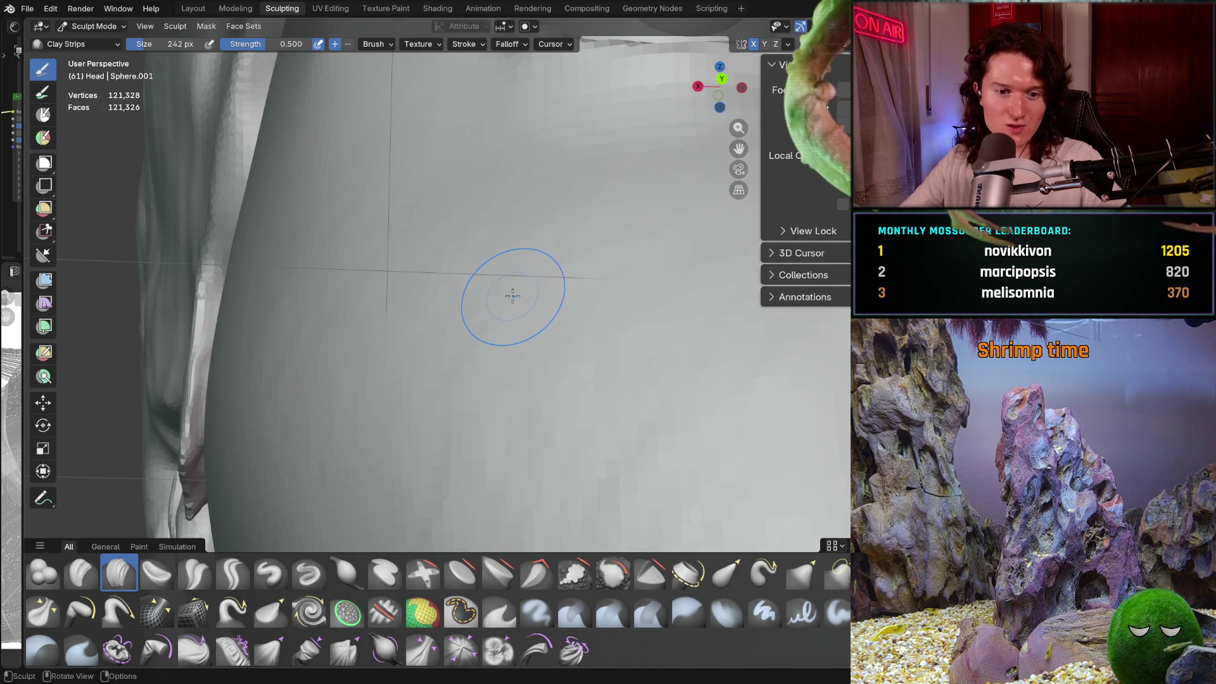
mouse_move(619, 296)
middle_mouse_down()
mouse_move(589, 350)
mouse_move(627, 357)
mouse_move(610, 405)
middle_mouse_up()
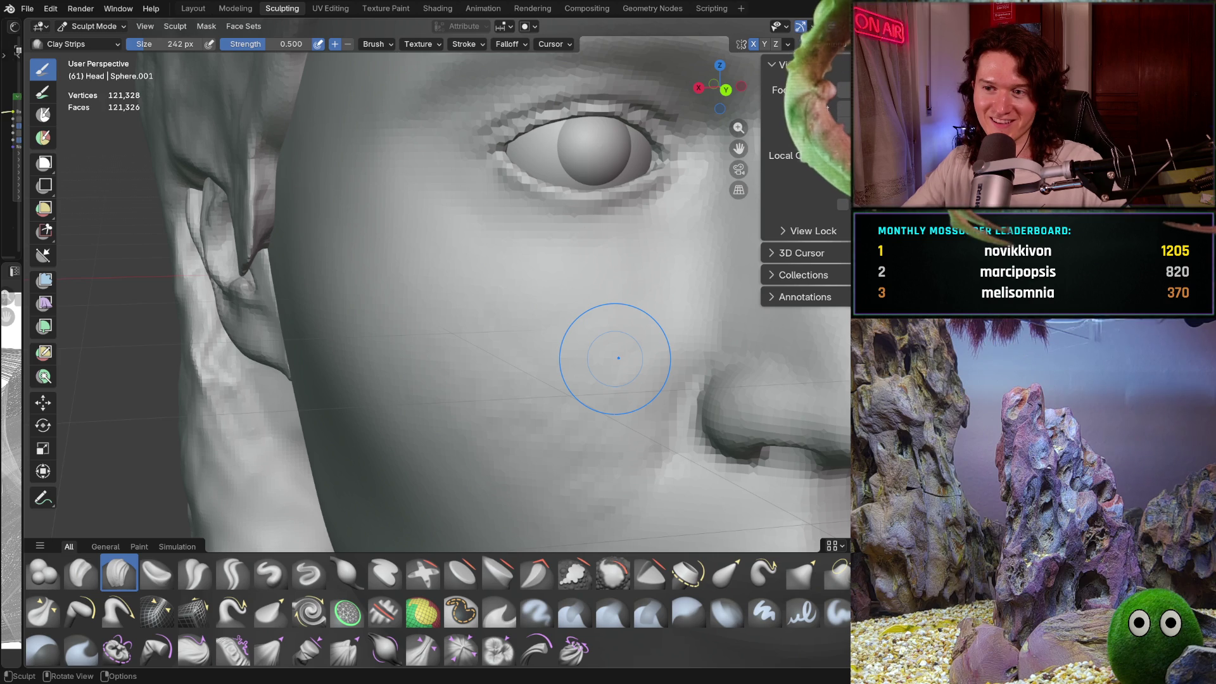
Step: Orbit the head around to view the eye socket
mouse_move(429, 293)
middle_mouse_down()
mouse_move(471, 359)
mouse_move(475, 239)
mouse_move(515, 258)
mouse_move(500, 300)
middle_mouse_up()
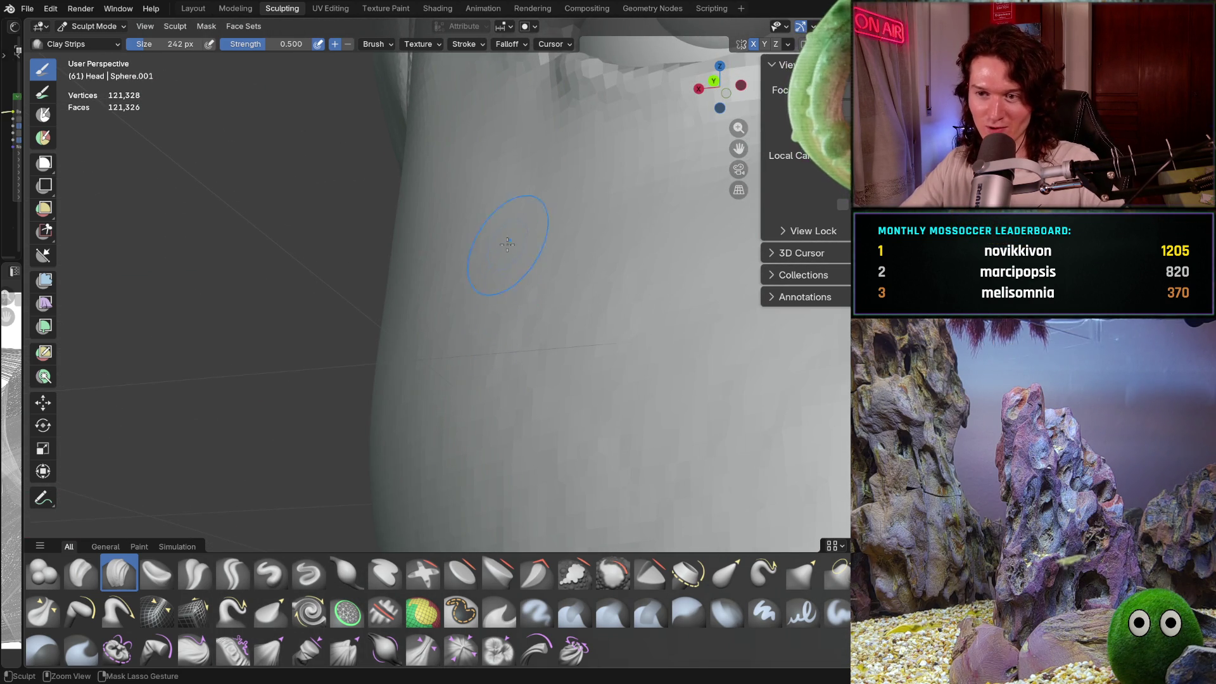
middle_click_drag(499, 193, 500, 194)
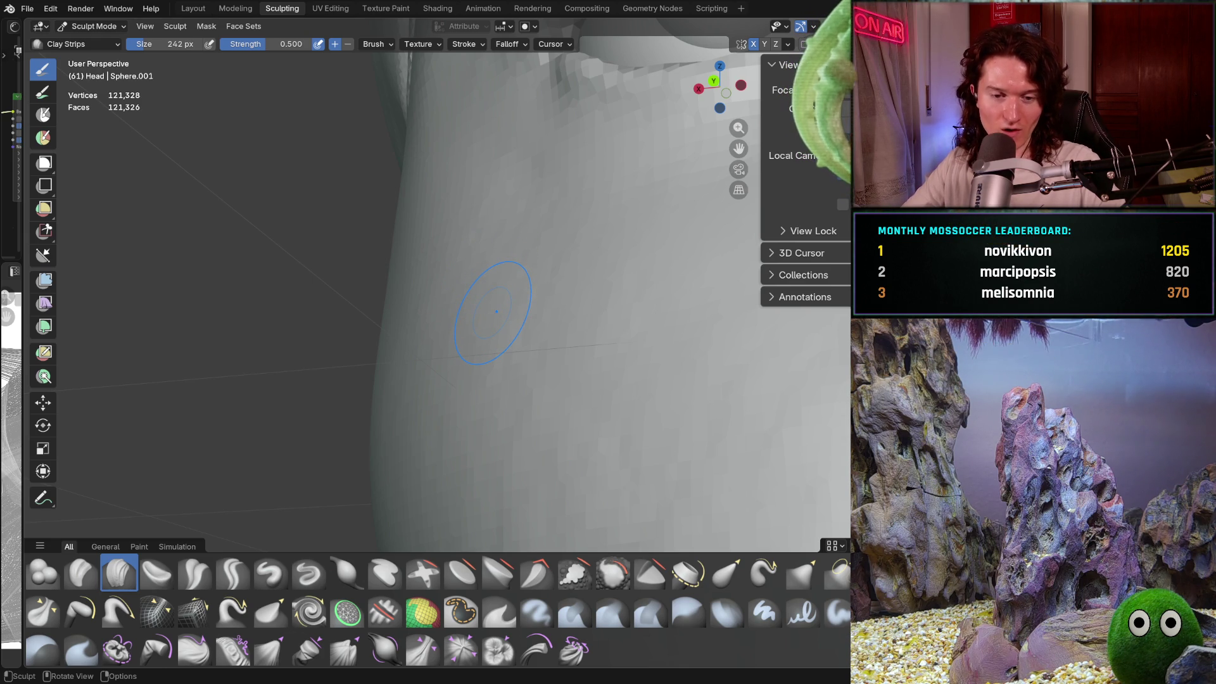
mouse_move(608, 242)
middle_mouse_down()
mouse_move(527, 307)
mouse_move(640, 290)
mouse_move(608, 280)
mouse_move(564, 358)
mouse_move(522, 352)
mouse_move(497, 314)
mouse_move(419, 280)
middle_mouse_up()
mouse_move(424, 384)
middle_mouse_down()
mouse_move(366, 407)
mouse_move(373, 335)
middle_mouse_up()
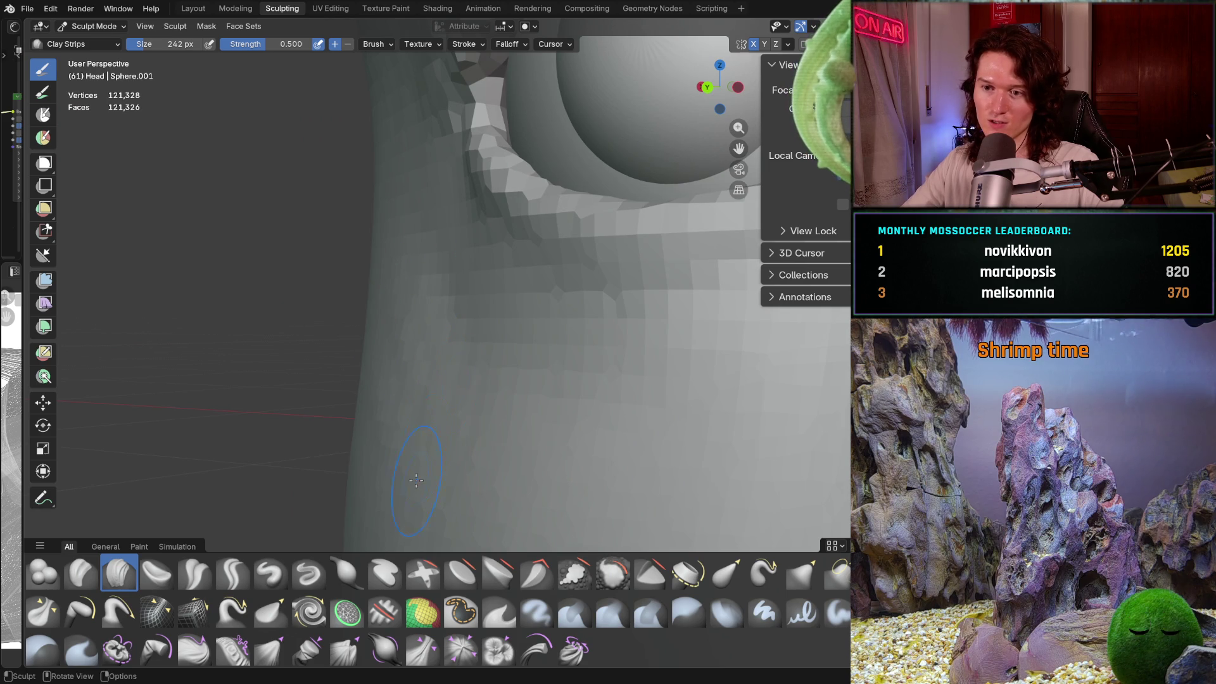
mouse_move(430, 502)
middle_mouse_down()
mouse_move(481, 407)
mouse_move(418, 341)
middle_mouse_up()
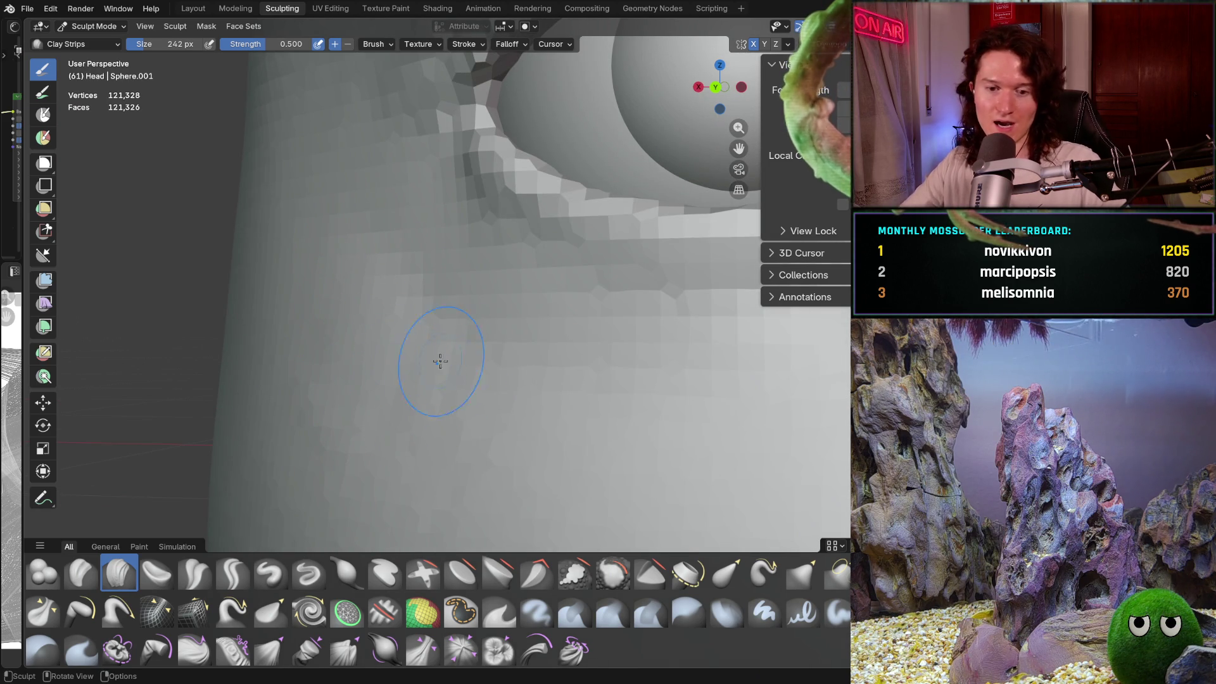
scroll(444, 354, "down", 2)
mouse_move(411, 383)
middle_mouse_down()
mouse_move(515, 407)
mouse_move(394, 403)
mouse_move(339, 342)
middle_mouse_up()
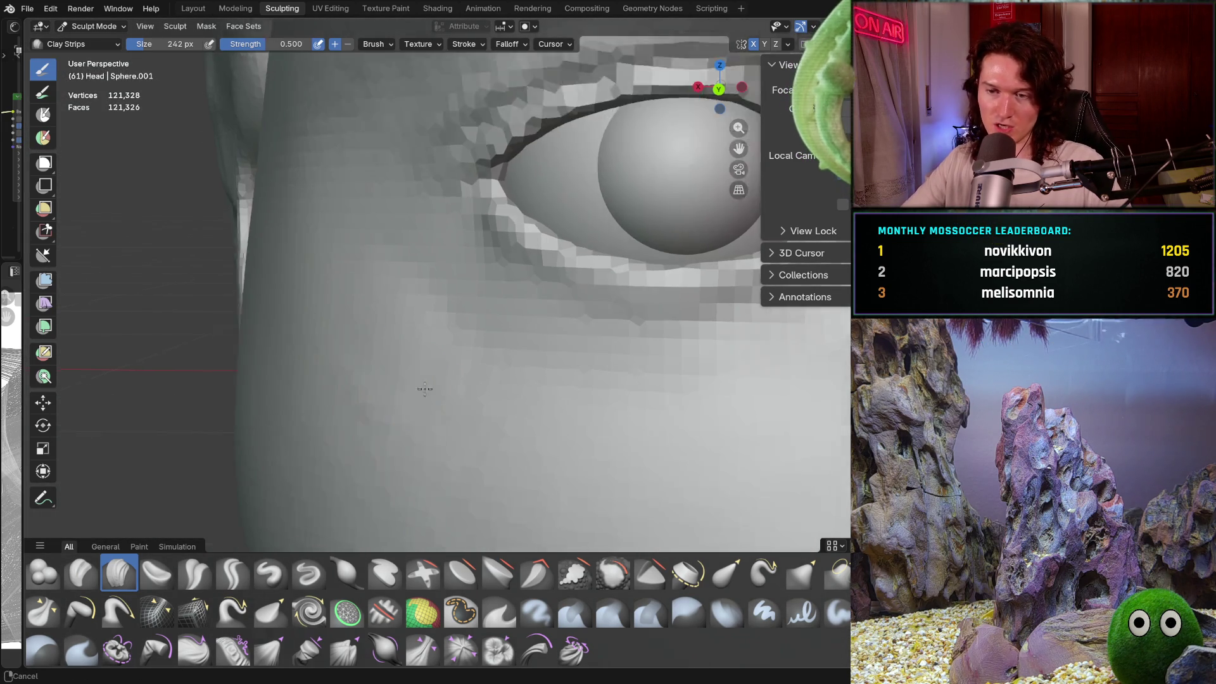
scroll(339, 342, "up", 4)
Step: Move in on the cheek below the eye and settle on a front view
middle_click_drag(461, 353, 430, 337, "shift")
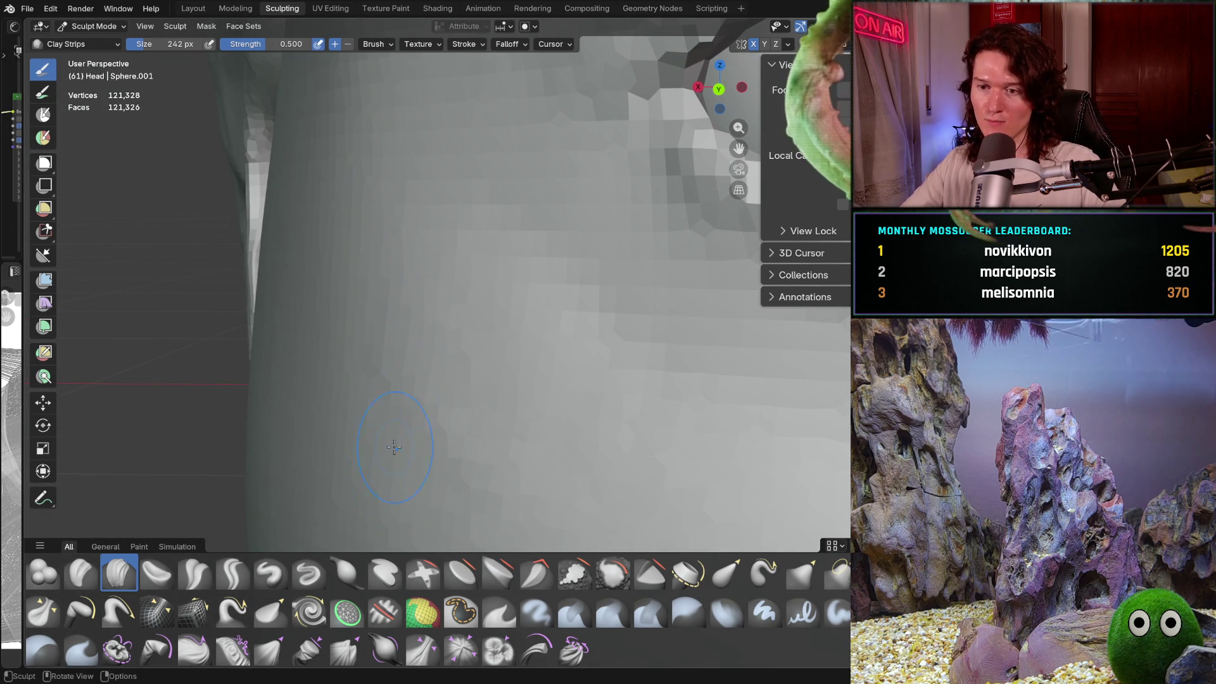
middle_click_drag(394, 433, 427, 337, "shift")
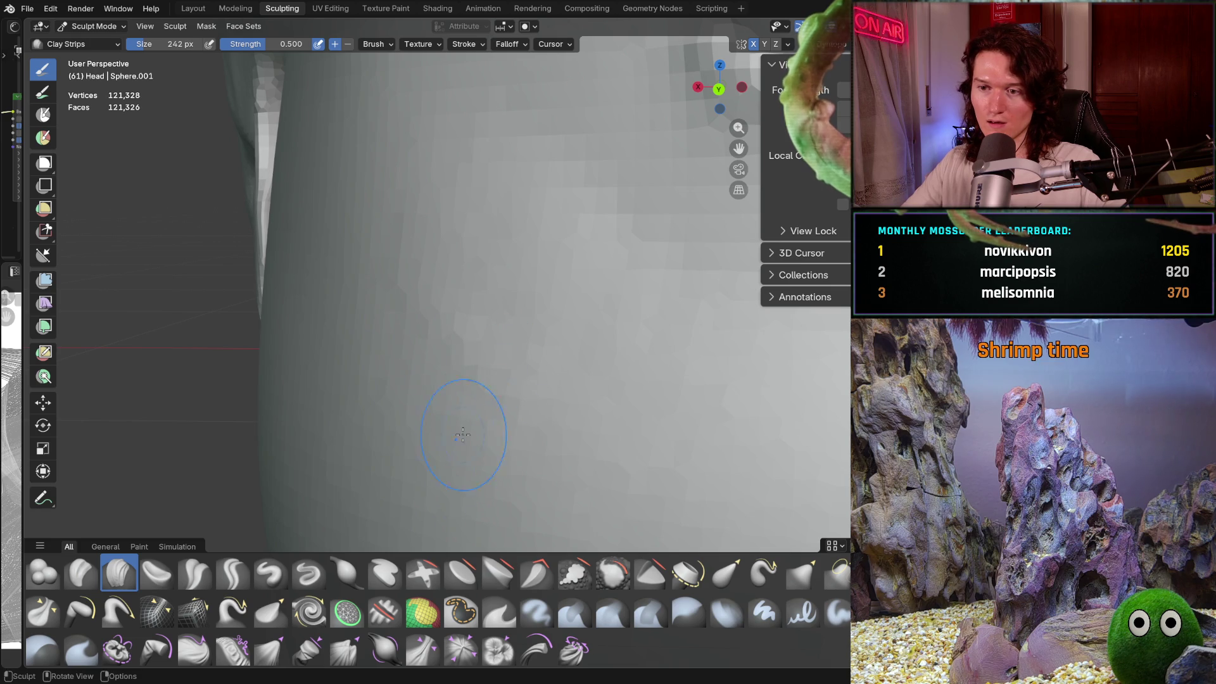
mouse_move(559, 380)
middle_mouse_down("shift")
mouse_move(547, 345)
mouse_move(492, 443)
middle_mouse_up("shift")
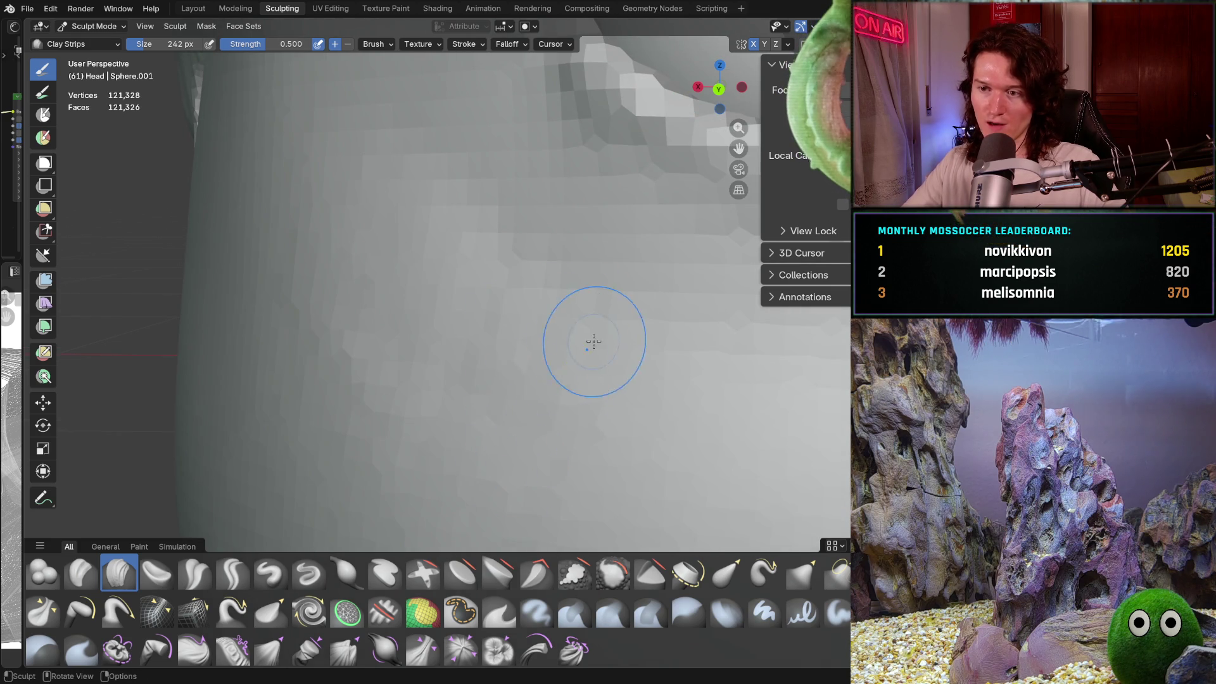
mouse_move(583, 348)
middle_mouse_down("shift")
mouse_move(532, 382)
mouse_move(545, 364)
mouse_move(461, 371)
middle_mouse_up("shift")
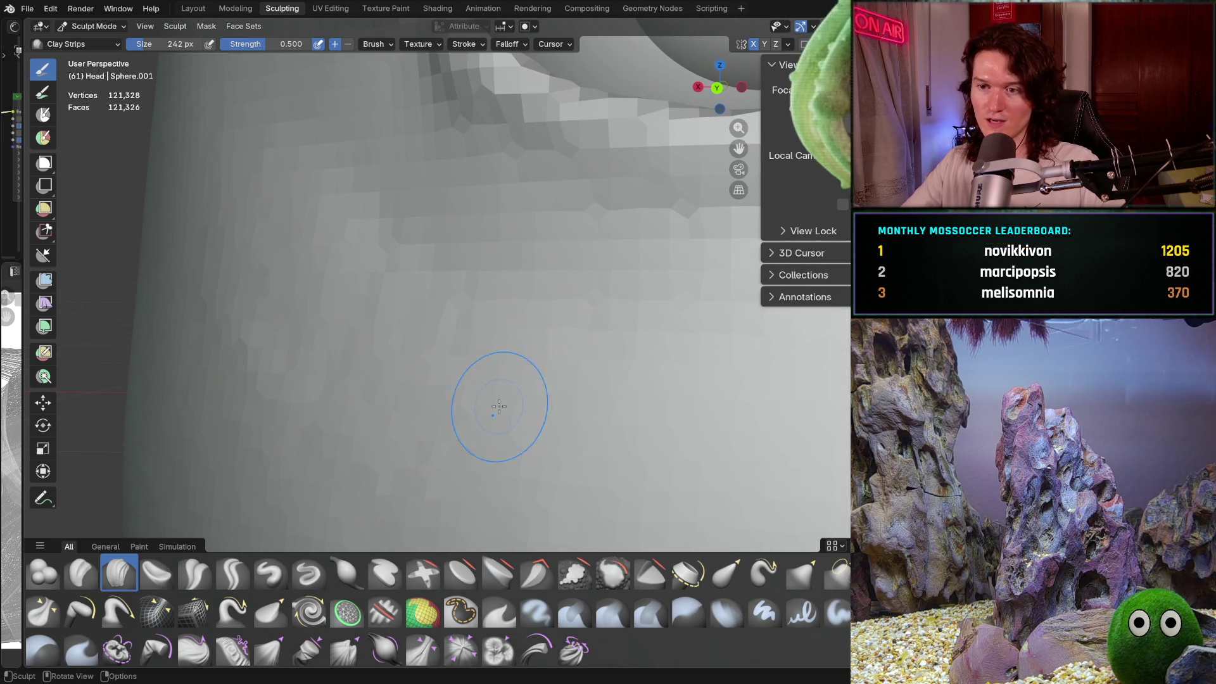
mouse_move(496, 407)
middle_mouse_down()
mouse_move(516, 435)
mouse_move(551, 438)
mouse_move(477, 415)
mouse_move(491, 431)
middle_mouse_up()
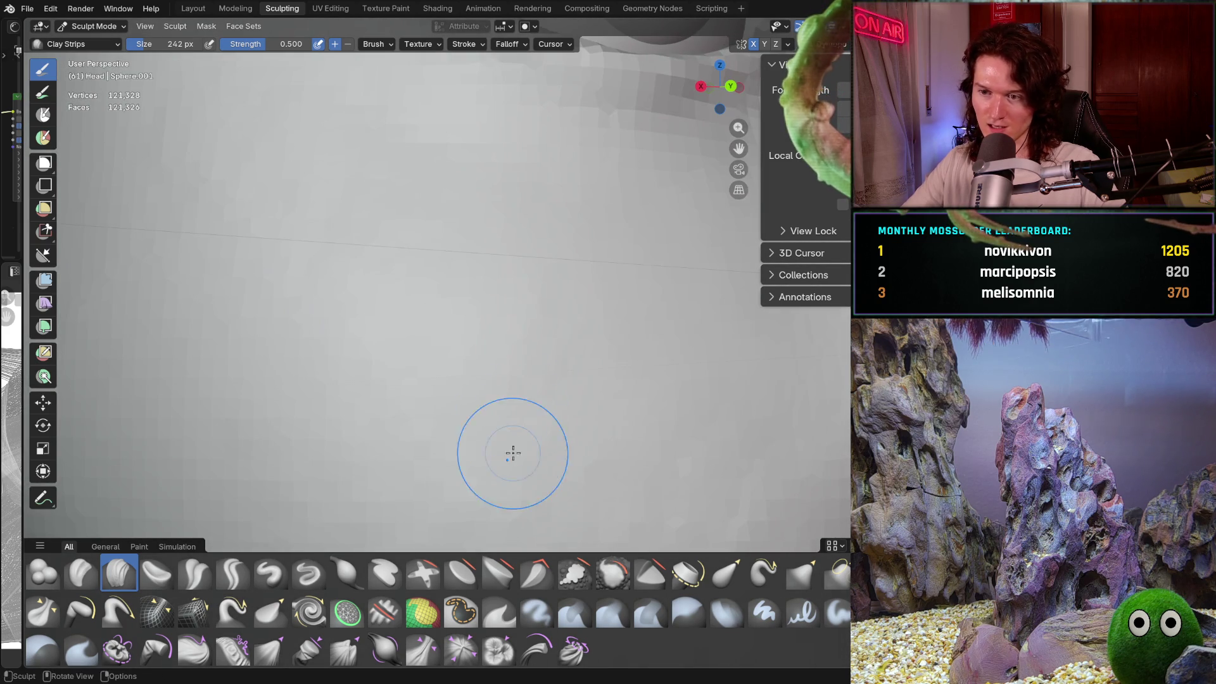
mouse_move(657, 441)
middle_mouse_down()
mouse_move(643, 393)
mouse_move(595, 402)
mouse_move(546, 381)
middle_mouse_up()
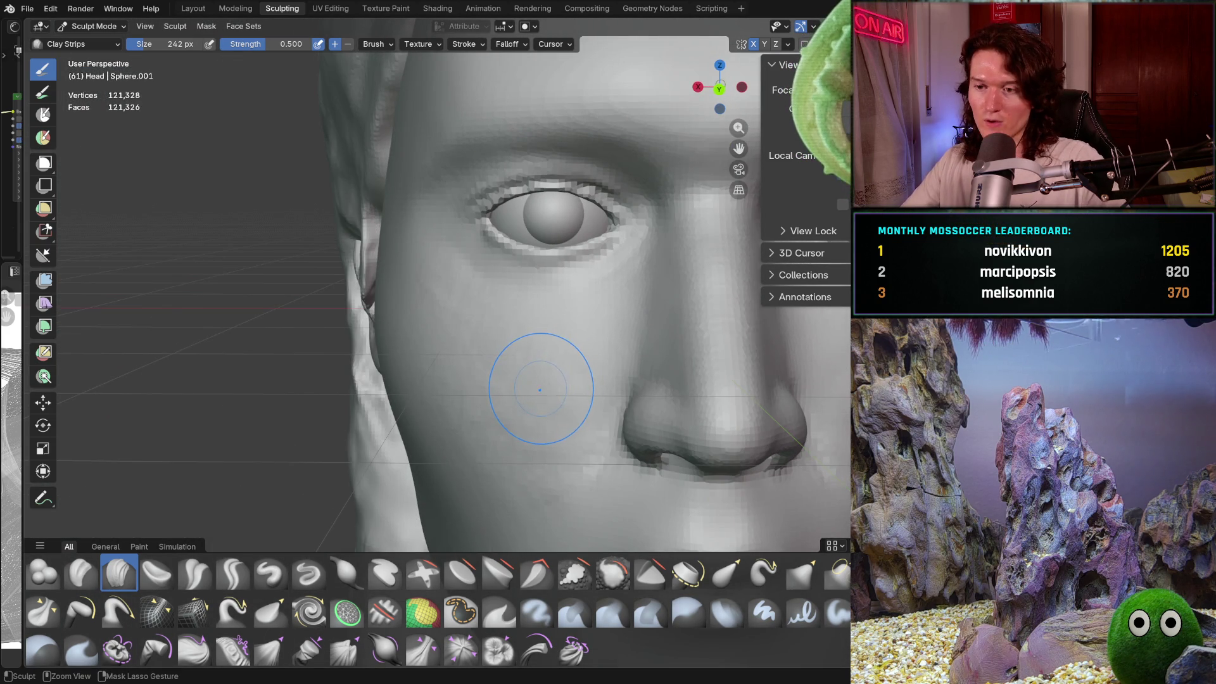
Step: Build up the cheek beneath the eye with a Clay Strips stroke
mouse_move(543, 424)
left_mouse_down()
mouse_move(547, 406)
mouse_move(412, 335)
left_mouse_up()
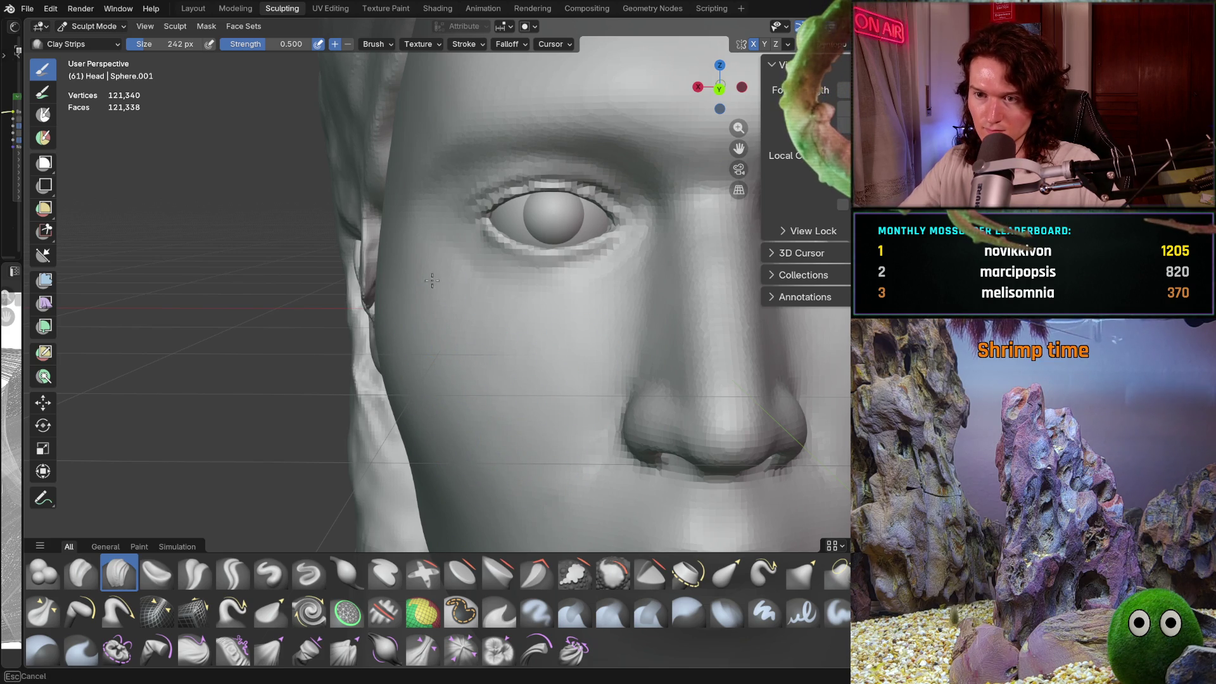
scroll(462, 325, "up", 2)
scroll(451, 313, "up", 4)
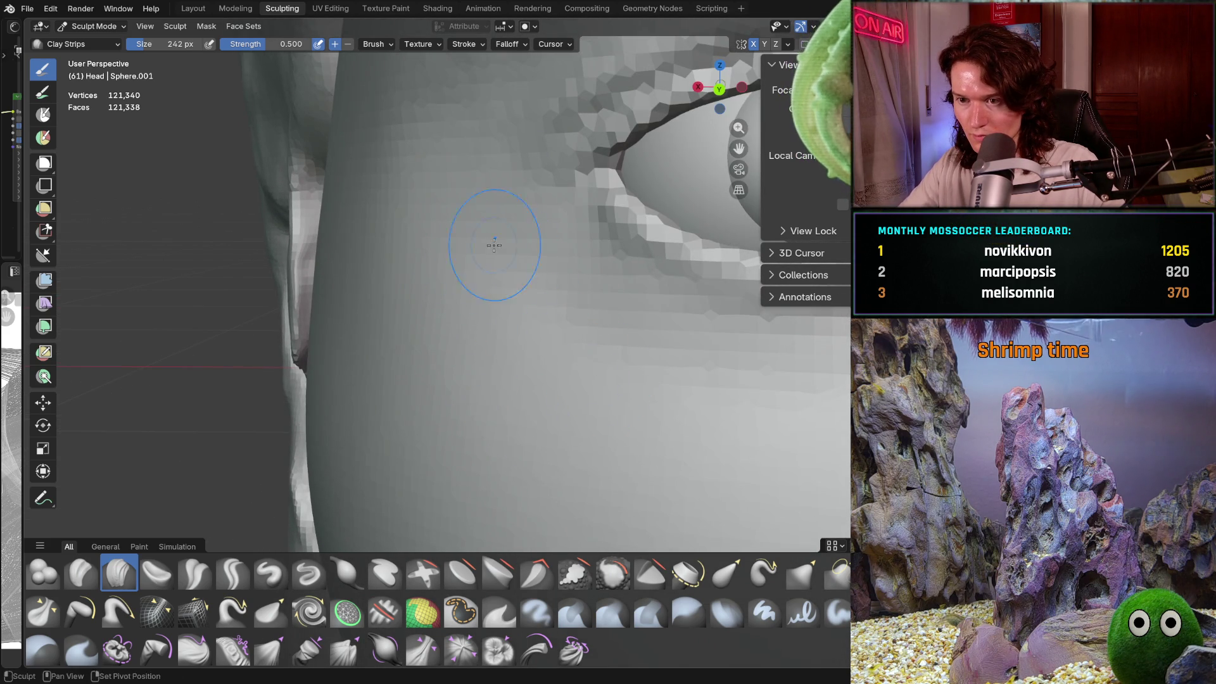
mouse_move(488, 244)
middle_mouse_down()
mouse_move(633, 355)
mouse_move(528, 431)
mouse_move(561, 343)
middle_mouse_up()
scroll(639, 292, "down", 5)
scroll(558, 350, "up", 5)
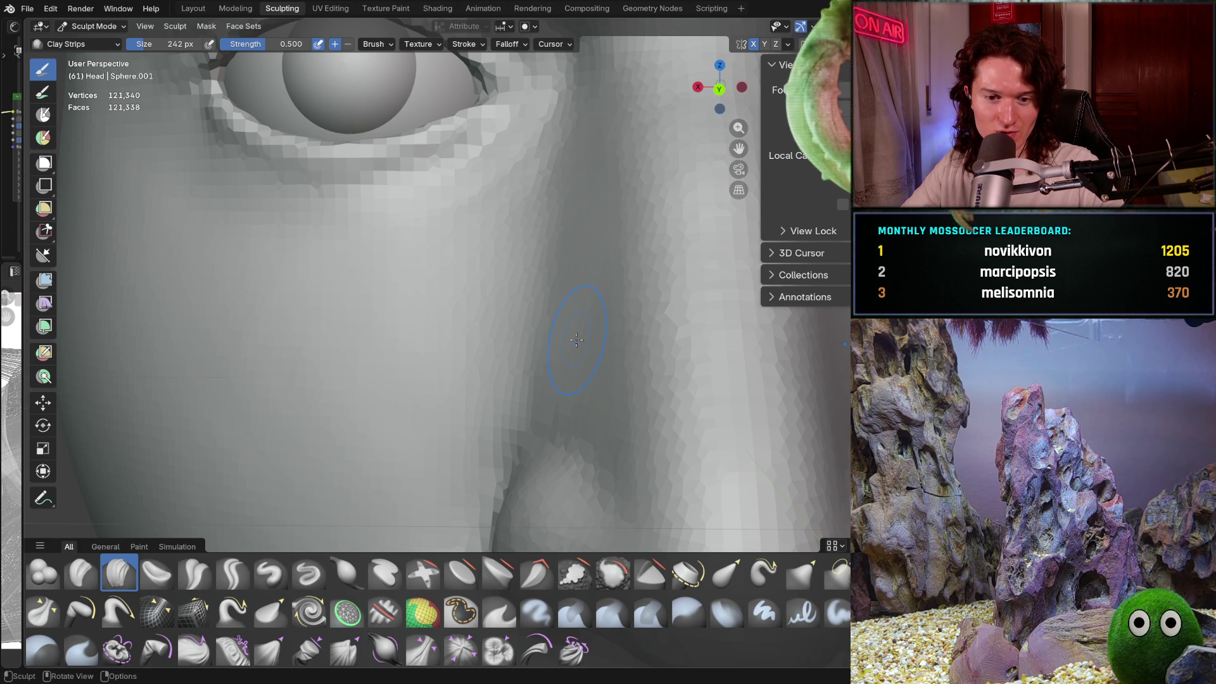
Step: Set the sculpting brush size to 116 px
key("f")
left_click(592, 343)
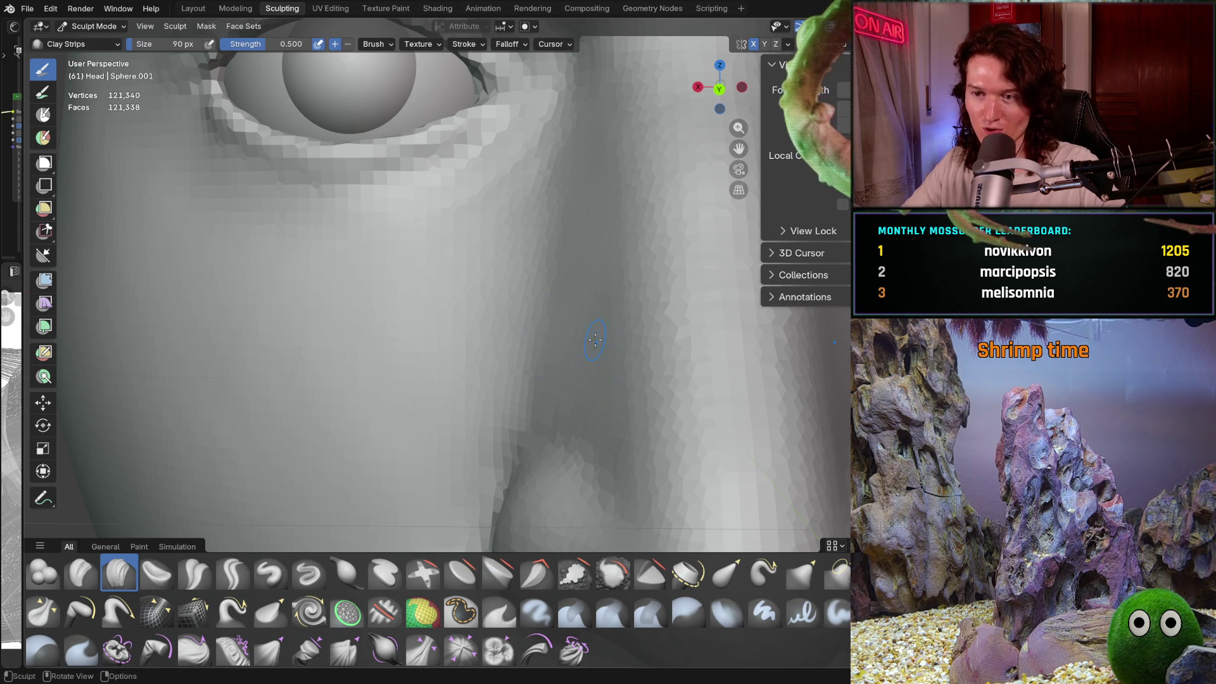
key("f")
left_click(593, 345)
Step: Orbit along the side of the nose and enlarge the brush to 252 px
middle_click_drag(593, 344, 586, 354)
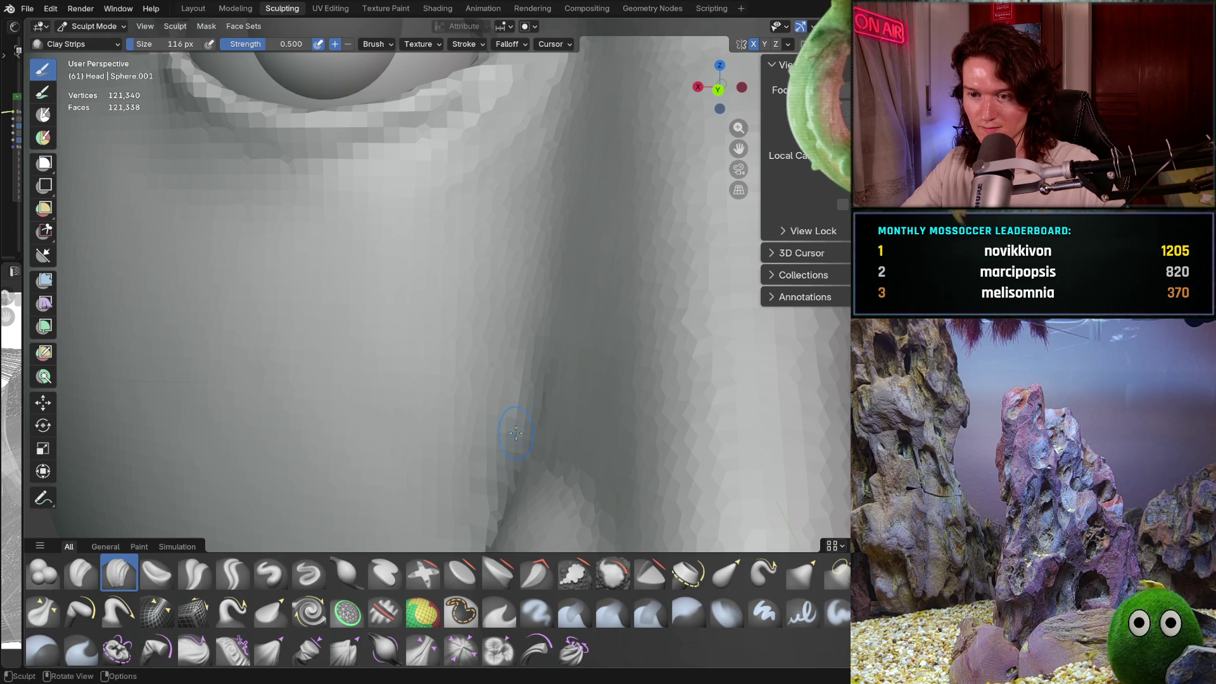
mouse_move(518, 436)
middle_mouse_down()
mouse_move(545, 413)
mouse_move(531, 402)
mouse_move(534, 360)
middle_mouse_up()
key("b")
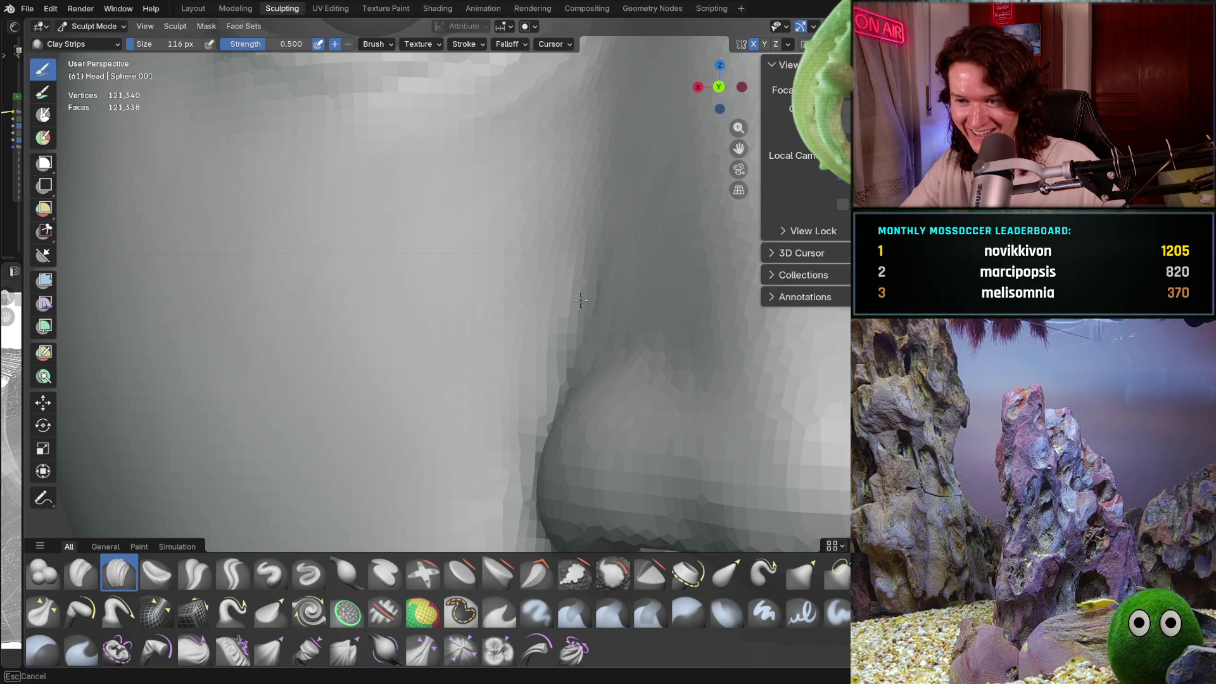
middle_click_drag(582, 291, 573, 329)
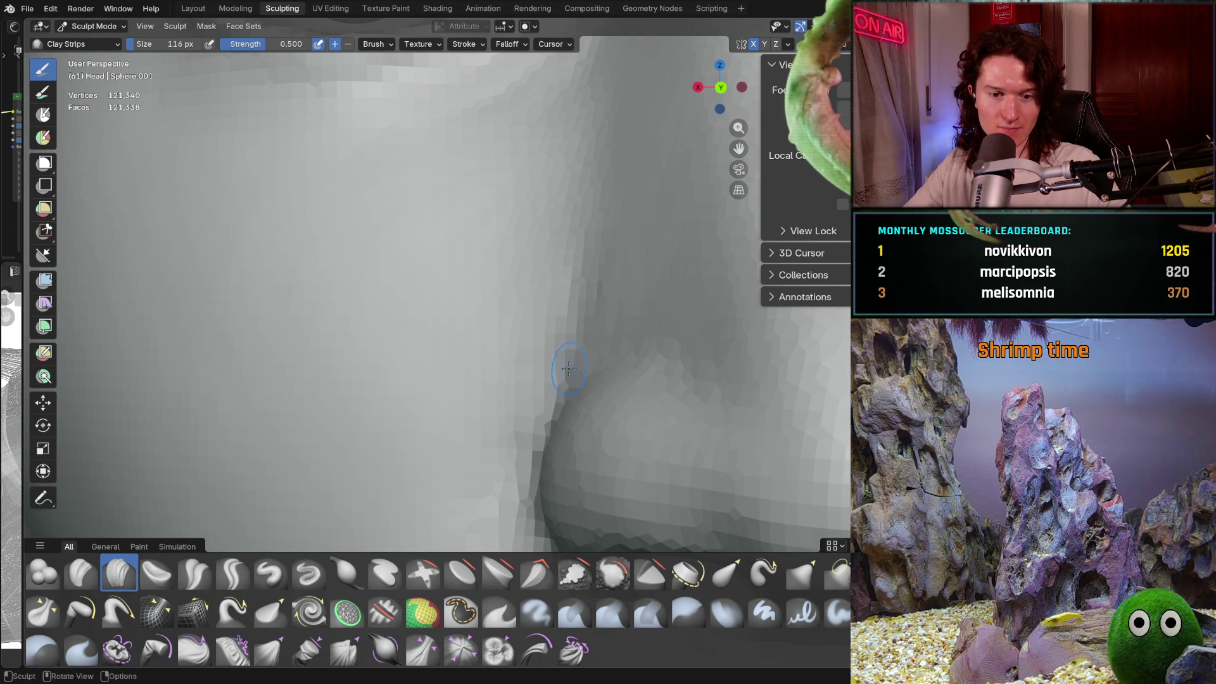
middle_click_drag(658, 255, 647, 281, "shift")
scroll(647, 281, "down", 3)
middle_click_drag(594, 310, 485, 371, "shift")
key("f")
left_click(497, 361)
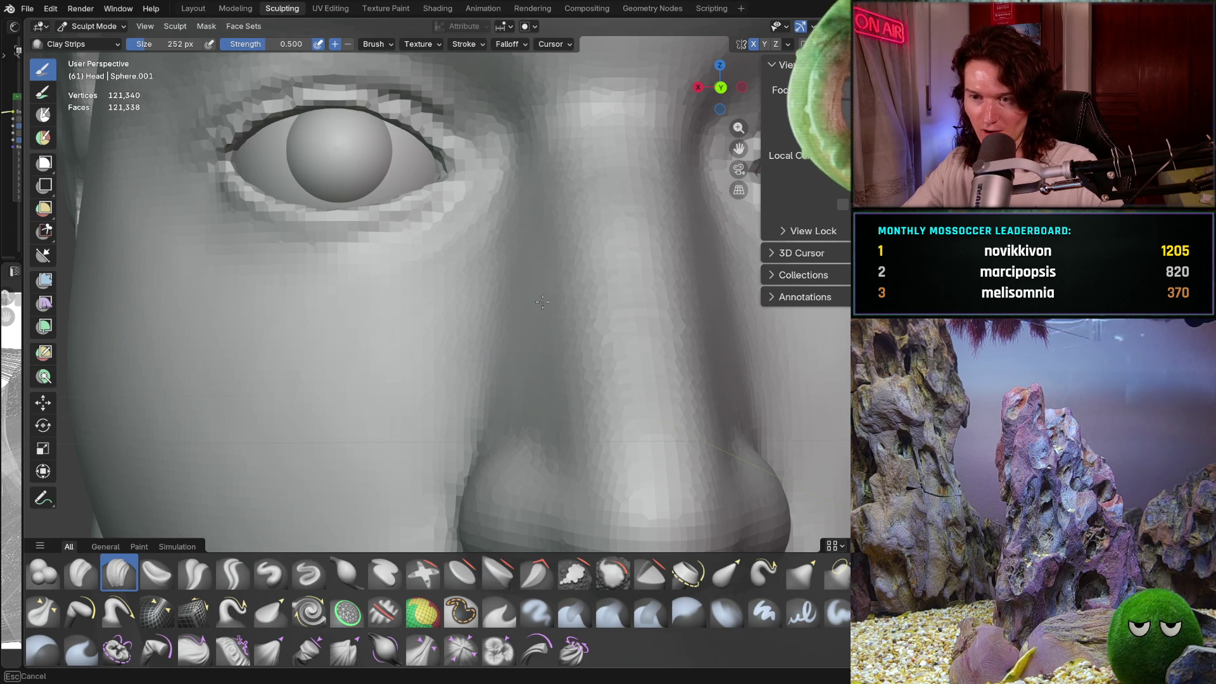
Step: Bring the side of the nose into view and shrink the brush to 174 px
mouse_move(497, 374)
middle_mouse_down()
mouse_move(533, 375)
mouse_move(560, 306)
middle_mouse_up()
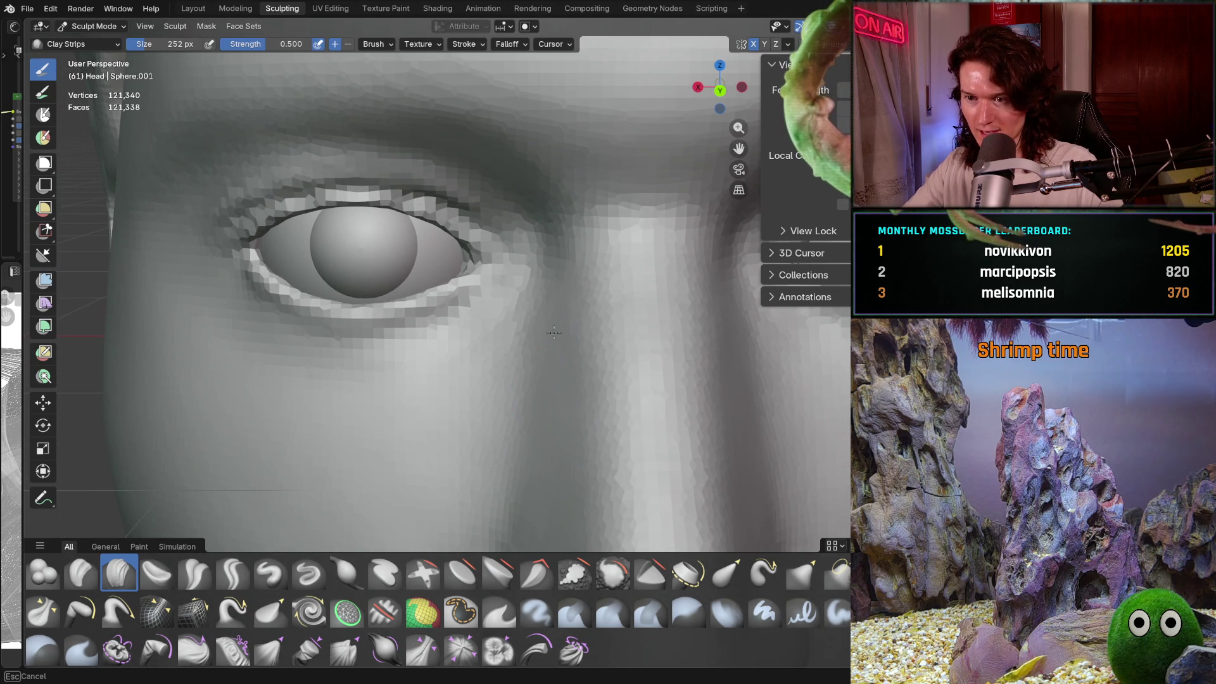
middle_click_drag(547, 372, 517, 458)
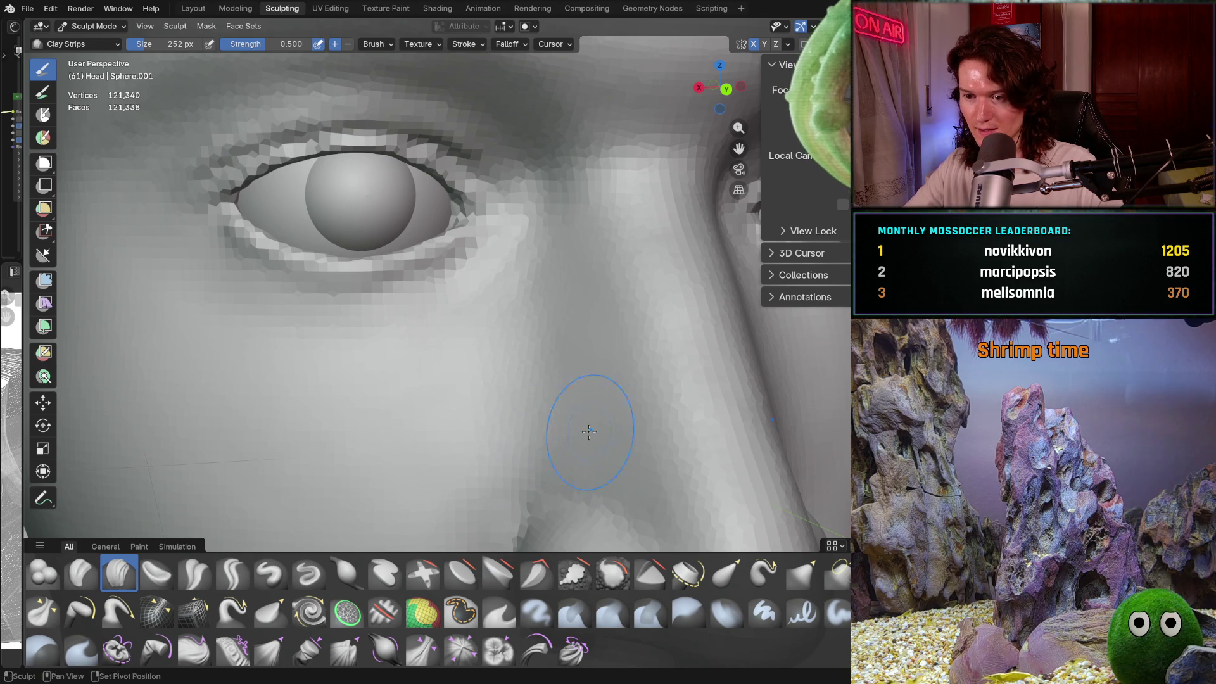
mouse_move(589, 429)
middle_mouse_down()
mouse_move(502, 394)
mouse_move(575, 324)
mouse_move(588, 403)
middle_mouse_up()
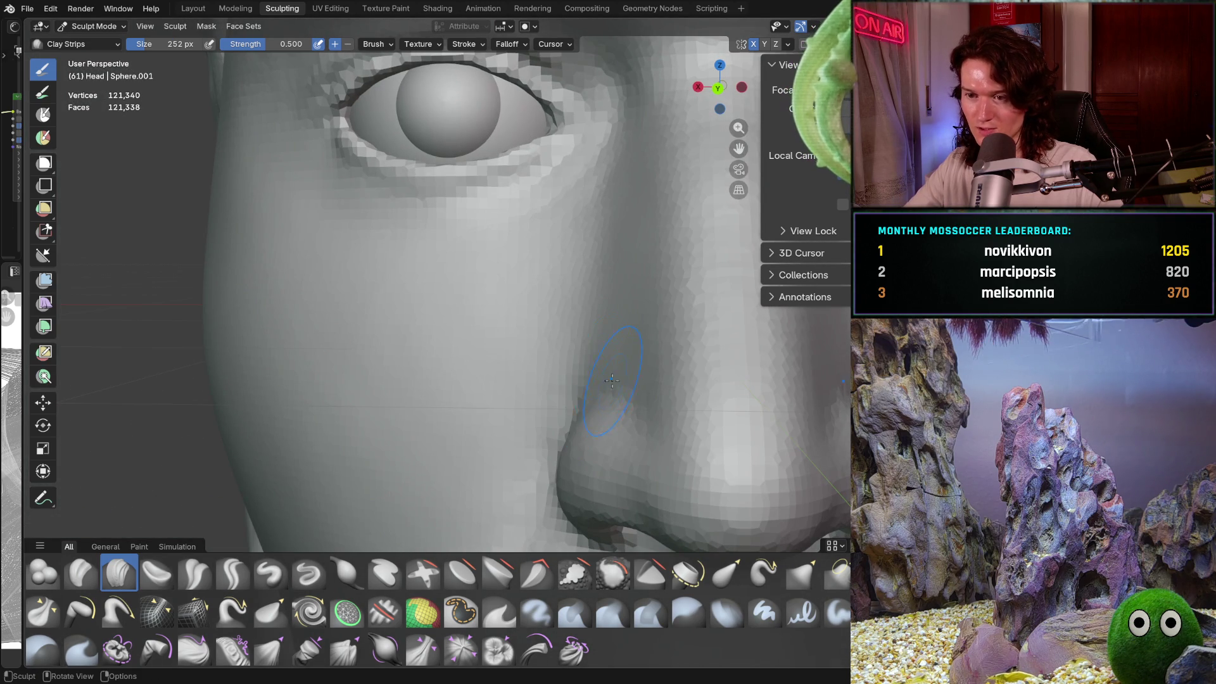
key("f")
left_click(594, 388)
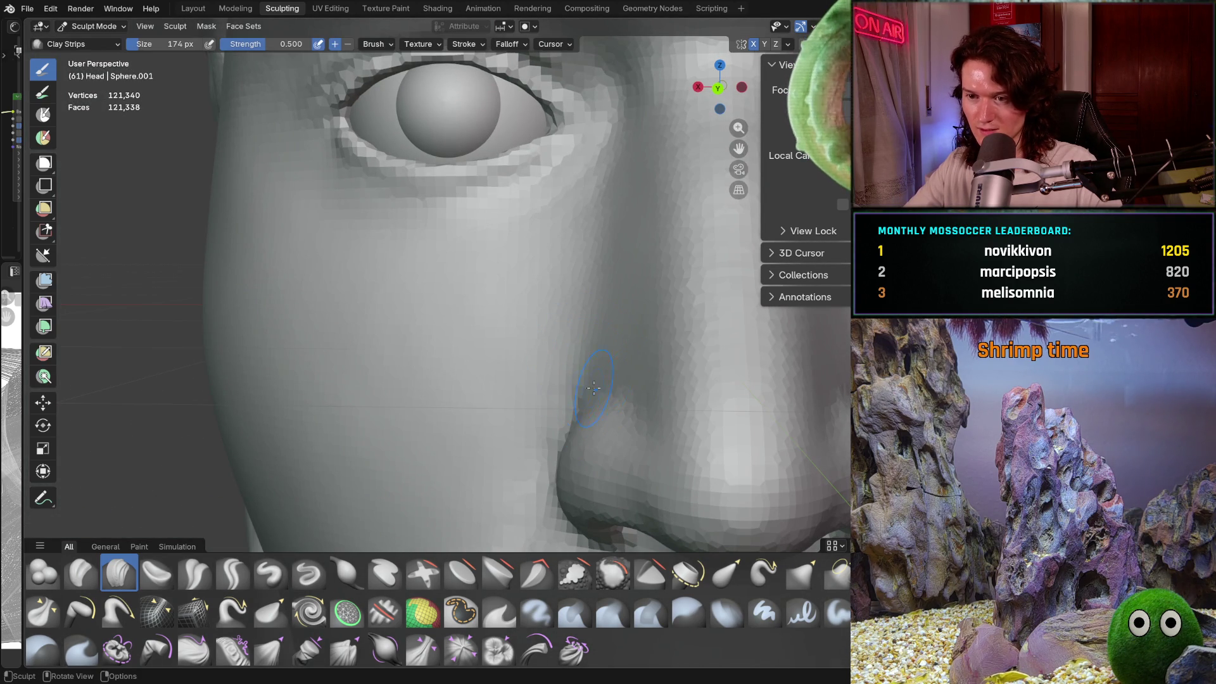
Step: Zoom and orbit to study the cheek, eye and nostril
mouse_move(609, 429)
middle_mouse_down("ctrl")
mouse_move(578, 392)
mouse_move(621, 407)
mouse_move(602, 375)
mouse_move(578, 401)
middle_mouse_up("ctrl")
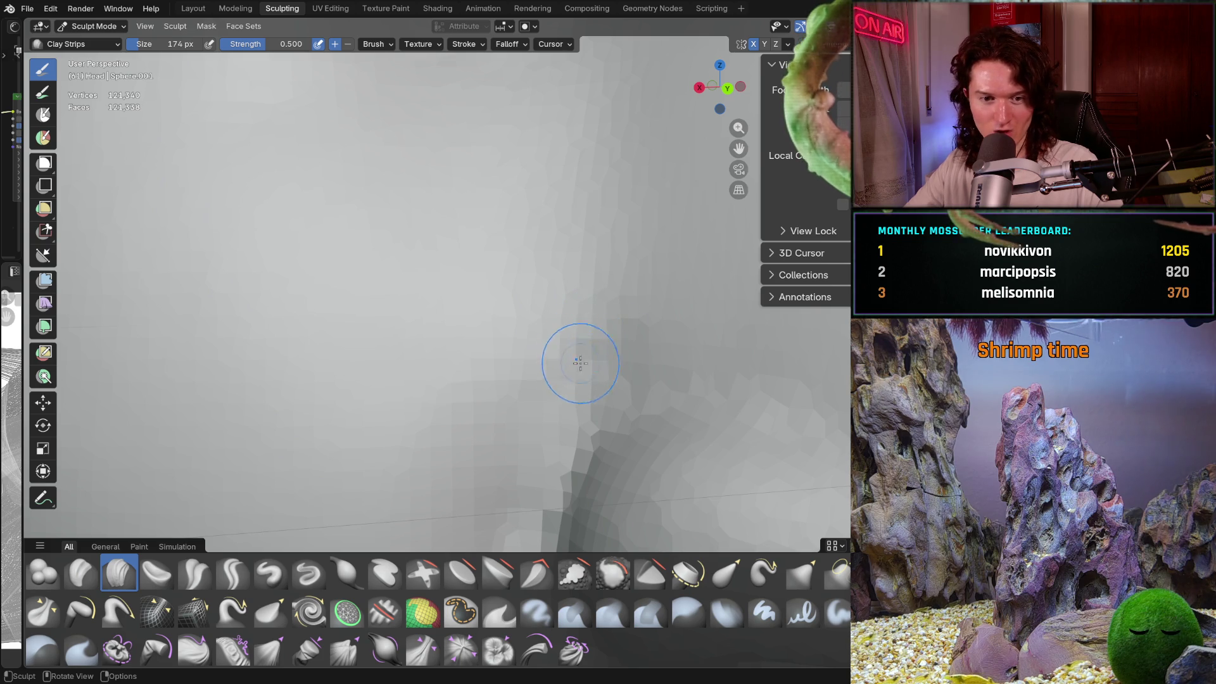
middle_click_drag(576, 355, 567, 359)
scroll(557, 317, "up", 2)
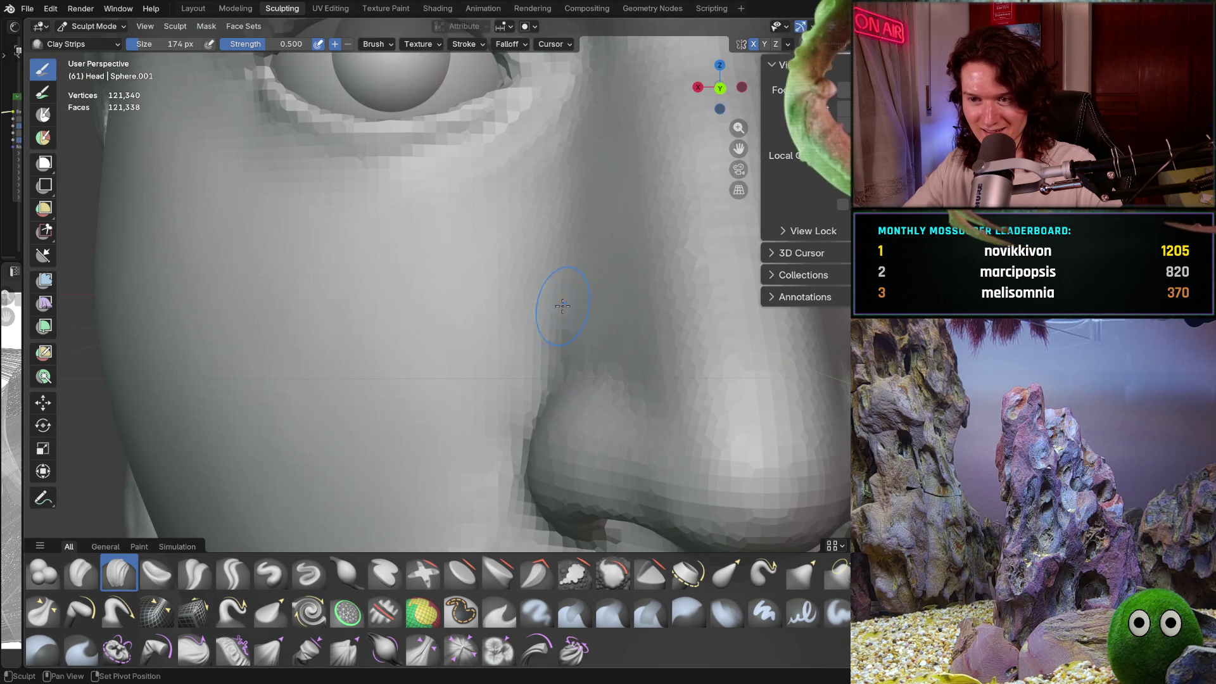
mouse_move(557, 316)
middle_mouse_down("shift")
mouse_move(542, 339)
mouse_move(554, 340)
middle_mouse_up("shift")
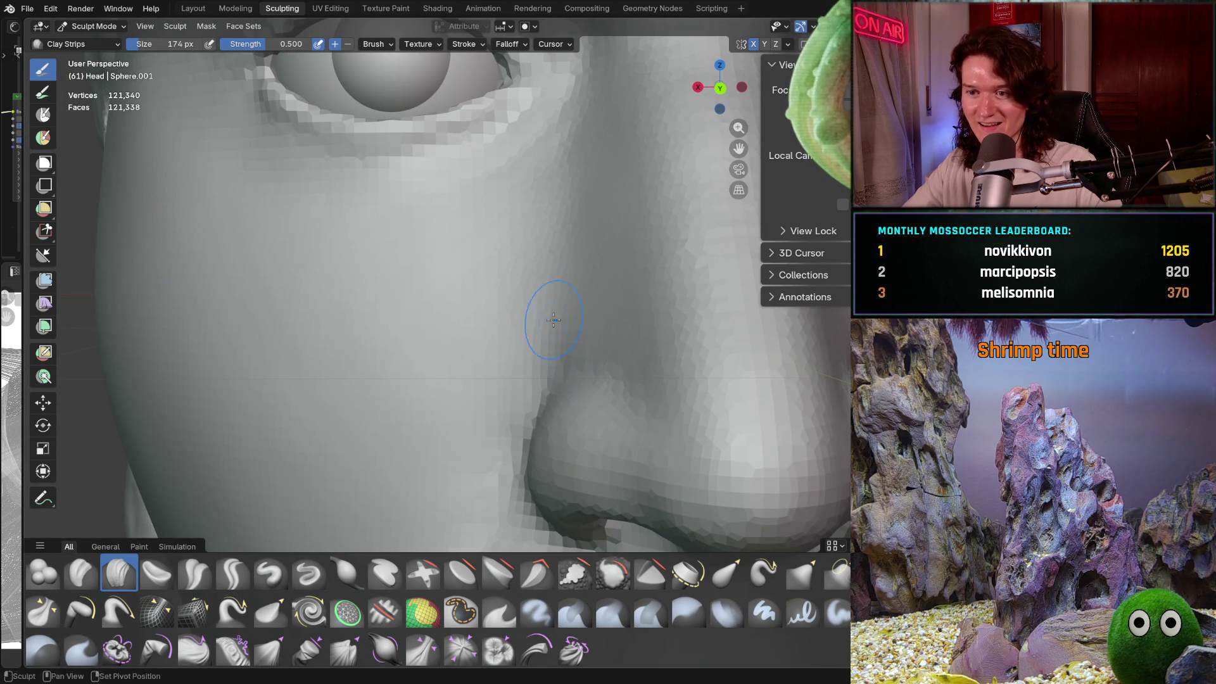
middle_click_drag(400, 337, 555, 269, "shift")
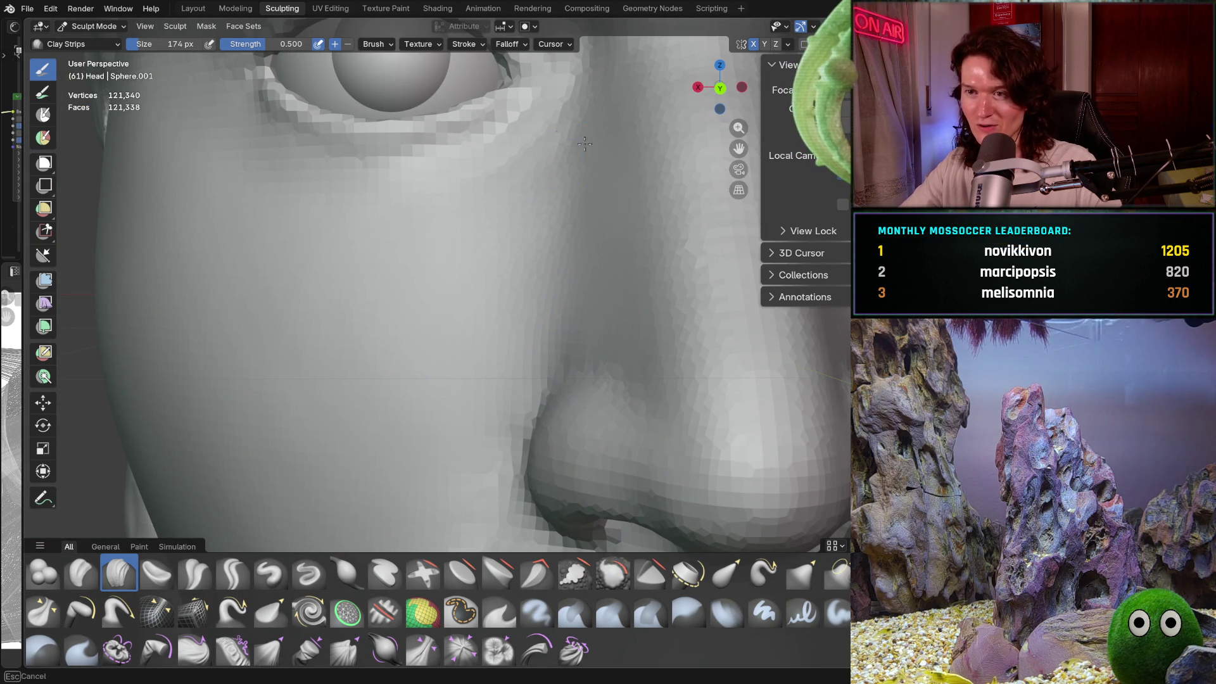
middle_click_drag(557, 328, 455, 456)
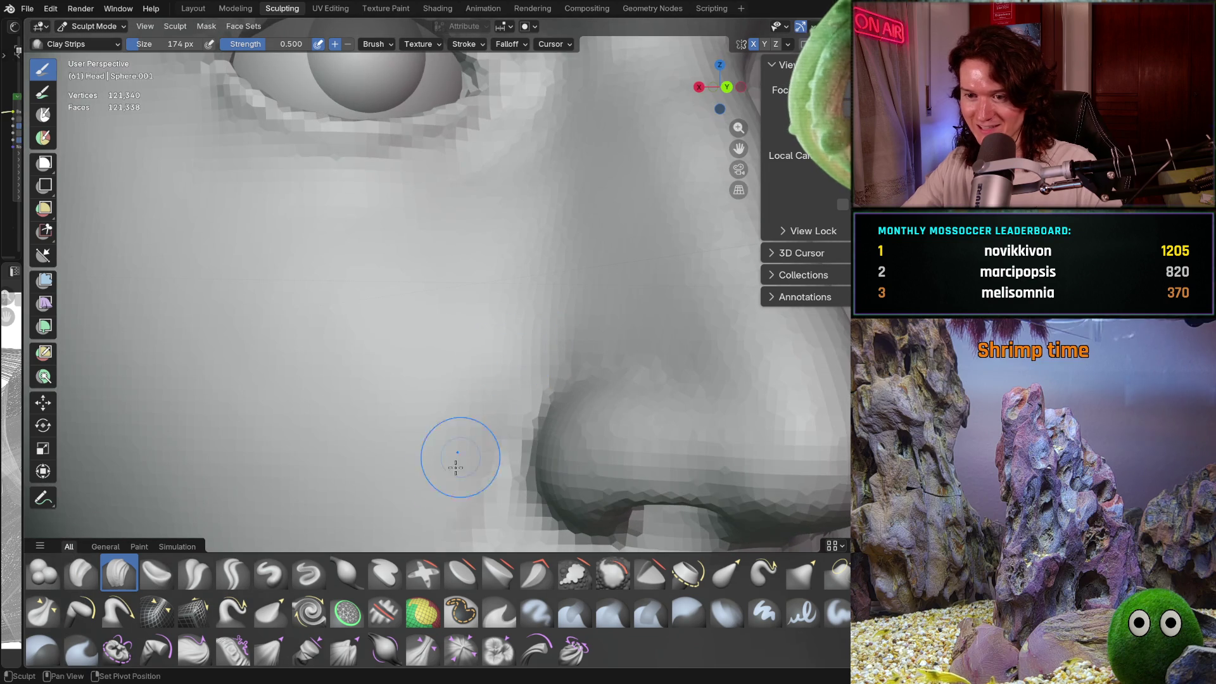
scroll(334, 446, "down", 5)
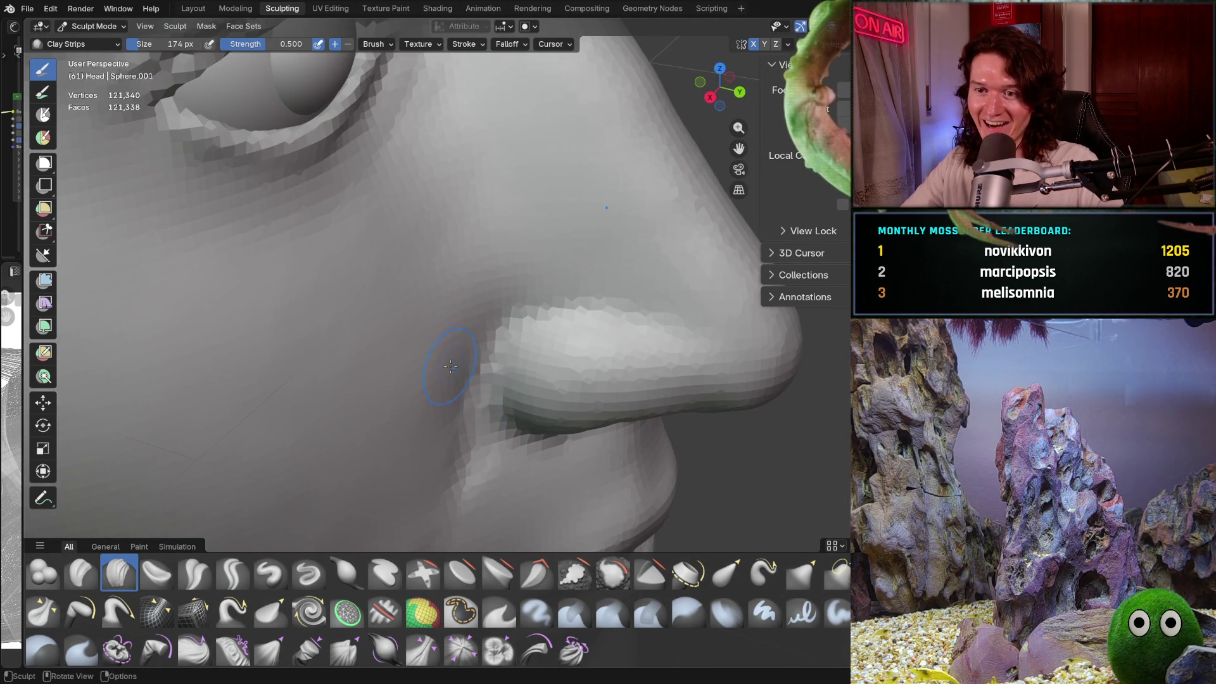
mouse_move(380, 412)
middle_mouse_down()
mouse_move(456, 379)
mouse_move(421, 377)
mouse_move(505, 361)
middle_mouse_up()
scroll(455, 379, "up", 6)
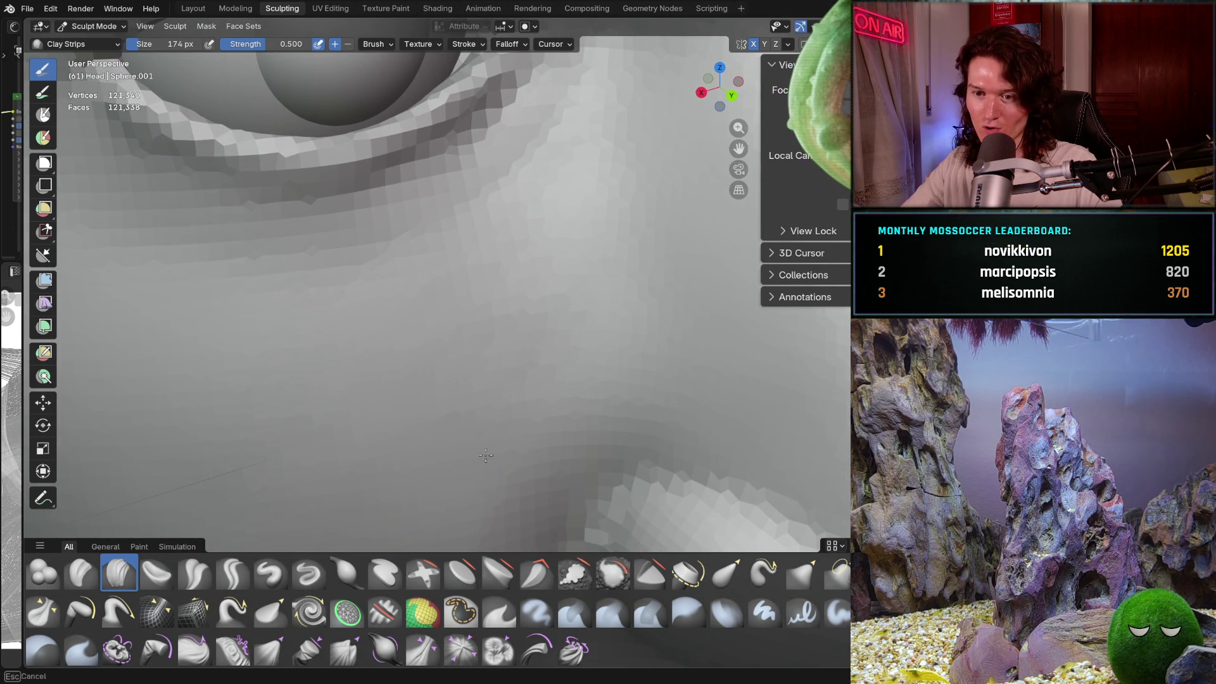
scroll(487, 421, "up", 2)
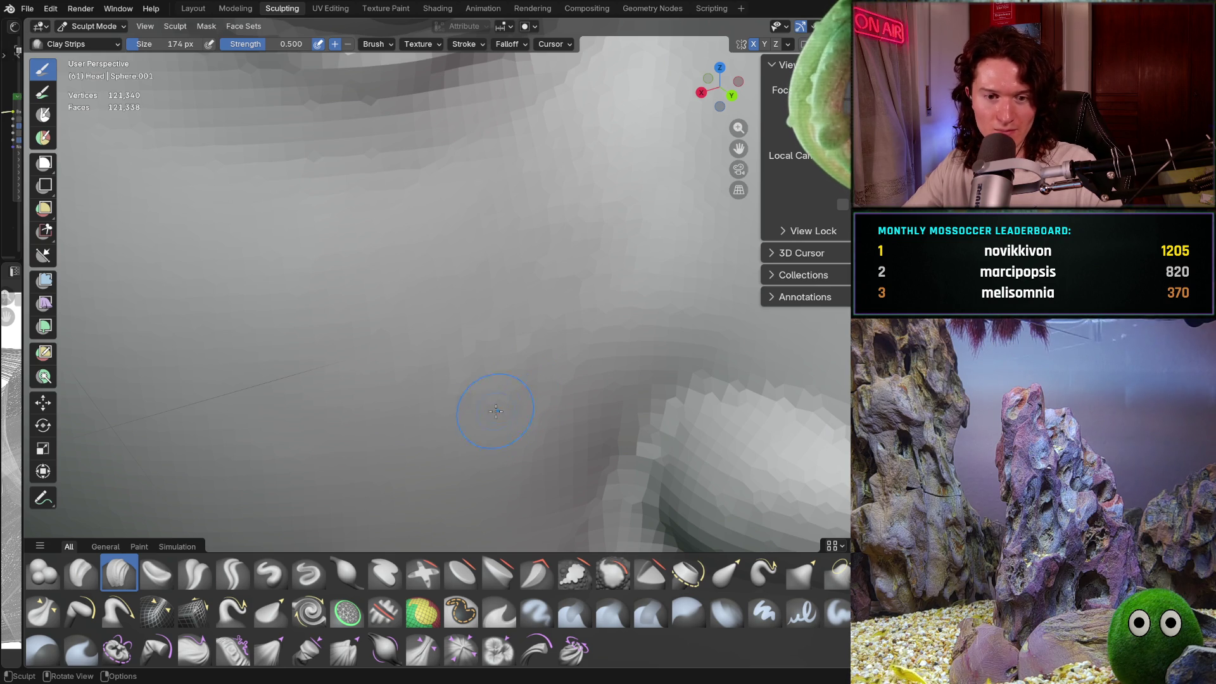
Step: View the eye rim from a steep side angle and enlarge the brush to 440 px
mouse_move(488, 402)
middle_mouse_down()
mouse_move(448, 374)
mouse_move(475, 369)
mouse_move(523, 437)
mouse_move(515, 448)
mouse_move(483, 396)
middle_mouse_up()
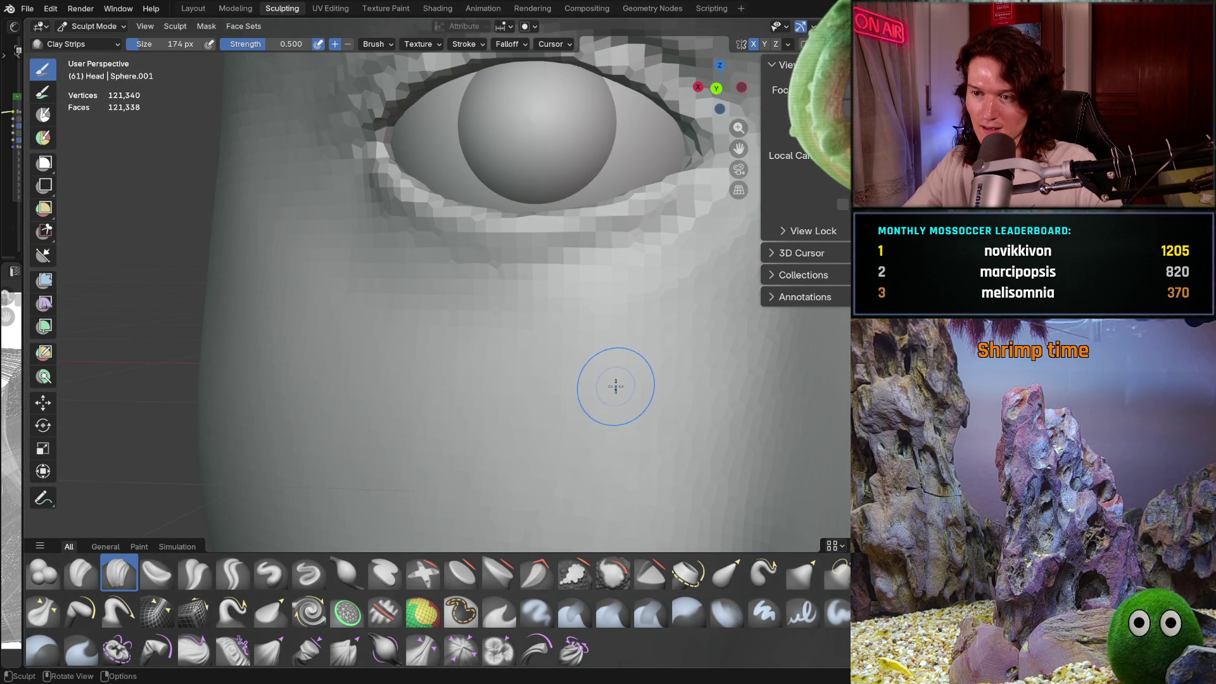
mouse_move(614, 383)
middle_mouse_down()
mouse_move(629, 336)
mouse_move(648, 326)
middle_mouse_up()
scroll(654, 388, "up", 3)
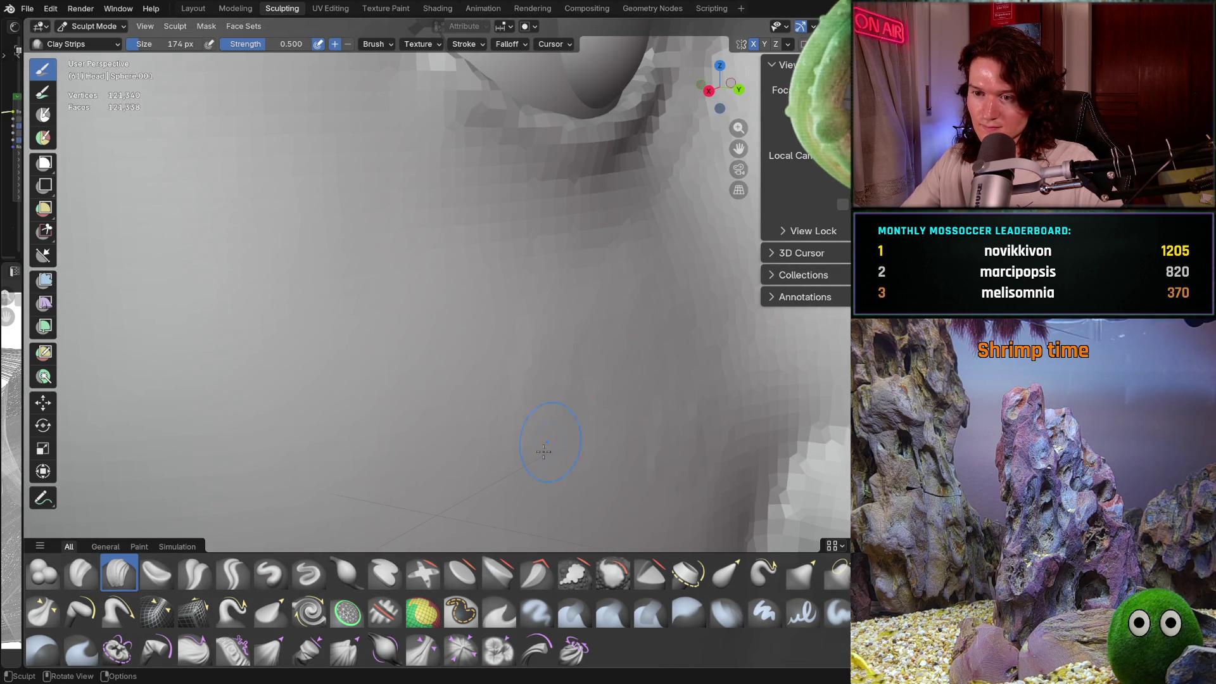
mouse_move(610, 491)
middle_mouse_down()
mouse_move(557, 483)
mouse_move(535, 355)
mouse_move(453, 380)
mouse_move(448, 277)
middle_mouse_up()
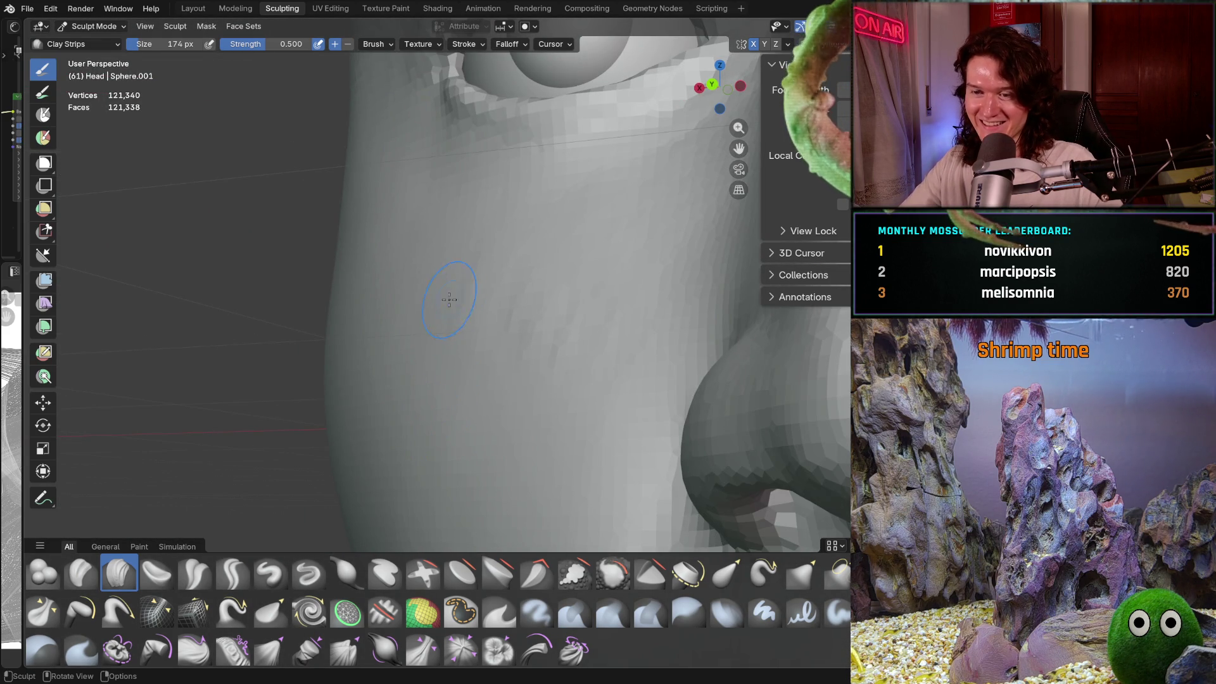
key("f")
left_click(503, 369)
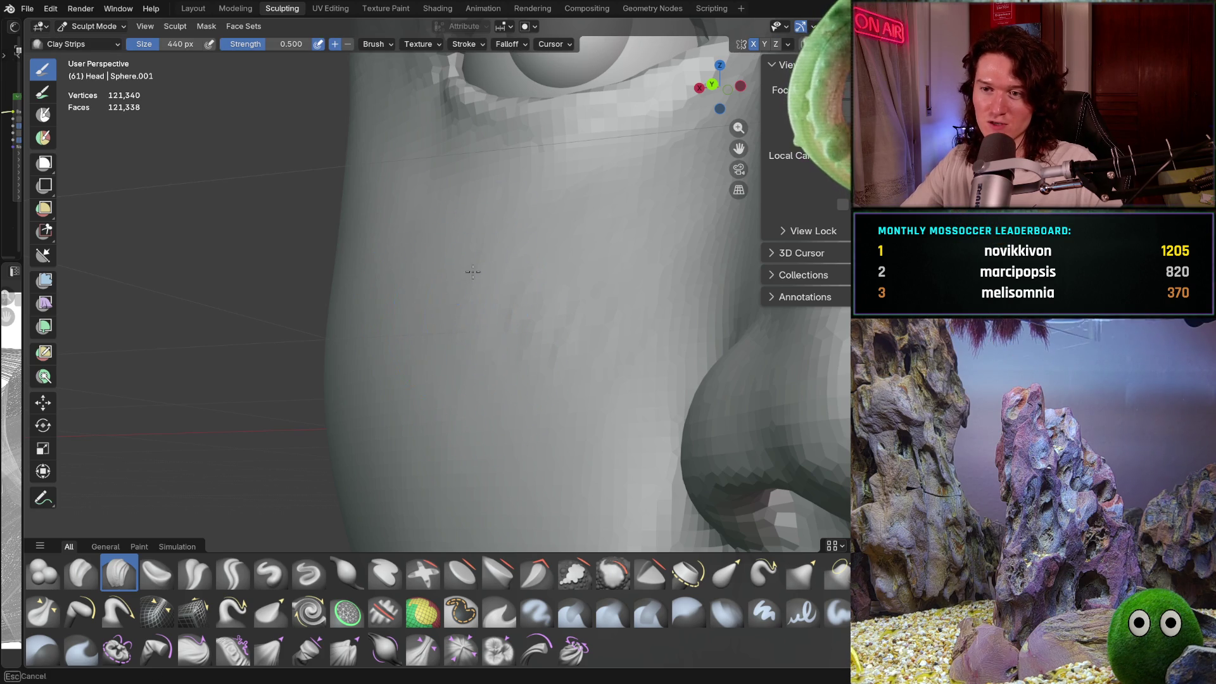
Step: Orbit to a side view of the nose and set the brush to 288 px
middle_click_drag(579, 348, 426, 298, "ctrl")
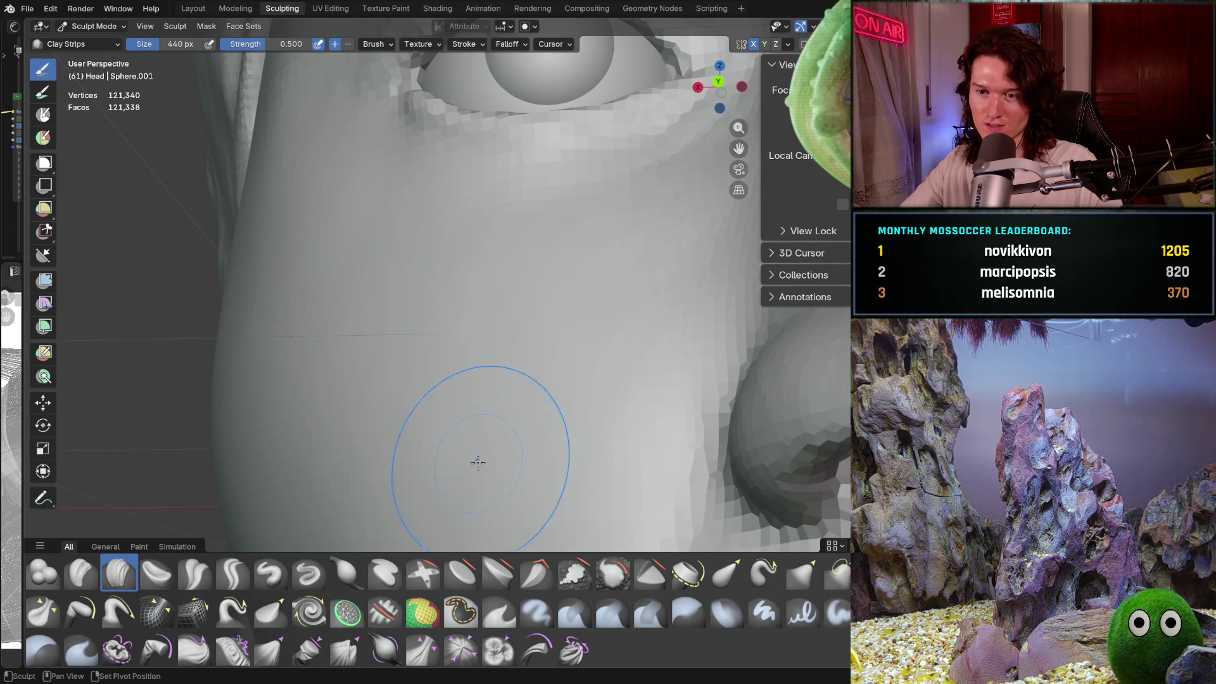
mouse_move(477, 462)
middle_mouse_down()
mouse_move(443, 411)
mouse_move(475, 387)
mouse_move(501, 466)
mouse_move(460, 388)
middle_mouse_up()
key("f")
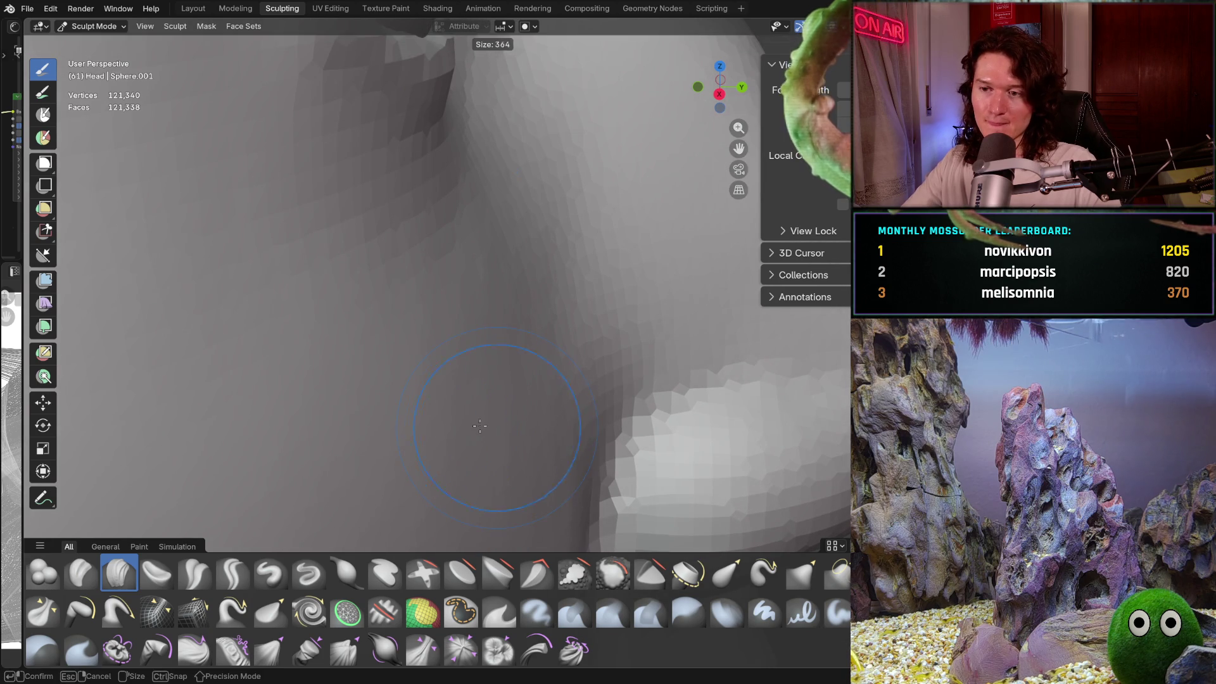
left_click(460, 388)
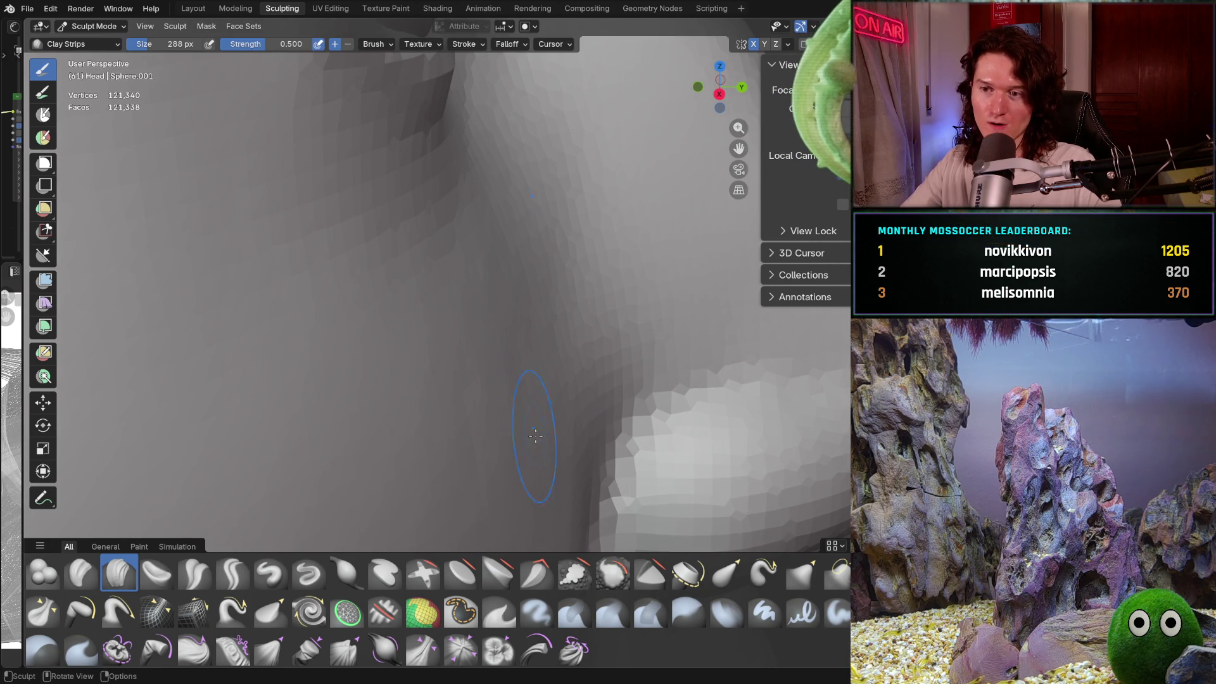
Step: Orbit and pan around the nostril and cheek to inspect the under-eye area
mouse_move(500, 459)
middle_mouse_down()
mouse_move(434, 380)
mouse_move(446, 395)
middle_mouse_up()
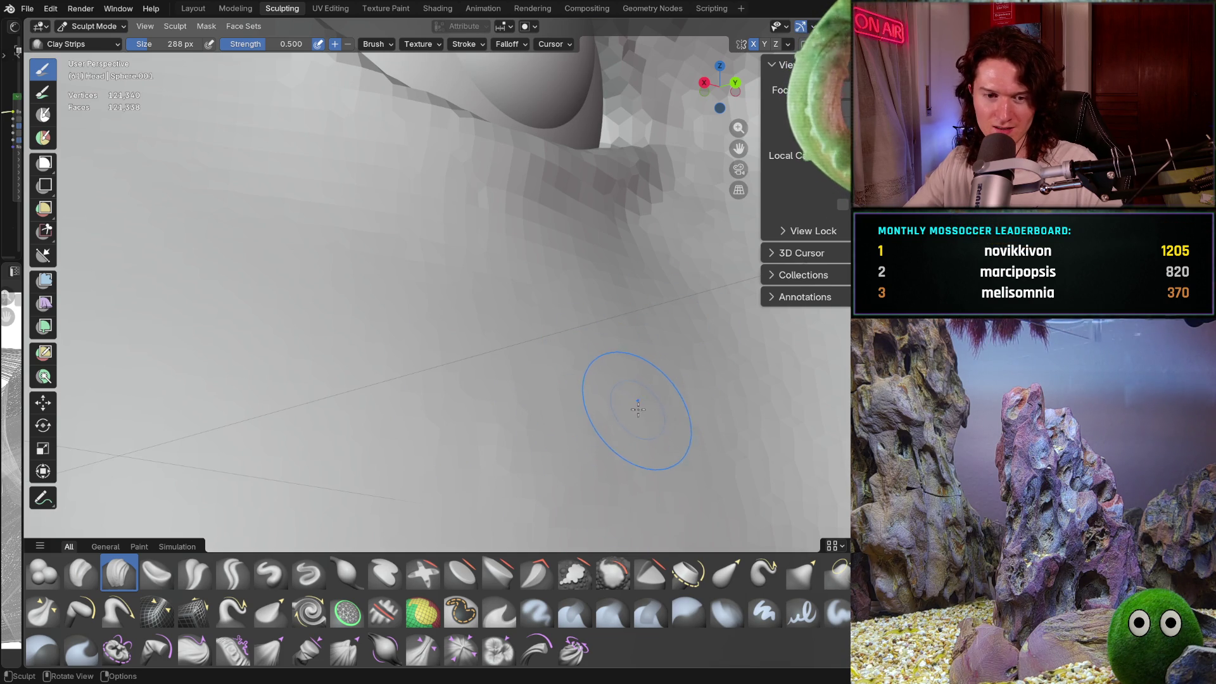
mouse_move(600, 340)
middle_mouse_down()
mouse_move(564, 392)
mouse_move(597, 423)
middle_mouse_up()
mouse_move(501, 413)
middle_mouse_down()
mouse_move(534, 380)
mouse_move(547, 391)
mouse_move(532, 449)
middle_mouse_up()
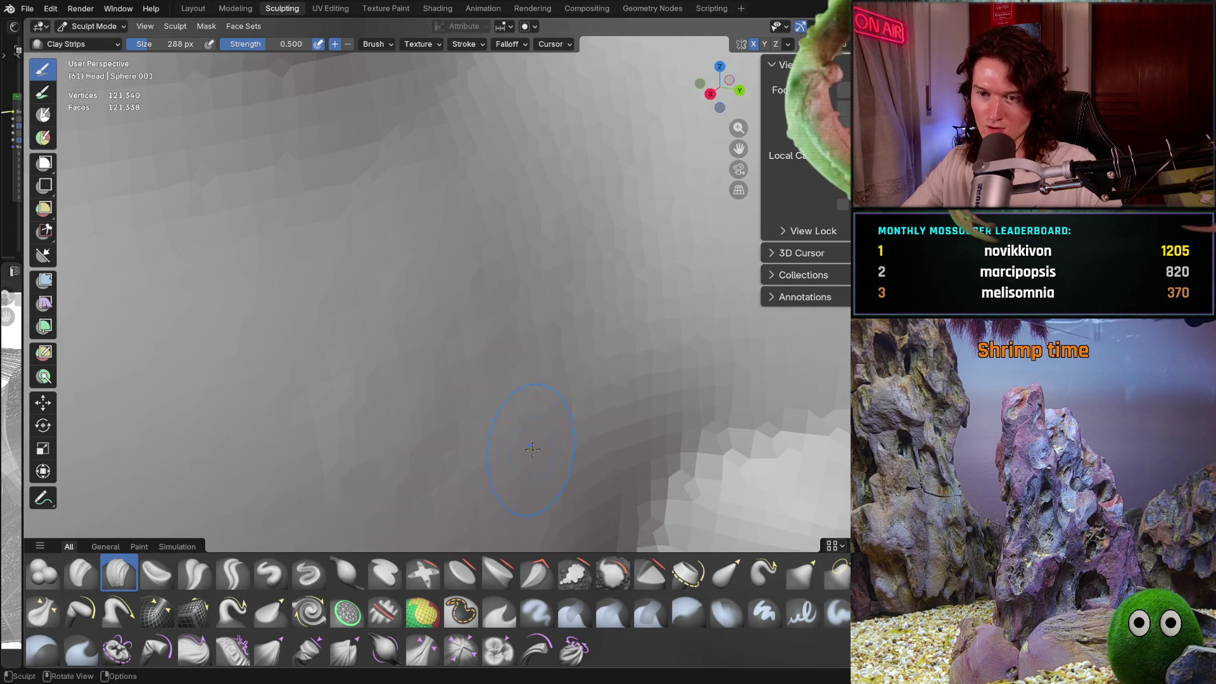
scroll(451, 343, "down", 5)
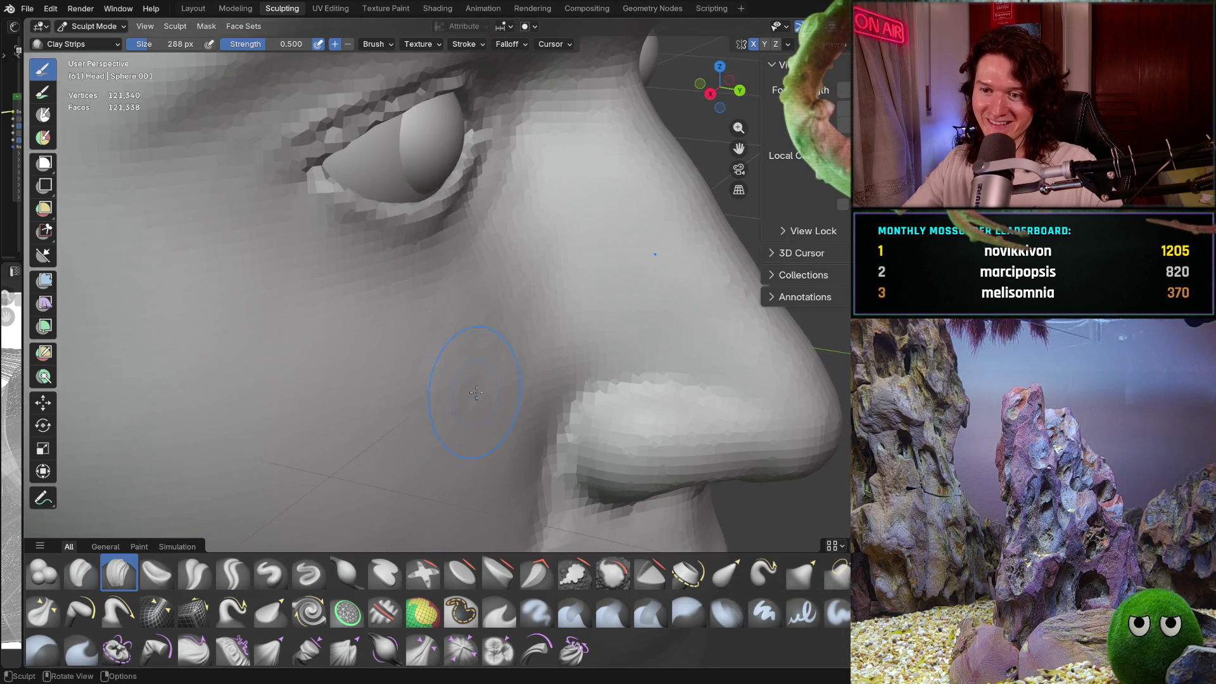
middle_click_drag(462, 353, 353, 502)
scroll(353, 502, "up", 3)
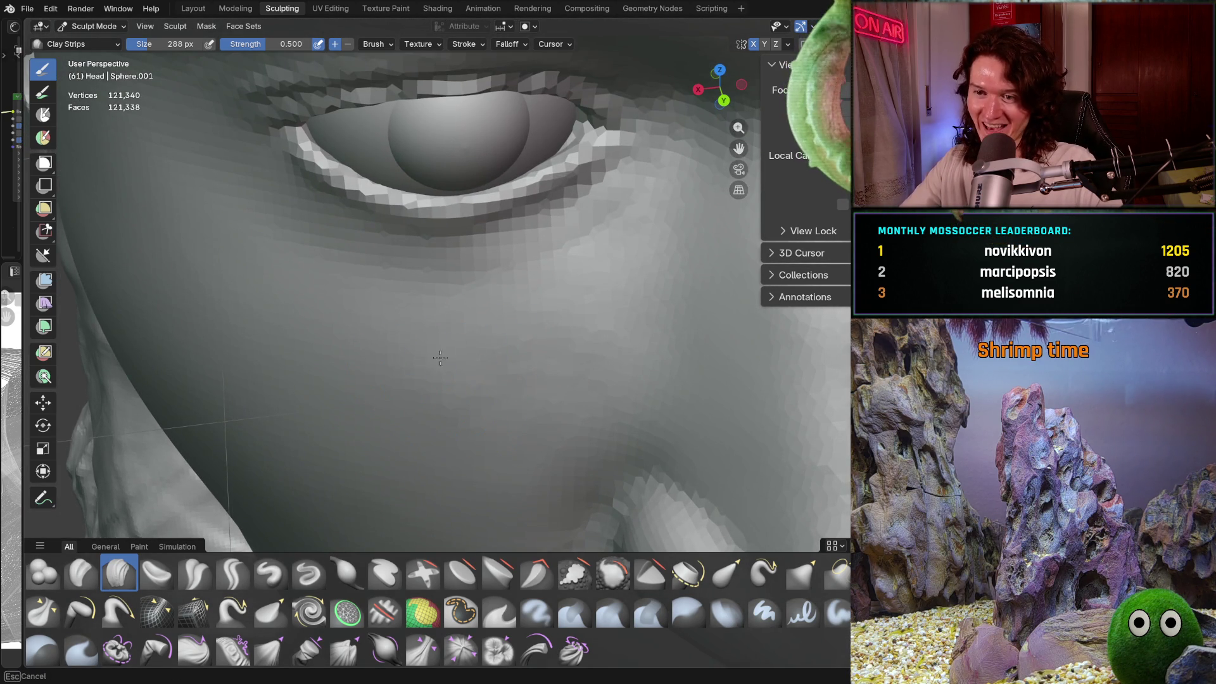
middle_click_drag(564, 348, 563, 348, "shift")
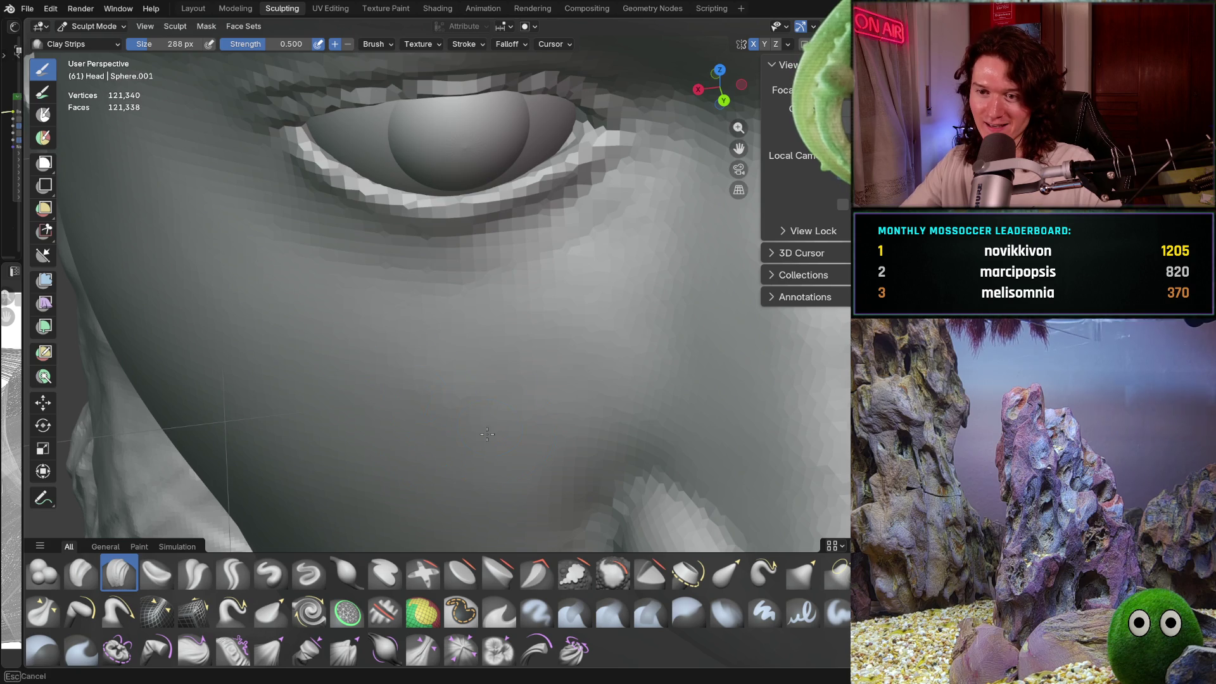
middle_click_drag(487, 433, 557, 288)
scroll(554, 355, "up", 4)
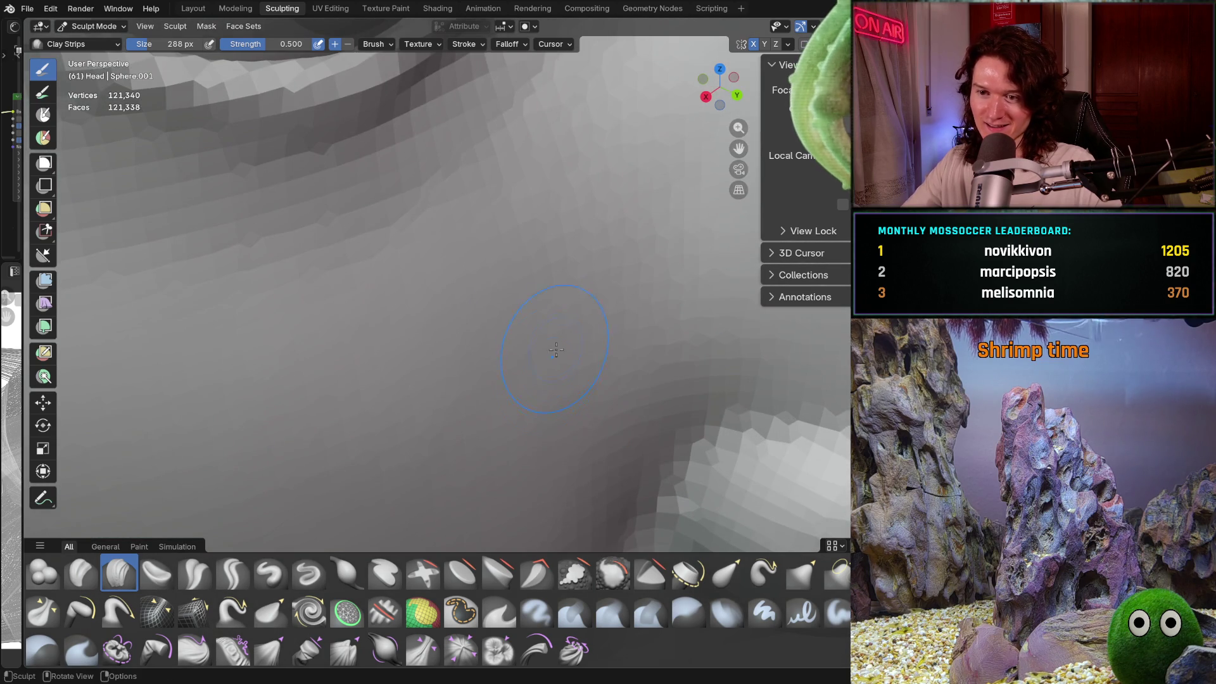
Step: Zoom between a close-up of the cheek and a view of the whole face
middle_click_drag(548, 439, 312, 459, "ctrl")
middle_click_drag(223, 434, 253, 405, "ctrl")
scroll(380, 393, "down", 3)
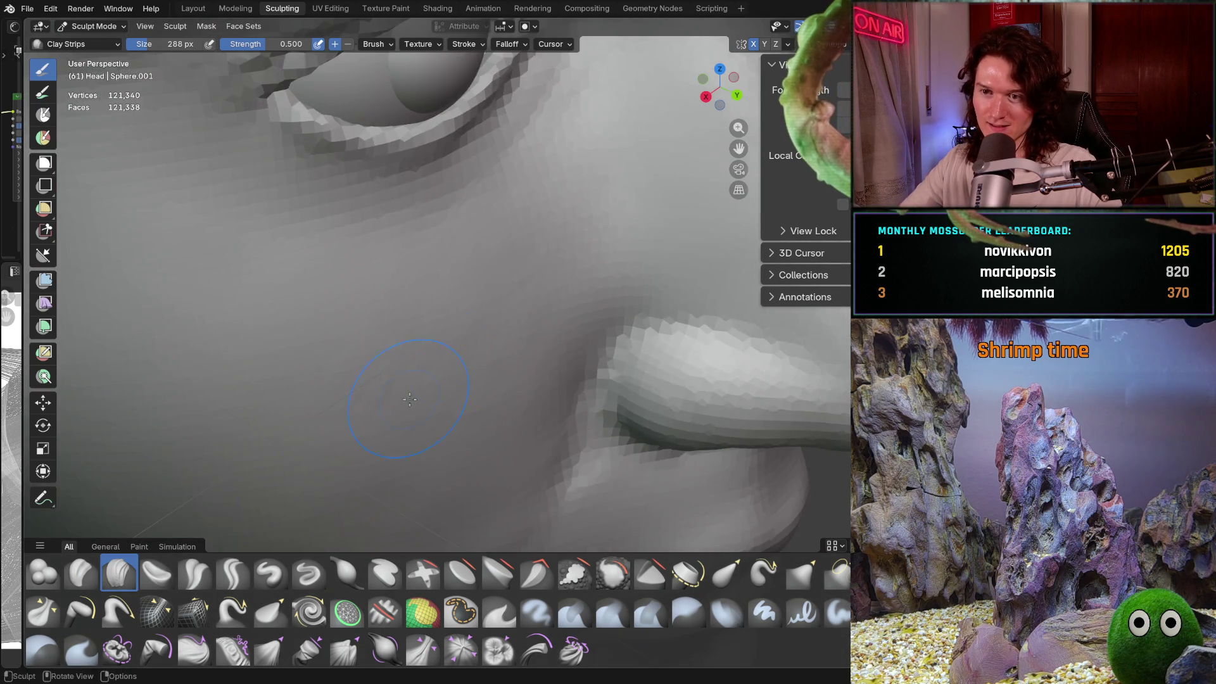
scroll(462, 321, "up", 1)
scroll(402, 413, "down", 2)
scroll(403, 413, "up", 4)
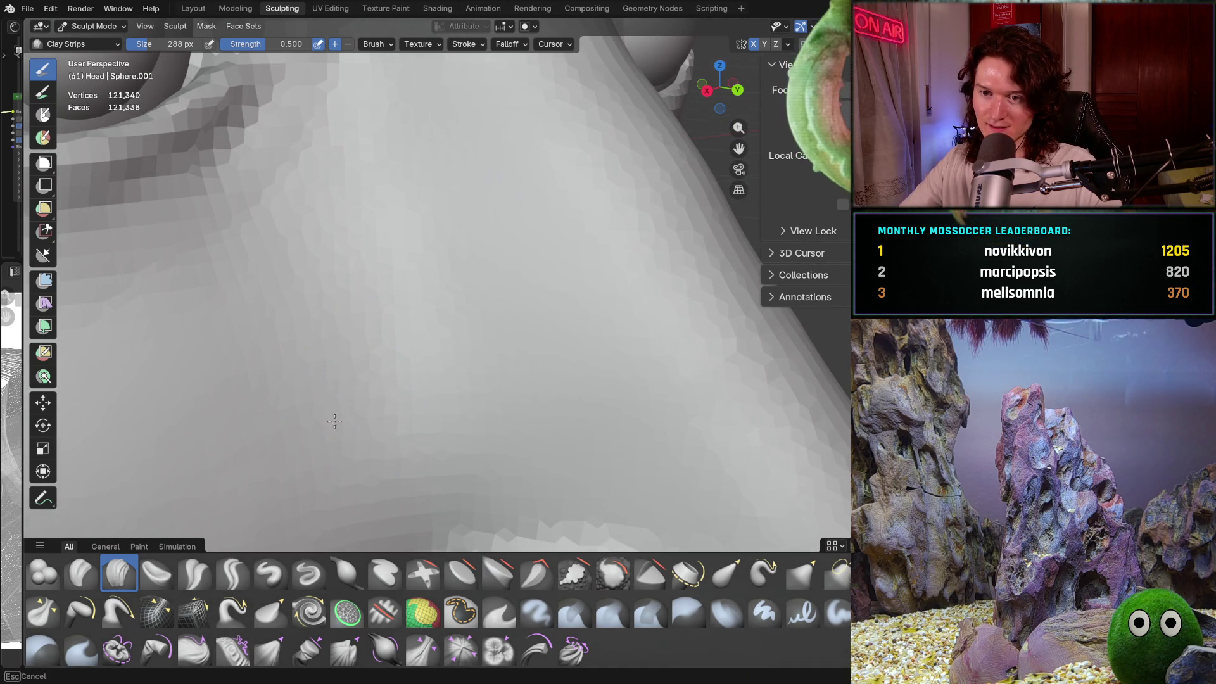
middle_click_drag(402, 329, 344, 334)
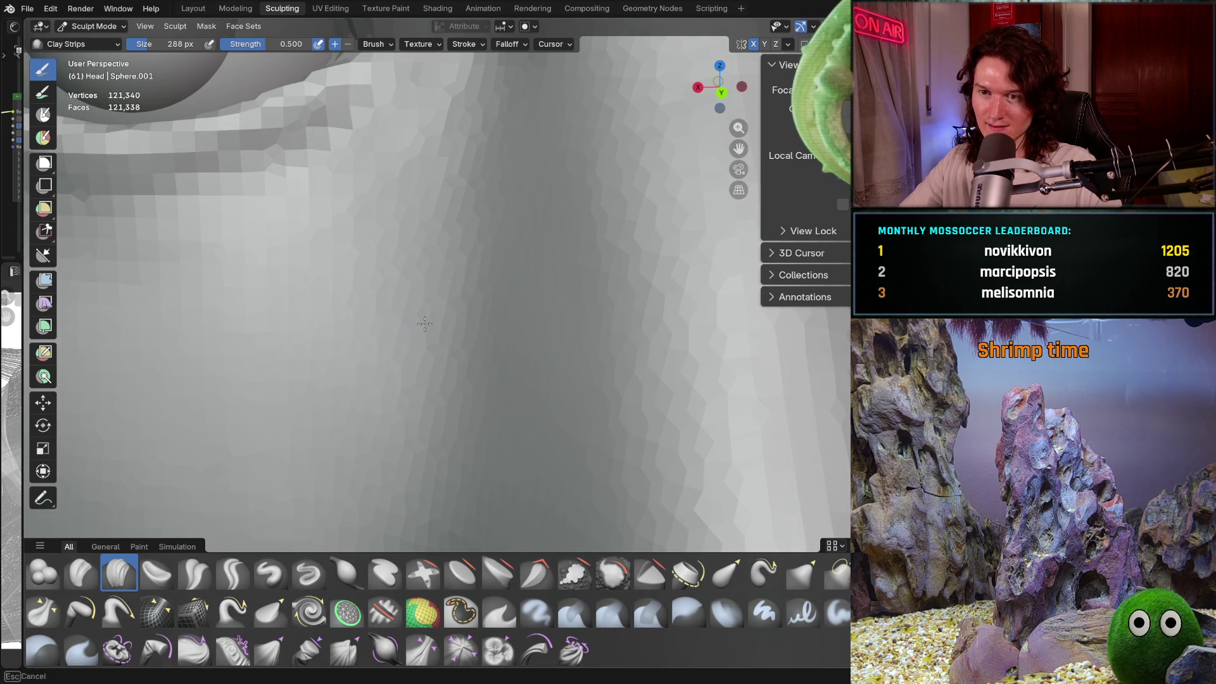
mouse_move(424, 323)
middle_mouse_down("ctrl")
mouse_move(407, 447)
mouse_move(435, 466)
mouse_move(465, 376)
mouse_move(450, 395)
middle_mouse_up("ctrl")
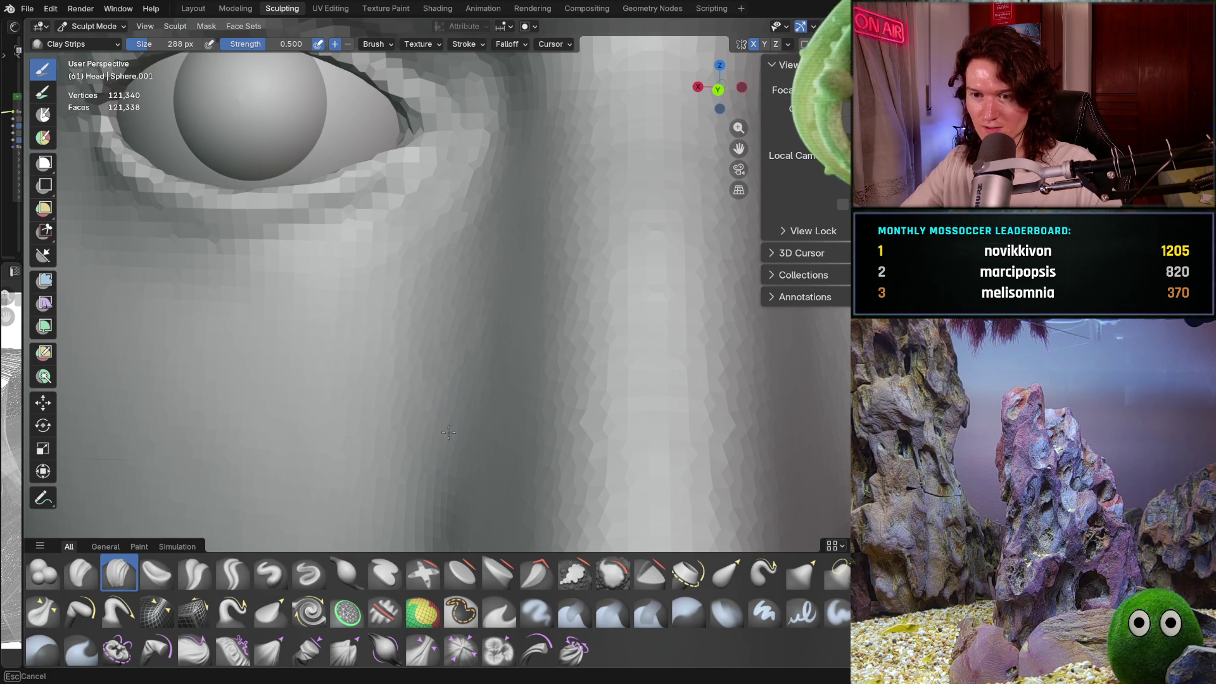
Step: Pan and zoom to frame the eye and side of the nose together
middle_click_drag(448, 424, 447, 361, "shift")
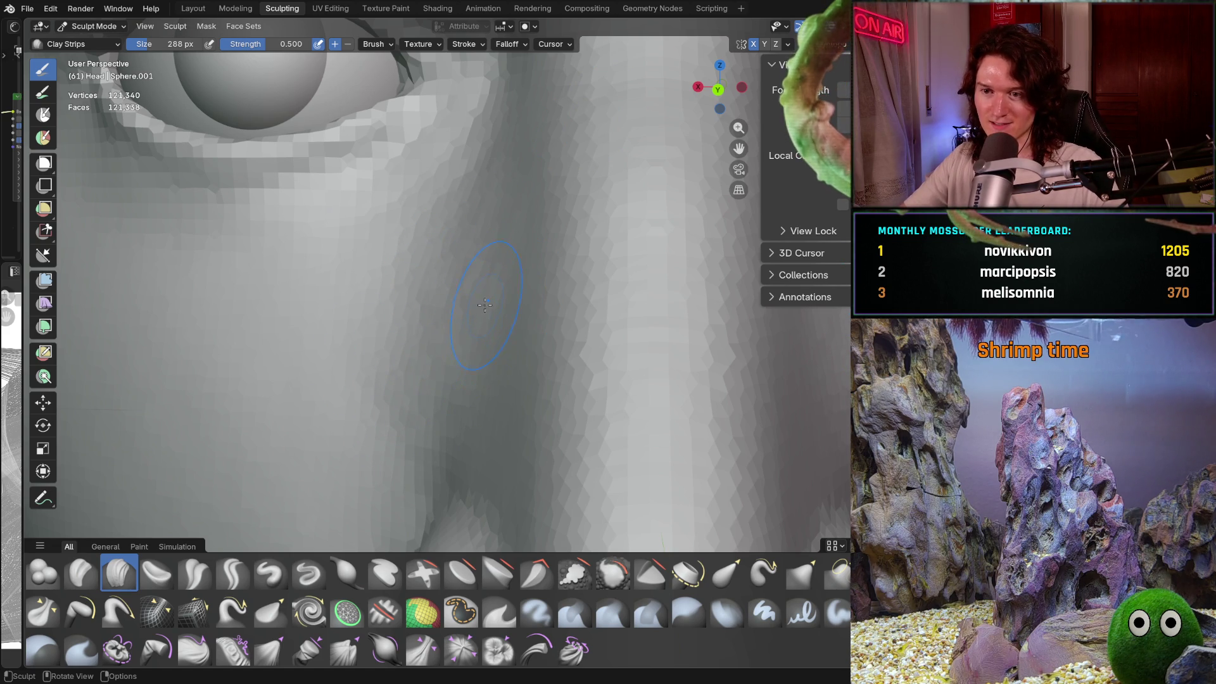
mouse_move(484, 330)
middle_mouse_down("ctrl")
mouse_move(471, 414)
mouse_move(486, 343)
middle_mouse_up("ctrl")
middle_click_drag(476, 392, 449, 468, "ctrl")
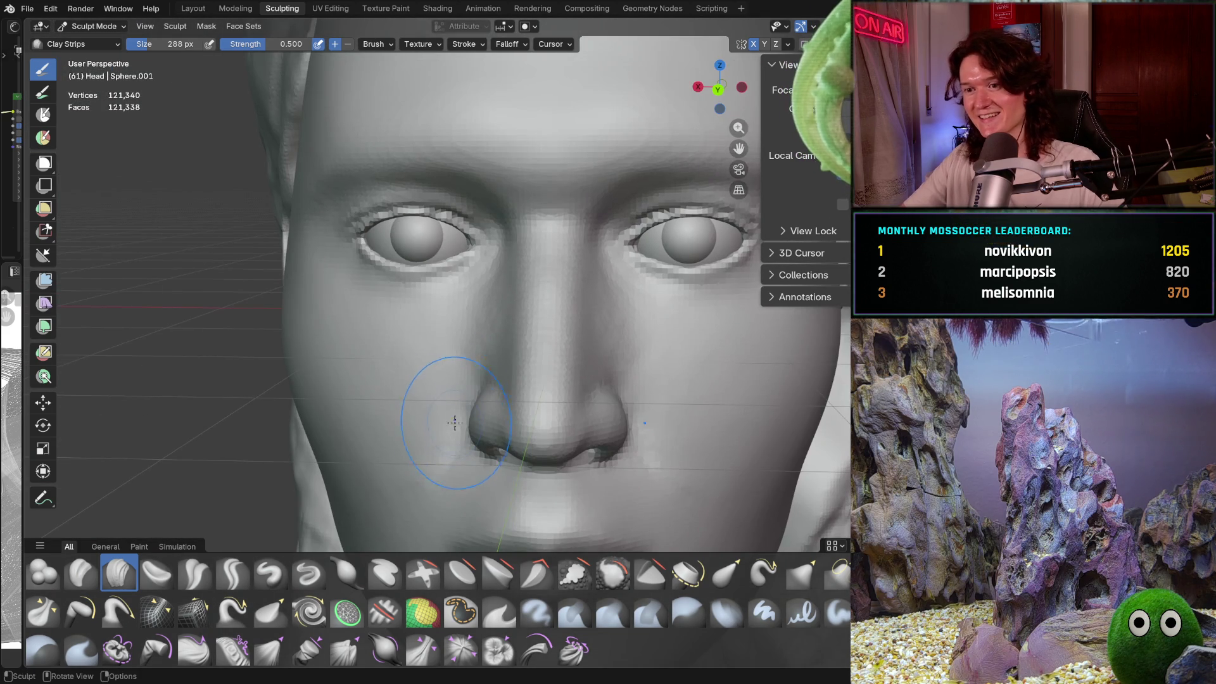
middle_click_drag(471, 404, 469, 282, "ctrl")
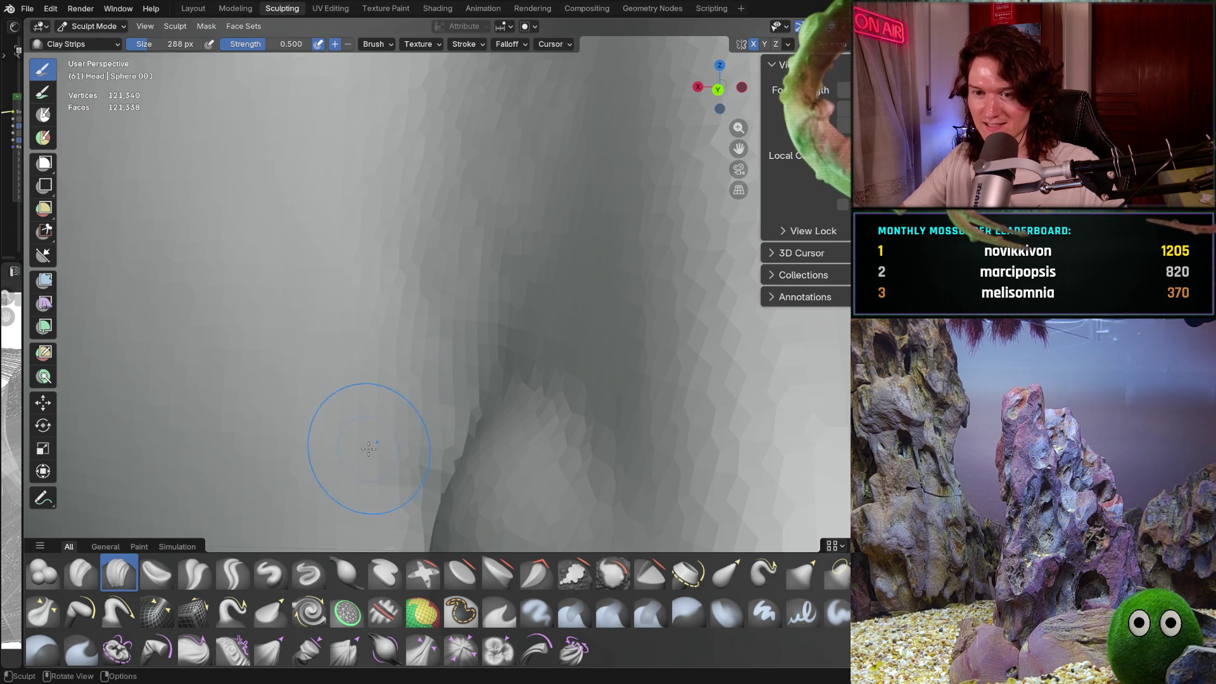
mouse_move(421, 366)
middle_mouse_down()
mouse_move(451, 389)
mouse_move(412, 330)
mouse_move(456, 298)
mouse_move(538, 320)
middle_mouse_up()
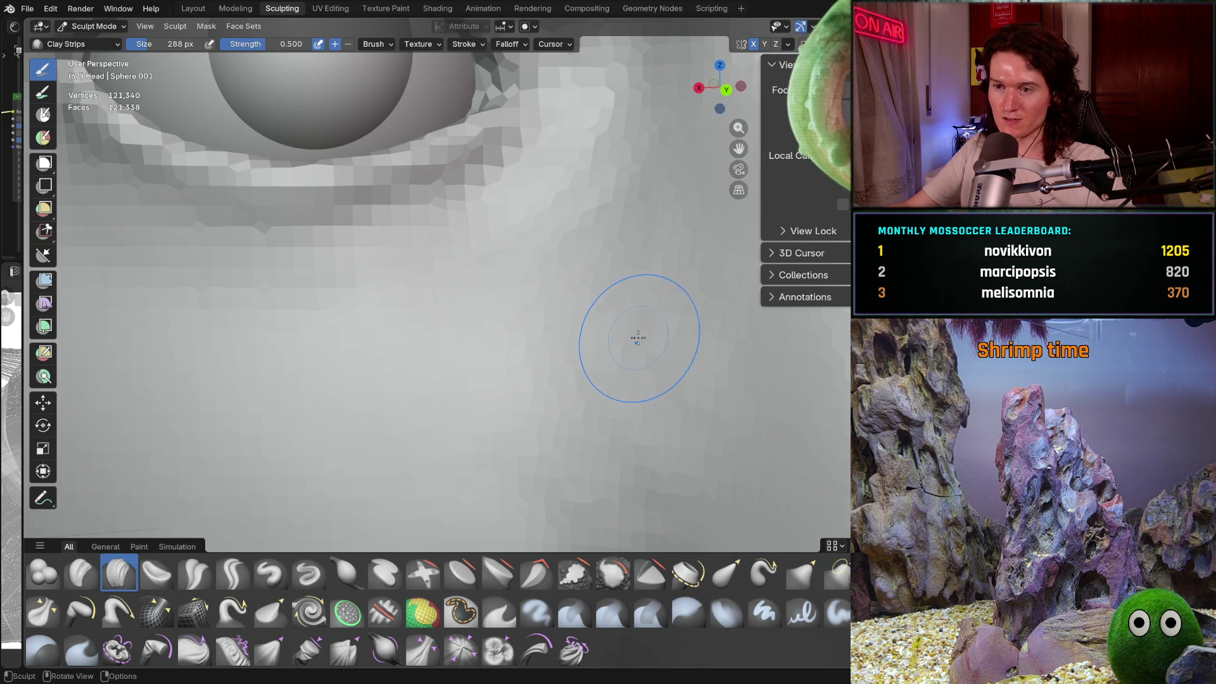
mouse_move(635, 336)
middle_mouse_down()
mouse_move(670, 344)
mouse_move(592, 402)
middle_mouse_up()
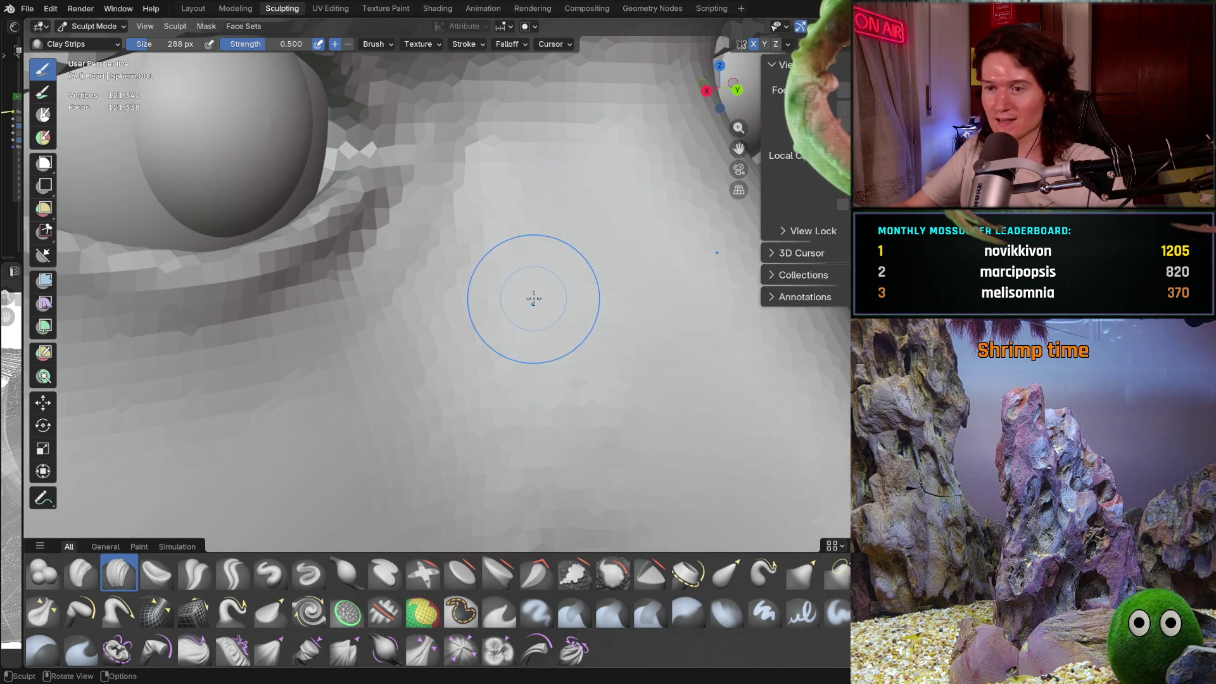
mouse_move(496, 355)
middle_mouse_down("shift")
mouse_move(429, 408)
mouse_move(449, 372)
middle_mouse_up("shift")
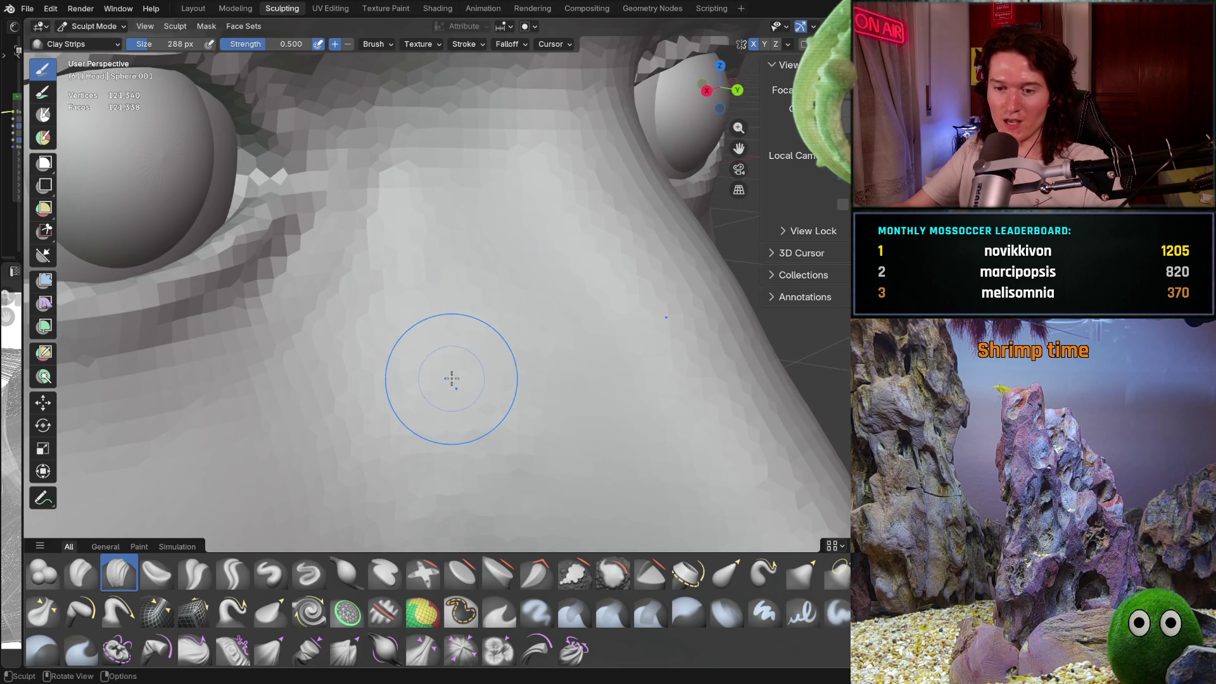
Step: Enlarge the brush to 428 px and orbit along the nose bridge
key("f")
left_click(472, 399)
middle_click_drag(472, 399, 466, 323, "shift")
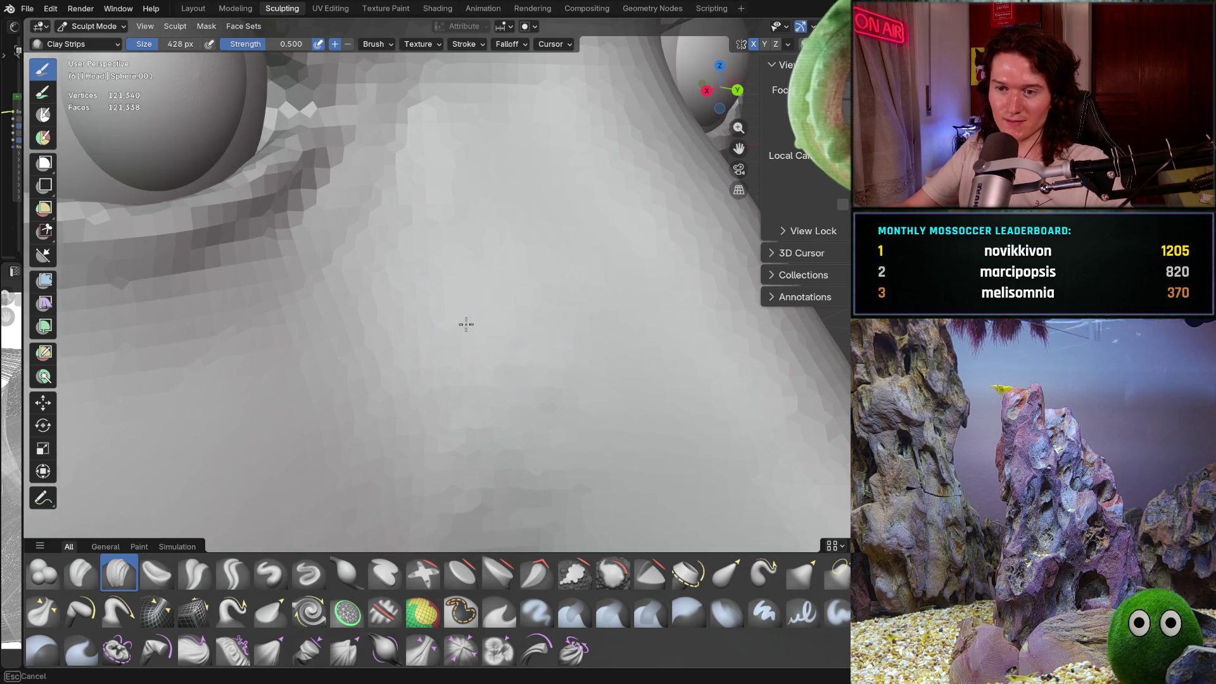
mouse_move(523, 448)
middle_mouse_down()
mouse_move(464, 379)
mouse_move(475, 331)
mouse_move(504, 399)
mouse_move(536, 343)
middle_mouse_up()
mouse_move(551, 442)
middle_mouse_down("ctrl")
mouse_move(516, 372)
mouse_move(486, 454)
mouse_move(496, 364)
middle_mouse_up("ctrl")
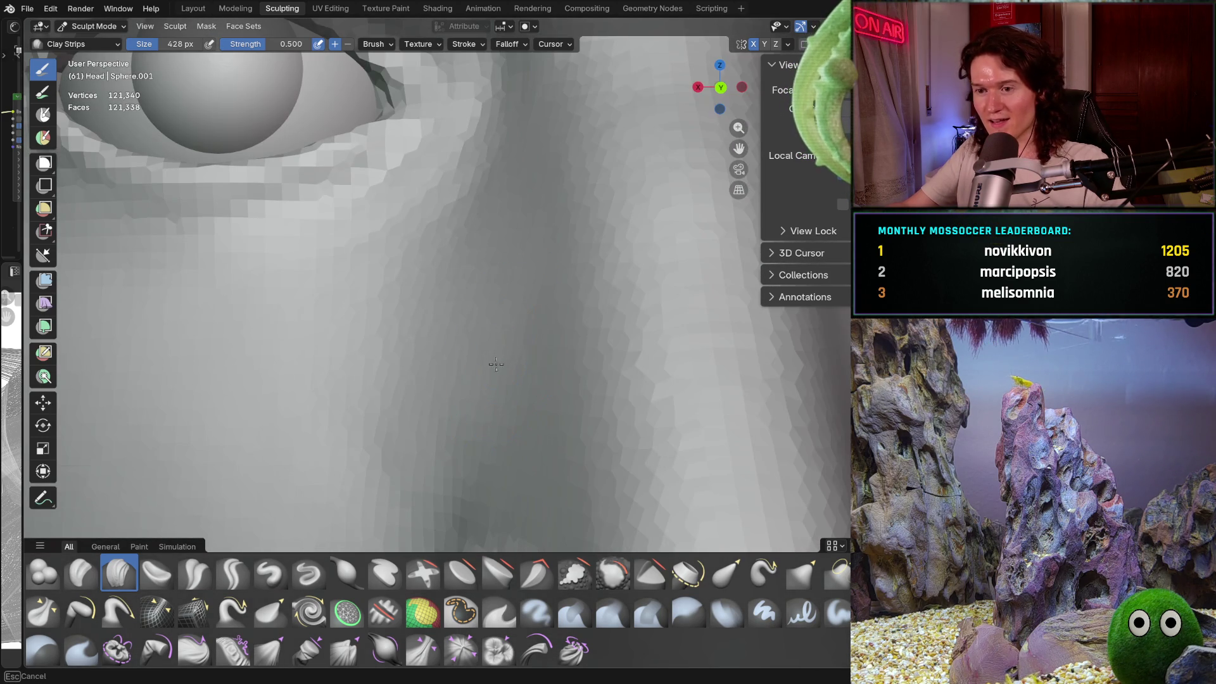
middle_click_drag(500, 428, 557, 339, "shift")
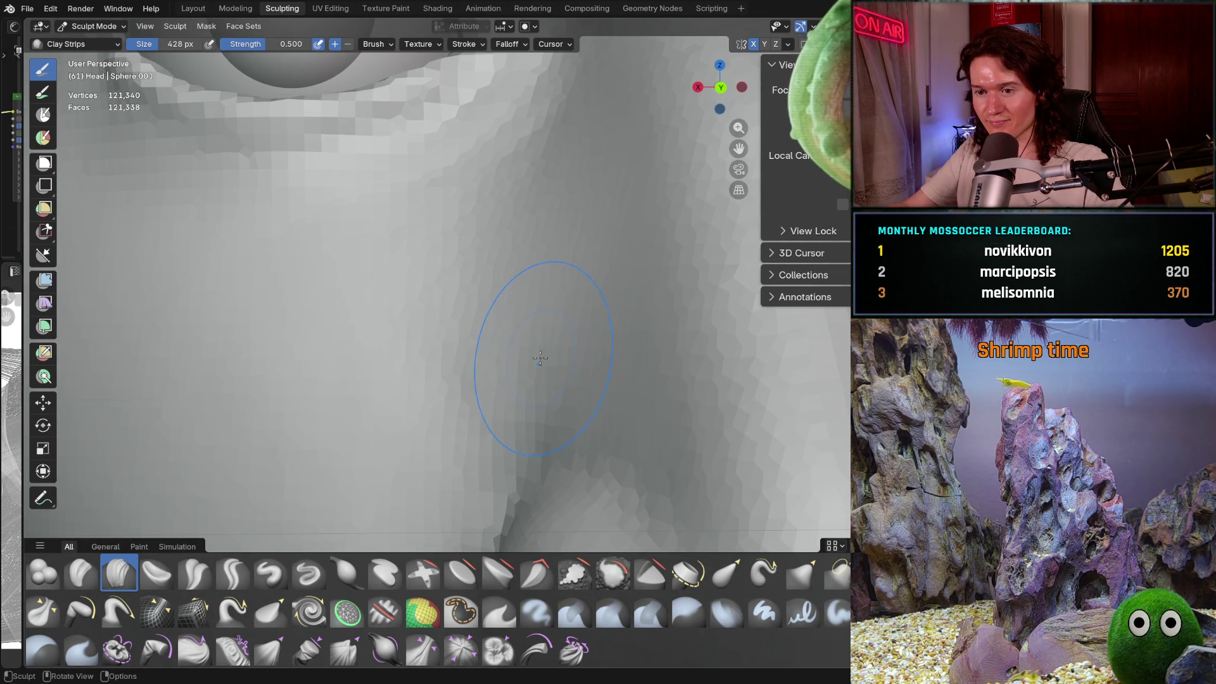
Step: Shrink the brush to 242 px and smooth the nose side below the eye
key("f")
left_click(504, 364)
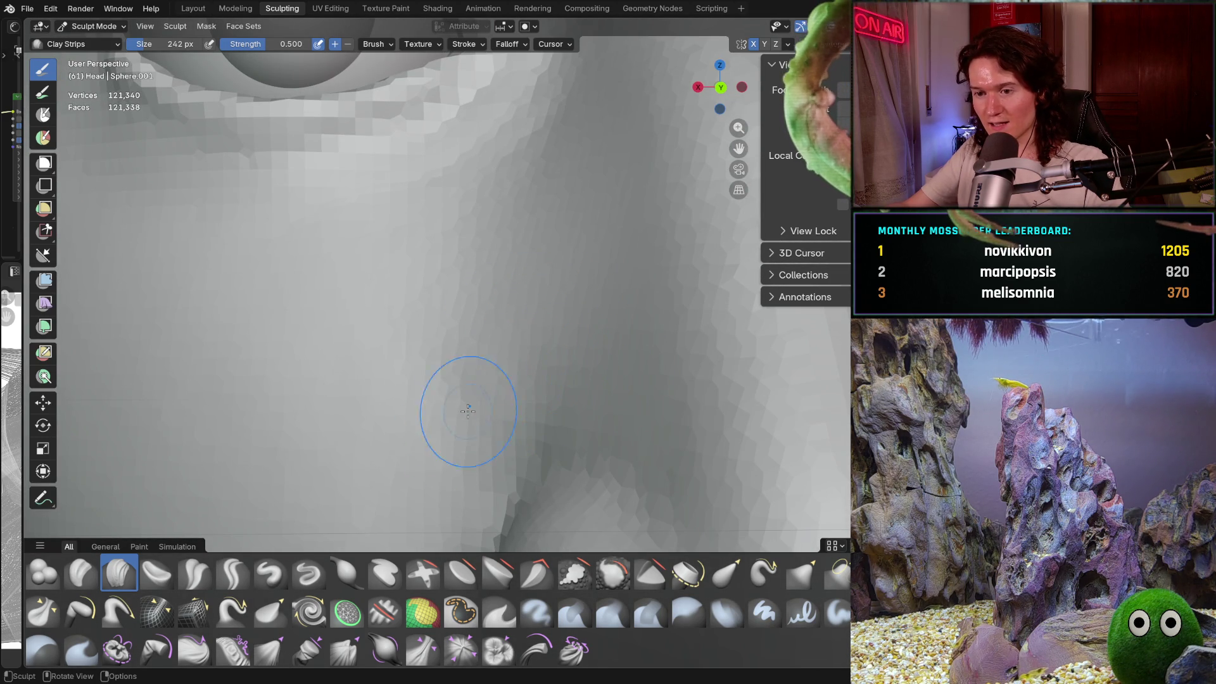
middle_click_drag(466, 455, 456, 394)
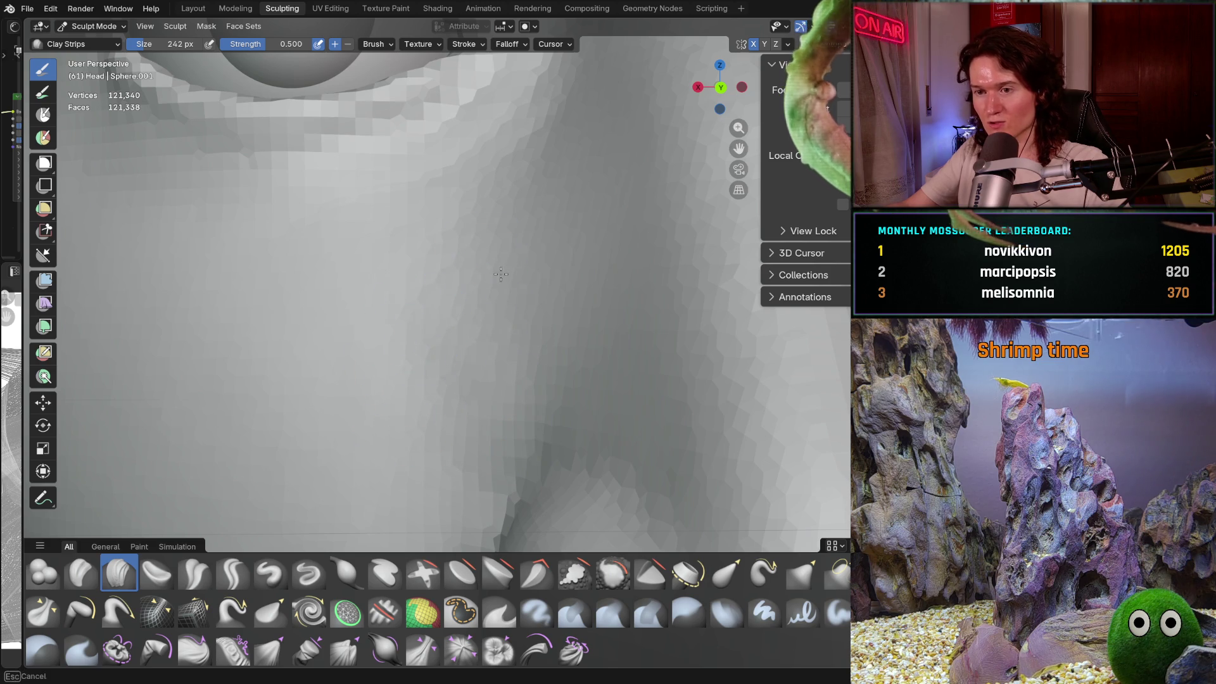
mouse_move(556, 291)
middle_mouse_down()
mouse_move(596, 361)
mouse_move(515, 385)
middle_mouse_up()
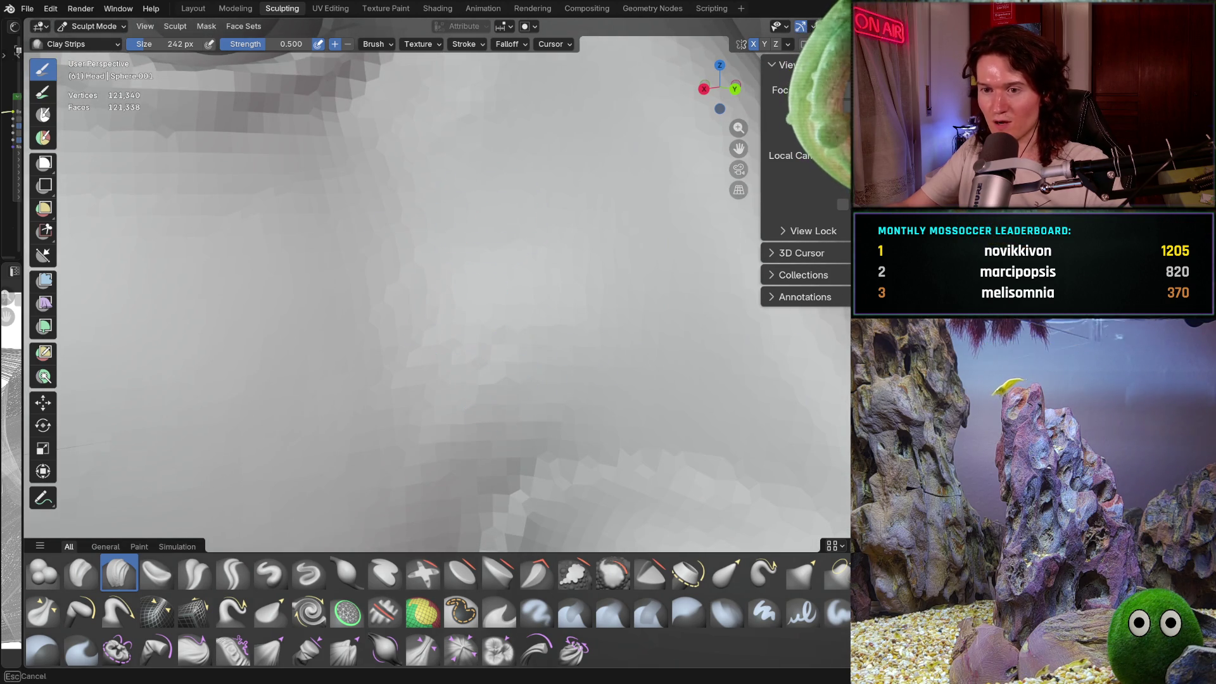
mouse_move(475, 298)
middle_mouse_down()
mouse_move(453, 380)
mouse_move(455, 355)
middle_mouse_up()
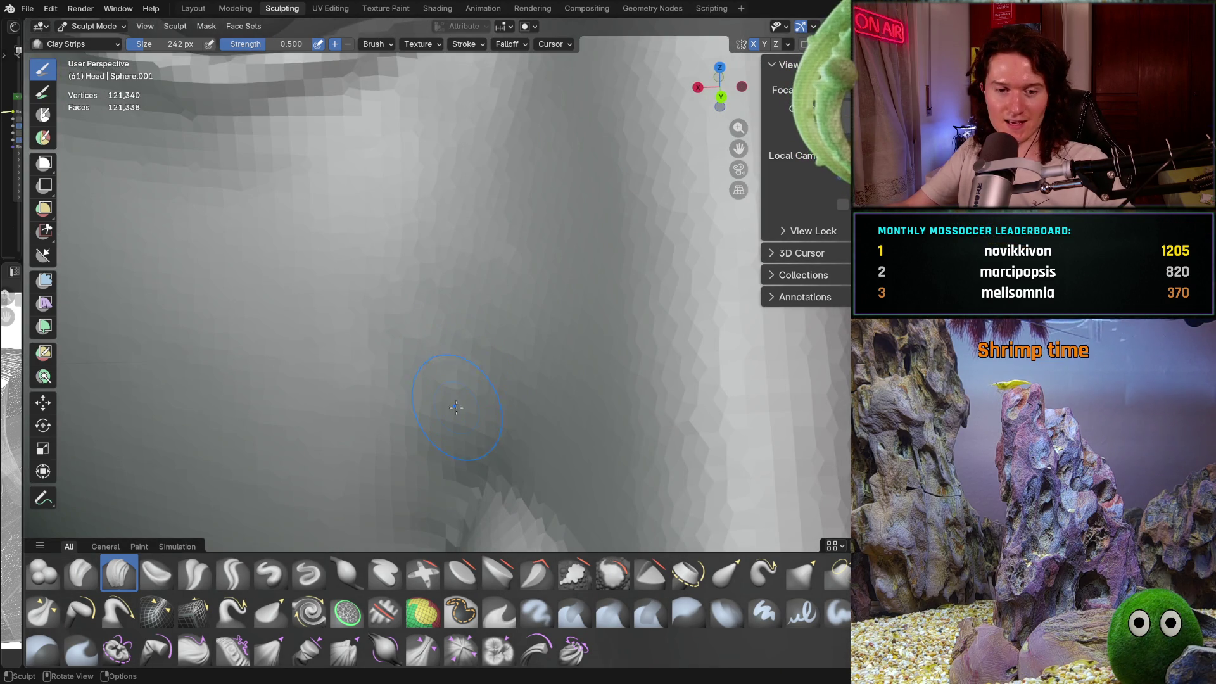
mouse_move(453, 409)
middle_mouse_down()
mouse_move(503, 404)
mouse_move(494, 372)
middle_mouse_up()
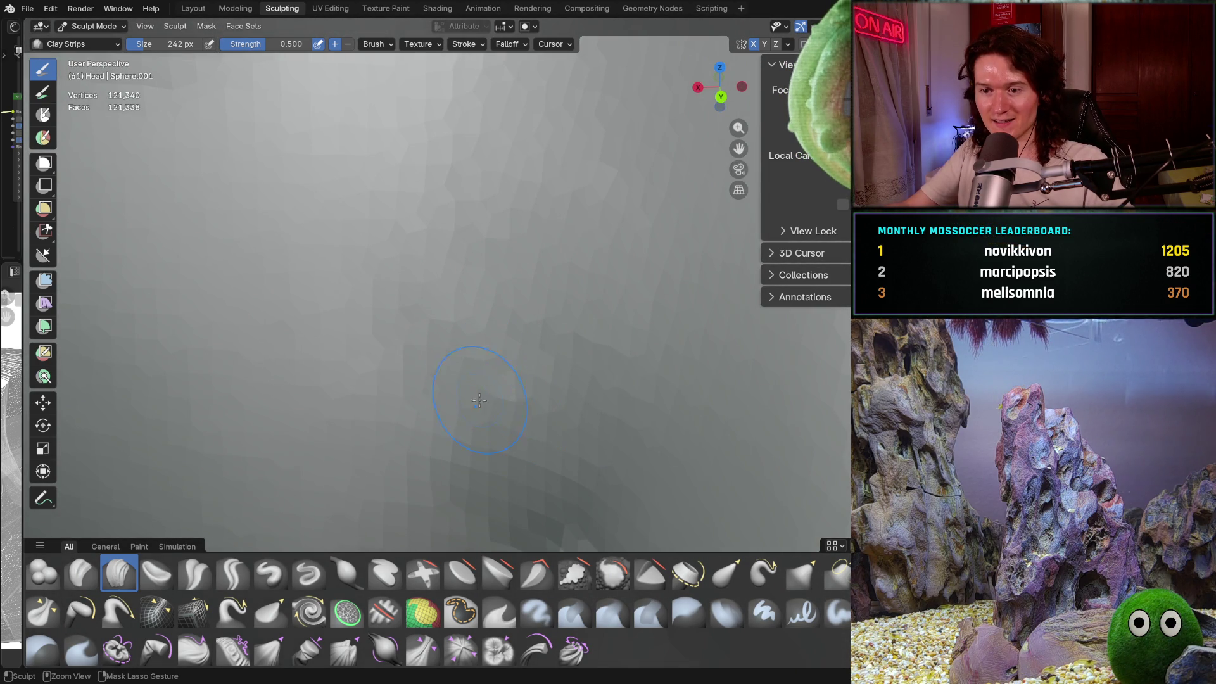
Step: Smooth the cheek surface beside the nose and the area below the eye
middle_click_drag(529, 285, 554, 337)
middle_click_drag(451, 438, 489, 367)
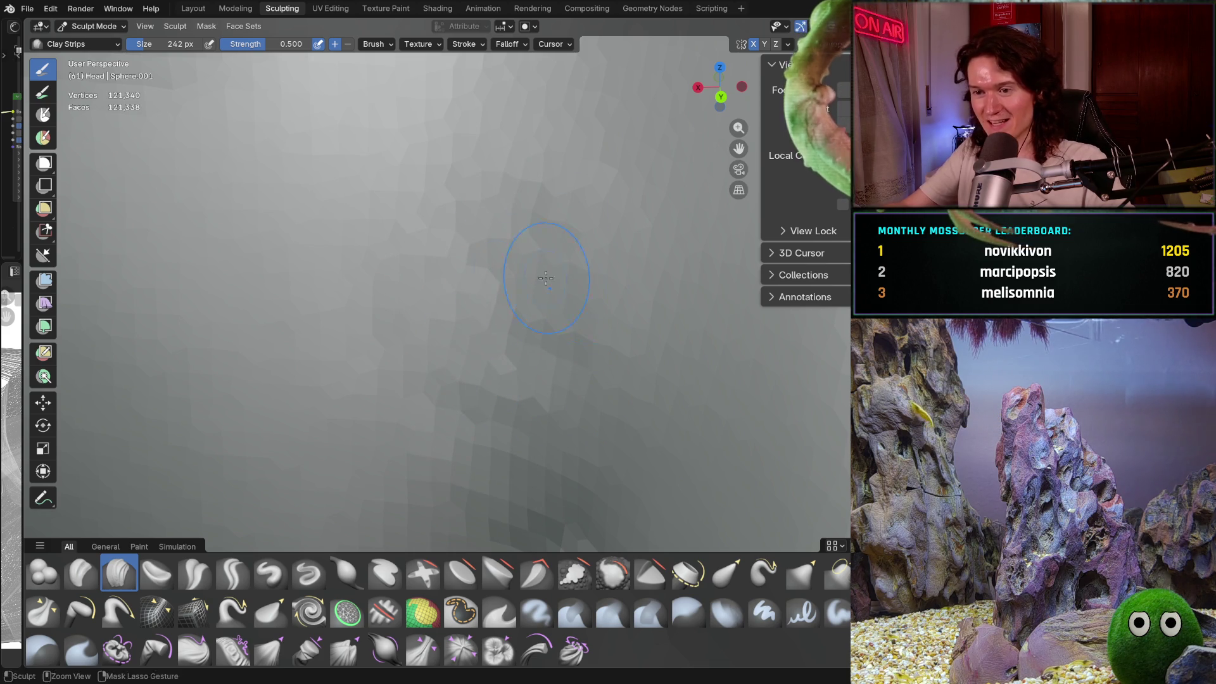
mouse_move(564, 196)
middle_mouse_down()
mouse_move(558, 293)
mouse_move(548, 204)
mouse_move(521, 163)
middle_mouse_up()
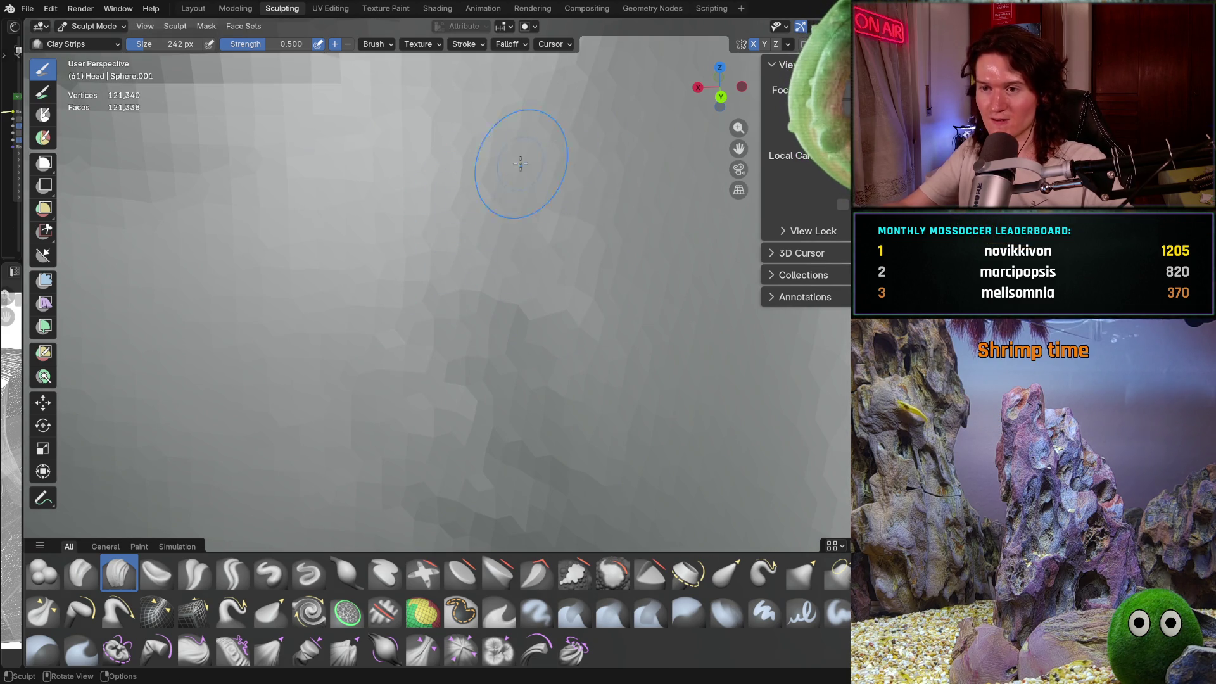
scroll(521, 163, "down", 4)
scroll(548, 278, "up", 3)
middle_click_drag(550, 266, 516, 350)
middle_click_drag(501, 401, 516, 395)
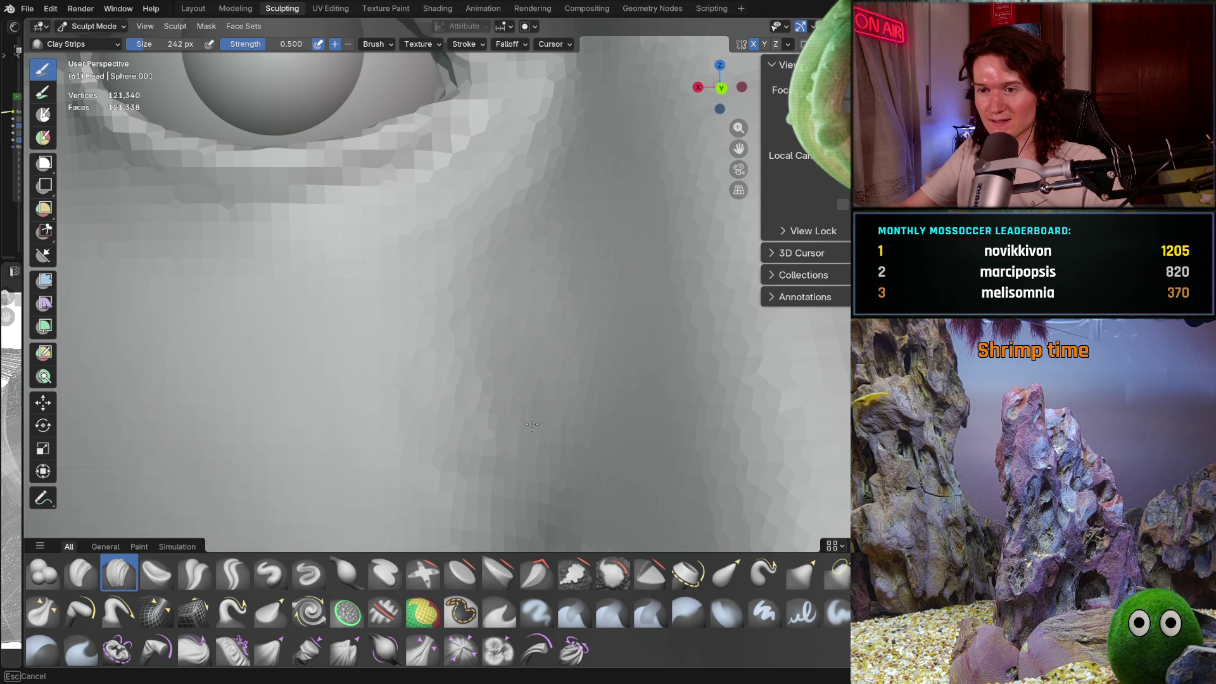
Step: Orbit around the under-eye area and return to a front view of the face
middle_click_drag(573, 307, 551, 374)
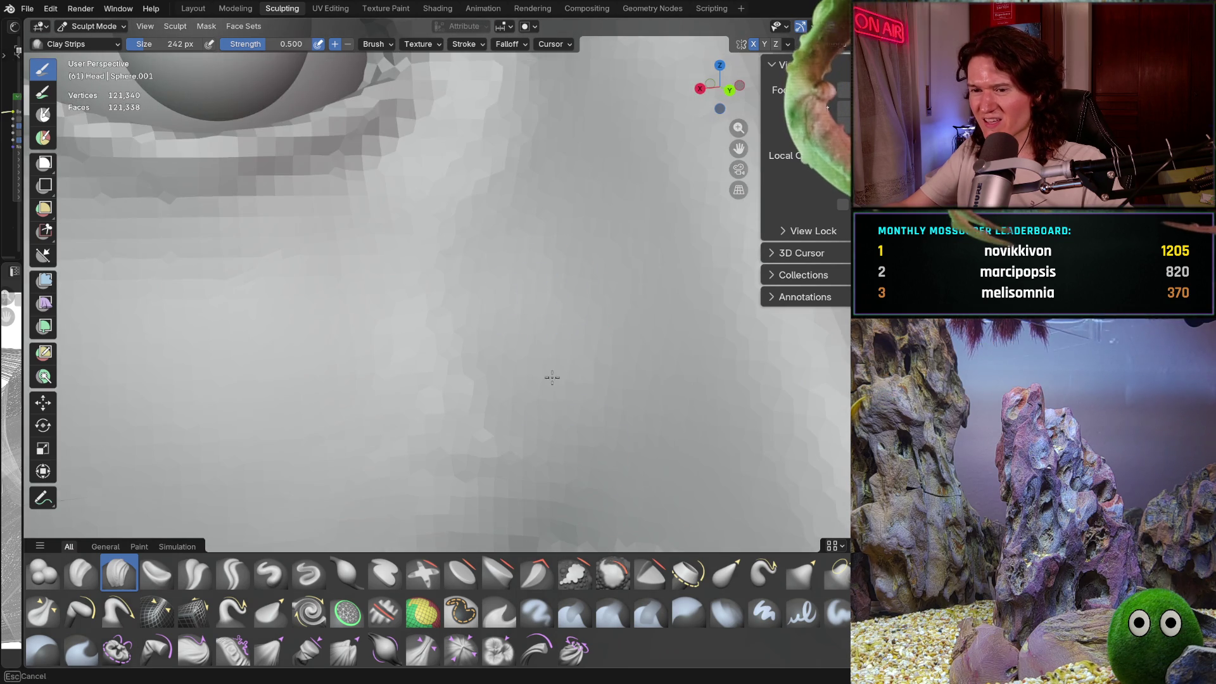
mouse_move(511, 288)
middle_mouse_down()
mouse_move(482, 291)
mouse_move(437, 380)
middle_mouse_up()
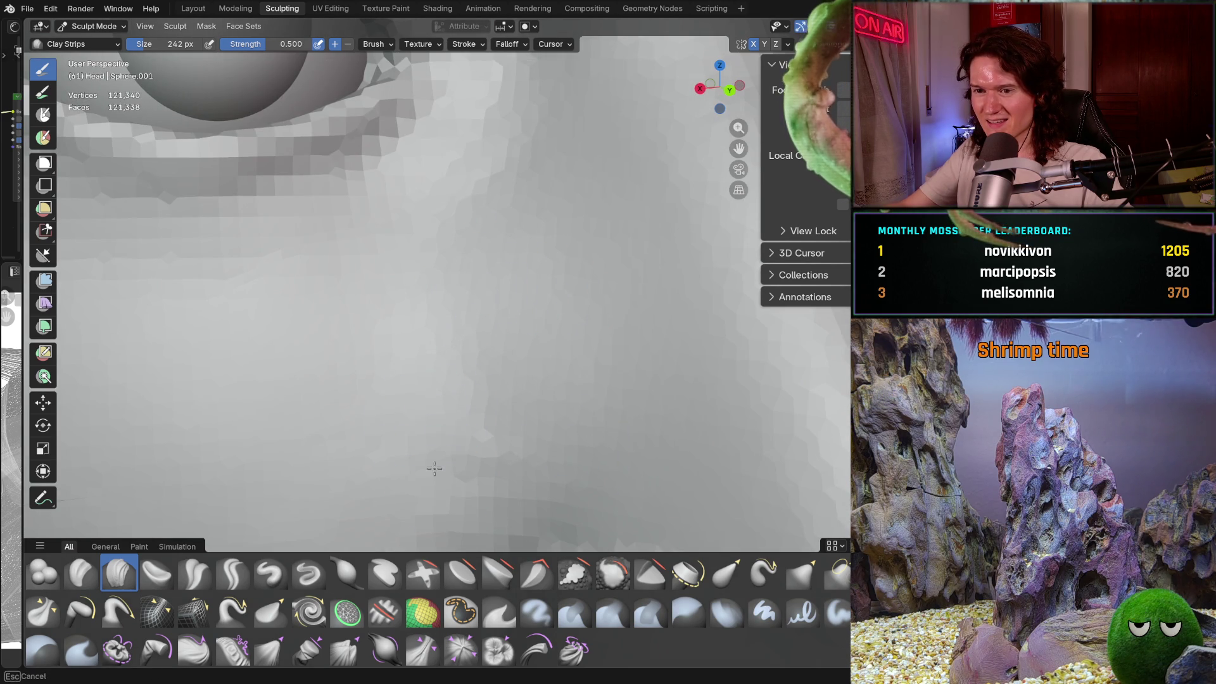
mouse_move(494, 411)
middle_mouse_down()
mouse_move(520, 363)
mouse_move(483, 428)
middle_mouse_up()
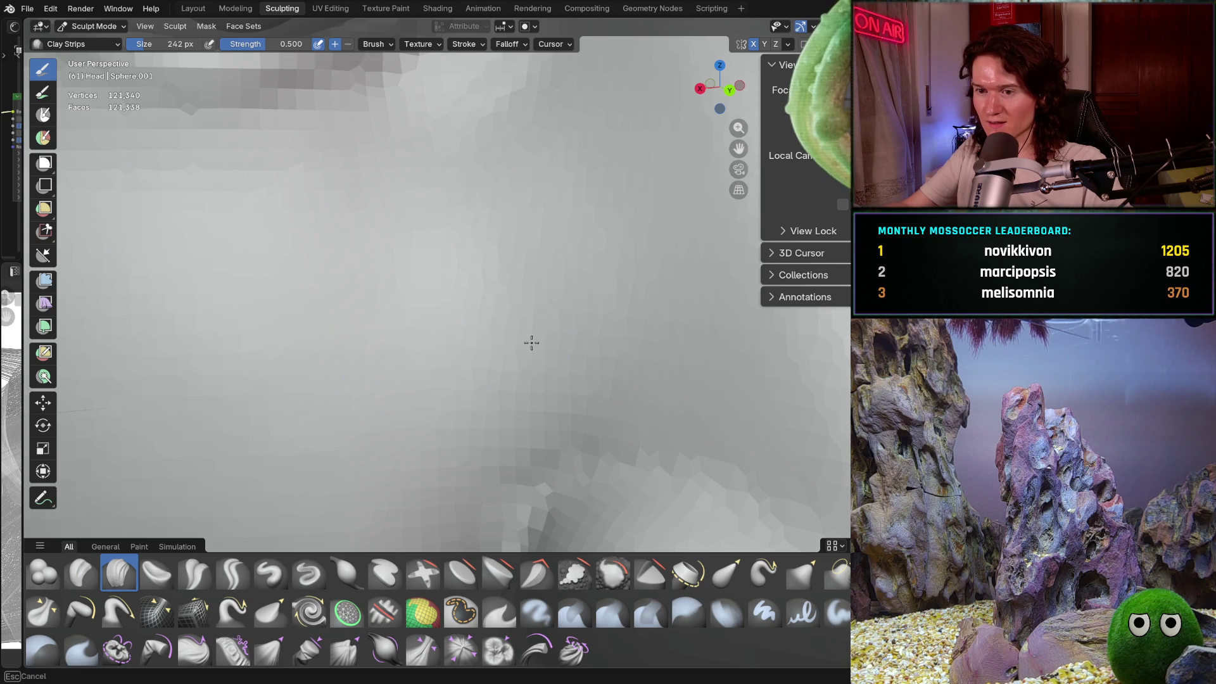
mouse_move(471, 453)
middle_mouse_down()
mouse_move(415, 336)
mouse_move(496, 379)
mouse_move(502, 352)
middle_mouse_up()
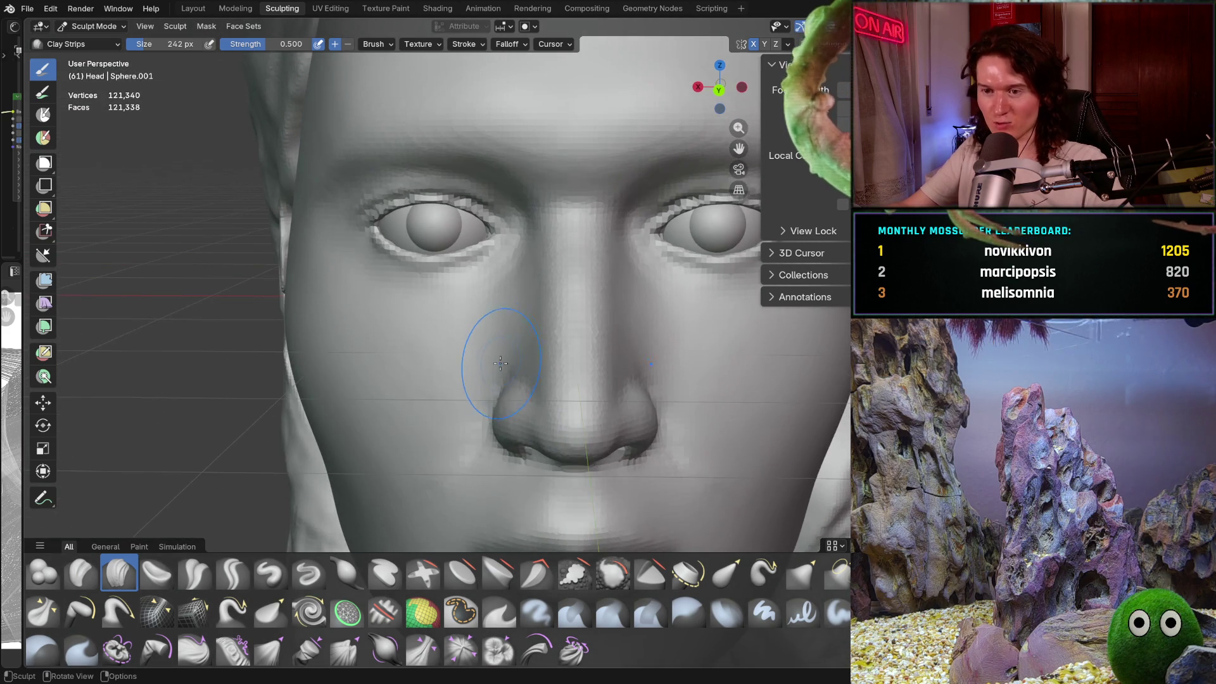
Step: Zoom in and smooth the surface along the side of the nose
scroll(555, 309, "up", 8)
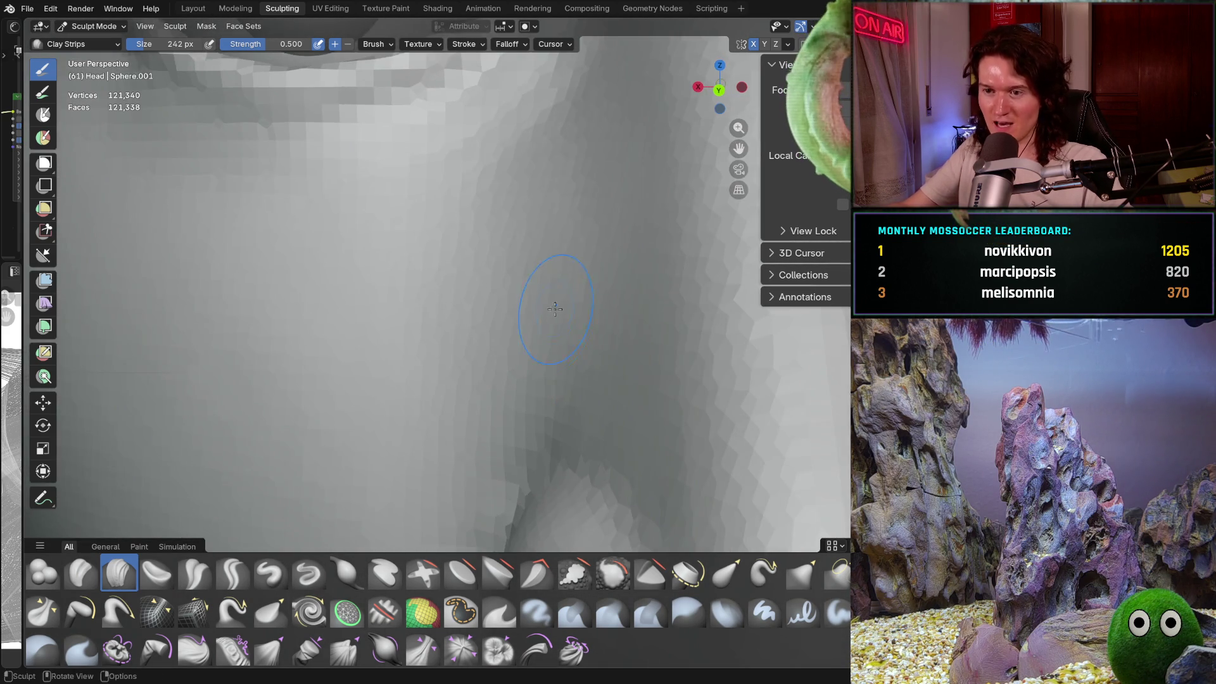
middle_click_drag(554, 309, 596, 326, "shift")
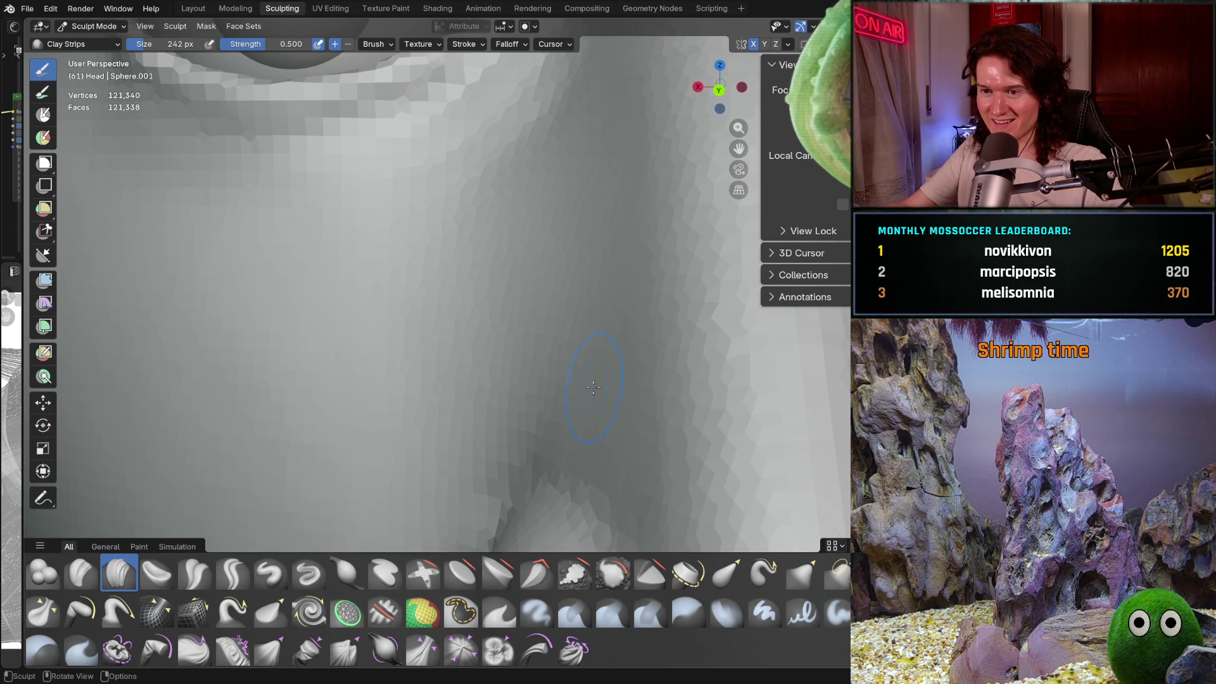
mouse_move(608, 373)
middle_mouse_down()
mouse_move(651, 340)
mouse_move(456, 291)
mouse_move(446, 332)
mouse_move(393, 342)
mouse_move(431, 324)
mouse_move(435, 361)
mouse_move(434, 320)
mouse_move(434, 353)
mouse_move(420, 325)
middle_mouse_up()
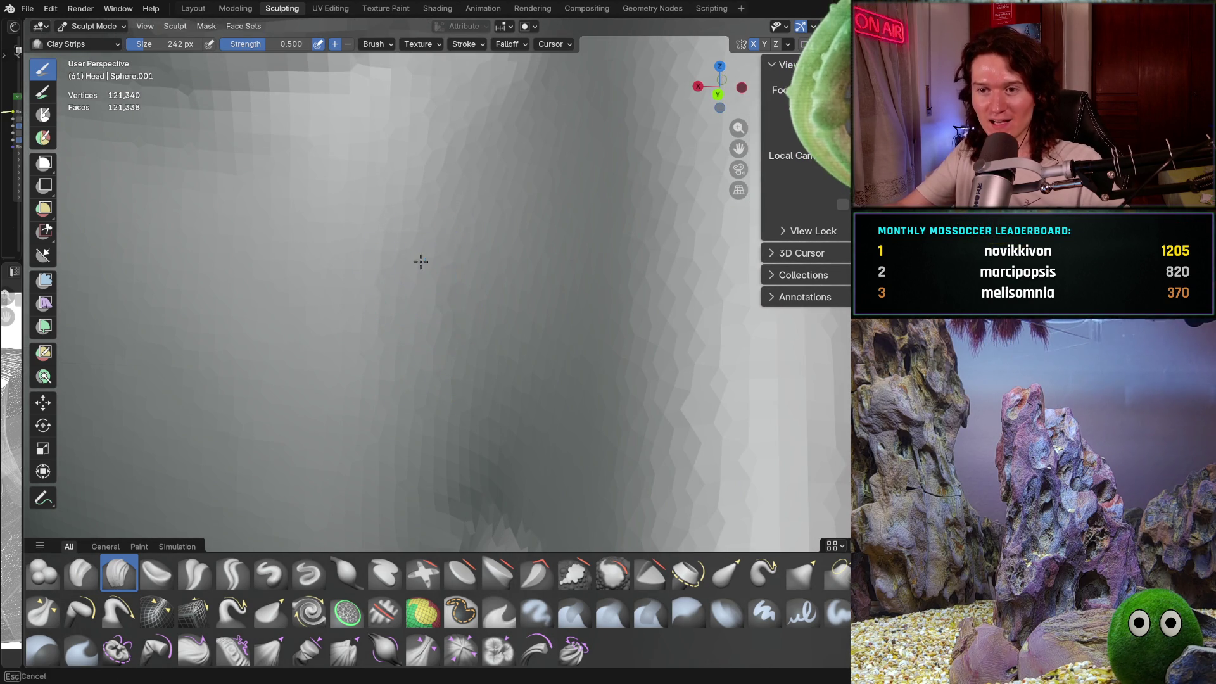
middle_click_drag(420, 261, 418, 272)
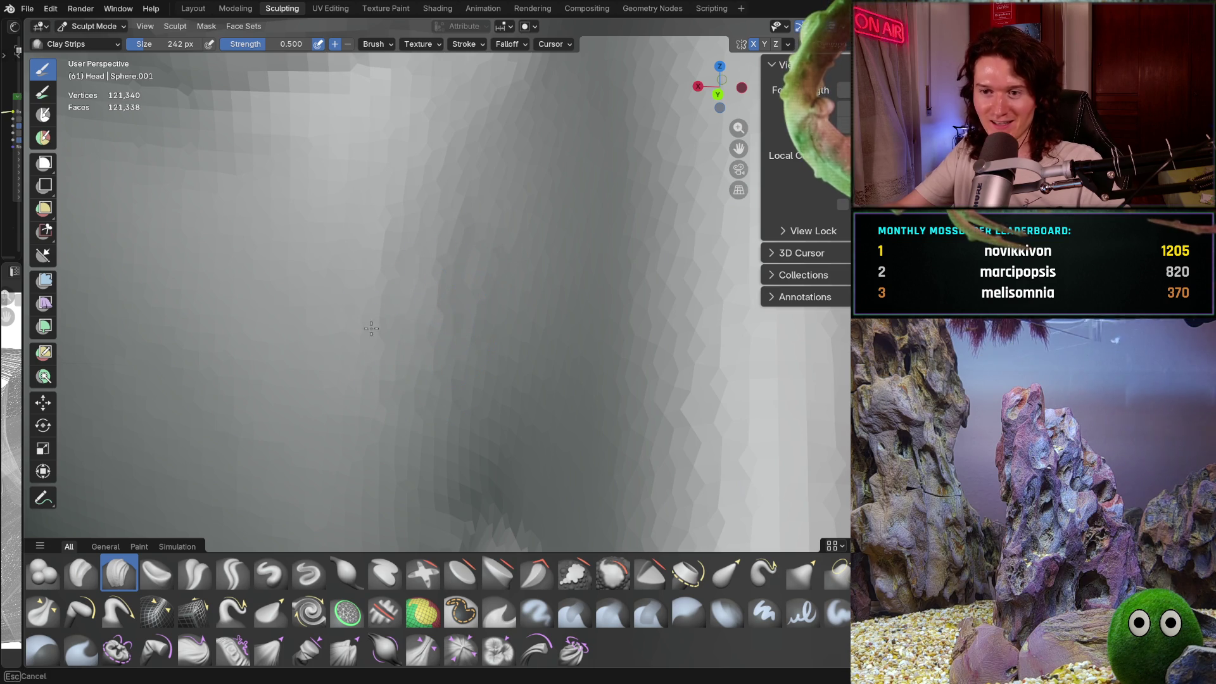
Step: Smooth the cheek below the eye and near the nose, then zoom out to check the face
middle_click_drag(434, 285, 475, 272)
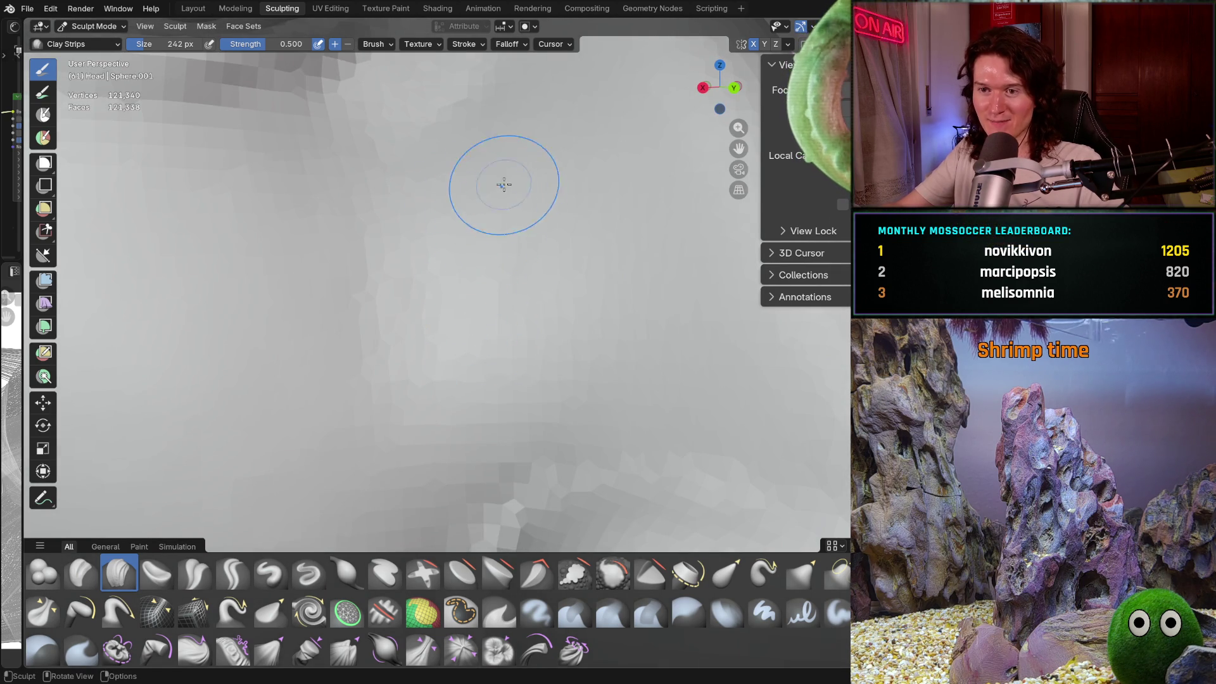
middle_click_drag(505, 217, 537, 149)
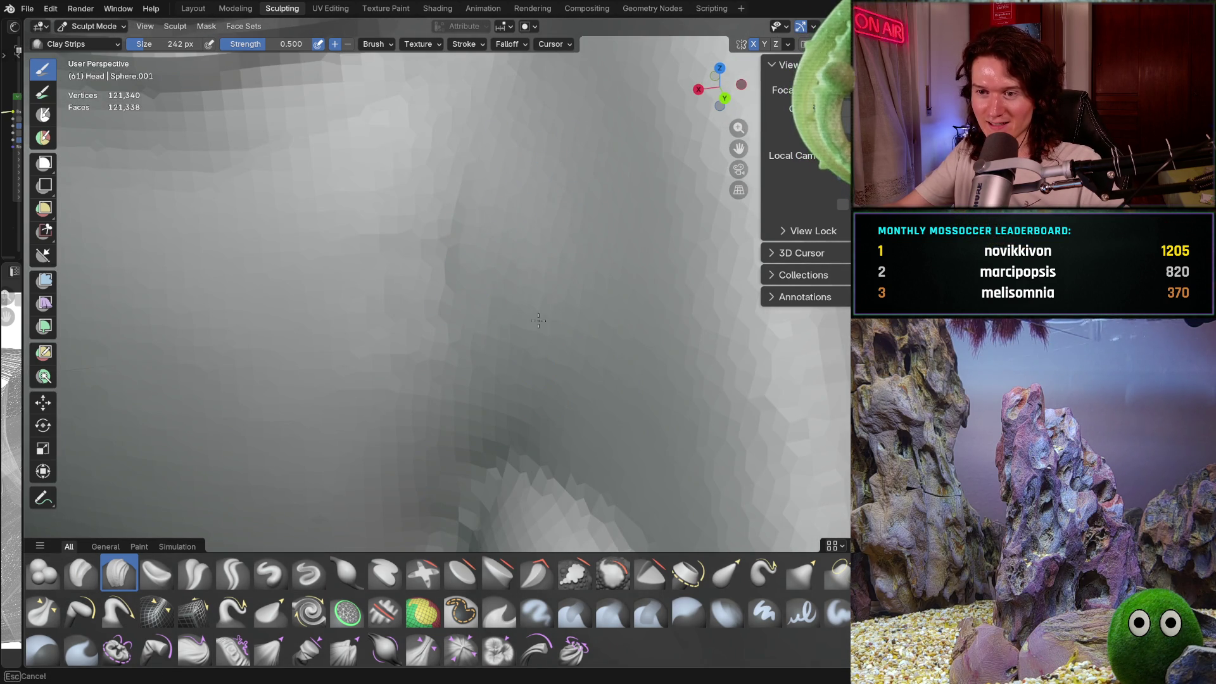
middle_click_drag(459, 288, 459, 286)
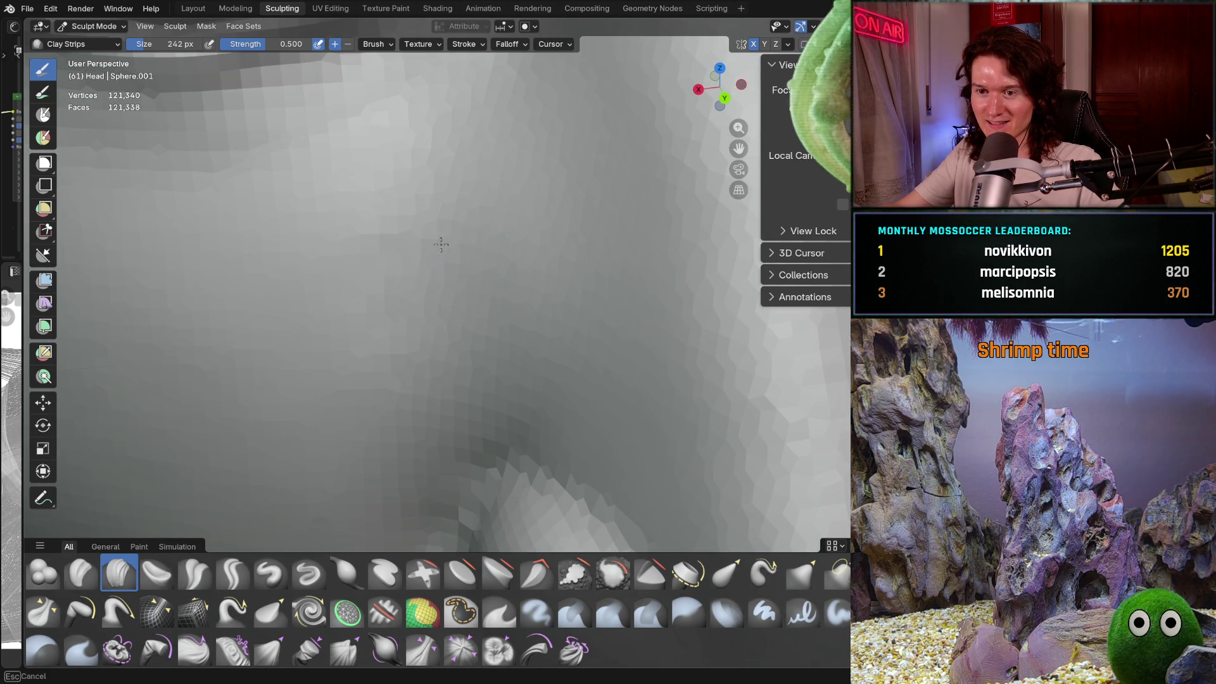
middle_click_drag(440, 244, 439, 246)
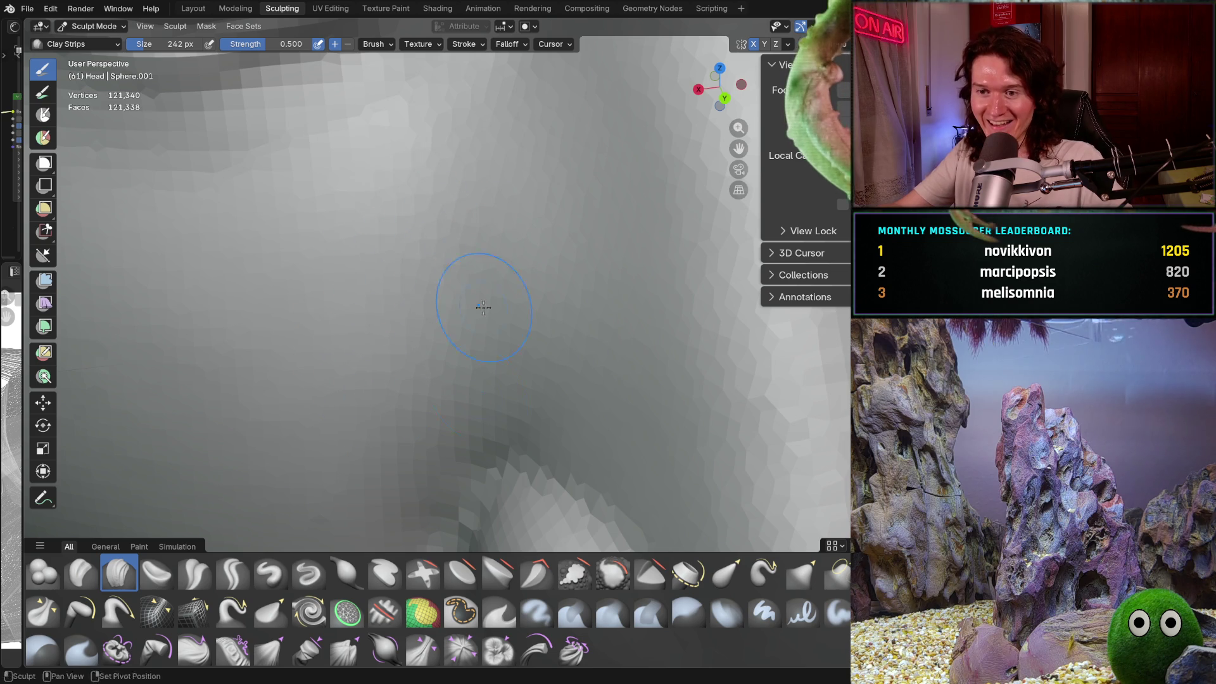
middle_click_drag(546, 367, 548, 368)
middle_click_drag(511, 223, 515, 168)
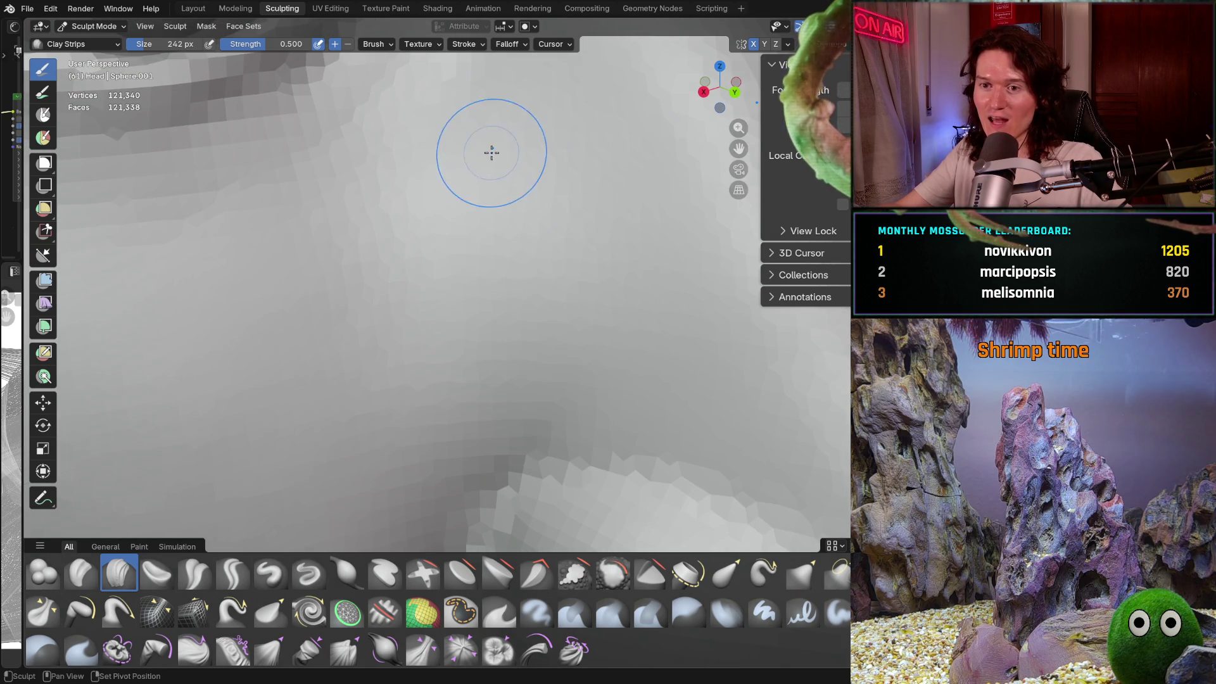
middle_click_drag(426, 261, 443, 247)
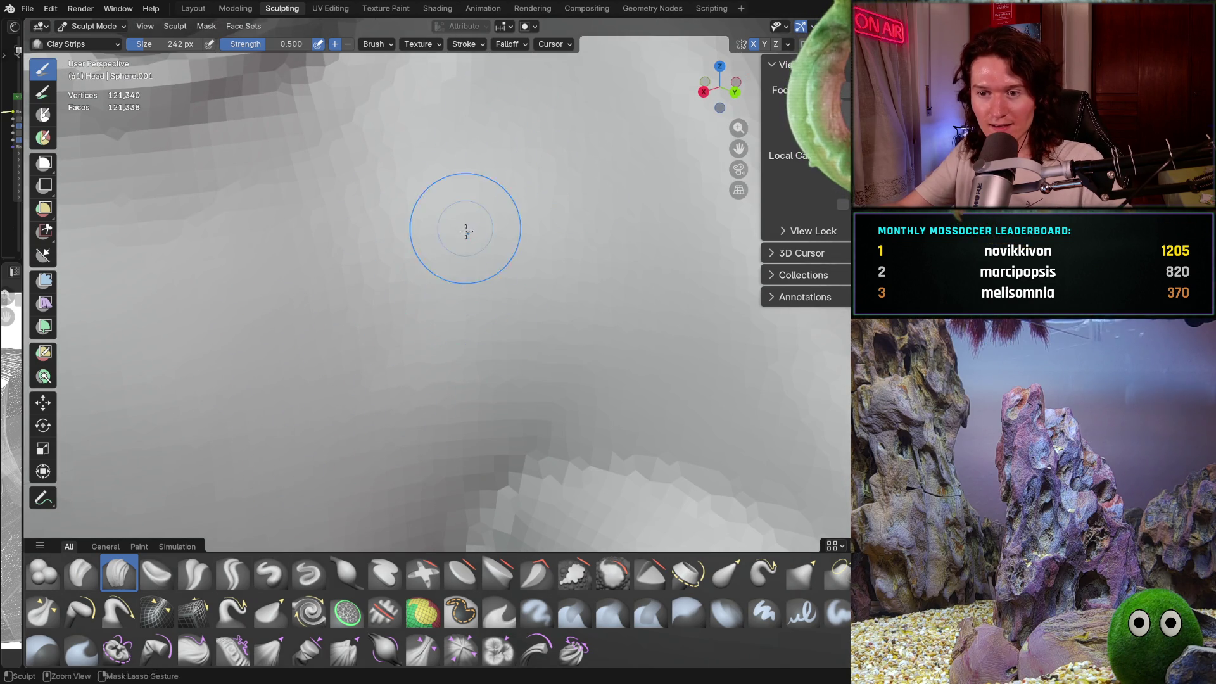
scroll(464, 228, "down", 6)
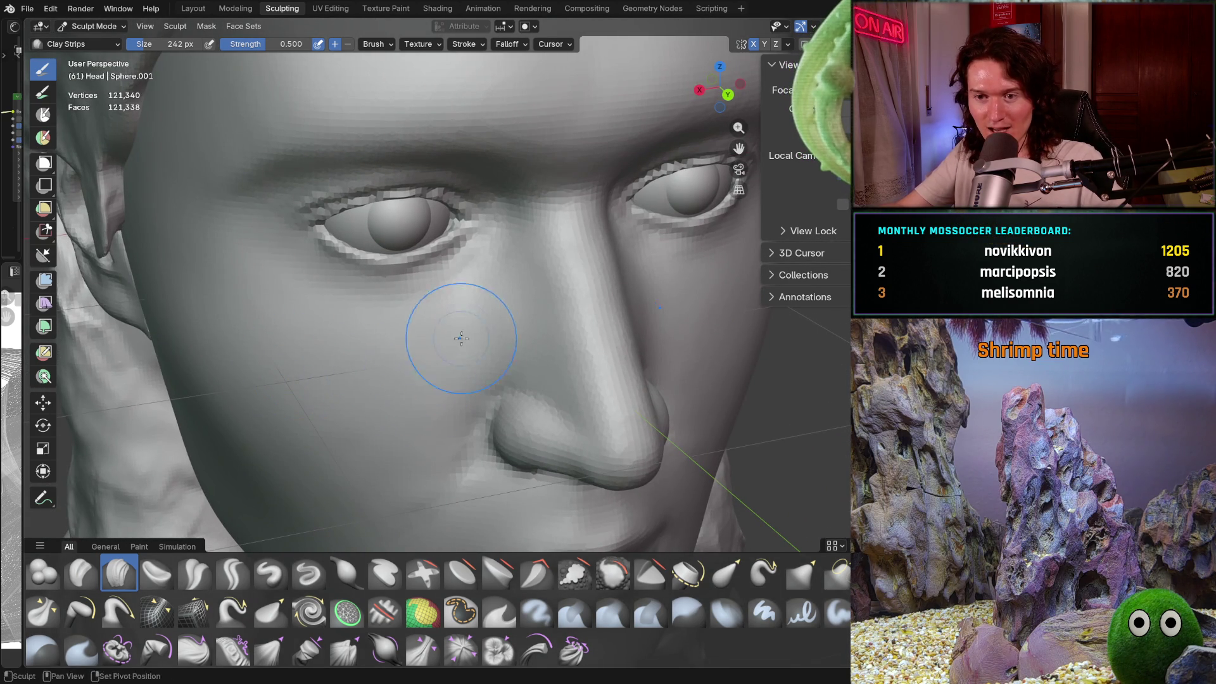
Step: Zoom into a close-up of the cheek beside the nose and orbit to inspect it from profile and eye level
middle_click_drag(420, 370, 457, 362)
scroll(457, 362, "up", 5)
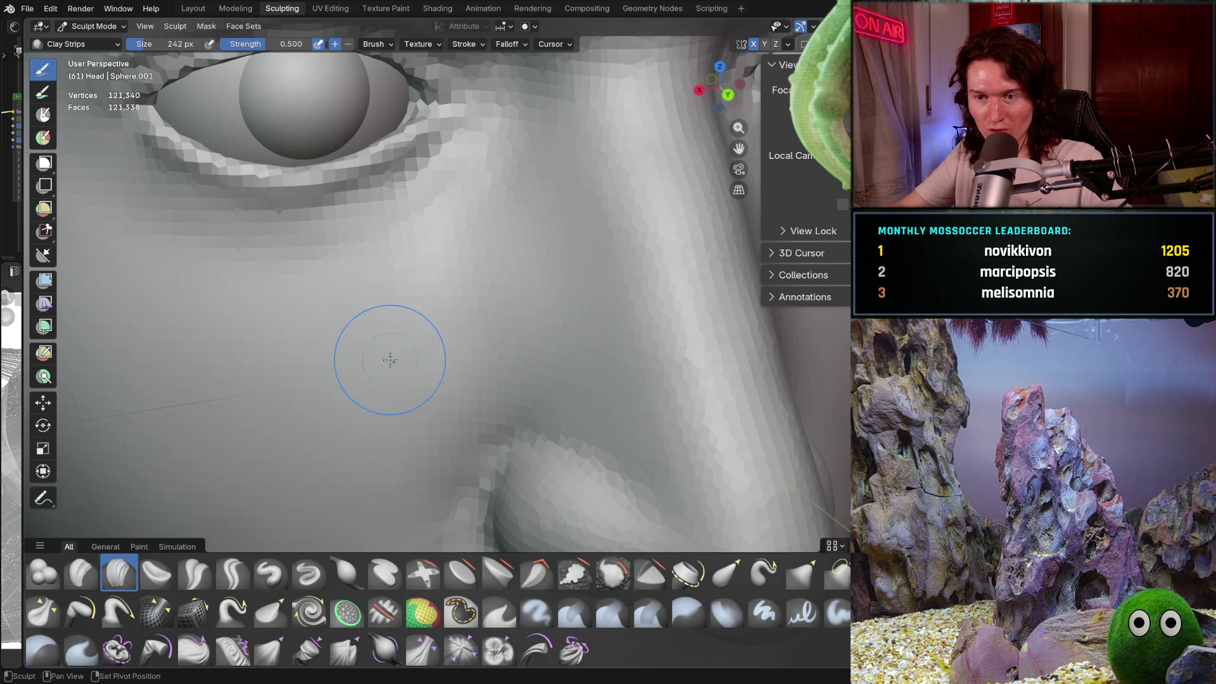
scroll(455, 345, "up", 4)
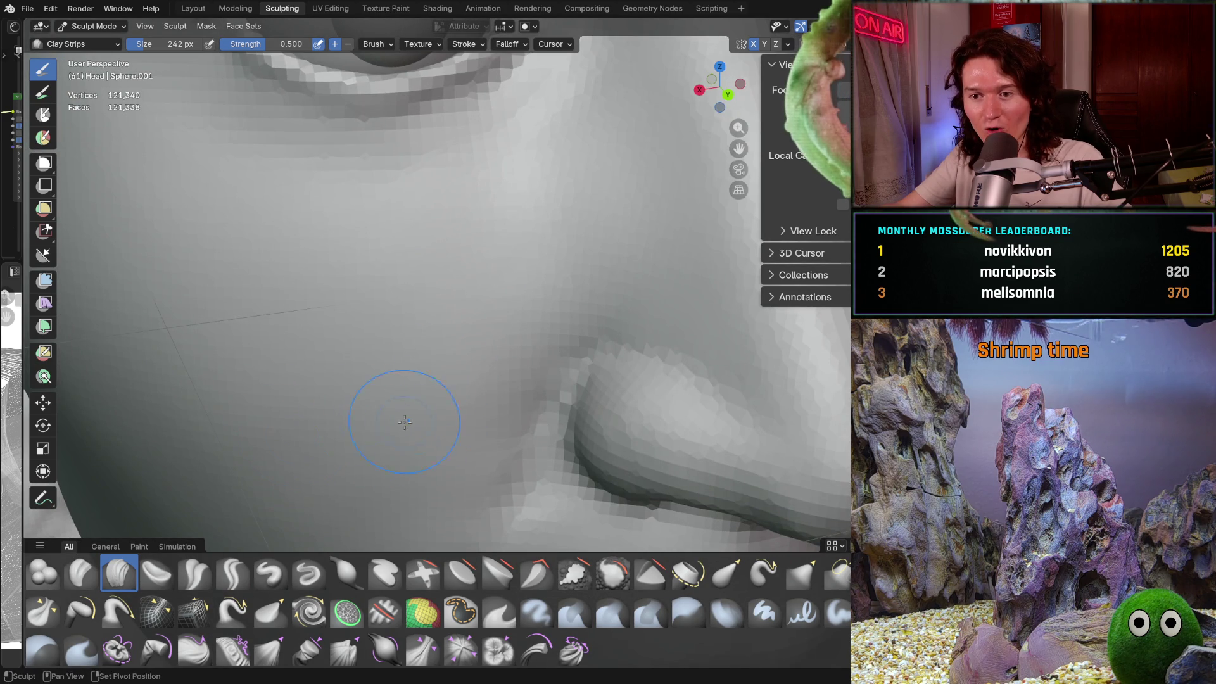
scroll(443, 314, "down", 8)
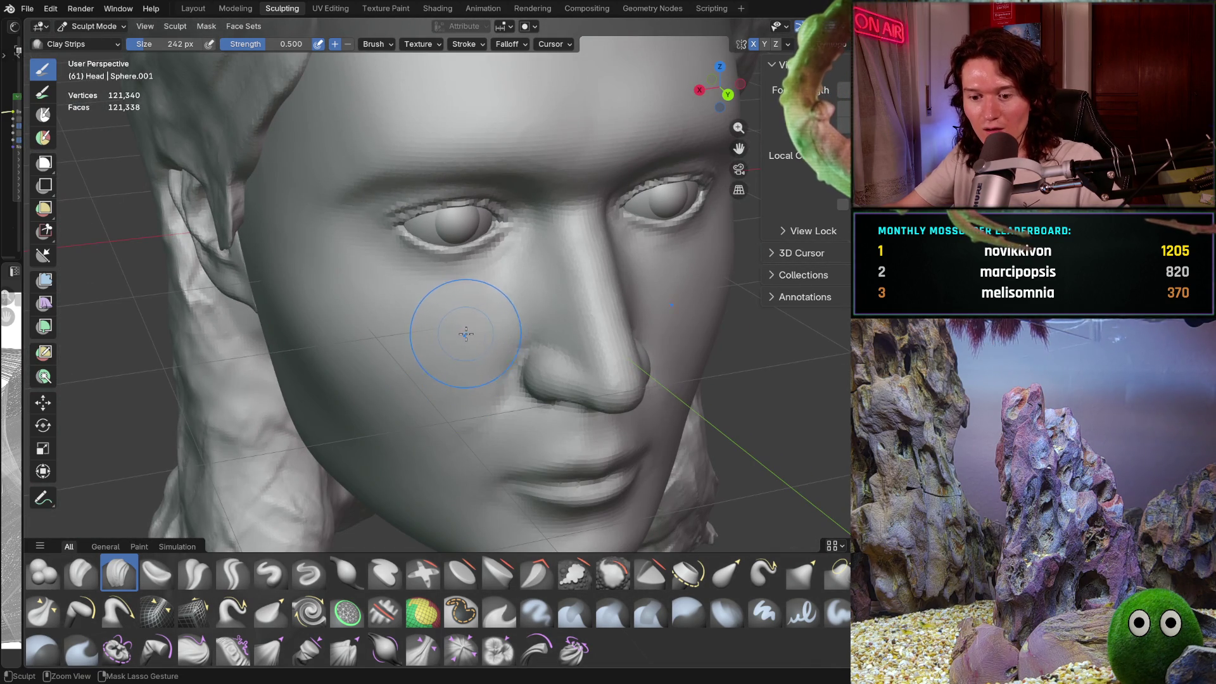
mouse_move(464, 342)
middle_mouse_down("ctrl")
mouse_move(462, 366)
mouse_move(447, 285)
mouse_move(454, 341)
middle_mouse_up("ctrl")
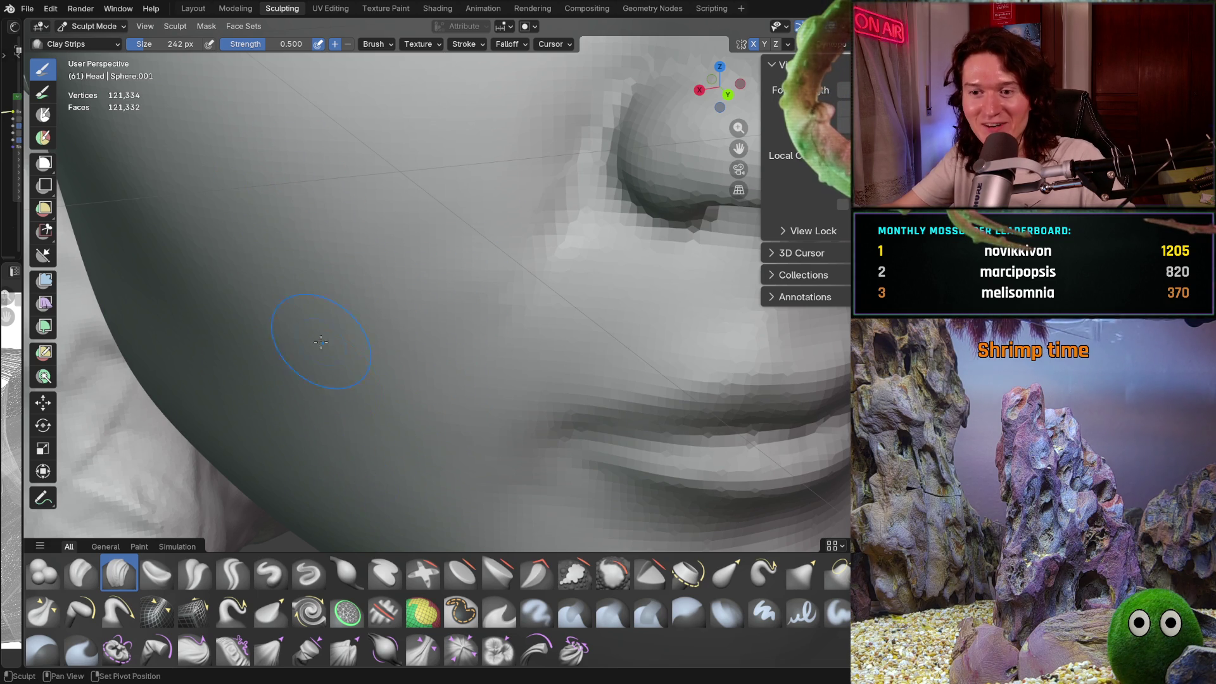
middle_click_drag(422, 280, 320, 353)
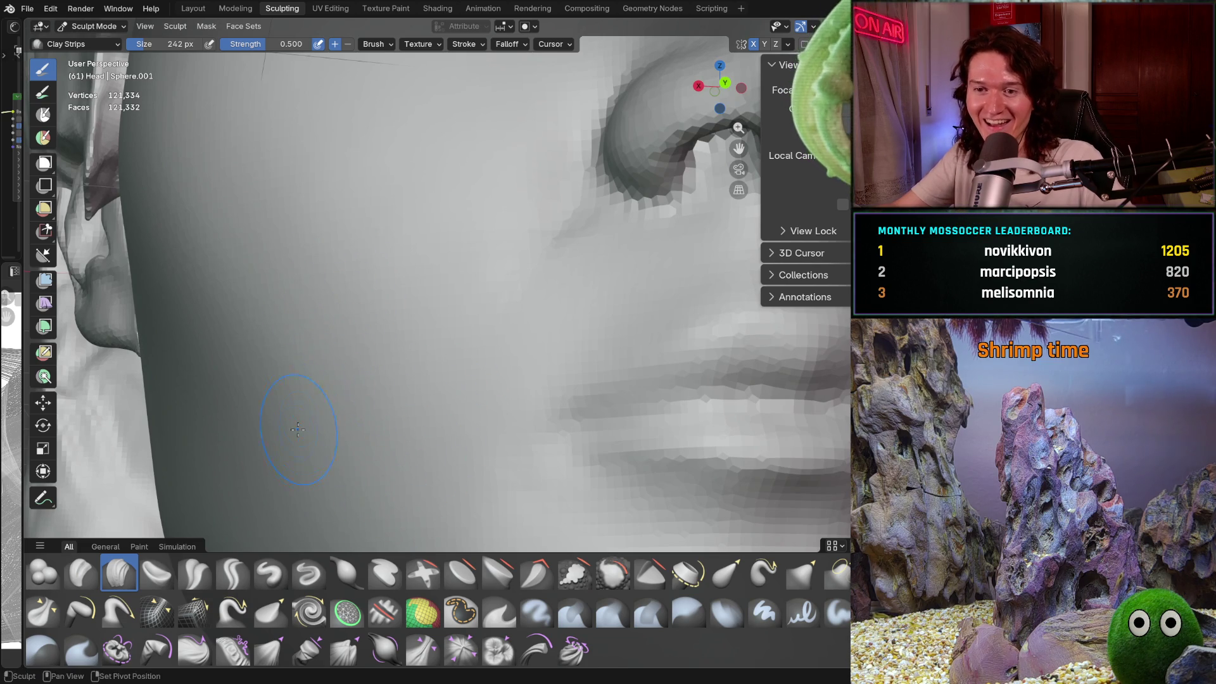
mouse_move(310, 436)
middle_mouse_down()
mouse_move(497, 393)
mouse_move(494, 406)
middle_mouse_up()
scroll(448, 285, "up", 3)
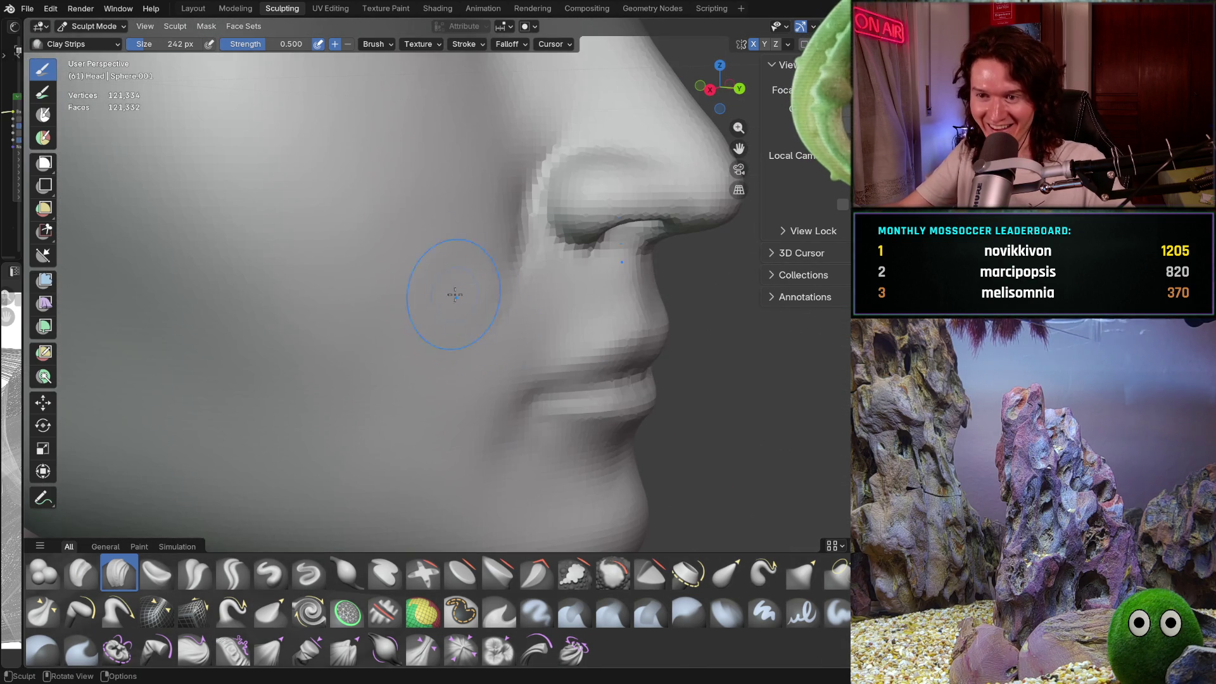
scroll(444, 295, "up", 3)
mouse_move(444, 294)
middle_mouse_down()
mouse_move(358, 355)
mouse_move(401, 401)
mouse_move(480, 256)
mouse_move(564, 225)
middle_mouse_up()
Step: Orbit and zoom around the cheek, nose and brow to inspect the sculpted surface
scroll(507, 277, "down", 2)
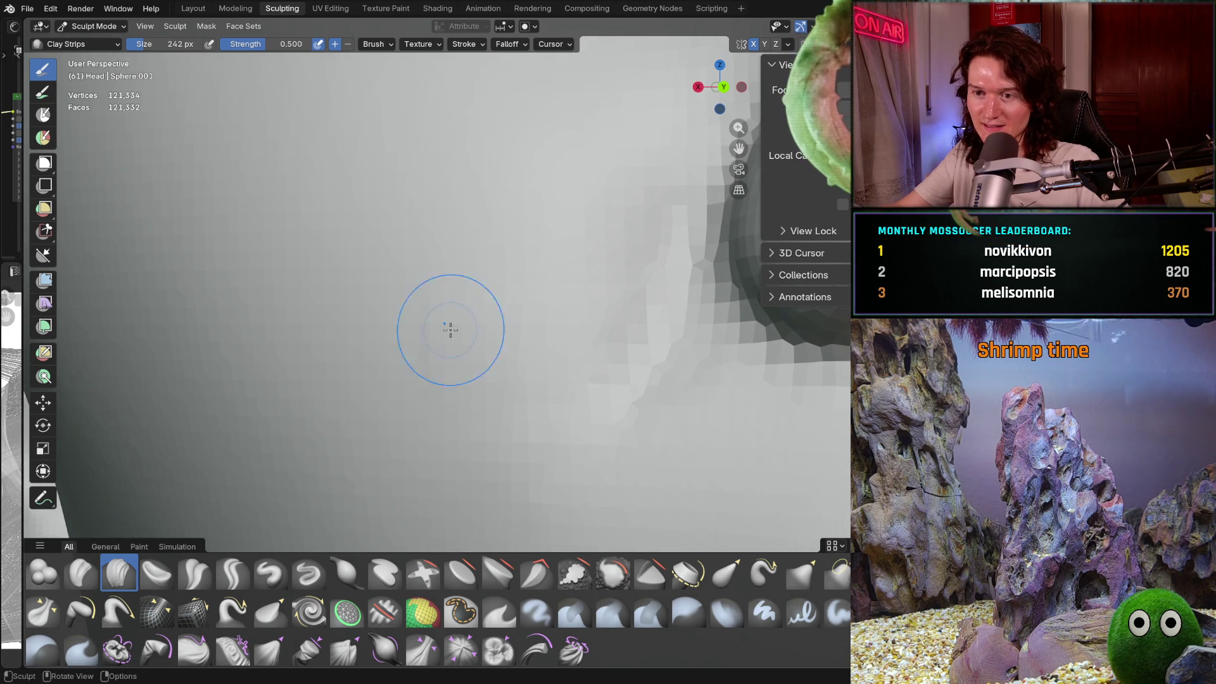
middle_click_drag(517, 304, 580, 222)
scroll(516, 203, "down", 4)
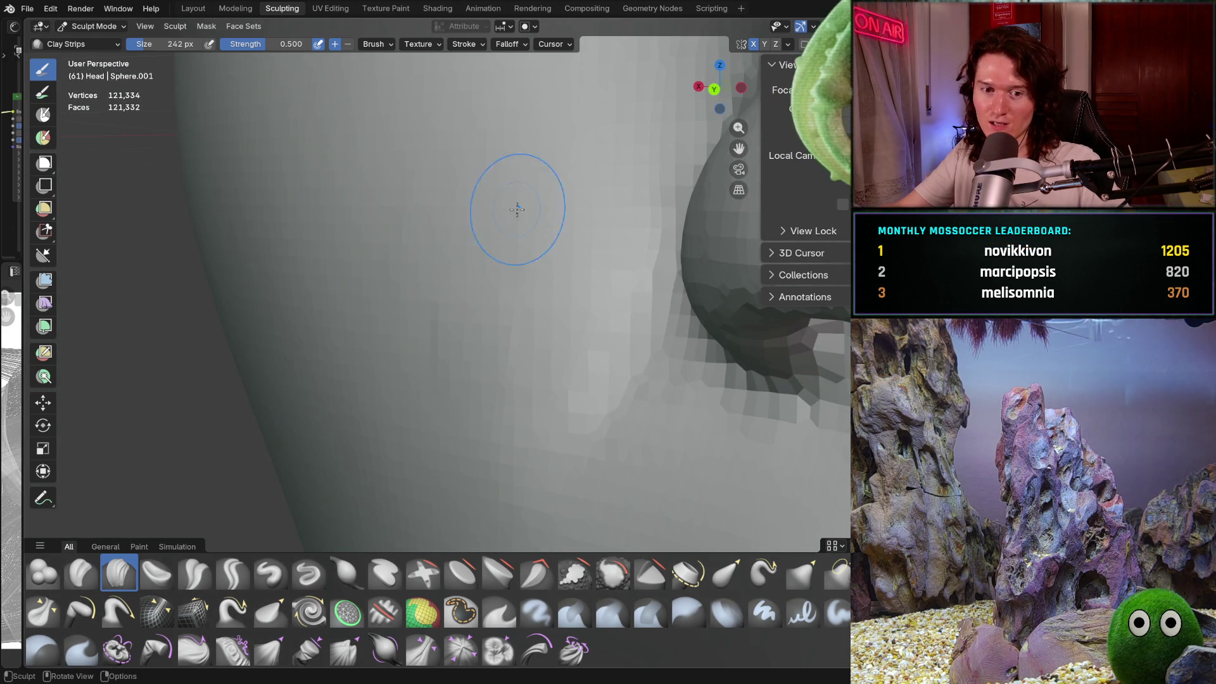
middle_click_drag(430, 331, 481, 275)
middle_click_drag(554, 263, 556, 231)
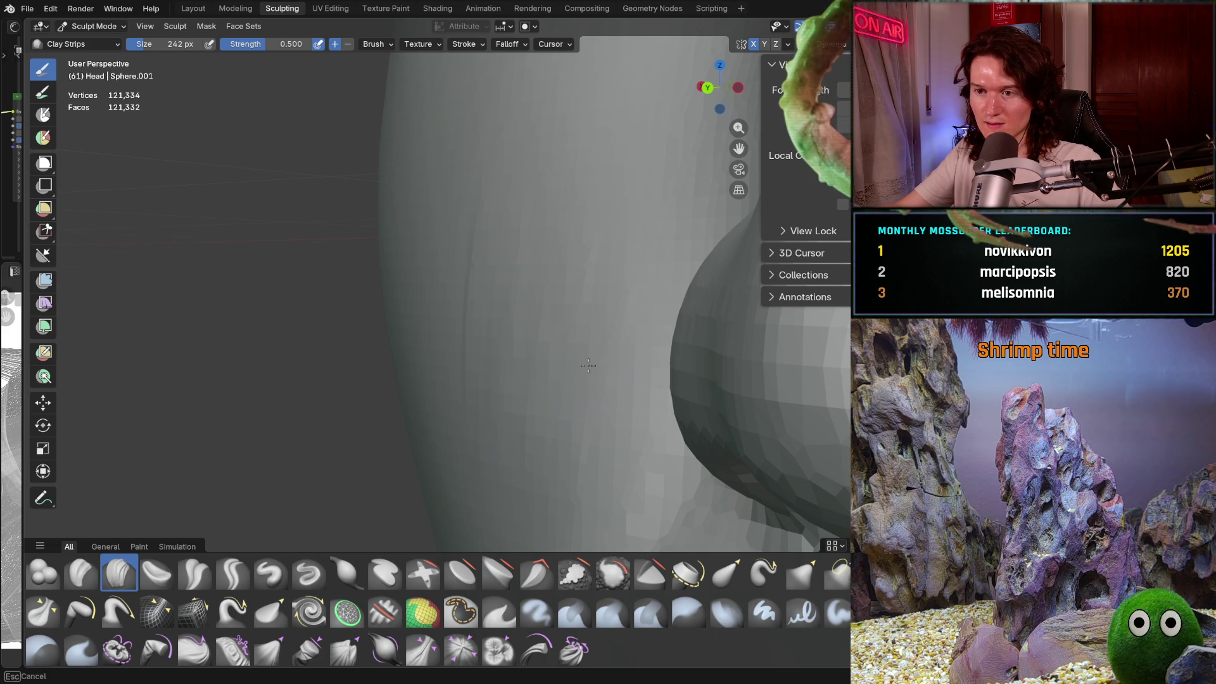
mouse_move(494, 443)
middle_mouse_down()
mouse_move(626, 247)
mouse_move(634, 261)
middle_mouse_up()
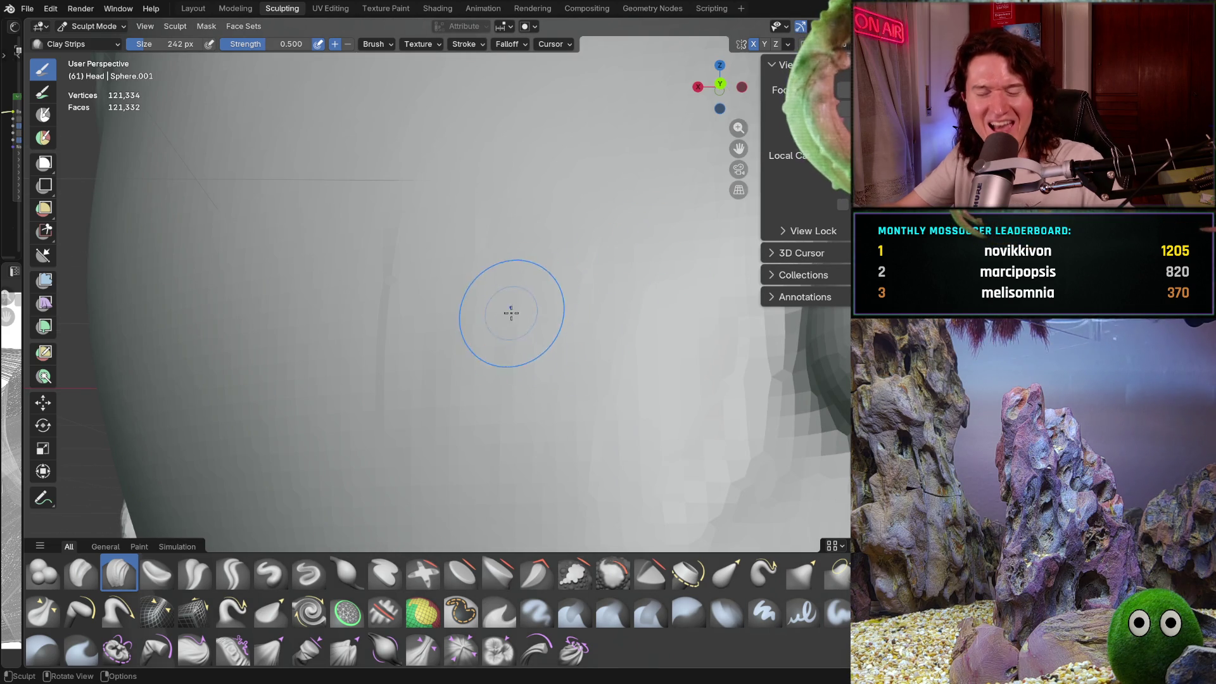
middle_click_drag(534, 383, 535, 387)
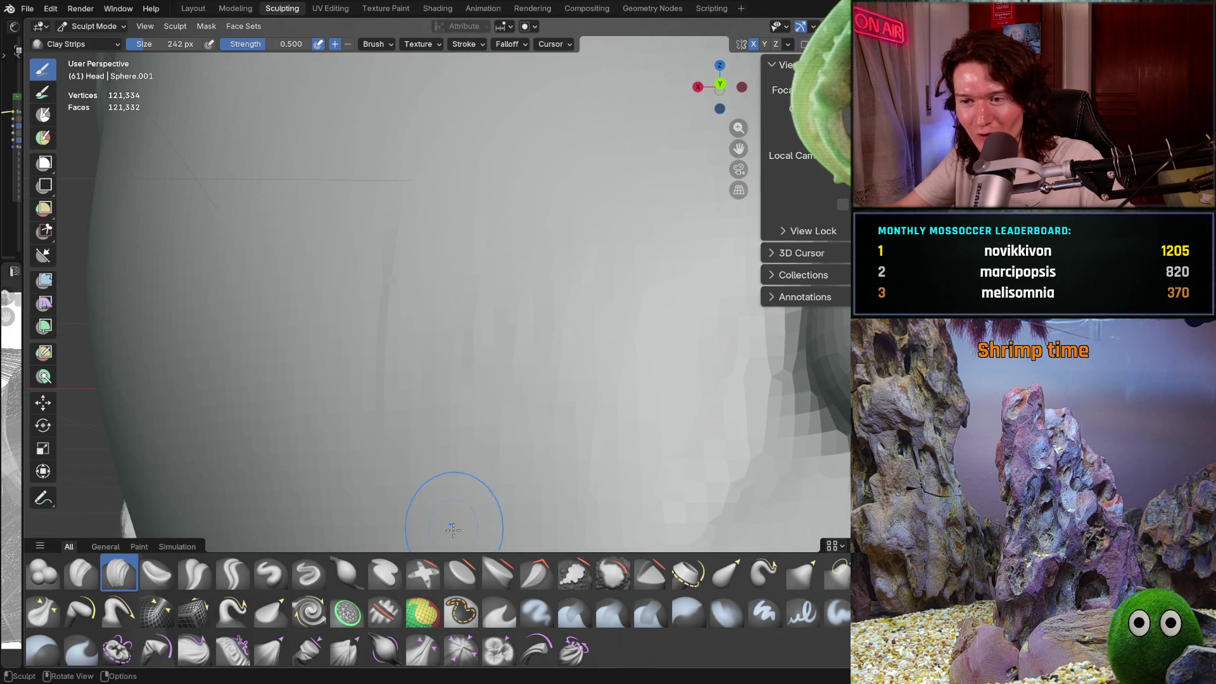
scroll(407, 272, "up", 2)
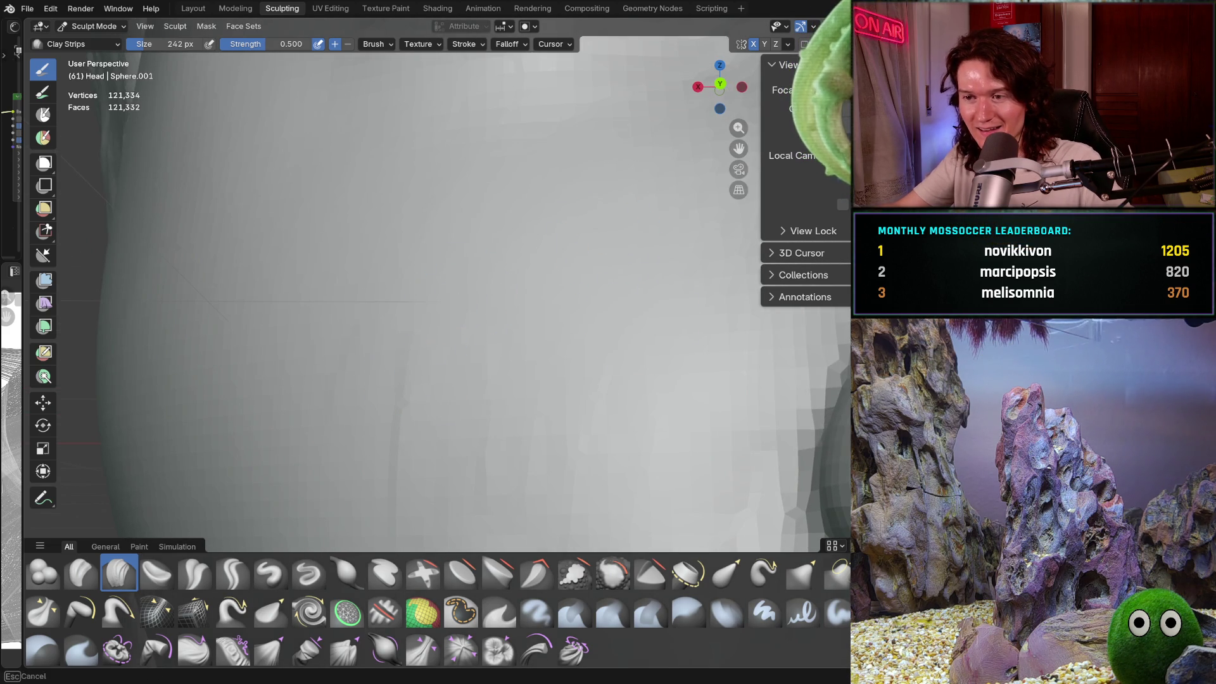
scroll(639, 272, "down", 4)
middle_click_drag(628, 288, 639, 317)
scroll(645, 279, "up", 2)
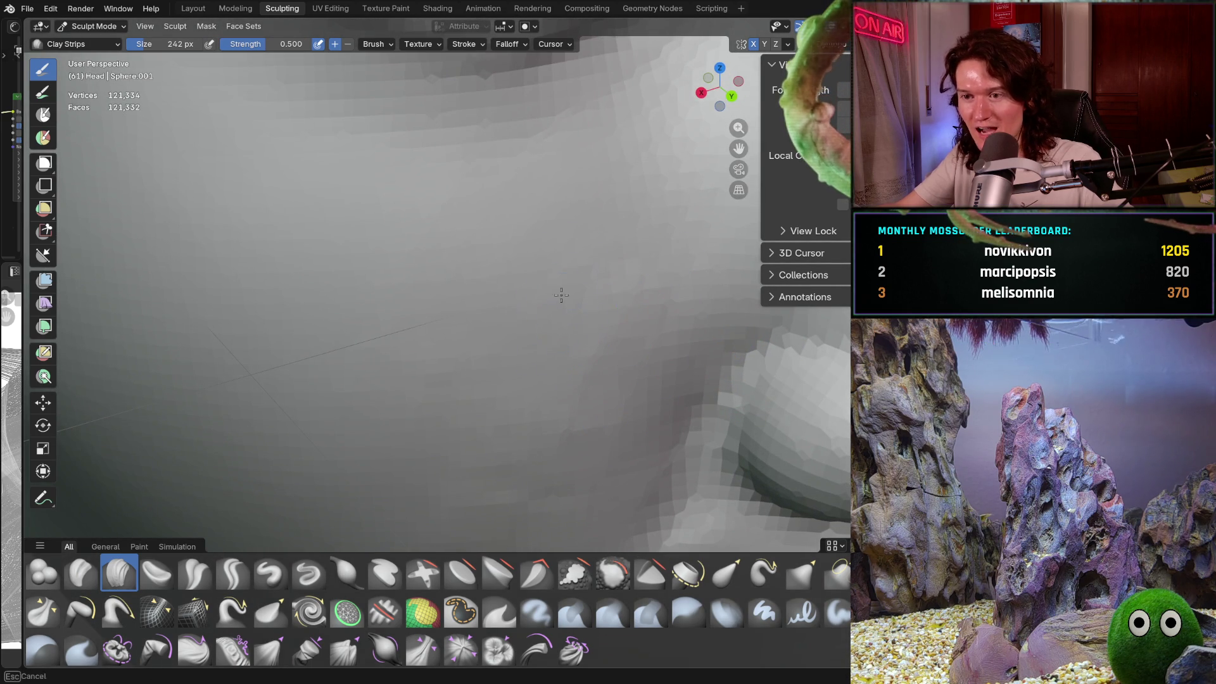
Step: Review the face edge, then turn the head to three-quarter and near-front views of the nose
middle_click_drag(539, 276, 488, 348)
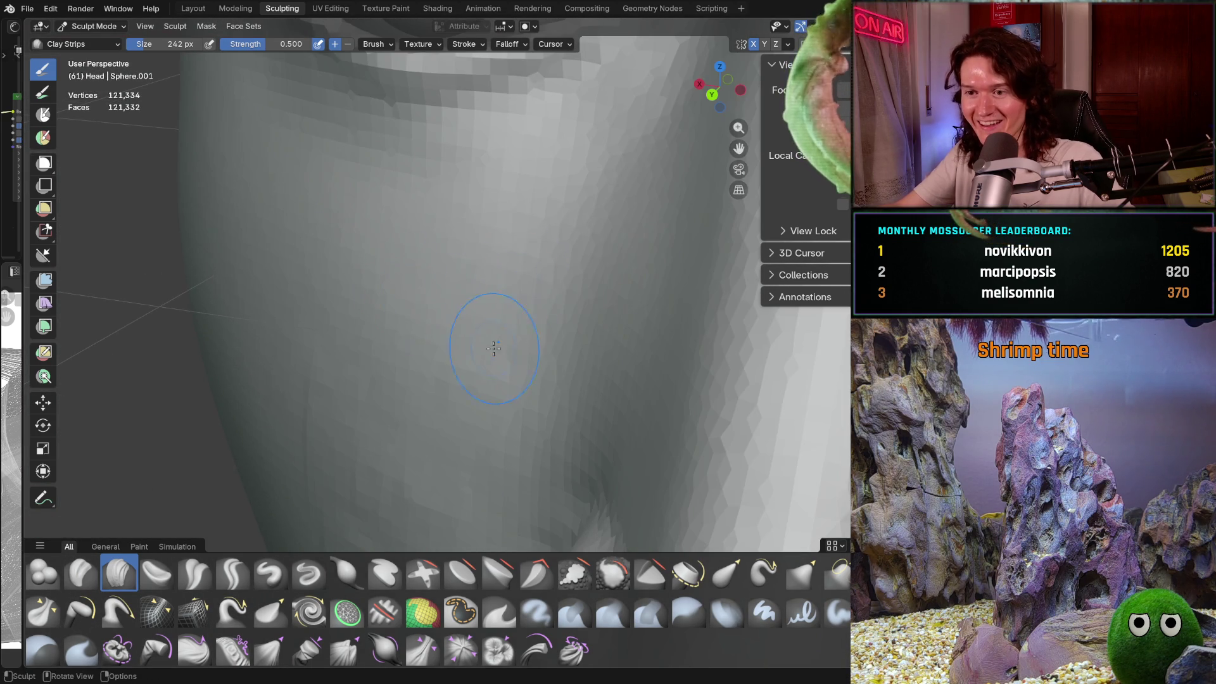
middle_click_drag(573, 257, 567, 258)
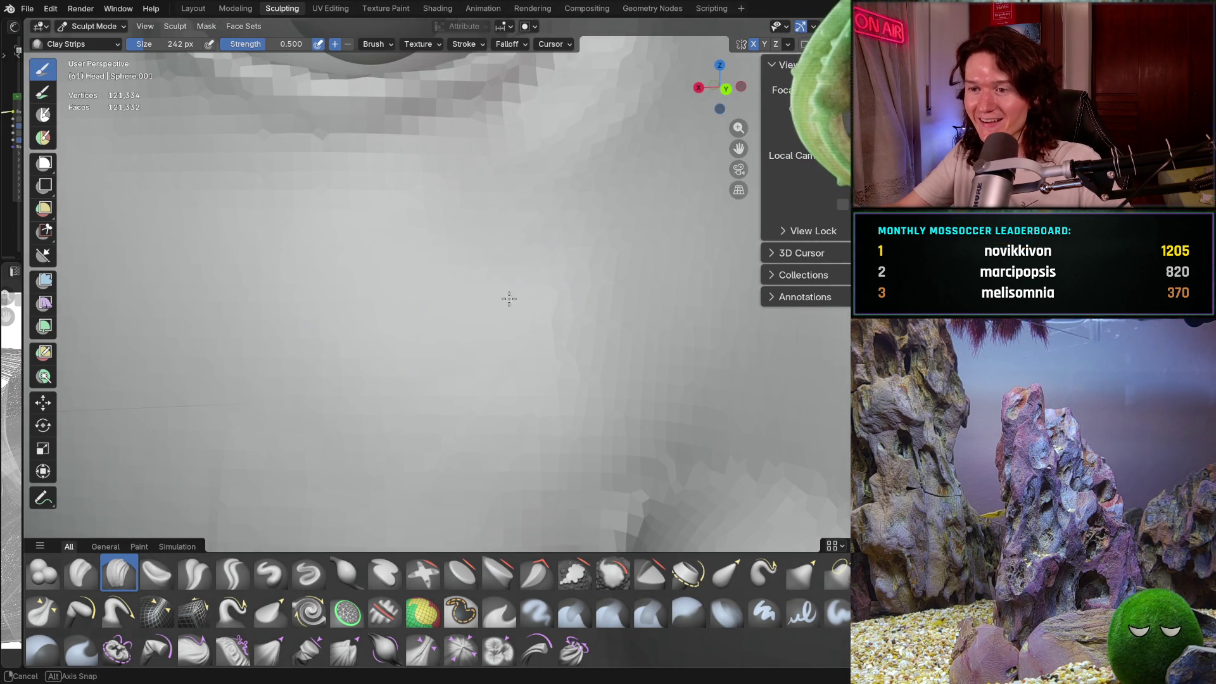
scroll(507, 295, "down", 5)
scroll(601, 247, "down", 5)
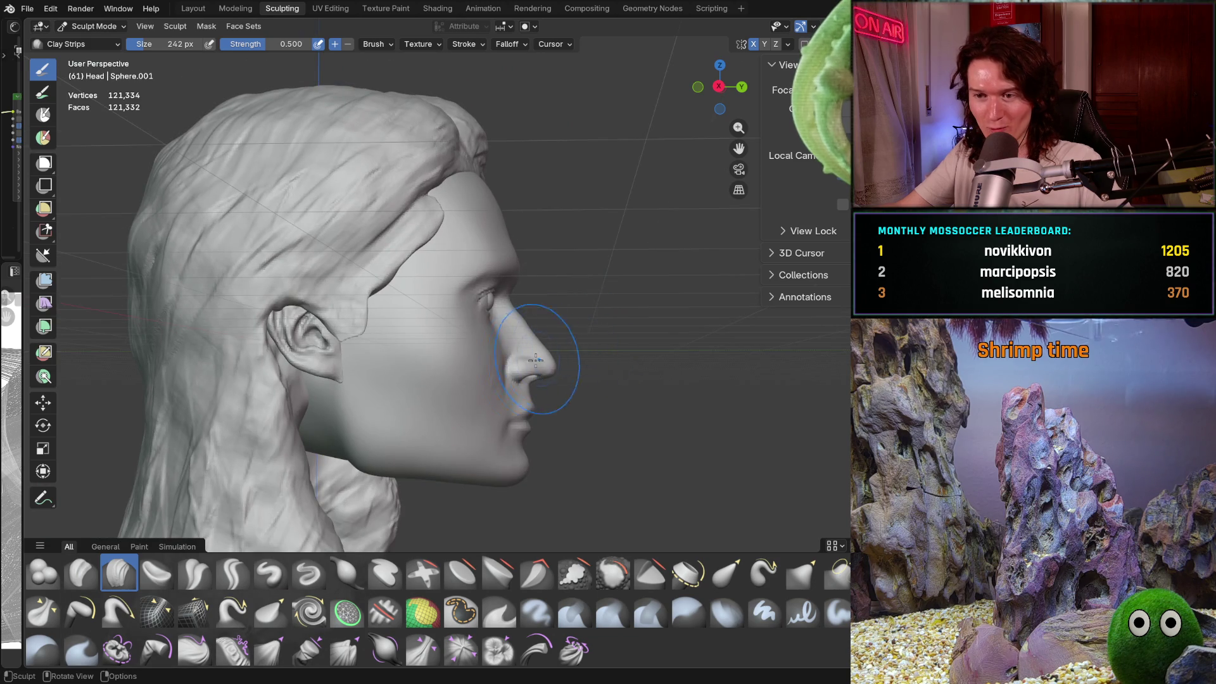
middle_click_drag(529, 353, 511, 347)
scroll(512, 346, "up", 8)
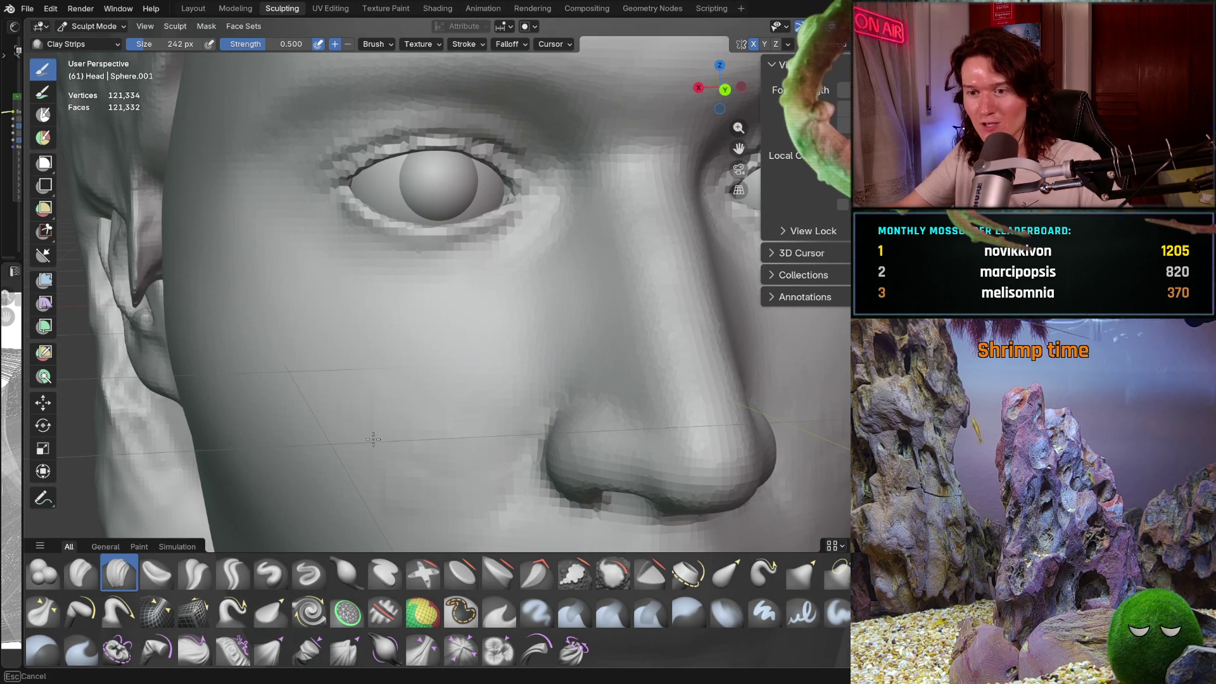
middle_click_drag(536, 313, 535, 313)
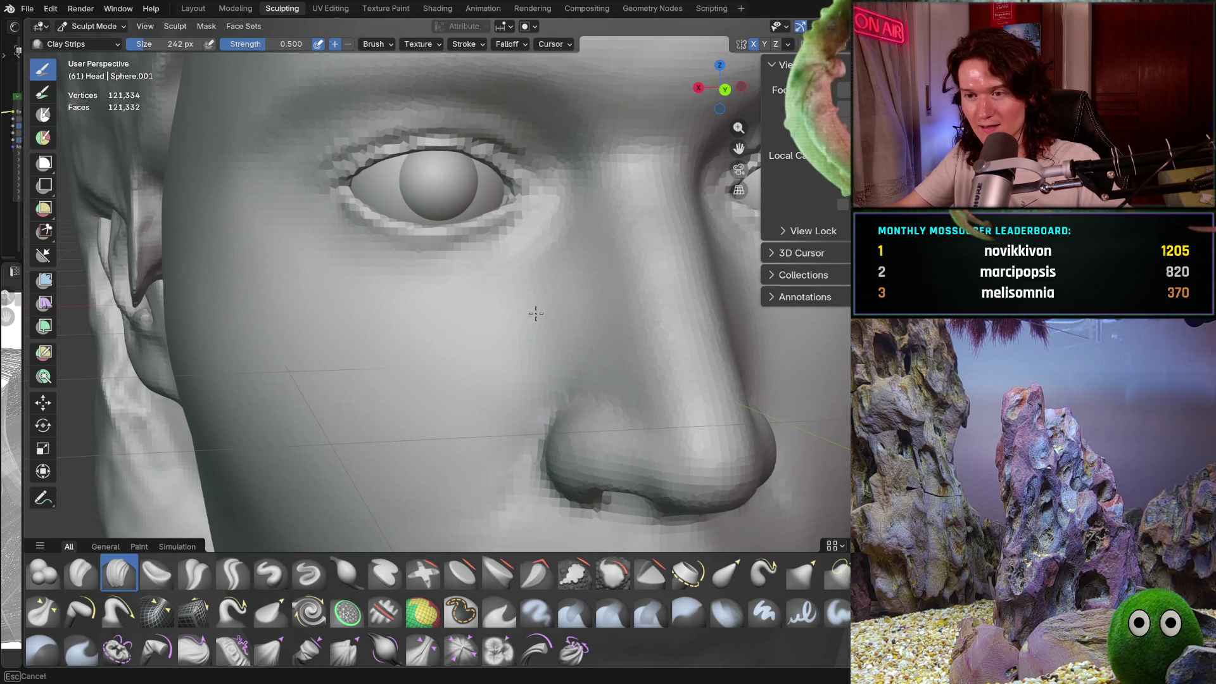
mouse_move(417, 432)
middle_mouse_down()
mouse_move(401, 510)
mouse_move(542, 367)
mouse_move(462, 384)
mouse_move(419, 339)
middle_mouse_up()
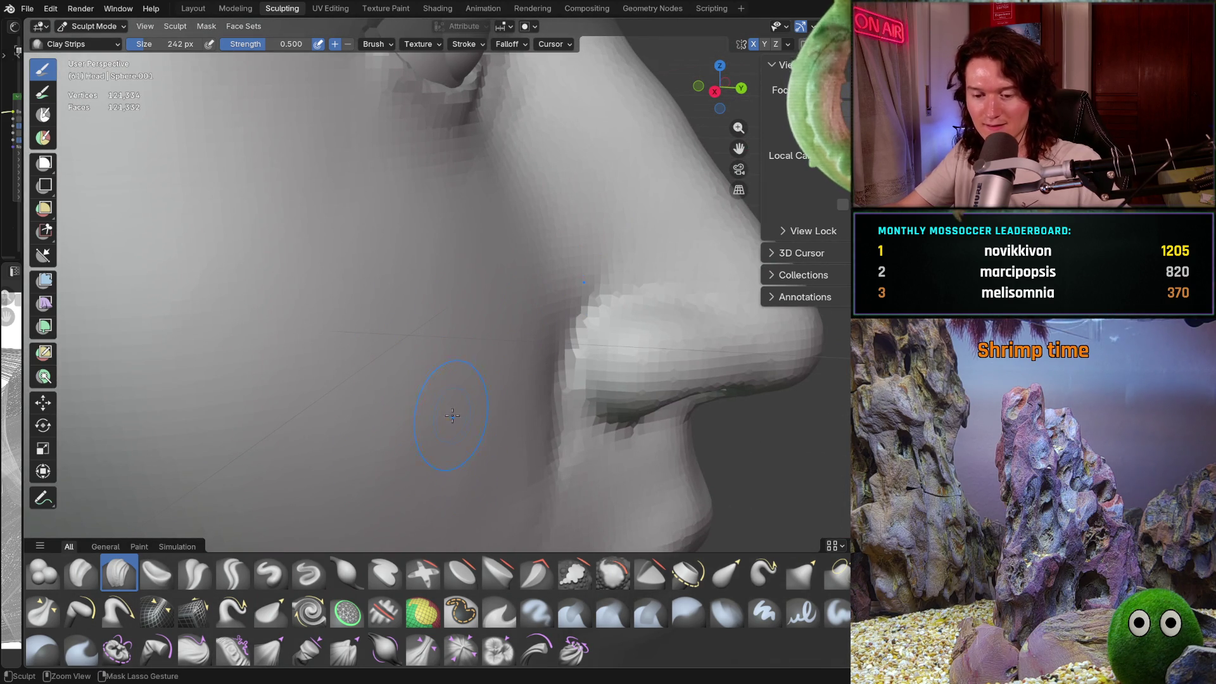
middle_click_drag(452, 416, 404, 330, "ctrl")
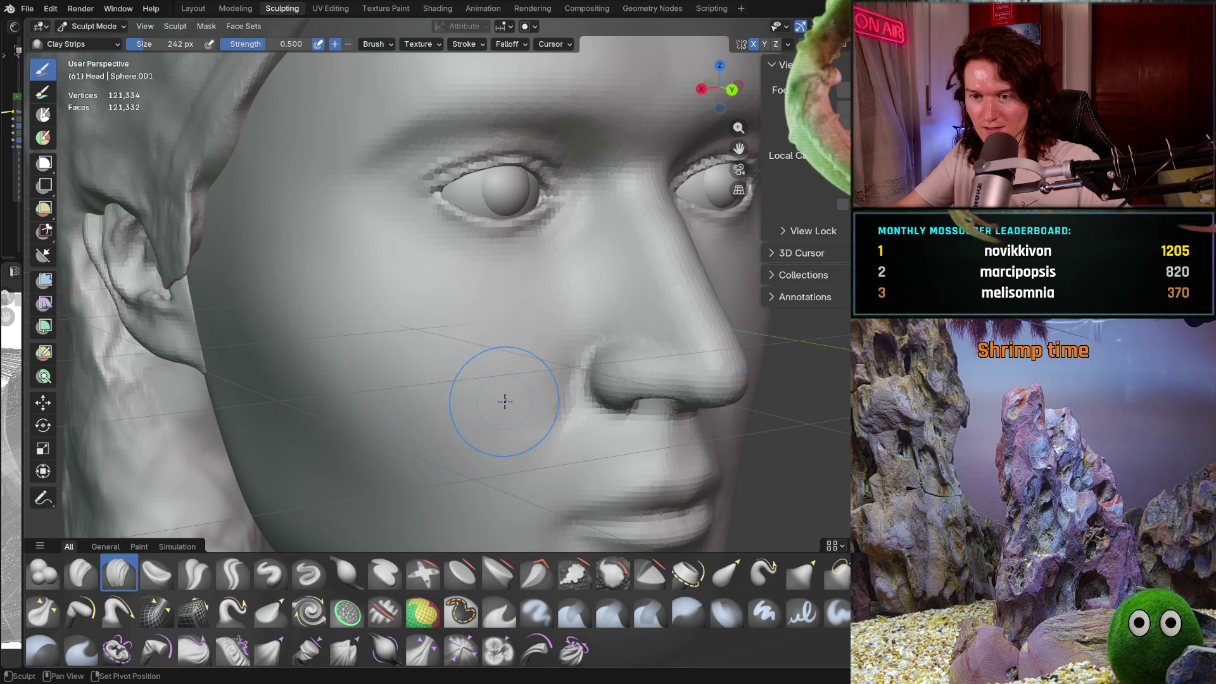
mouse_move(456, 421)
middle_mouse_down()
mouse_move(405, 298)
mouse_move(512, 406)
mouse_move(401, 288)
mouse_move(481, 331)
mouse_move(462, 320)
mouse_move(440, 345)
mouse_move(503, 393)
middle_mouse_up()
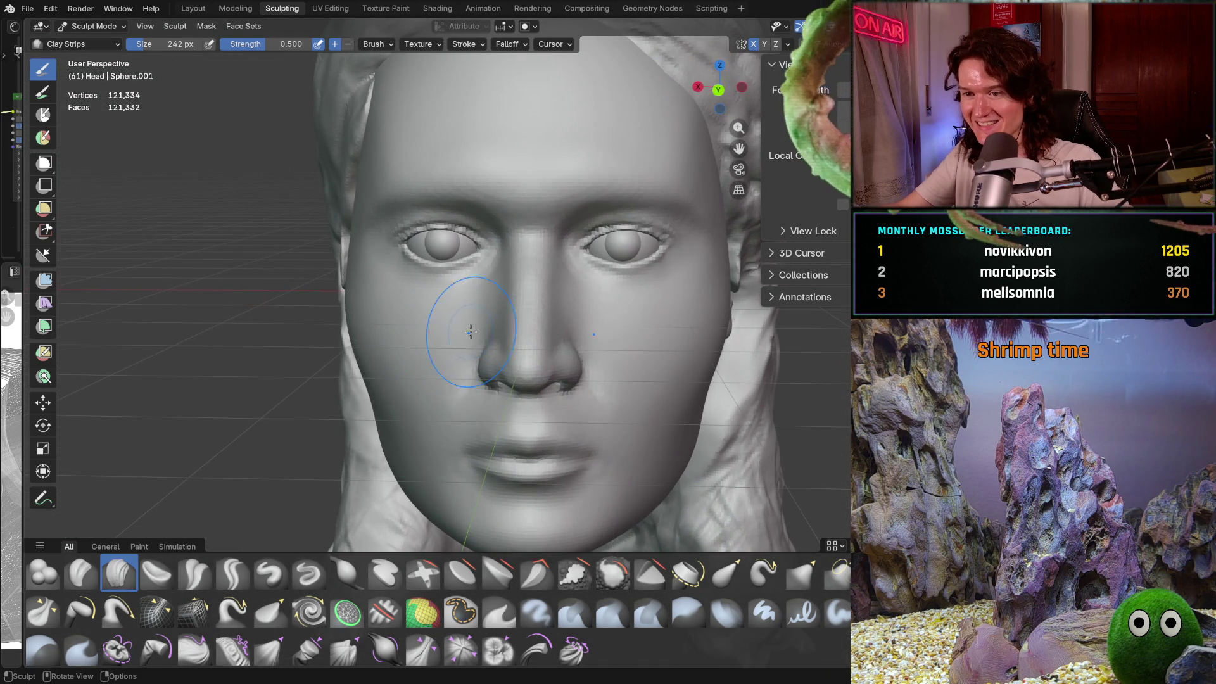
scroll(494, 321, "up", 8)
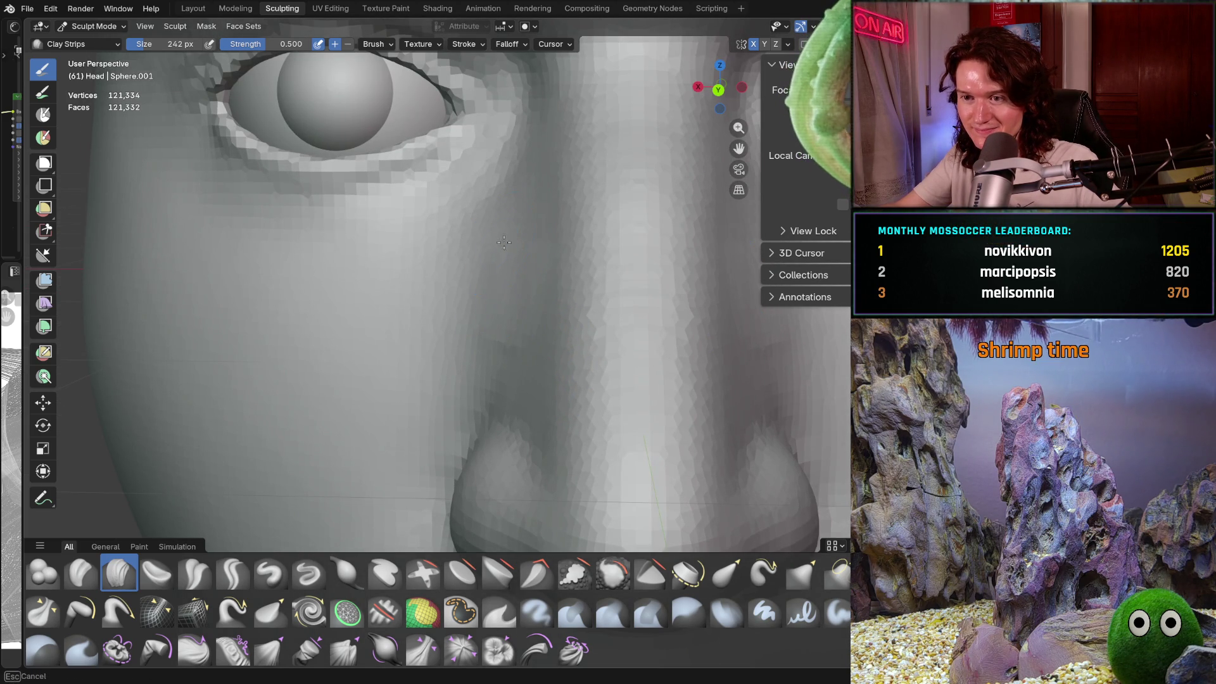
mouse_move(504, 242)
middle_mouse_down()
mouse_move(538, 221)
mouse_move(532, 272)
middle_mouse_up()
Step: Set the Clay Strips brush to 122 px and orbit around the eye and nose side
key("f")
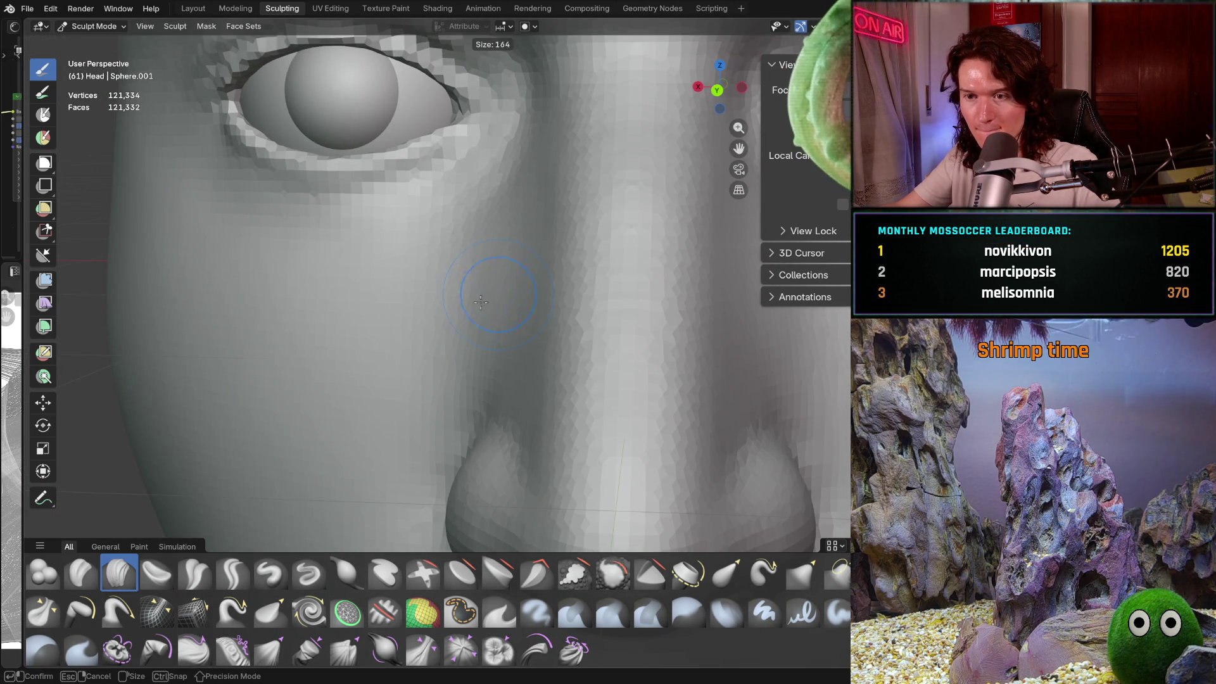
left_click(501, 324)
middle_click_drag(480, 302, 527, 229)
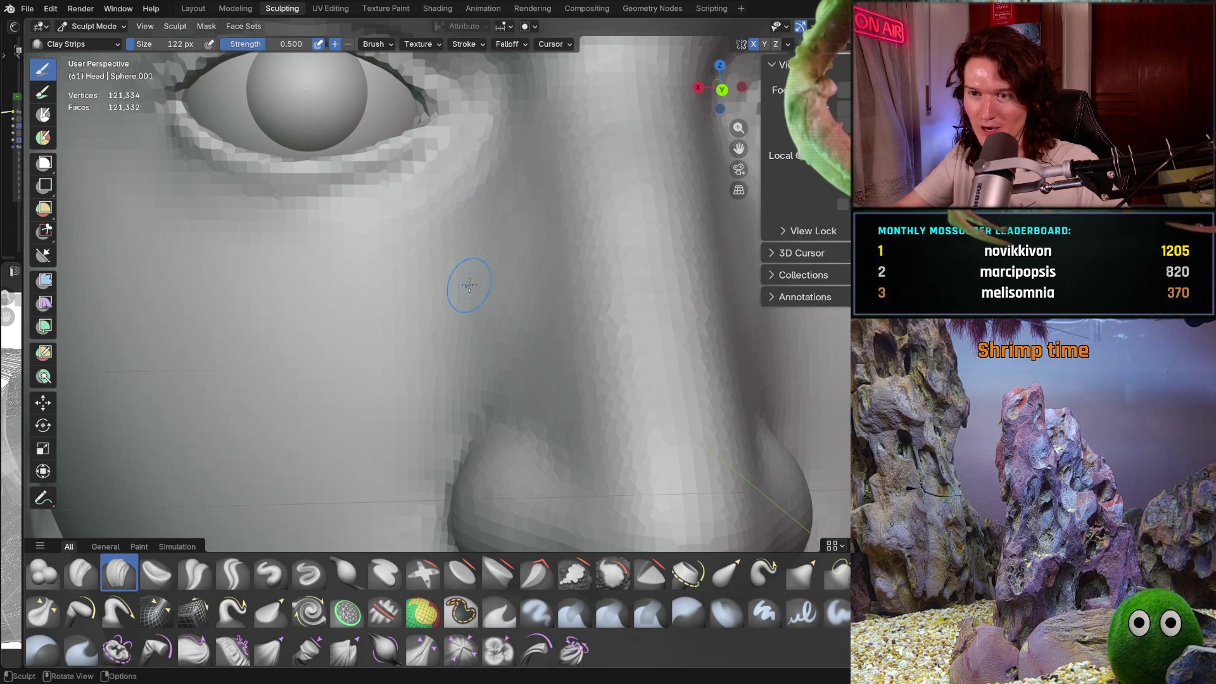
mouse_move(487, 320)
middle_mouse_down()
mouse_move(597, 312)
mouse_move(483, 358)
middle_mouse_up()
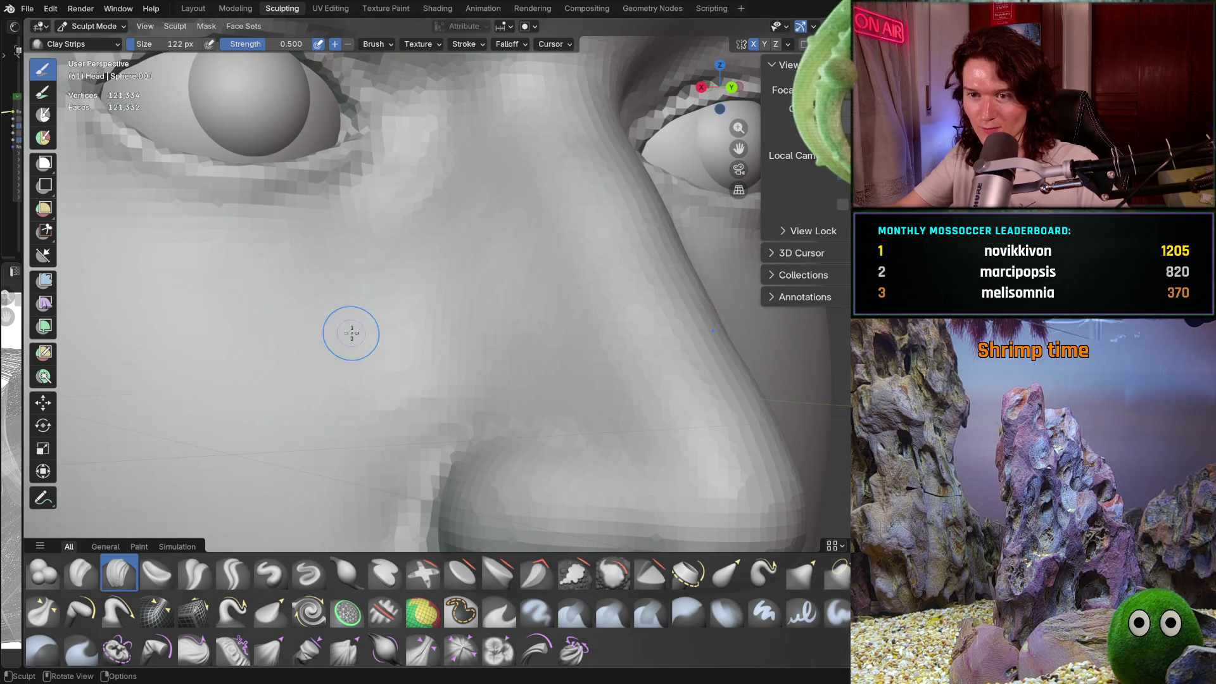
middle_click_drag(348, 331, 434, 304)
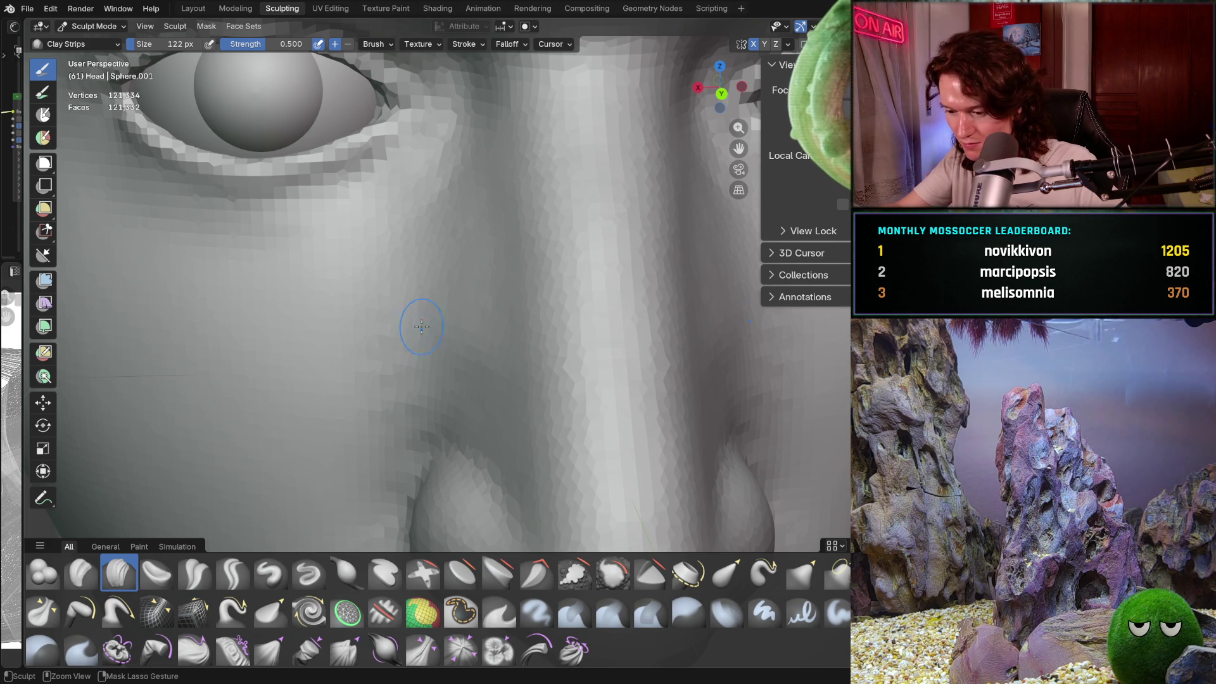
middle_click_drag(412, 392, 422, 289)
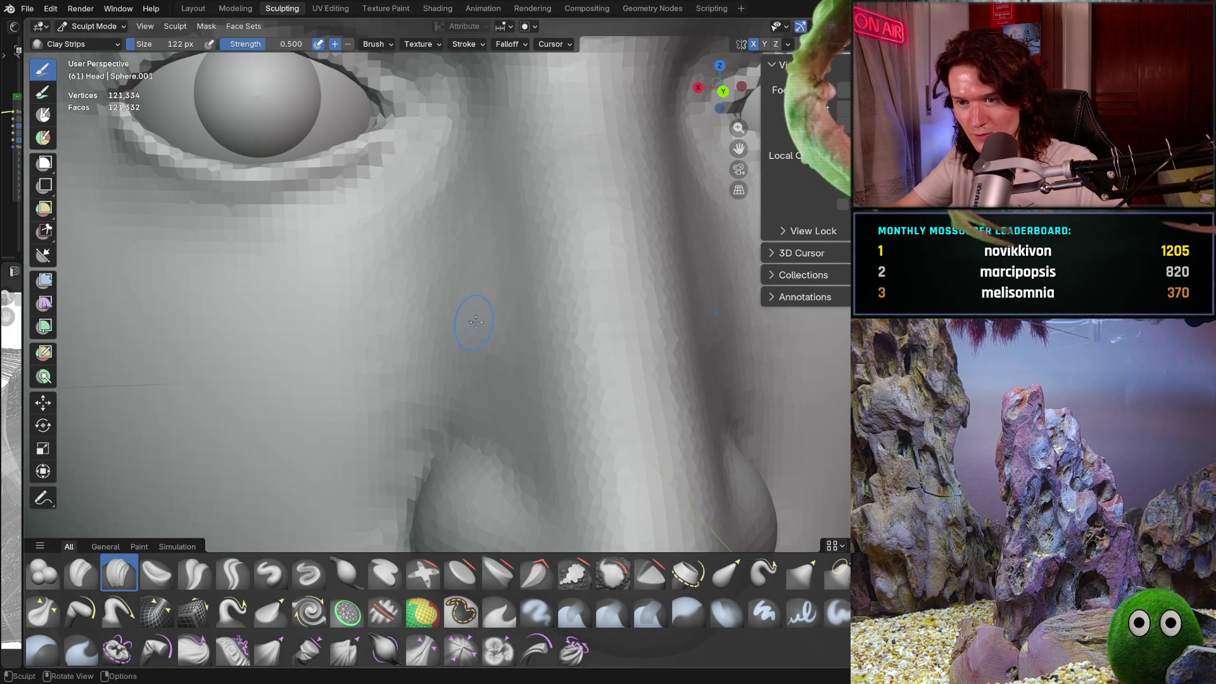
middle_click_drag(512, 298, 516, 297)
mouse_move(488, 387)
middle_mouse_down()
mouse_move(513, 385)
mouse_move(499, 426)
middle_mouse_up()
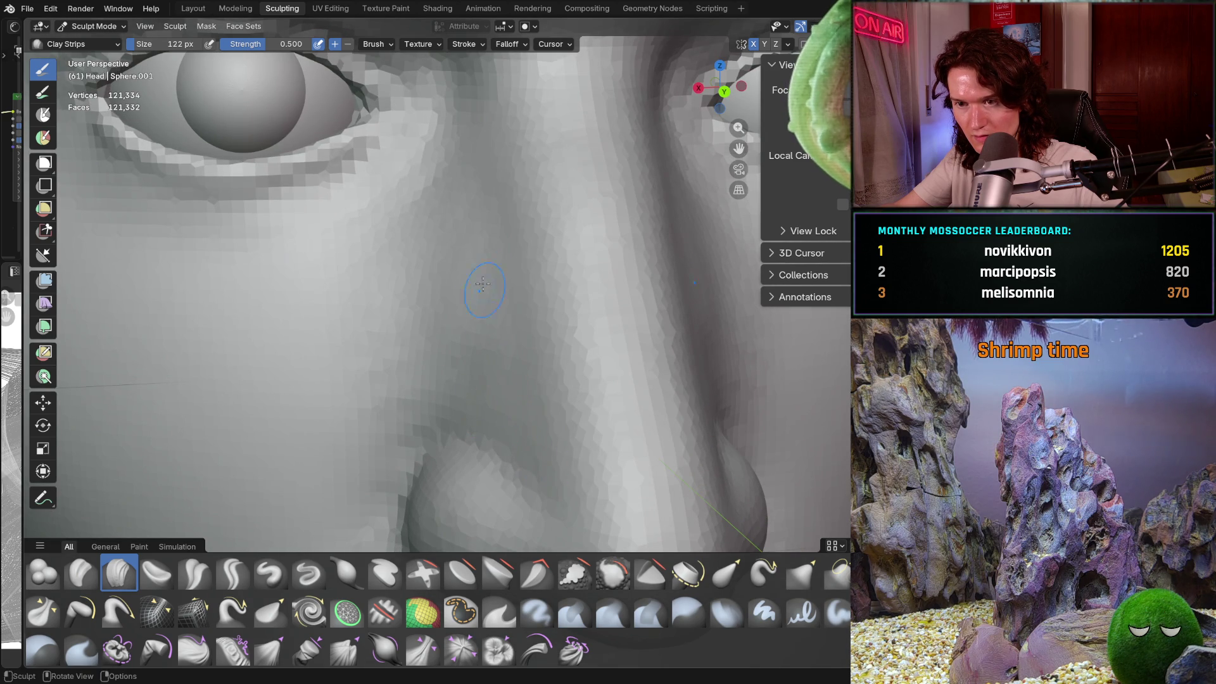
mouse_move(491, 203)
middle_mouse_down()
mouse_move(497, 228)
mouse_move(456, 301)
mouse_move(459, 267)
middle_mouse_up()
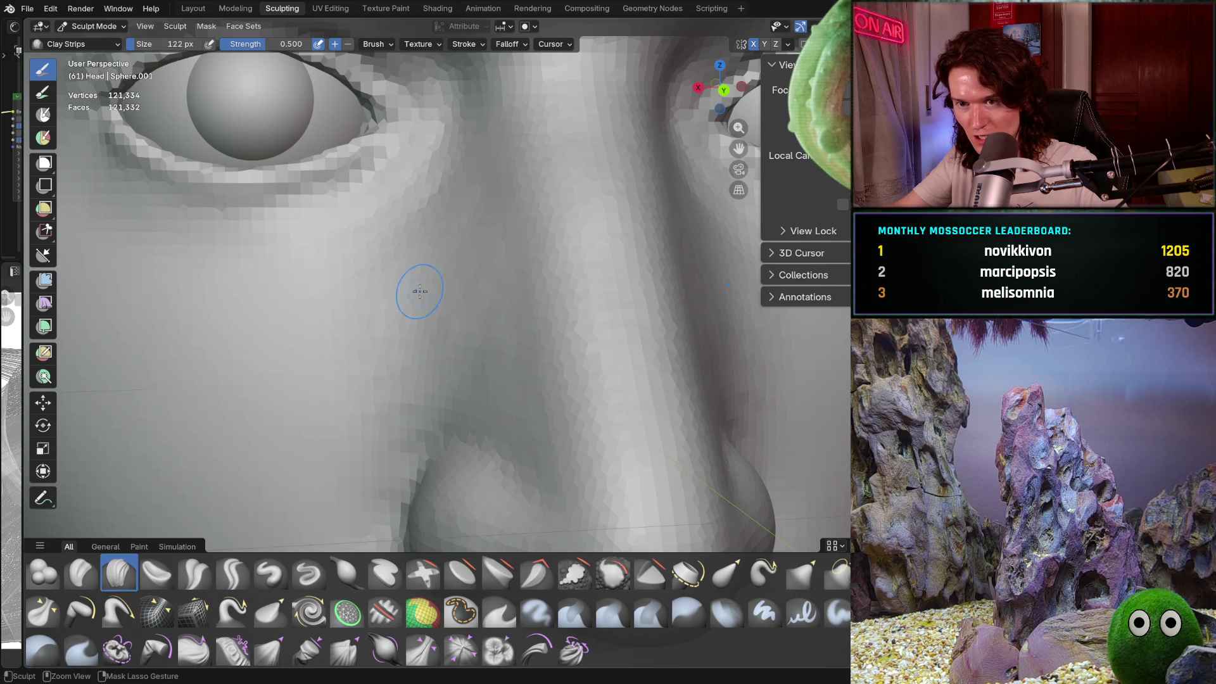
scroll(469, 257, "down", 5)
middle_click_drag(461, 348, 424, 361)
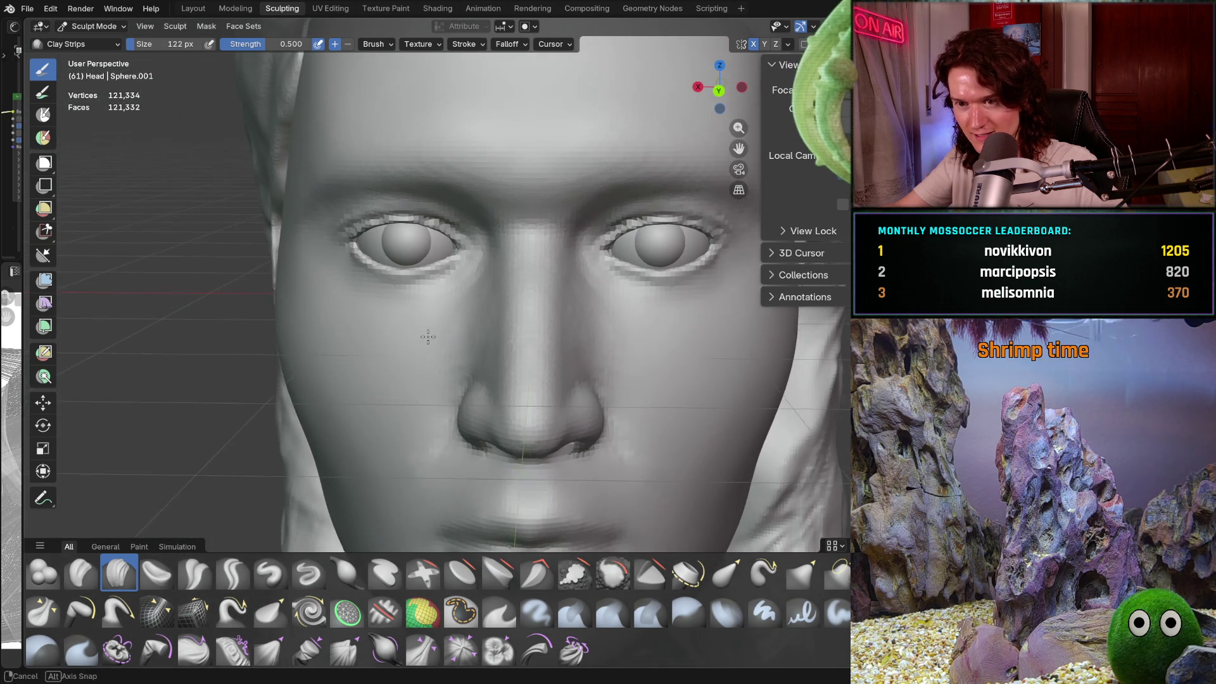
scroll(450, 359, "up", 6)
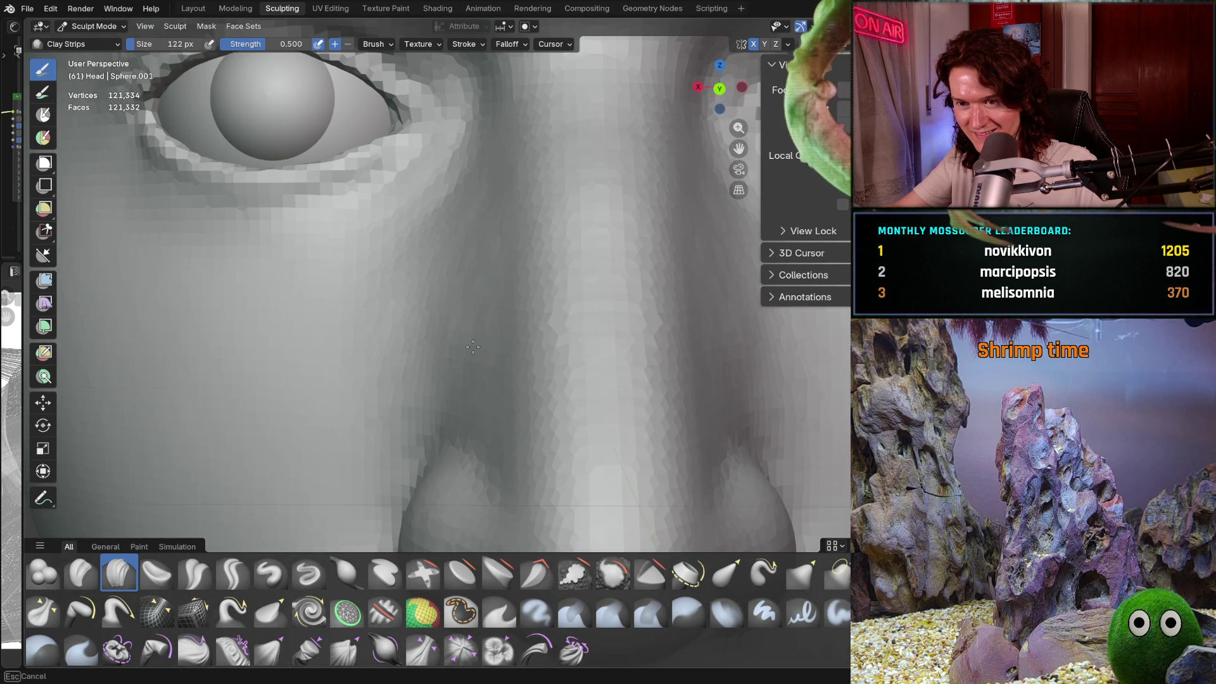
middle_click_drag(494, 299, 556, 307)
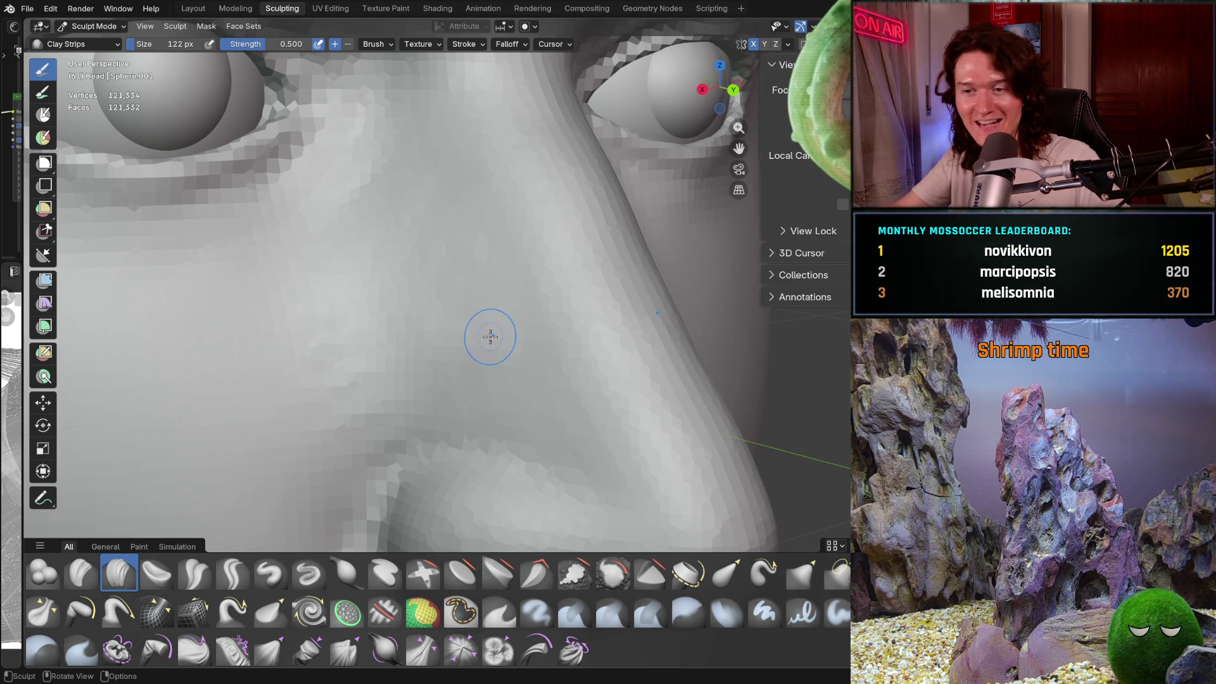
Step: Resize the brush to 136 px and frame the nose straight on
key("f")
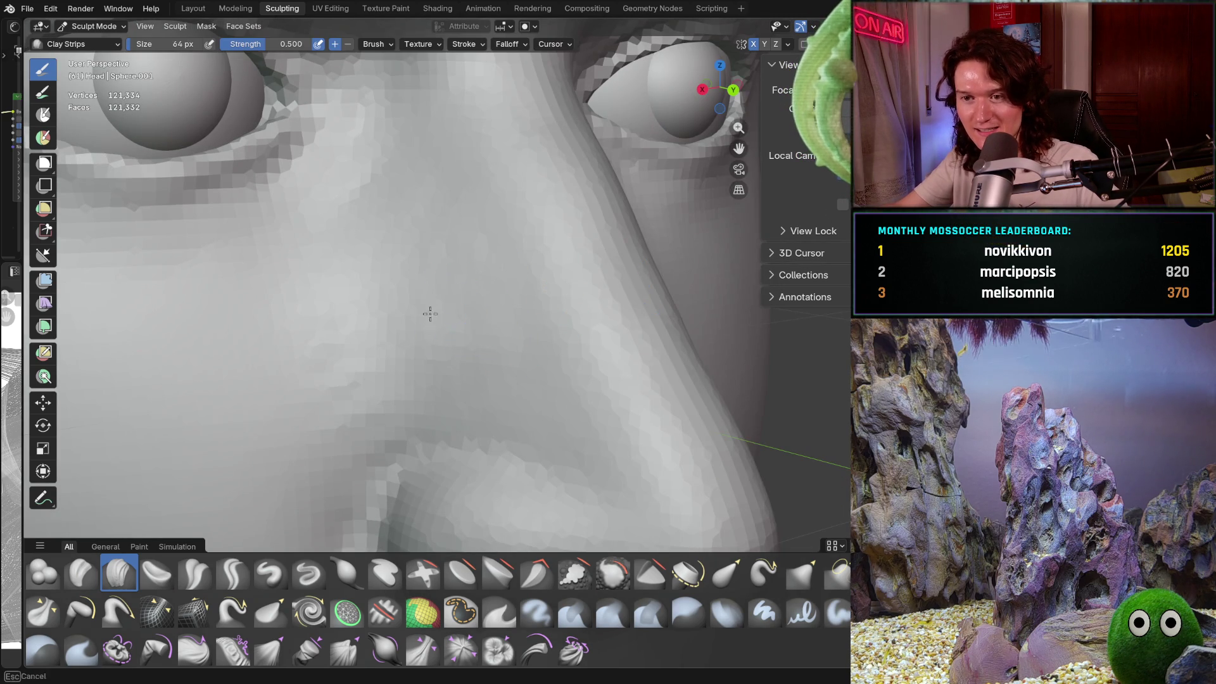
middle_click_drag(454, 267, 467, 239)
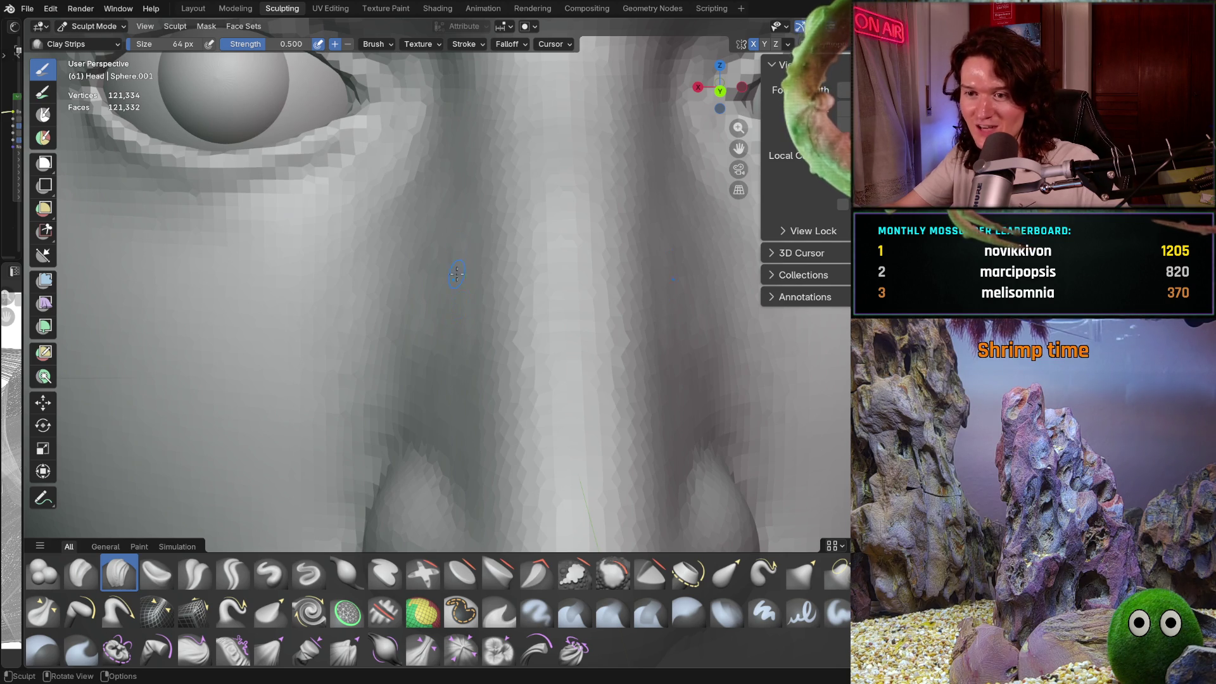
middle_click_drag(462, 289, 483, 293)
key("f")
left_click(472, 333)
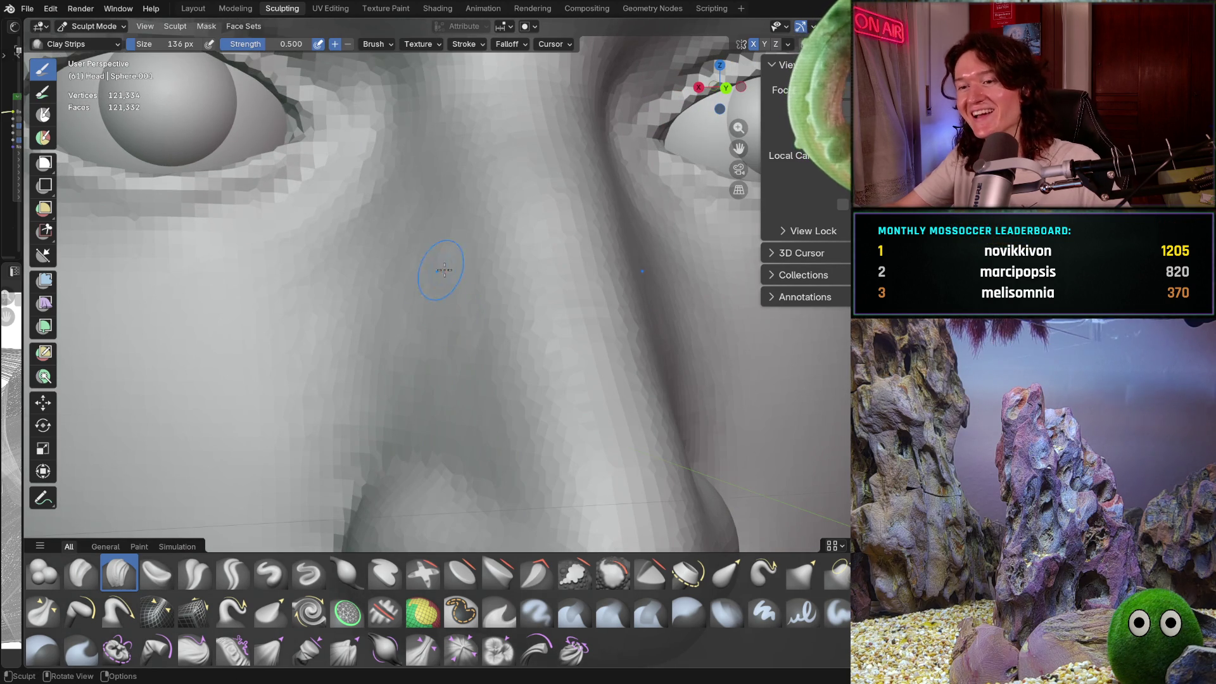
middle_click_drag(407, 288, 424, 288)
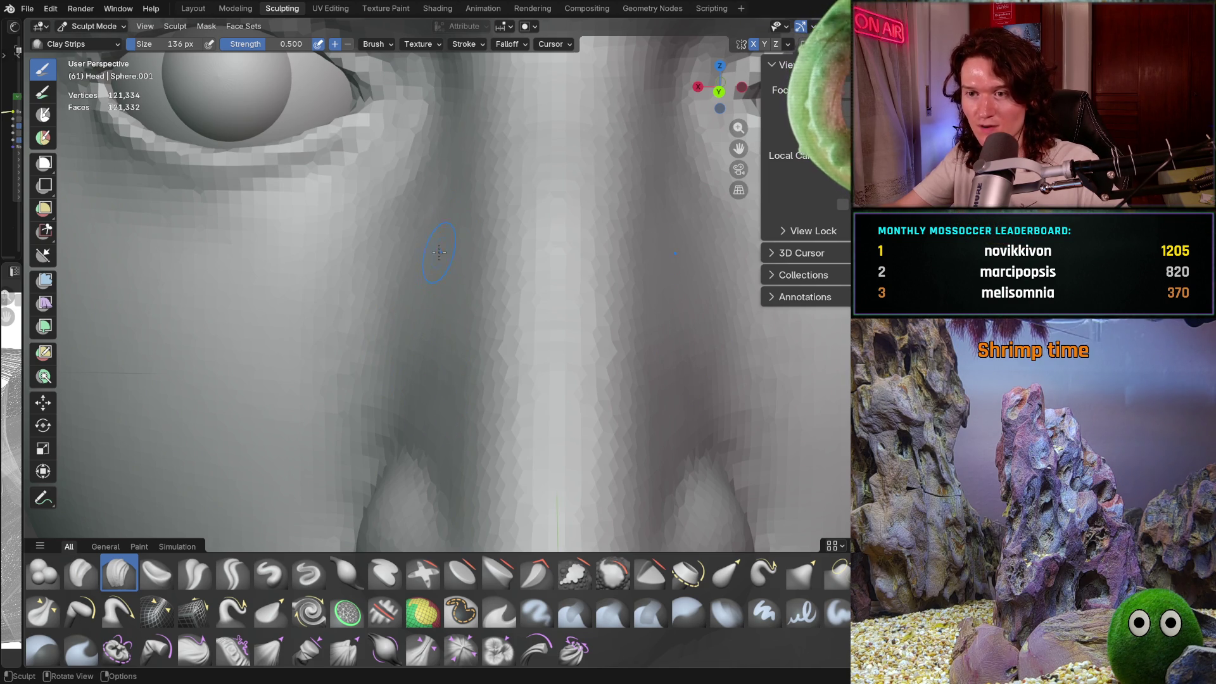
scroll(443, 266, "down", 6)
middle_click_drag(463, 317, 471, 329)
scroll(485, 329, "up", 6)
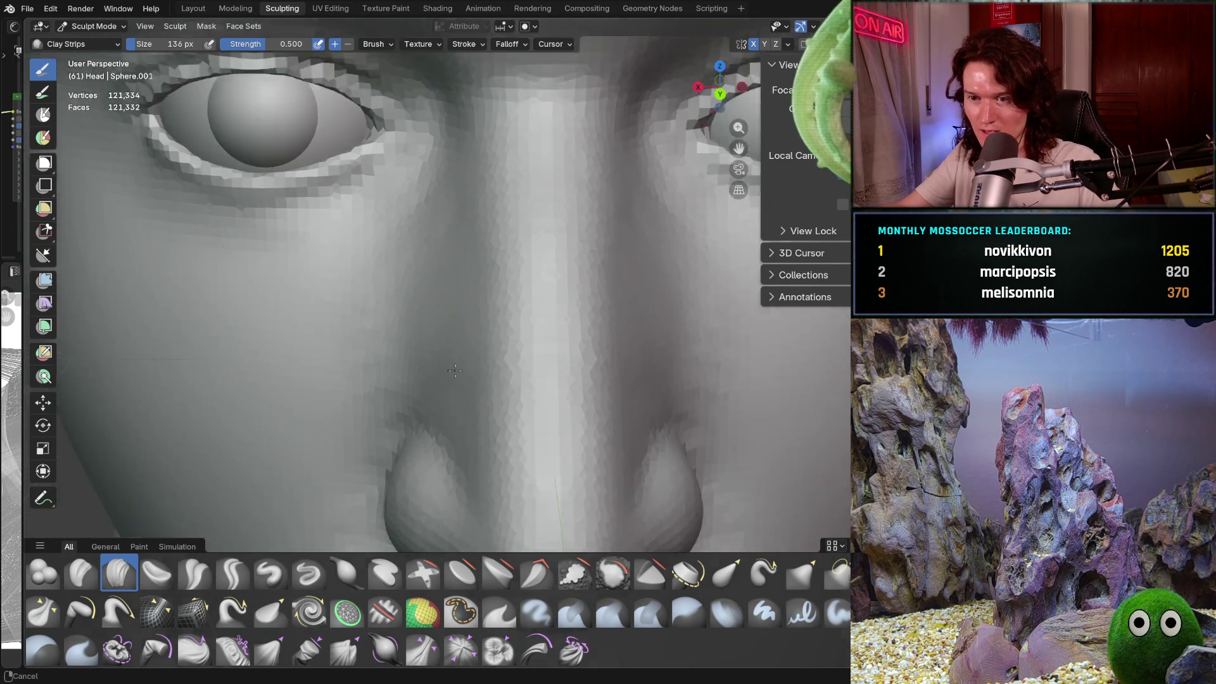
Step: Sculpt along both sides of the nasal bridge with Clay Strips
left_click_drag(485, 329, 499, 345)
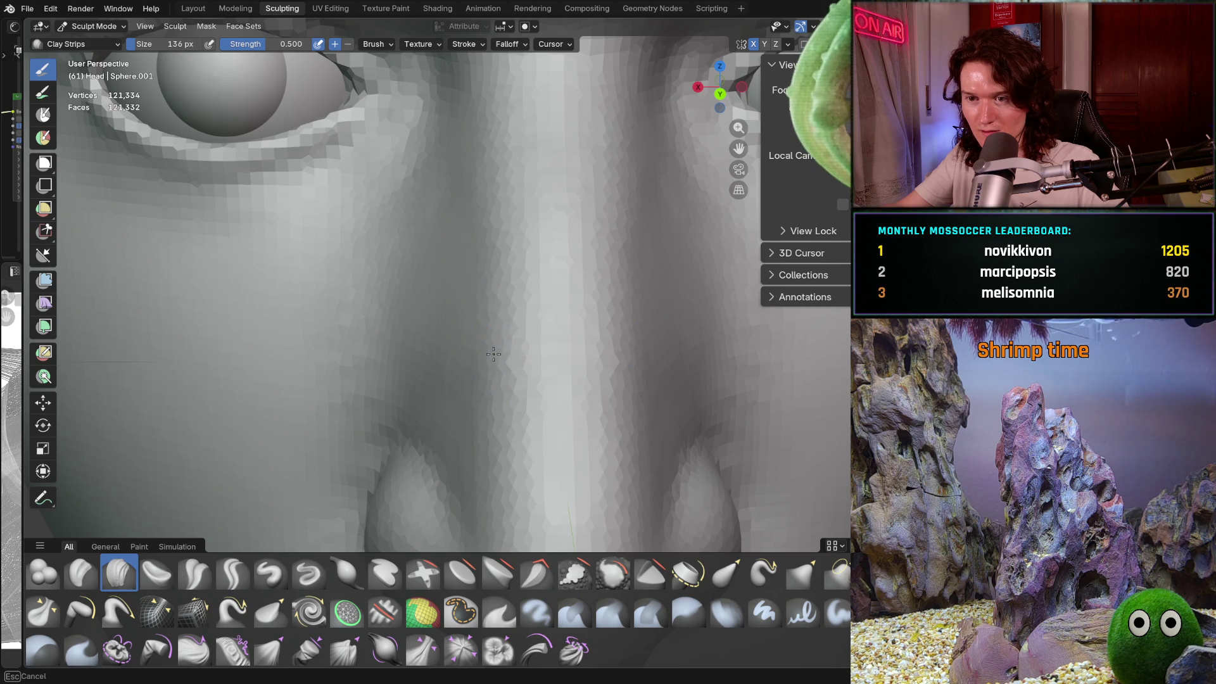
mouse_move(485, 272)
left_mouse_down()
mouse_move(503, 200)
mouse_move(507, 369)
mouse_move(488, 329)
mouse_move(496, 270)
left_mouse_up()
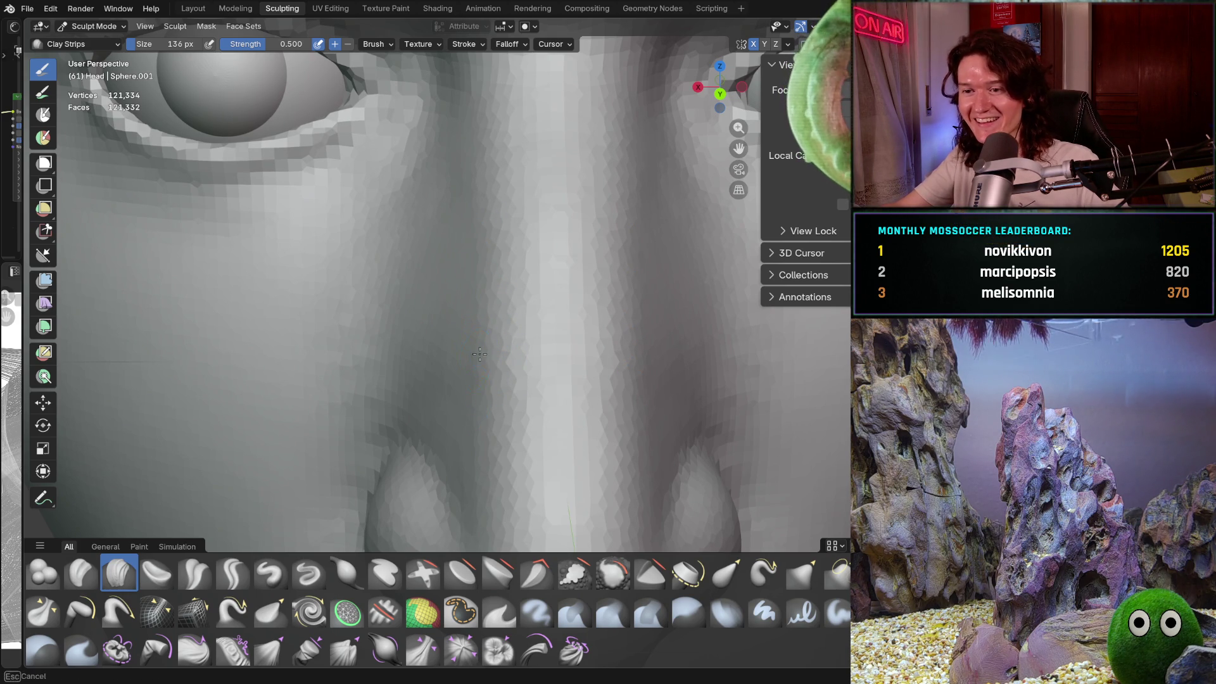
left_click_drag(477, 238, 474, 307)
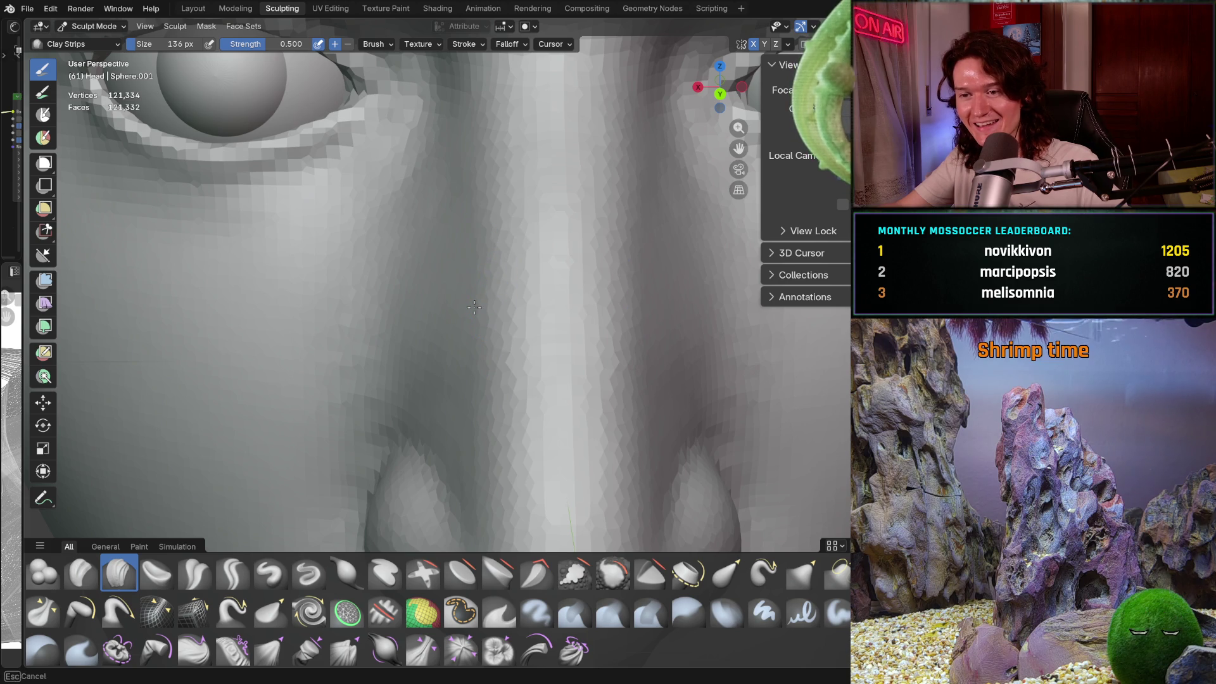
left_click_drag(500, 382, 482, 323)
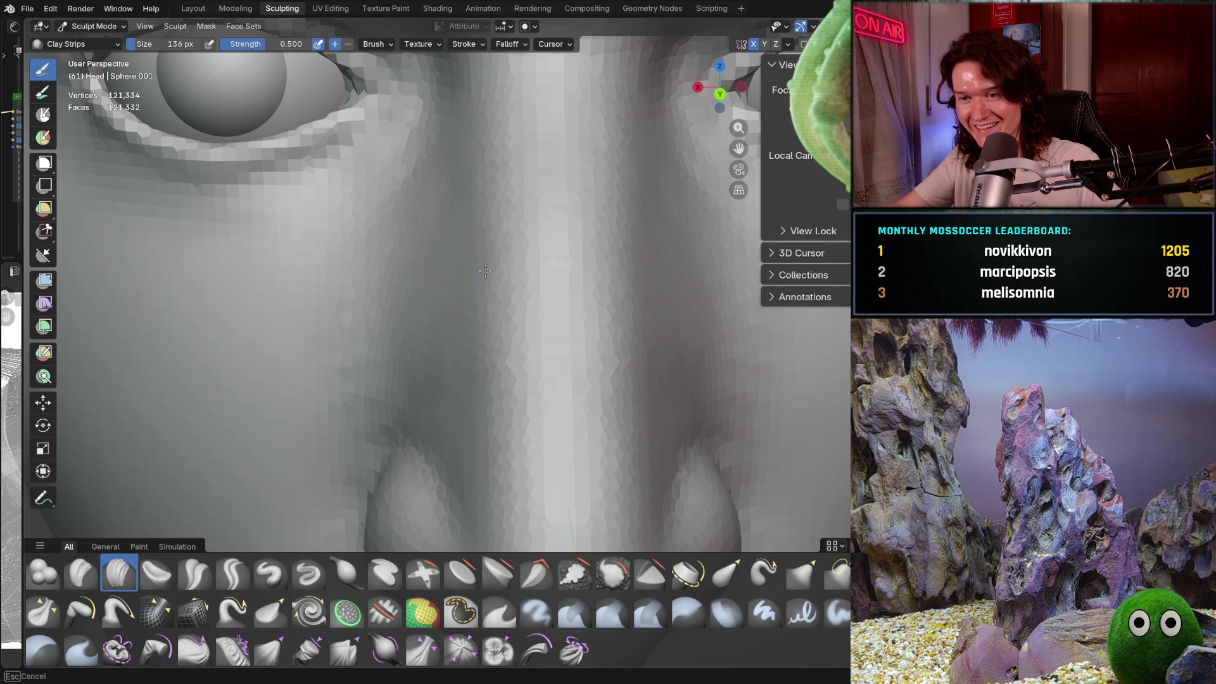
mouse_move(497, 225)
middle_mouse_down()
mouse_move(483, 330)
mouse_move(486, 295)
mouse_move(459, 295)
middle_mouse_up()
Step: Enlarge the brush to 222 px and orbit in on the side of the nose
key("f")
left_click(459, 298)
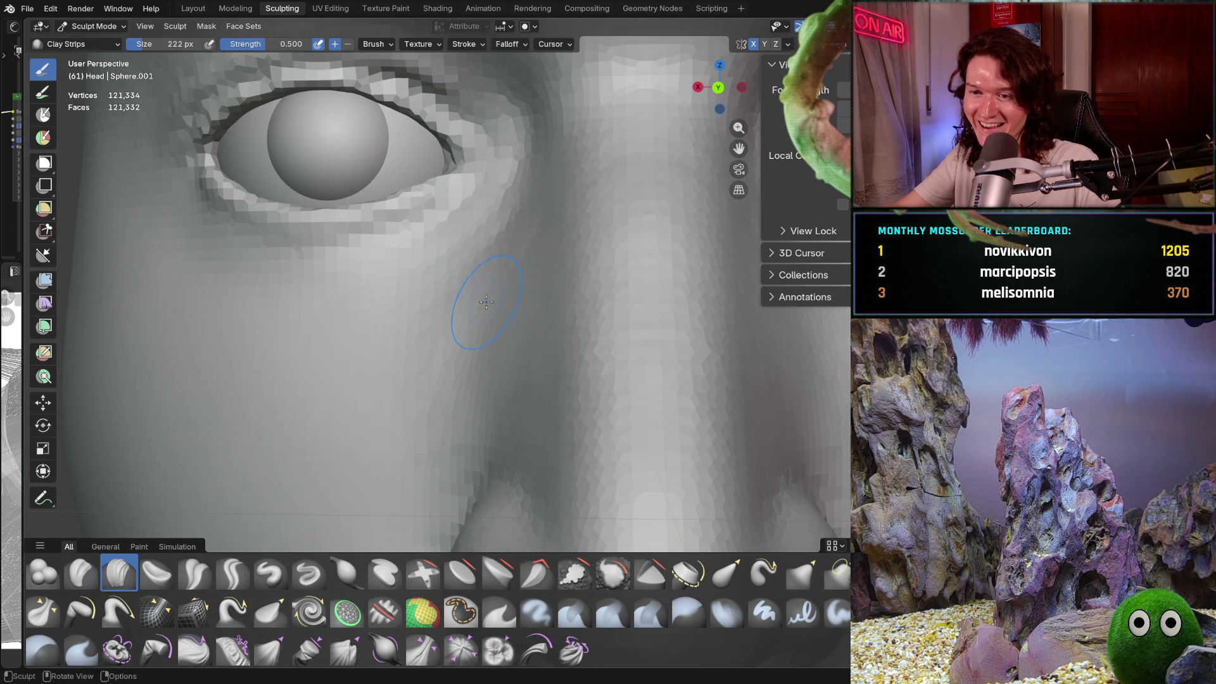
mouse_move(514, 255)
middle_mouse_down()
mouse_move(517, 241)
mouse_move(524, 265)
middle_mouse_up()
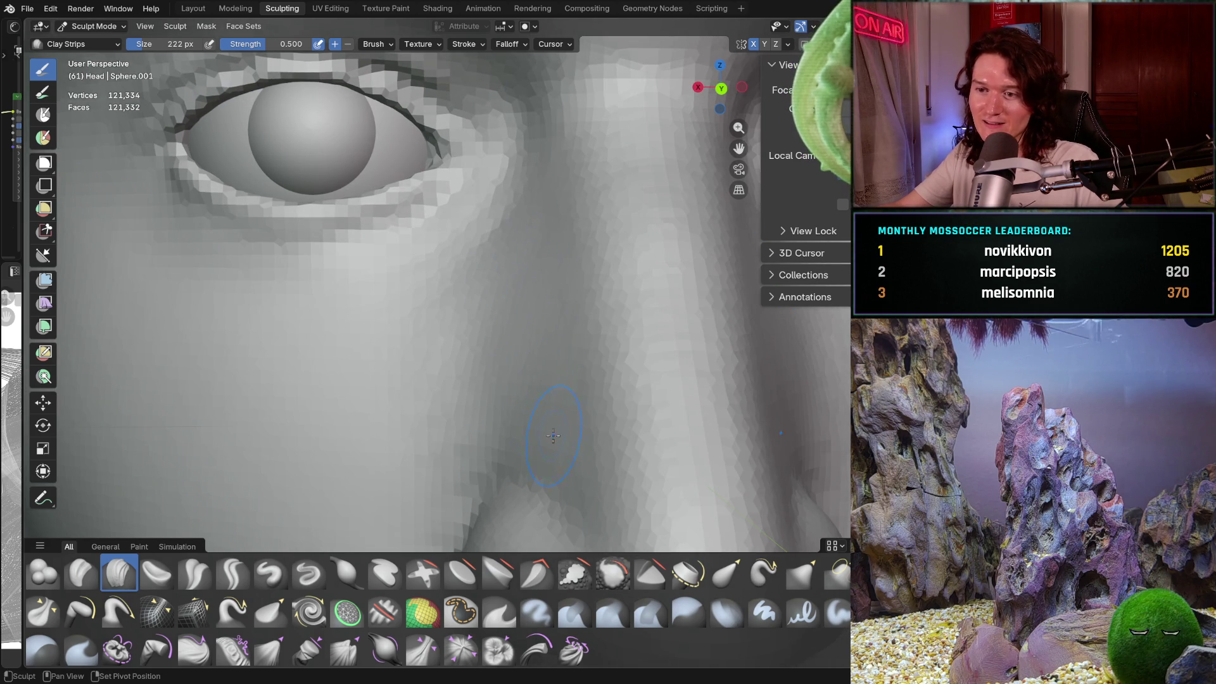
mouse_move(466, 333)
middle_mouse_down()
mouse_move(545, 329)
mouse_move(535, 230)
middle_mouse_up()
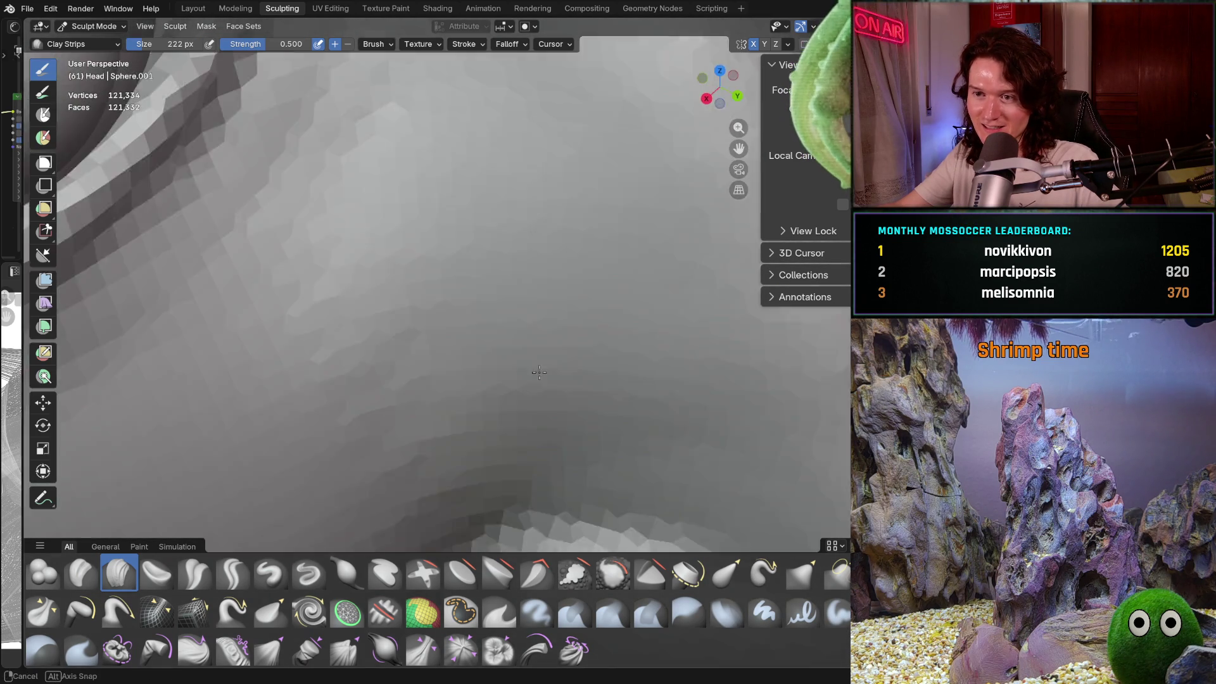
scroll(531, 238, "up", 2)
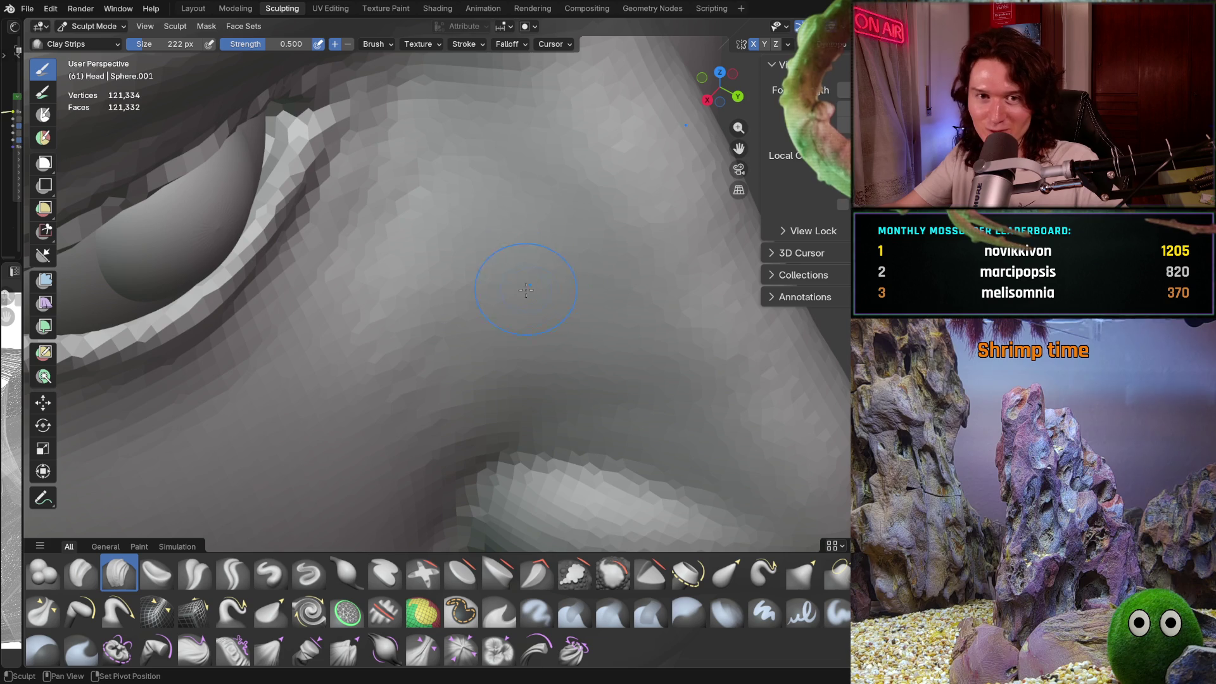
mouse_move(512, 252)
middle_mouse_down()
mouse_move(515, 203)
mouse_move(524, 293)
mouse_move(533, 193)
mouse_move(589, 209)
middle_mouse_up()
mouse_move(655, 265)
middle_mouse_down()
mouse_move(551, 168)
mouse_move(548, 304)
middle_mouse_up()
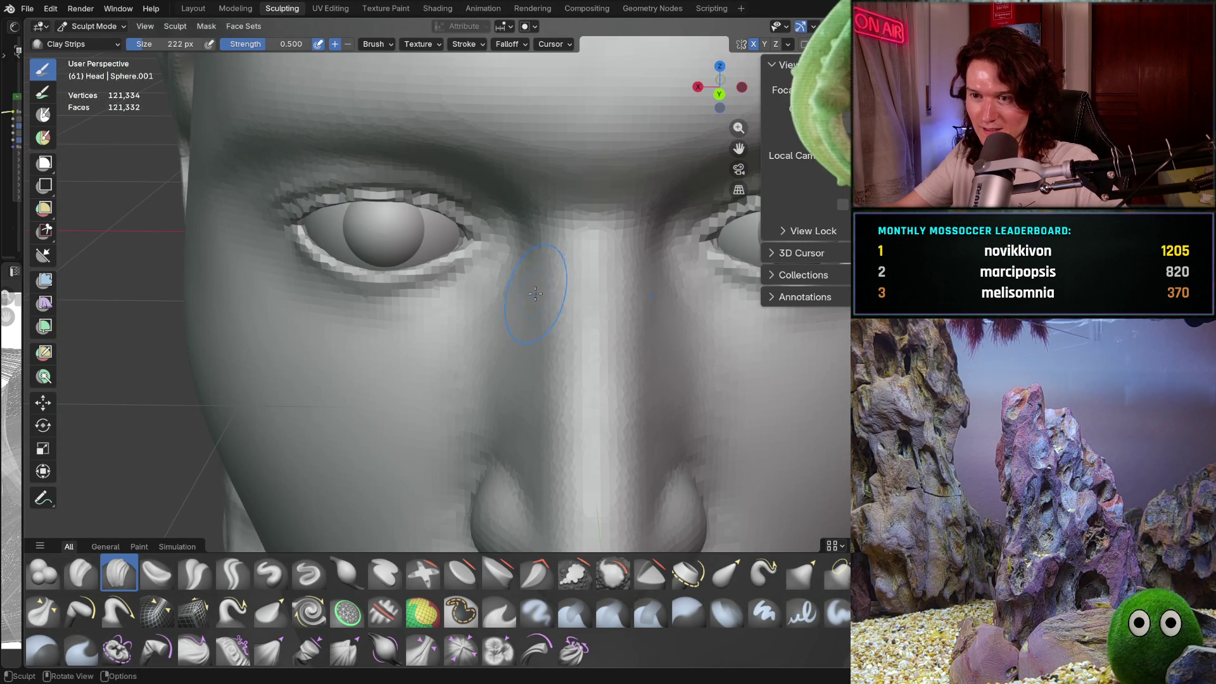
scroll(538, 288, "up", 5)
scroll(538, 288, "up", 5)
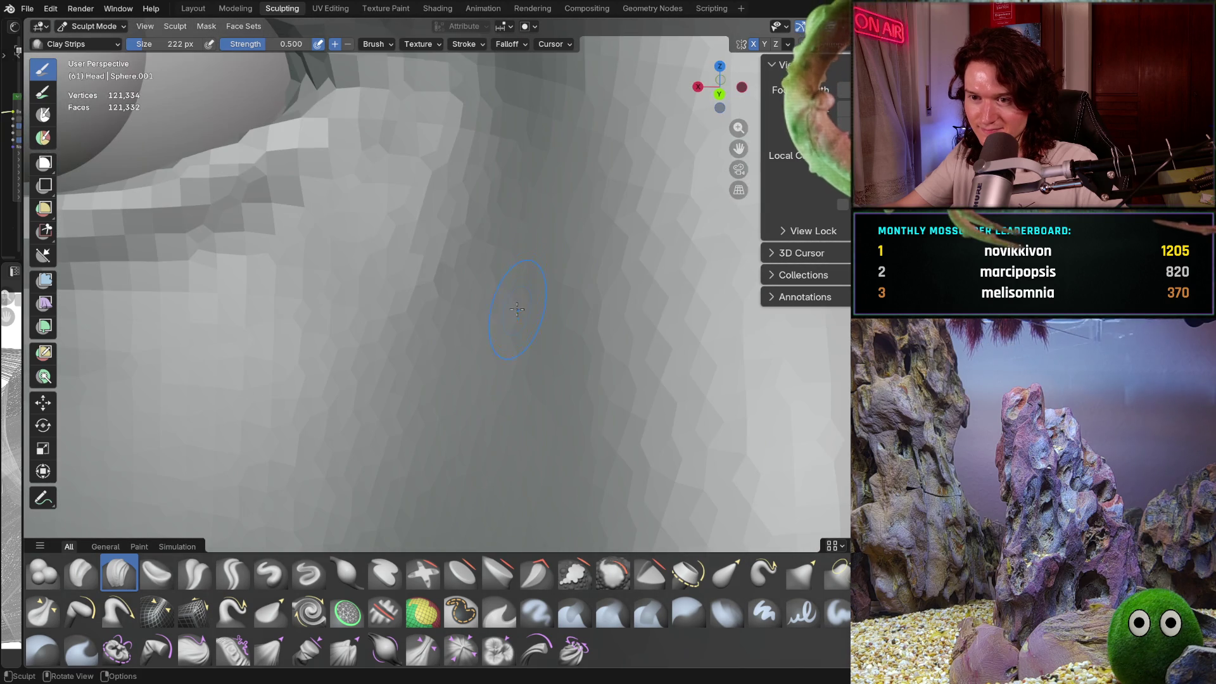
Step: Examine the cheek below the eye, ending on frontal and side-on views of the nose
mouse_move(518, 308)
middle_mouse_down()
mouse_move(501, 324)
mouse_move(507, 412)
middle_mouse_up()
scroll(540, 454, "down", 8)
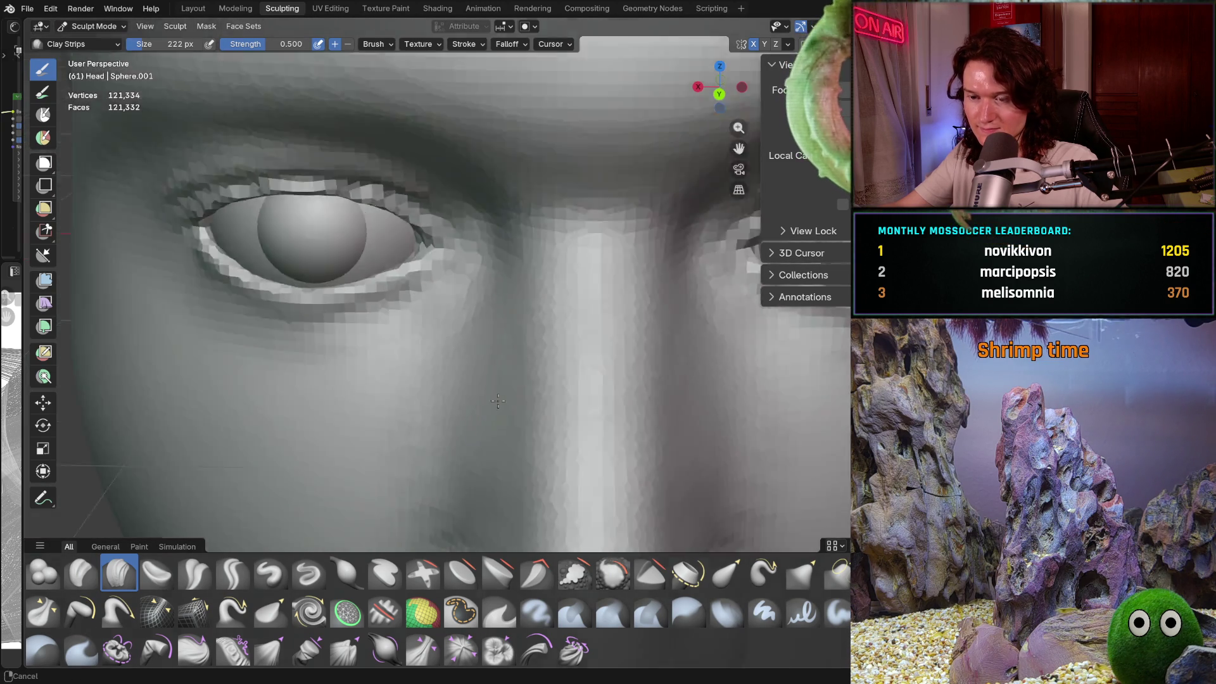
middle_click_drag(478, 449, 500, 257, "ctrl")
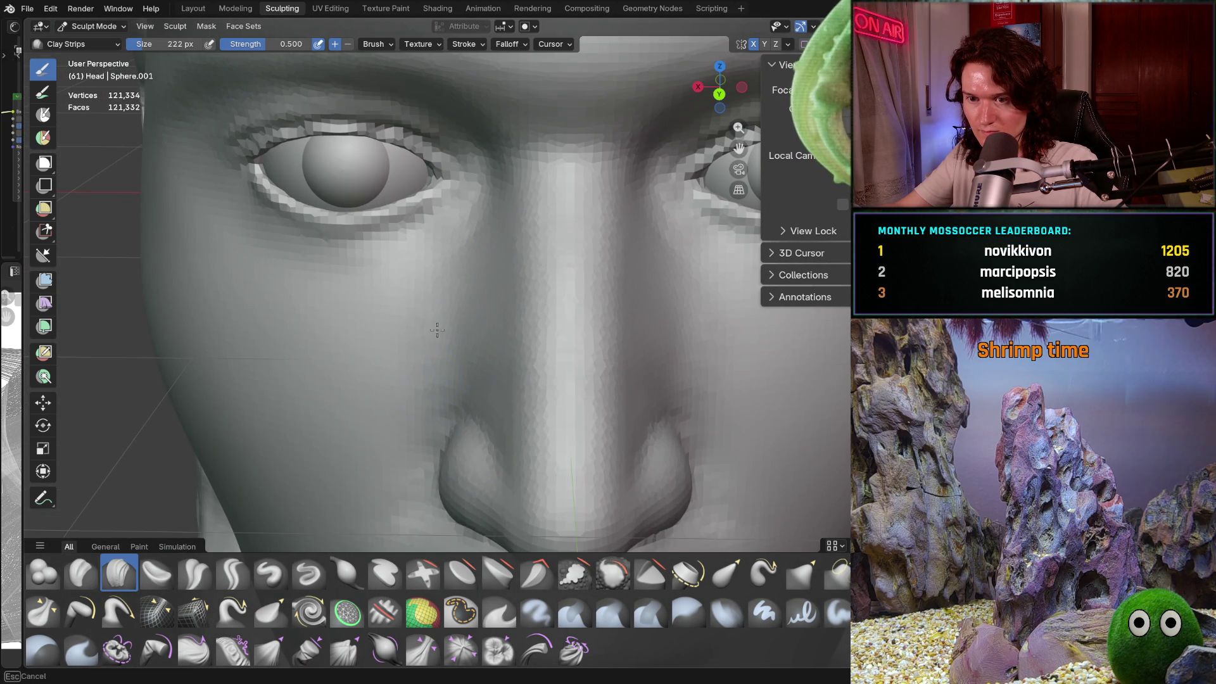
mouse_move(437, 329)
middle_mouse_down("ctrl")
mouse_move(441, 317)
mouse_move(404, 426)
middle_mouse_up("ctrl")
scroll(404, 418, "down", 5)
scroll(428, 361, "up", 8)
mouse_move(436, 364)
middle_mouse_down("ctrl")
mouse_move(415, 461)
mouse_move(402, 385)
mouse_move(457, 352)
mouse_move(447, 326)
middle_mouse_up("ctrl")
scroll(459, 400, "up", 6)
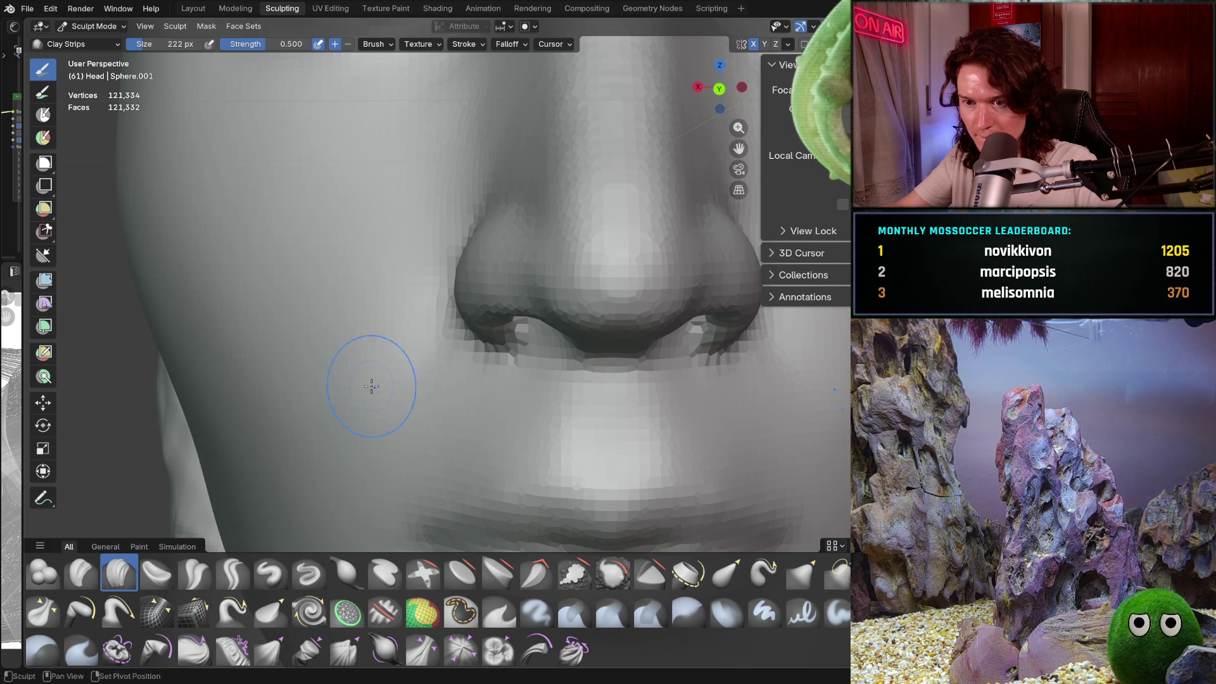
mouse_move(367, 386)
middle_mouse_down()
mouse_move(457, 407)
mouse_move(364, 372)
mouse_move(369, 304)
mouse_move(347, 313)
mouse_move(388, 296)
middle_mouse_up()
Step: Shrink the brush to 190 px and frame the area beside the nostril
key("f")
left_click(364, 304)
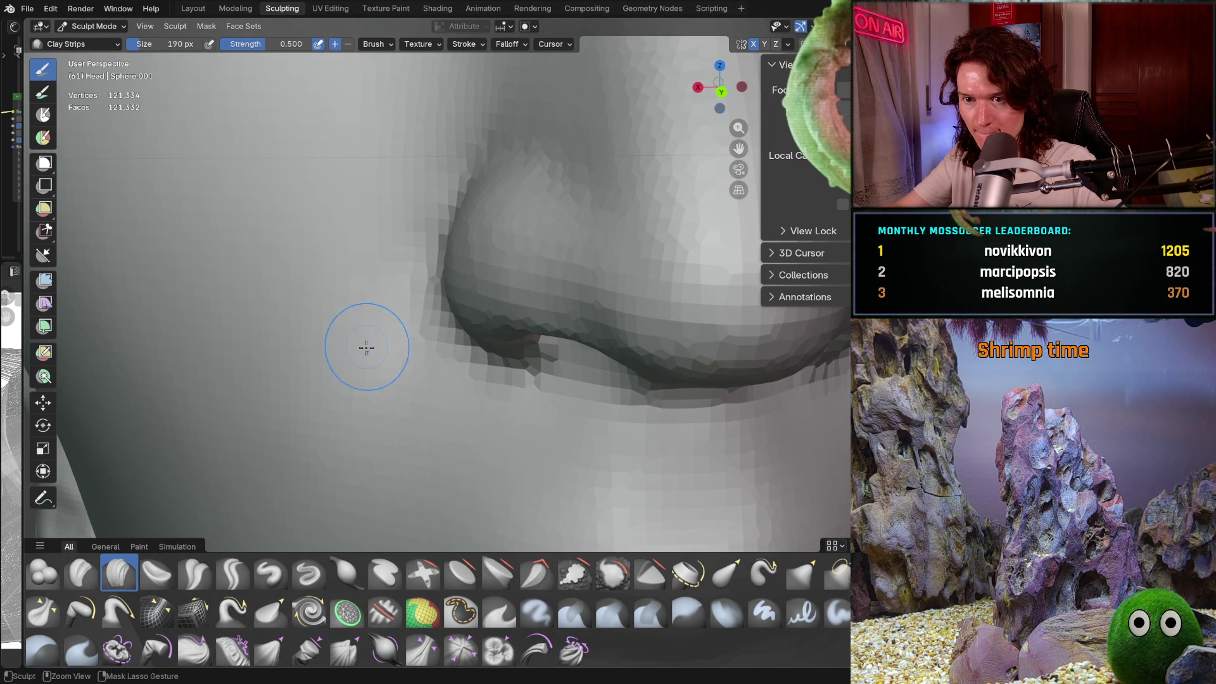
mouse_move(364, 345)
middle_mouse_down()
mouse_move(387, 330)
mouse_move(350, 366)
middle_mouse_up()
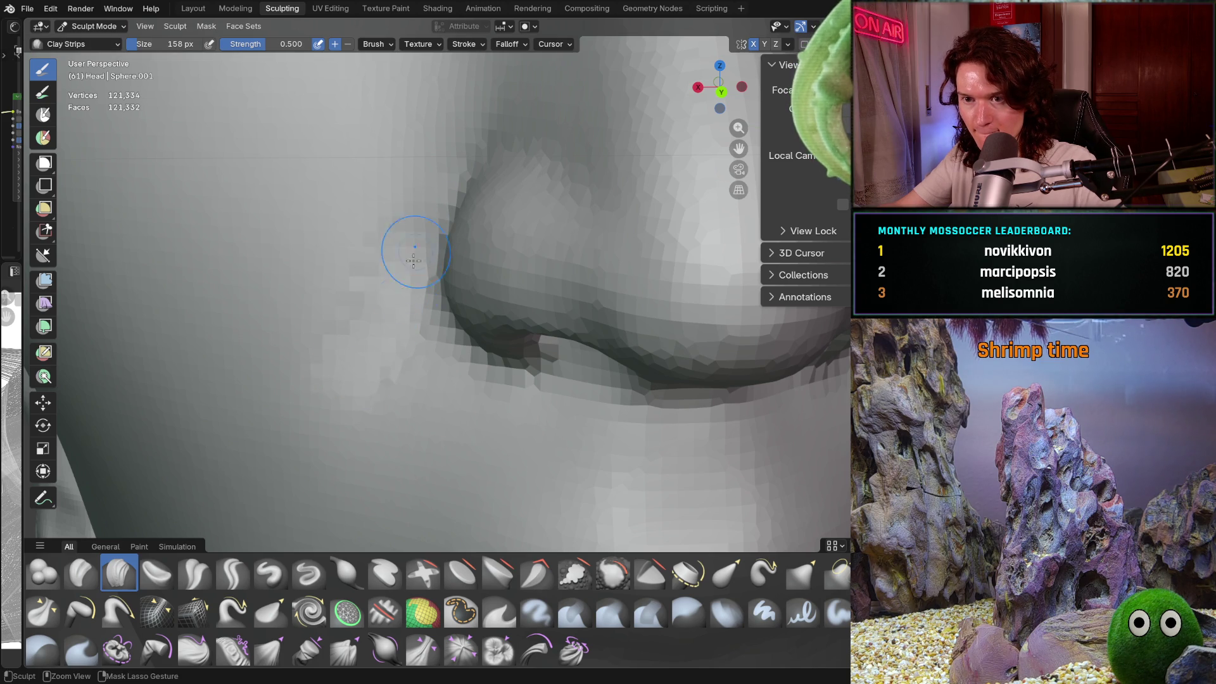
middle_click_drag(413, 260, 389, 334)
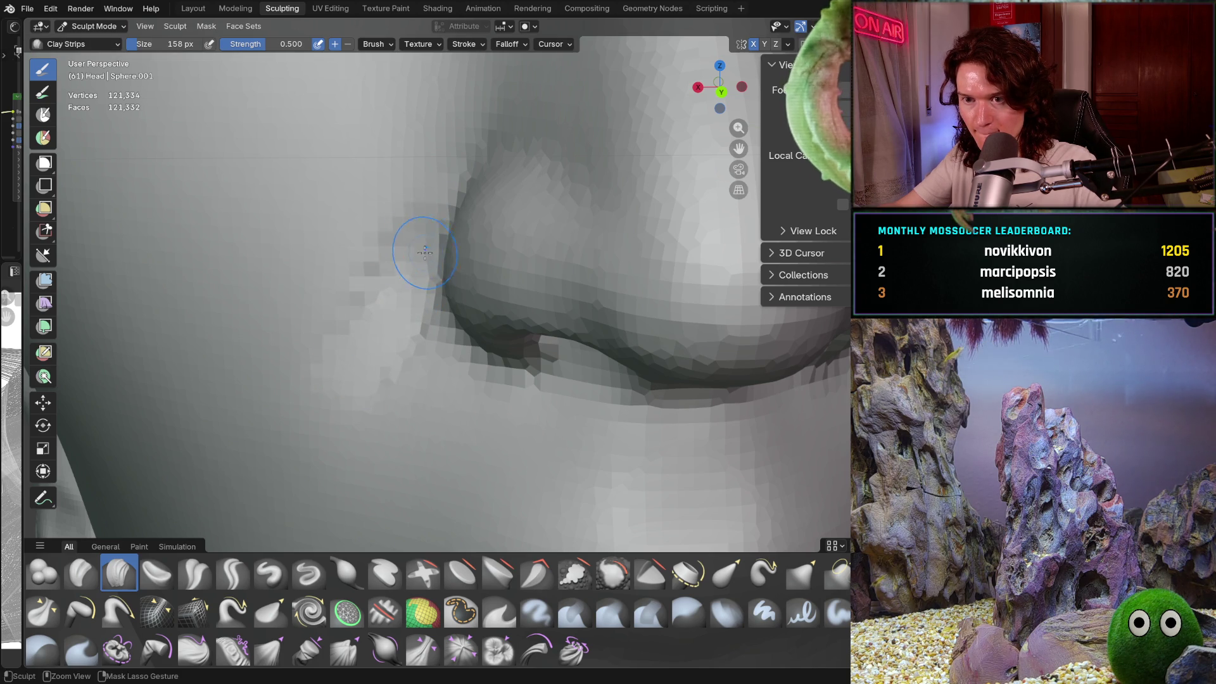
scroll(444, 305, "up", 3)
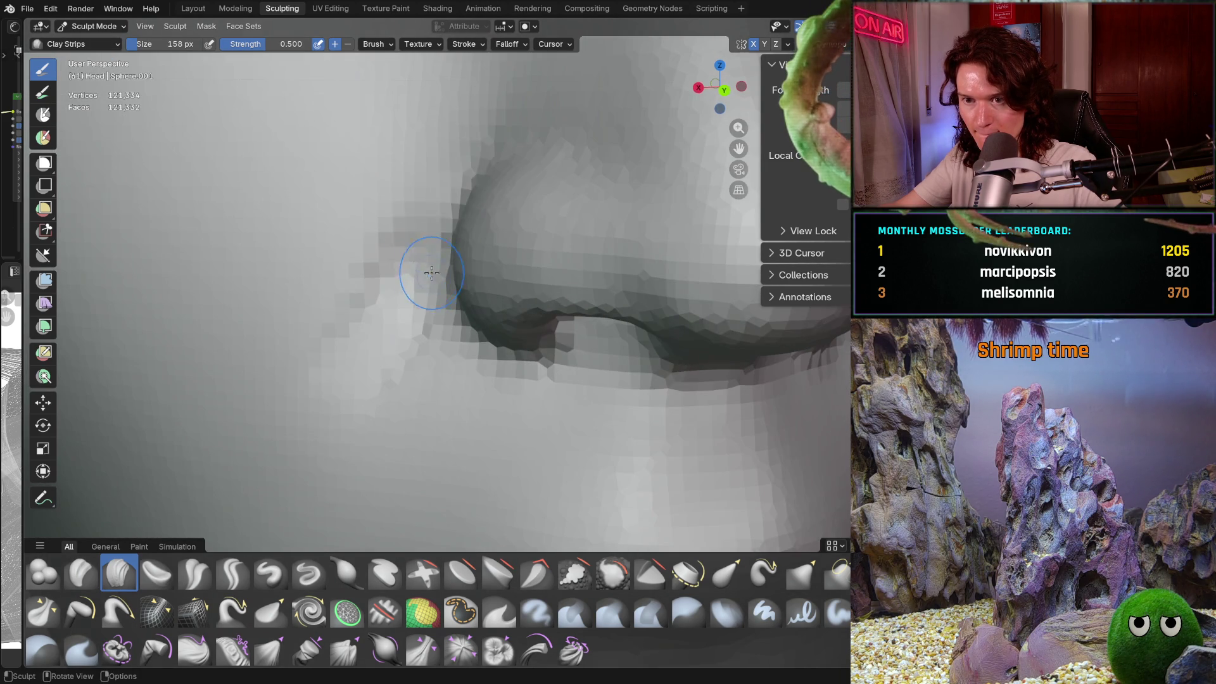
middle_click_drag(399, 233, 309, 344)
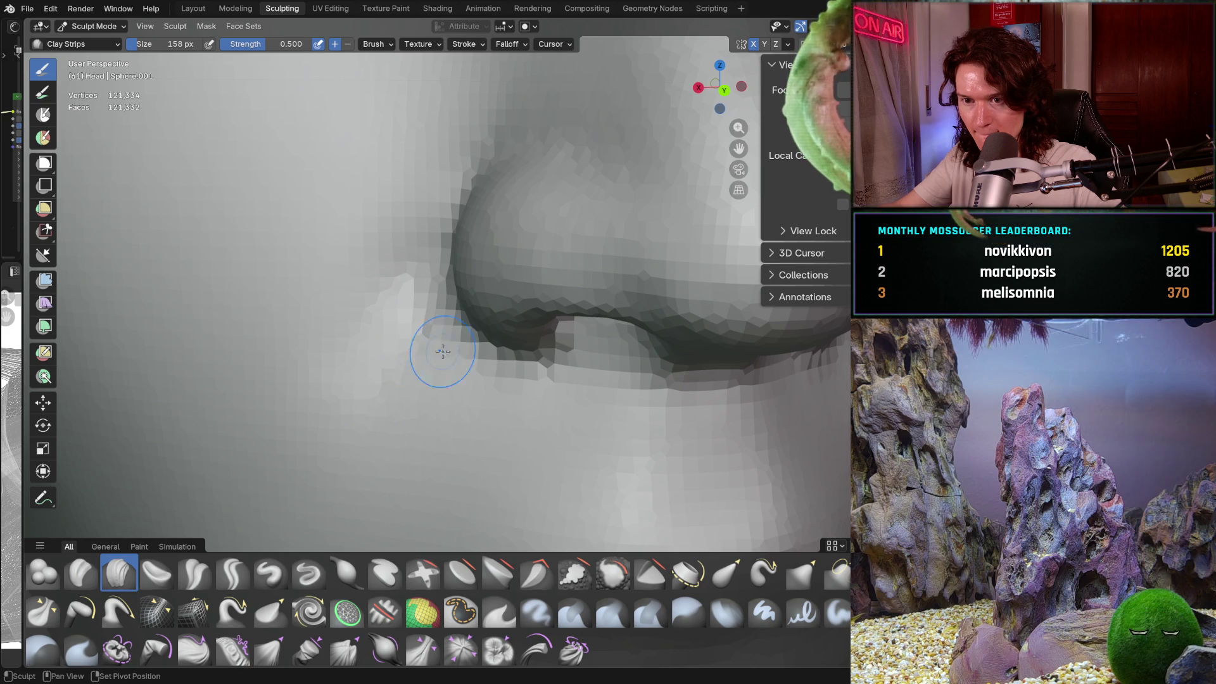
Step: Sculpt the cheek below the nostril and a small stroke at the nose edge
left_click_drag(443, 348, 325, 413)
scroll(271, 422, "down", 5)
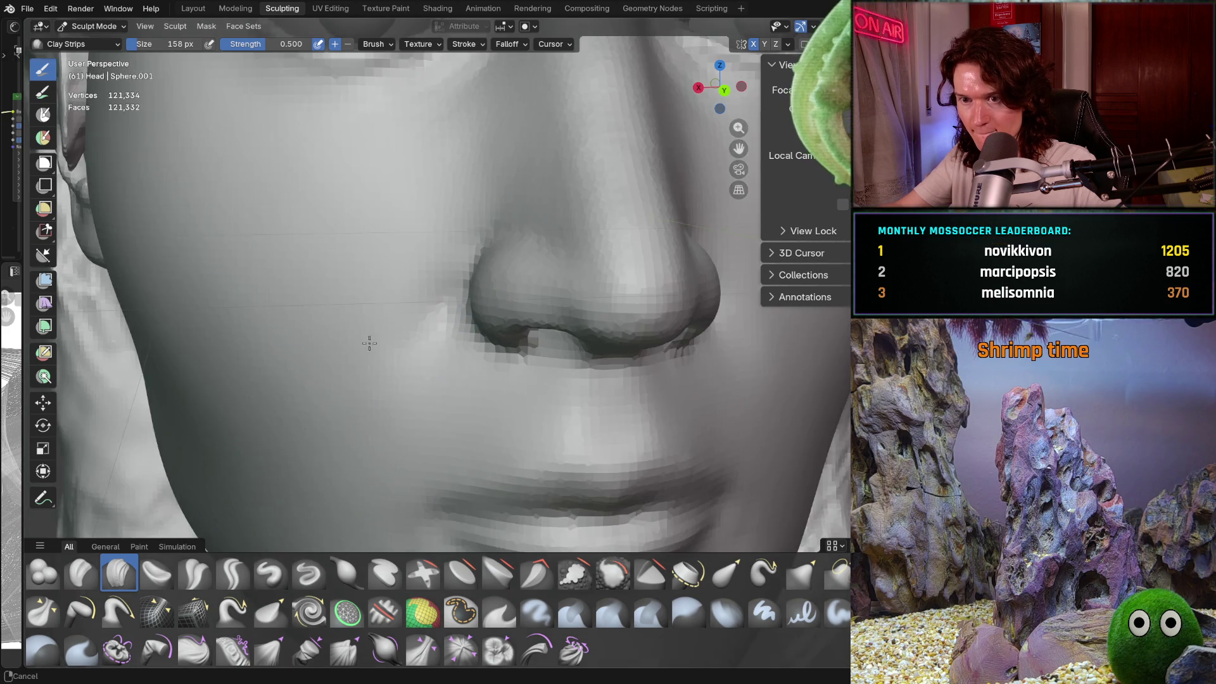
scroll(408, 260, "up", 5)
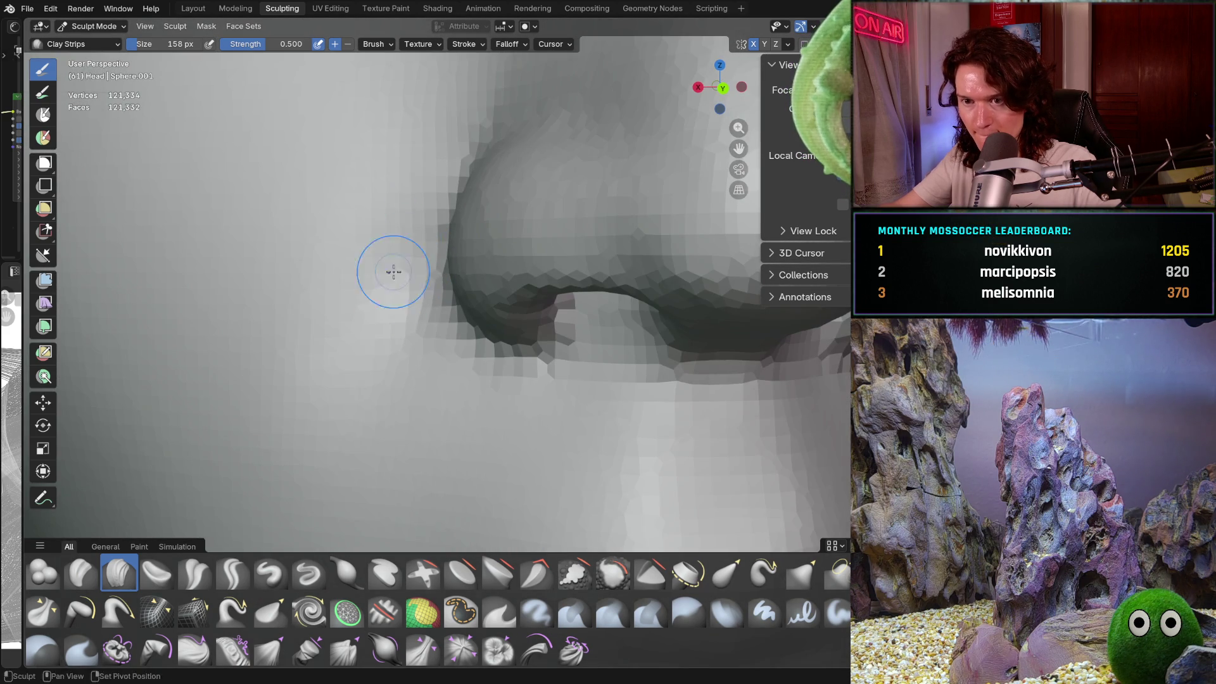
mouse_move(373, 278)
left_mouse_down("shift")
mouse_move(421, 231)
mouse_move(386, 329)
left_mouse_up("shift")
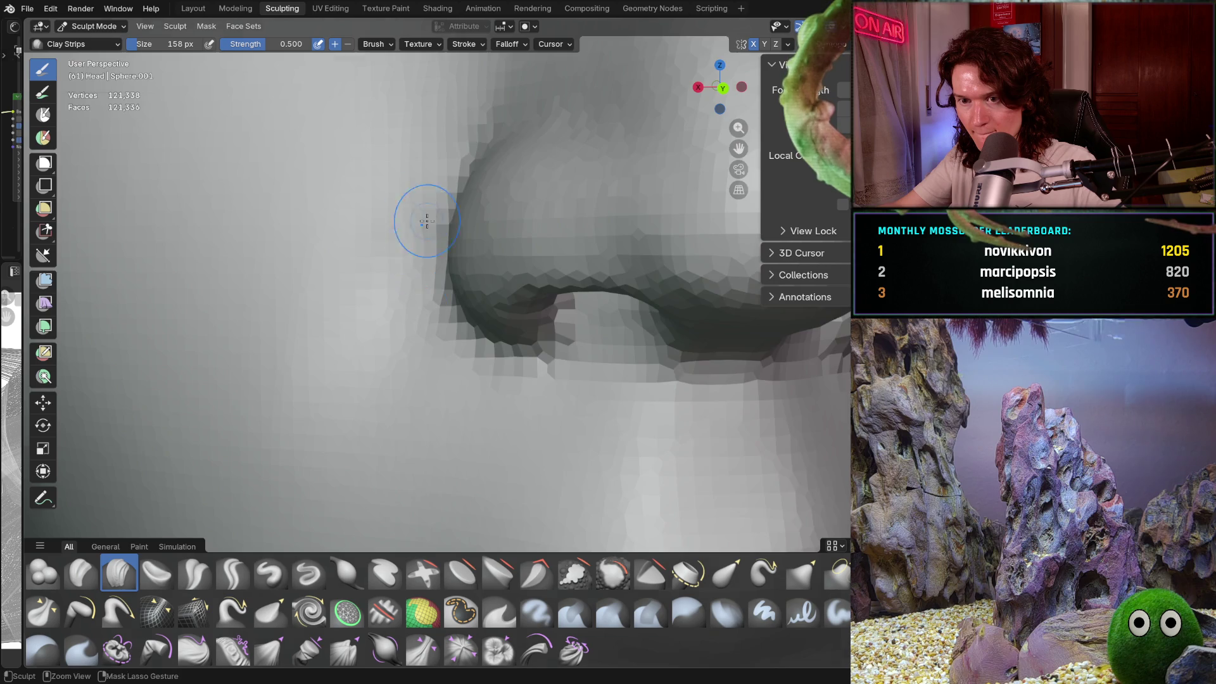
Step: Reframe a close-up of the nose side and cheek edge
scroll(405, 316, "down", 5)
mouse_move(393, 342)
middle_mouse_down()
mouse_move(381, 366)
mouse_move(392, 354)
middle_mouse_up()
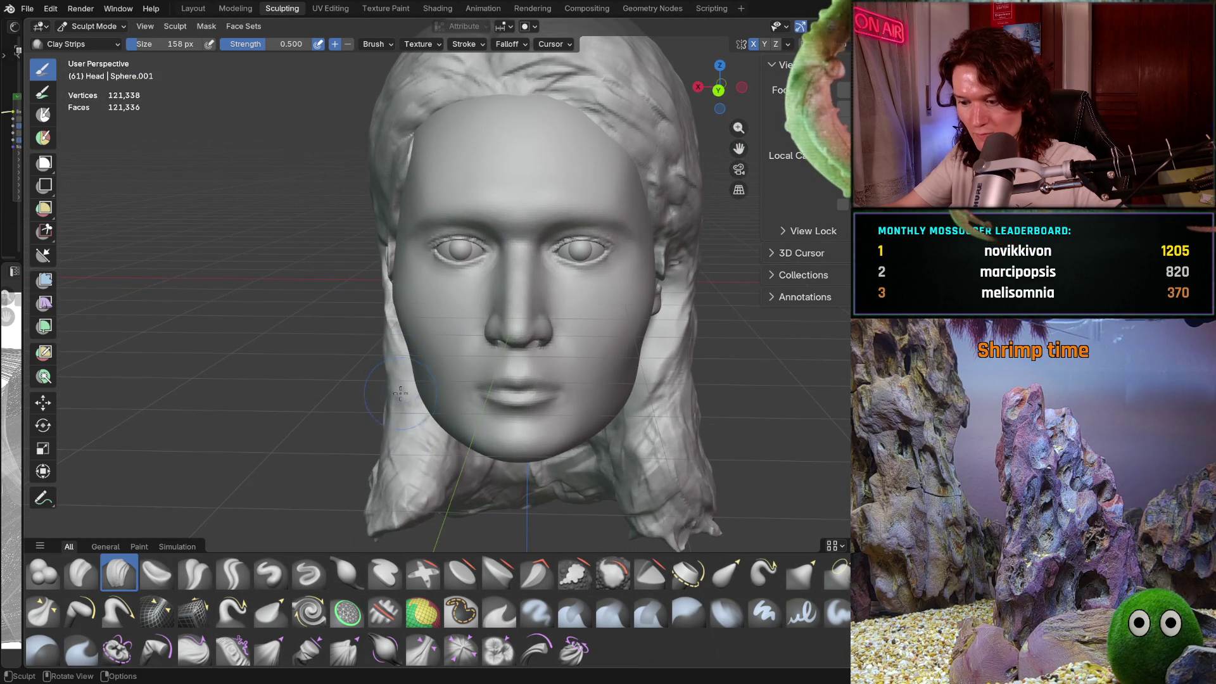
scroll(427, 296, "up", 8)
mouse_move(426, 295)
middle_mouse_down()
mouse_move(443, 329)
mouse_move(494, 361)
middle_mouse_up()
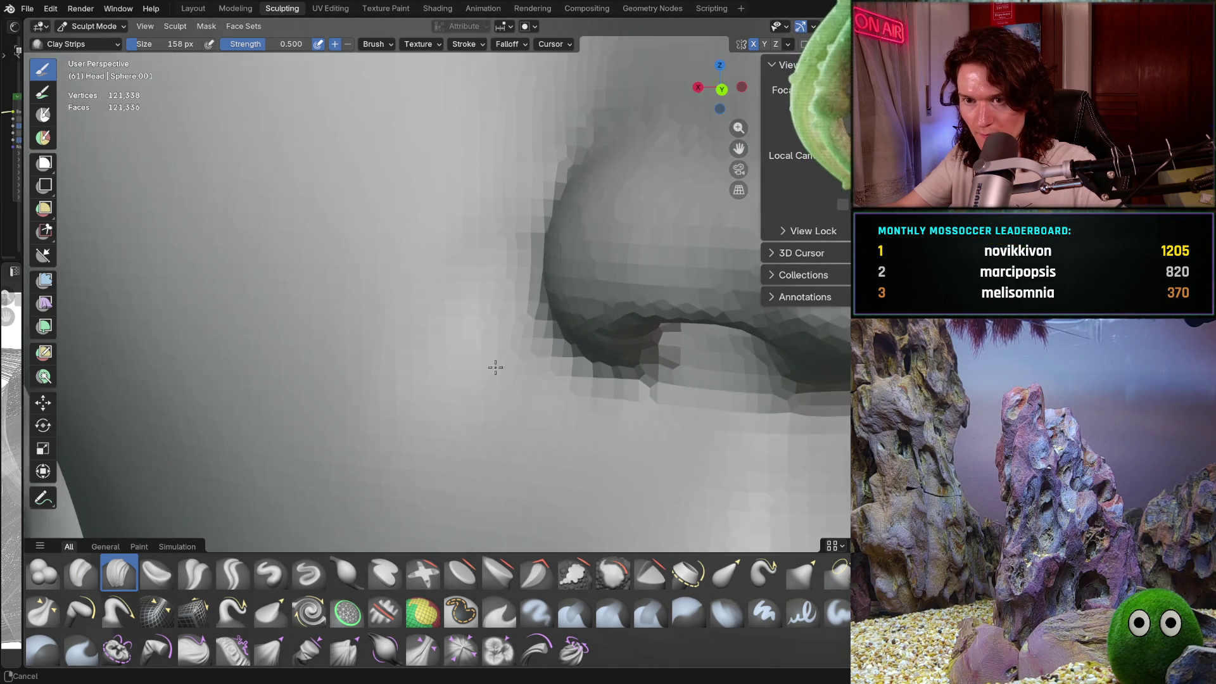
scroll(507, 208, "up", 2)
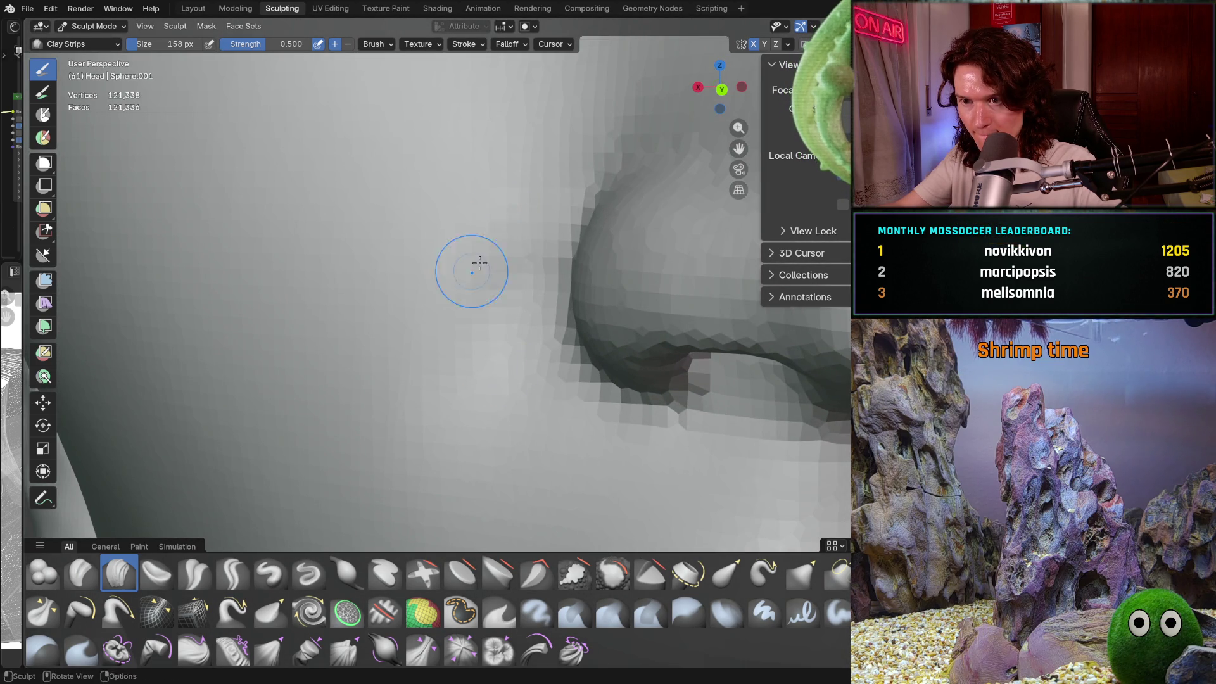
middle_click_drag(479, 263, 541, 204)
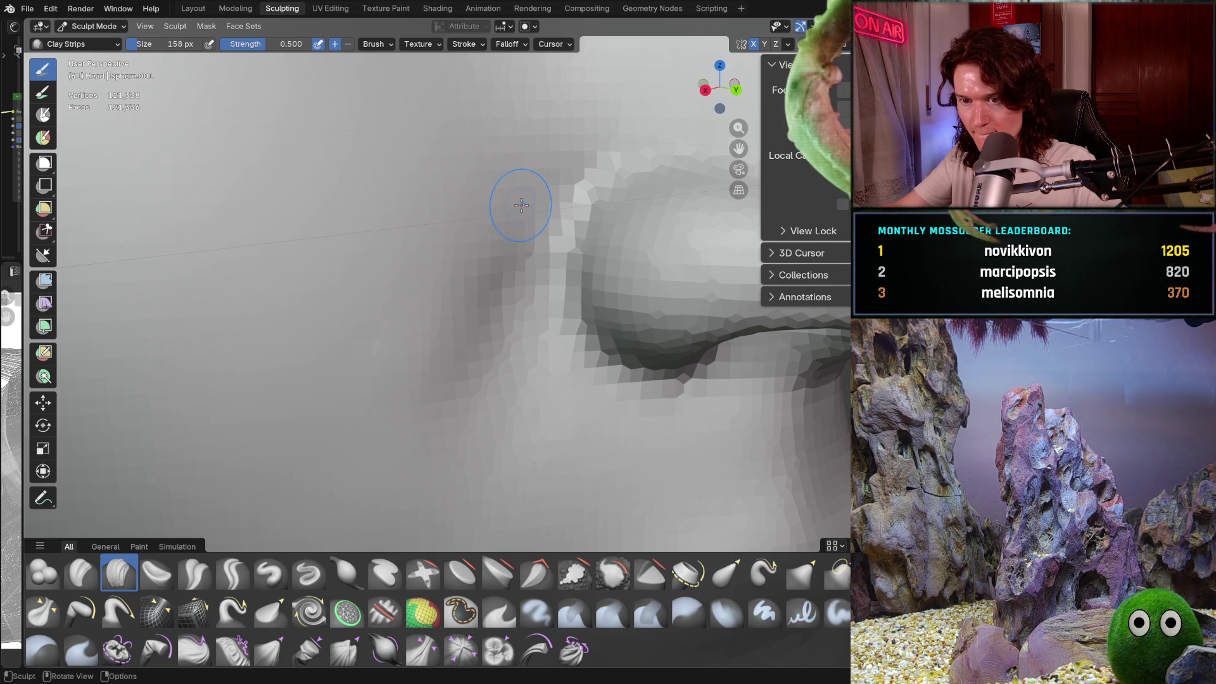
mouse_move(516, 203)
middle_mouse_down()
mouse_move(442, 228)
mouse_move(431, 260)
mouse_move(420, 244)
mouse_move(448, 242)
middle_mouse_up()
Step: Switch to the Smooth brush and smooth the bridge of the nose
key("shift+s")
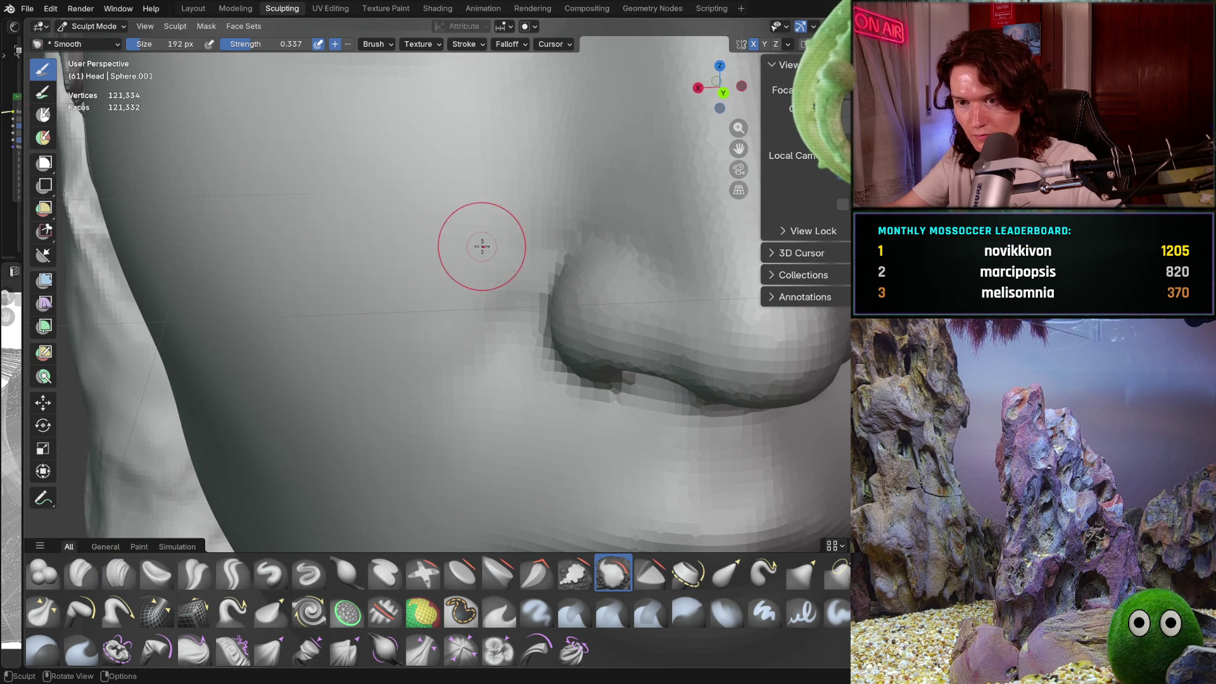
middle_click_drag(399, 329, 461, 285)
scroll(480, 203, "up", 3)
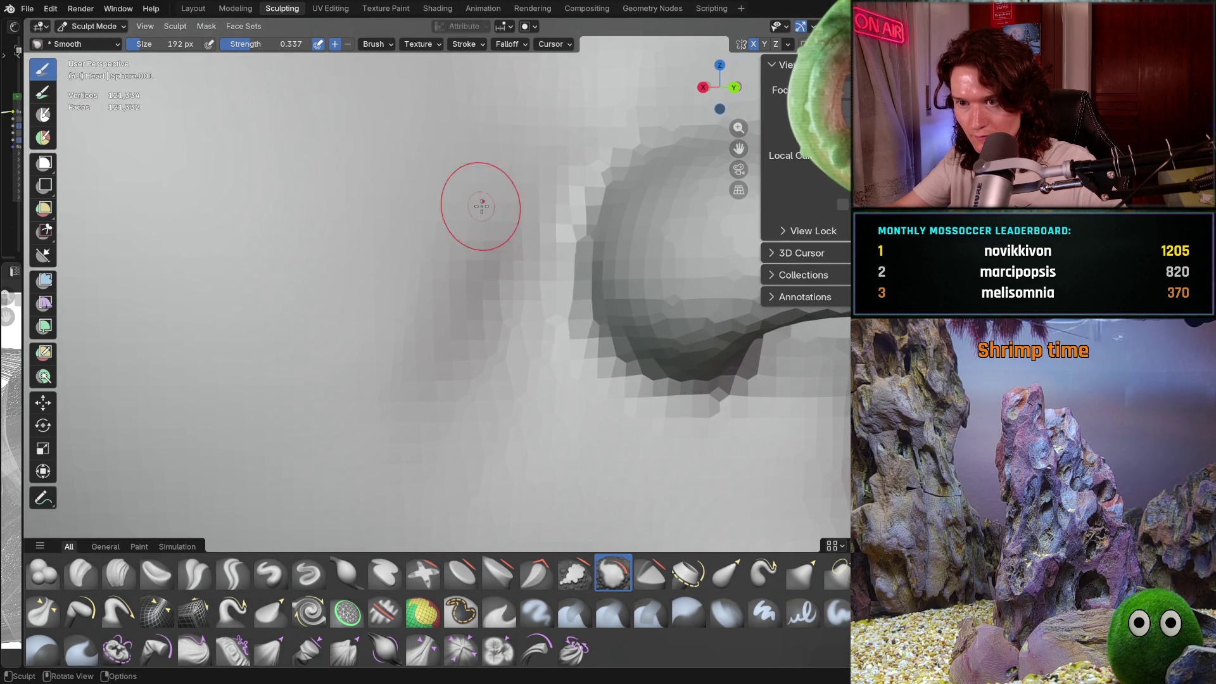
scroll(443, 293, "down", 8)
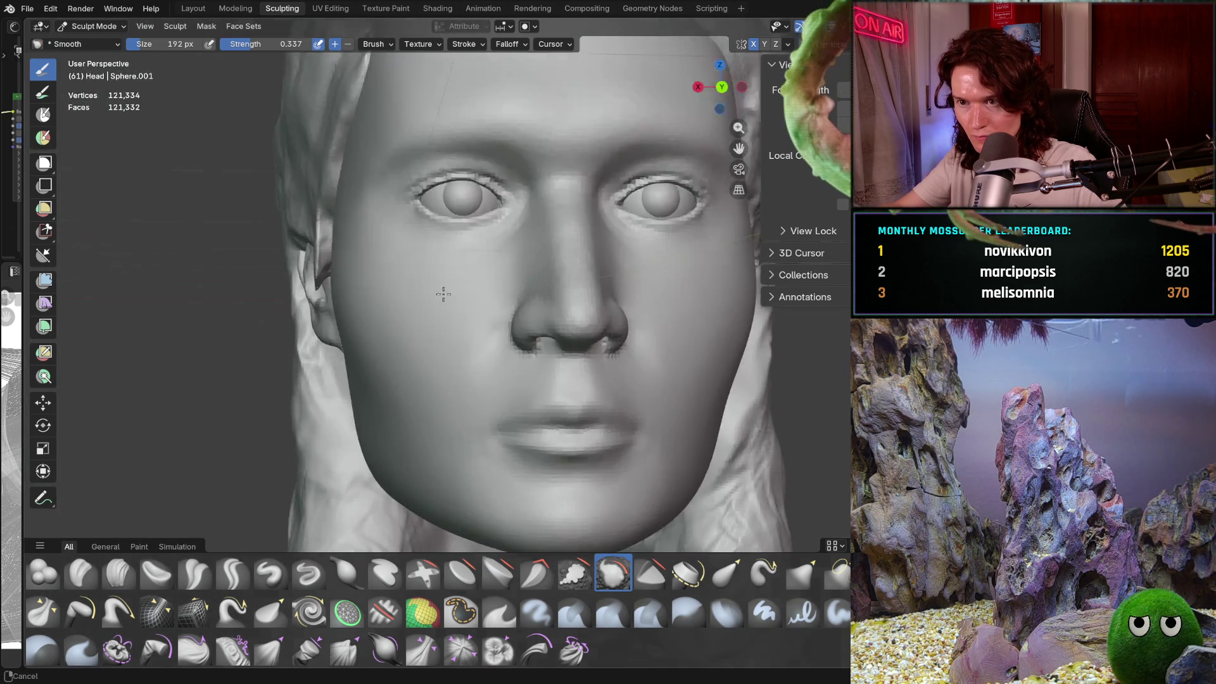
scroll(439, 305, "up", 6)
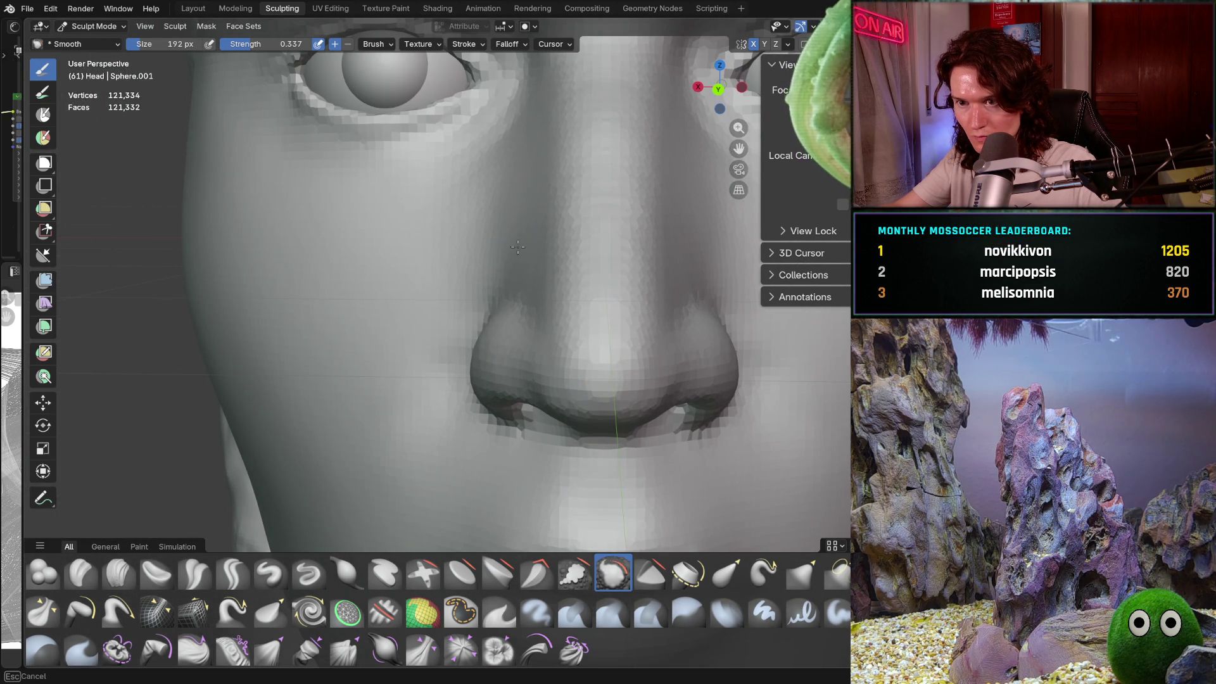
mouse_move(510, 168)
left_mouse_down()
mouse_move(519, 260)
mouse_move(510, 228)
left_mouse_up()
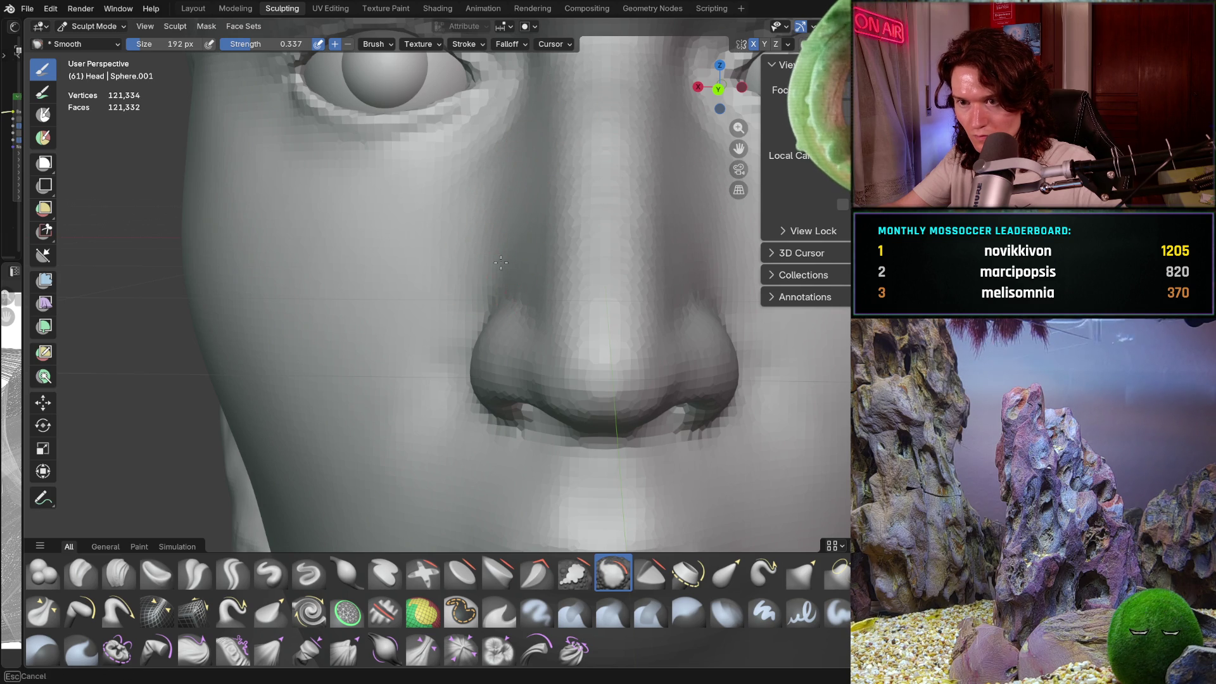
Step: Frame the nose close up and save the sculpt as V2_main_char_11.blend
scroll(463, 315, "down", 6)
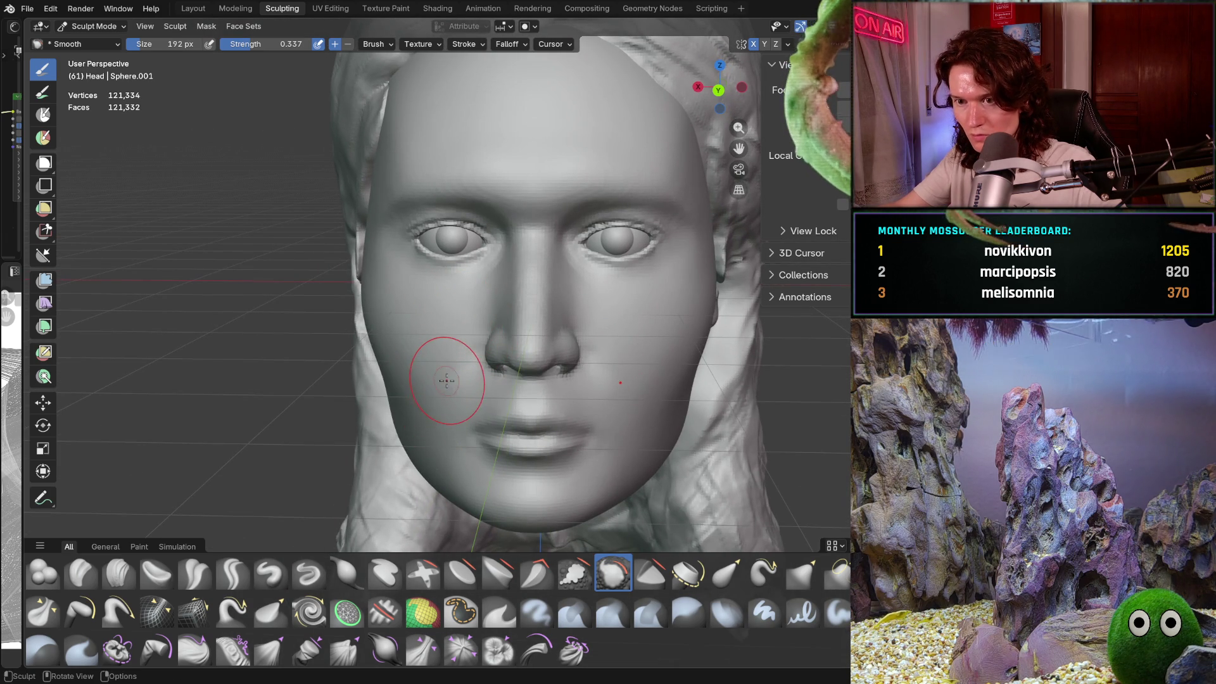
scroll(457, 366, "down", 5)
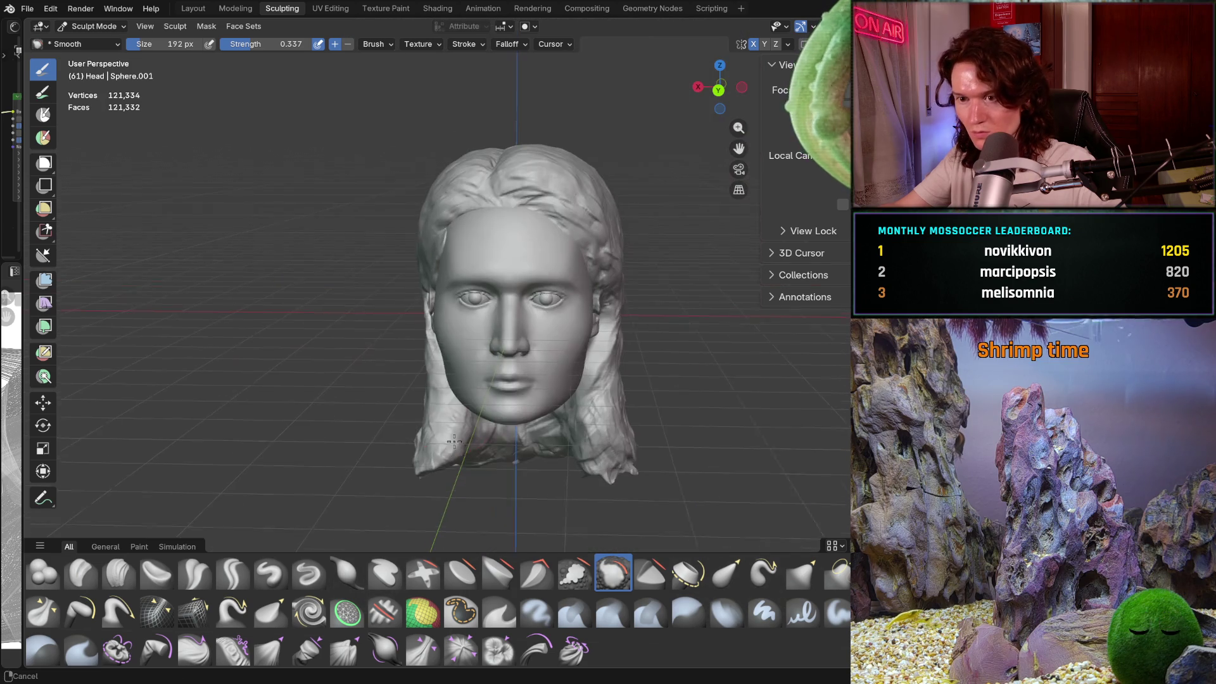
mouse_move(457, 365)
middle_mouse_down()
mouse_move(454, 318)
mouse_move(413, 315)
mouse_move(336, 367)
mouse_move(443, 503)
mouse_move(492, 337)
middle_mouse_up()
scroll(482, 310, "up", 5)
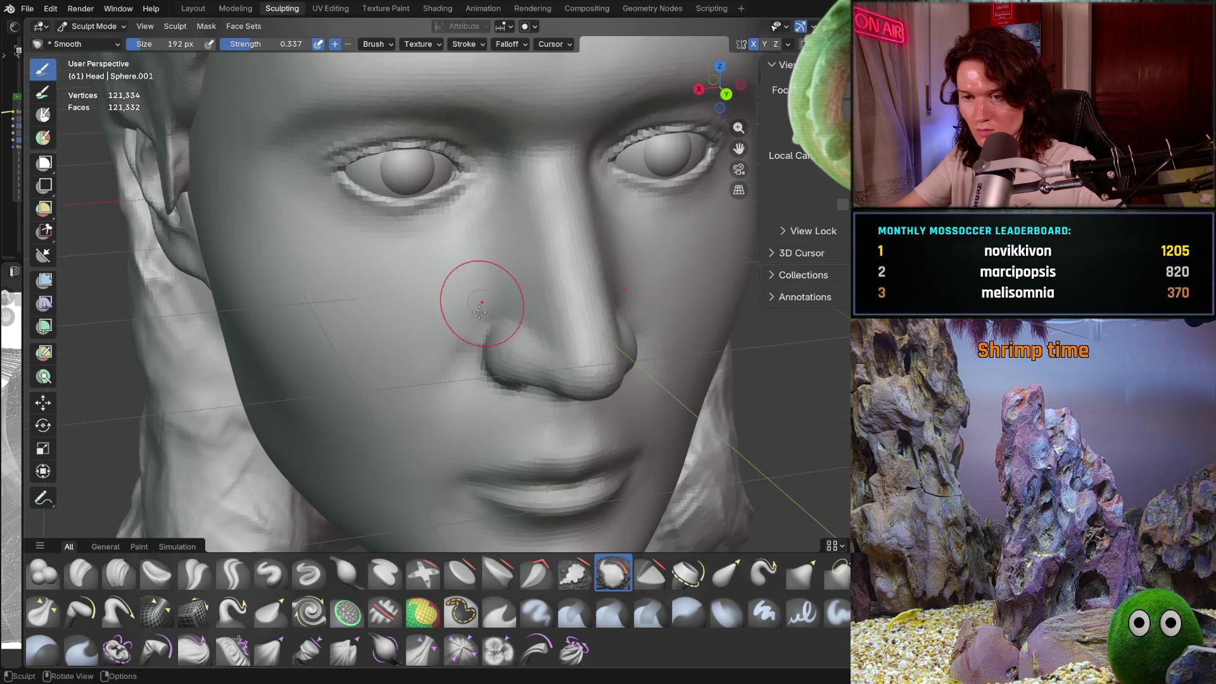
middle_click_drag(474, 285, 462, 258)
scroll(459, 345, "down", 3)
middle_click_drag(459, 345, 475, 302, "ctrl")
key("ctrl+s")
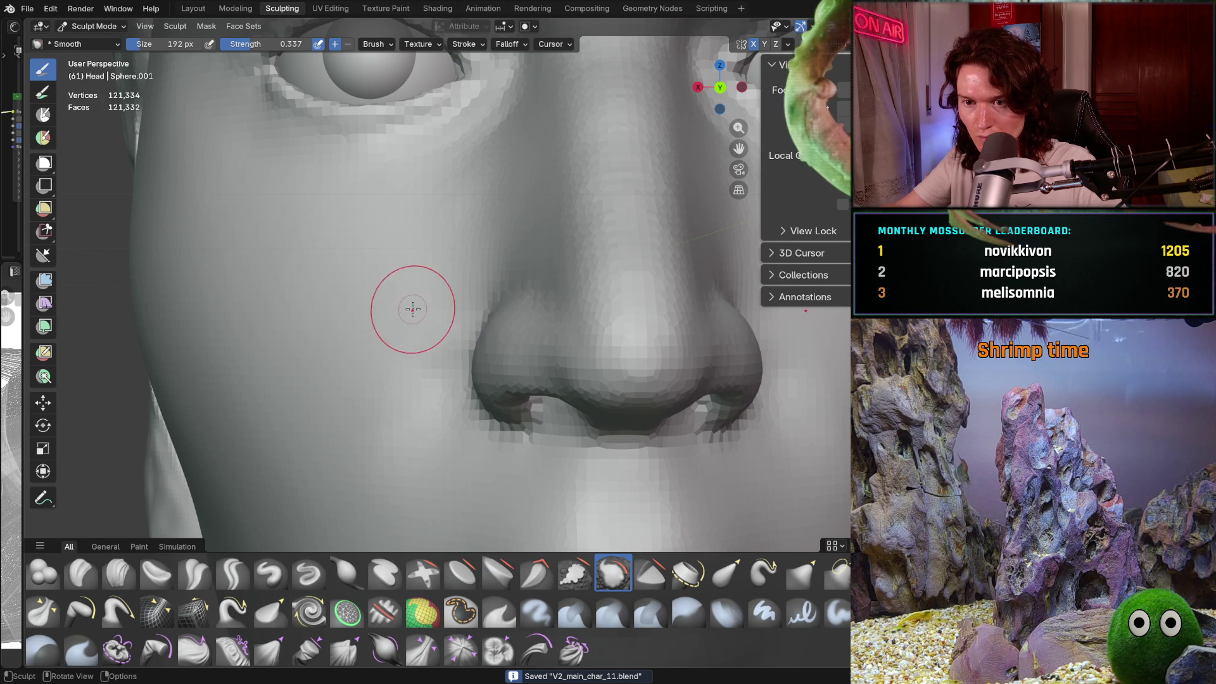
Step: Smooth the cheek beside the nostril, then orbit to a side profile of the head
mouse_move(353, 402)
middle_mouse_down()
mouse_move(416, 388)
mouse_move(398, 383)
mouse_move(402, 330)
middle_mouse_up()
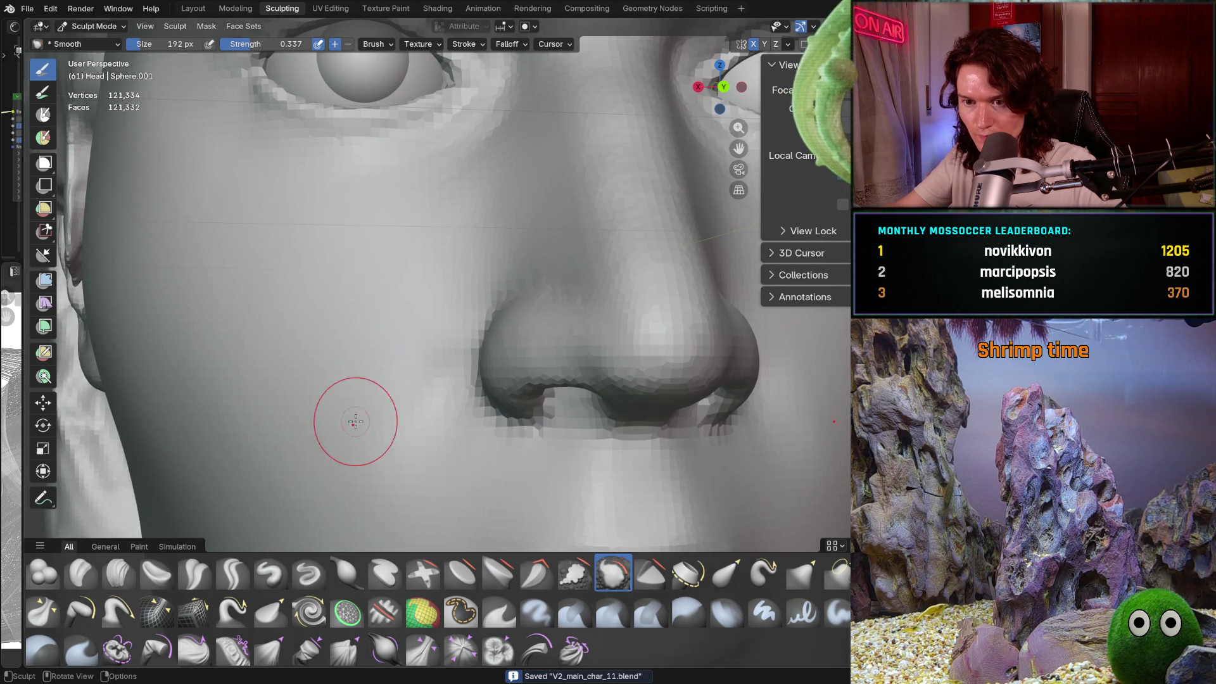
scroll(355, 421, "down", 6)
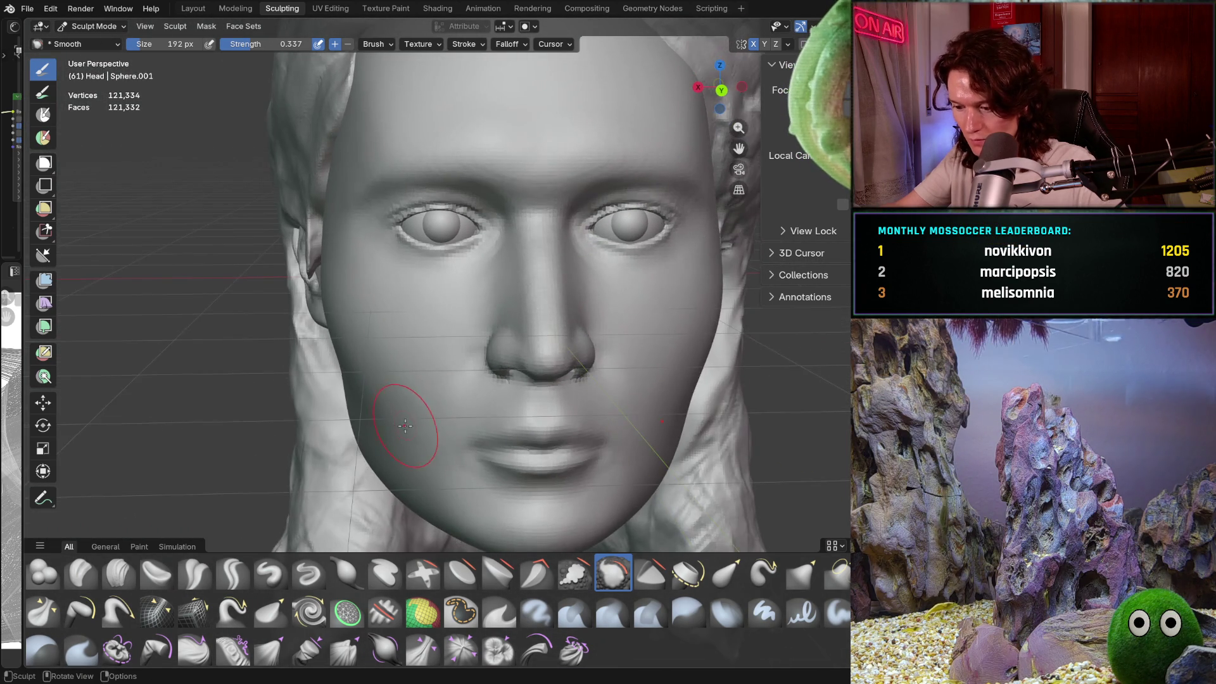
scroll(406, 380, "up", 5)
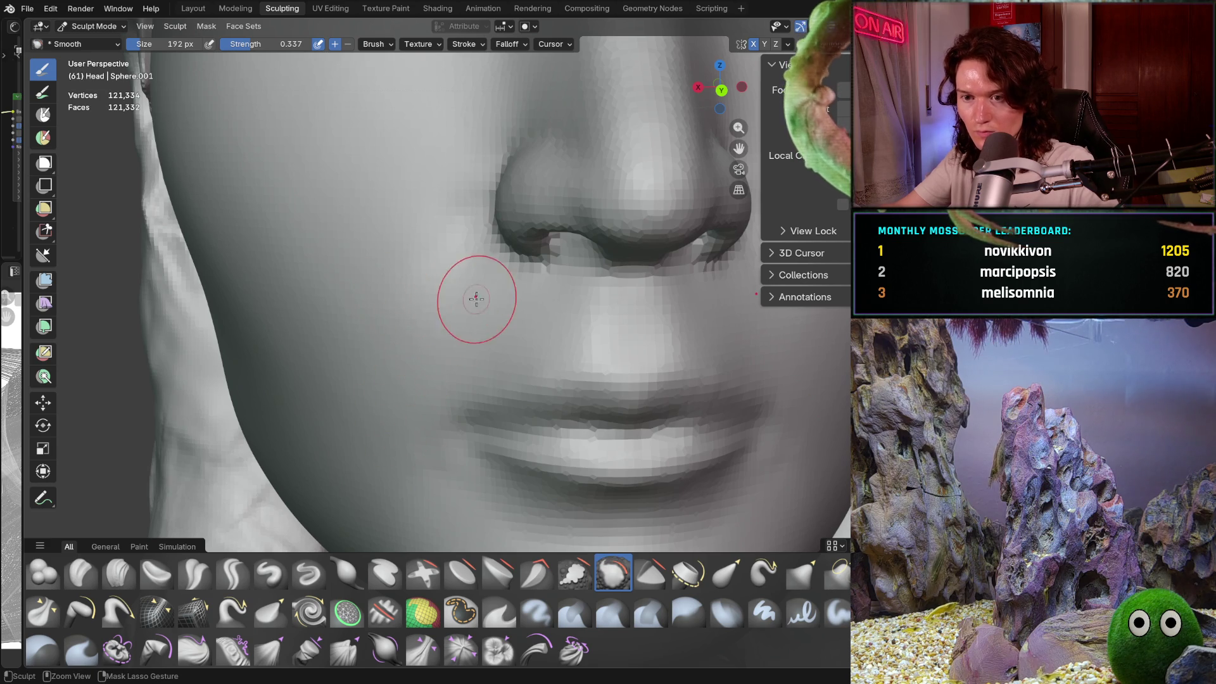
left_click_drag(316, 281, 316, 281)
middle_click_drag(407, 461, 419, 377)
scroll(475, 321, "down", 5)
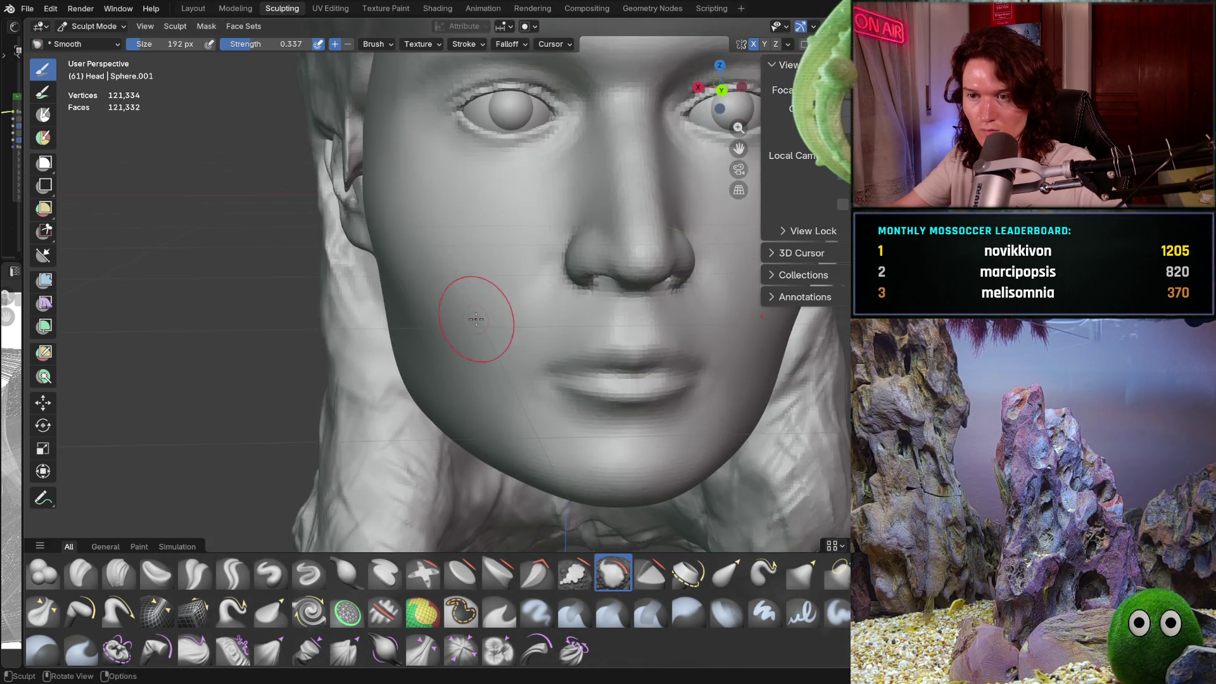
mouse_move(469, 323)
middle_mouse_down()
mouse_move(300, 386)
mouse_move(272, 383)
middle_mouse_up()
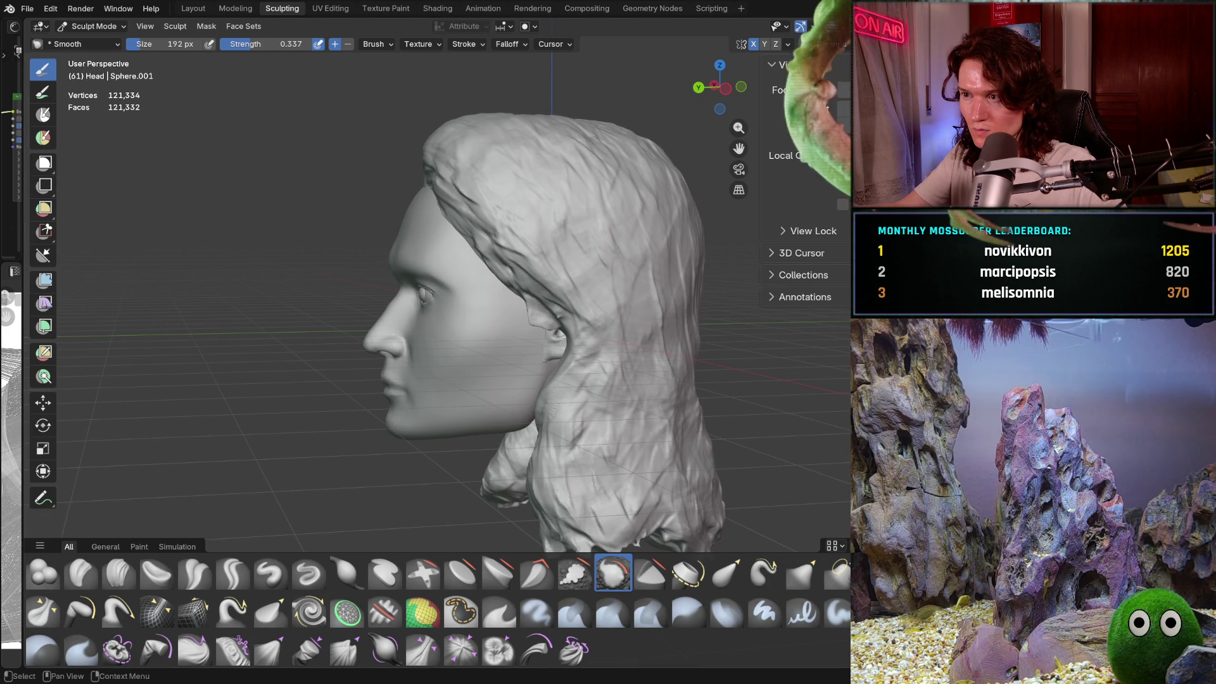
Step: Hide the hair to expose the bald head and set the brush size to 324 px
key("h")
key("h")
key("h")
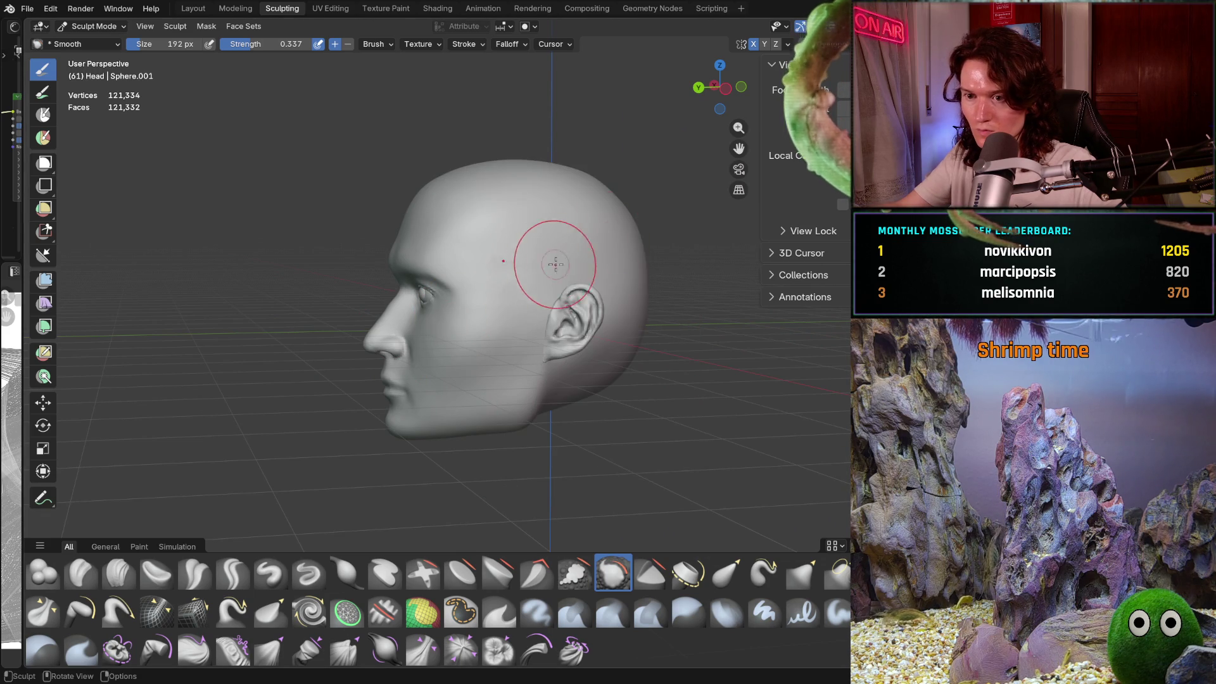
mouse_move(551, 258)
middle_mouse_down()
mouse_move(678, 257)
mouse_move(546, 368)
middle_mouse_up()
scroll(546, 369, "up", 3)
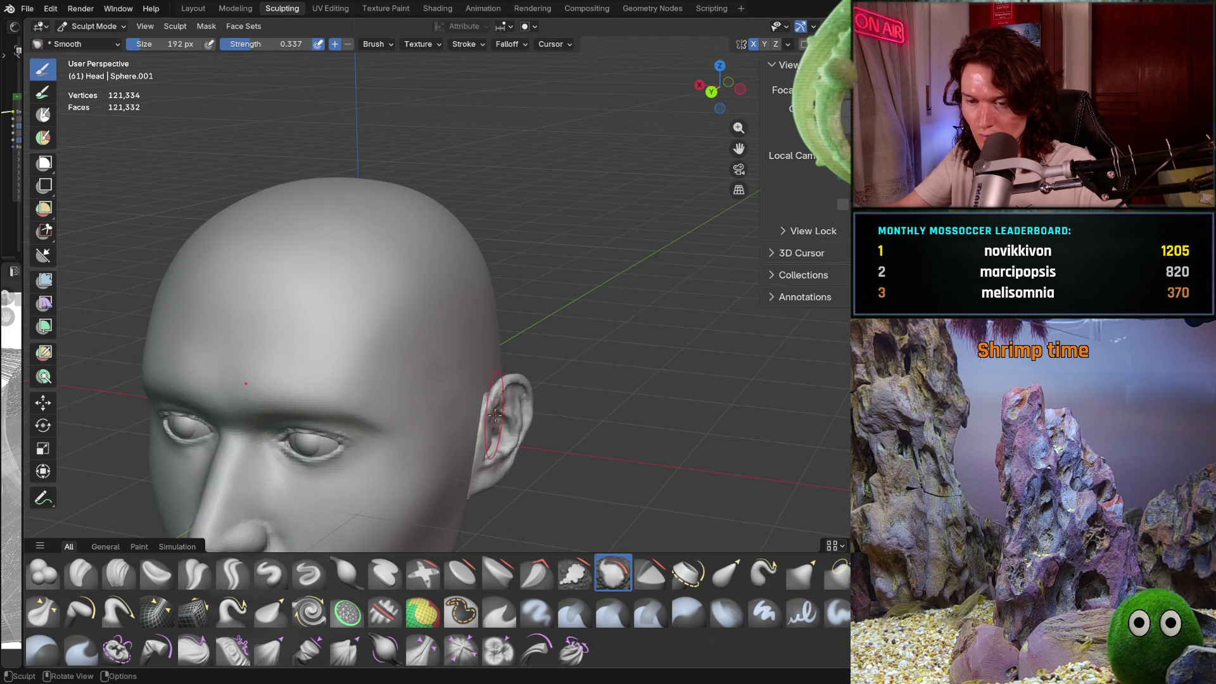
scroll(495, 415, "up", 2)
key("f")
left_click(455, 396)
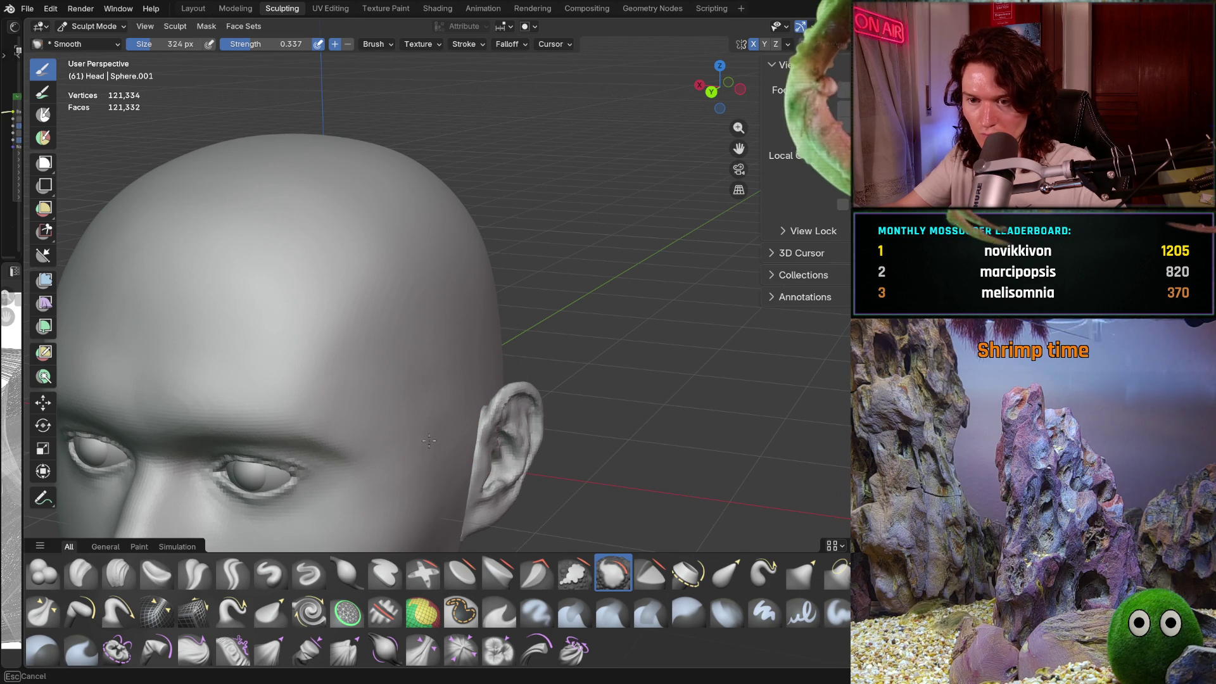
Step: Frame a frontal close-up of the nose and eyes
middle_click_drag(419, 361, 407, 345)
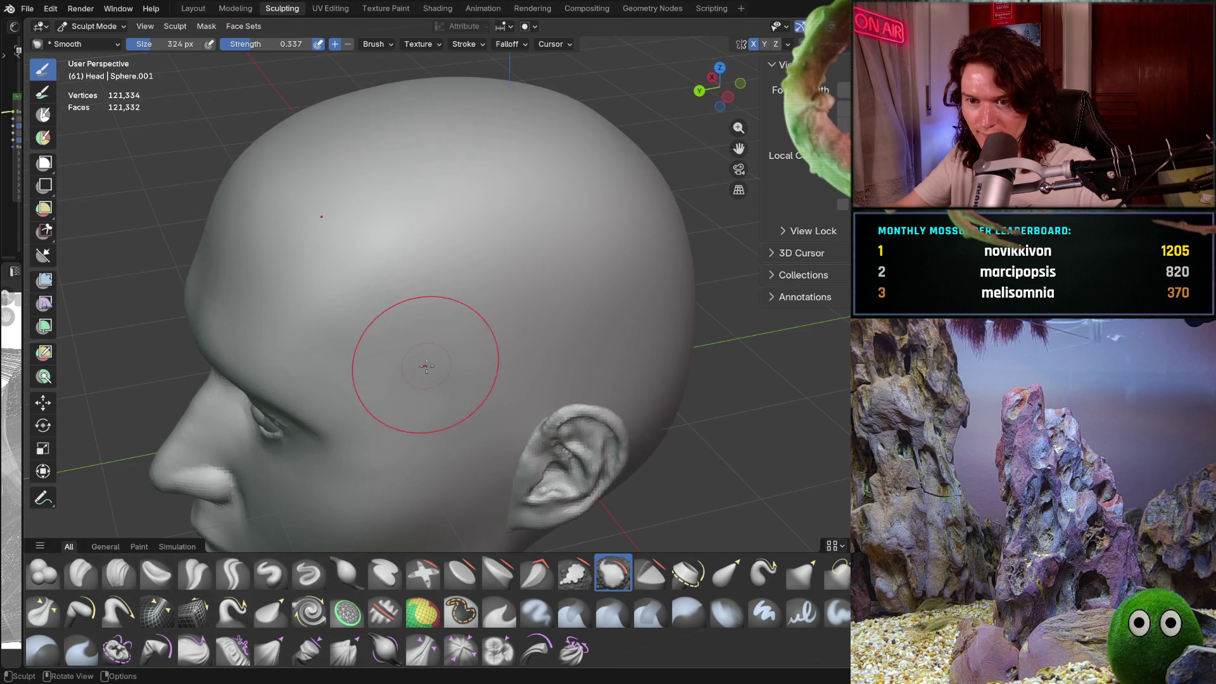
scroll(575, 275, "down", 3)
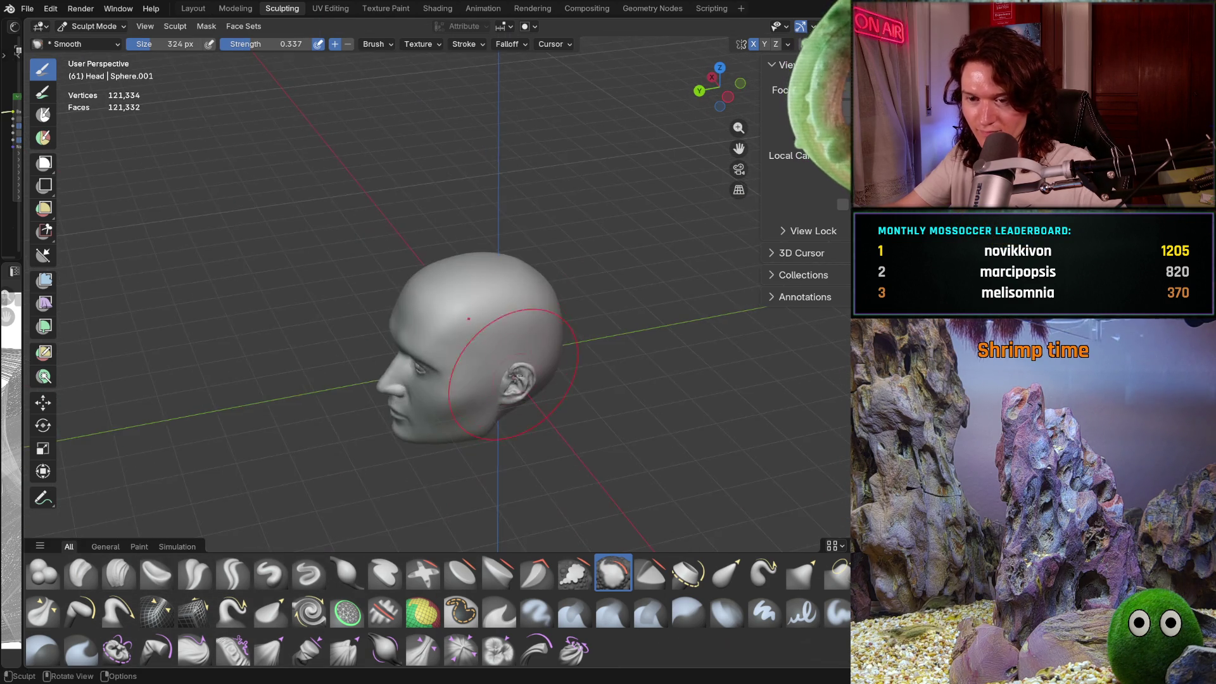
mouse_move(574, 274)
middle_mouse_down()
mouse_move(597, 286)
mouse_move(493, 433)
middle_mouse_up()
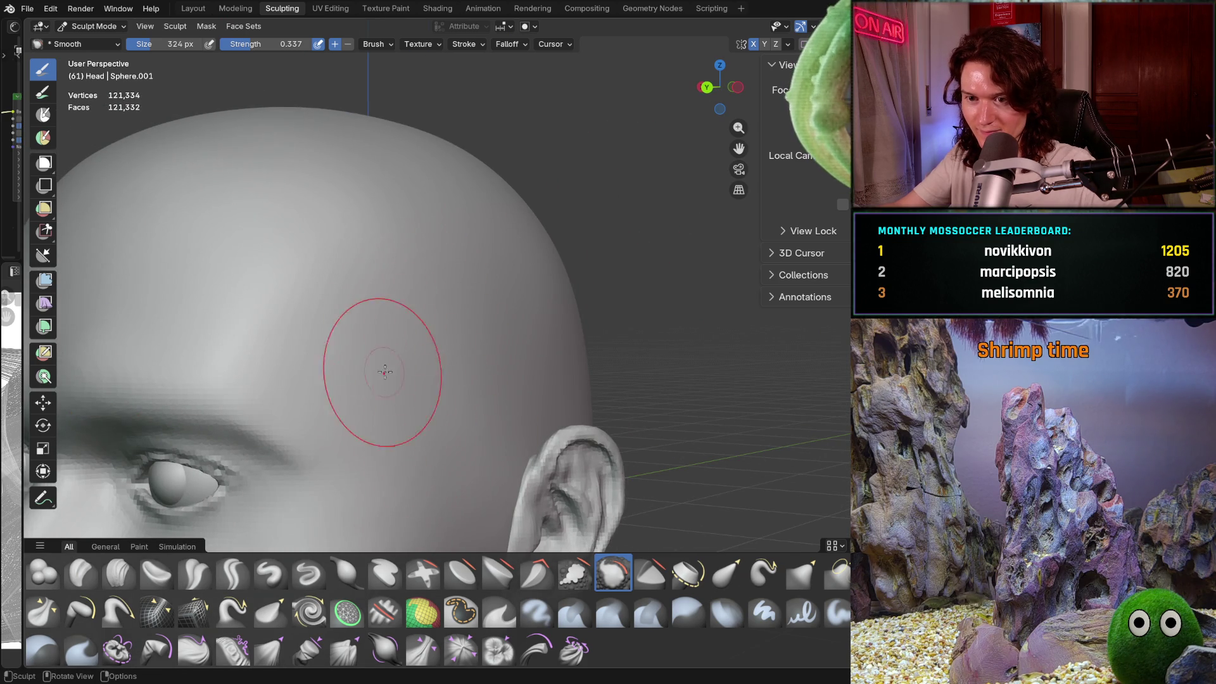
mouse_move(538, 302)
middle_mouse_down("ctrl")
mouse_move(597, 292)
mouse_move(570, 310)
mouse_move(603, 314)
middle_mouse_up("ctrl")
scroll(570, 310, "up", 3)
scroll(603, 314, "up", 3)
middle_click_drag(621, 217, 618, 298)
scroll(581, 367, "up", 3)
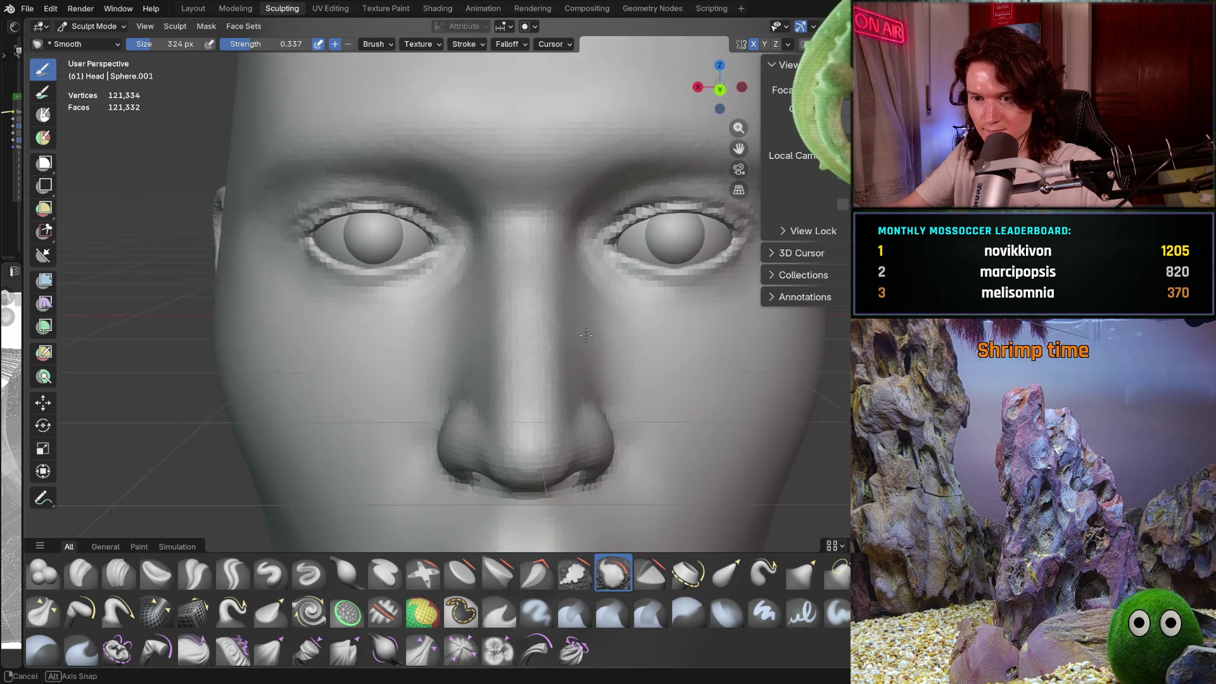
middle_click_drag(597, 353, 613, 290, "ctrl")
scroll(529, 321, "up", 3)
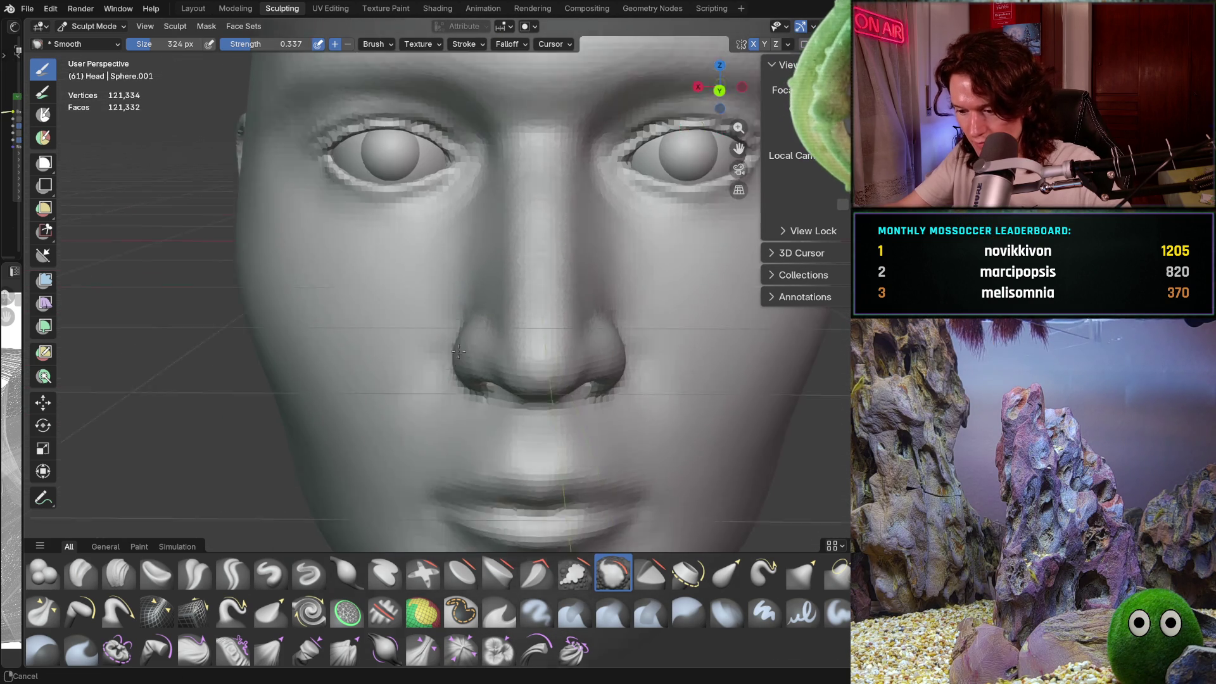
middle_click_drag(469, 352, 460, 380, "ctrl")
Step: Switch back to the Clay Strips brush and reduce its size to 192 px
left_click(119, 573)
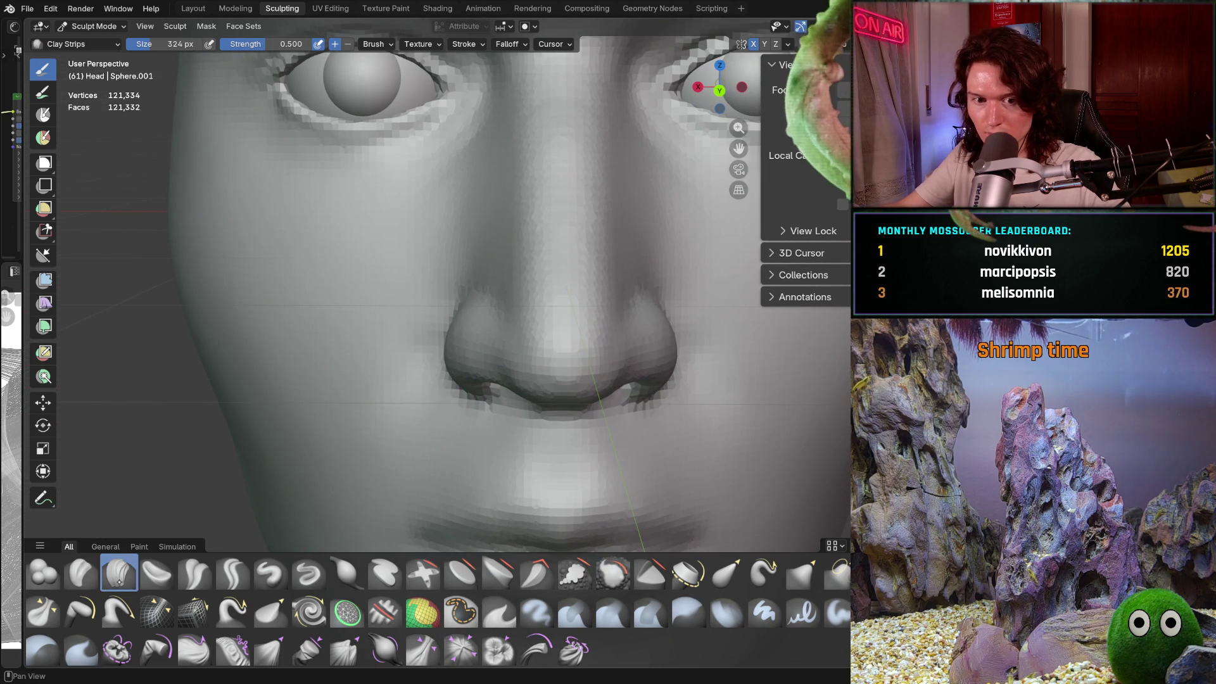
key("f")
left_click(448, 271)
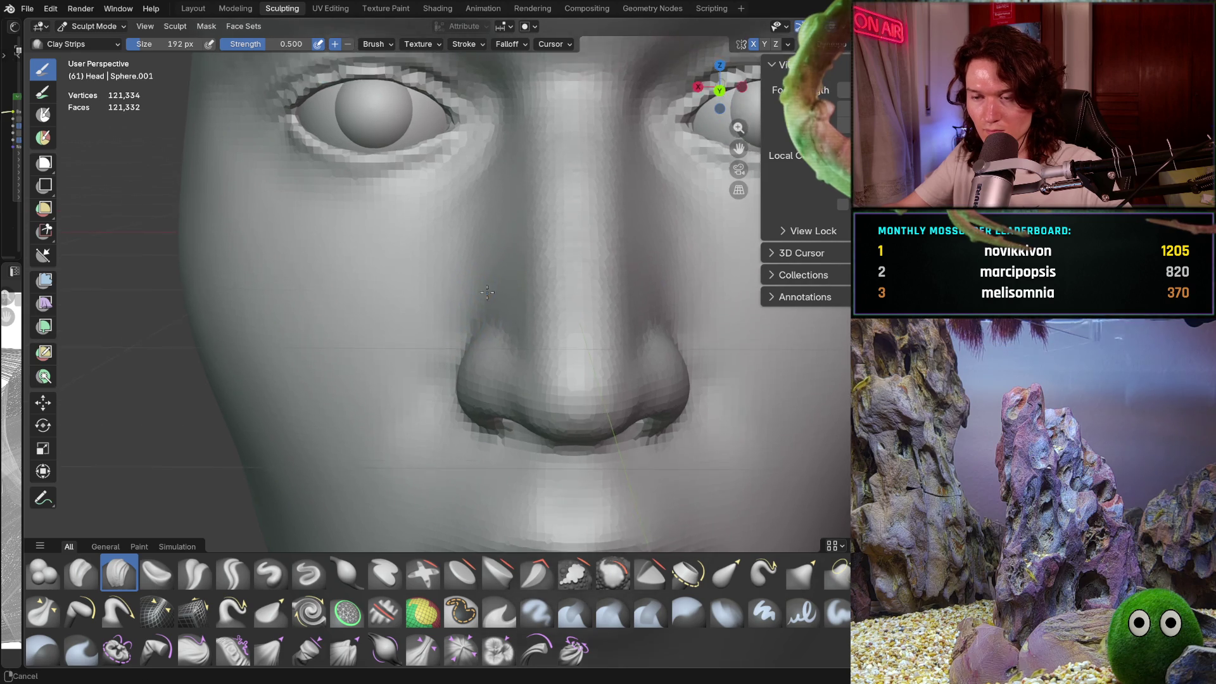
scroll(508, 259, "up", 2)
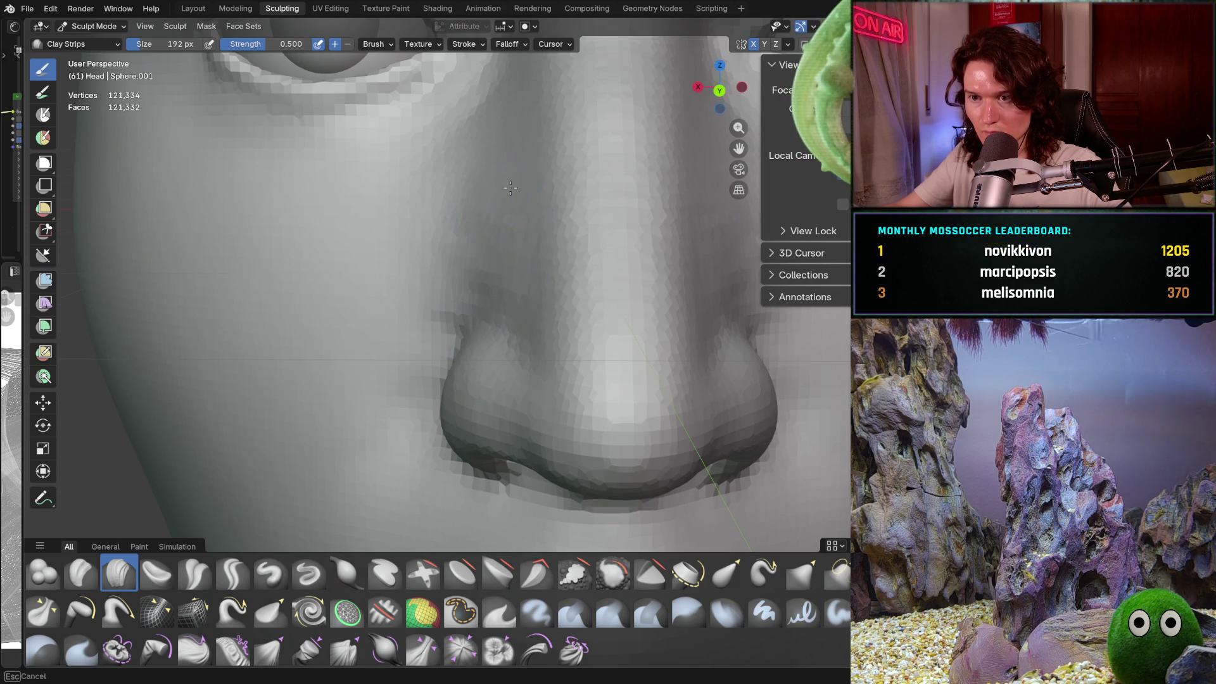
Step: Lay a Clay Strips stroke along the side of the nose, then check it from the front
middle_click_drag(494, 148, 514, 85)
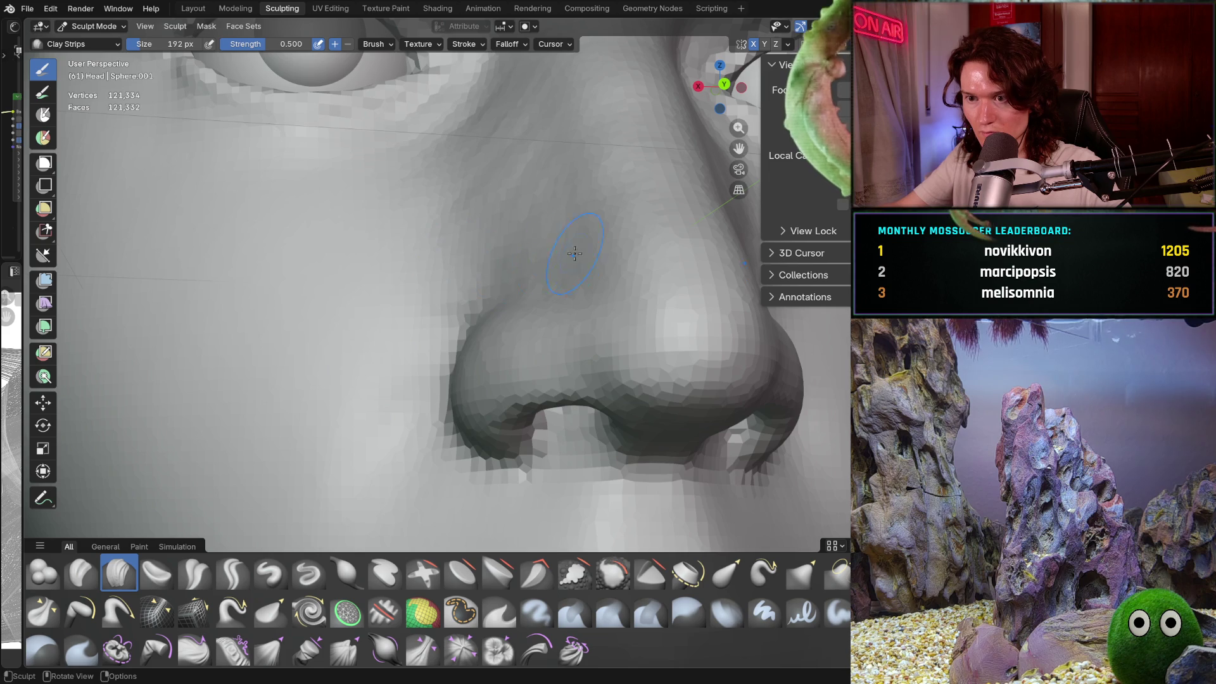
middle_click_drag(574, 254, 602, 263)
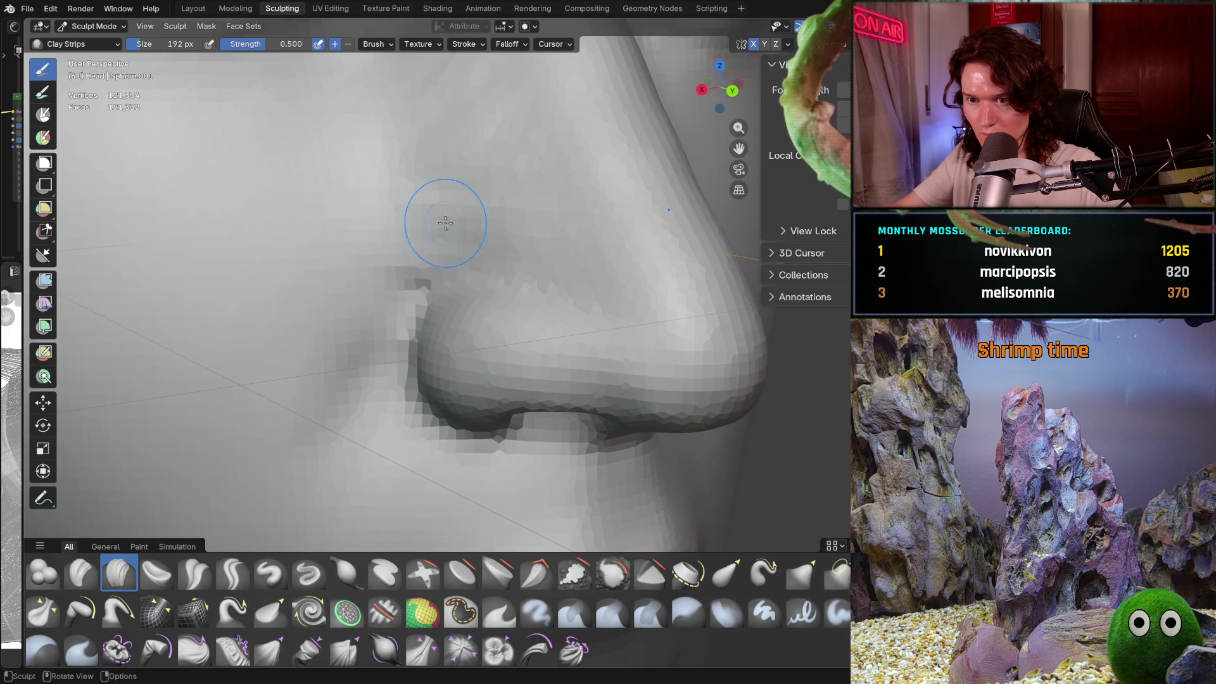
left_click_drag(386, 187, 371, 193)
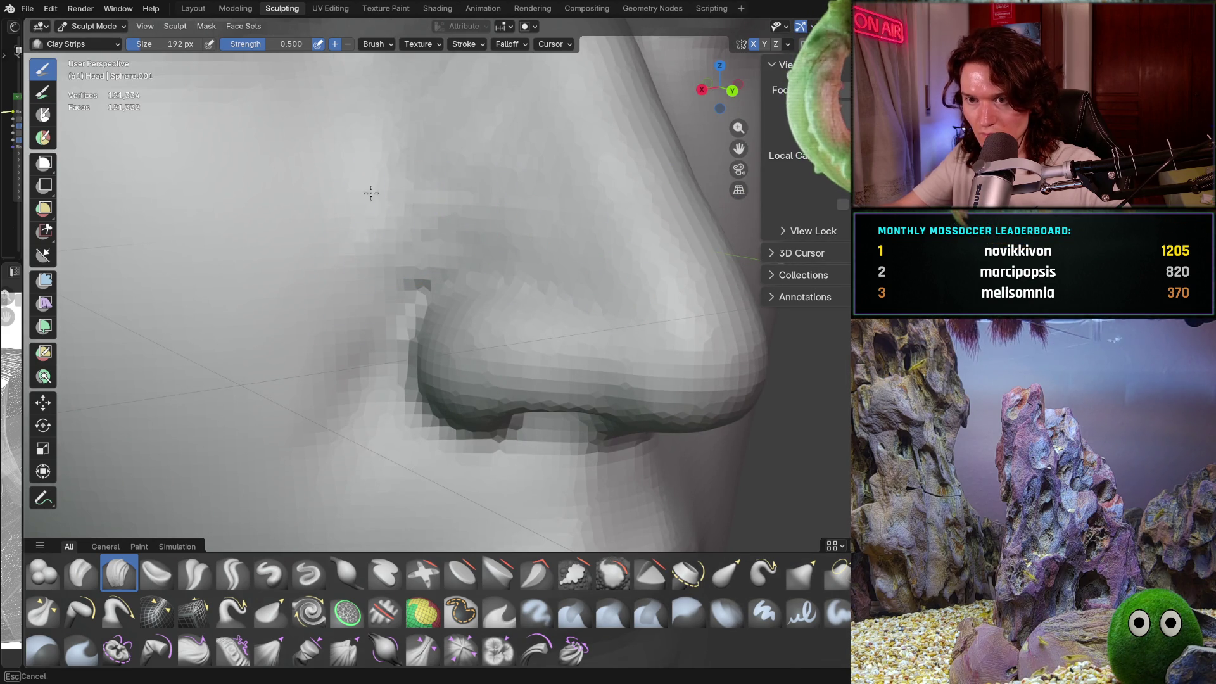
mouse_move(380, 163)
middle_mouse_down()
mouse_move(412, 239)
mouse_move(407, 258)
mouse_move(426, 260)
mouse_move(450, 307)
mouse_move(441, 263)
middle_mouse_up()
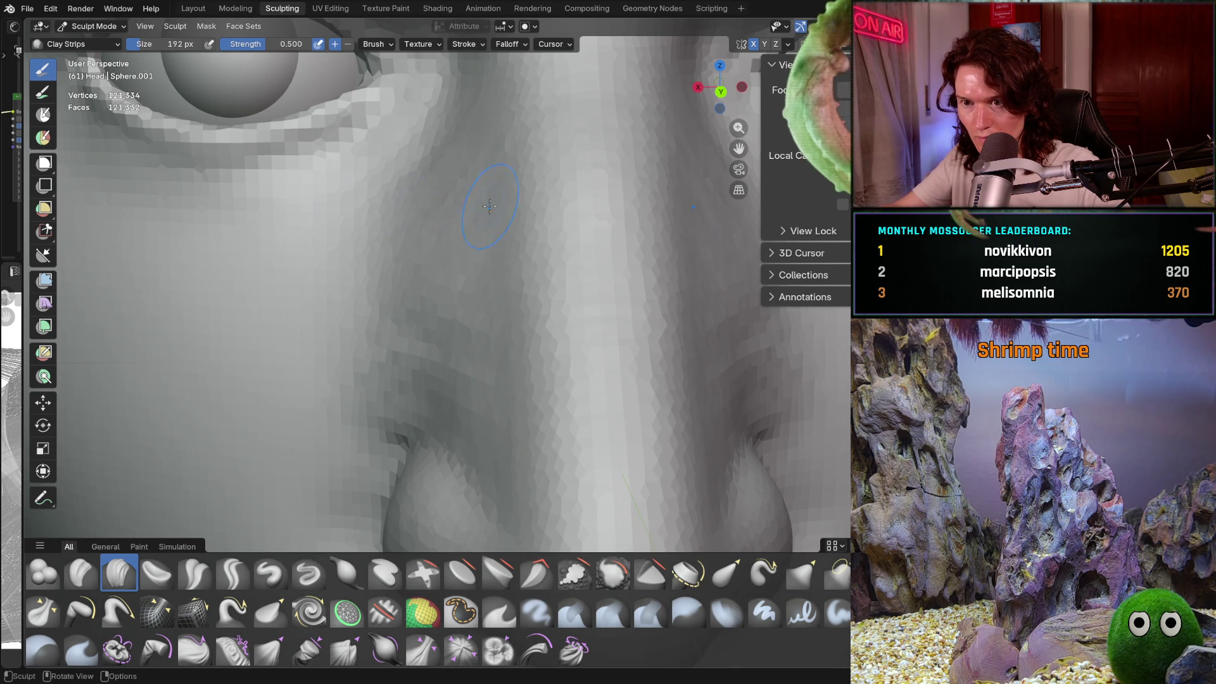
scroll(499, 245, "down", 8)
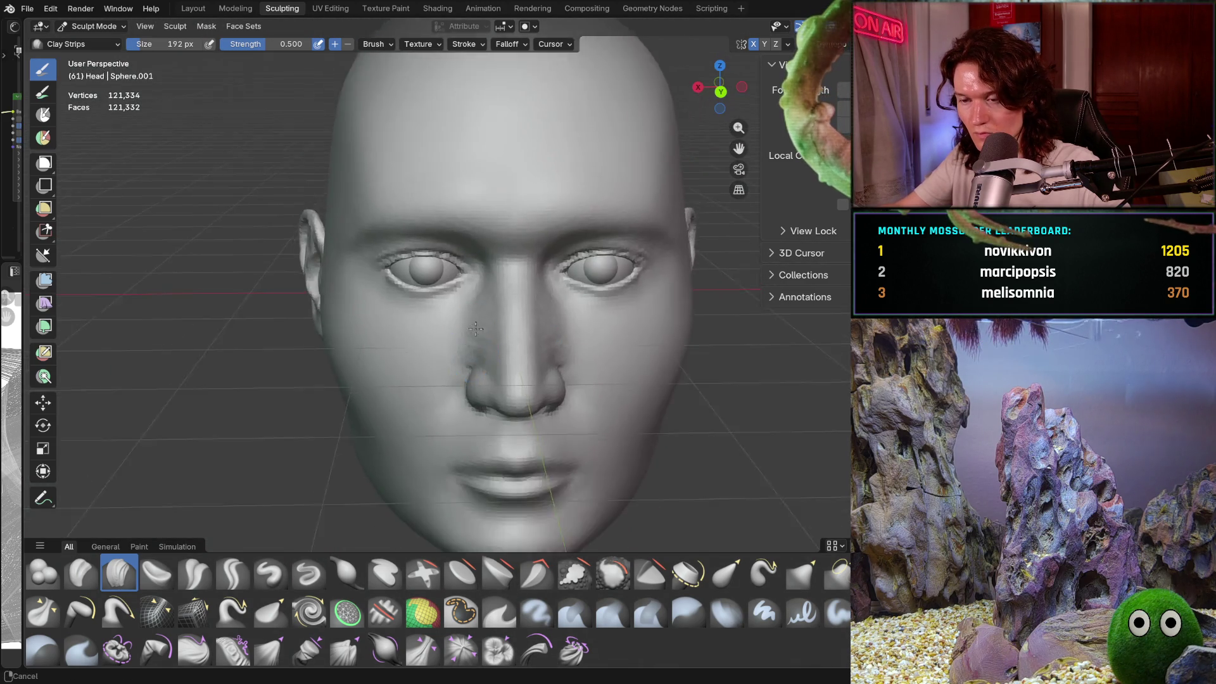
scroll(471, 363, "up", 4)
scroll(471, 363, "up", 2)
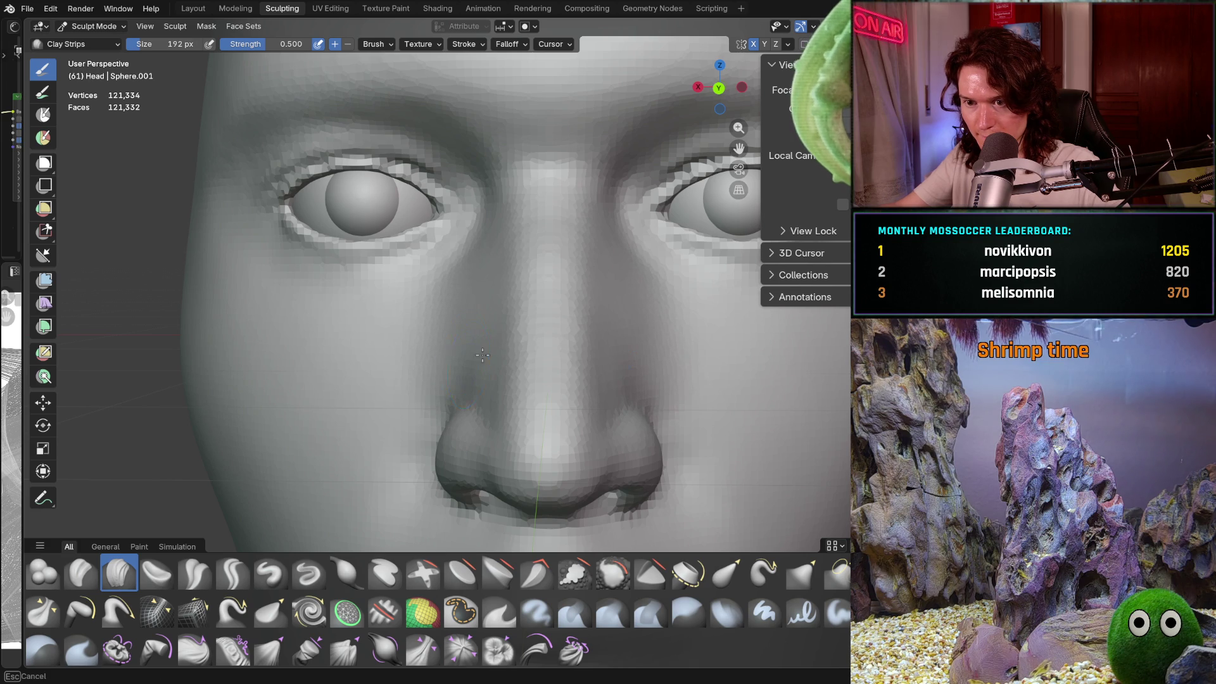
scroll(482, 356, "down", 2)
Step: Sculpt the nose side again from a three-quarter view and return to a frontal view
middle_click_drag(482, 355, 500, 358)
scroll(499, 359, "up", 3)
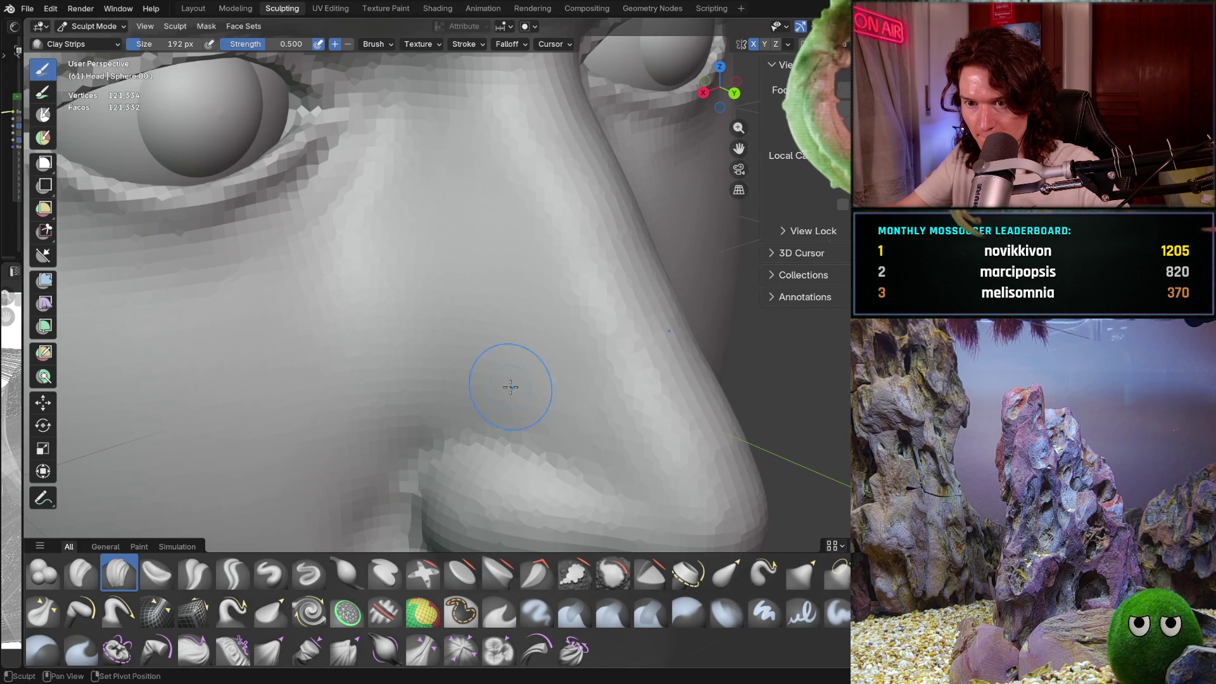
left_click_drag(511, 386, 371, 334)
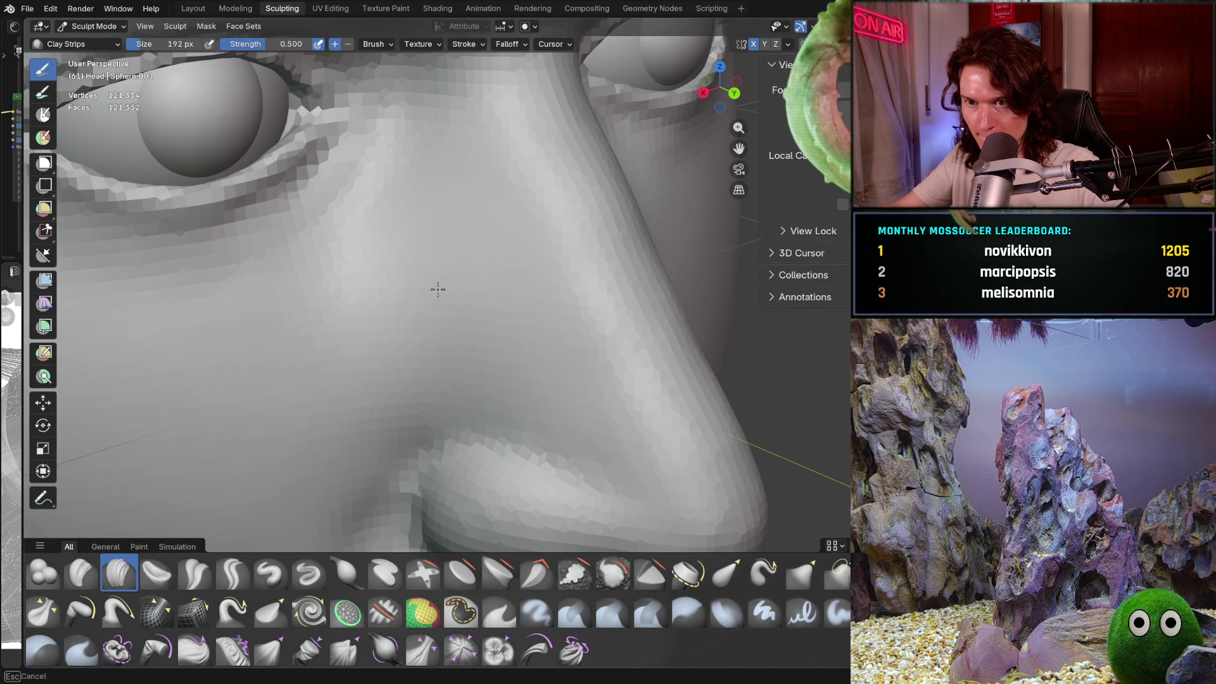
scroll(352, 409, "down", 6)
mouse_move(373, 402)
middle_mouse_down()
mouse_move(415, 393)
mouse_move(437, 355)
mouse_move(394, 466)
middle_mouse_up()
scroll(415, 393, "up", 3)
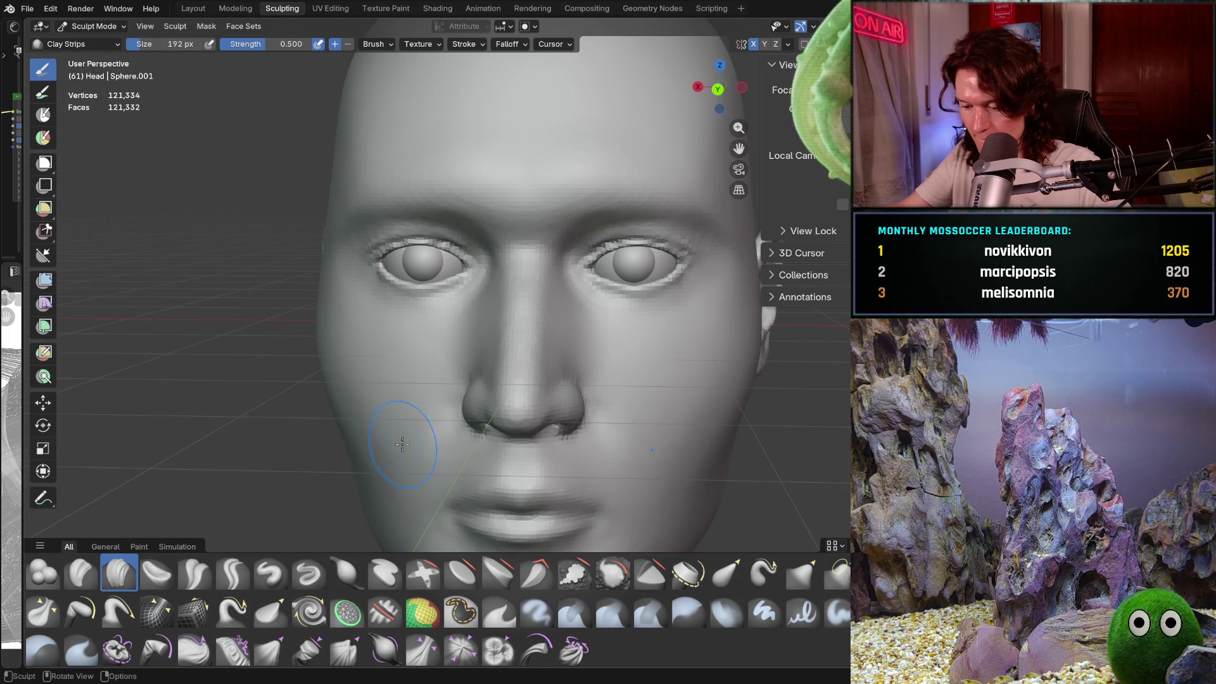
Step: Refine the under-eye area beside the nose with short strokes
middle_click_drag(429, 404, 435, 418)
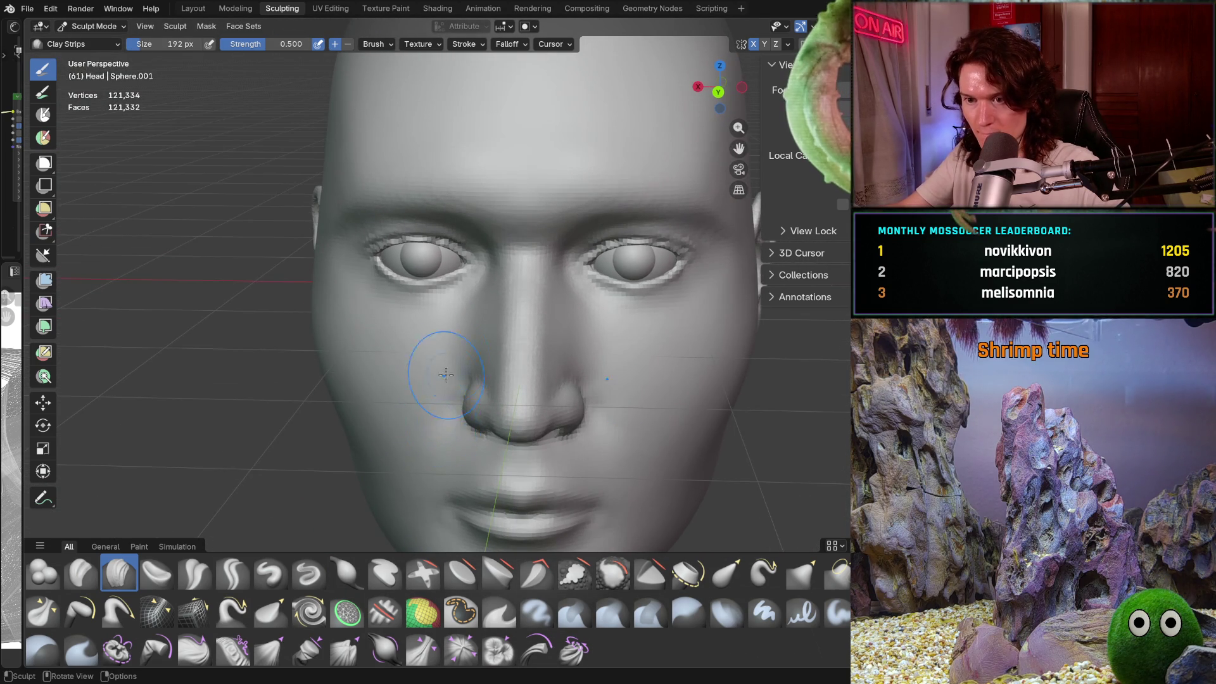
scroll(446, 375, "down", 4)
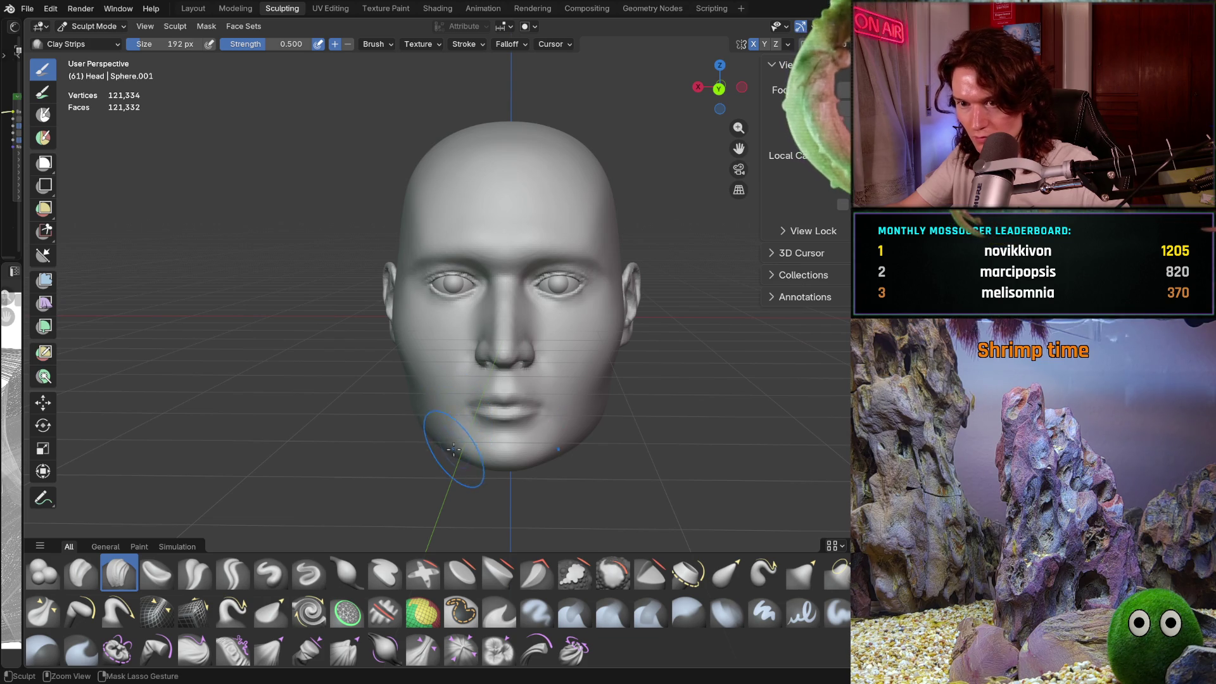
mouse_move(447, 433)
middle_mouse_down("ctrl")
mouse_move(461, 345)
mouse_move(414, 313)
mouse_move(530, 293)
mouse_move(543, 378)
mouse_move(401, 307)
mouse_move(421, 247)
middle_mouse_up("ctrl")
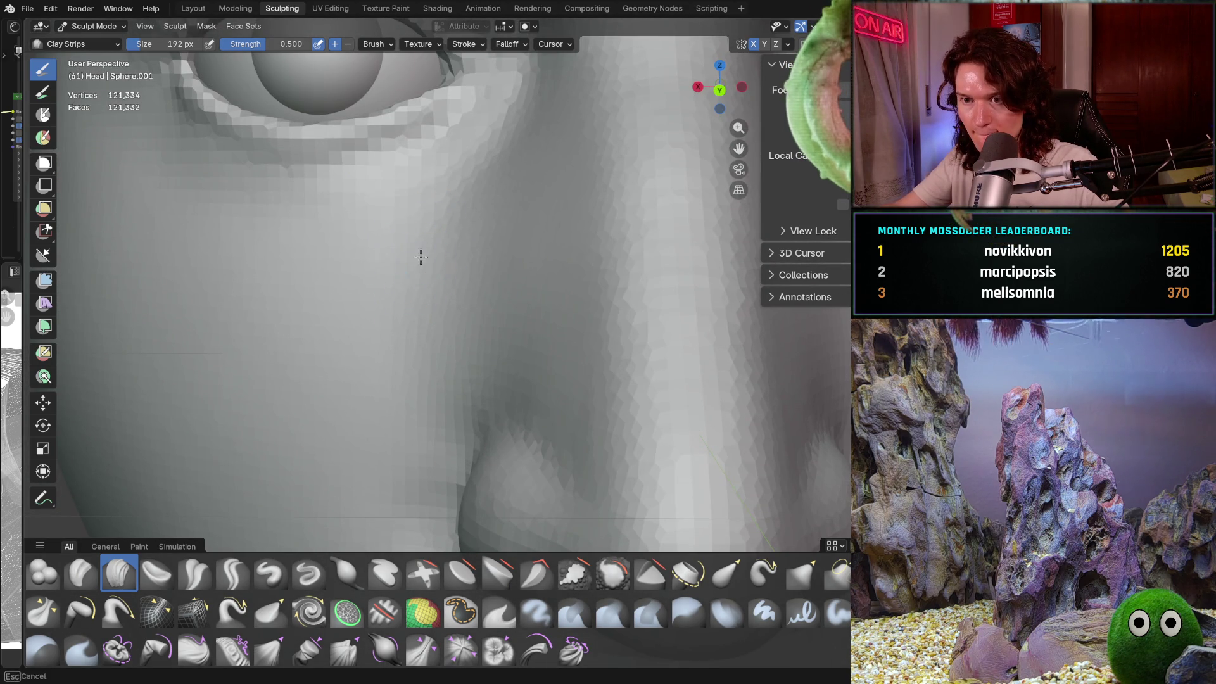
middle_click_drag(408, 383, 401, 370, "ctrl")
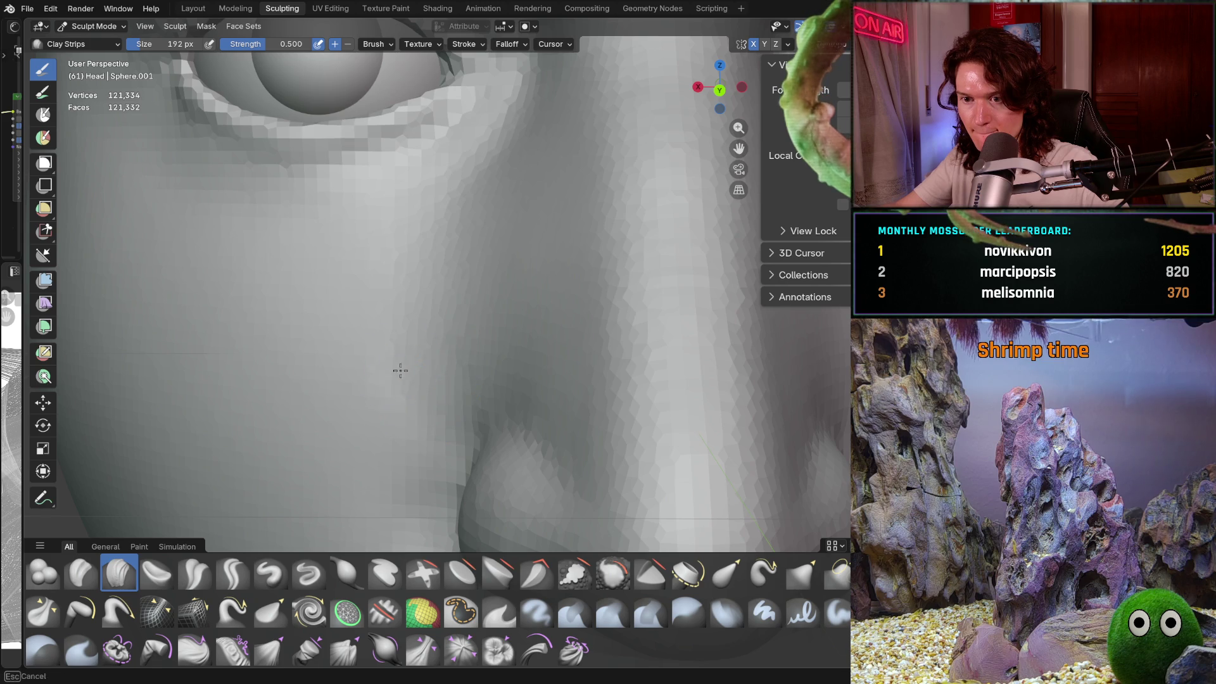
middle_click_drag(420, 234, 377, 258, "ctrl")
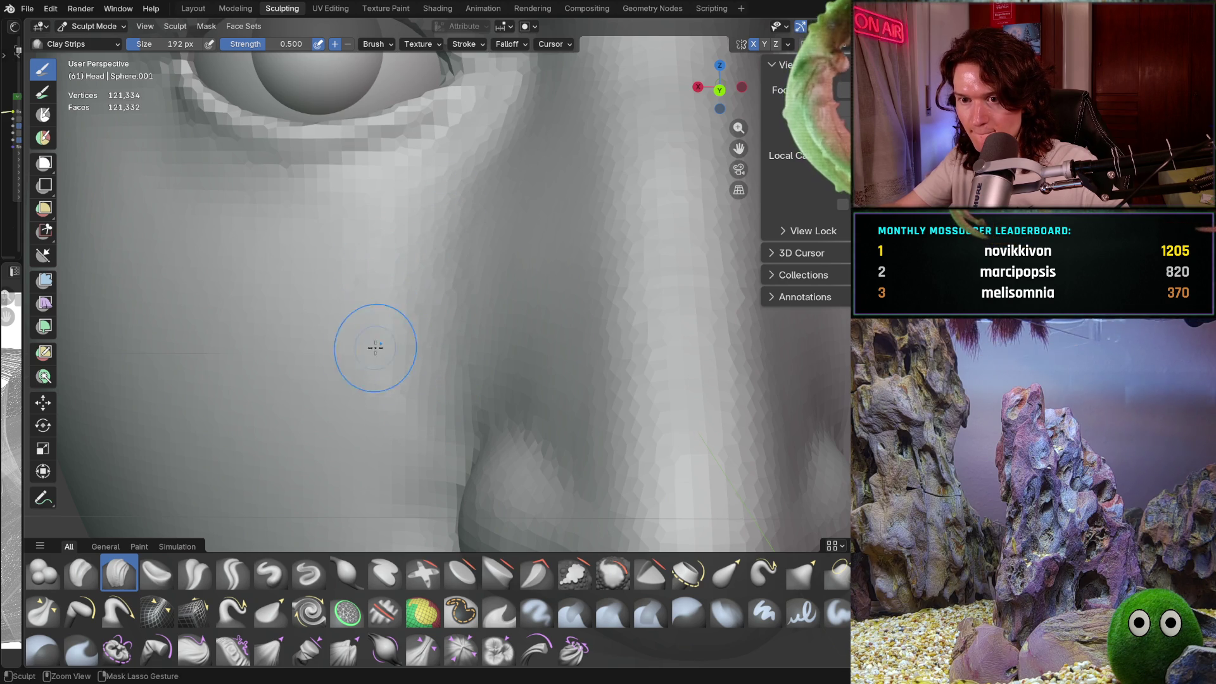
mouse_move(416, 428)
middle_mouse_down("ctrl")
mouse_move(444, 317)
mouse_move(422, 264)
mouse_move(456, 329)
mouse_move(441, 327)
mouse_move(496, 279)
mouse_move(426, 303)
middle_mouse_up("ctrl")
Step: Shape the cheek beside the eye, working close in on the eye and nose
scroll(294, 313, "up", 2)
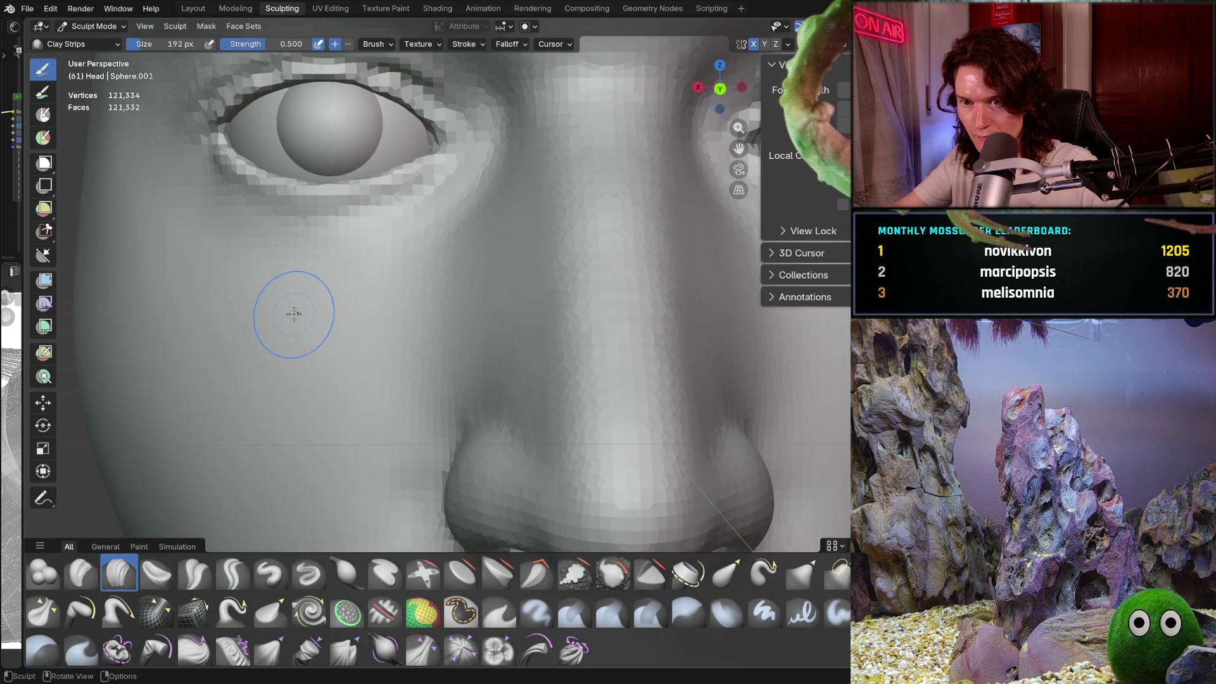
middle_click_drag(293, 313, 330, 351, "shift")
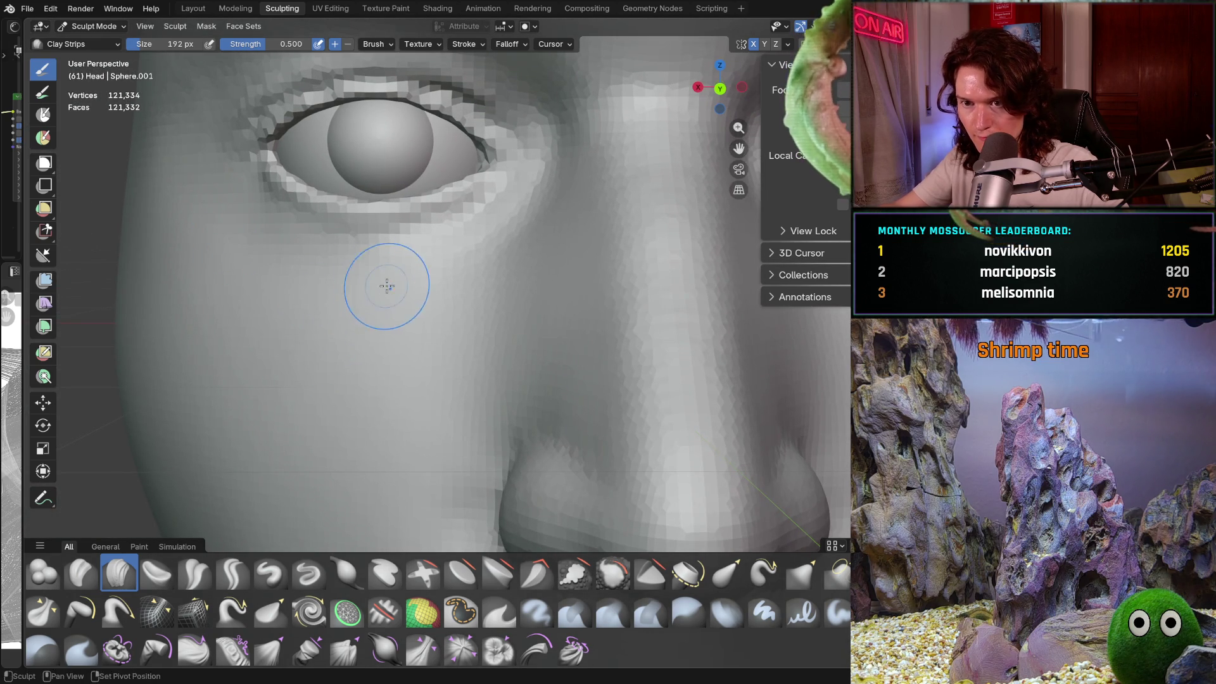
mouse_move(442, 291)
middle_mouse_down()
mouse_move(447, 317)
mouse_move(411, 305)
mouse_move(543, 394)
middle_mouse_up()
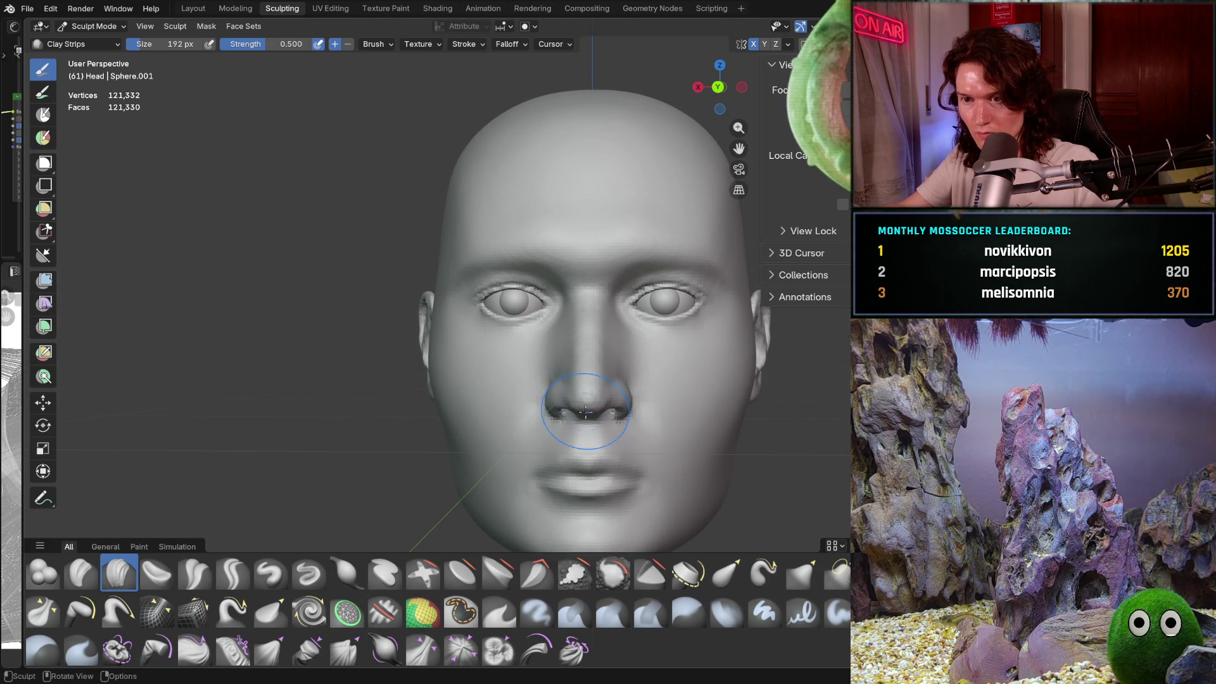
scroll(619, 342, "up", 6)
mouse_move(532, 383)
middle_mouse_down("ctrl")
mouse_move(540, 415)
mouse_move(460, 340)
mouse_move(543, 345)
middle_mouse_up("ctrl")
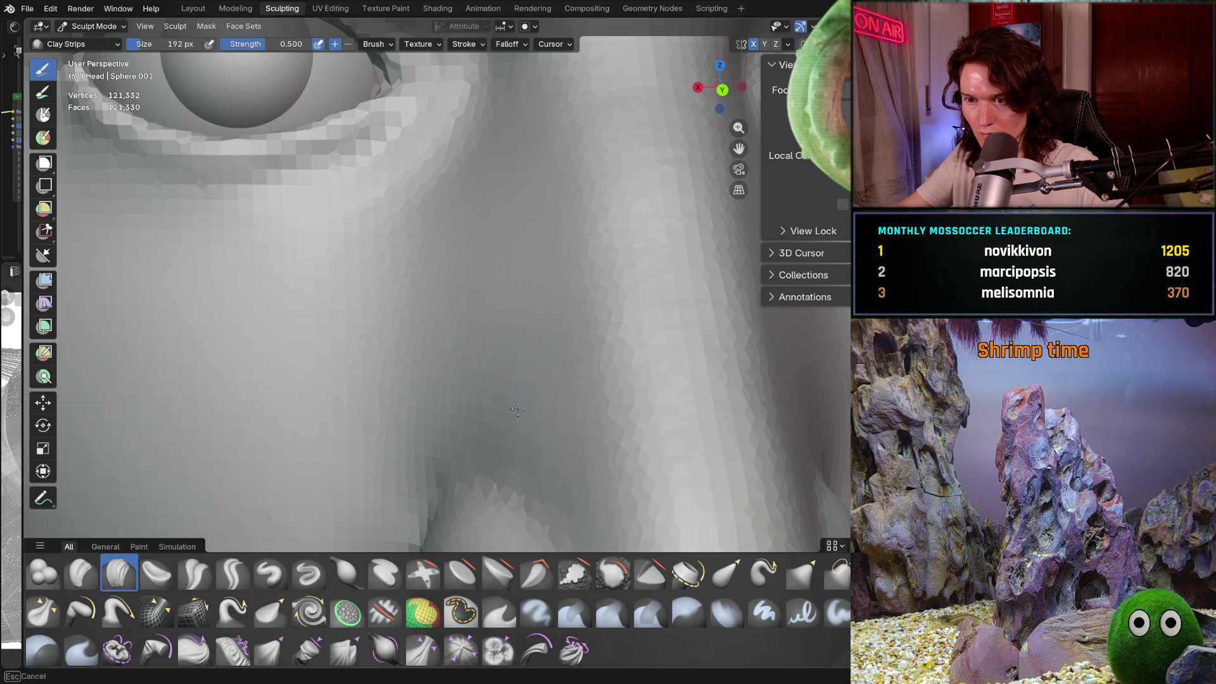
mouse_move(504, 209)
middle_mouse_down()
mouse_move(525, 216)
mouse_move(510, 224)
mouse_move(555, 195)
middle_mouse_up()
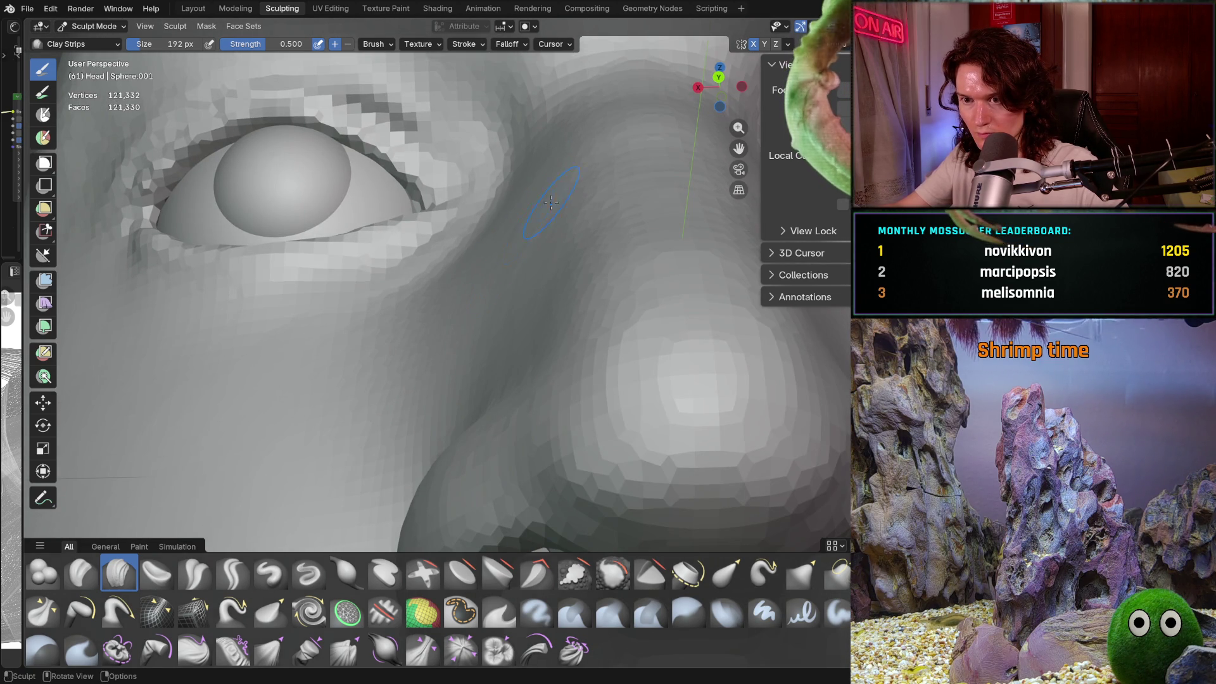
scroll(508, 343, "up", 5)
middle_click_drag(513, 333, 521, 320)
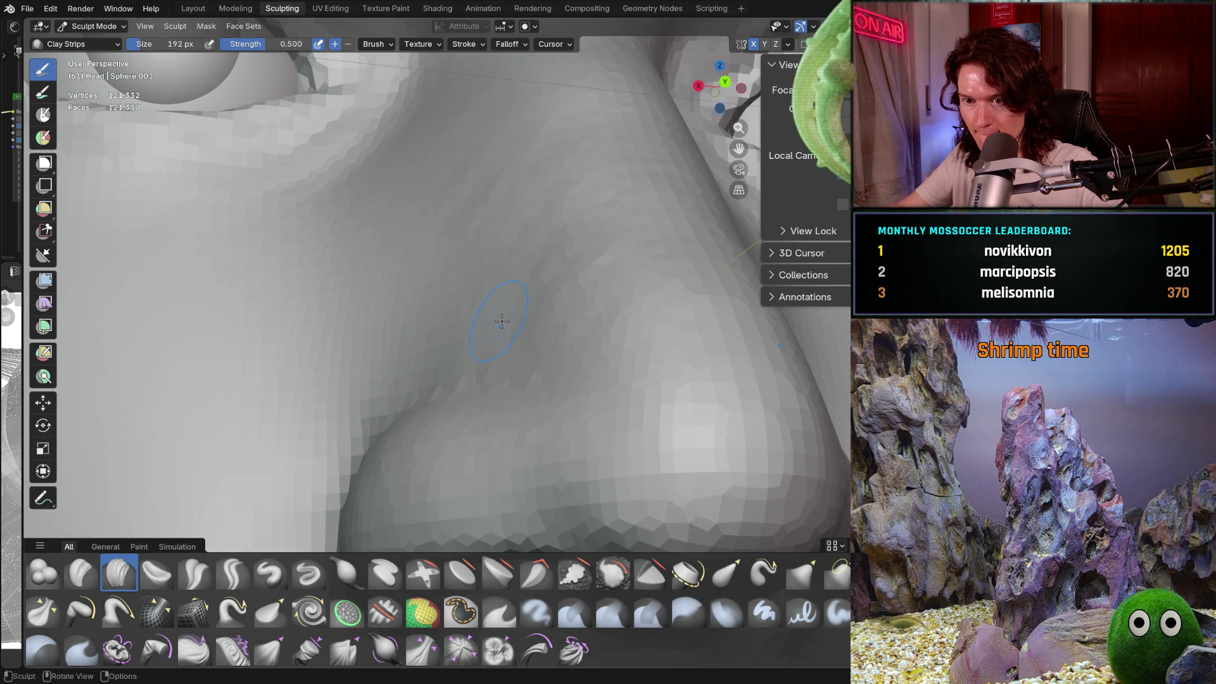
Step: Smooth the nasal bridge between the eyes
middle_click_drag(368, 206, 443, 289, "shift")
scroll(438, 225, "down", 6)
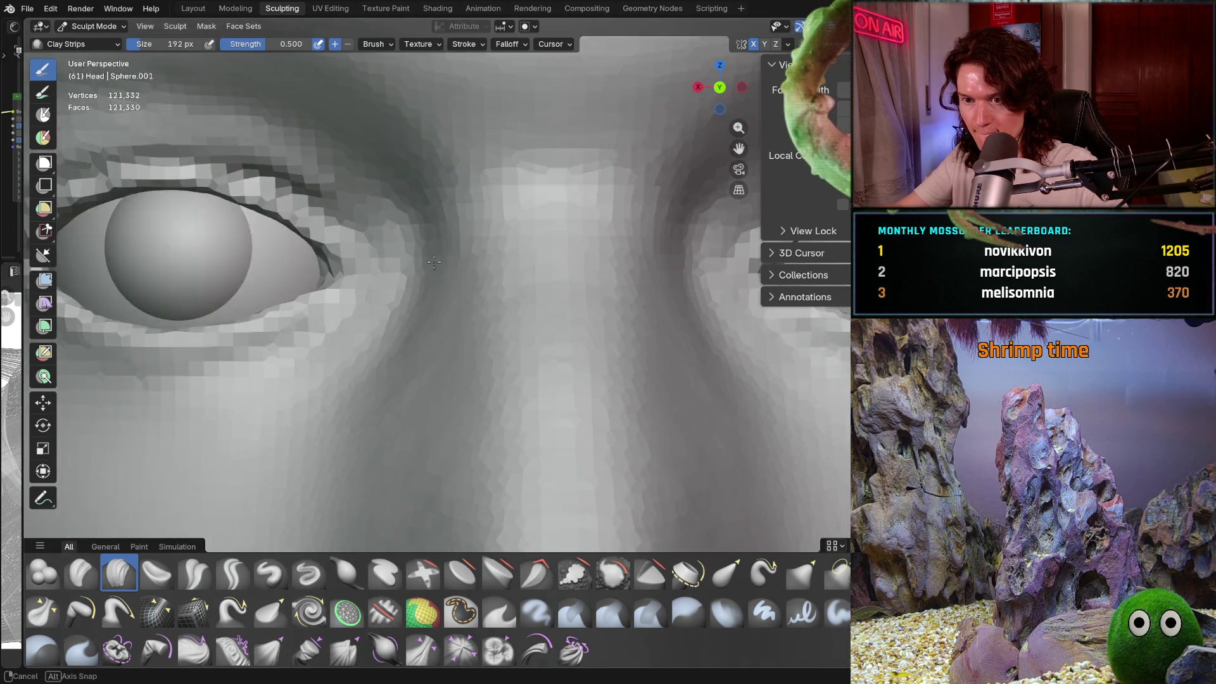
scroll(443, 337, "up", 6)
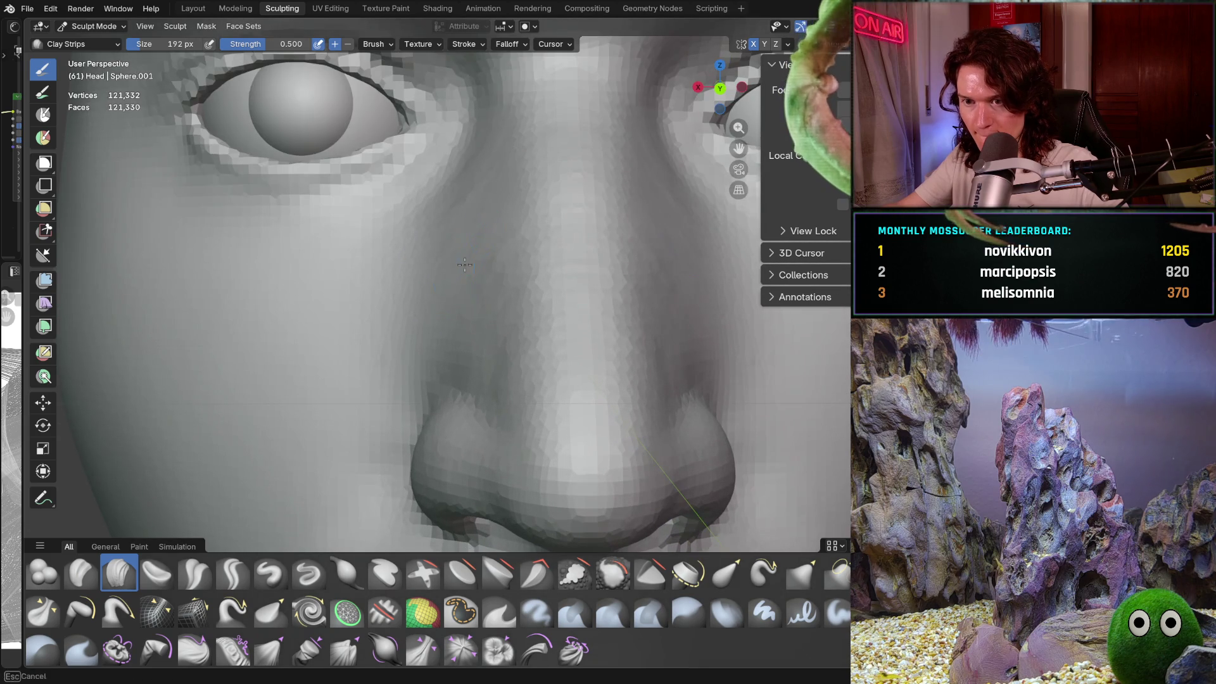
middle_click_drag(489, 359, 481, 362)
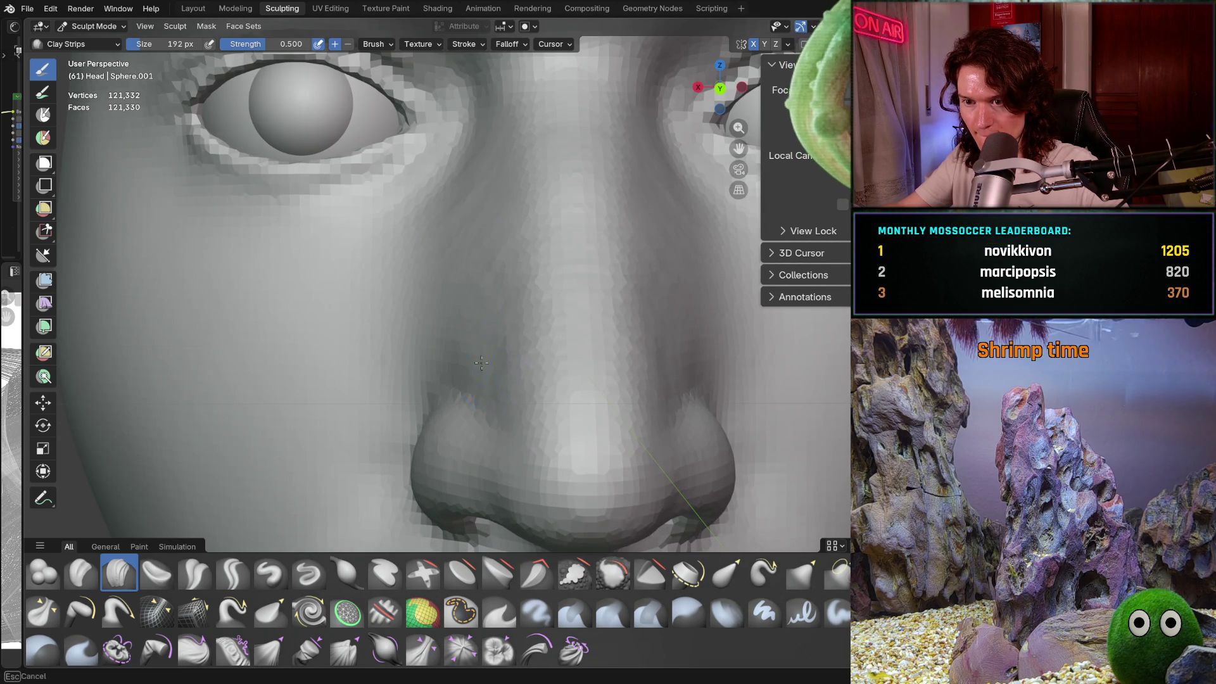
scroll(494, 370, "down", 5)
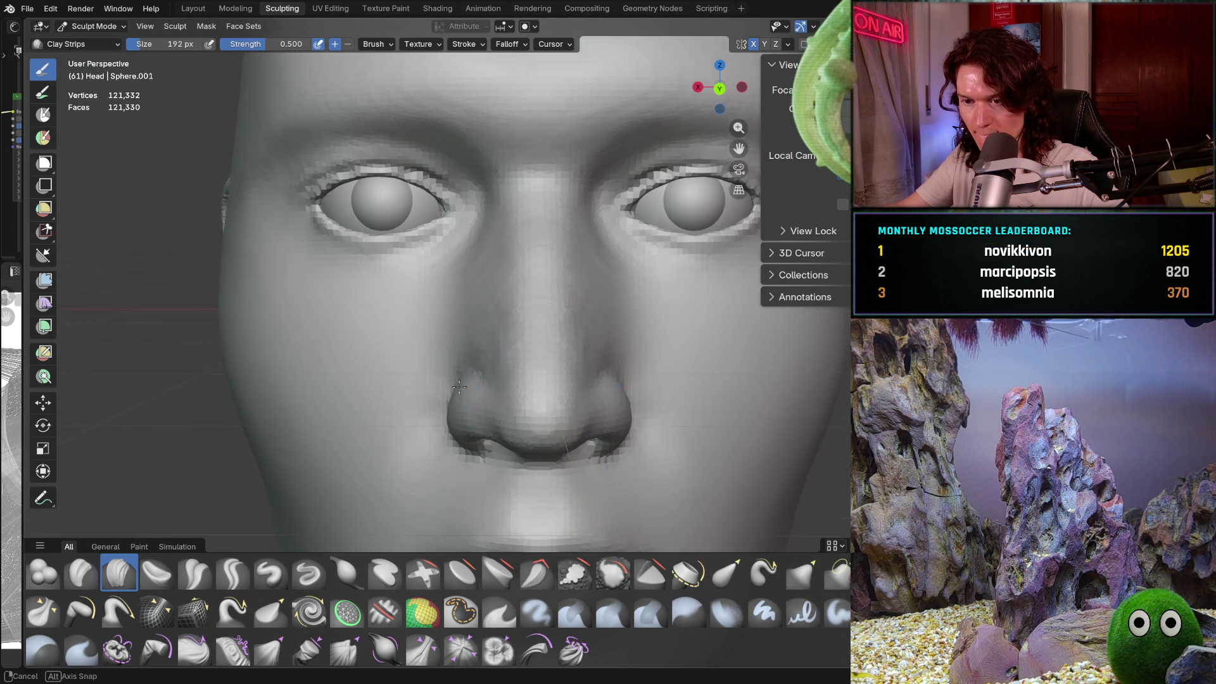
scroll(484, 367, "up", 3)
Step: Sculpt the crease beside the nostril, then view the face from the front
middle_click_drag(483, 367, 490, 249, "ctrl")
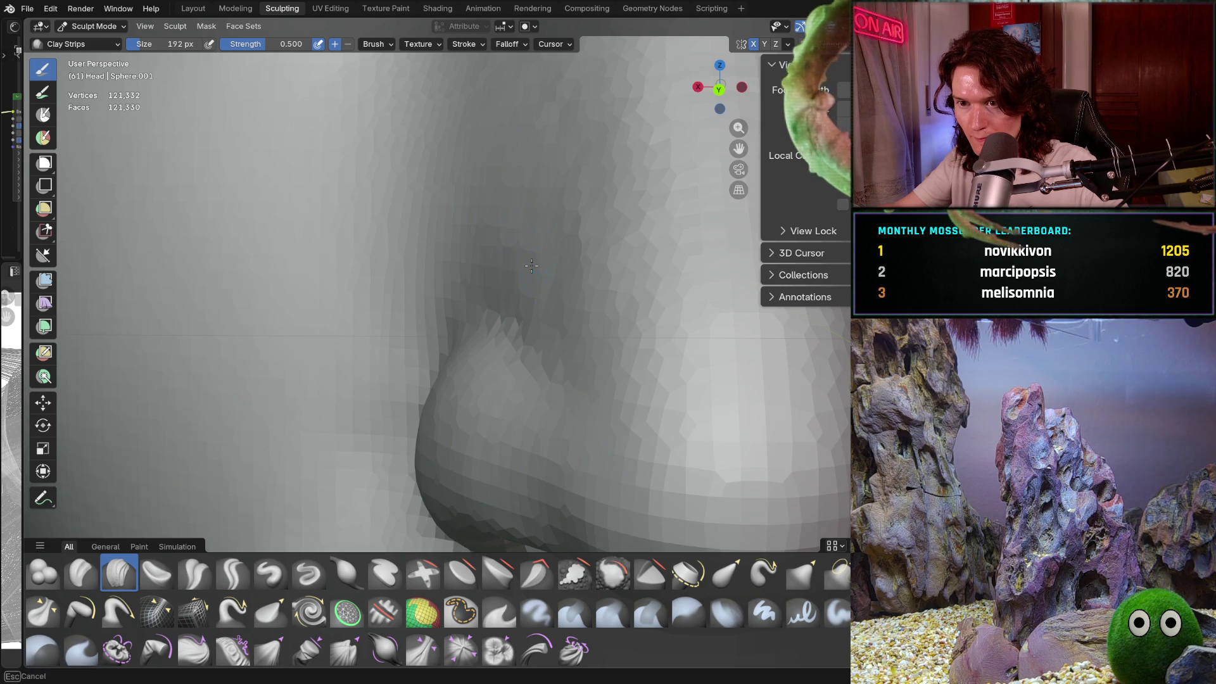
scroll(532, 266, "down", 6)
left_click_drag(513, 292, 514, 256)
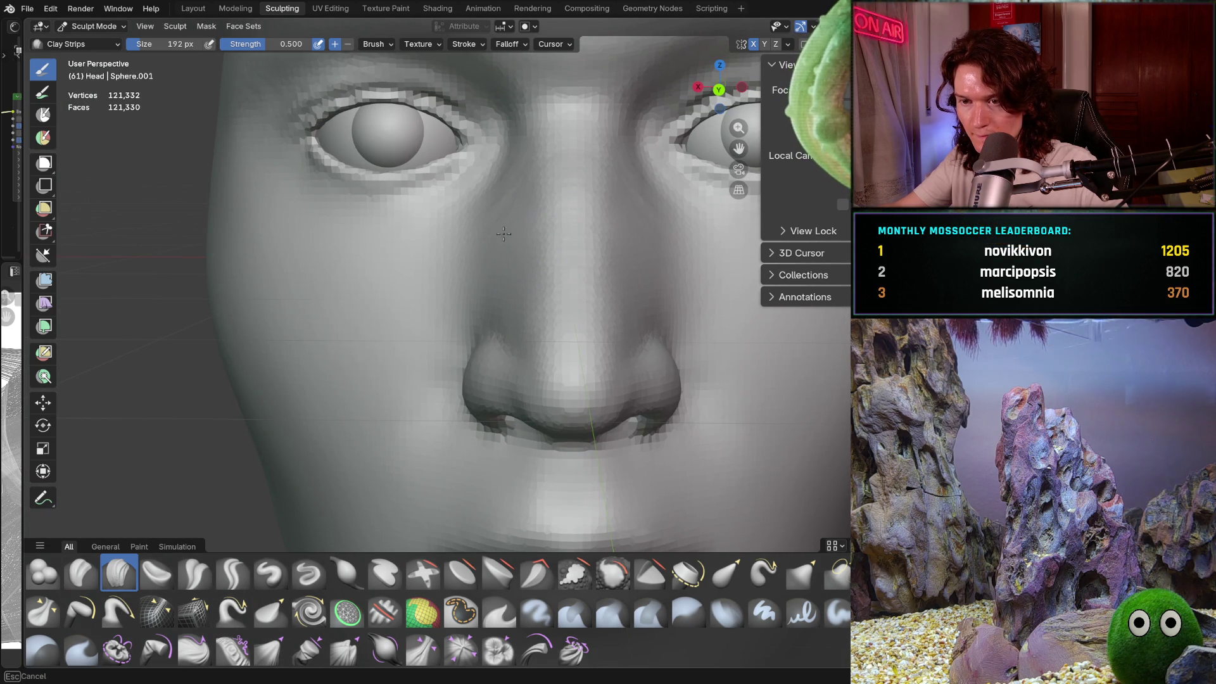
middle_click_drag(497, 207, 439, 290)
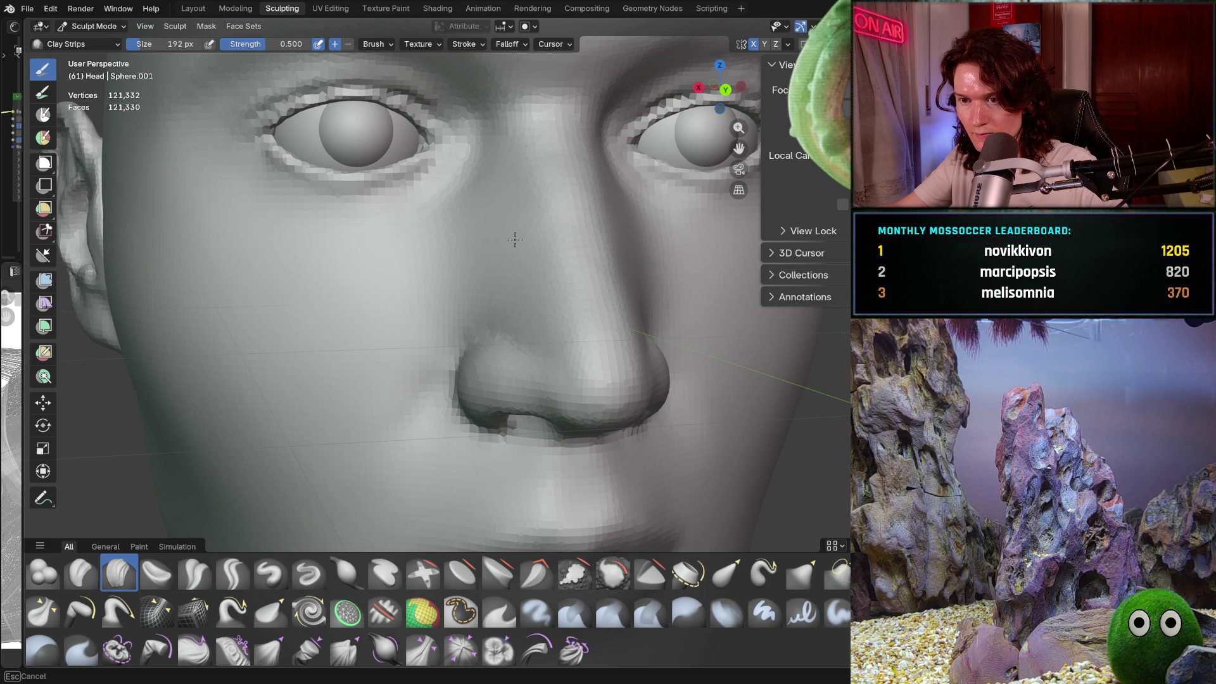
scroll(532, 249, "down", 5)
middle_click_drag(531, 248, 582, 228)
scroll(636, 193, "up", 5)
scroll(640, 197, "down", 5)
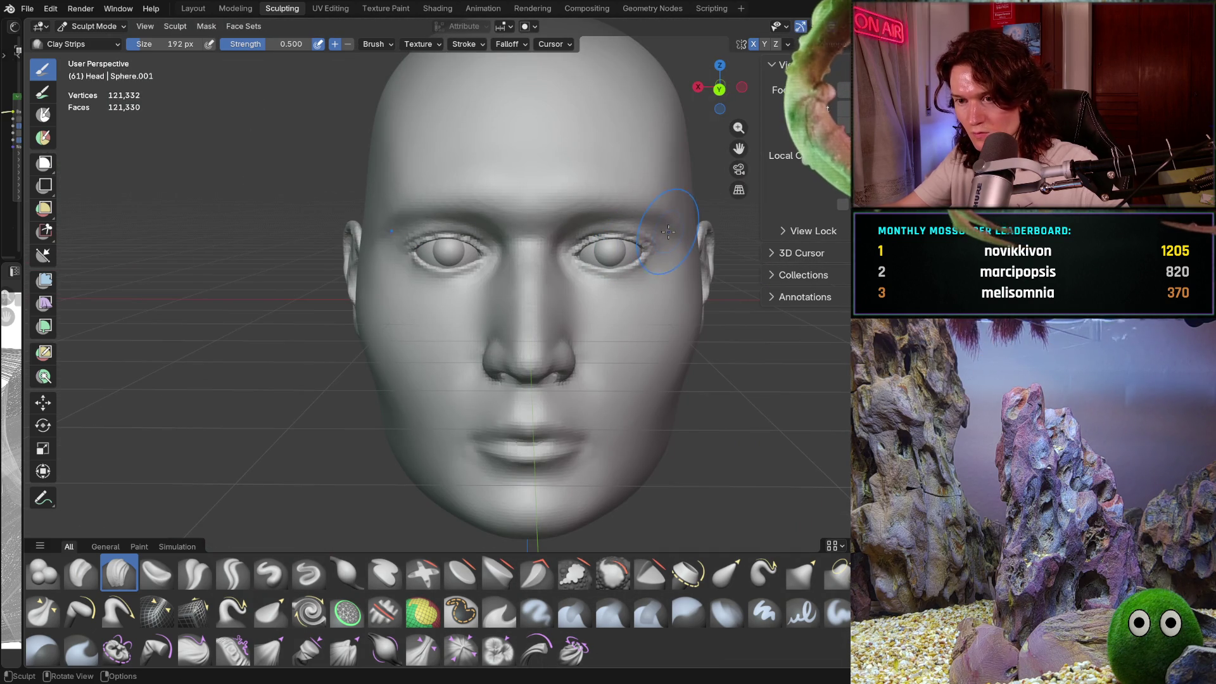
scroll(506, 266, "up", 5)
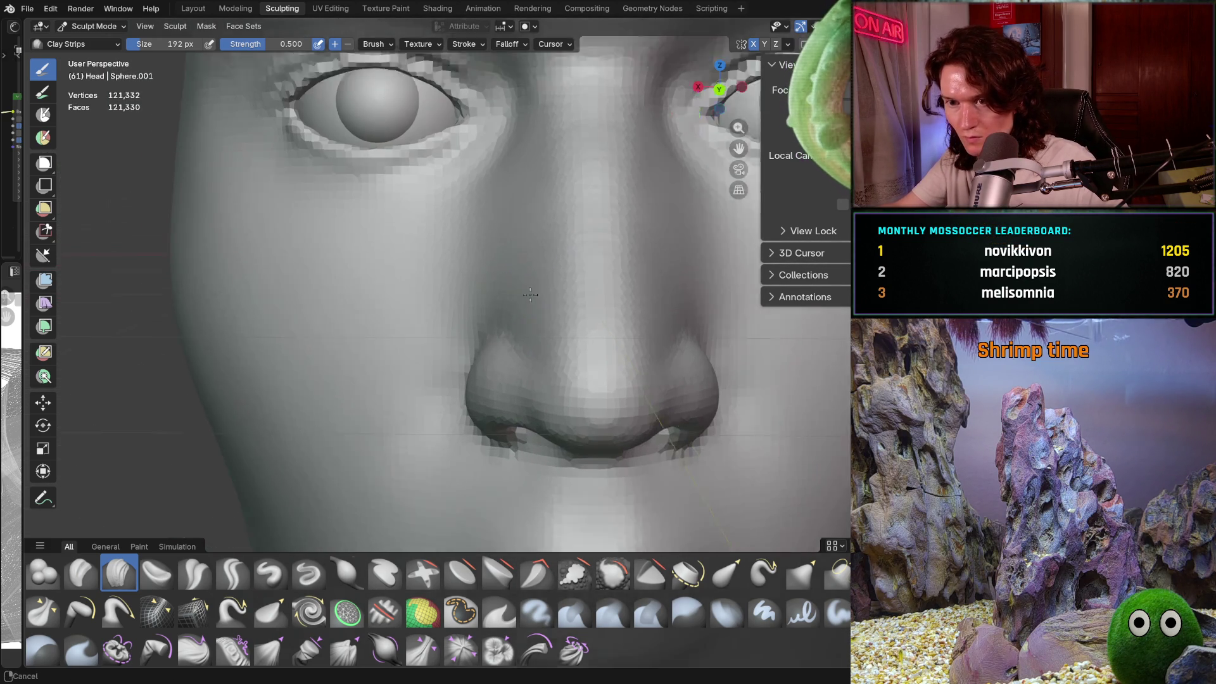
scroll(497, 223, "down", 2)
middle_click_drag(497, 222, 430, 301)
scroll(380, 323, "up", 1)
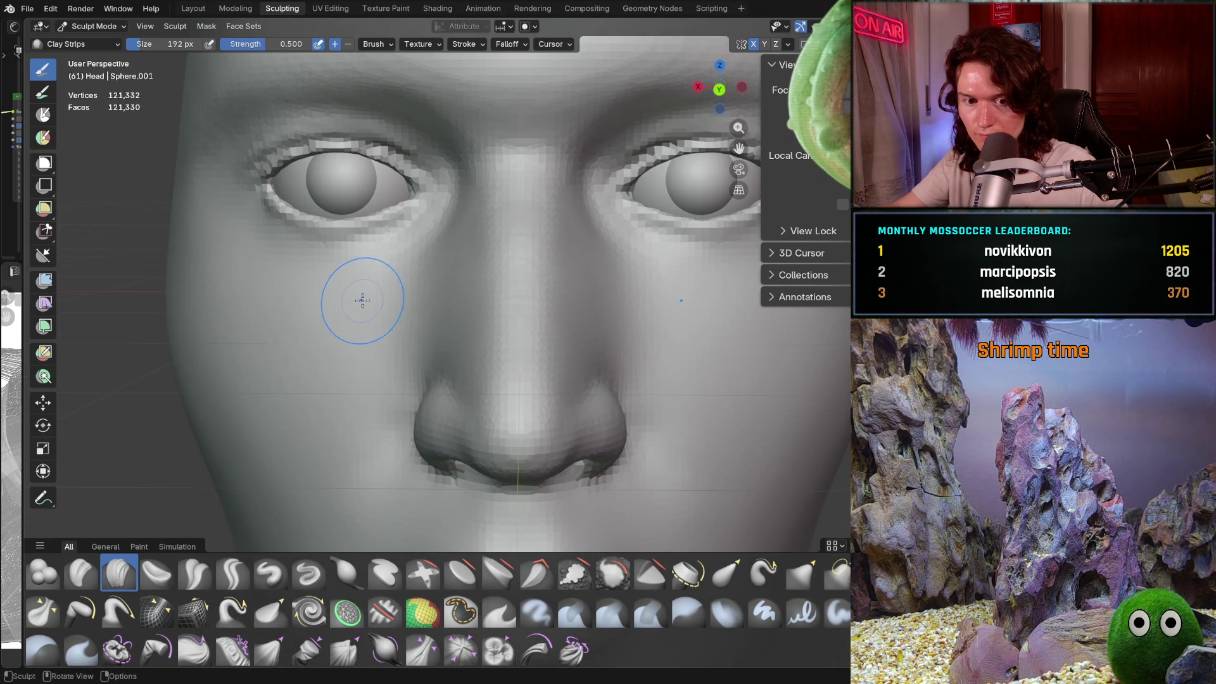
scroll(362, 300, "up", 2)
mouse_move(380, 259)
middle_mouse_down("ctrl")
mouse_move(402, 263)
mouse_move(408, 225)
middle_mouse_up("ctrl")
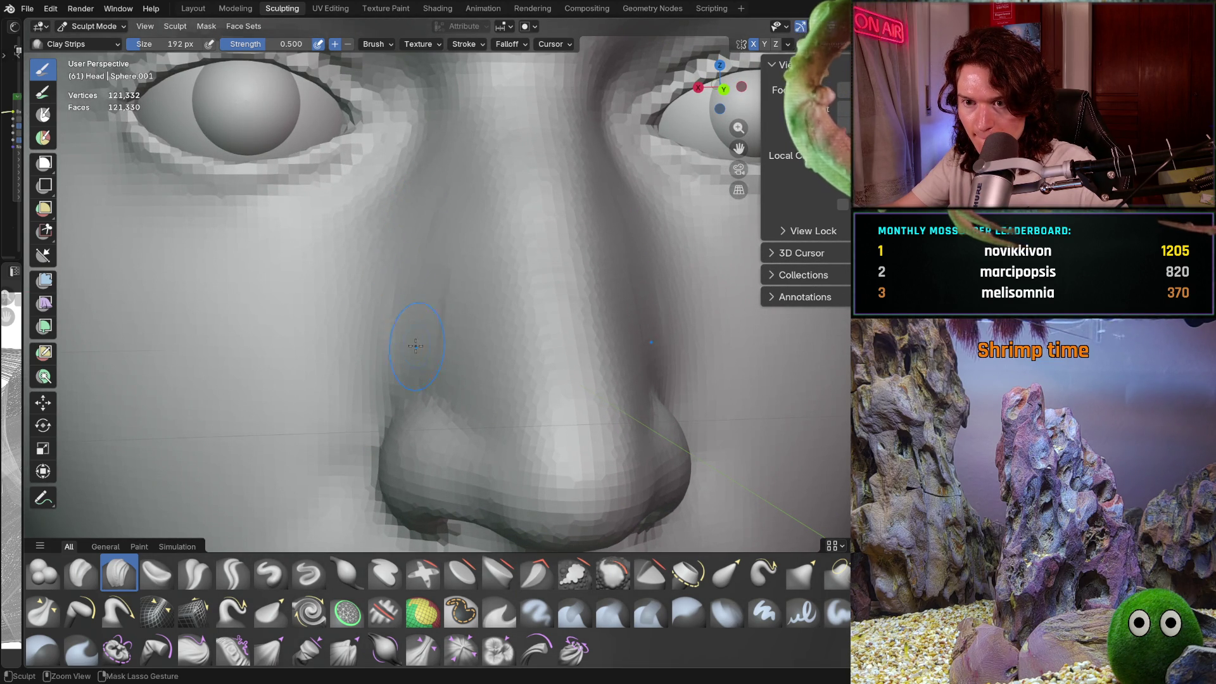
middle_click_drag(402, 305, 422, 219, "ctrl")
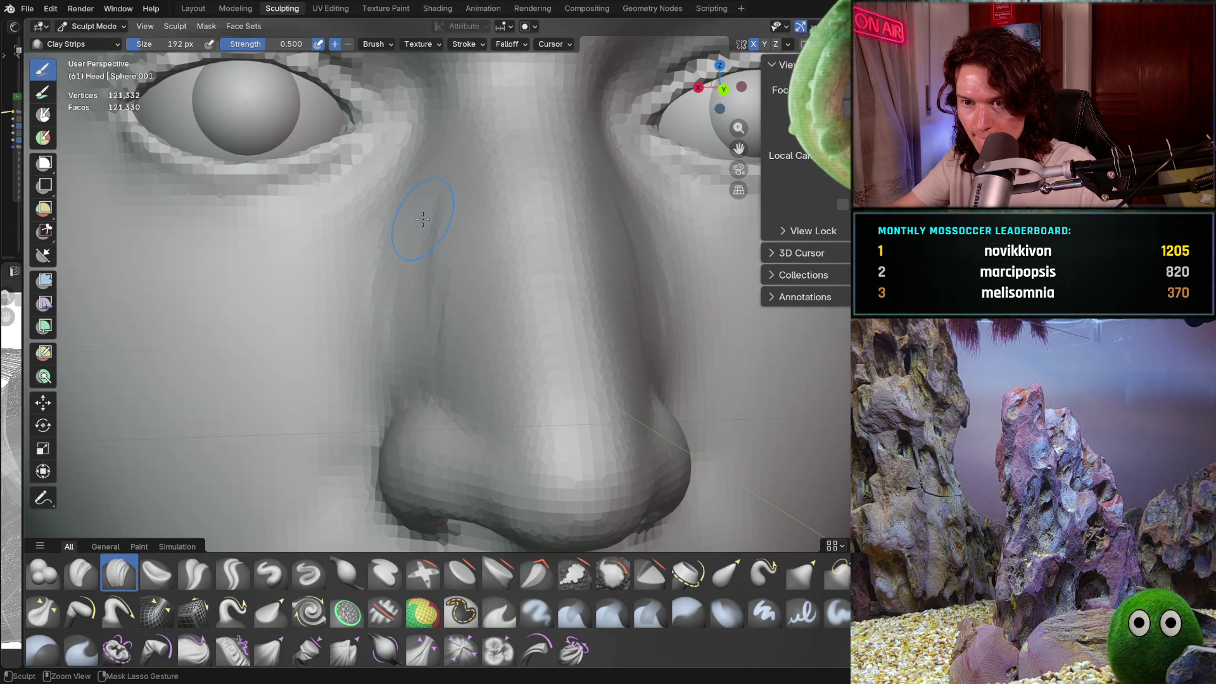
middle_click_drag(455, 361, 458, 260)
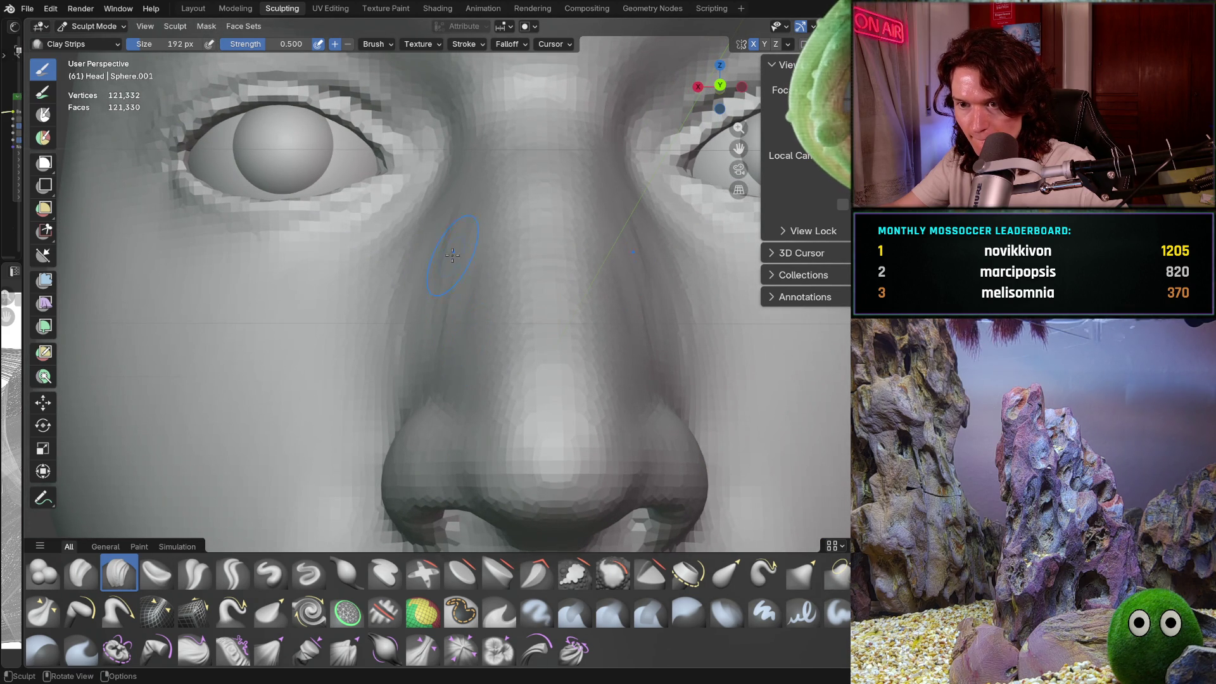
middle_click_drag(466, 350, 501, 348)
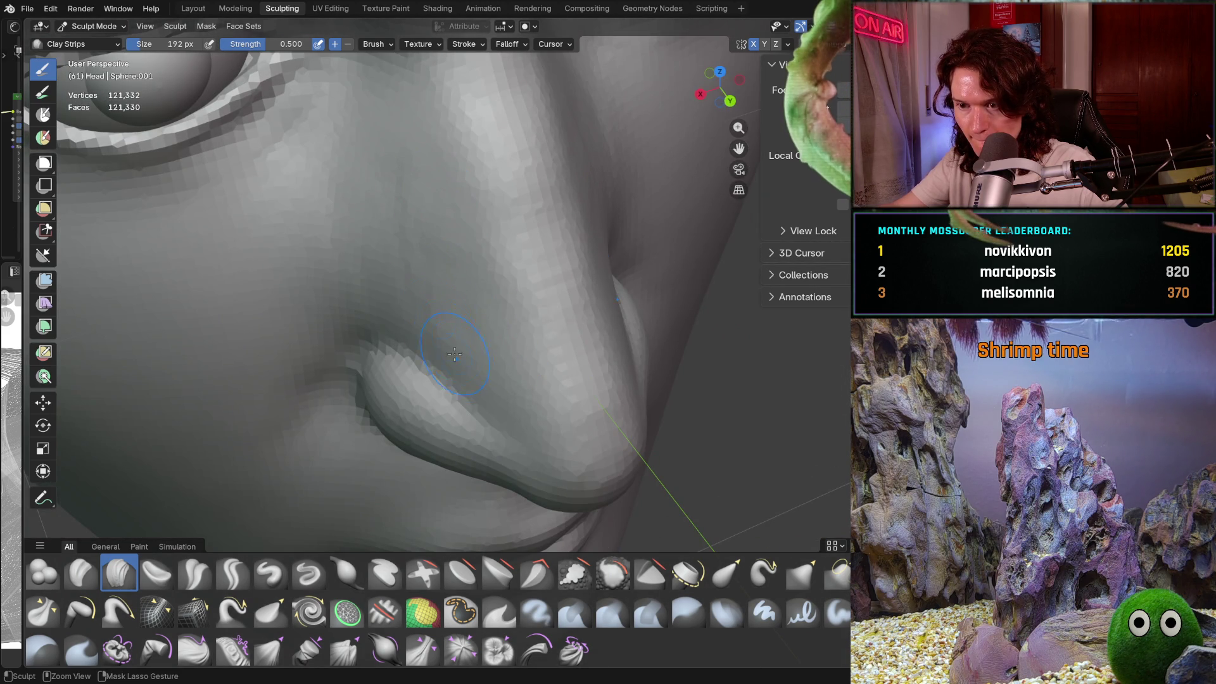
mouse_move(435, 190)
middle_mouse_down()
mouse_move(426, 241)
mouse_move(436, 250)
middle_mouse_up()
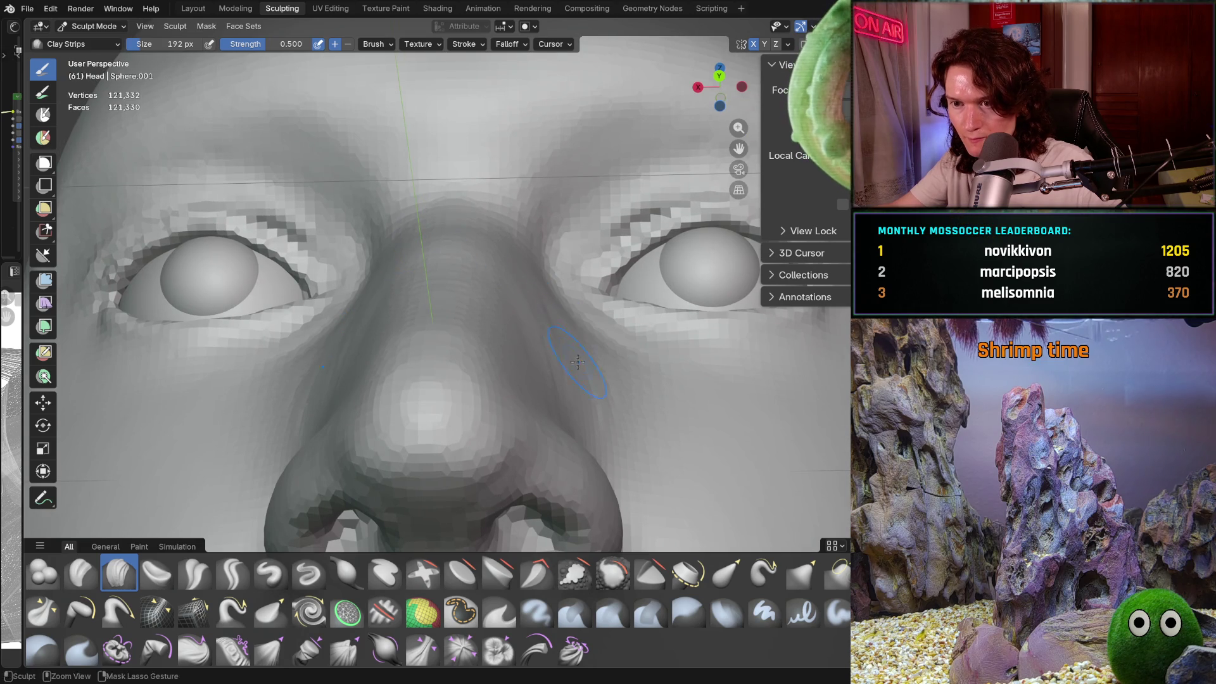
middle_click_drag(570, 315, 549, 304)
mouse_move(554, 358)
middle_mouse_down()
mouse_move(609, 307)
mouse_move(553, 366)
middle_mouse_up()
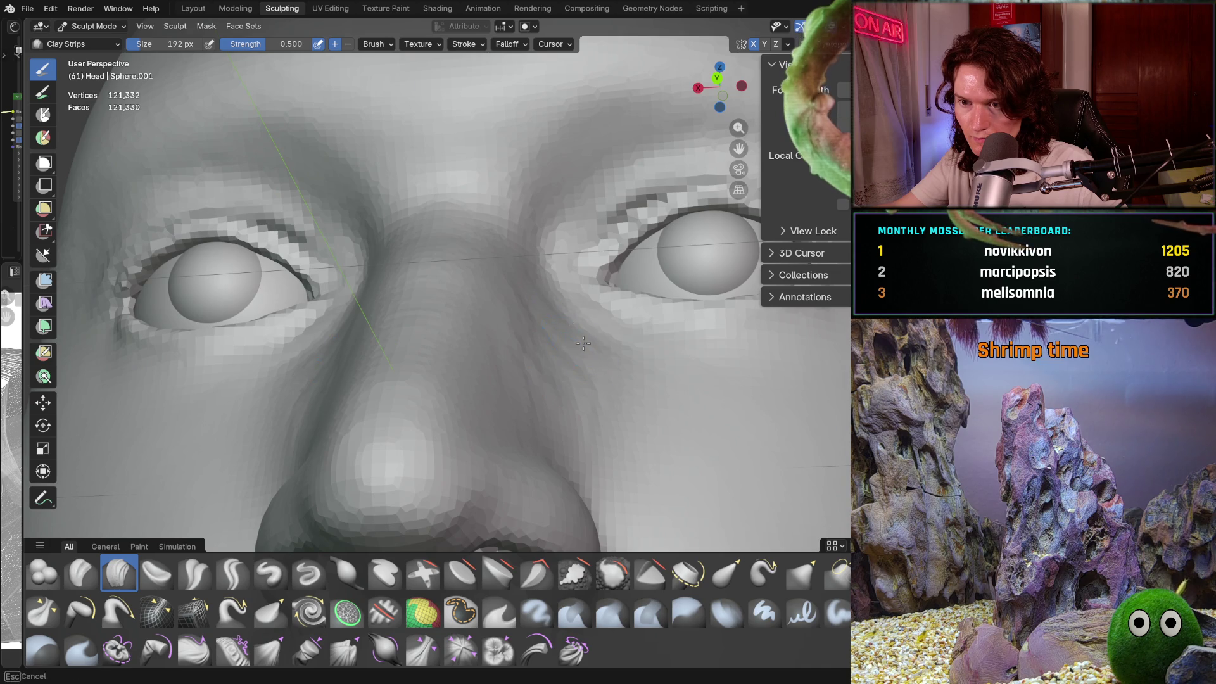
mouse_move(592, 407)
middle_mouse_down()
mouse_move(577, 435)
mouse_move(561, 423)
middle_mouse_up()
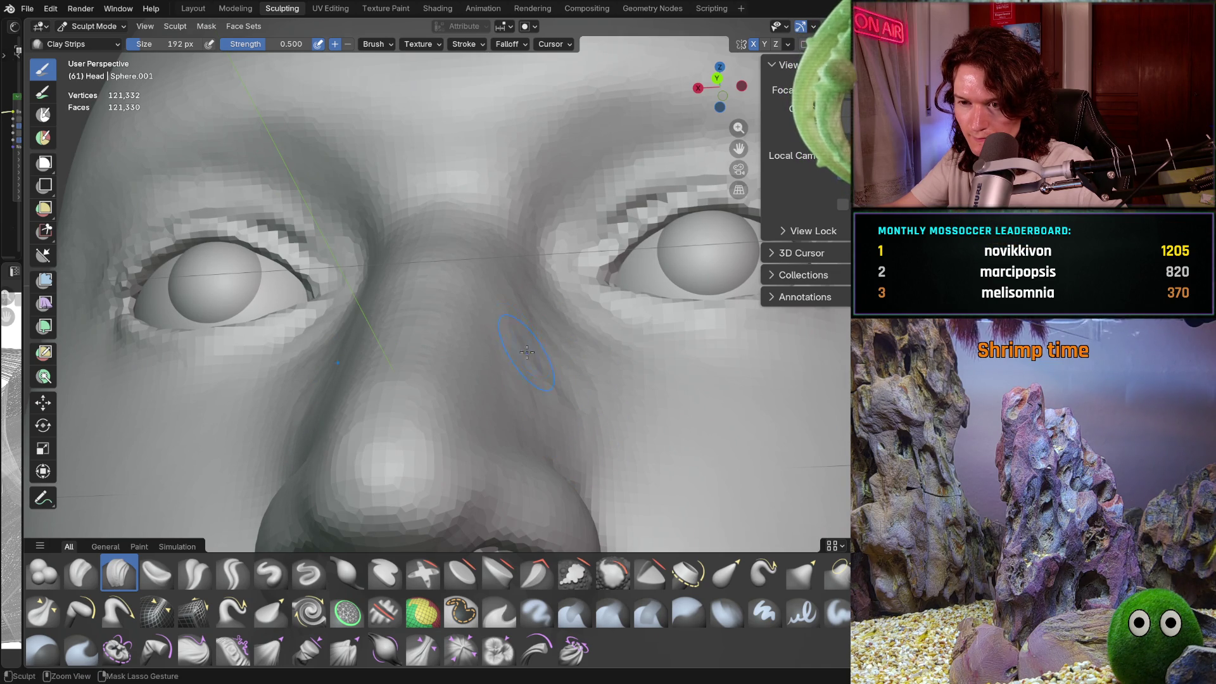
mouse_move(526, 309)
middle_mouse_down("ctrl")
mouse_move(529, 380)
mouse_move(559, 350)
mouse_move(416, 279)
mouse_move(462, 277)
middle_mouse_up("ctrl")
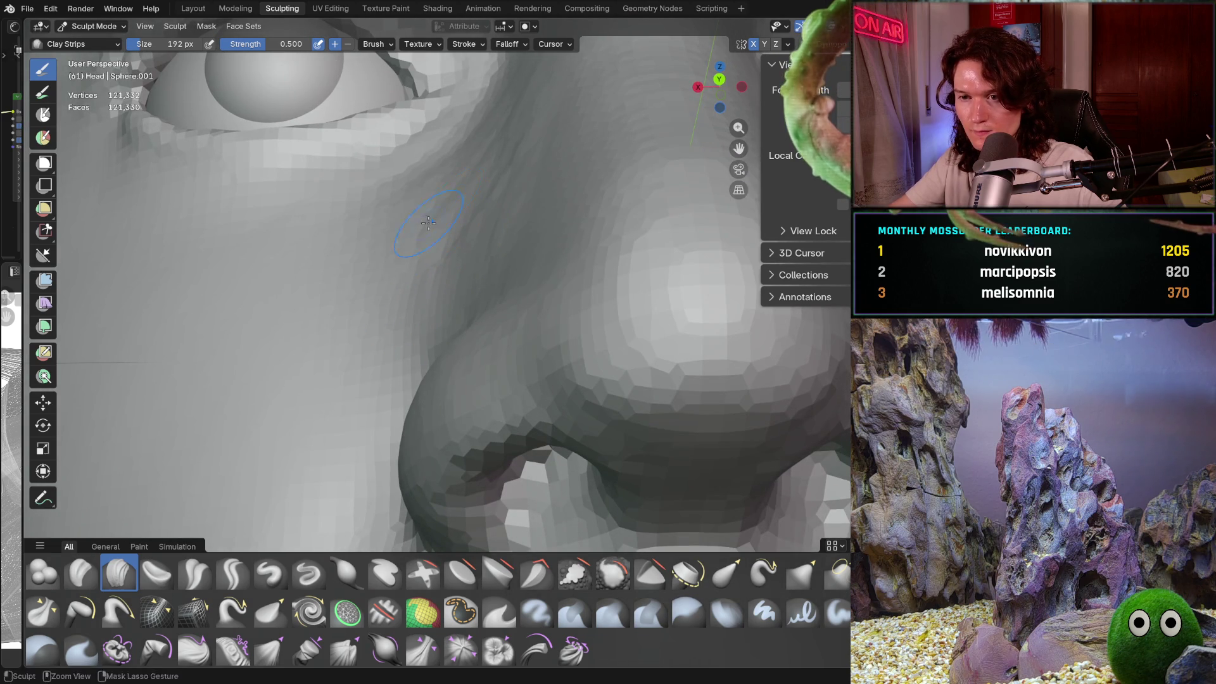
mouse_move(384, 340)
middle_mouse_down("ctrl")
mouse_move(487, 286)
mouse_move(453, 299)
middle_mouse_up("ctrl")
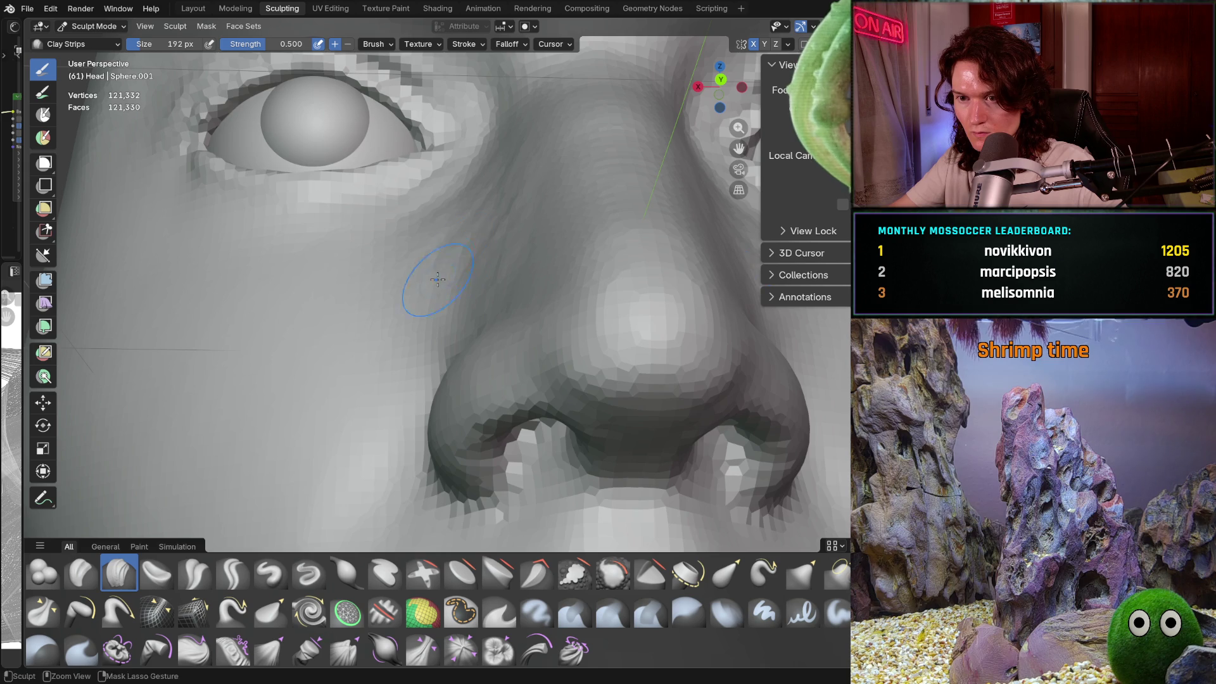
mouse_move(519, 201)
middle_mouse_down()
mouse_move(512, 287)
mouse_move(564, 298)
middle_mouse_up()
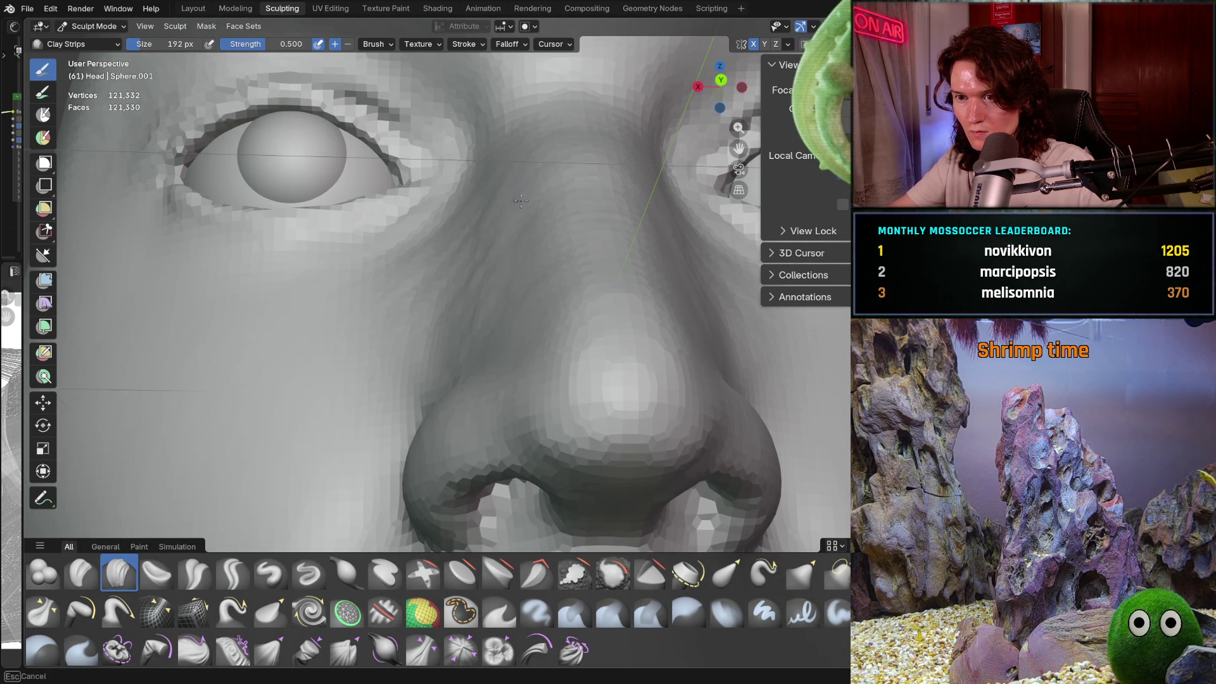
mouse_move(484, 185)
middle_mouse_down("ctrl")
mouse_move(487, 240)
mouse_move(664, 285)
mouse_move(608, 329)
mouse_move(549, 344)
mouse_move(542, 326)
mouse_move(484, 388)
mouse_move(511, 402)
middle_mouse_up("ctrl")
scroll(677, 295, "up", 5)
scroll(501, 374, "up", 3)
middle_click_drag(498, 361, 495, 356)
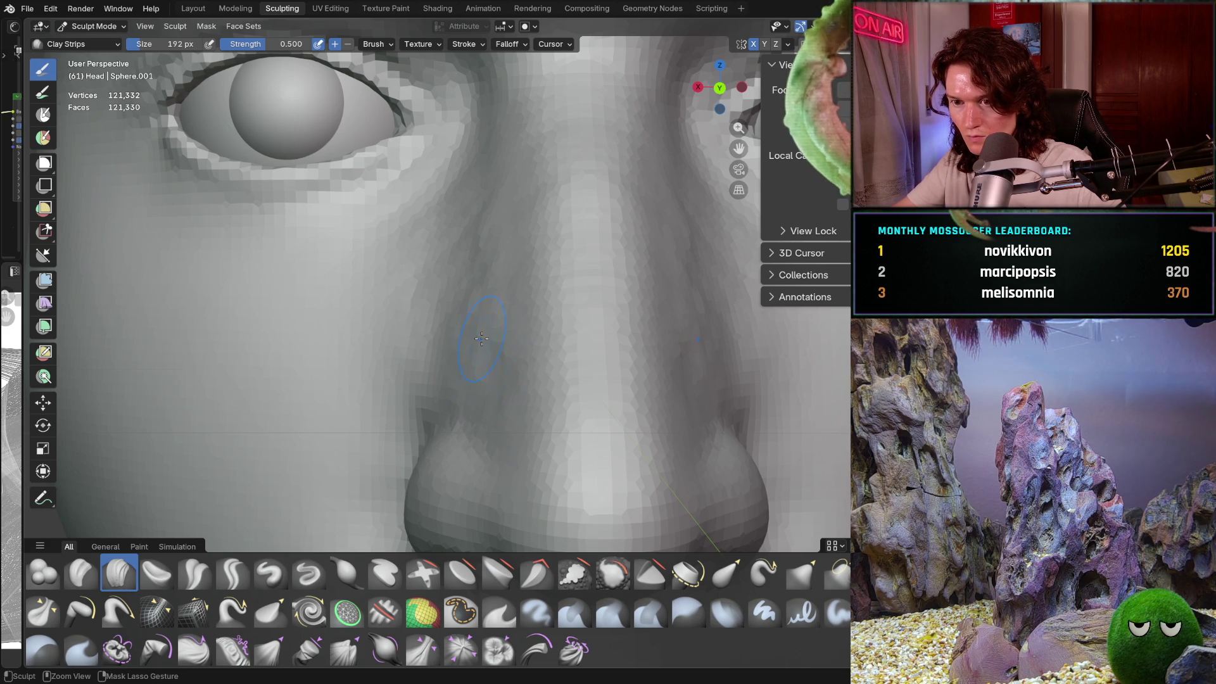
scroll(500, 375, "down", 3)
middle_click_drag(501, 374, 486, 330)
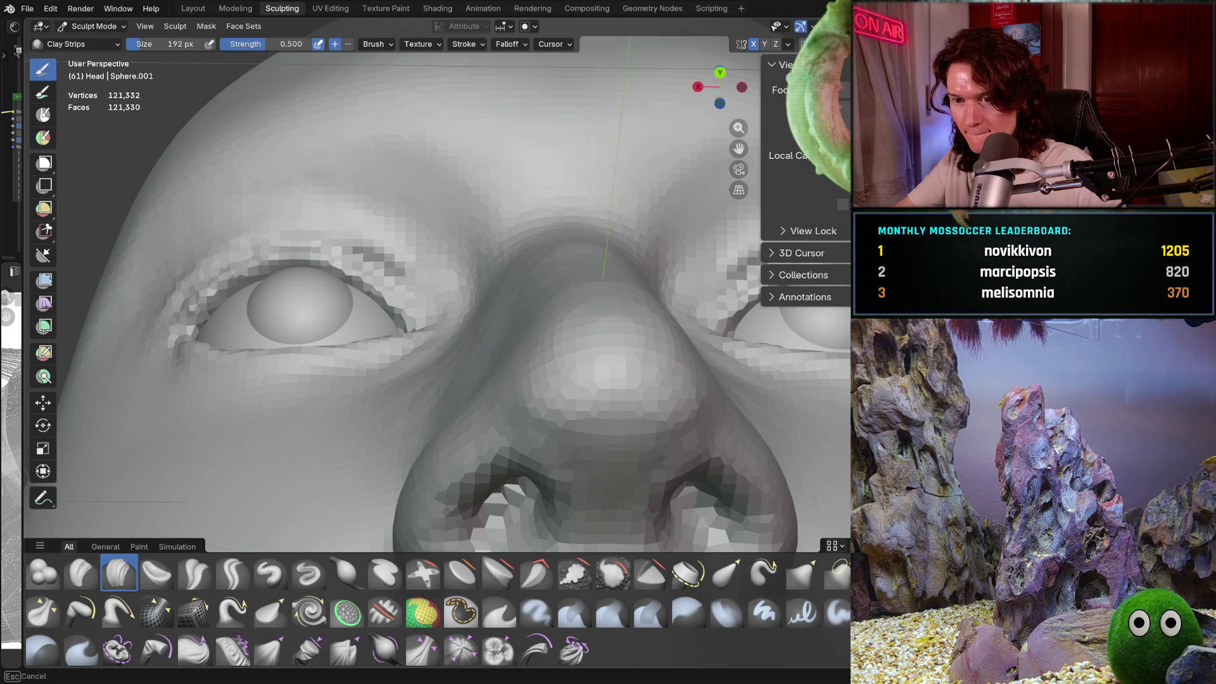
middle_click_drag(503, 324, 492, 426)
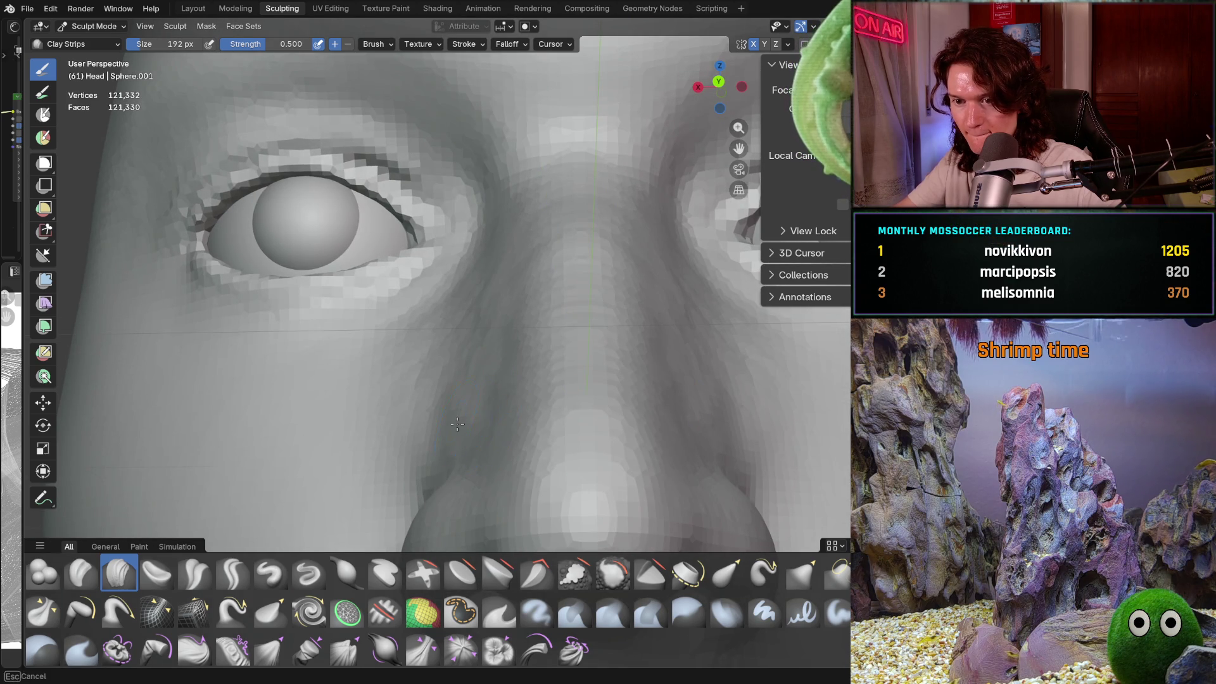
scroll(515, 324, "down", 10)
mouse_move(515, 323)
middle_mouse_down()
mouse_move(520, 279)
mouse_move(504, 379)
mouse_move(490, 289)
middle_mouse_up()
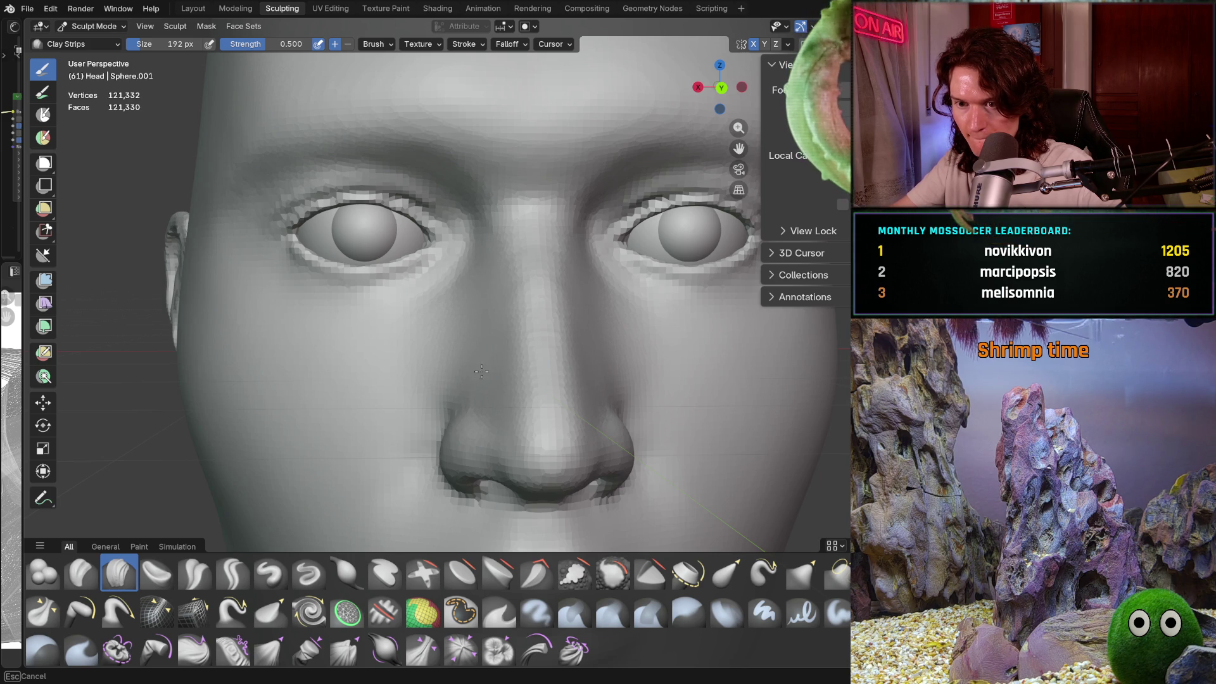
mouse_move(498, 329)
middle_mouse_down()
mouse_move(471, 380)
mouse_move(478, 400)
middle_mouse_up()
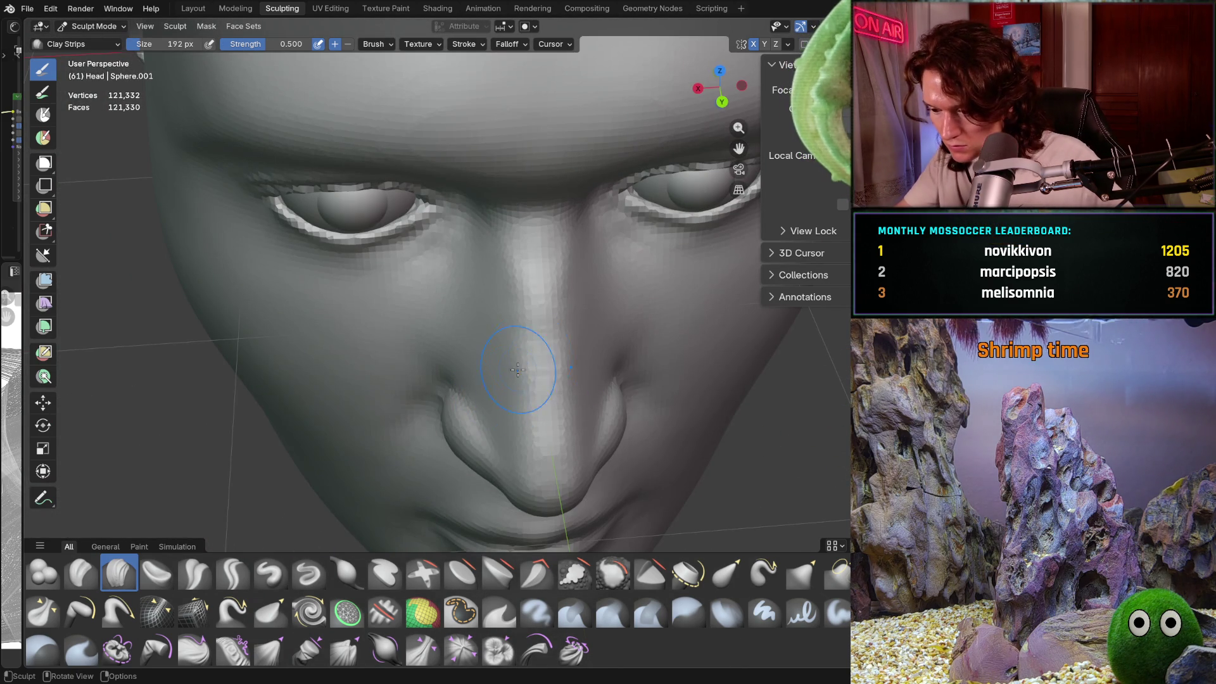
scroll(519, 374, "up", 3)
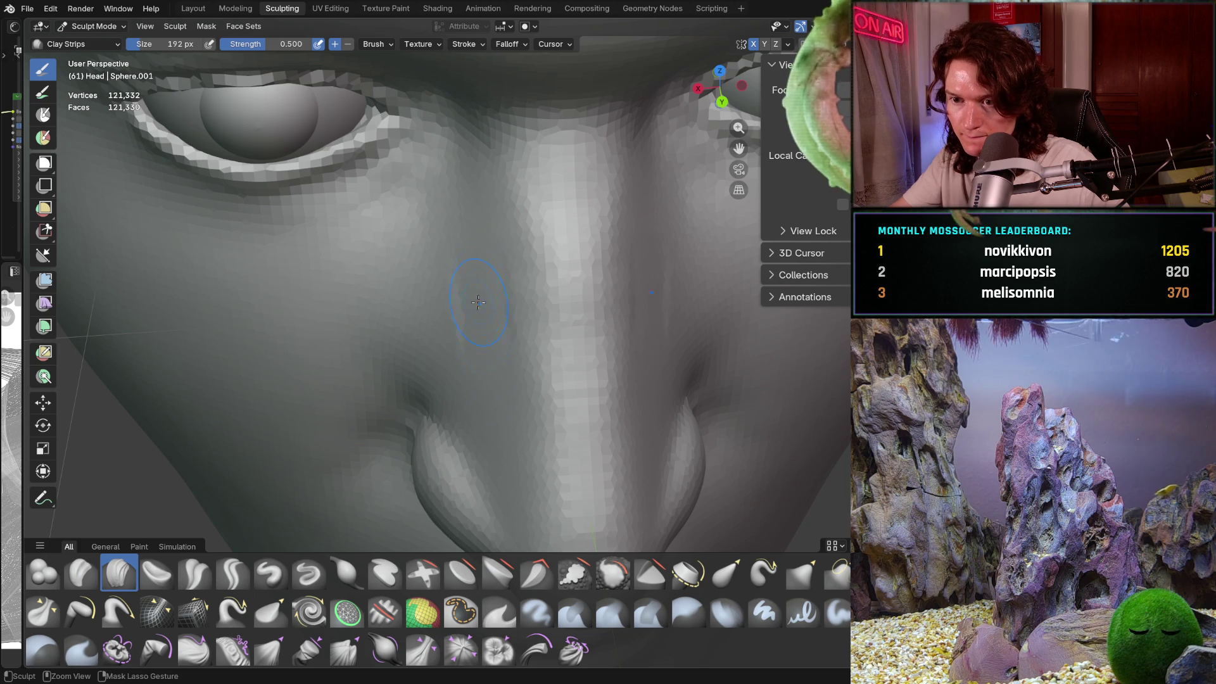
mouse_move(503, 396)
middle_mouse_down("ctrl")
mouse_move(487, 392)
mouse_move(502, 356)
middle_mouse_up("ctrl")
mouse_move(506, 434)
middle_mouse_down()
mouse_move(598, 335)
mouse_move(566, 353)
middle_mouse_up()
middle_click_drag(512, 409, 580, 353)
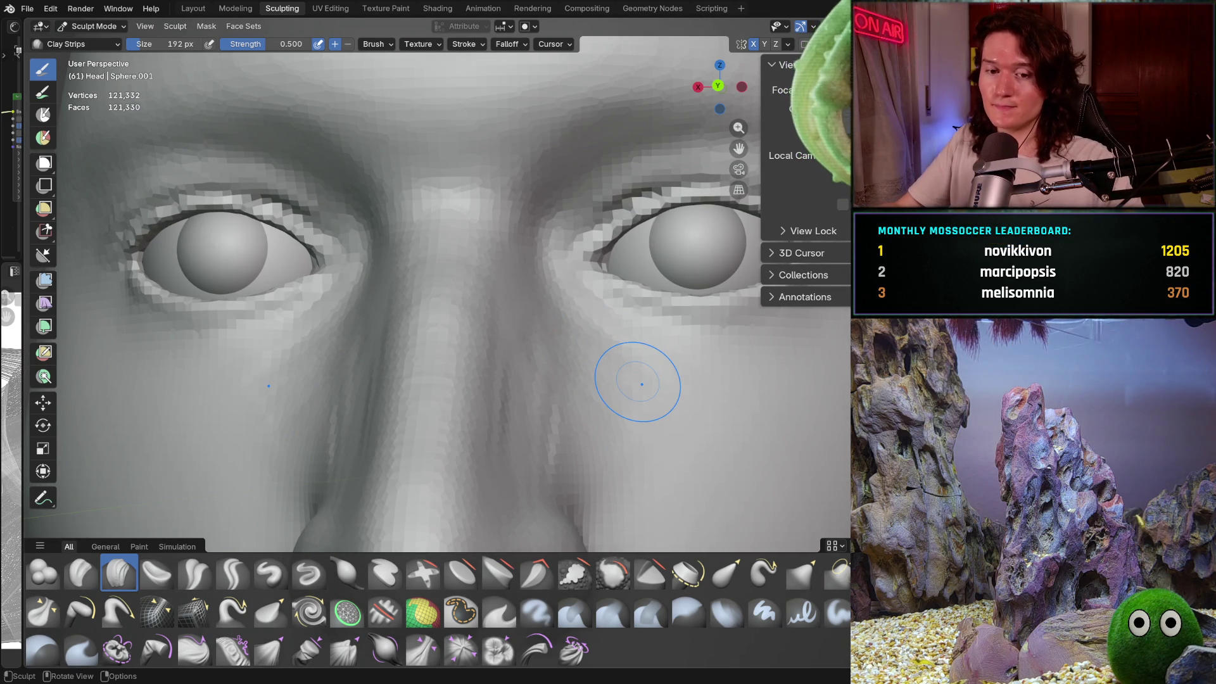
Step: Add a Clay Strips stroke on the side of the nose above the nostril wing
scroll(427, 329, "down", 5)
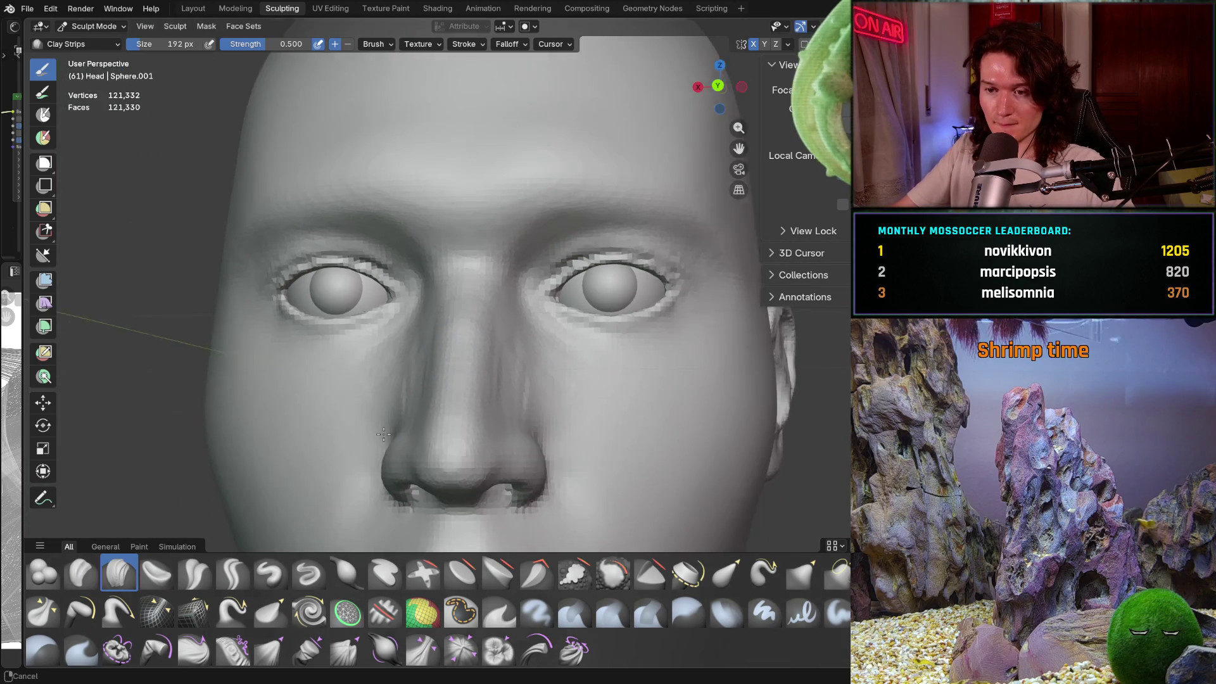
middle_click_drag(425, 367, 423, 406)
scroll(422, 406, "up", 5)
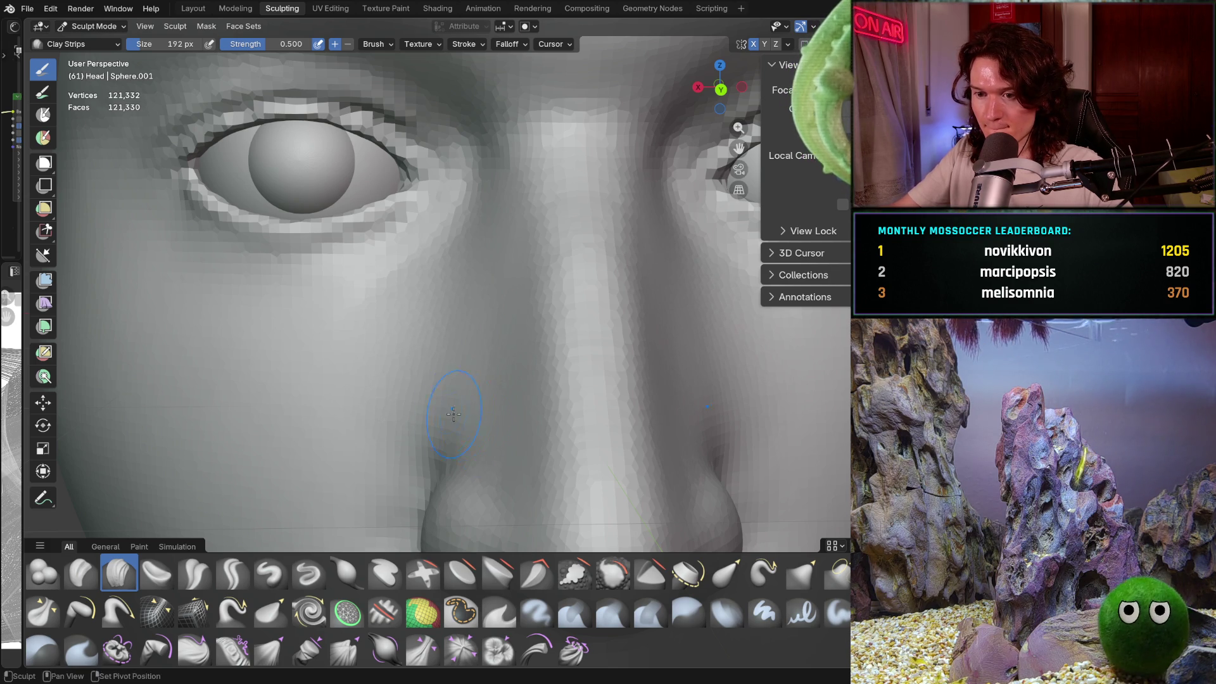
middle_click_drag(533, 456, 543, 396)
scroll(526, 379, "up", 2)
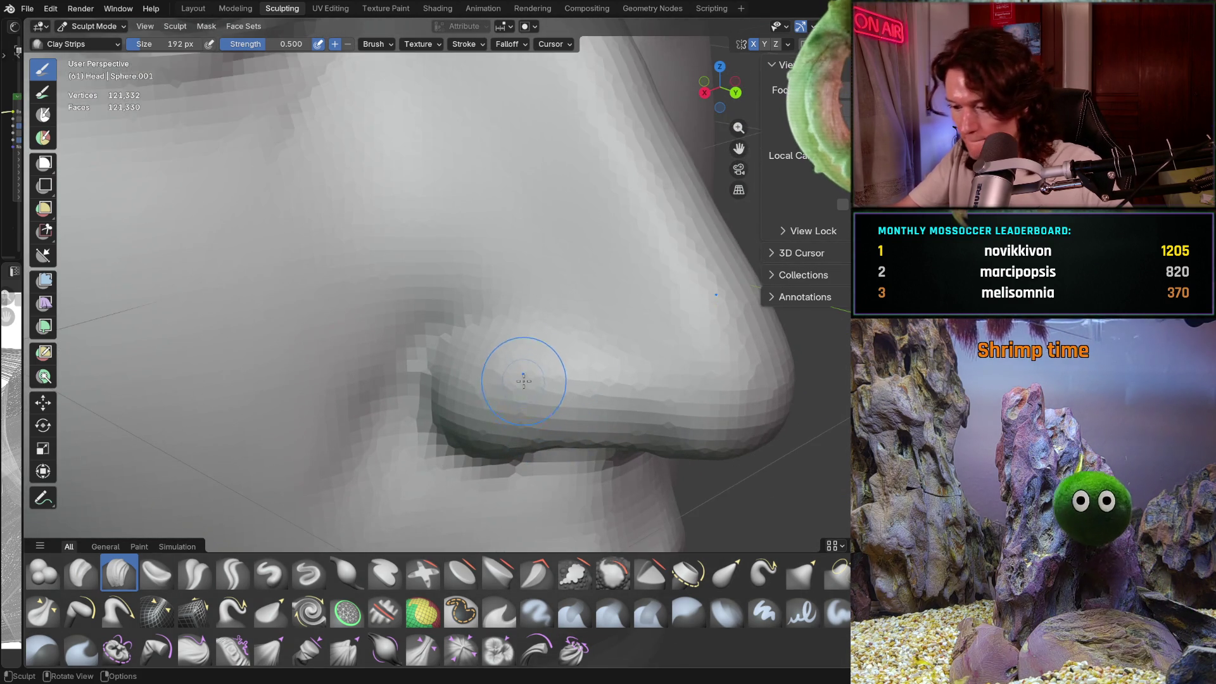
scroll(516, 317, "up", 2)
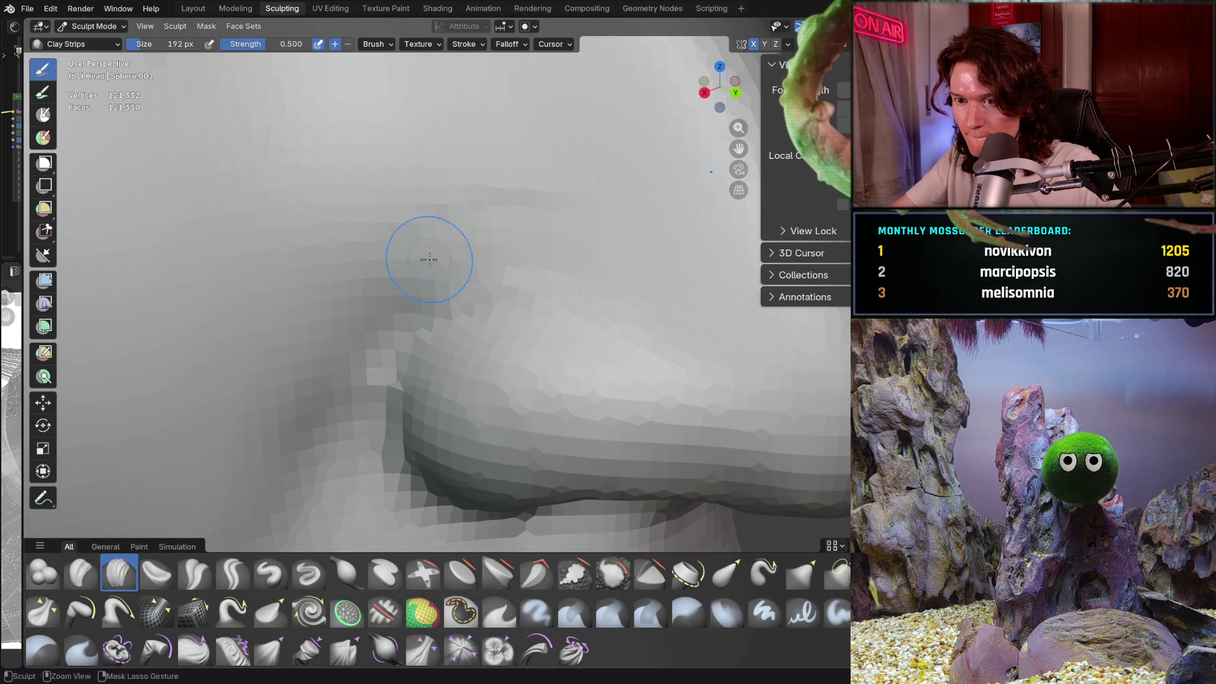
left_click_drag(421, 257, 388, 266)
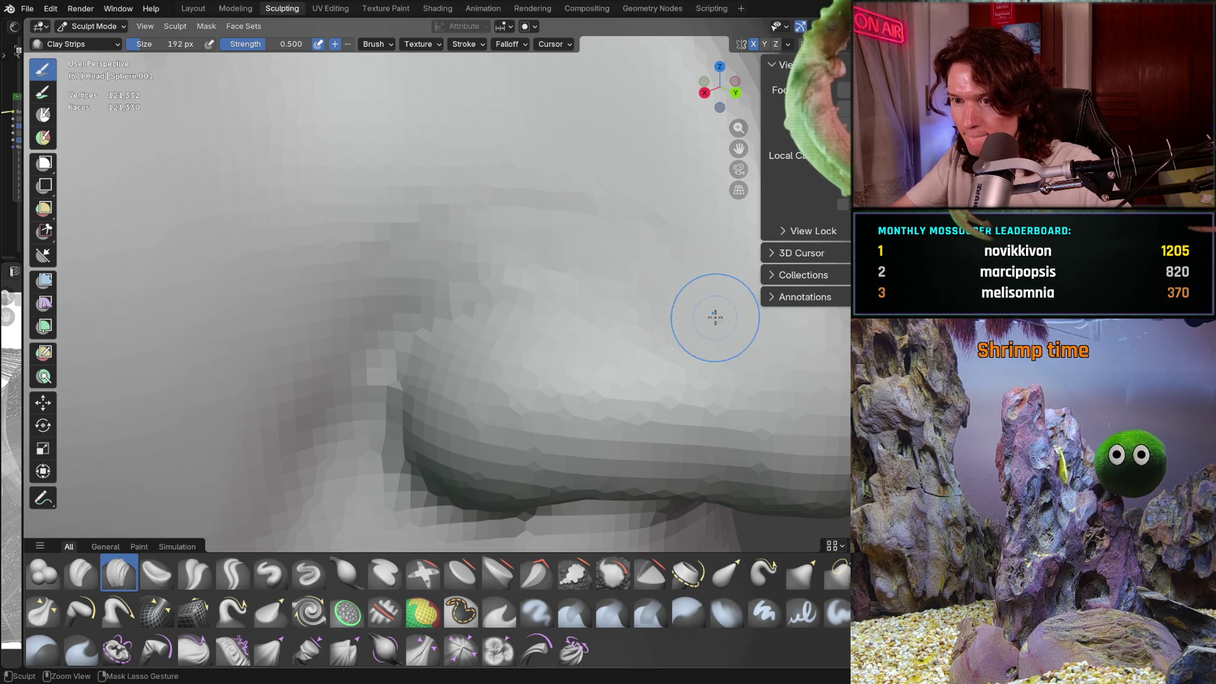
Step: Return to a frontal view with the nasal bridge centred between both eyes
scroll(711, 315, "down", 5)
mouse_move(711, 314)
middle_mouse_down()
mouse_move(505, 288)
mouse_move(520, 285)
middle_mouse_up()
scroll(563, 281, "up", 3)
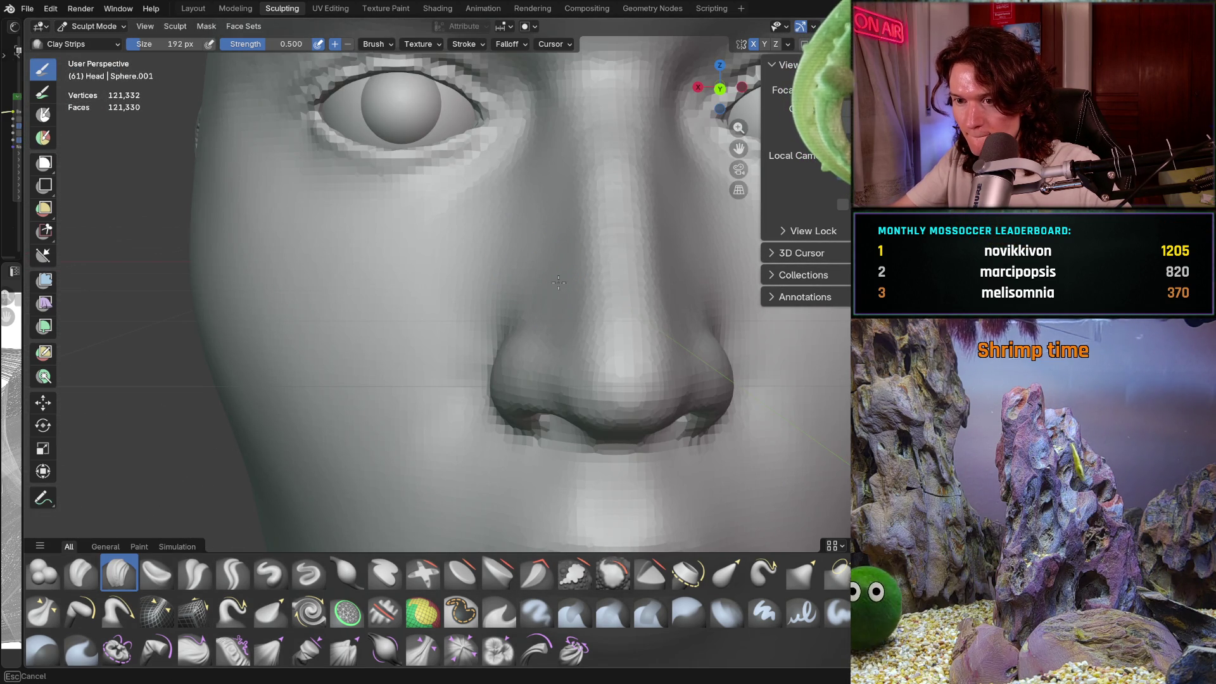
scroll(575, 249, "up", 3)
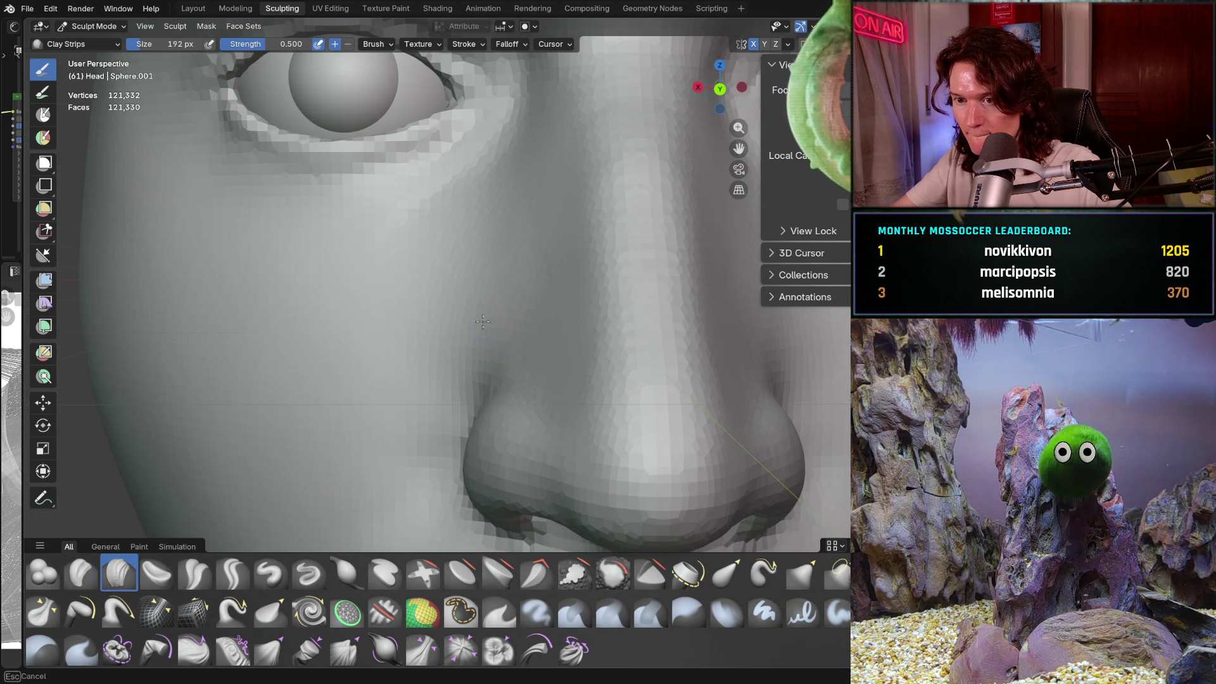
mouse_move(500, 203)
middle_mouse_down()
mouse_move(570, 348)
mouse_move(590, 363)
middle_mouse_up()
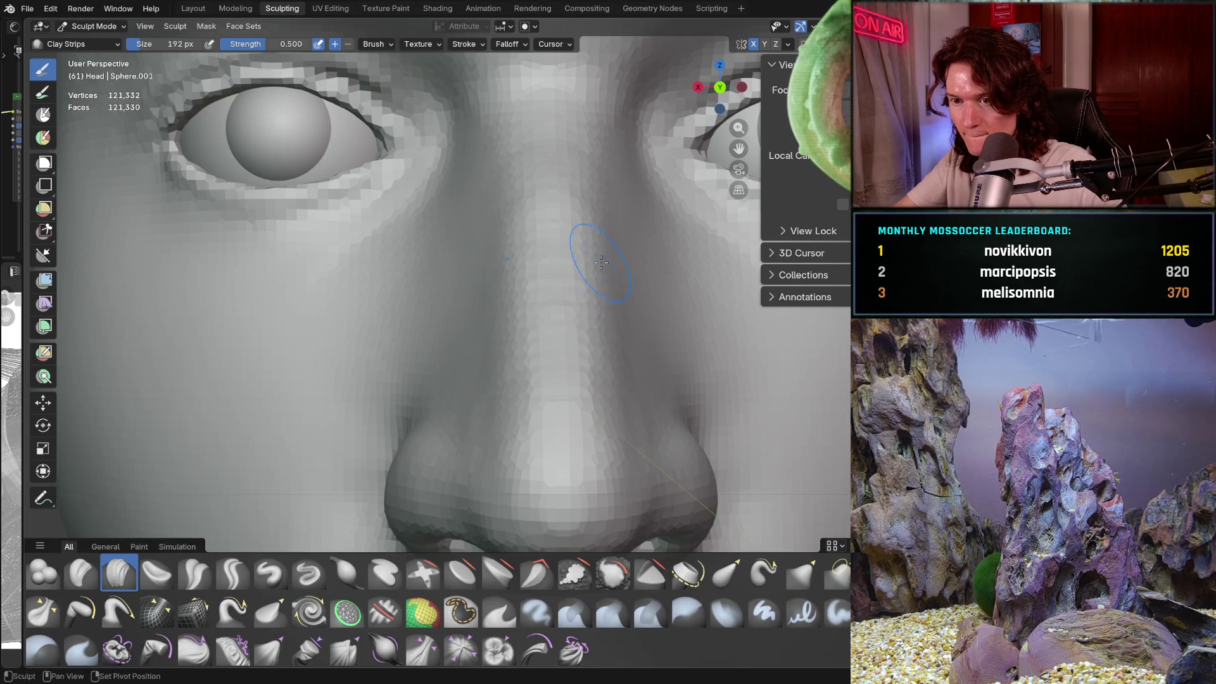
mouse_move(595, 295)
middle_mouse_down("shift")
mouse_move(563, 339)
mouse_move(524, 342)
middle_mouse_up("shift")
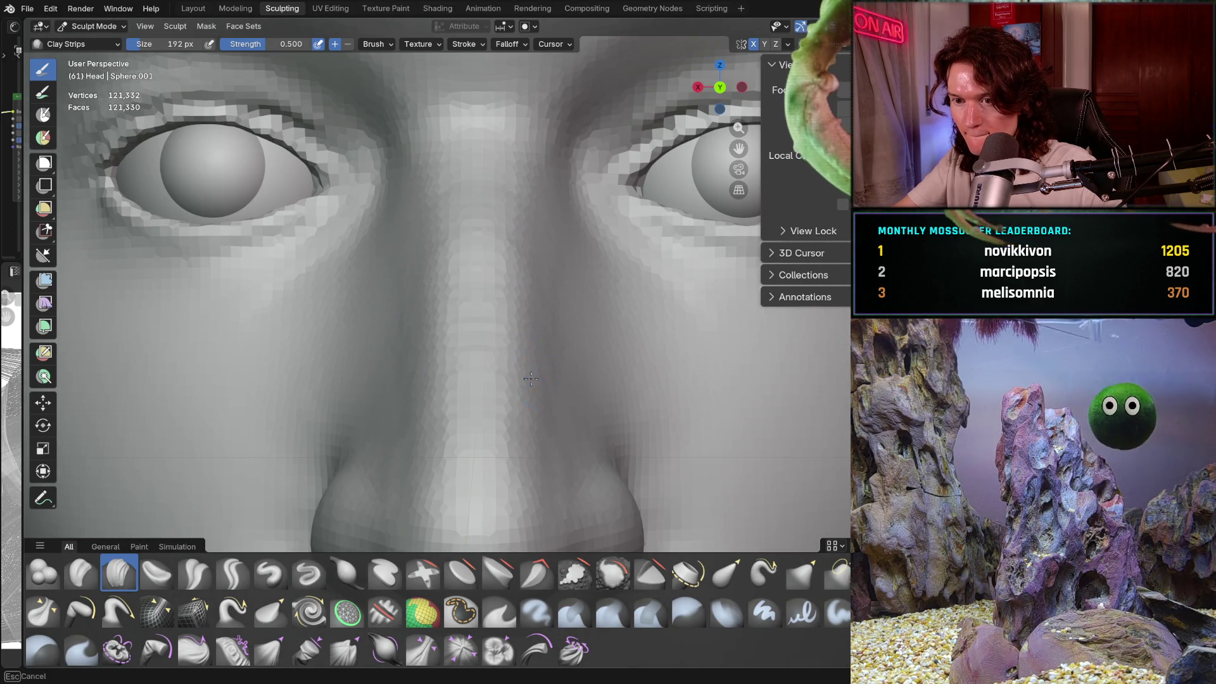
middle_click_drag(535, 393, 536, 397, "shift")
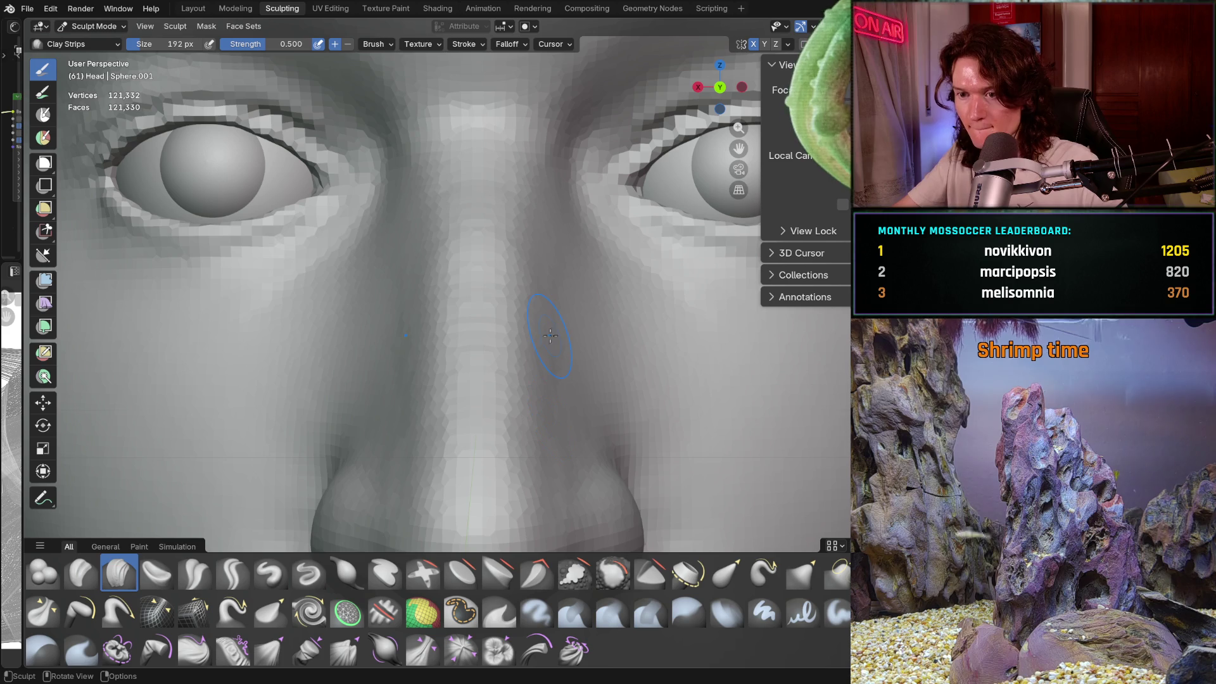
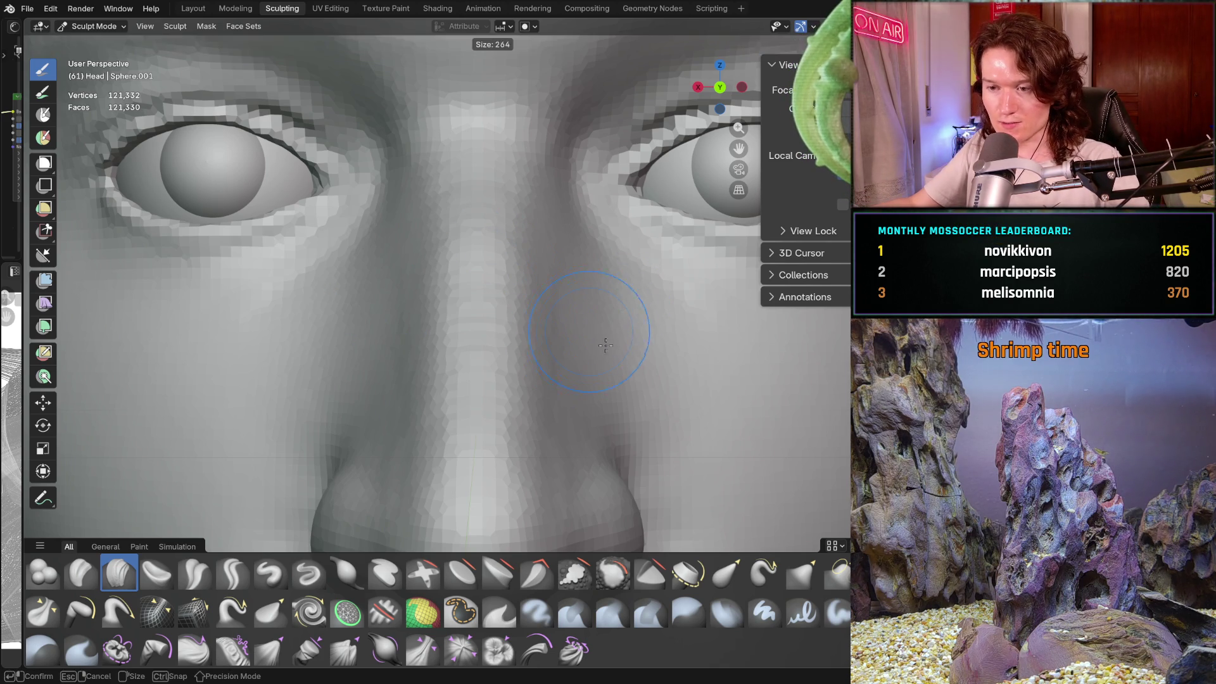
Step: Switch to the Smooth brush and orbit to a near-frontal view of the face
key("shift+s")
middle_click_drag(602, 312, 577, 240)
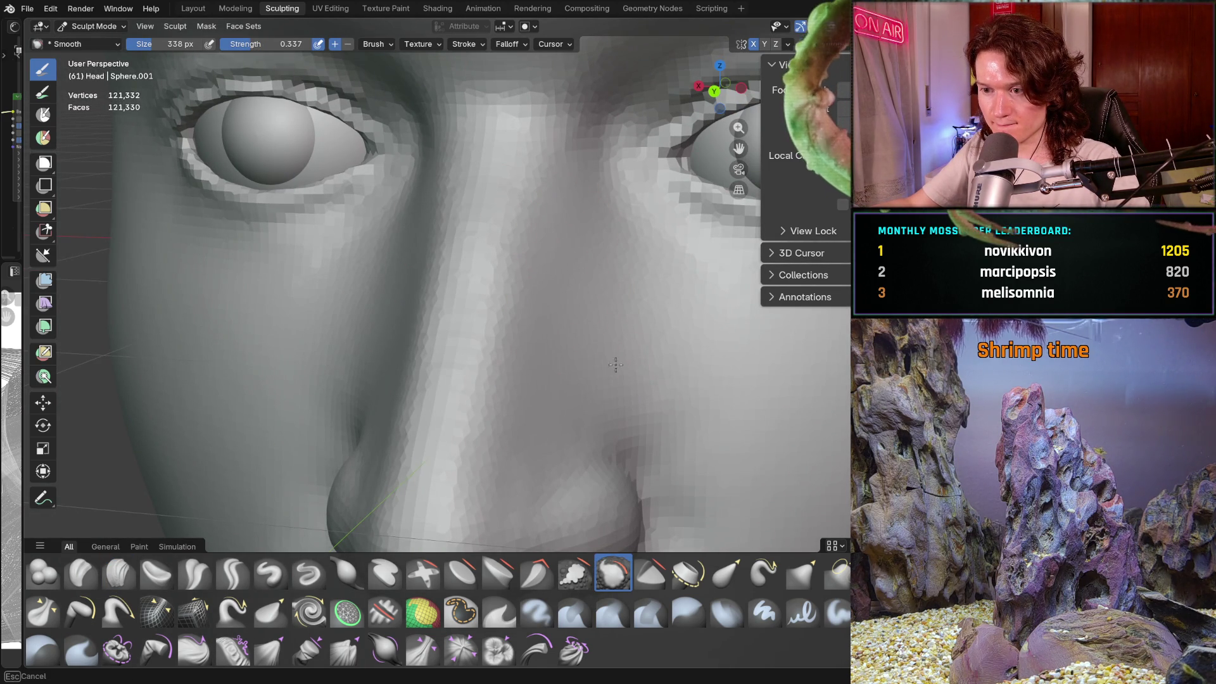
mouse_move(543, 380)
middle_mouse_down()
mouse_move(625, 272)
mouse_move(601, 273)
mouse_move(619, 263)
mouse_move(530, 306)
mouse_move(573, 291)
mouse_move(617, 303)
mouse_move(262, 483)
middle_mouse_up()
Step: Use Crease Polish at 140 px to crease the nostril wing edge
left_click(195, 573)
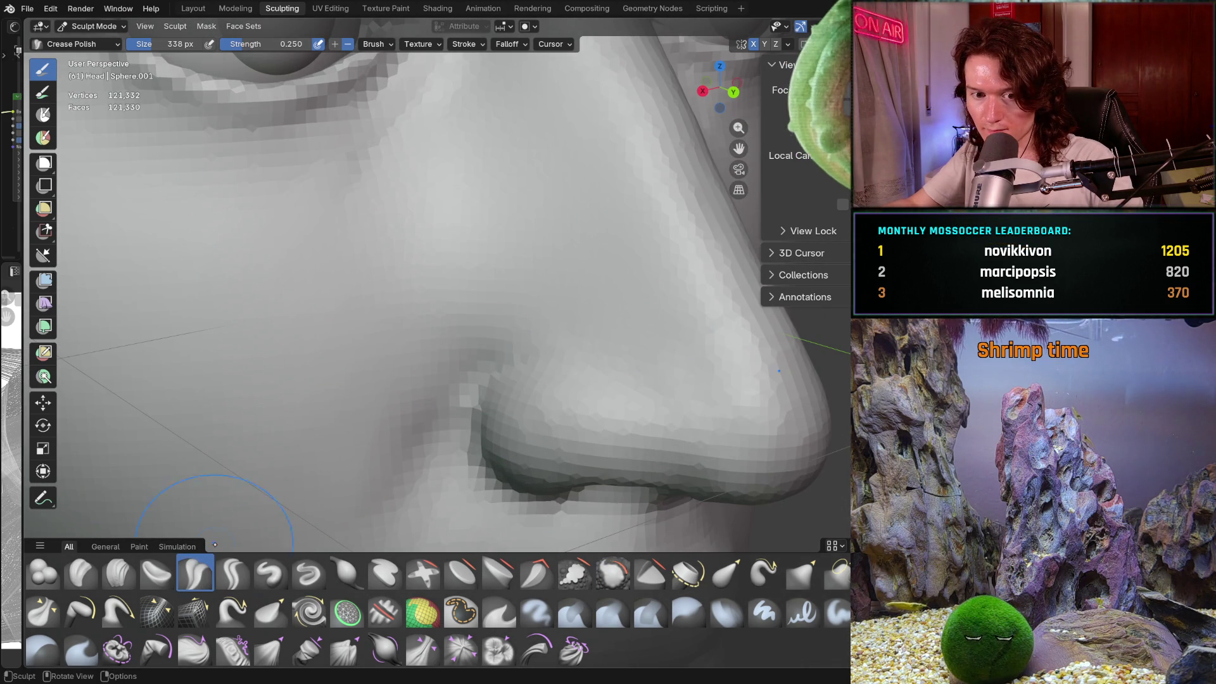
key("f")
left_click(524, 359)
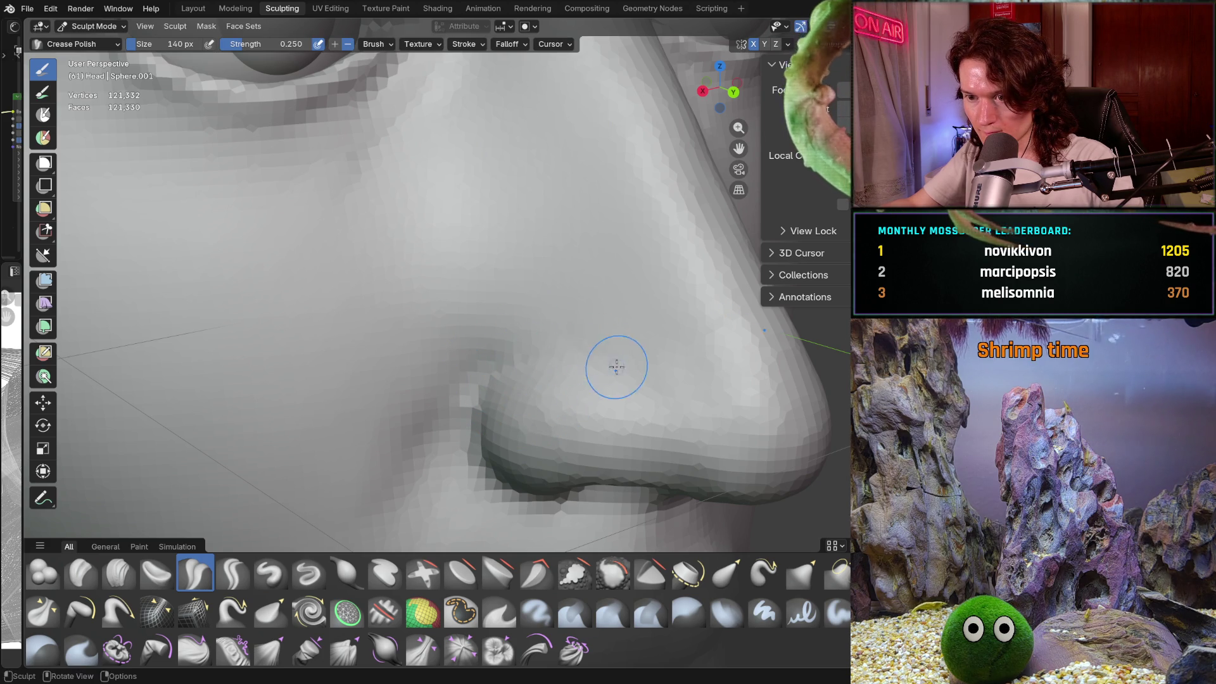
scroll(664, 388, "down", 5)
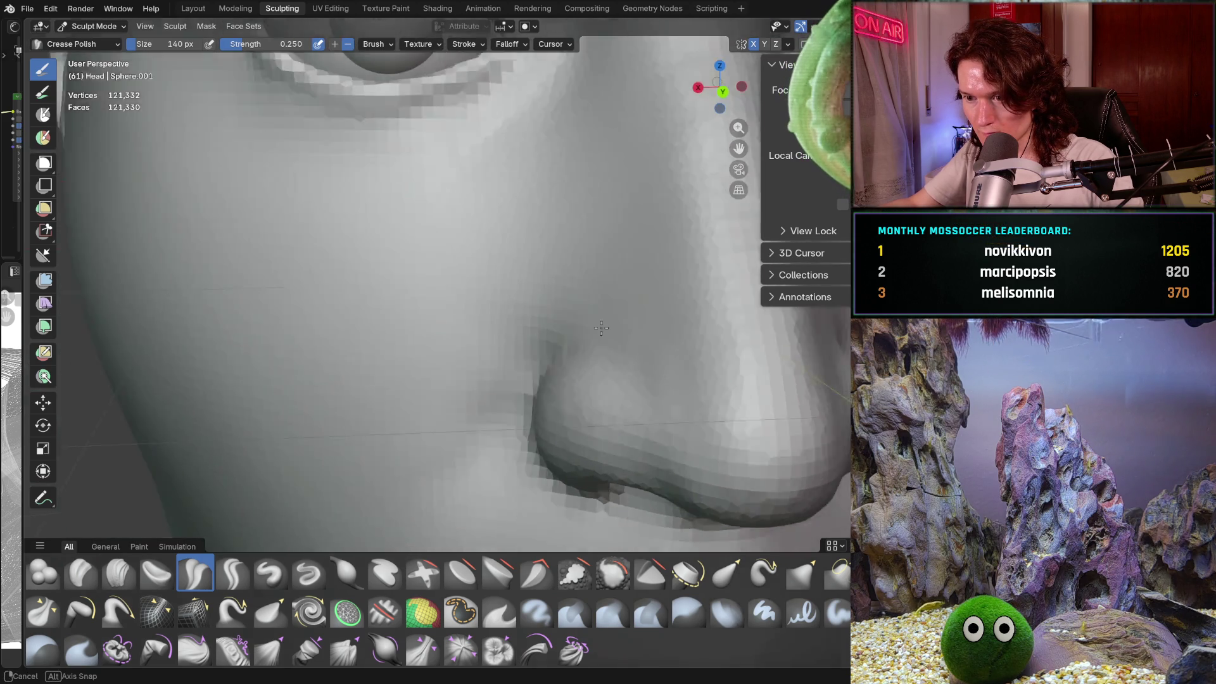
middle_click_drag(619, 380, 635, 356)
scroll(635, 356, "up", 6)
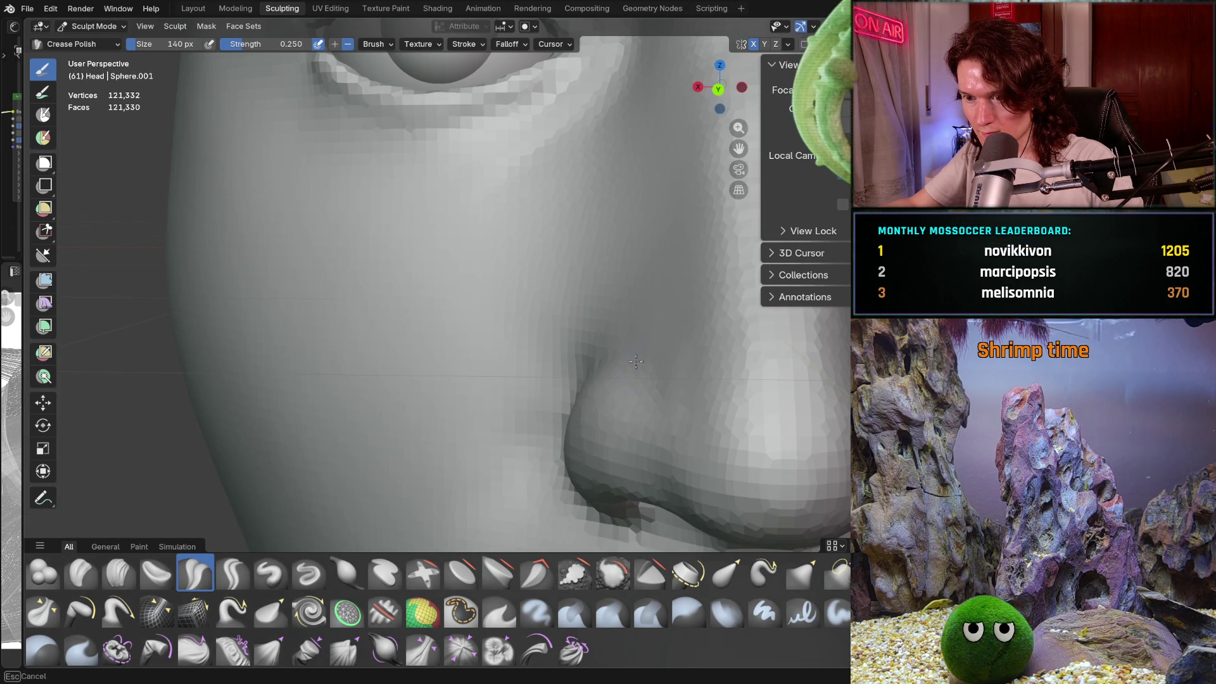
scroll(631, 357, "down", 4)
scroll(559, 343, "up", 5)
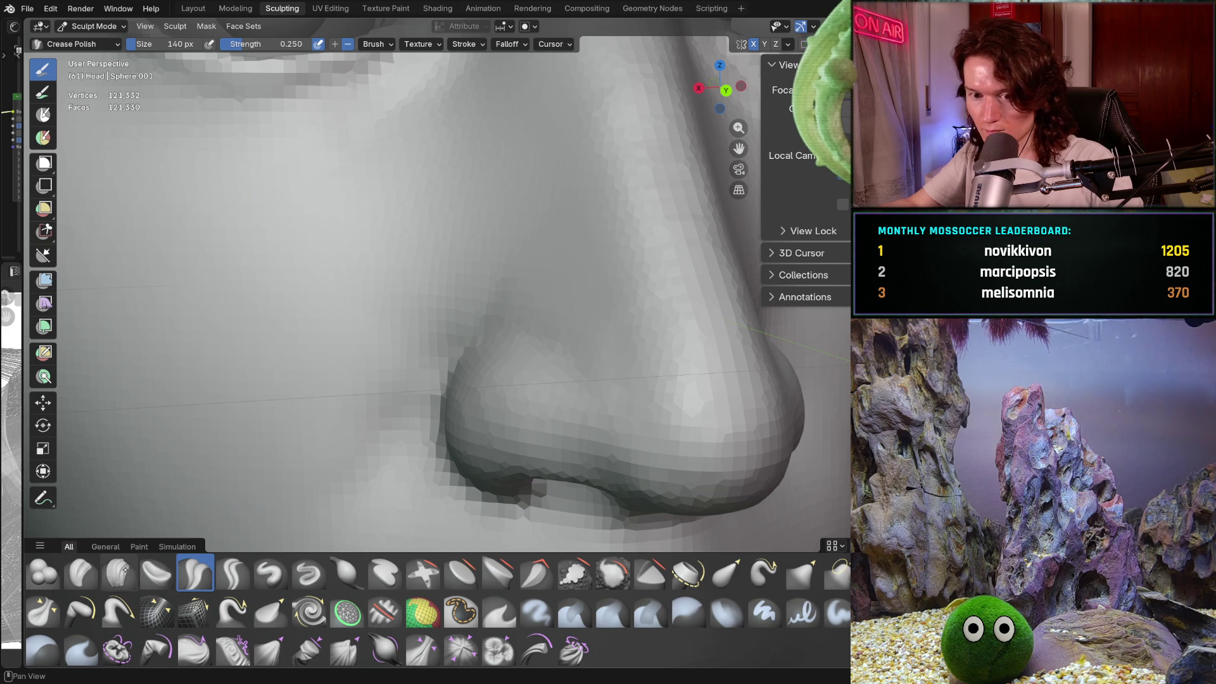
Step: Switch to the Clay Strips brush at strength 0.500, framing the nose
left_click(118, 573)
scroll(393, 367, "up", 5)
mouse_move(393, 367)
middle_mouse_down()
mouse_move(490, 320)
mouse_move(523, 285)
middle_mouse_up()
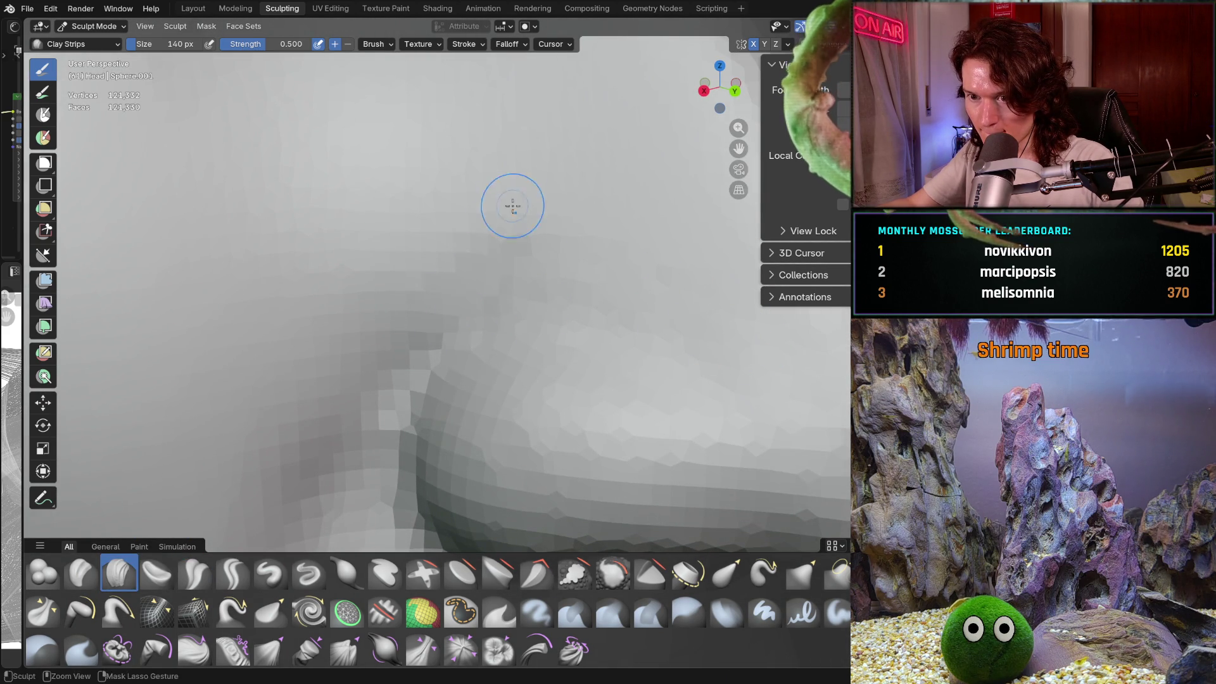
Step: Frame the nose and build up clay along its side near the nostril wing
middle_click_drag(524, 203, 480, 343, "ctrl")
middle_click_drag(456, 302, 462, 297)
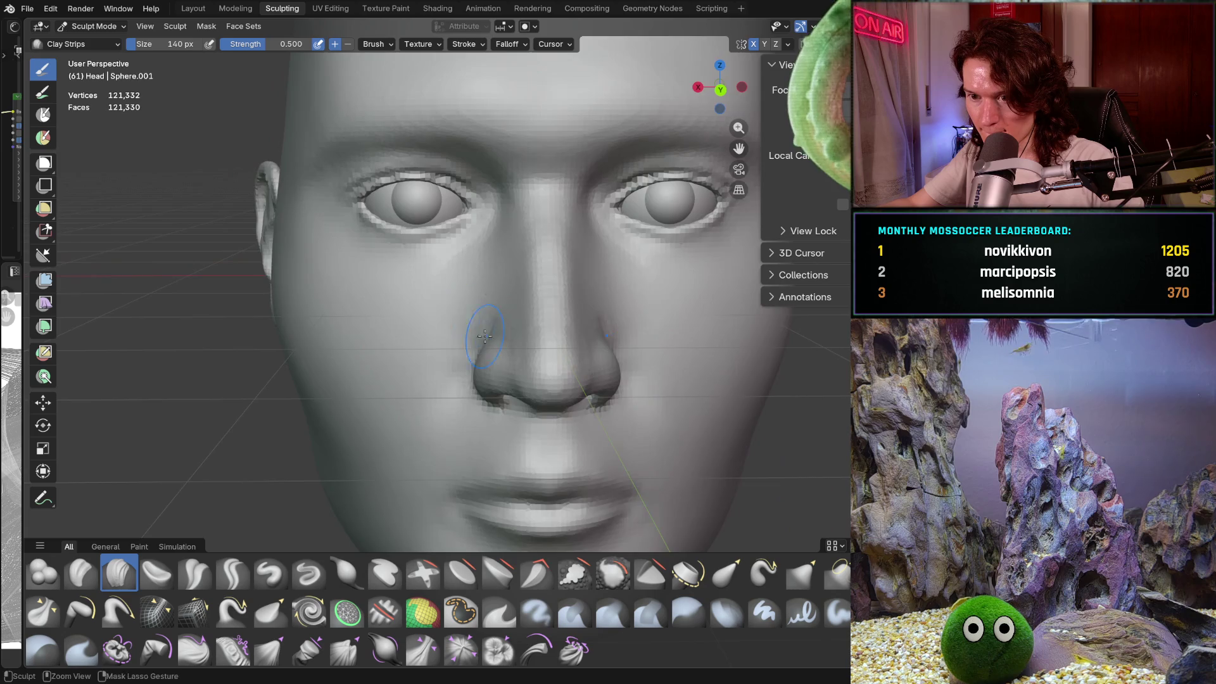
scroll(500, 272, "up", 6)
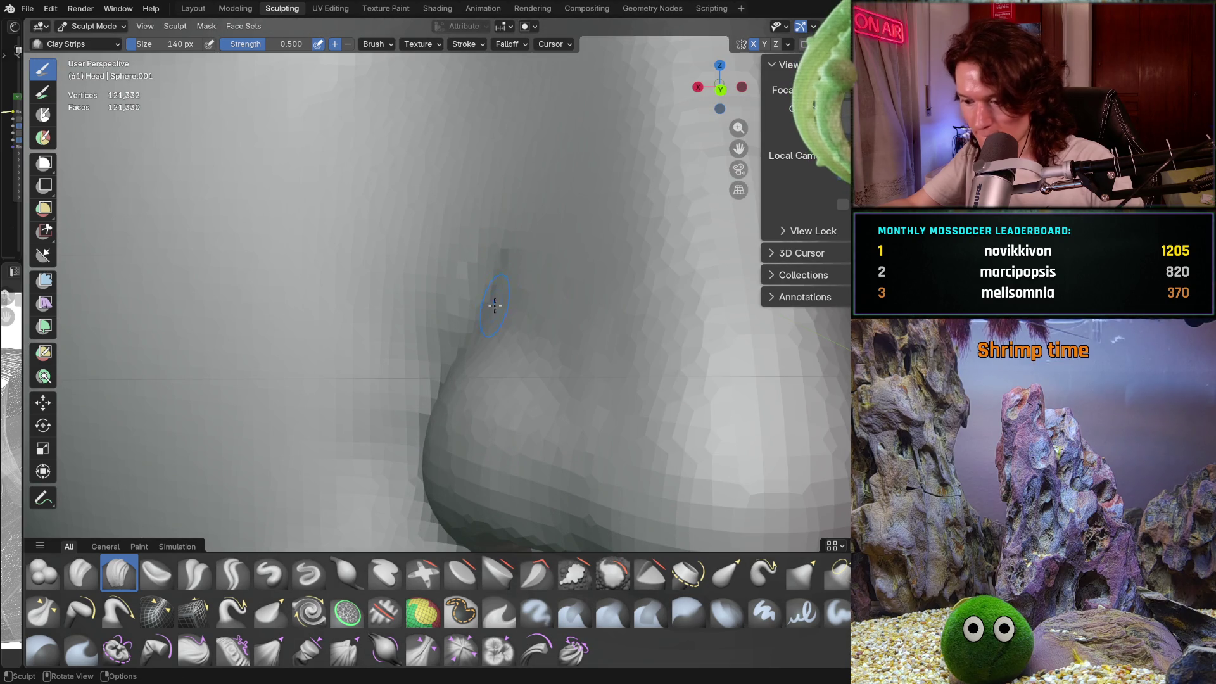
scroll(519, 304, "up", 3)
middle_click_drag(543, 312, 487, 284)
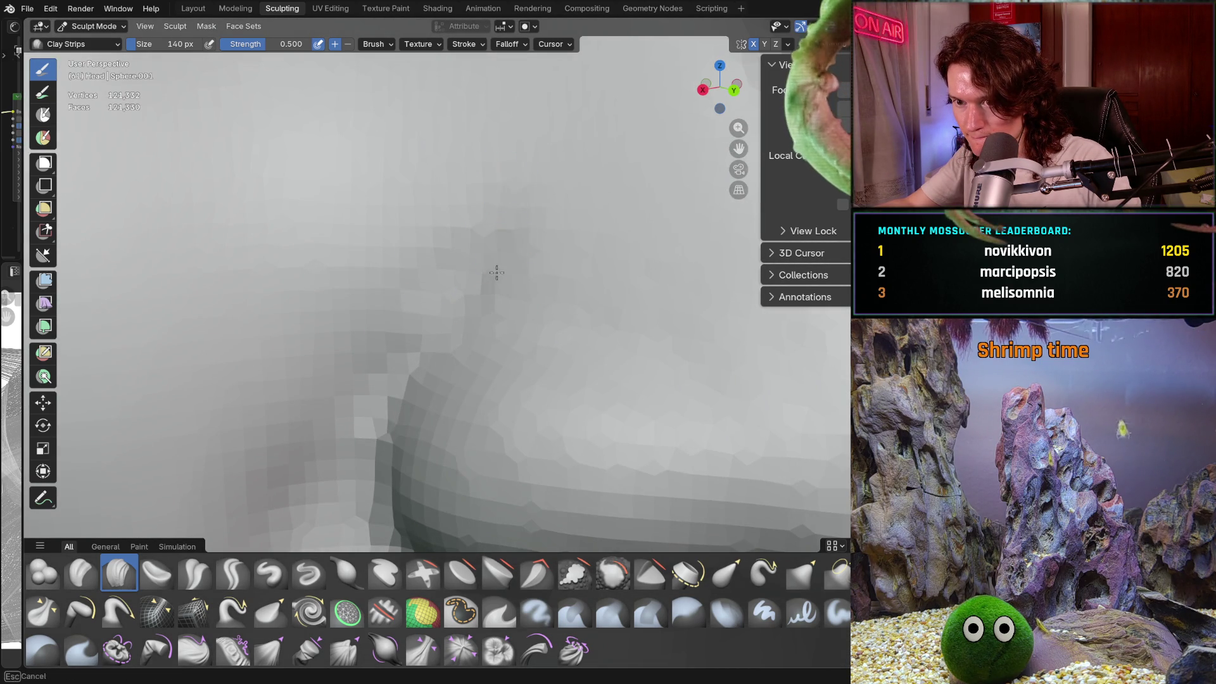
scroll(525, 255, "down", 5)
middle_click_drag(526, 254, 412, 271)
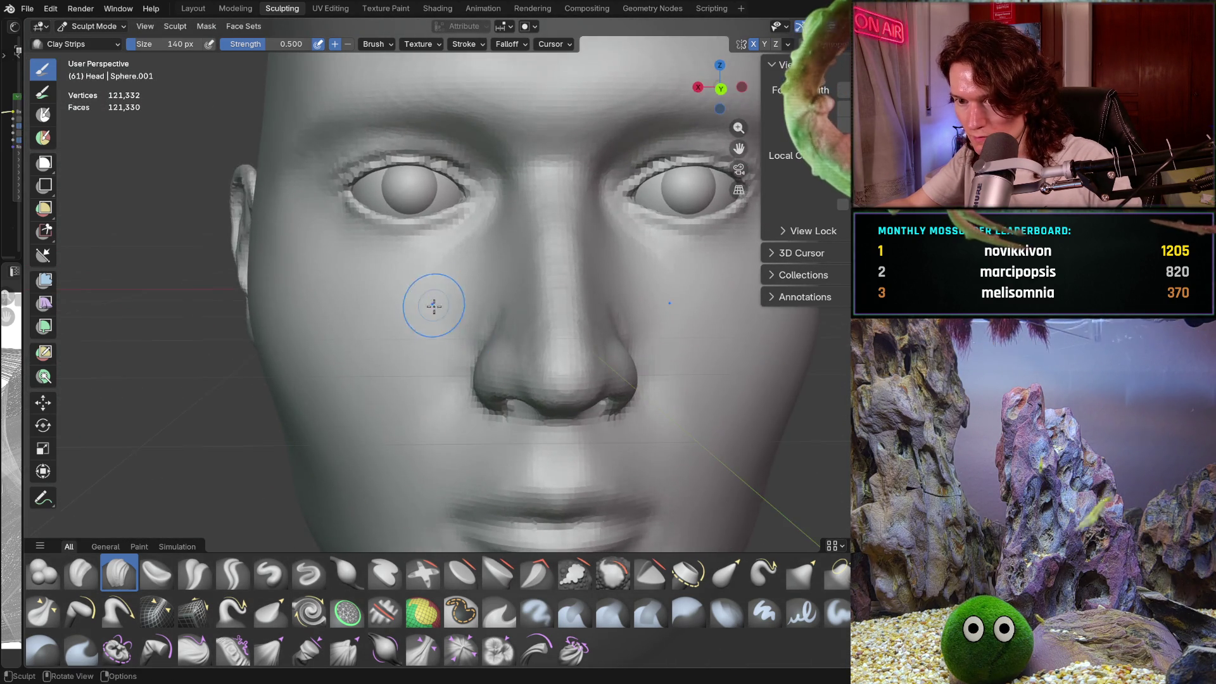
scroll(487, 302, "up", 5)
scroll(487, 302, "up", 4)
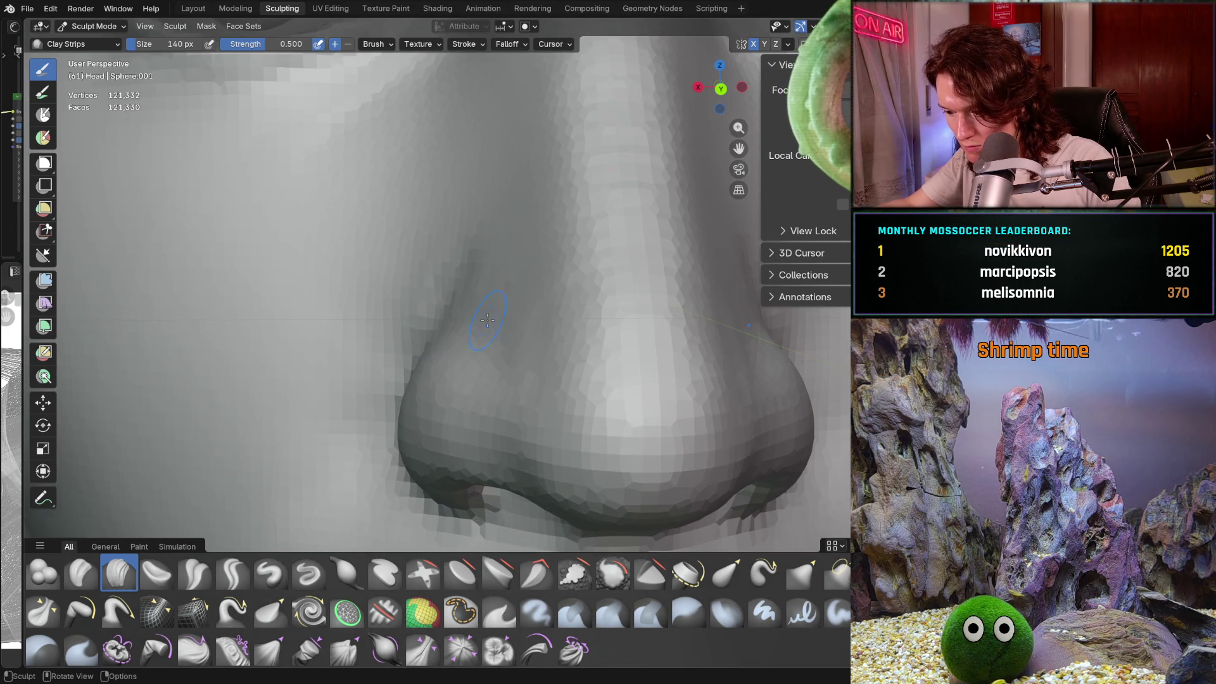
scroll(487, 324, "up", 6)
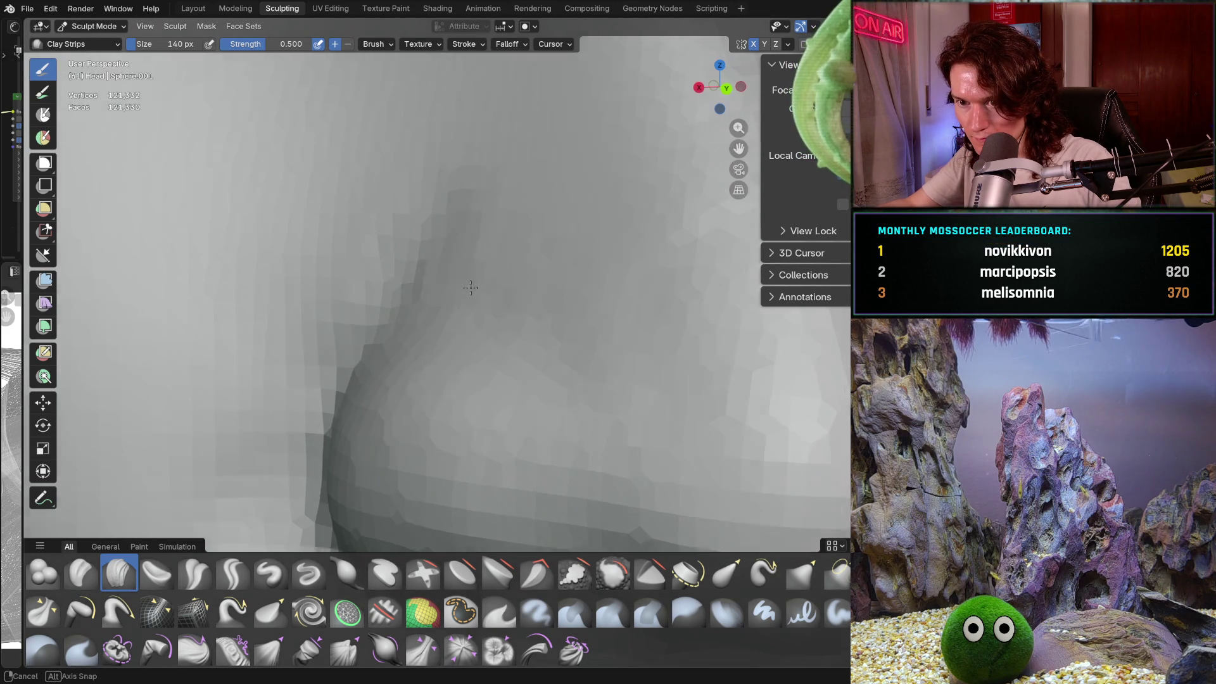
middle_click_drag(444, 297, 419, 276)
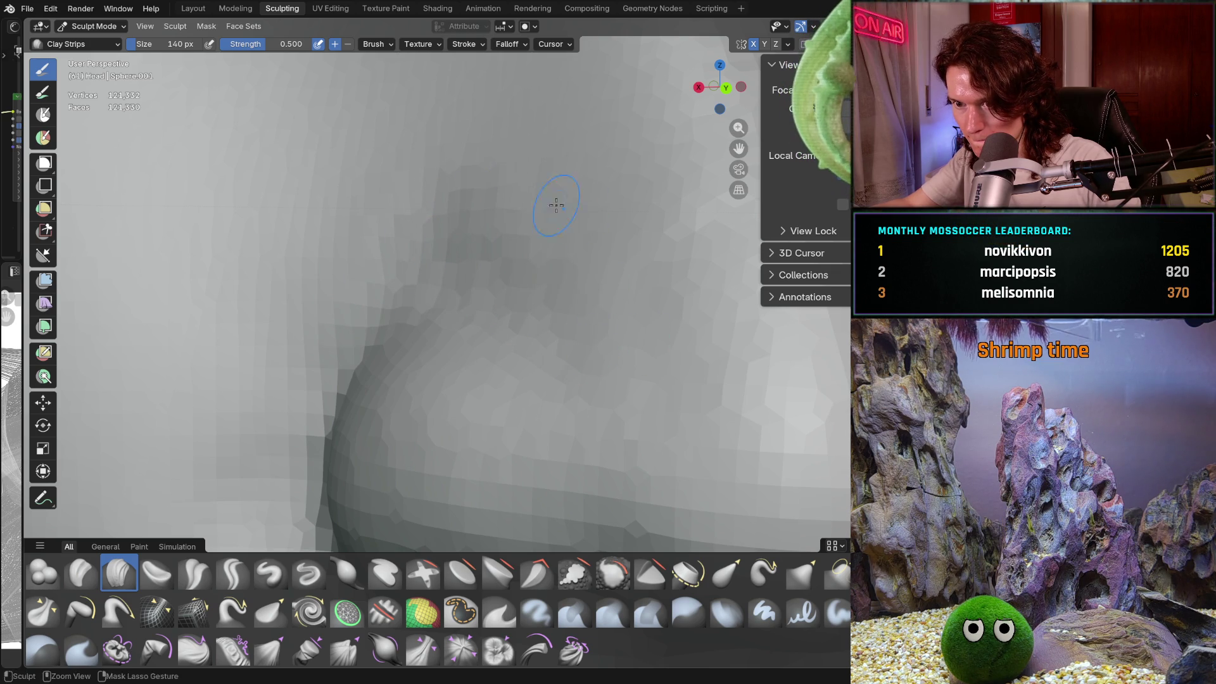
Step: Add more clay around the nostril wing from a frontal view, recentred on the nose
mouse_move(556, 205)
middle_mouse_down("ctrl")
mouse_move(545, 285)
mouse_move(591, 293)
mouse_move(343, 331)
middle_mouse_up("ctrl")
scroll(517, 248, "up", 5)
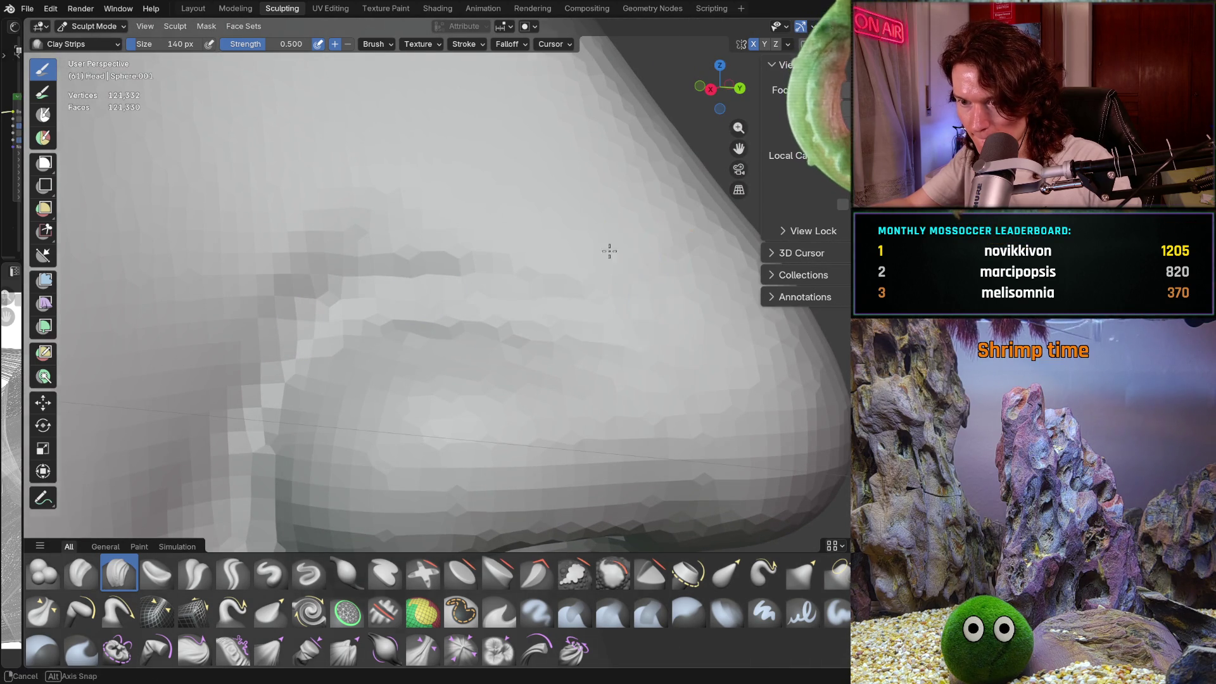
scroll(608, 250, "down", 5)
middle_click_drag(608, 249, 594, 268)
scroll(576, 270, "up", 4)
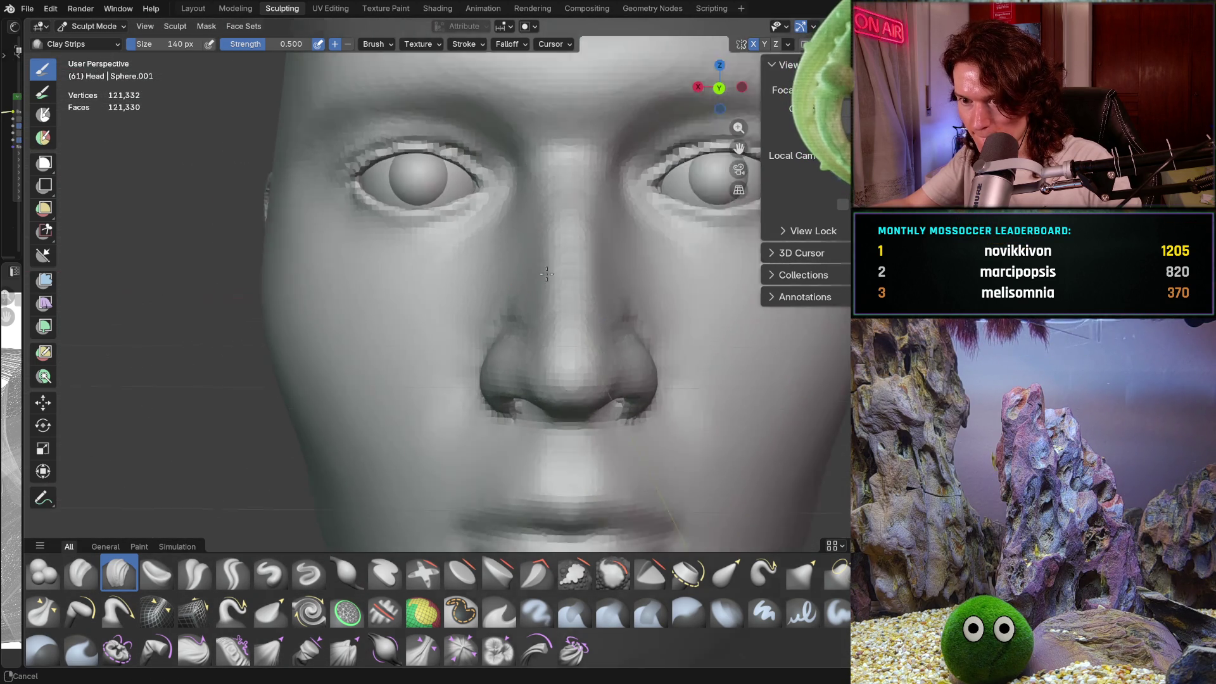
scroll(527, 313, "up", 2)
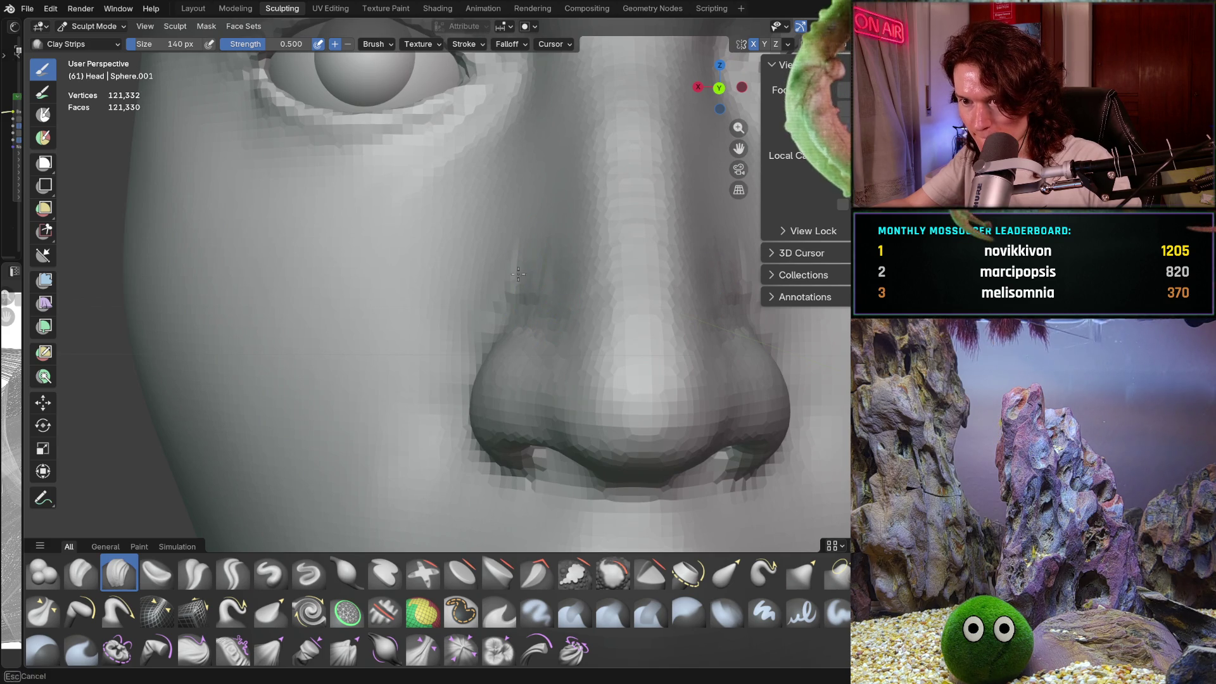
scroll(550, 285, "down", 4)
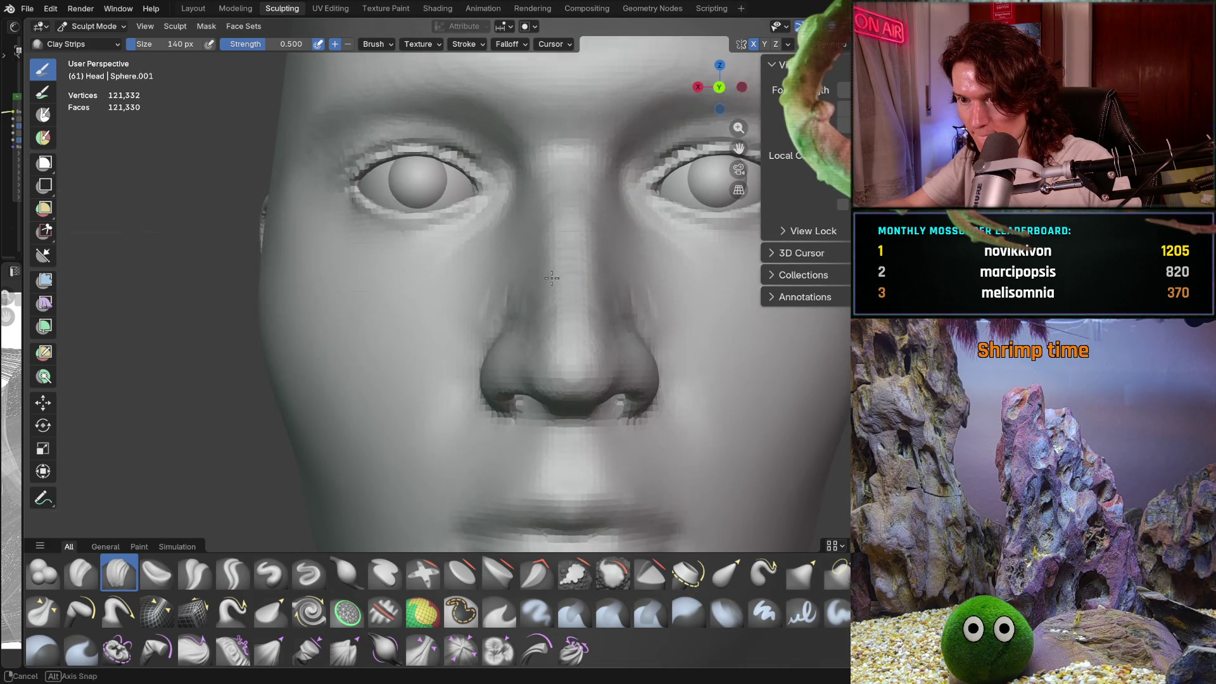
scroll(551, 290, "up", 3)
middle_click_drag(560, 303, 333, 396, "shift")
Step: Switch to Crease Polish and carve a crease along the top of the nostril wing
left_click(194, 573)
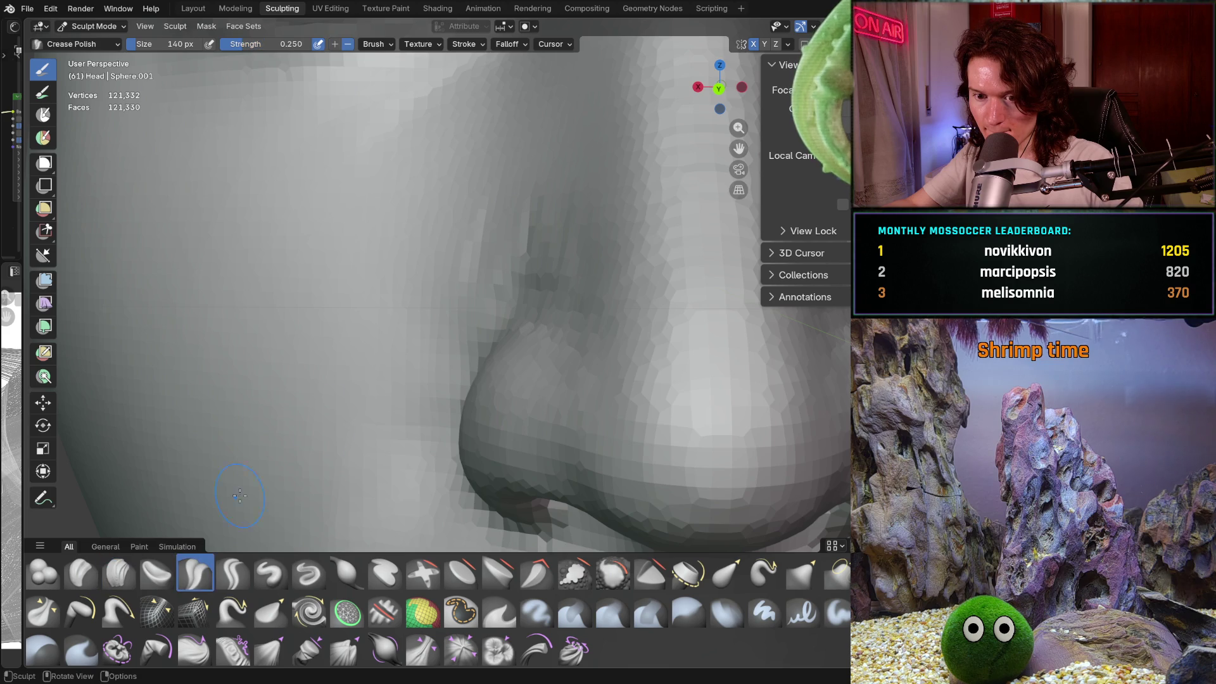
scroll(500, 348, "up", 3)
left_click_drag(500, 348, 516, 335)
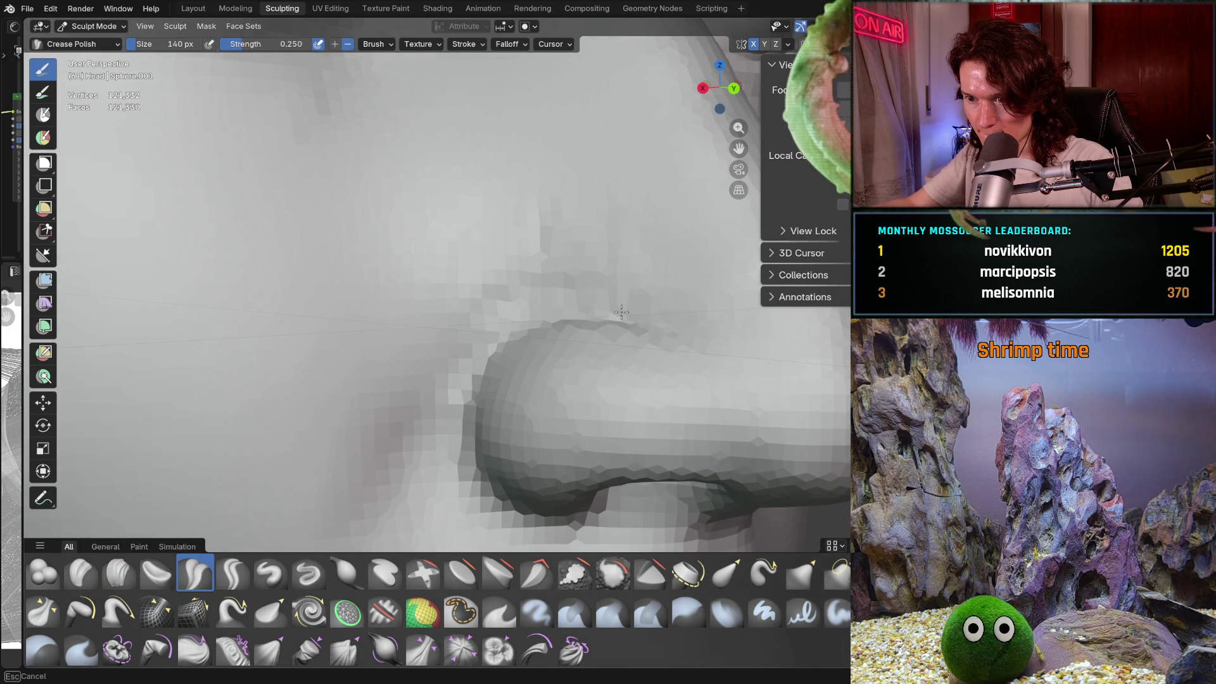
mouse_move(689, 330)
middle_mouse_down()
mouse_move(781, 291)
mouse_move(724, 323)
middle_mouse_up()
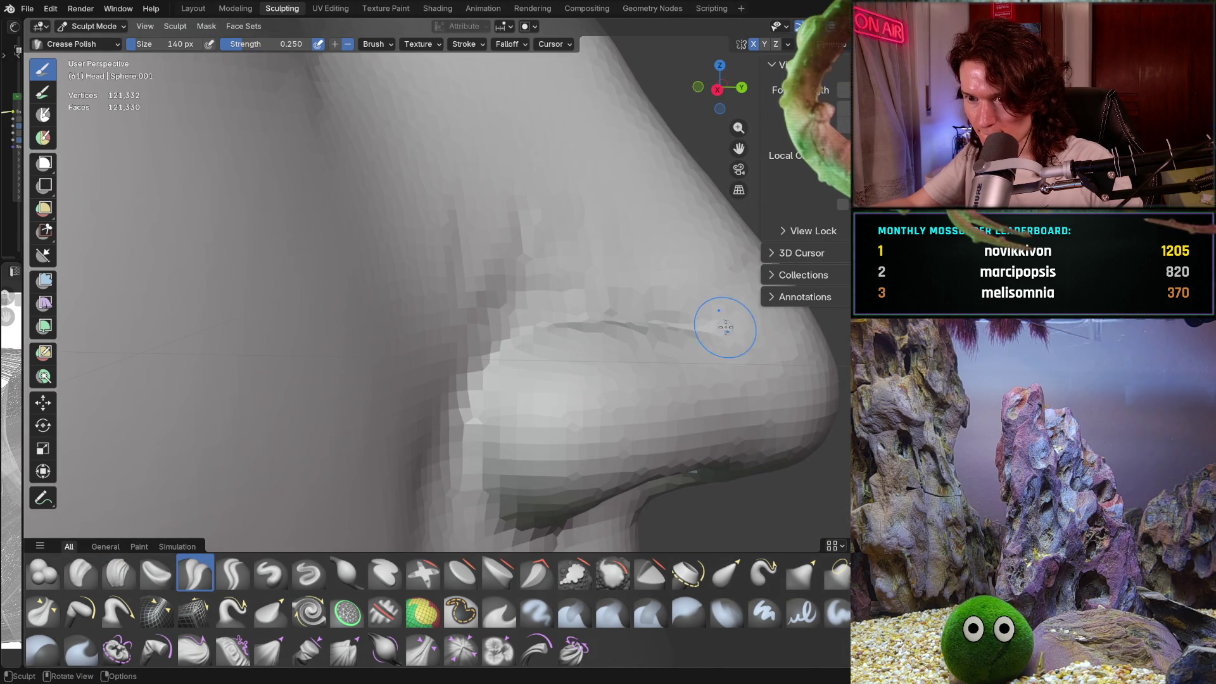
left_click_drag(725, 323, 509, 331)
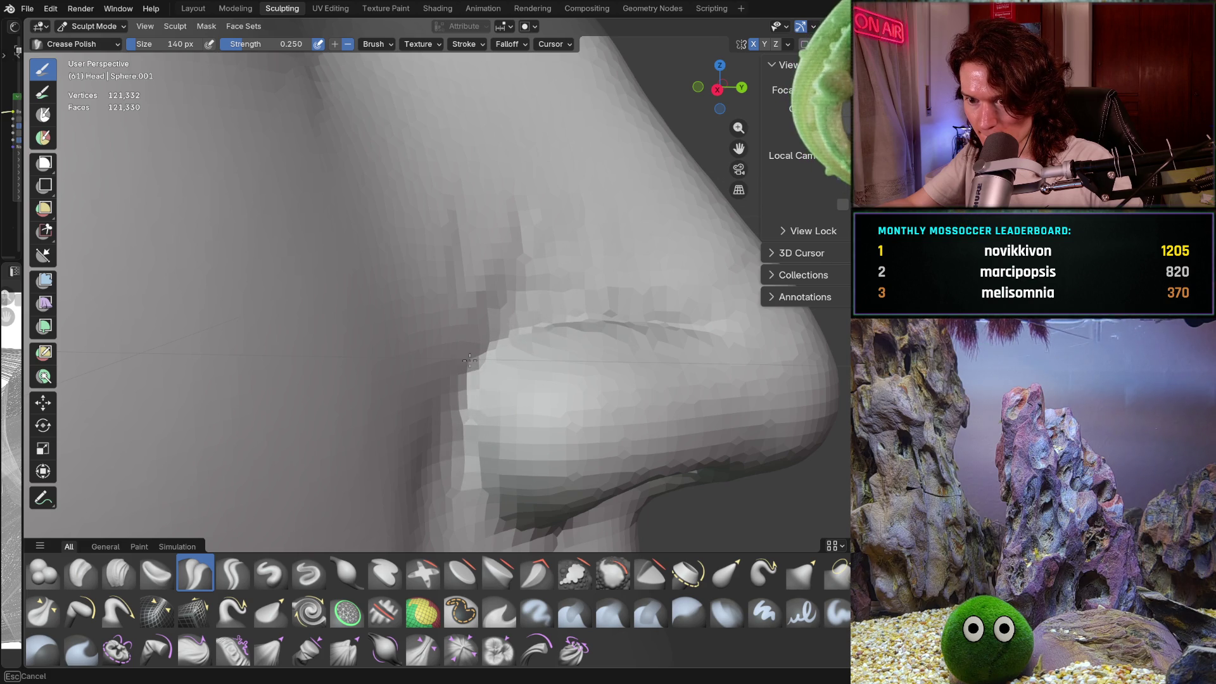
Step: Review the nostril crease from frontal and side angles
left_click_drag(532, 315, 534, 317)
scroll(535, 316, "down", 4)
mouse_move(535, 317)
middle_mouse_down()
mouse_move(420, 328)
mouse_move(447, 365)
middle_mouse_up()
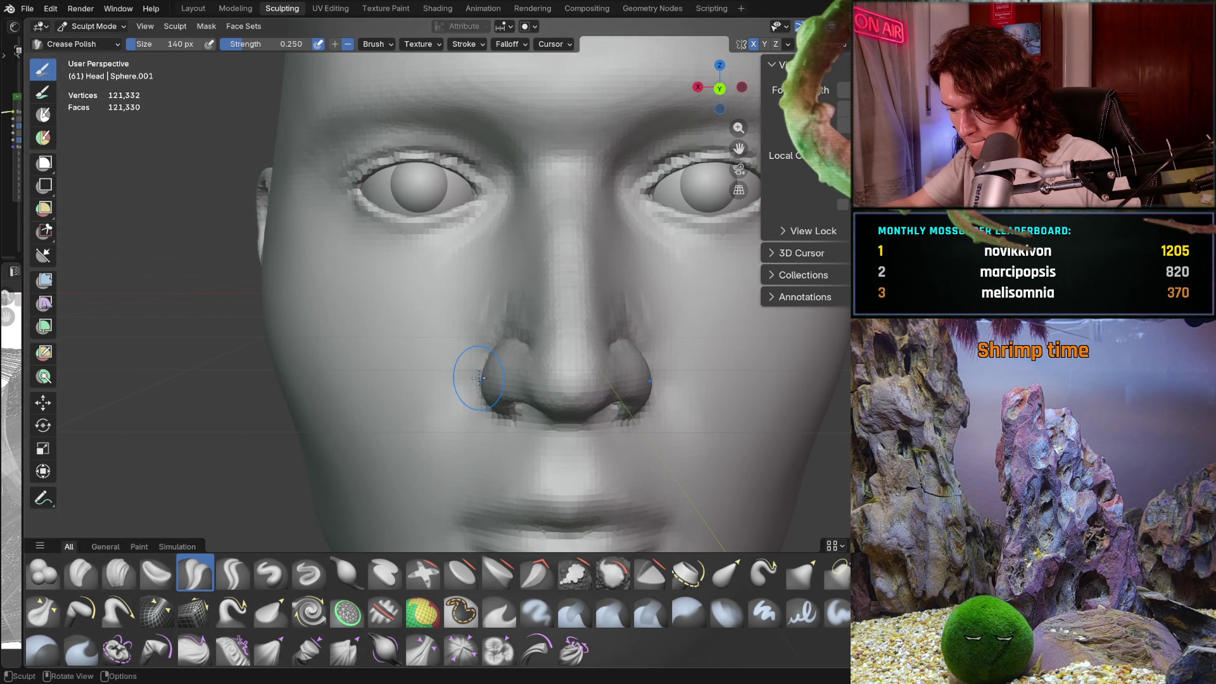
scroll(497, 339, "up", 4)
middle_click_drag(500, 340, 513, 339)
scroll(527, 336, "up", 2)
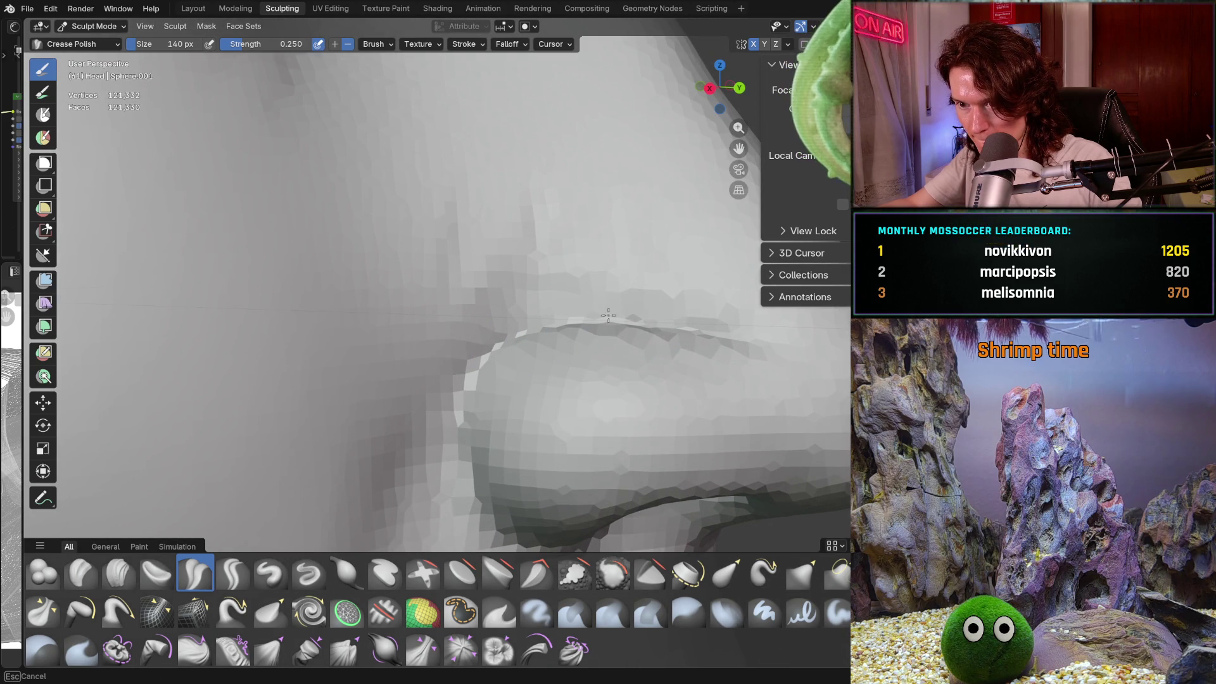
mouse_move(607, 315)
middle_mouse_down()
mouse_move(700, 291)
mouse_move(574, 321)
mouse_move(586, 334)
mouse_move(619, 331)
mouse_move(619, 374)
mouse_move(665, 359)
mouse_move(791, 383)
middle_mouse_up()
Step: Switch to Smooth enlarged to 226 px and frame the face frontally
key("s")
key("f")
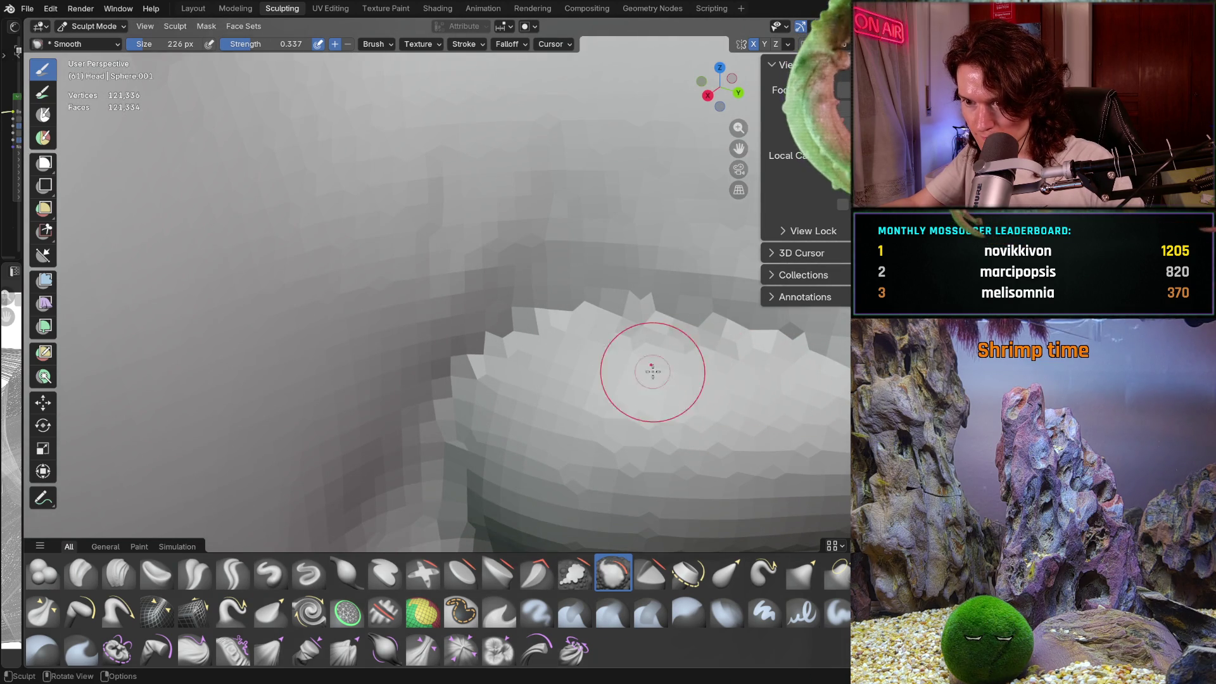
scroll(619, 413, "down", 5)
middle_click_drag(620, 413, 499, 317)
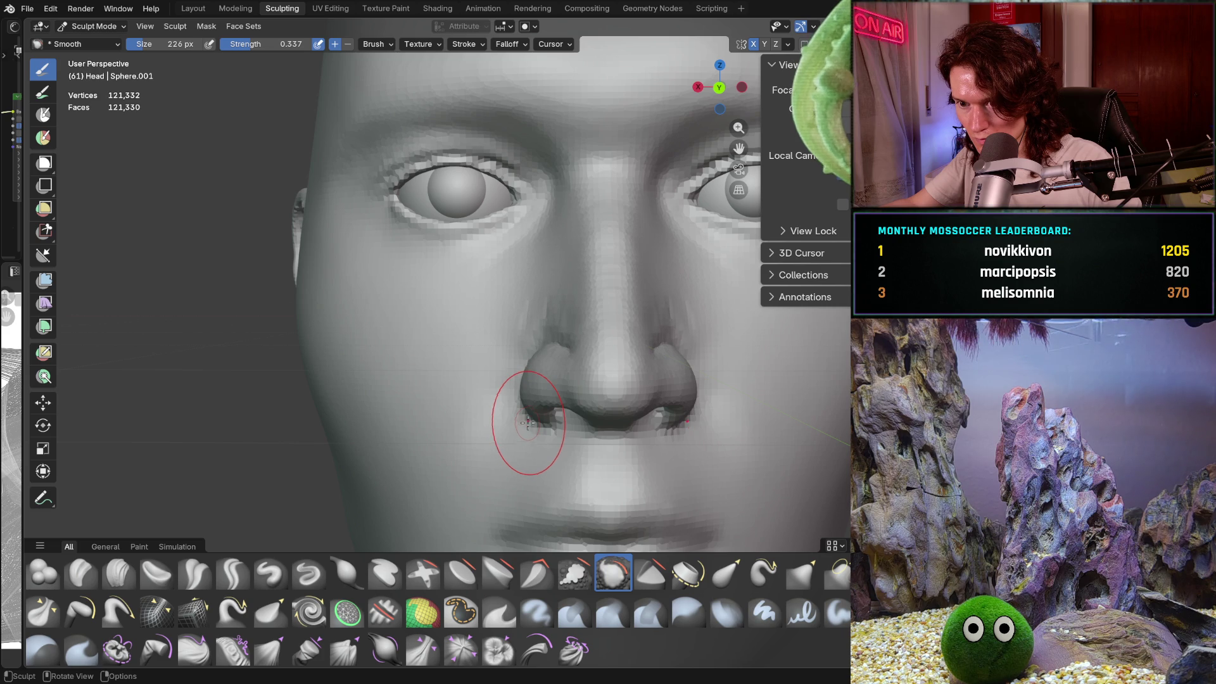
scroll(569, 298, "up", 6)
middle_click_drag(558, 311, 545, 278, "ctrl")
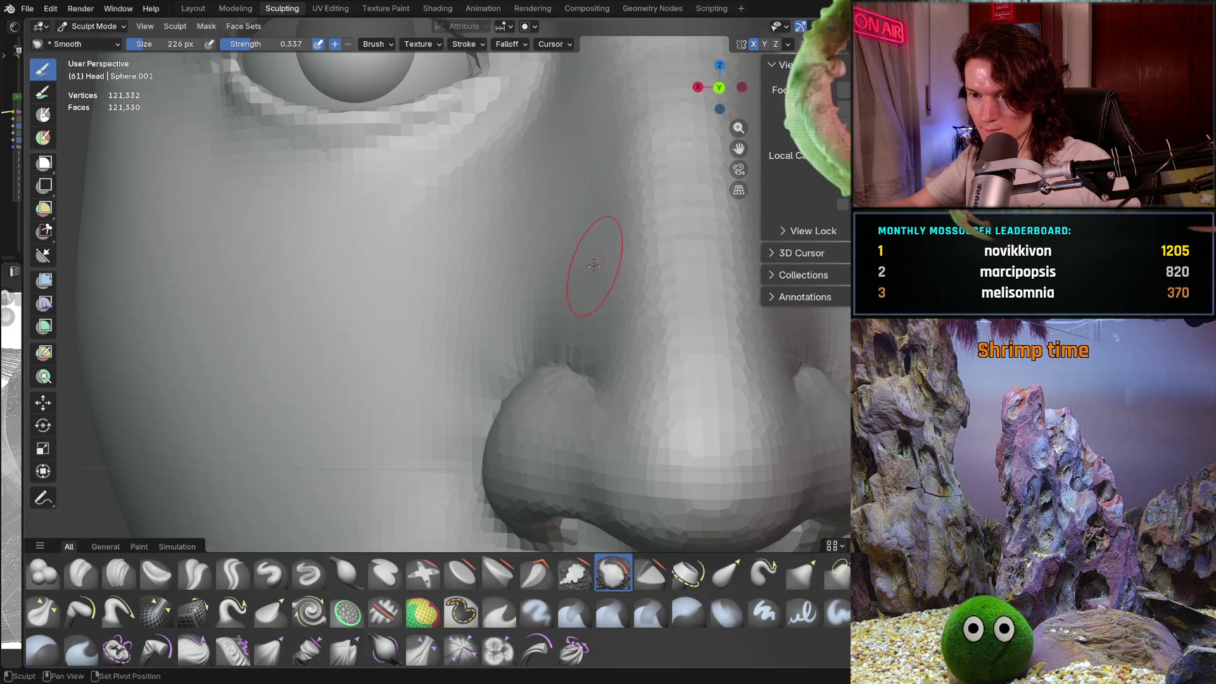
Step: Smooth the creases beside both nostrils and switch to Clay Strips
mouse_move(597, 258)
middle_mouse_down()
mouse_move(525, 276)
mouse_move(522, 257)
mouse_move(517, 315)
mouse_move(502, 312)
mouse_move(513, 269)
middle_mouse_up()
scroll(421, 353, "down", 5)
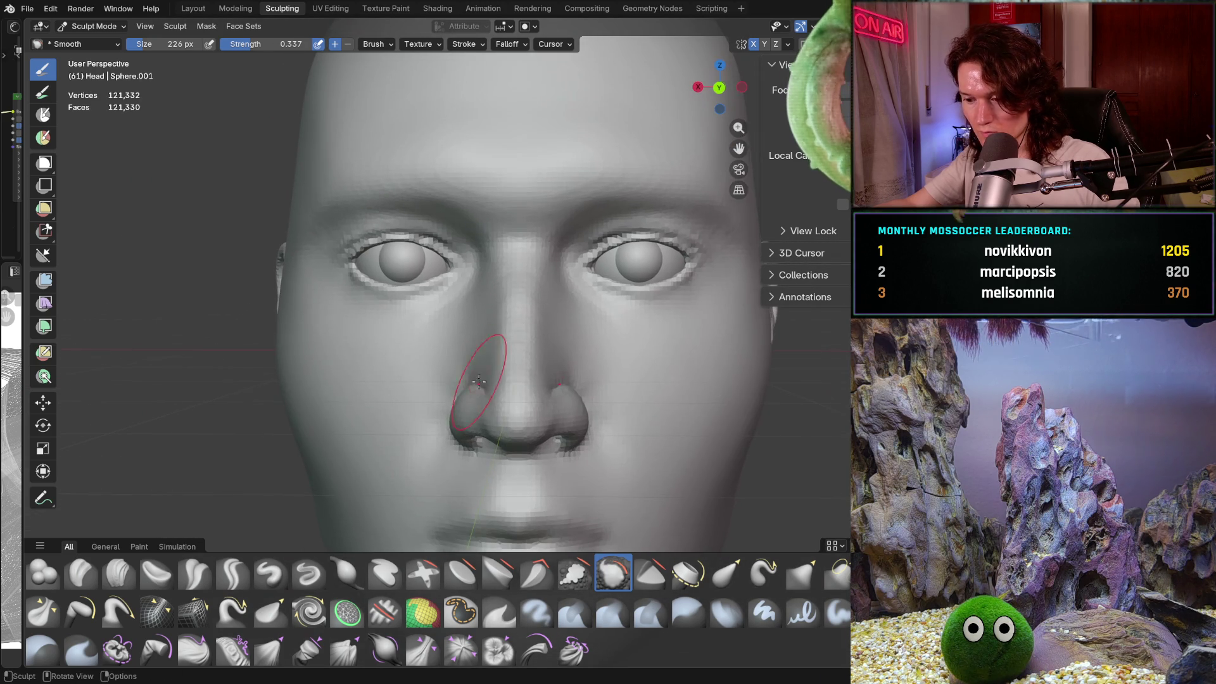
mouse_move(488, 353)
middle_mouse_down("ctrl")
mouse_move(501, 420)
mouse_move(509, 346)
middle_mouse_up("ctrl")
scroll(510, 346, "up", 3)
scroll(509, 346, "up", 3)
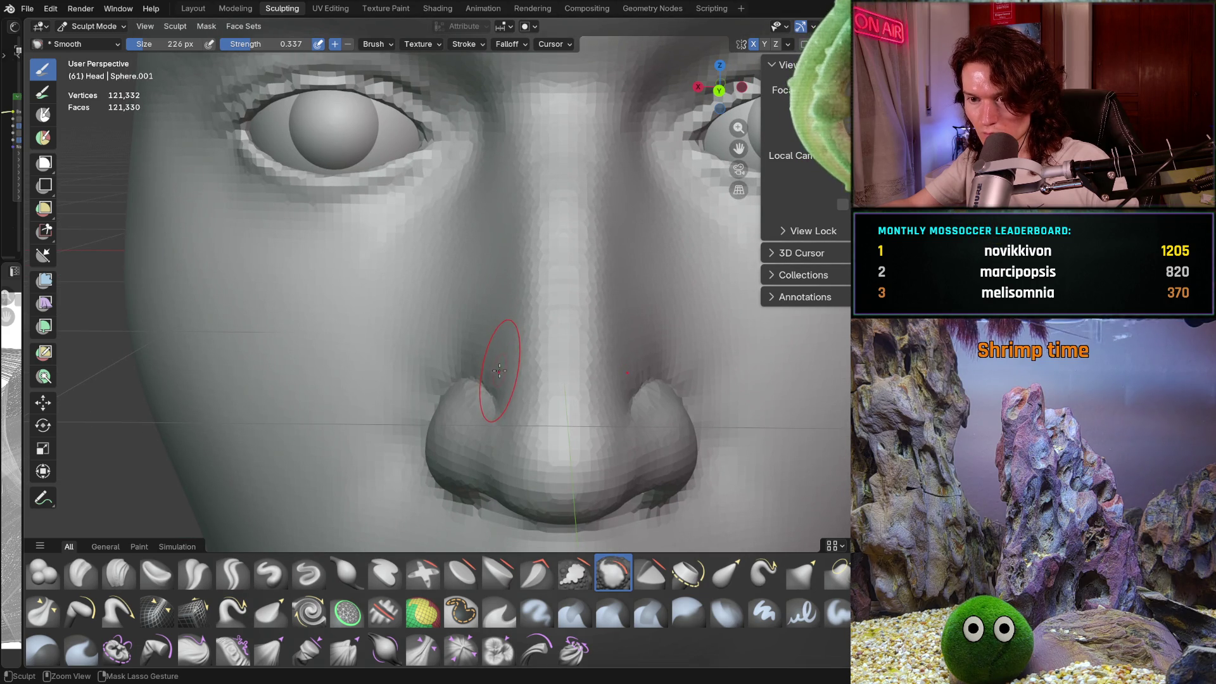
left_click_drag(499, 371, 498, 371)
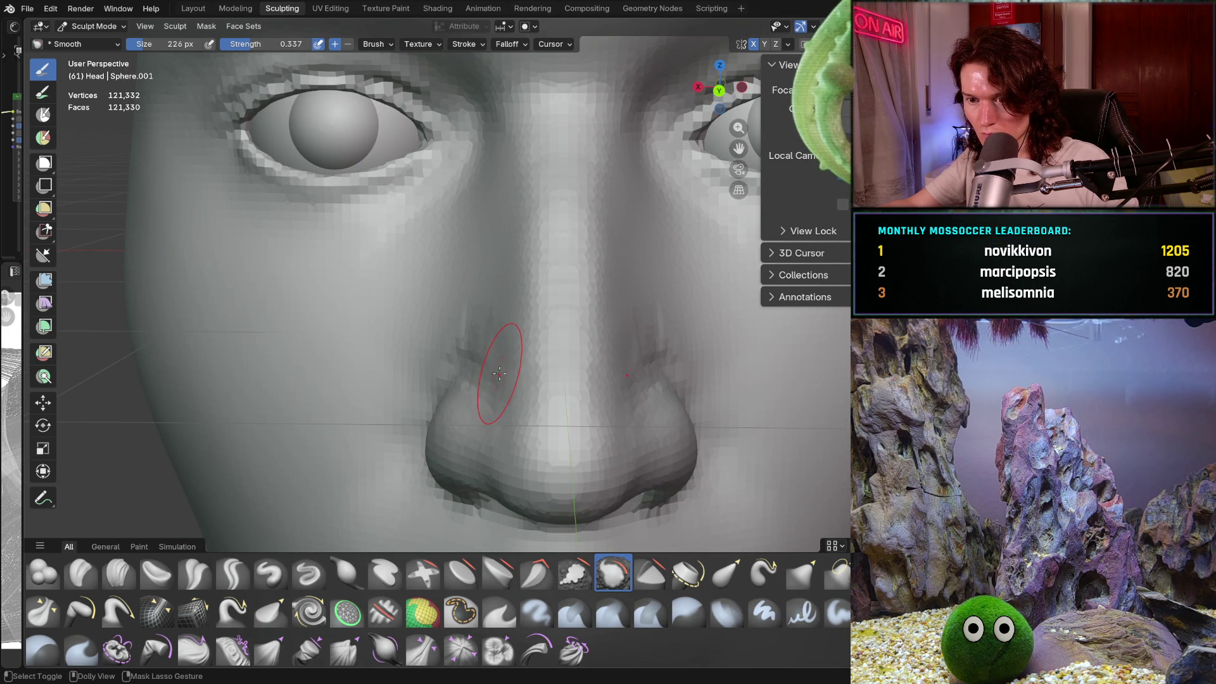
middle_click_drag(495, 385, 437, 405)
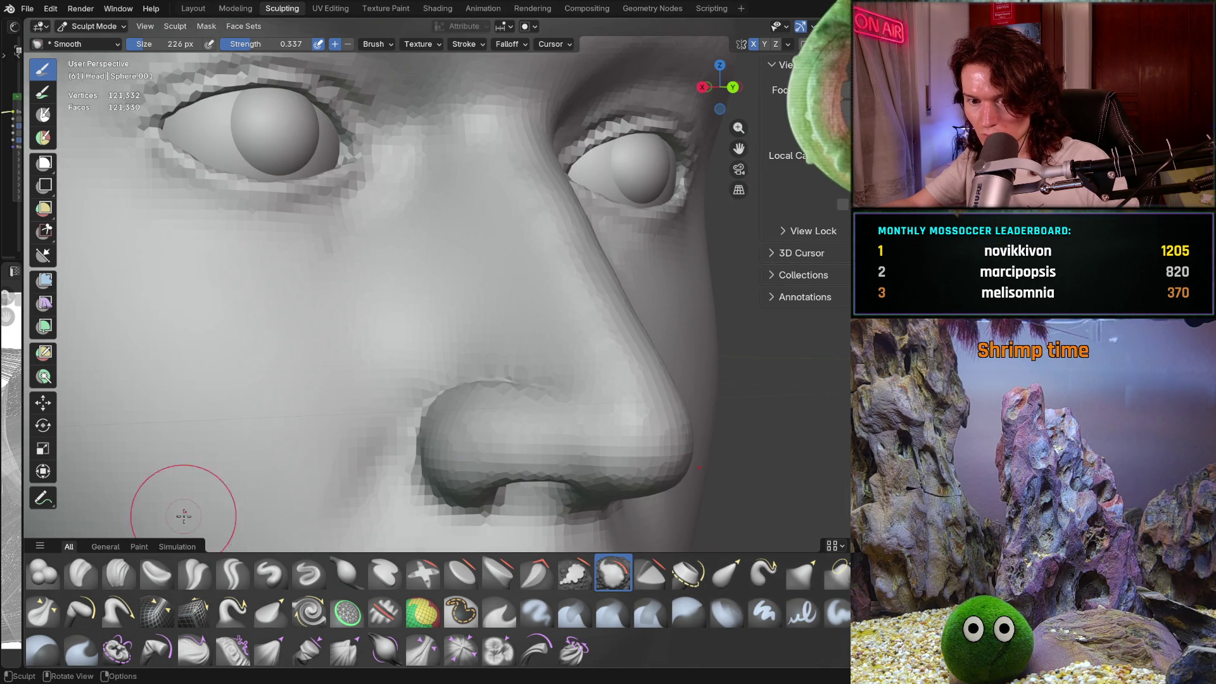
left_click(118, 573)
Step: Resize Clay Strips to 186 px and lay a first stroke on the nose
key("f")
left_click(516, 290)
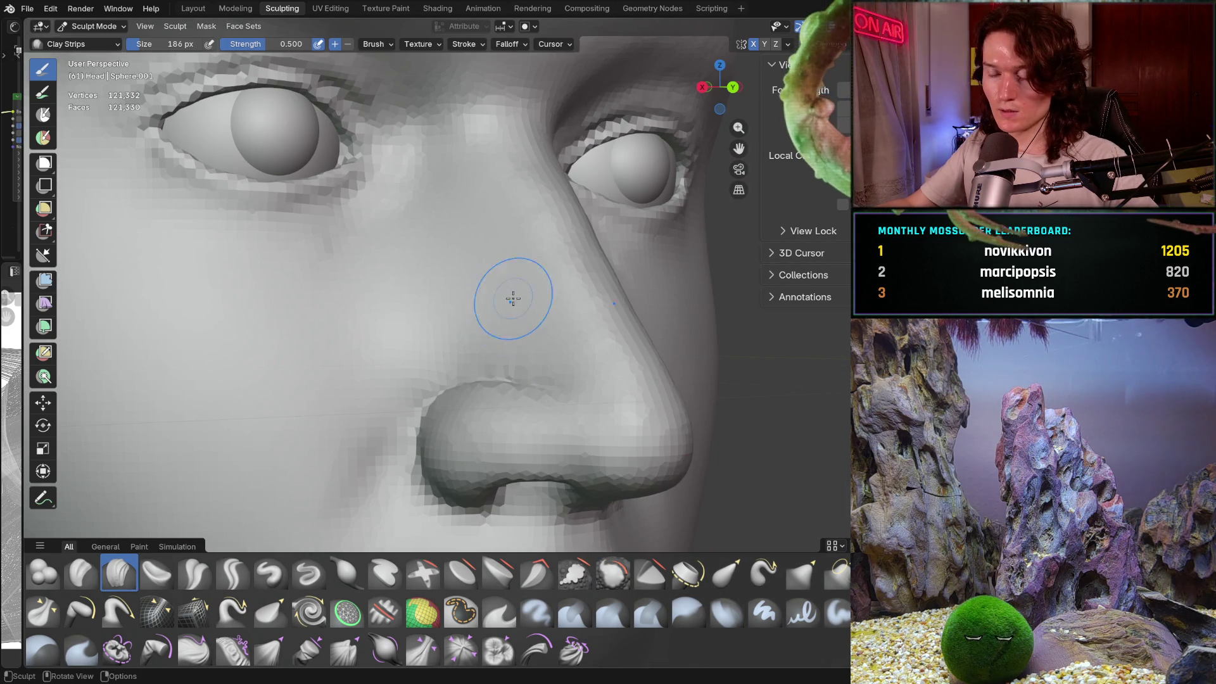
middle_click_drag(516, 290, 539, 321)
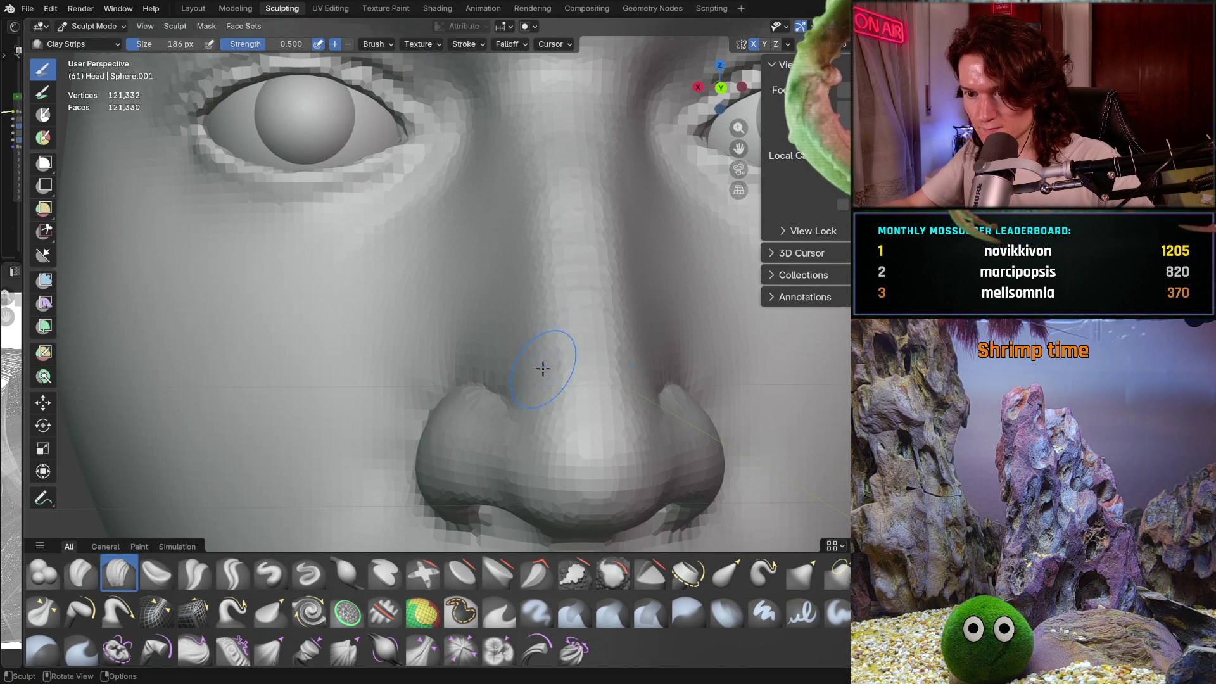
left_click_drag(542, 352, 529, 343)
Step: Add clay strokes along the nose bridge
middle_click_drag(534, 307, 481, 333)
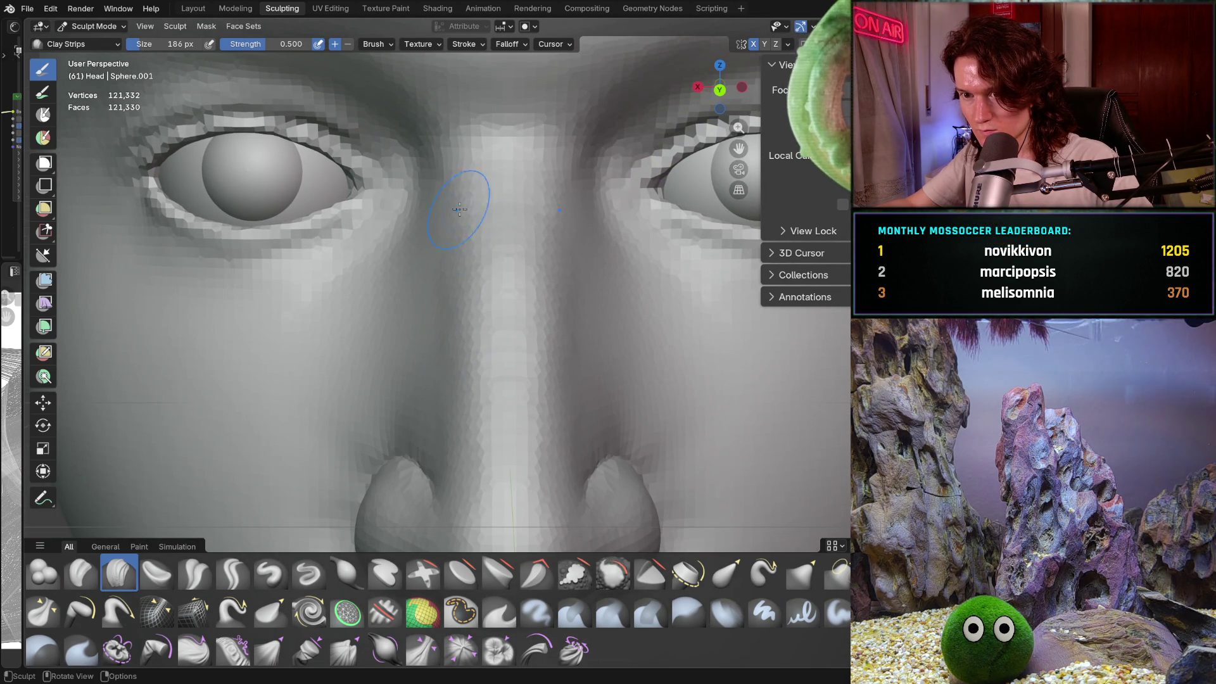
left_click_drag(474, 310, 481, 359)
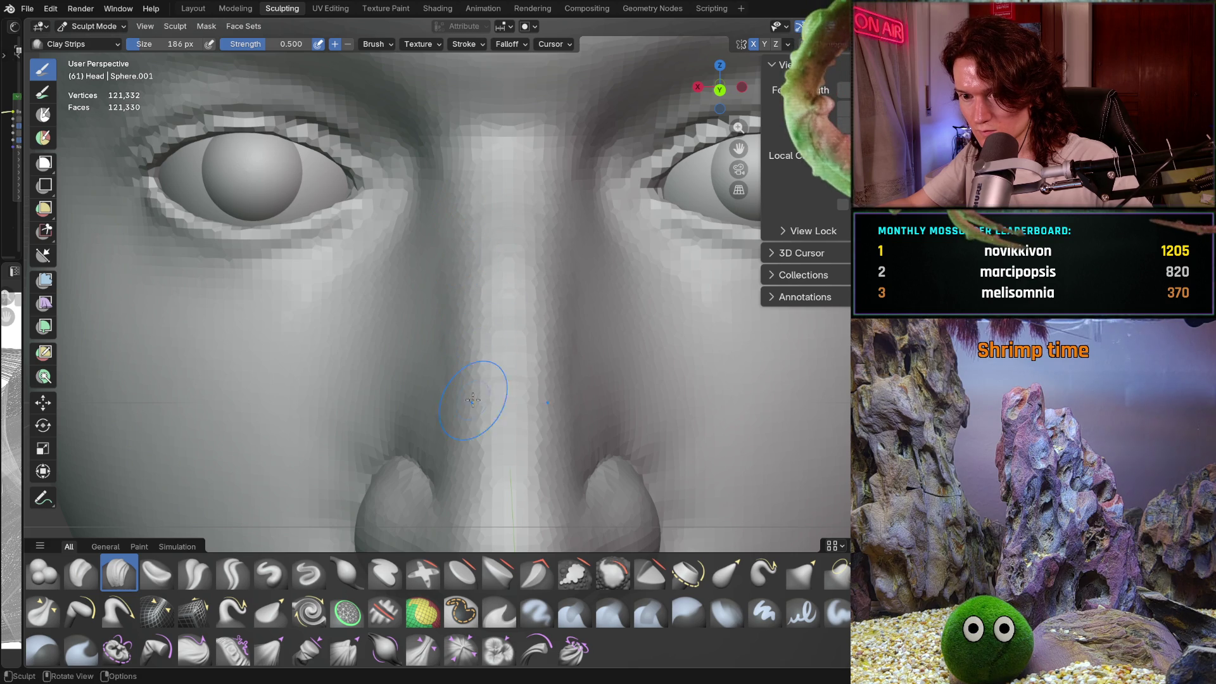
mouse_move(473, 399)
middle_mouse_down("ctrl")
mouse_move(496, 337)
mouse_move(471, 378)
middle_mouse_up("ctrl")
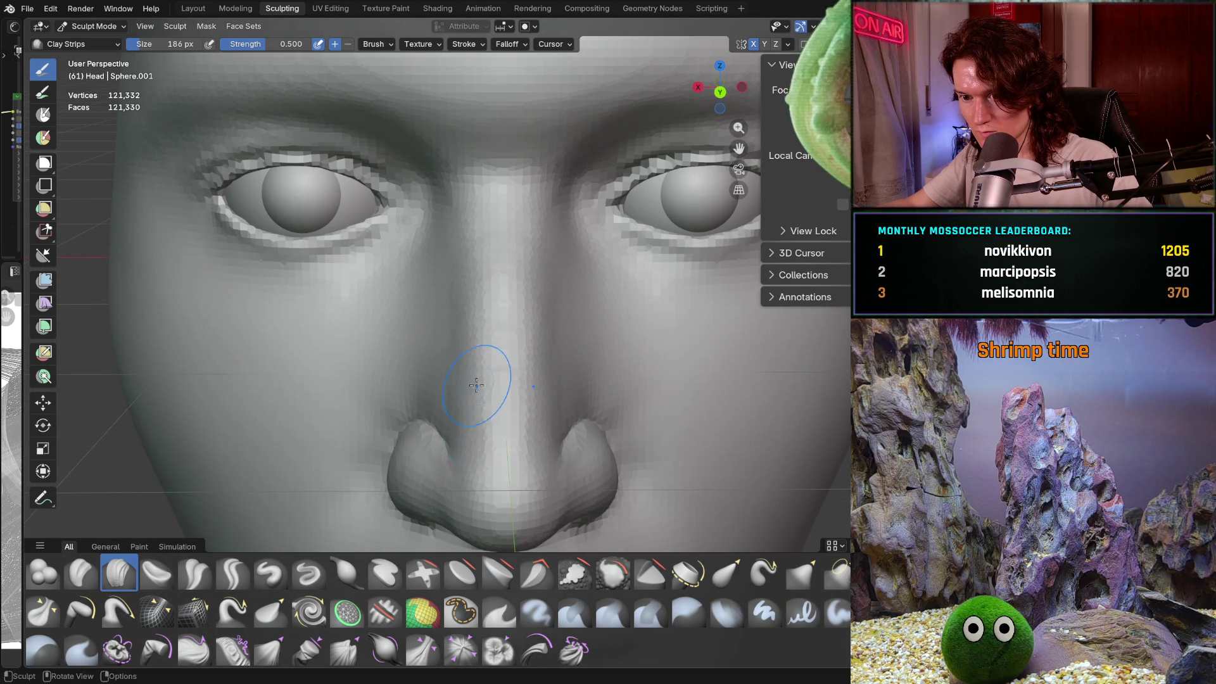
scroll(472, 392, "up", 4)
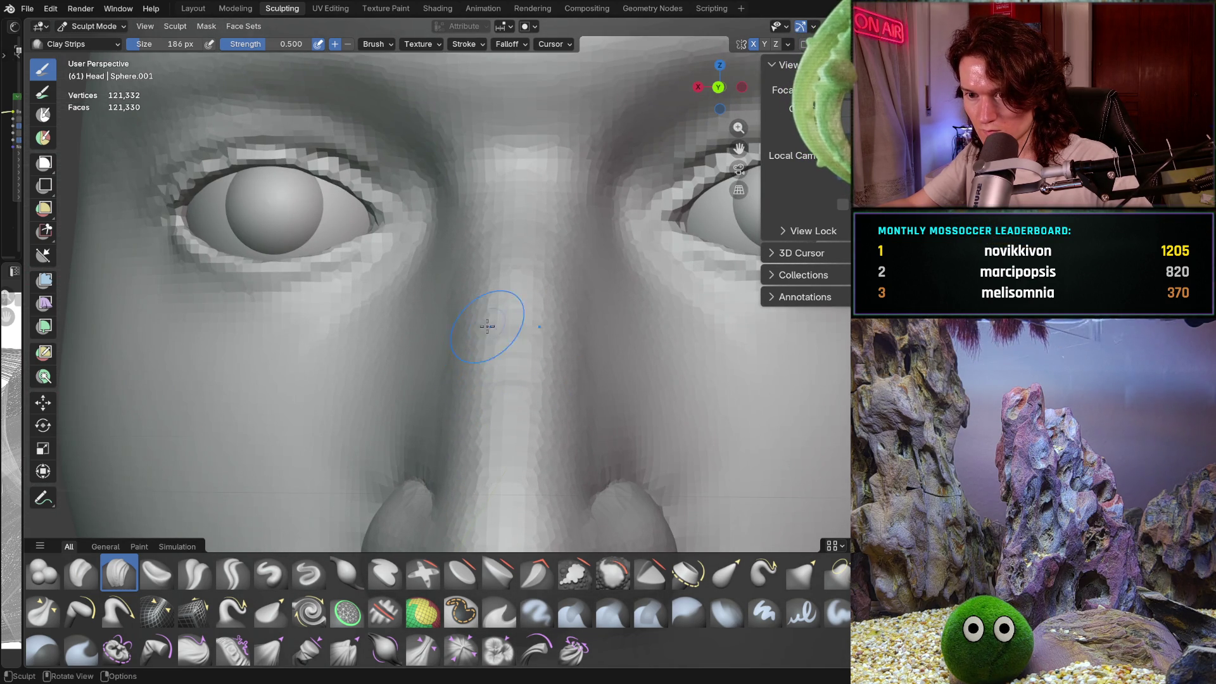
scroll(486, 326, "up", 1)
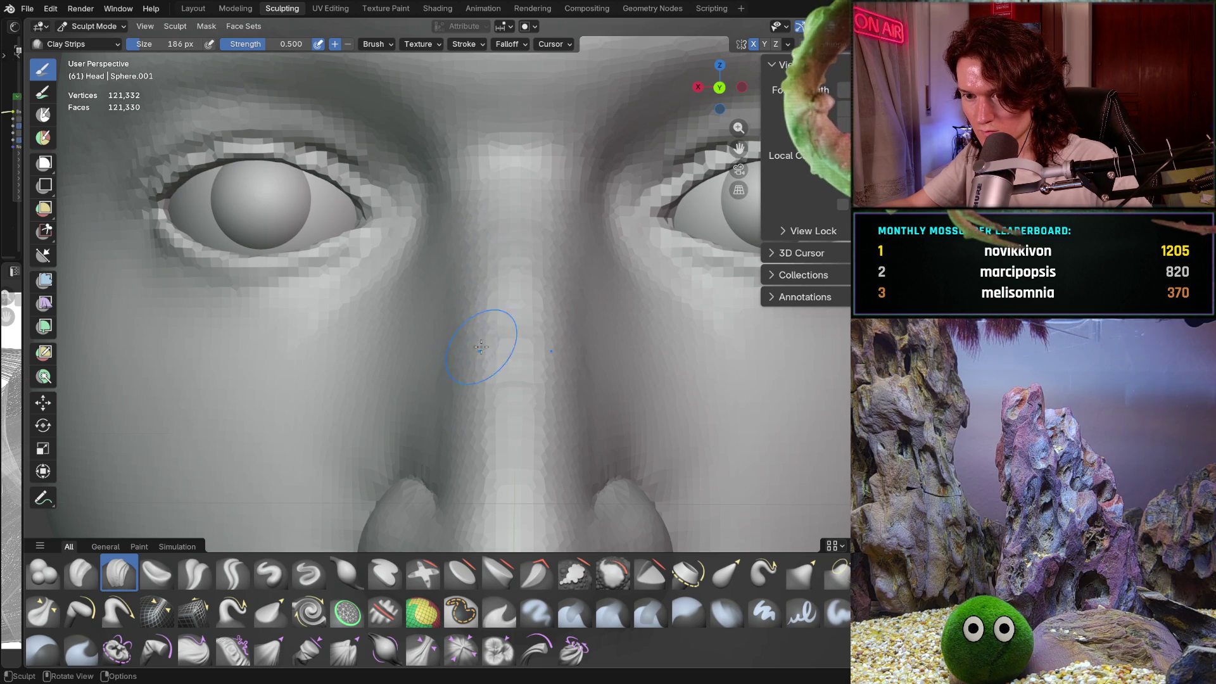
middle_click_drag(464, 401, 436, 380)
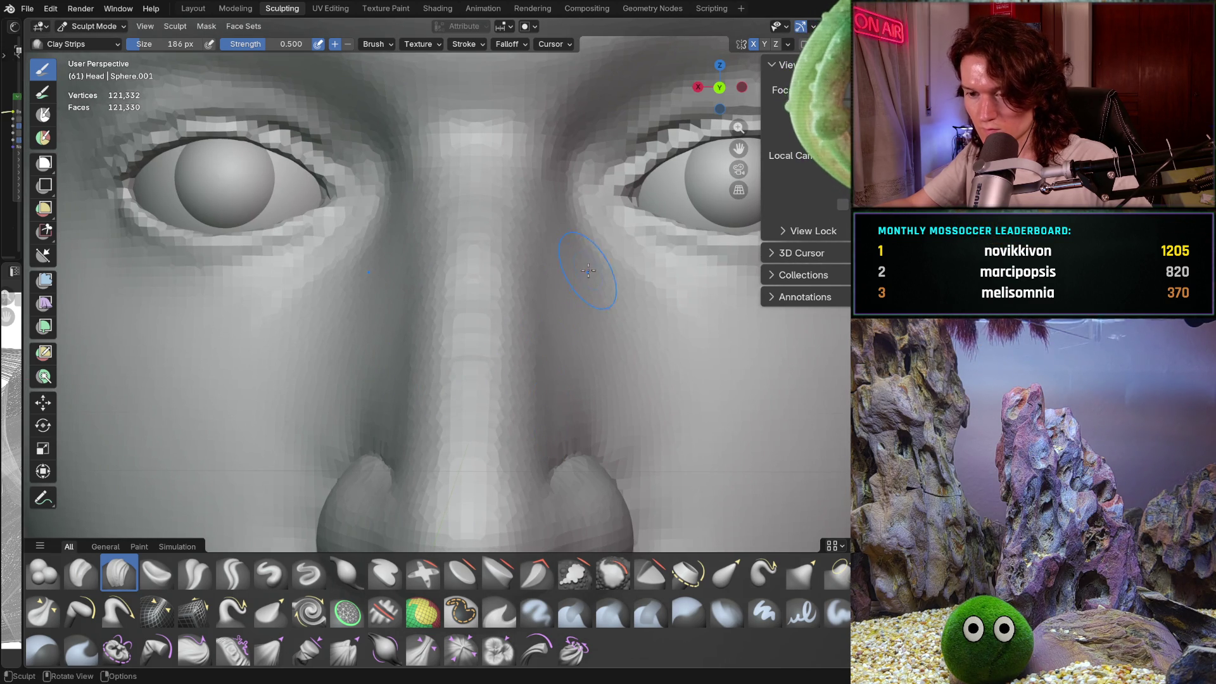
scroll(557, 310, "down", 4)
scroll(562, 361, "up", 4)
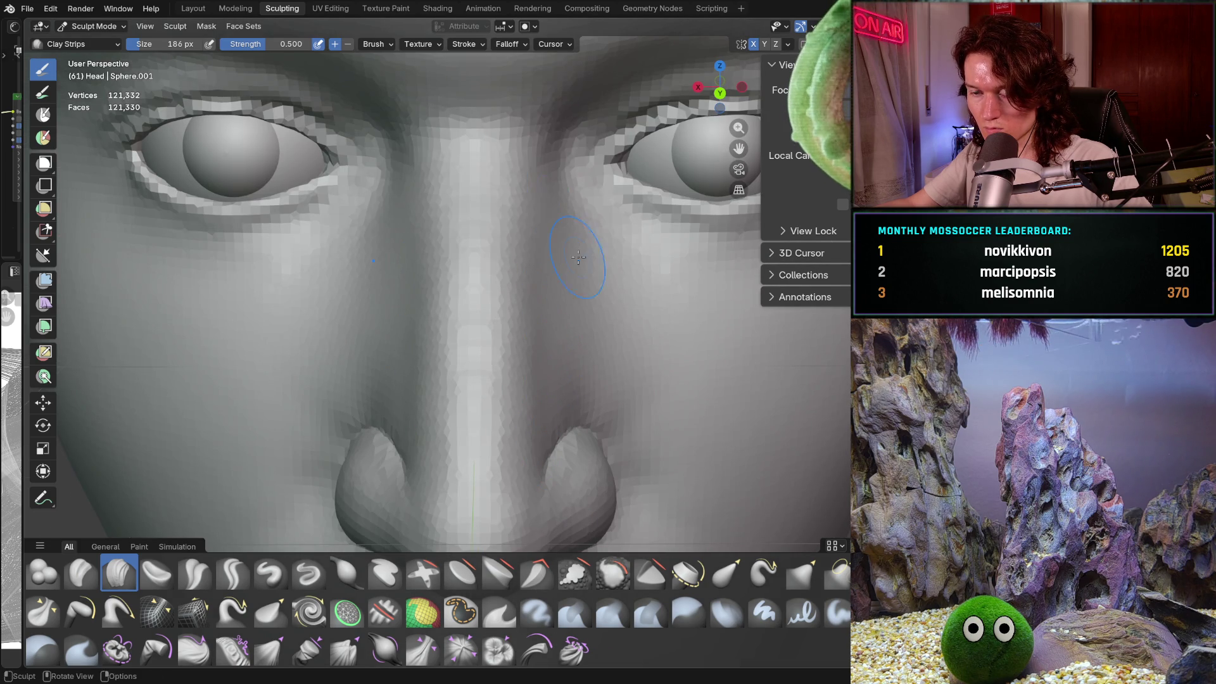
scroll(578, 257, "down", 6)
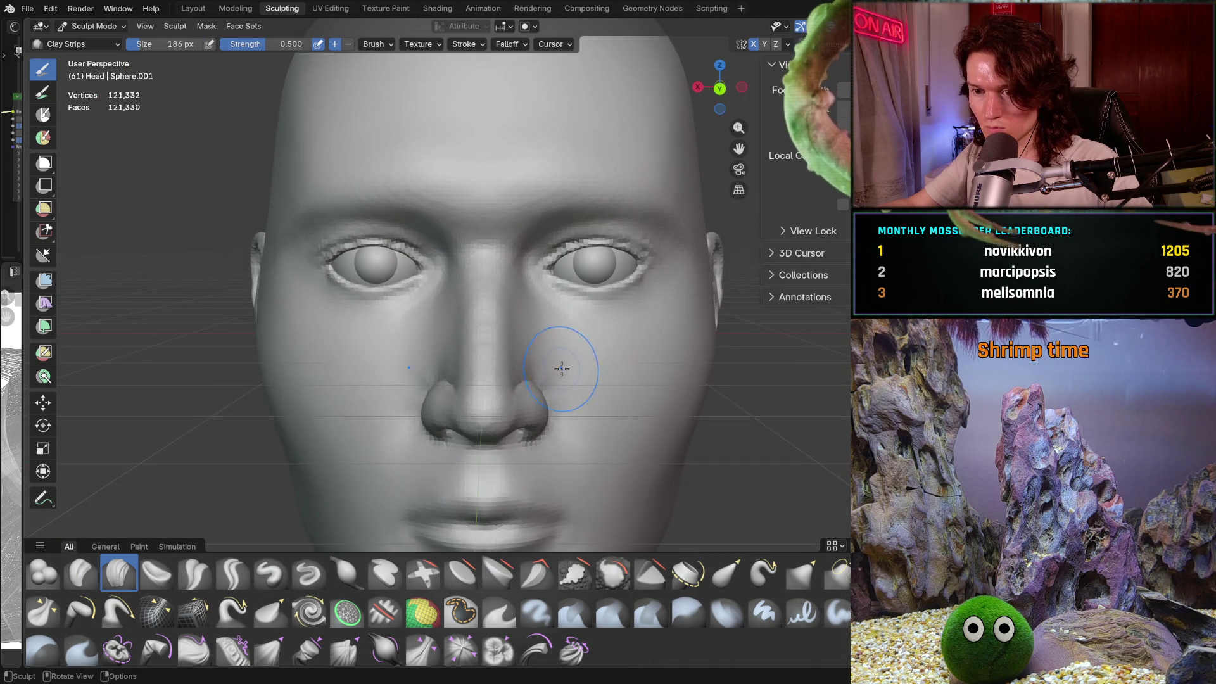
scroll(564, 360, "up", 3)
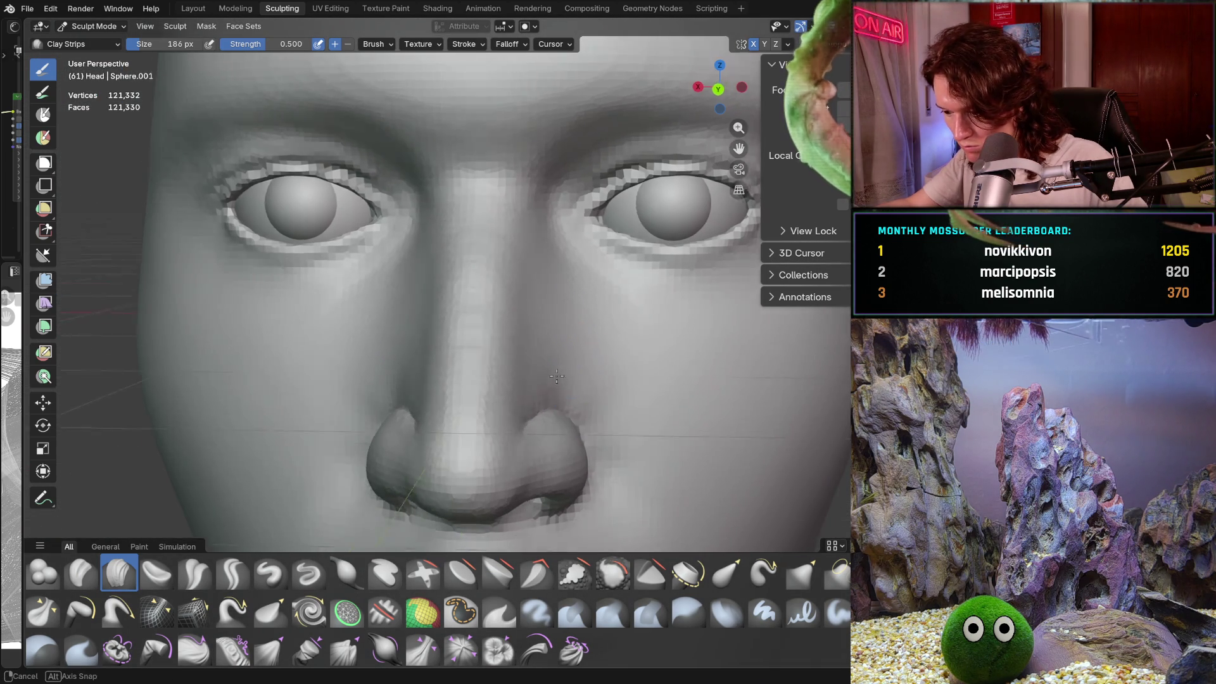
Step: Orbit around the eye and nose to check the clay build-up
mouse_move(587, 352)
middle_mouse_down()
mouse_move(500, 399)
mouse_move(467, 402)
mouse_move(515, 320)
mouse_move(554, 314)
middle_mouse_up()
scroll(512, 395, "up", 3)
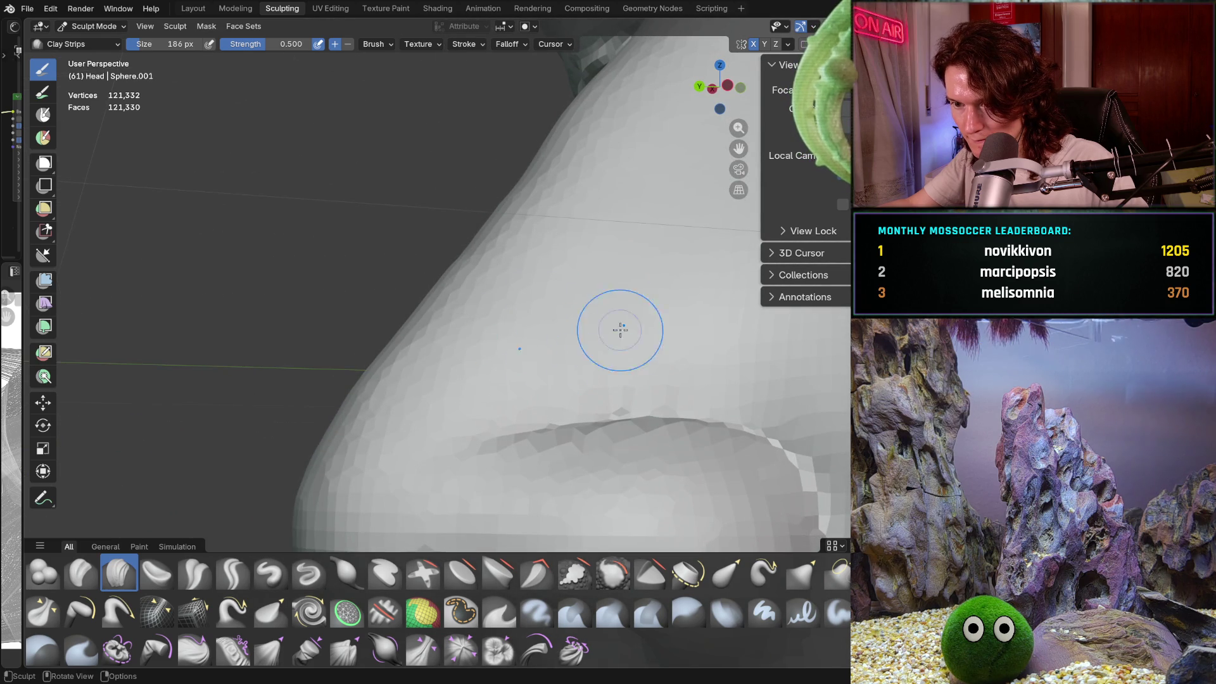
mouse_move(663, 288)
middle_mouse_down()
mouse_move(694, 337)
mouse_move(568, 373)
middle_mouse_up()
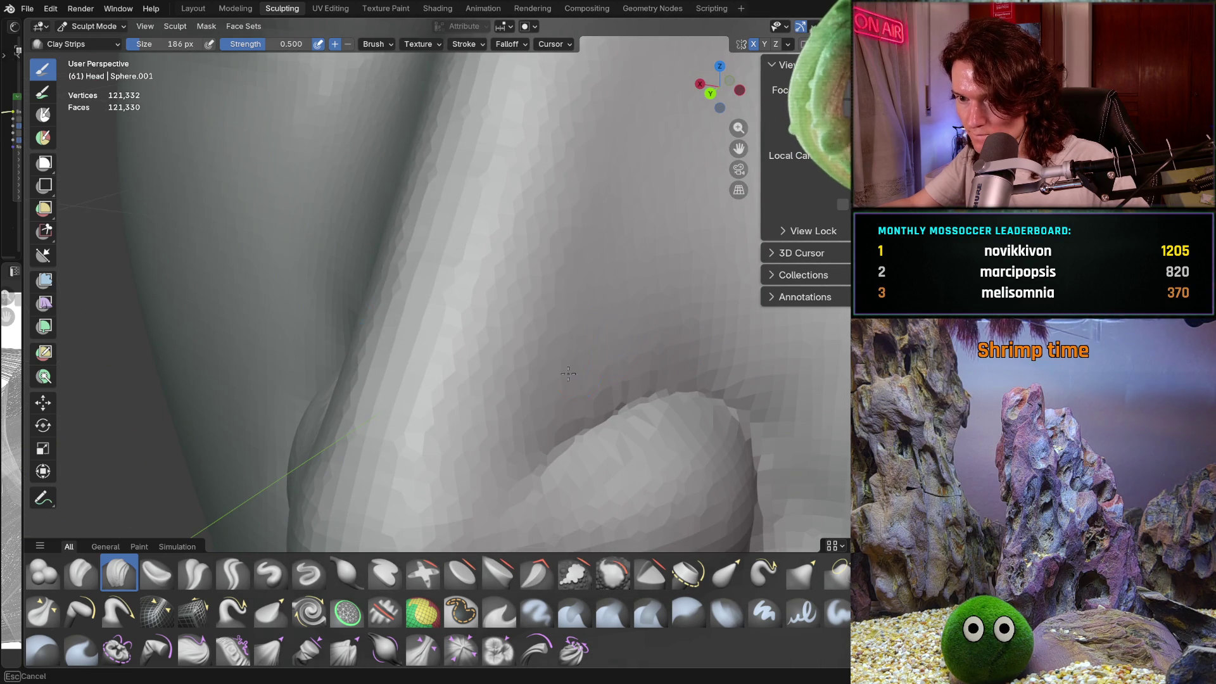
middle_click_drag(632, 271, 621, 316)
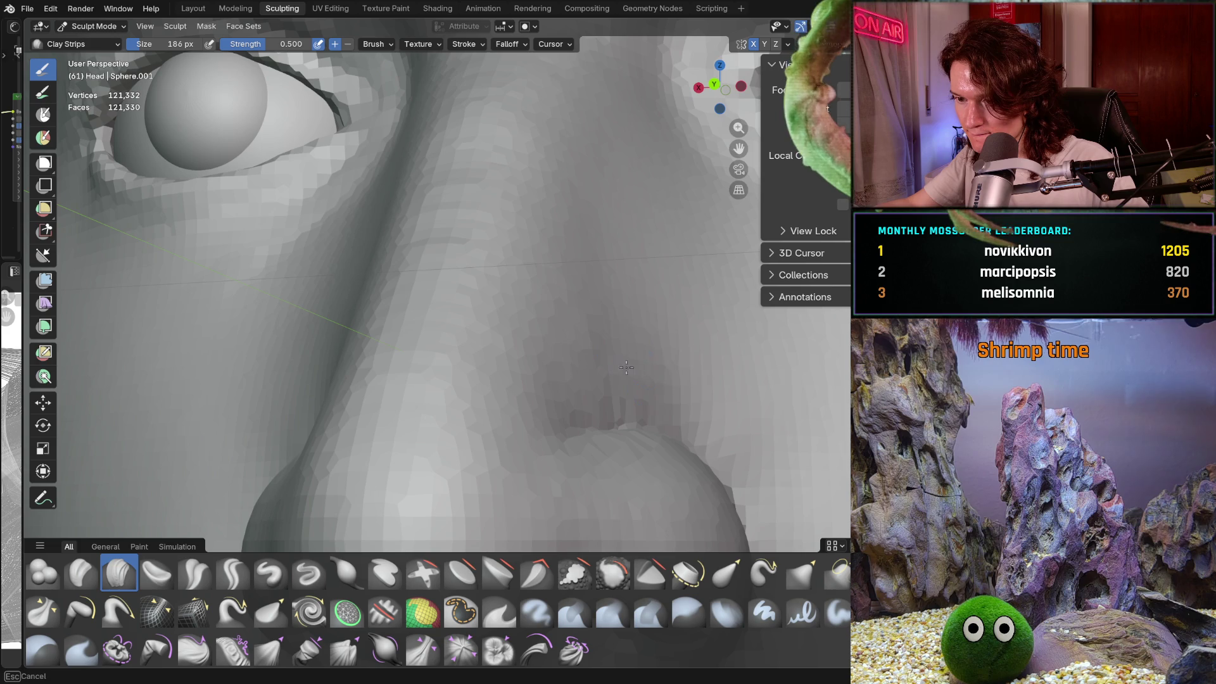
middle_click_drag(612, 351, 642, 278)
middle_click_drag(664, 361, 660, 348)
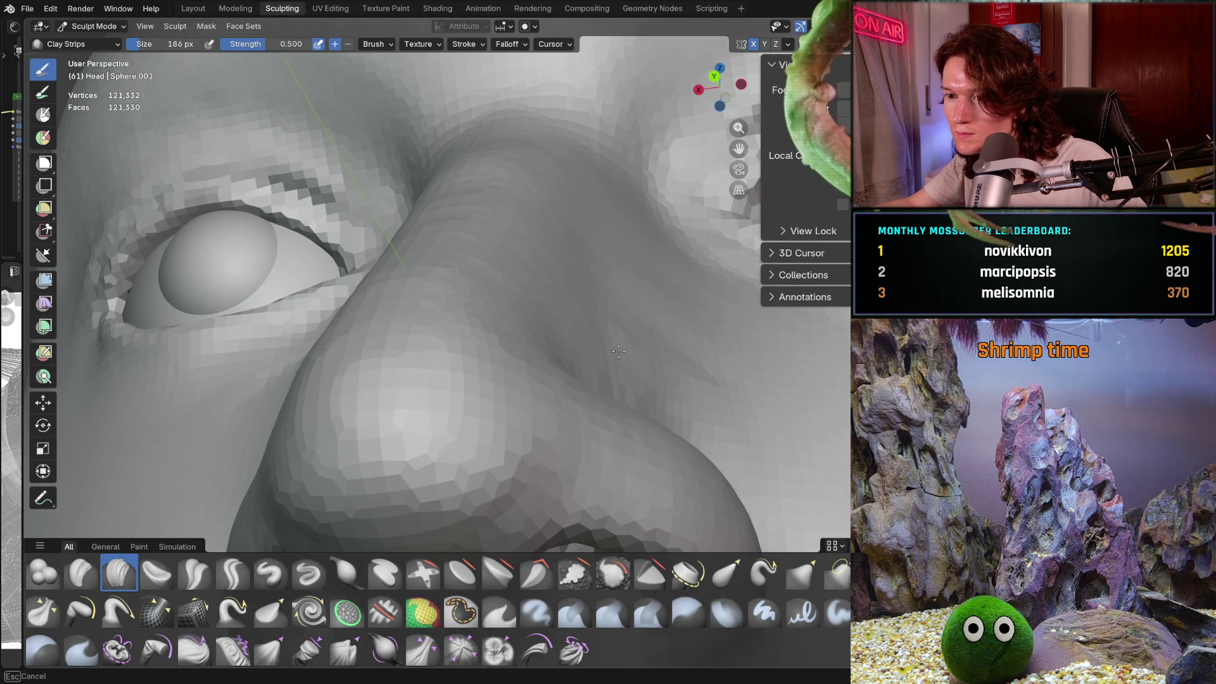
mouse_move(671, 271)
middle_mouse_down("ctrl")
mouse_move(664, 257)
mouse_move(621, 309)
mouse_move(629, 280)
middle_mouse_up("ctrl")
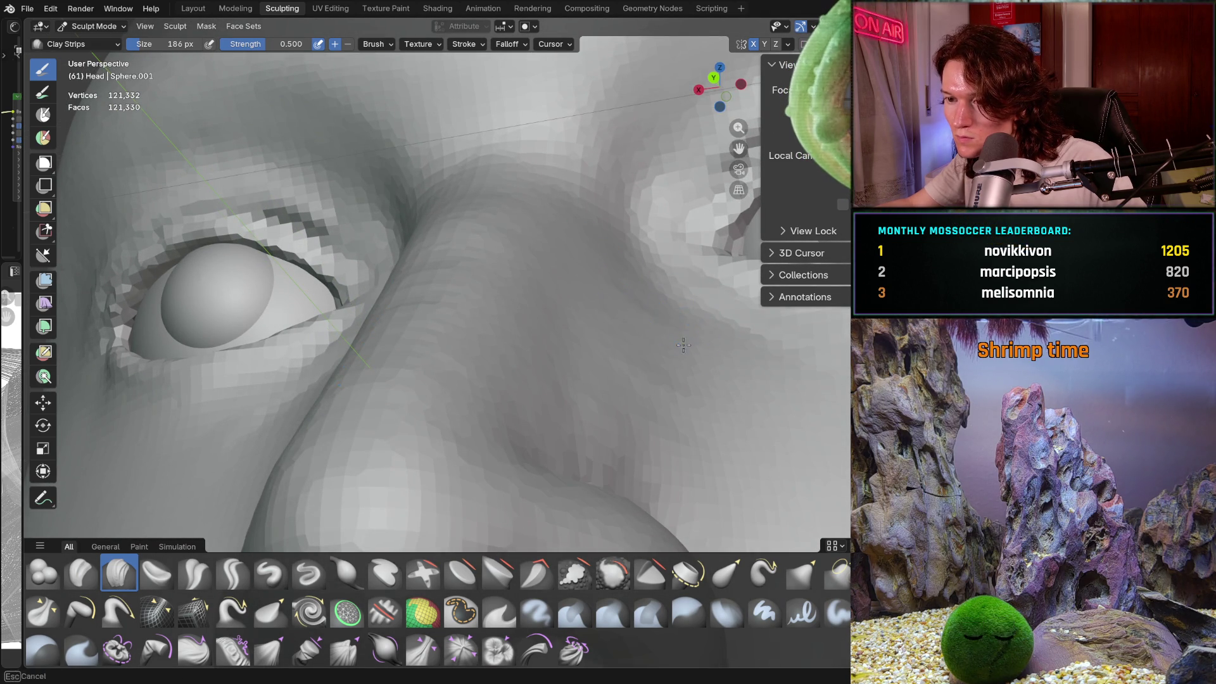
mouse_move(694, 317)
middle_mouse_down("ctrl")
mouse_move(556, 321)
mouse_move(528, 354)
middle_mouse_up("ctrl")
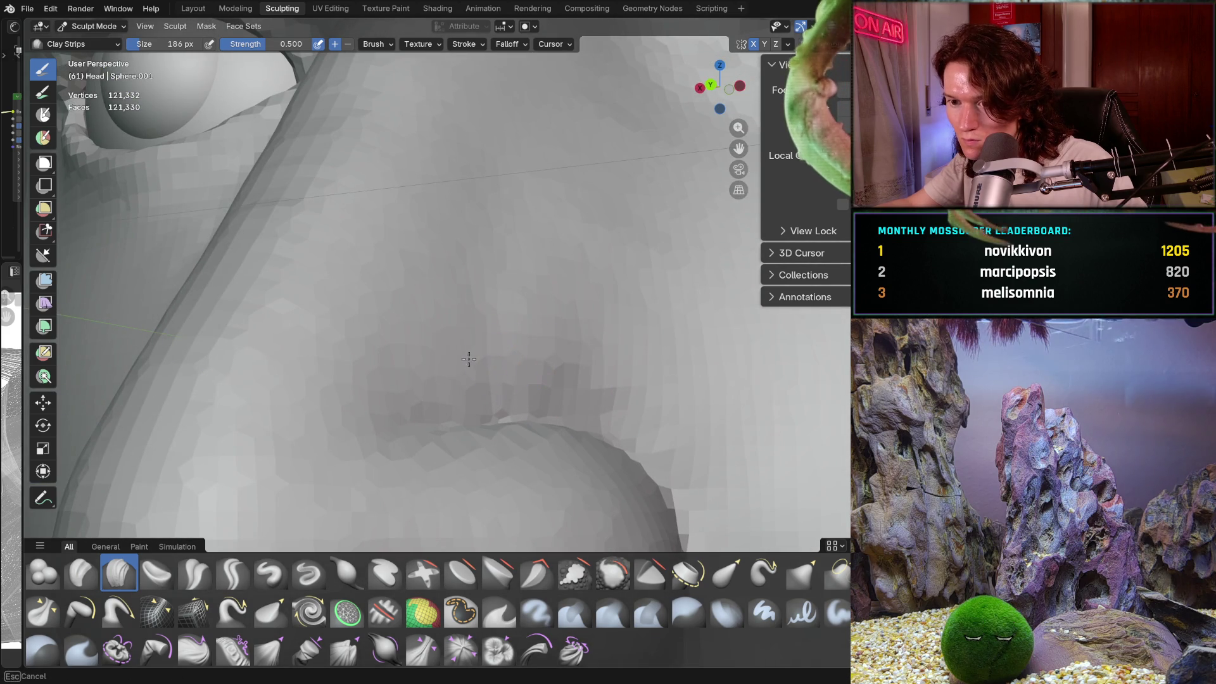
Step: Add clay along the nostril tops, undoing the last stroke
middle_click_drag(411, 380, 408, 385, "ctrl")
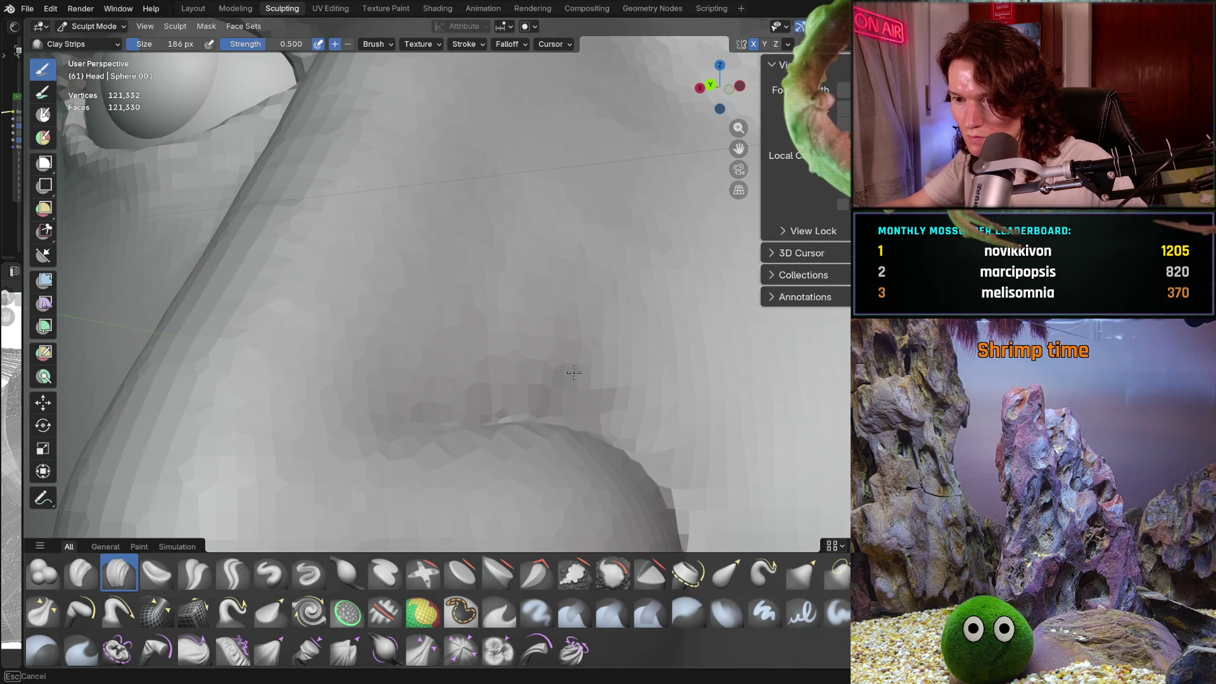
scroll(618, 279, "down", 5)
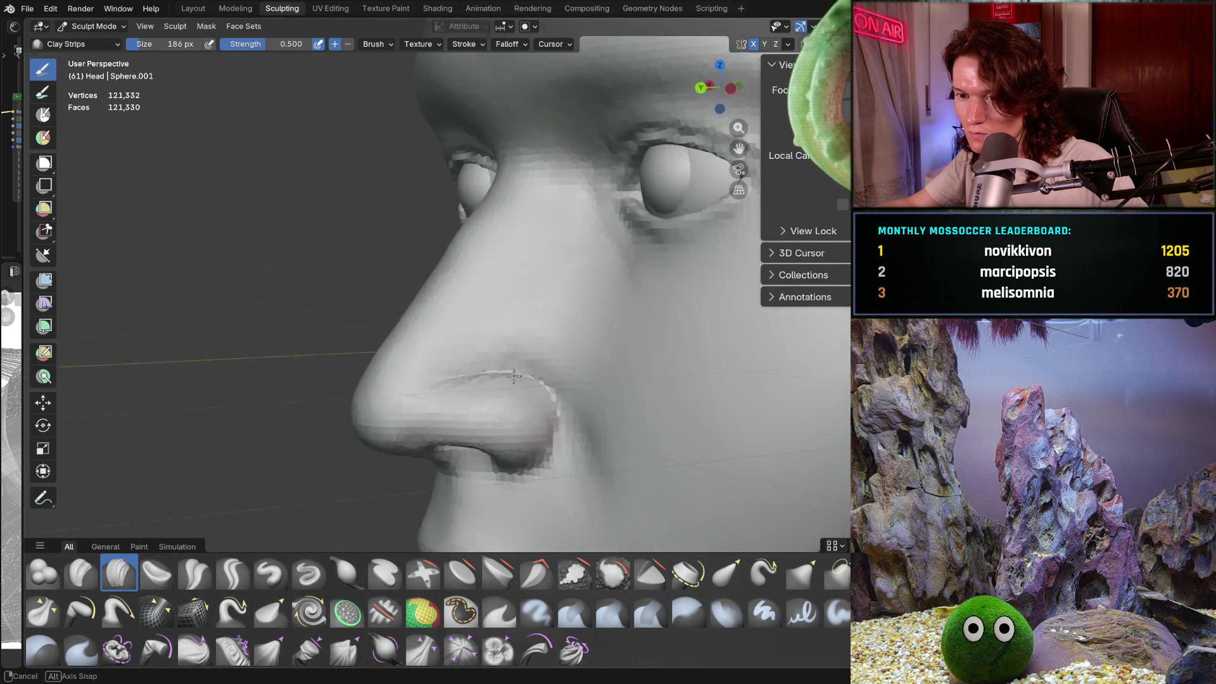
scroll(505, 412, "up", 6)
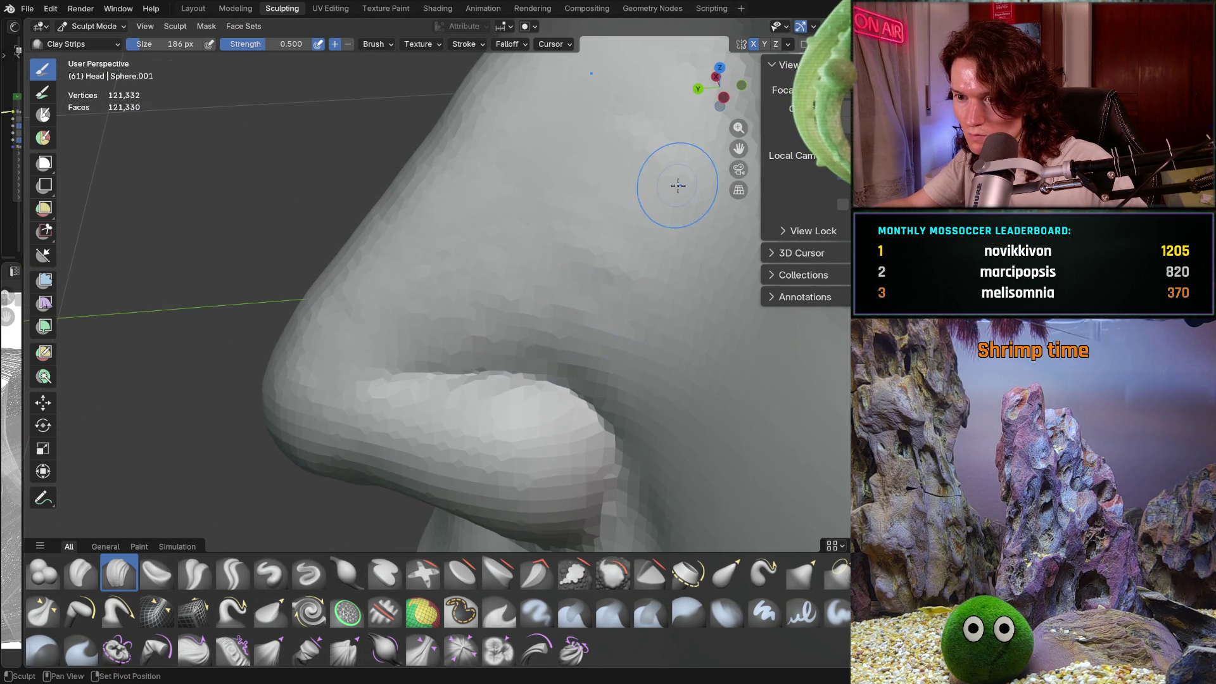
middle_click_drag(579, 345, 579, 345, "ctrl")
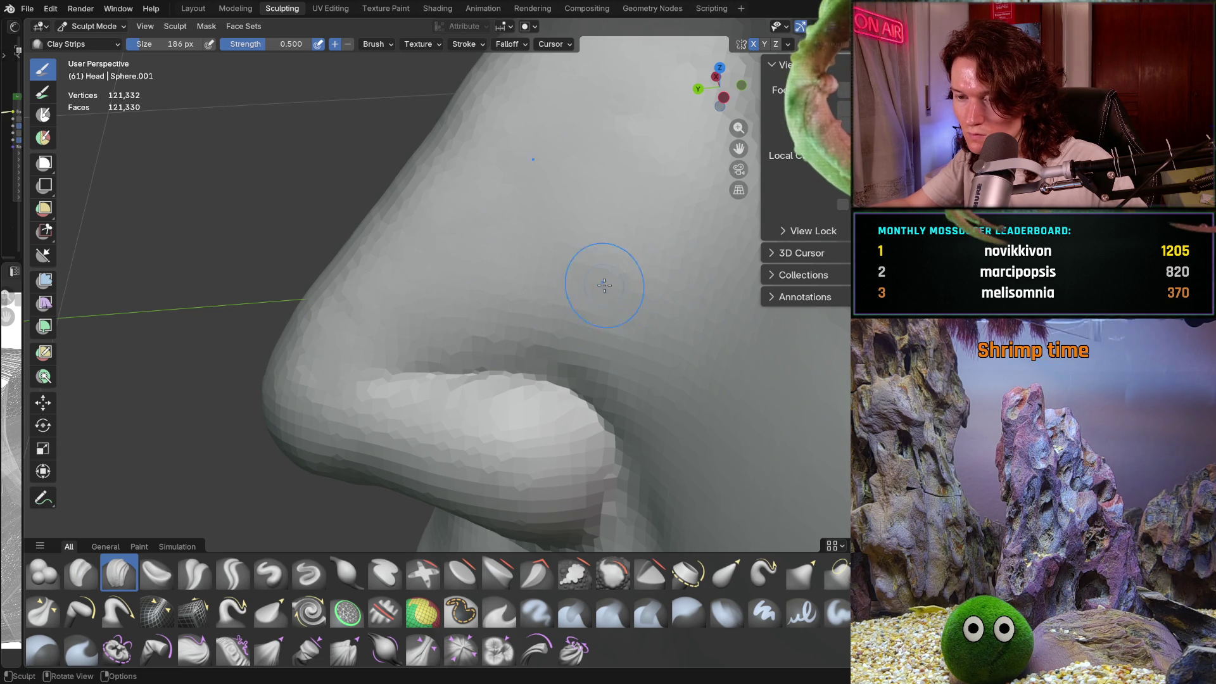
scroll(602, 279, "down", 4)
scroll(610, 318, "up", 3)
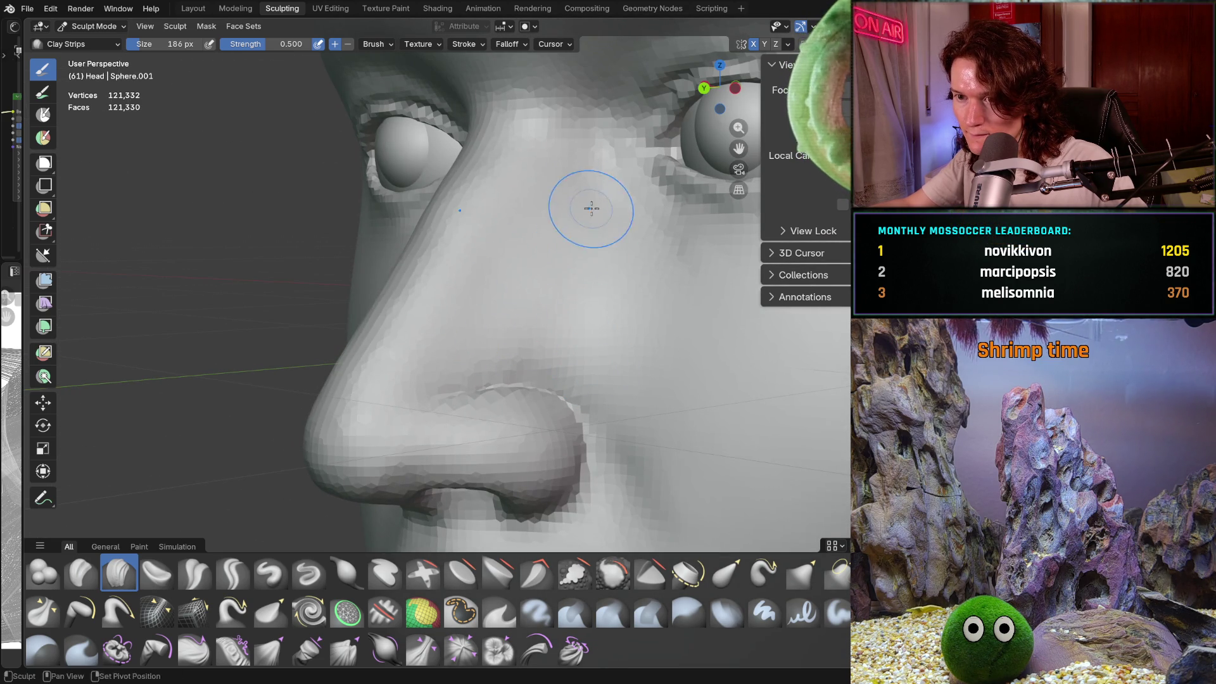
key("ctrl+z")
scroll(587, 252, "down", 4)
mouse_move(551, 326)
middle_mouse_down()
mouse_move(583, 325)
mouse_move(571, 323)
middle_mouse_up()
Step: Orbit closely around the eye and nose bridge to inspect the nose
scroll(554, 339, "up", 4)
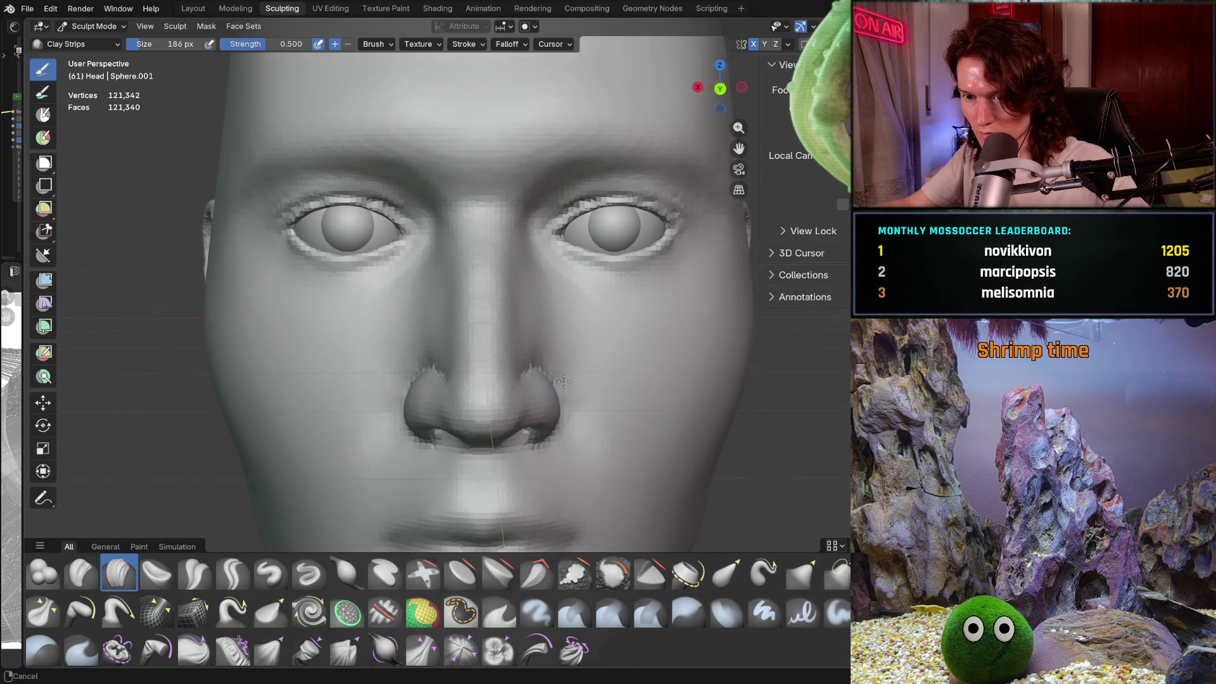
scroll(540, 355, "up", 4)
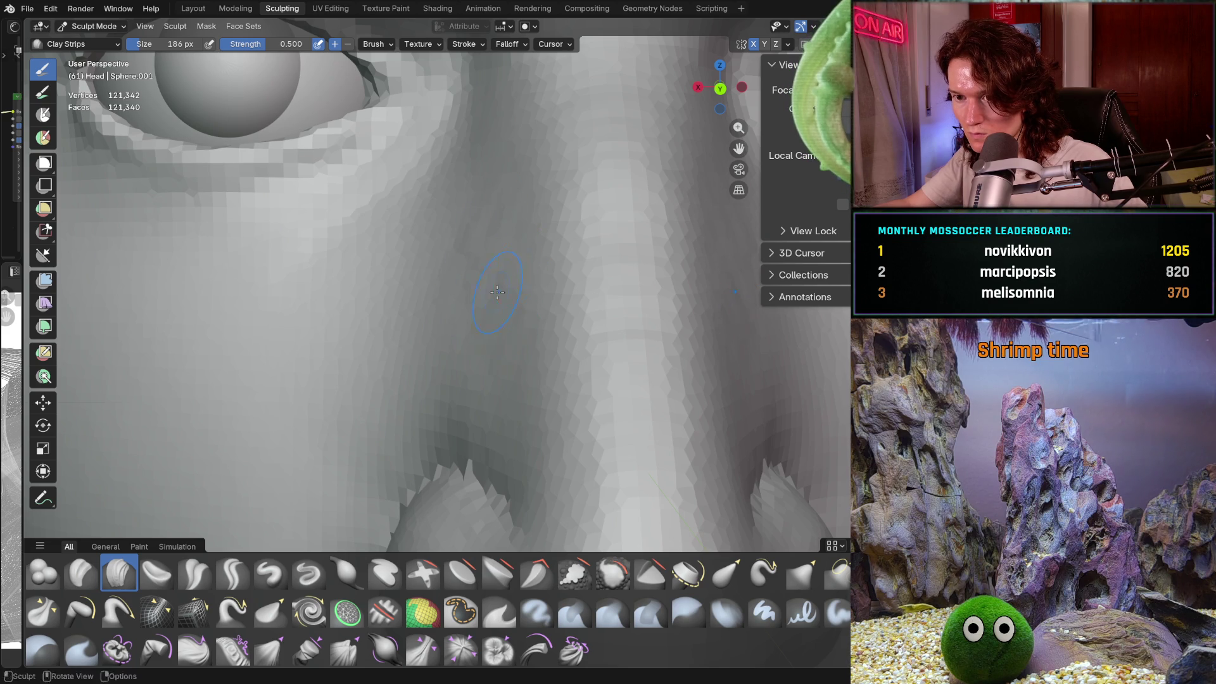
middle_click_drag(511, 212, 511, 211)
mouse_move(516, 262)
middle_mouse_down()
mouse_move(521, 223)
mouse_move(515, 275)
middle_mouse_up()
middle_click_drag(528, 260, 503, 276)
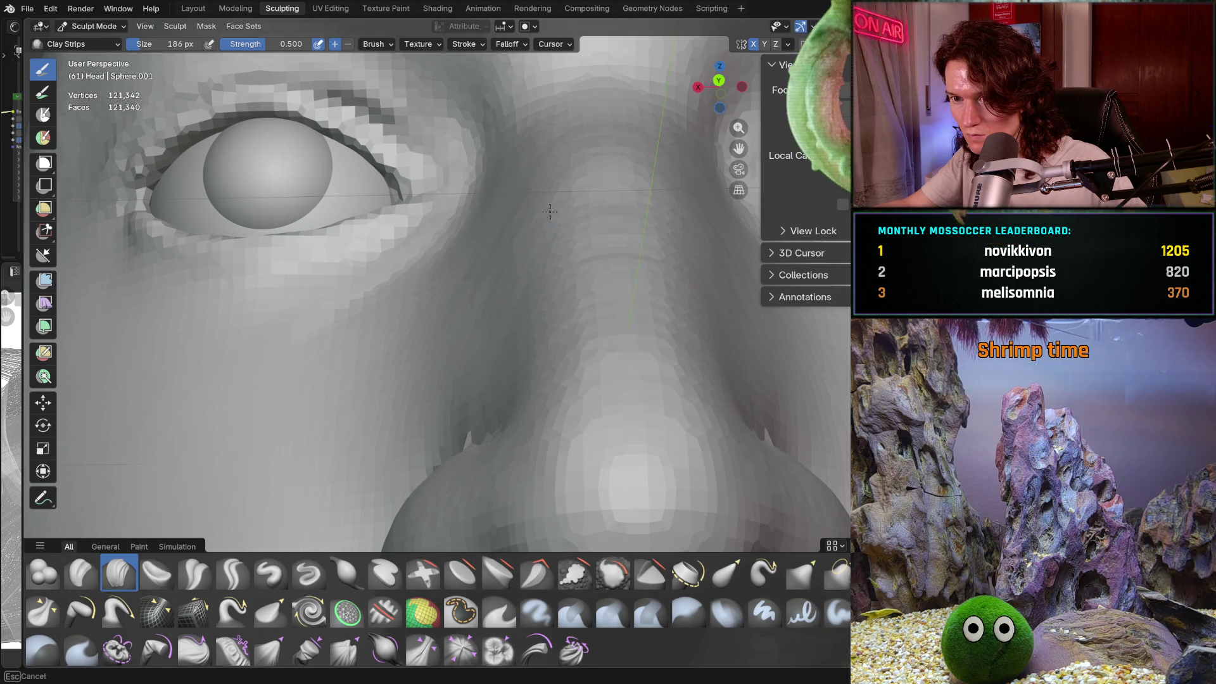
scroll(554, 209, "down", 5)
Step: Check the nose from side and right-profile views, then return to Smooth at 374 px
mouse_move(553, 253)
middle_mouse_down()
mouse_move(641, 267)
mouse_move(482, 278)
middle_mouse_up()
scroll(472, 278, "up", 6)
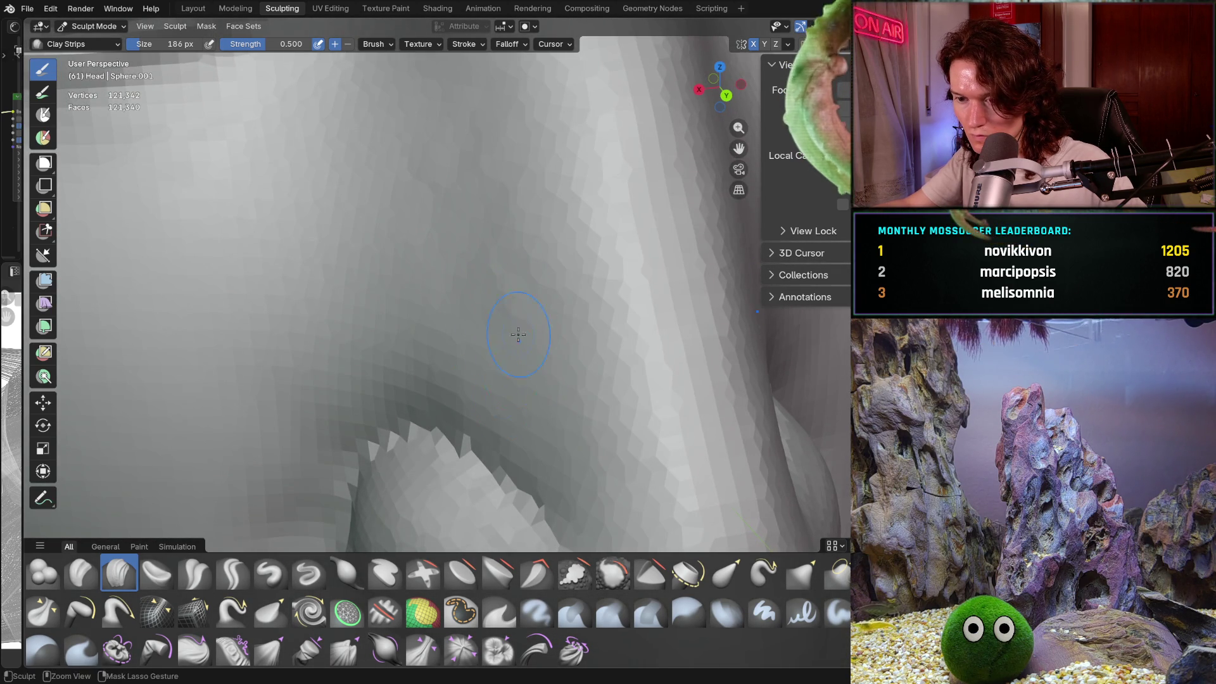
scroll(518, 335, "down", 6)
mouse_move(518, 334)
middle_mouse_down()
mouse_move(569, 310)
mouse_move(564, 266)
mouse_move(509, 314)
mouse_move(530, 297)
middle_mouse_up()
scroll(563, 266, "up", 6)
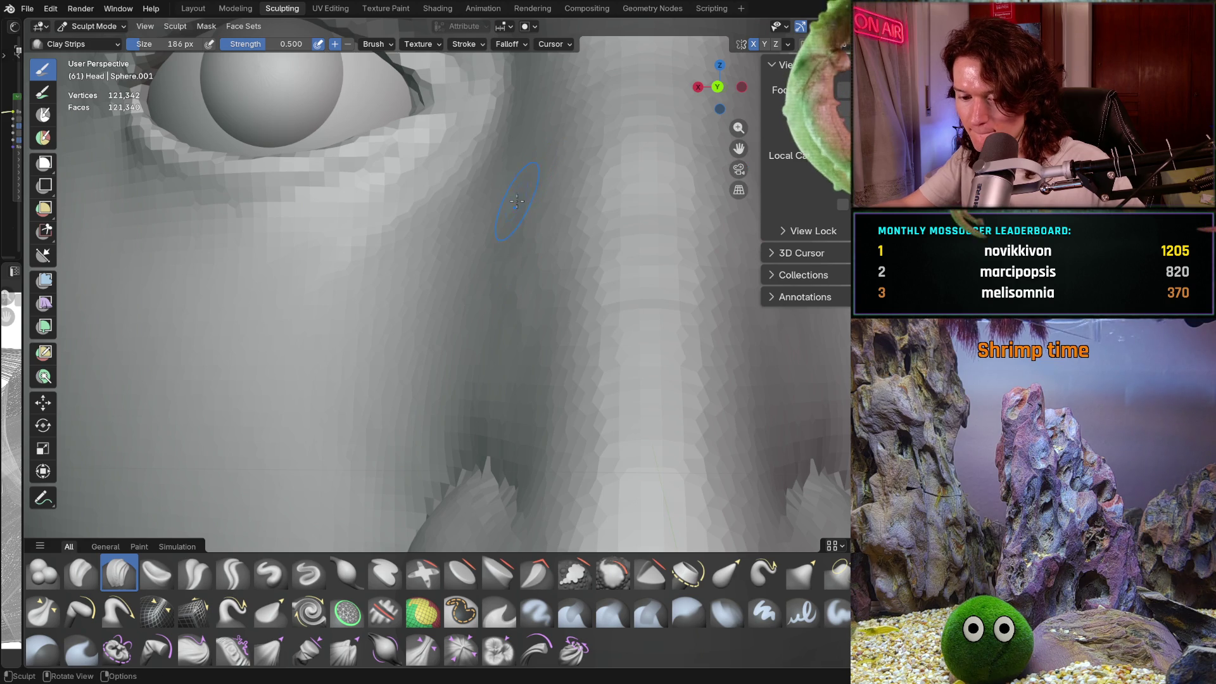
key("shift")
Step: Smooth down the side of the nose, then switch to Clay Strips at strength 0.500
middle_click_drag(517, 201, 523, 199)
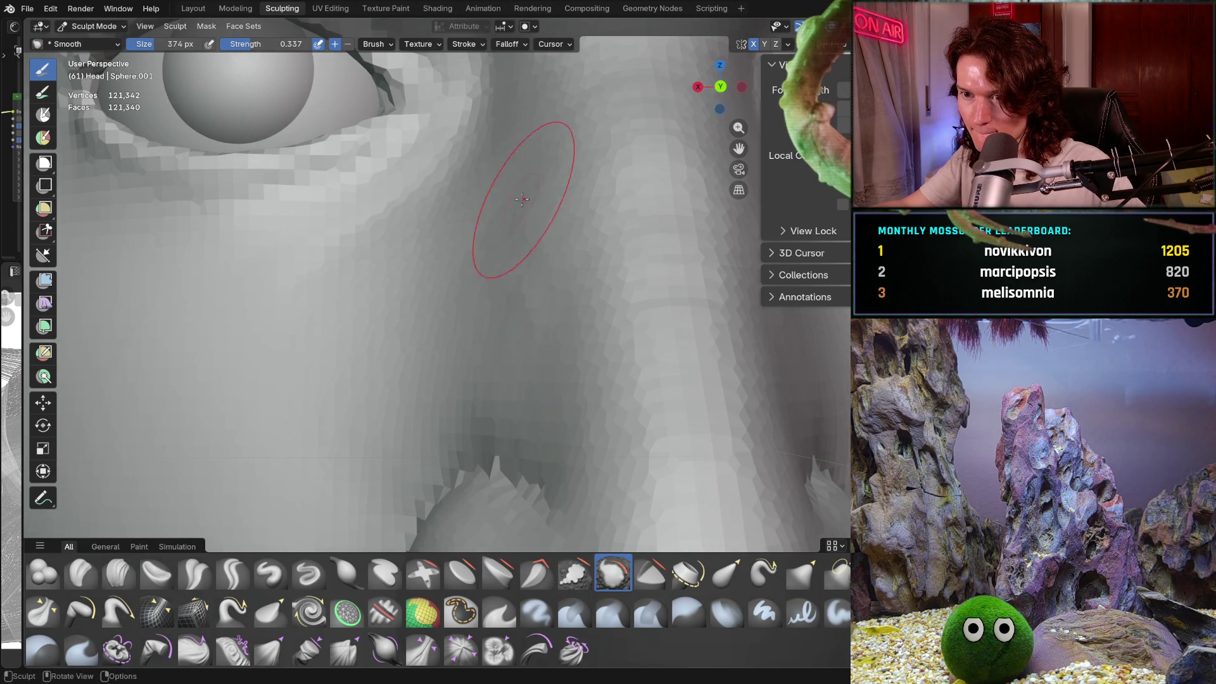
mouse_move(522, 200)
left_mouse_down("shift")
mouse_move(544, 326)
mouse_move(514, 366)
mouse_move(540, 367)
left_mouse_up("shift")
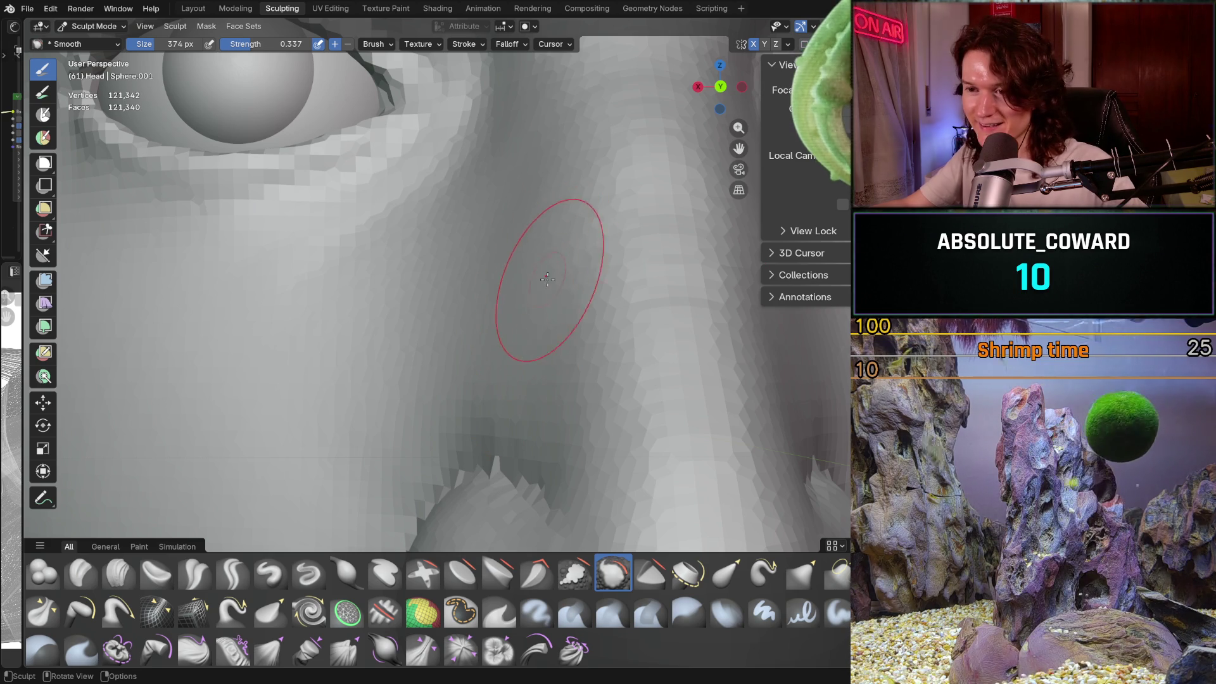
mouse_move(545, 272)
middle_mouse_down()
mouse_move(556, 356)
mouse_move(516, 214)
middle_mouse_up()
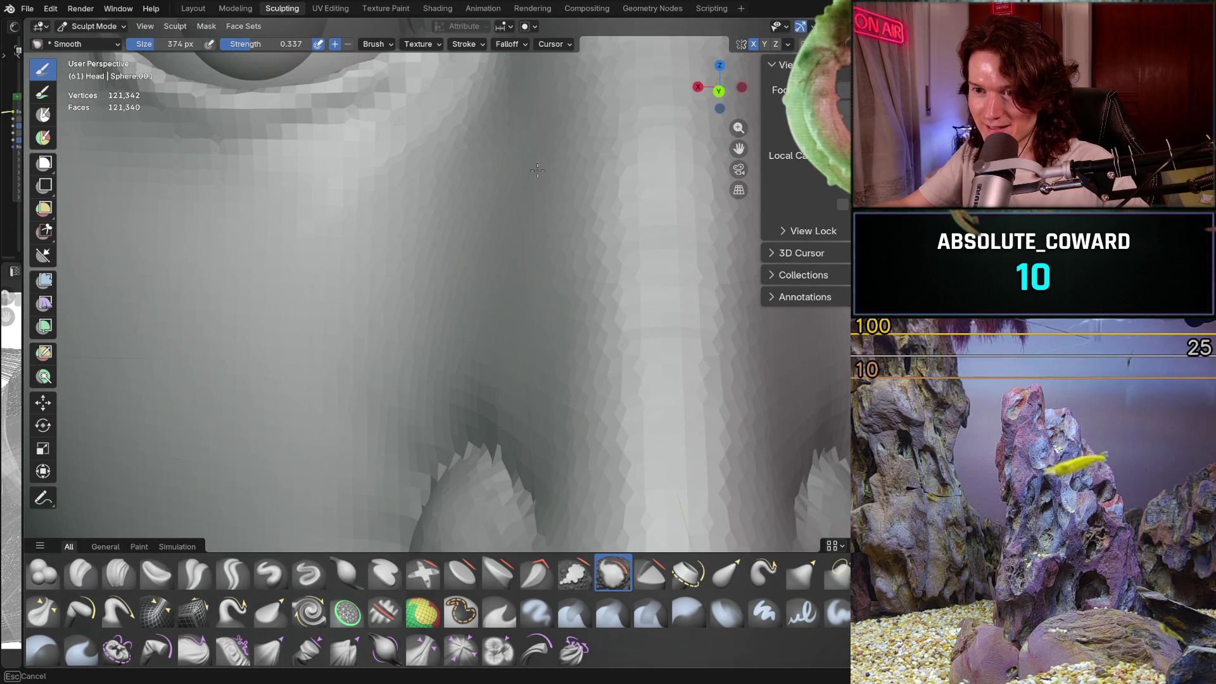
scroll(481, 266, "down", 3)
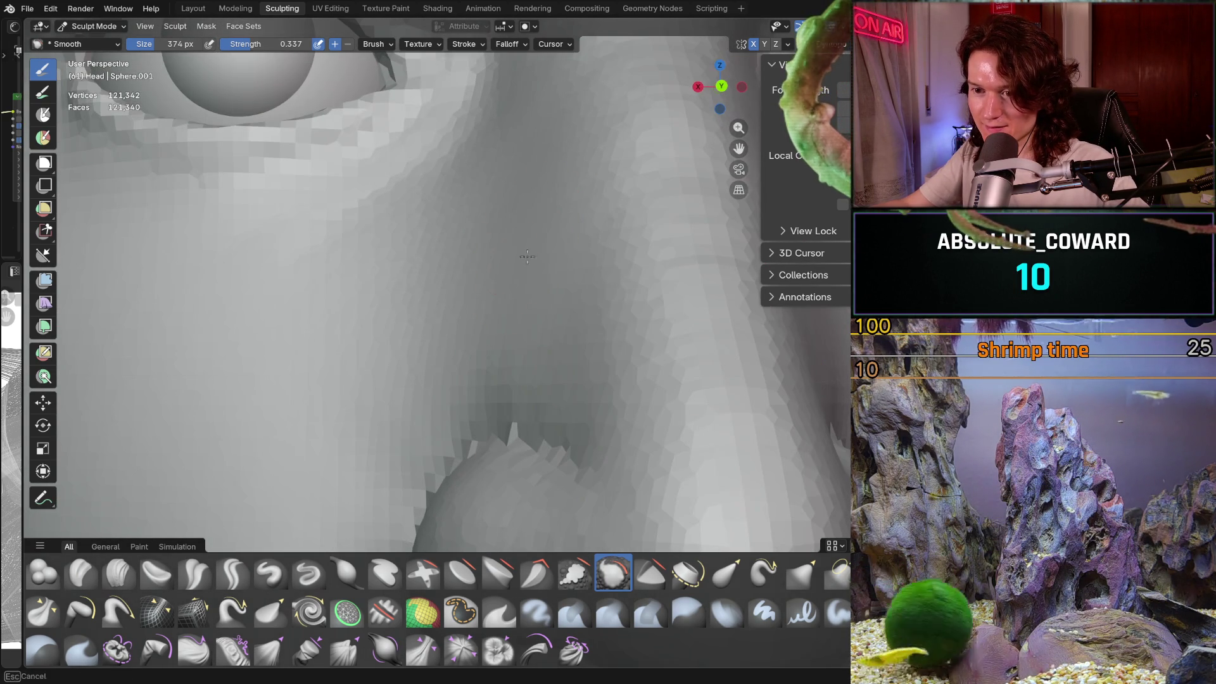
scroll(557, 314, "down", 2)
mouse_move(560, 322)
middle_mouse_down()
mouse_move(595, 314)
mouse_move(621, 348)
middle_mouse_up()
scroll(621, 308, "up", 3)
scroll(621, 308, "down", 3)
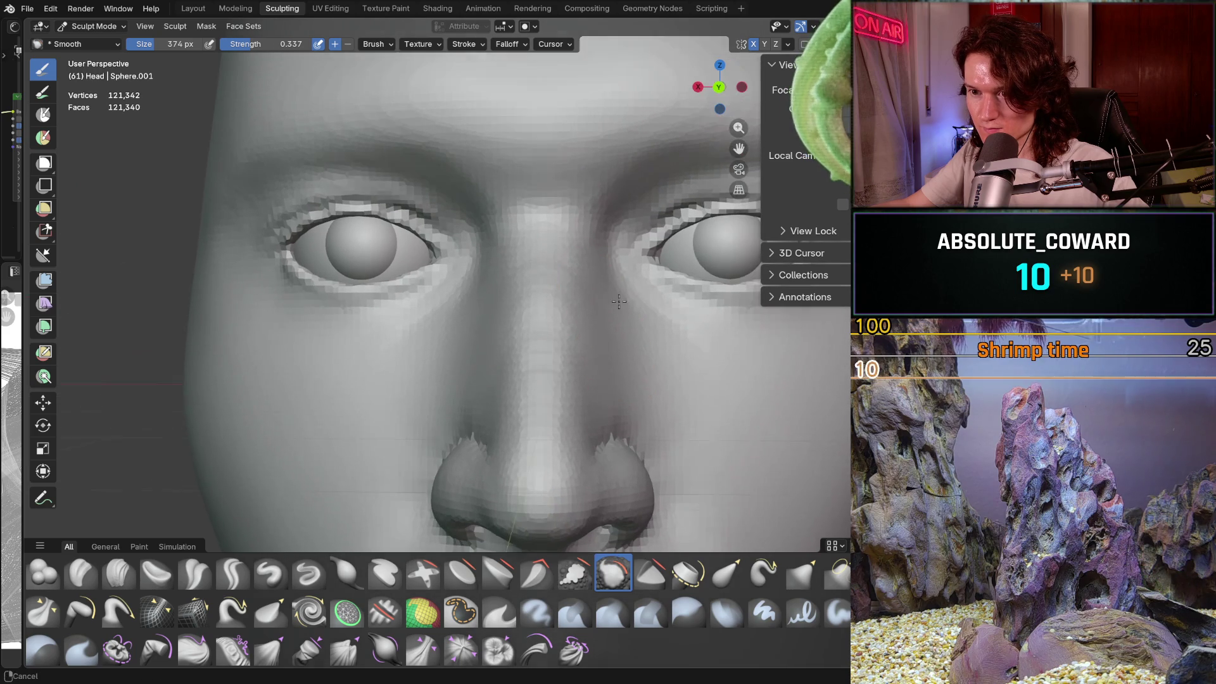
scroll(380, 393, "up", 2)
left_click(119, 573)
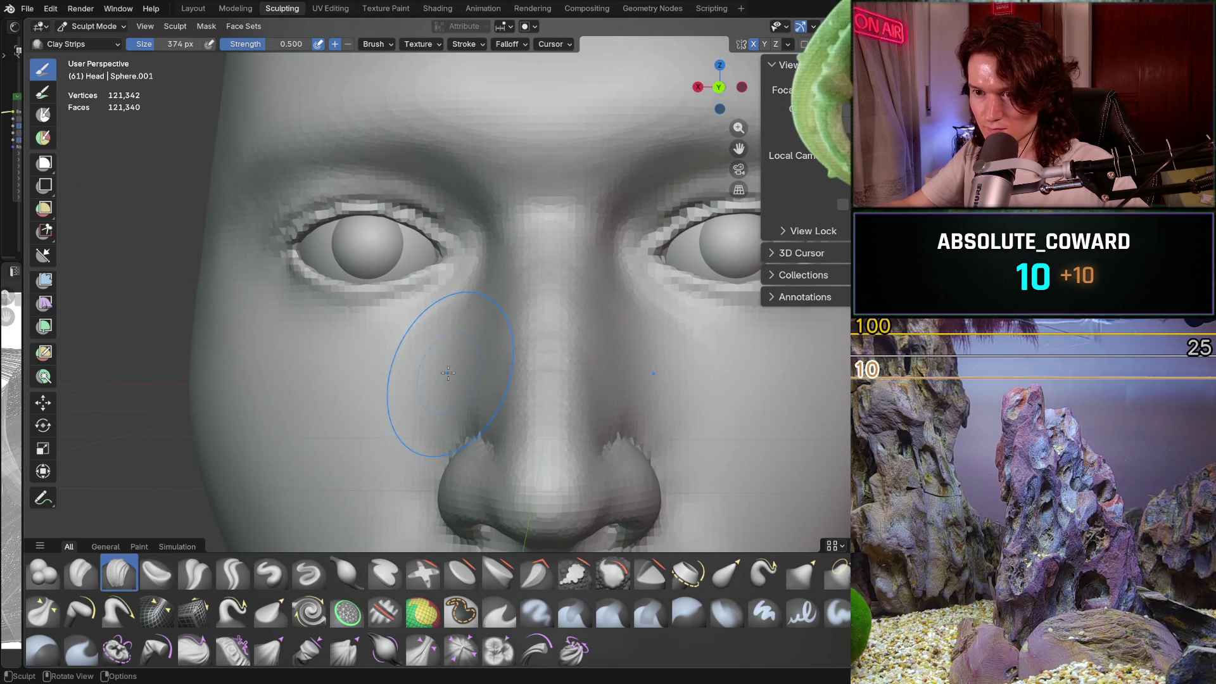
Step: Shrink the Clay Strips brush to 226 px and lower the face in view
key("f")
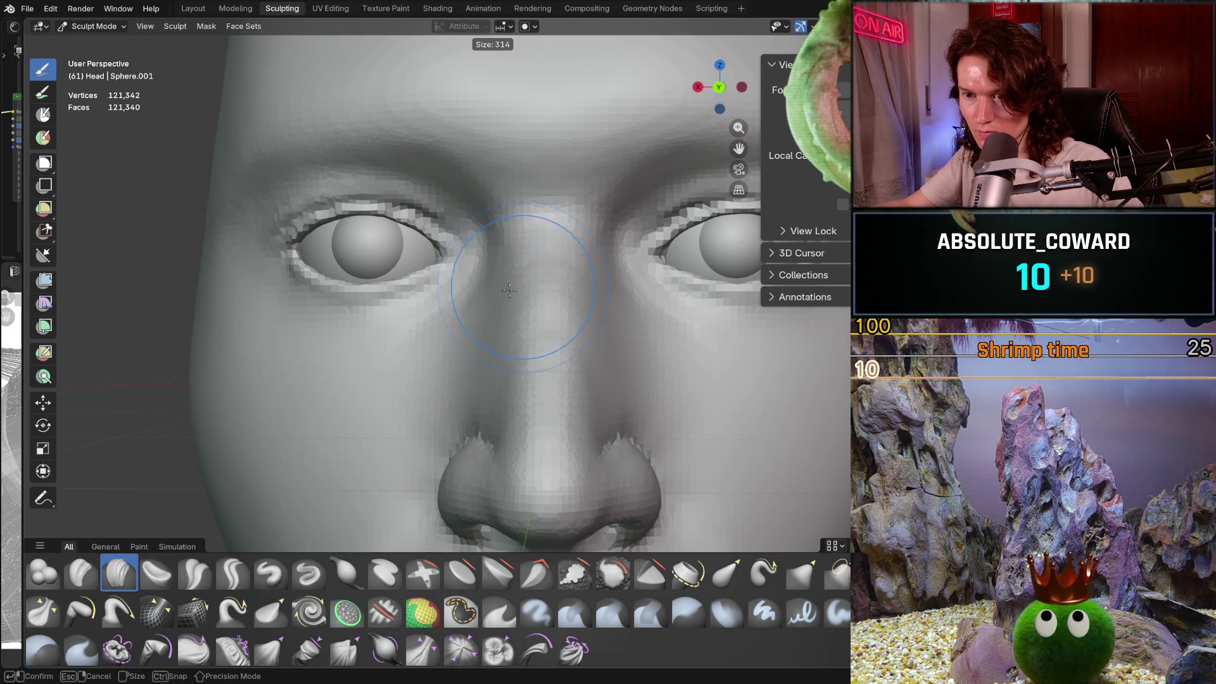
left_click(525, 266)
middle_click_drag(512, 248, 512, 337, "shift")
scroll(512, 337, "up", 3)
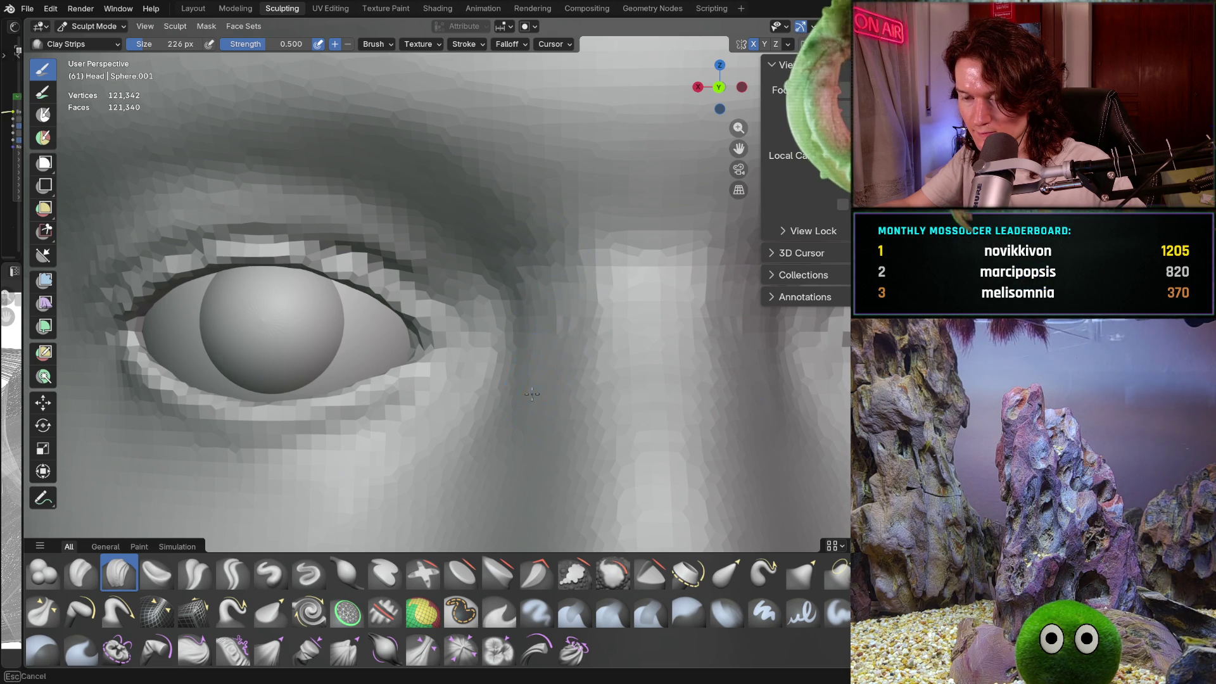
scroll(532, 394, "down", 5)
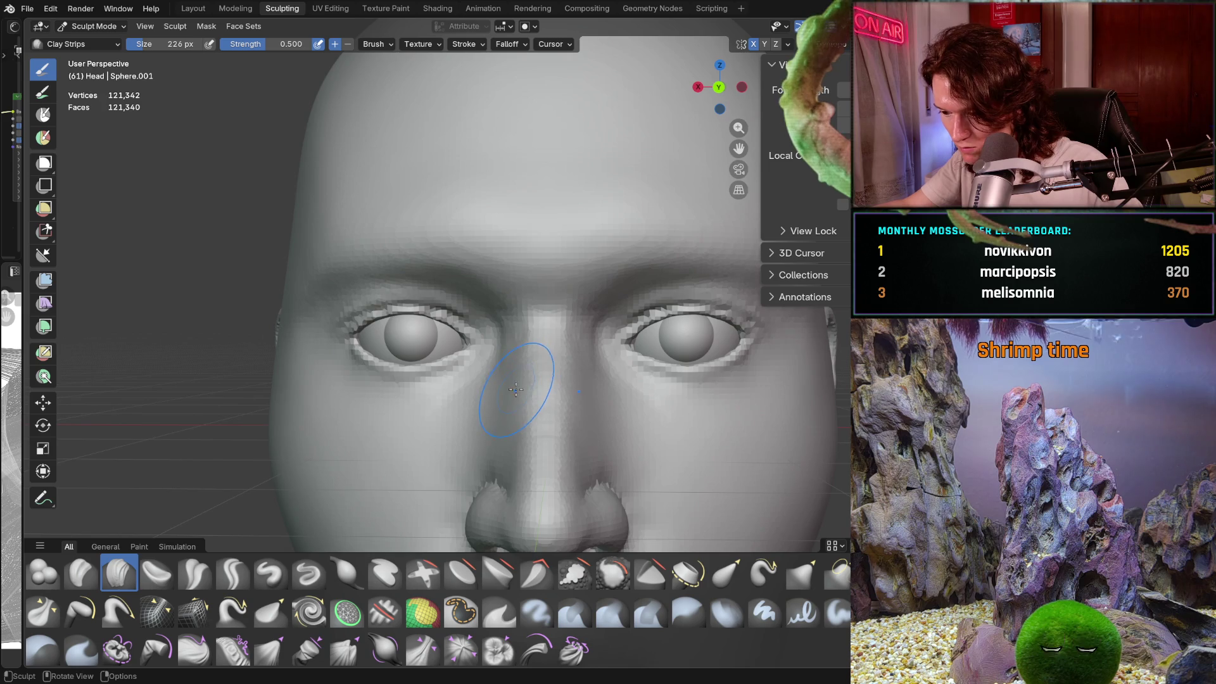
scroll(516, 390, "up", 5)
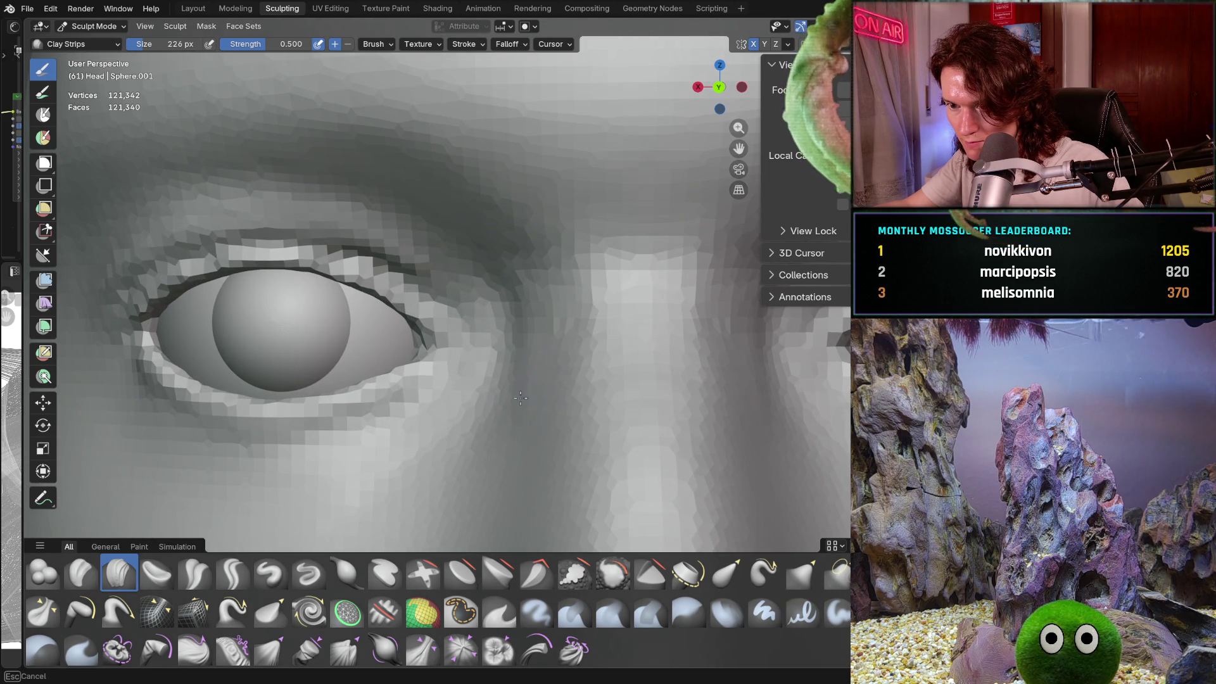
Step: Orbit around the left eye and forehead to inspect them
middle_click_drag(573, 381, 503, 367)
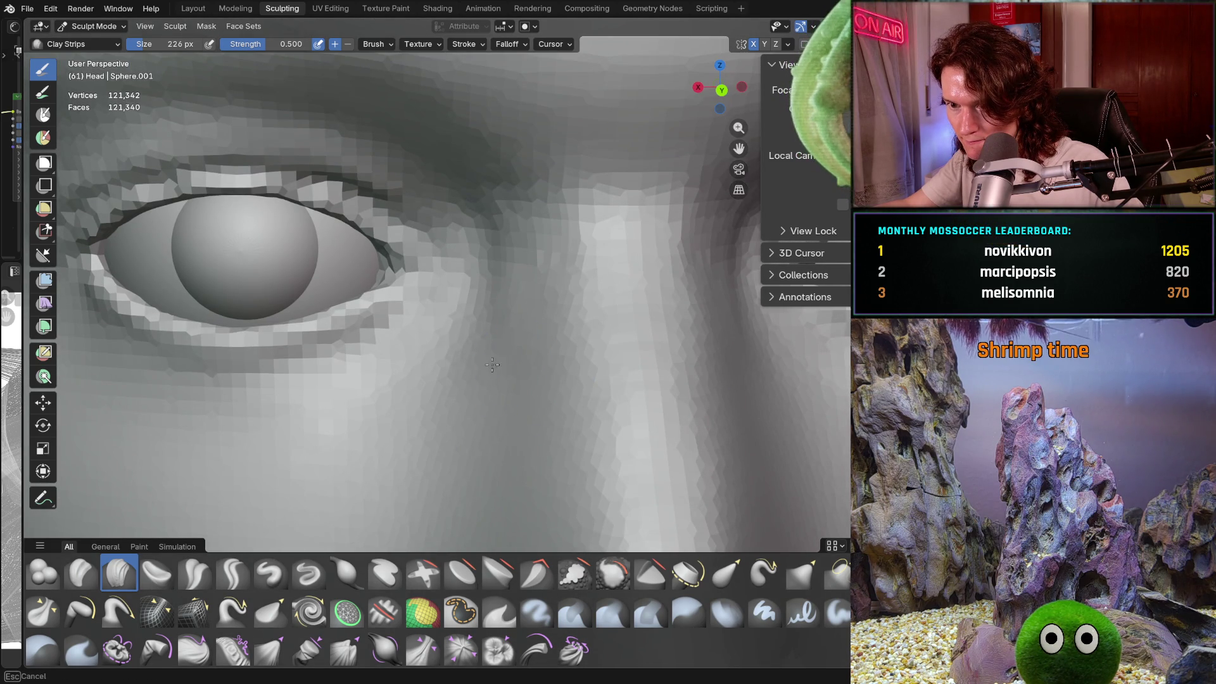
middle_click_drag(566, 275, 586, 307)
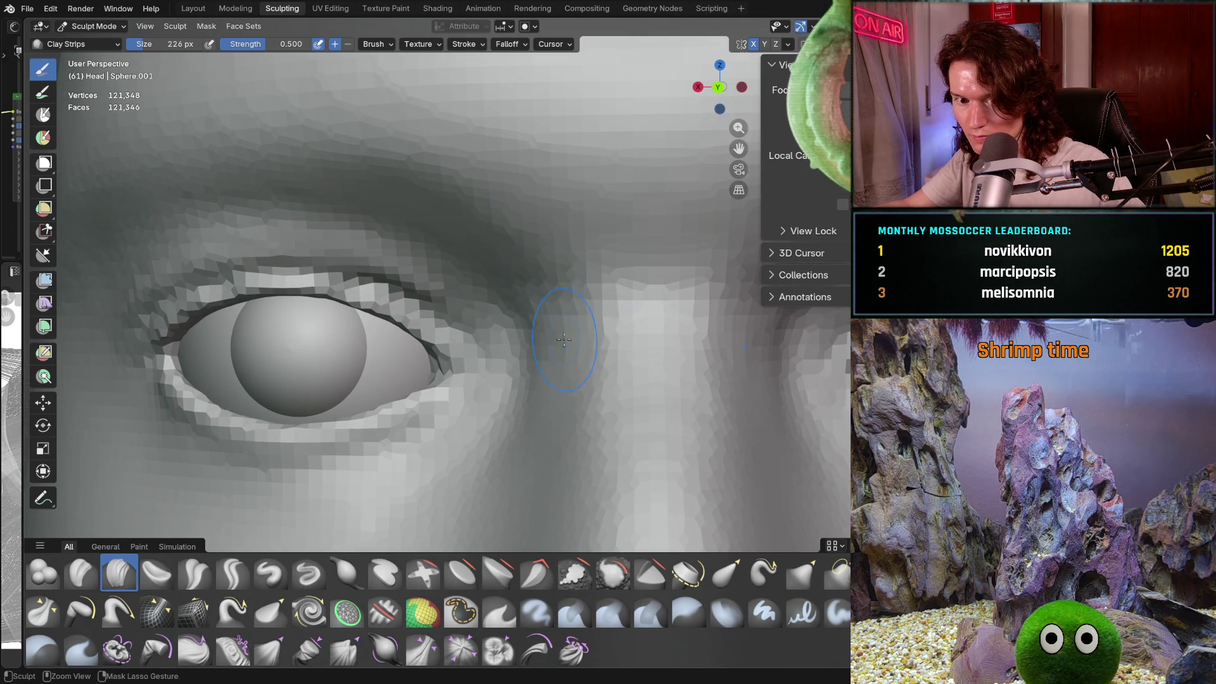
scroll(588, 308, "down", 6)
scroll(548, 394, "up", 6)
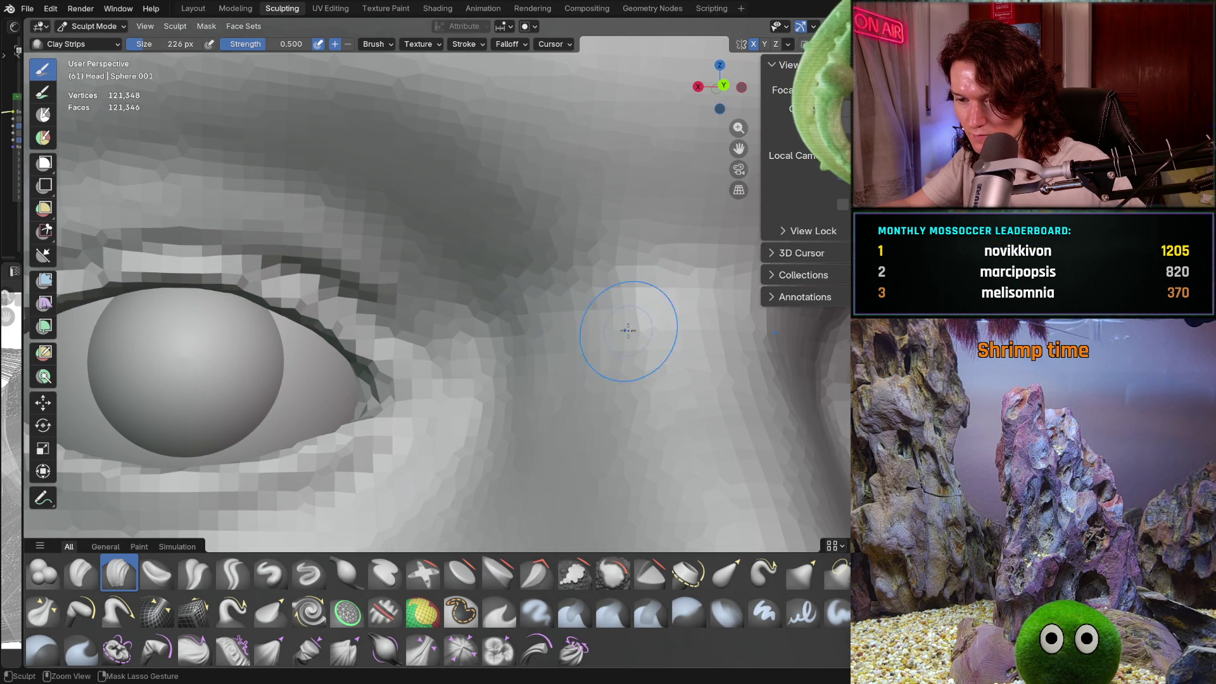
scroll(629, 322, "down", 5)
mouse_move(629, 323)
middle_mouse_down()
mouse_move(571, 292)
mouse_move(618, 276)
mouse_move(603, 320)
middle_mouse_up()
scroll(572, 291, "down", 1)
scroll(557, 298, "up", 5)
Step: Bring the face to a frontal view and add clay around the nostril
middle_click_drag(582, 418, 583, 424)
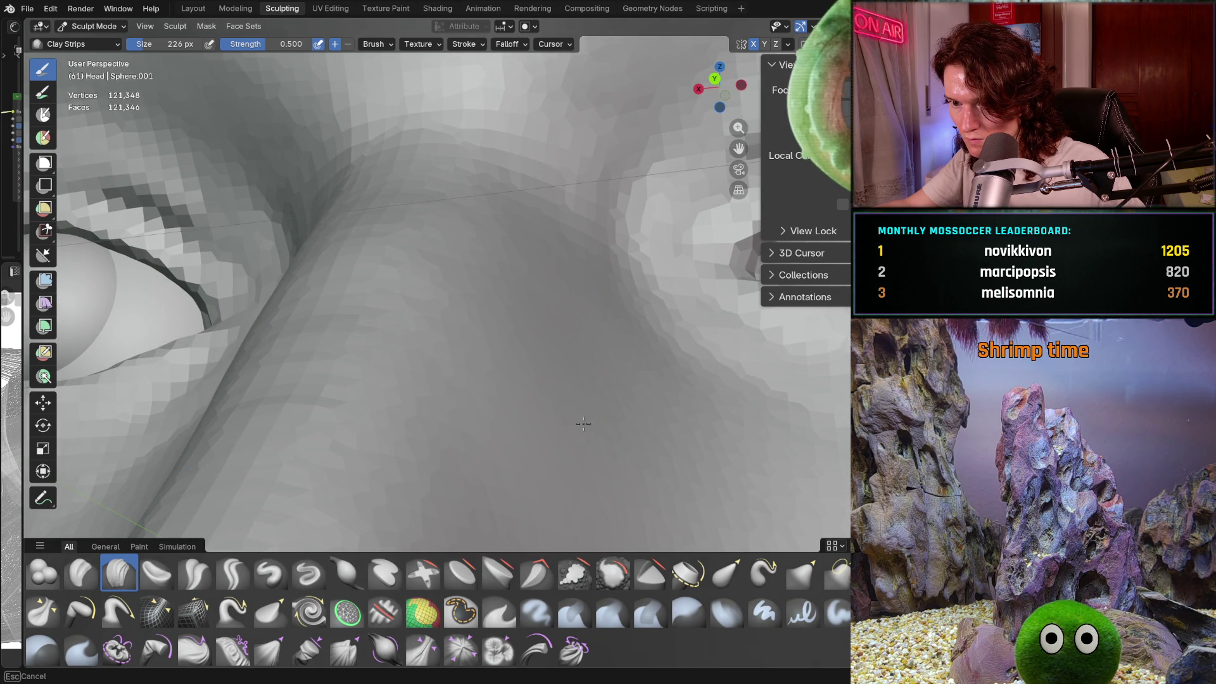
mouse_move(563, 355)
middle_mouse_down()
mouse_move(504, 385)
mouse_move(525, 336)
middle_mouse_up()
scroll(500, 380, "up", 3)
scroll(509, 372, "up", 2)
scroll(540, 294, "up", 5)
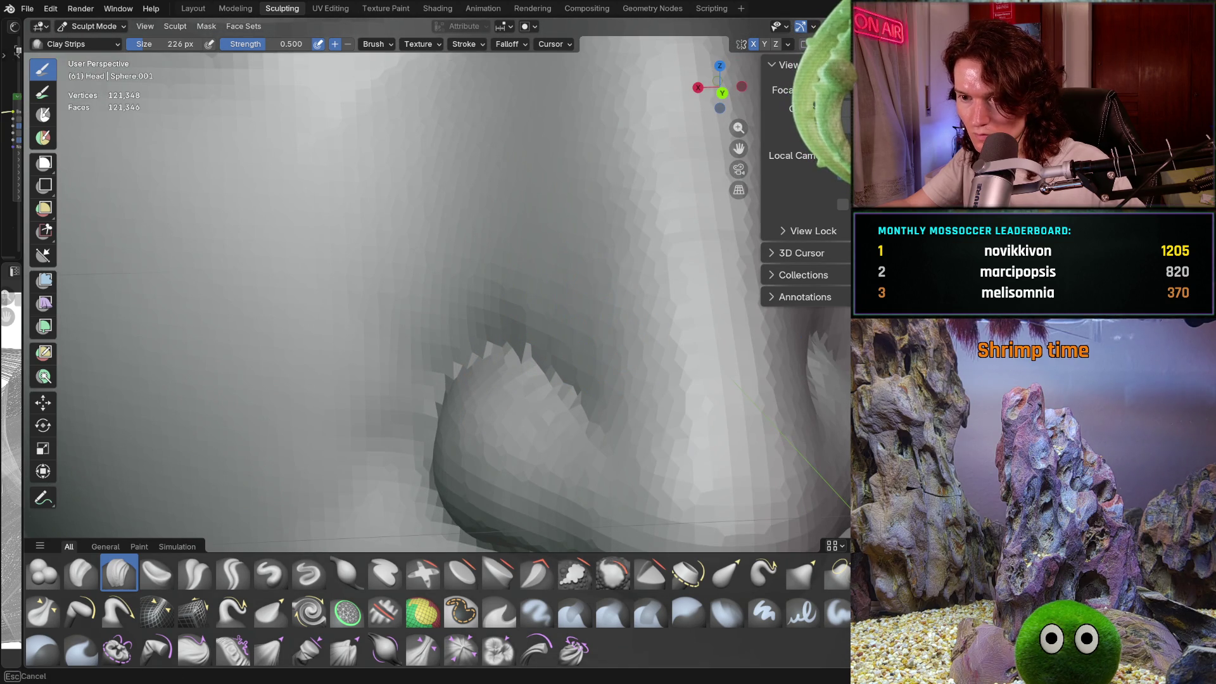
middle_click_drag(594, 312, 549, 312)
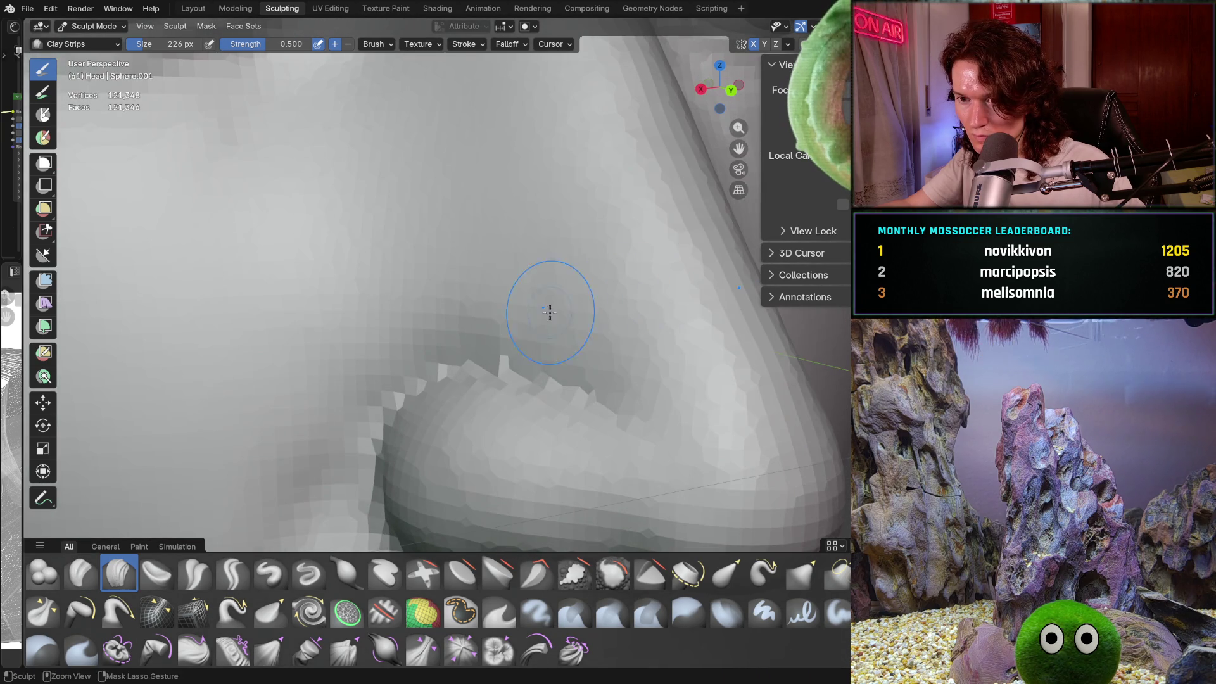
scroll(443, 279, "down", 2)
Step: Orbit from a frontal face view and zoom in close on the left nostril
scroll(523, 263, "down", 5)
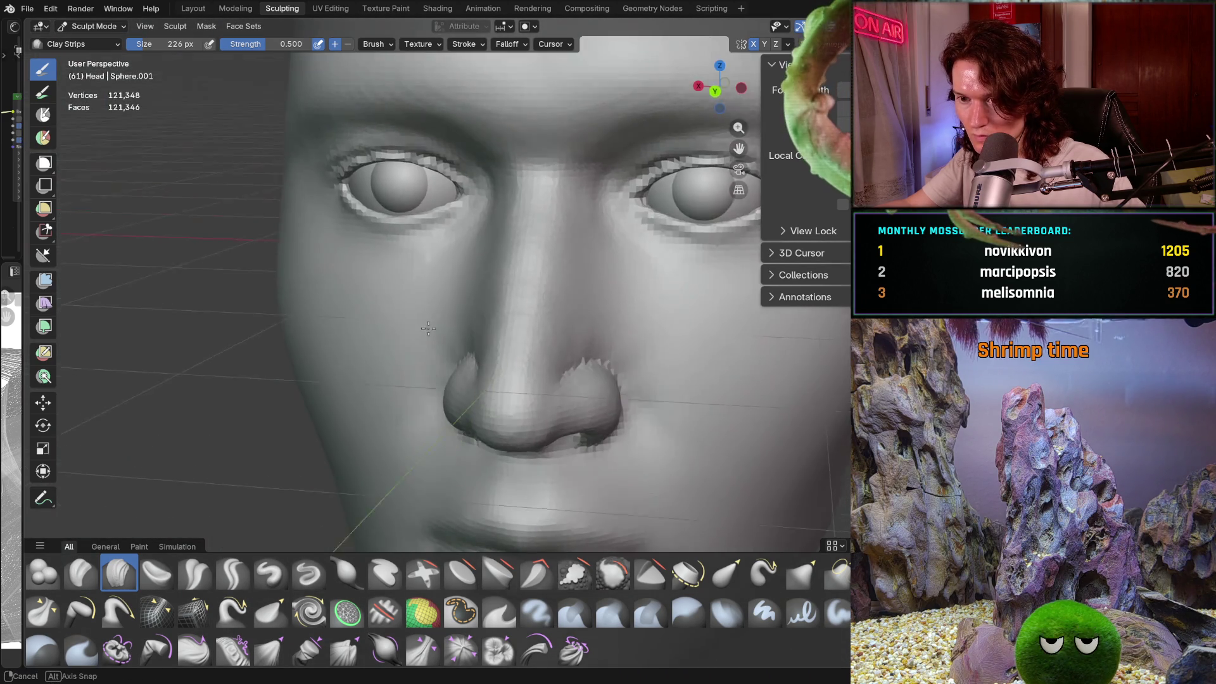
middle_click_drag(523, 264, 446, 319)
scroll(500, 323, "up", 4)
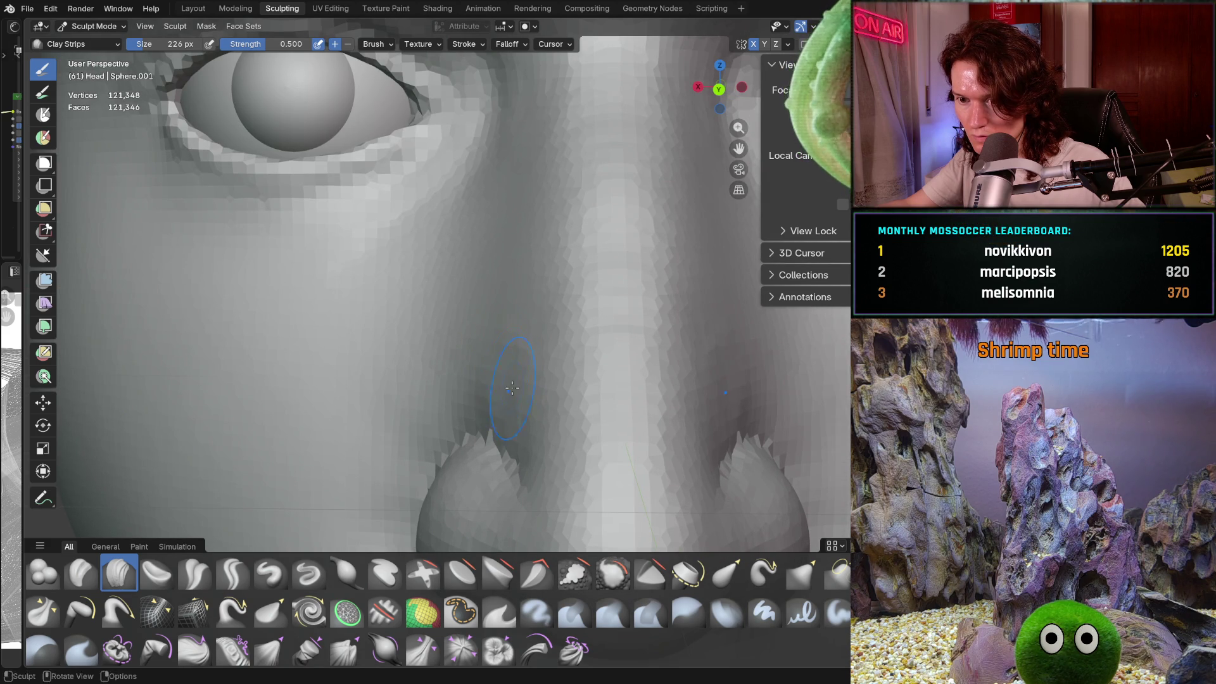
middle_click_drag(529, 354, 513, 374)
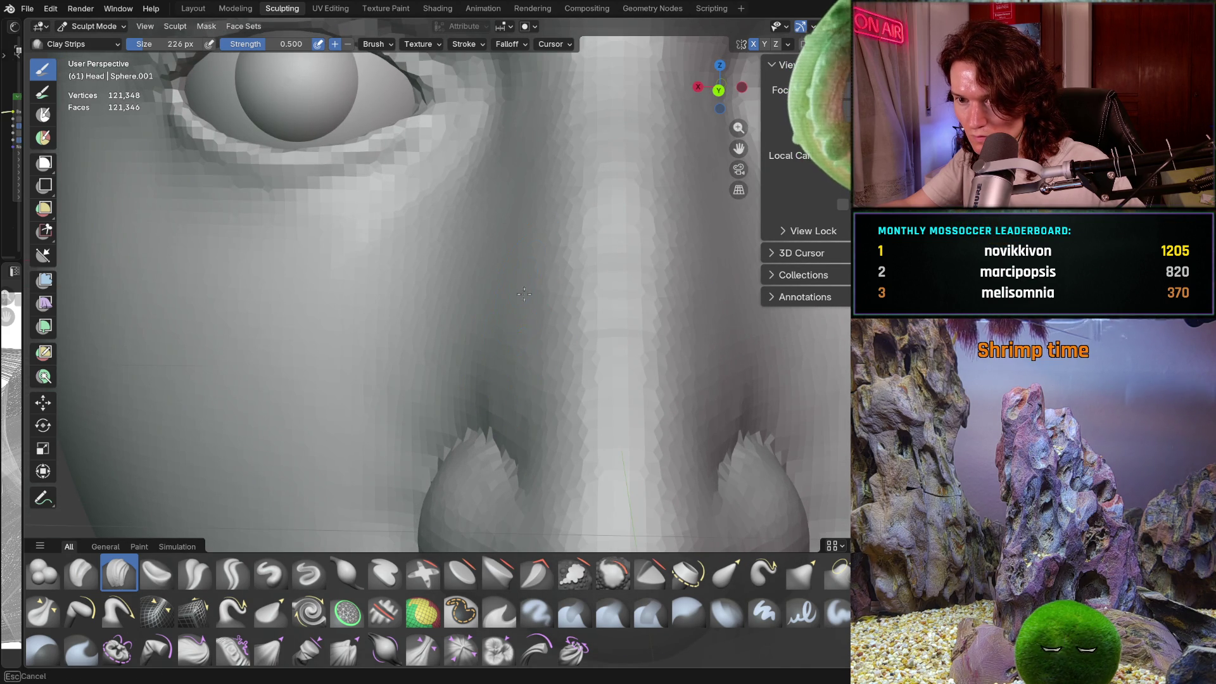
middle_click_drag(536, 268, 555, 296)
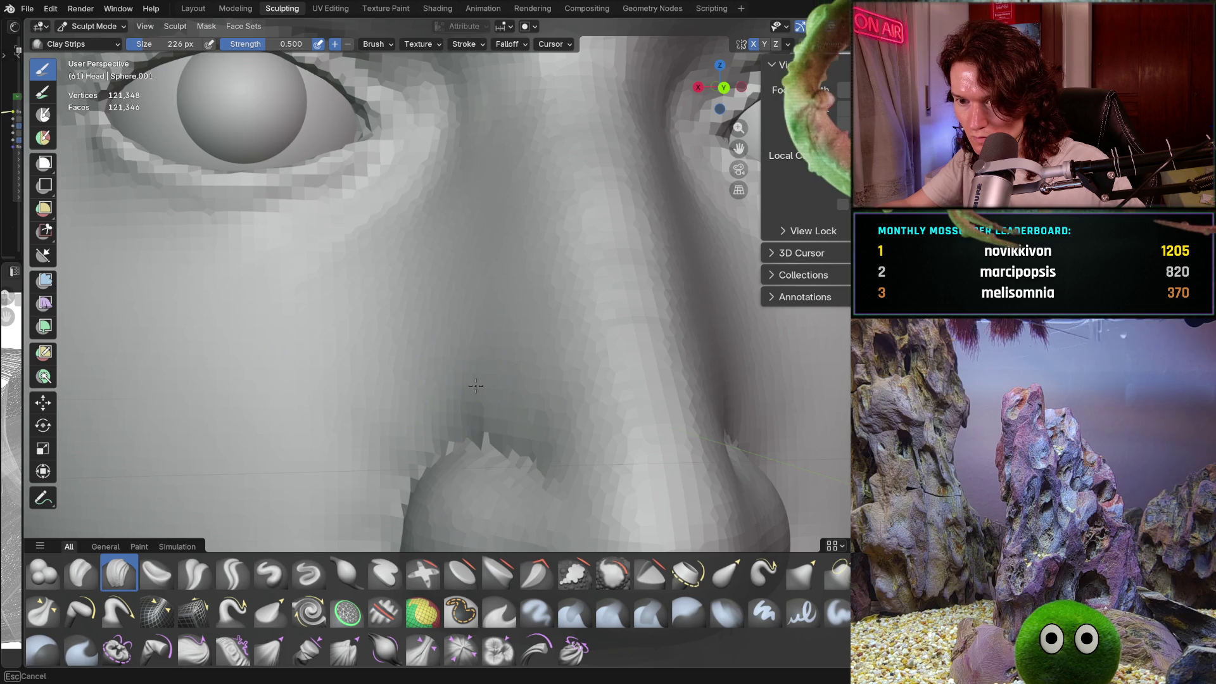
scroll(475, 386, "down", 8)
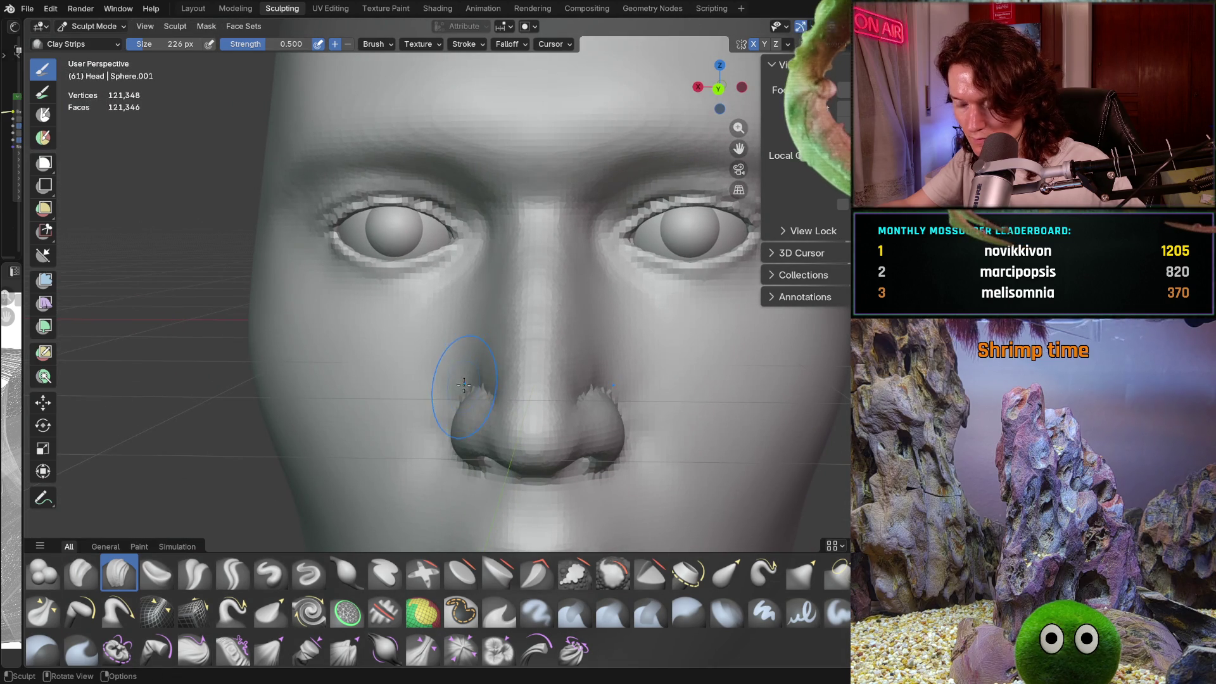
mouse_move(464, 385)
middle_mouse_down("ctrl")
mouse_move(499, 323)
mouse_move(521, 350)
mouse_move(490, 298)
mouse_move(595, 350)
mouse_move(575, 355)
mouse_move(597, 342)
mouse_move(542, 297)
mouse_move(500, 283)
mouse_move(522, 295)
middle_mouse_up("ctrl")
scroll(472, 273, "down", 5)
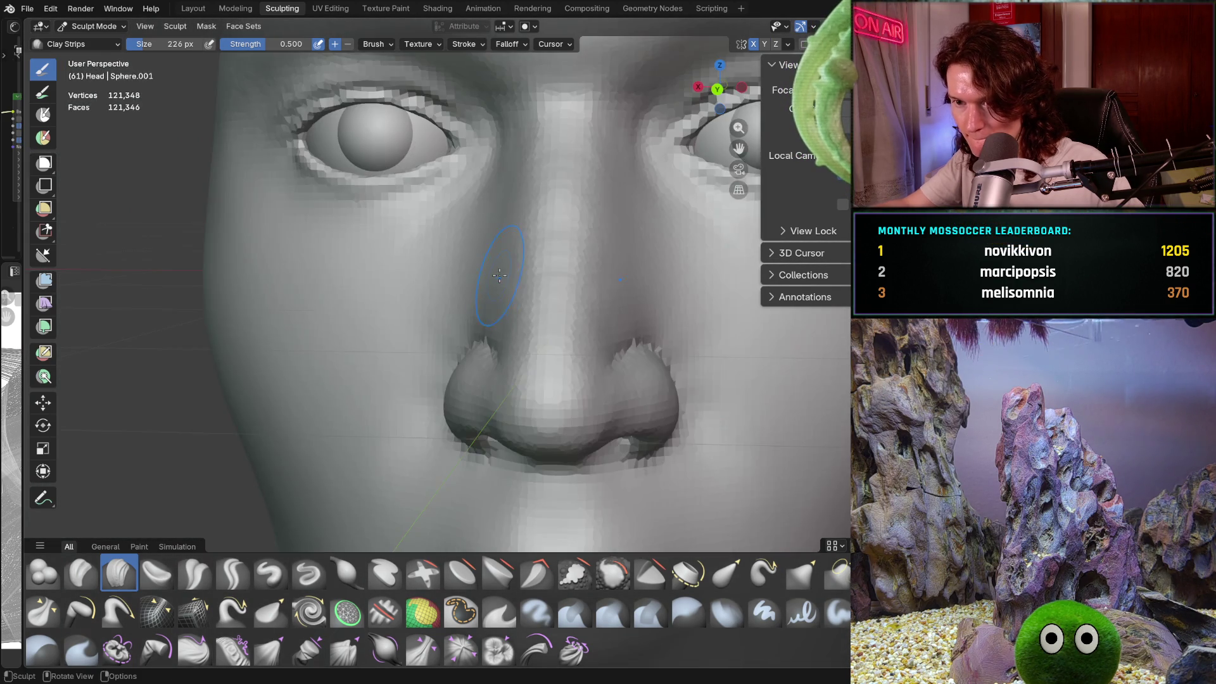
scroll(503, 271, "up", 4)
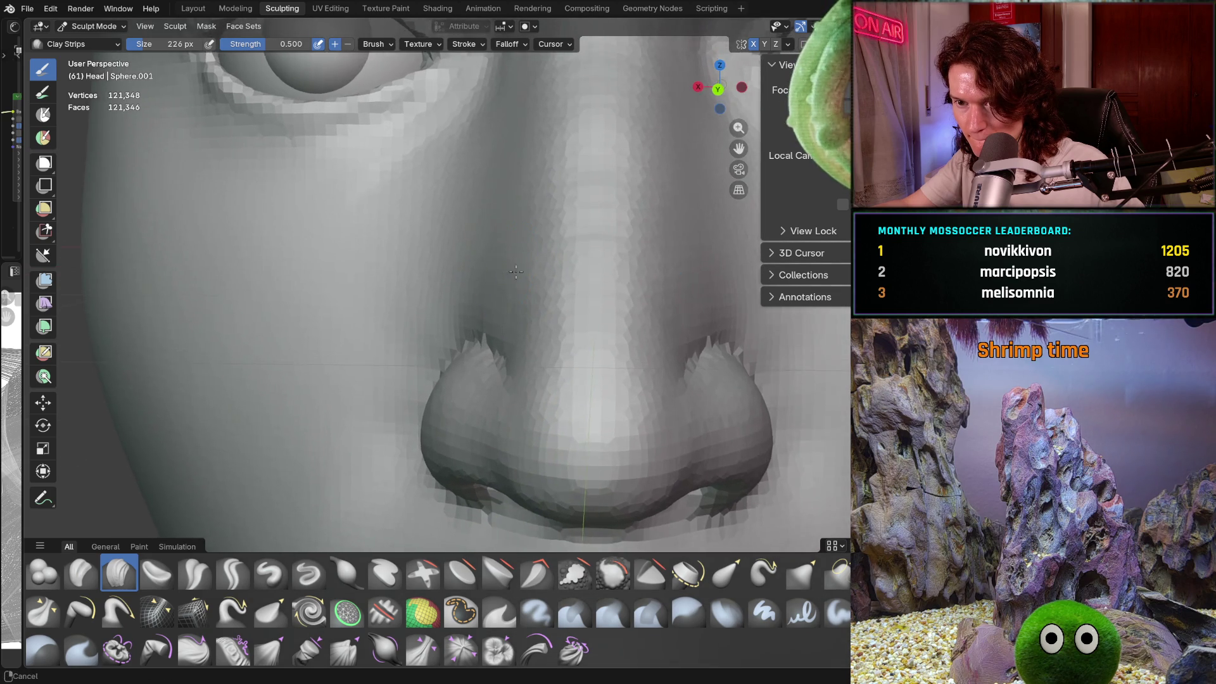
scroll(487, 256, "up", 1)
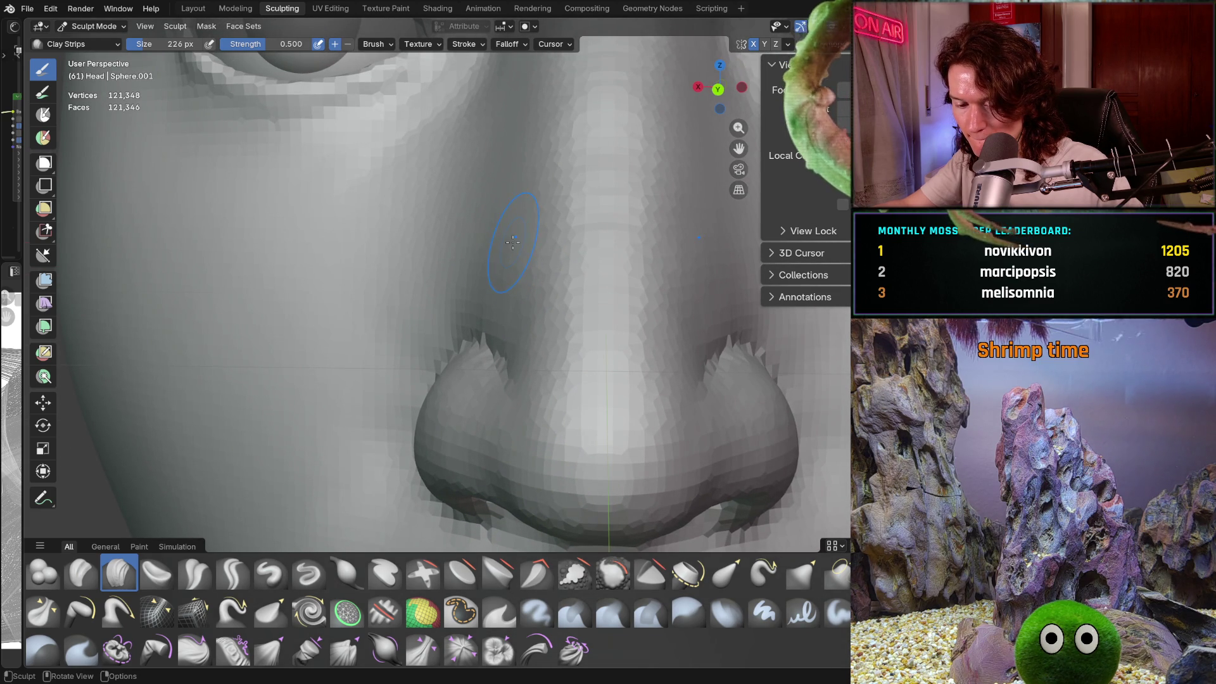
Step: Shrink the brush to 162 px and frame the nostril close-up from the front
key("f")
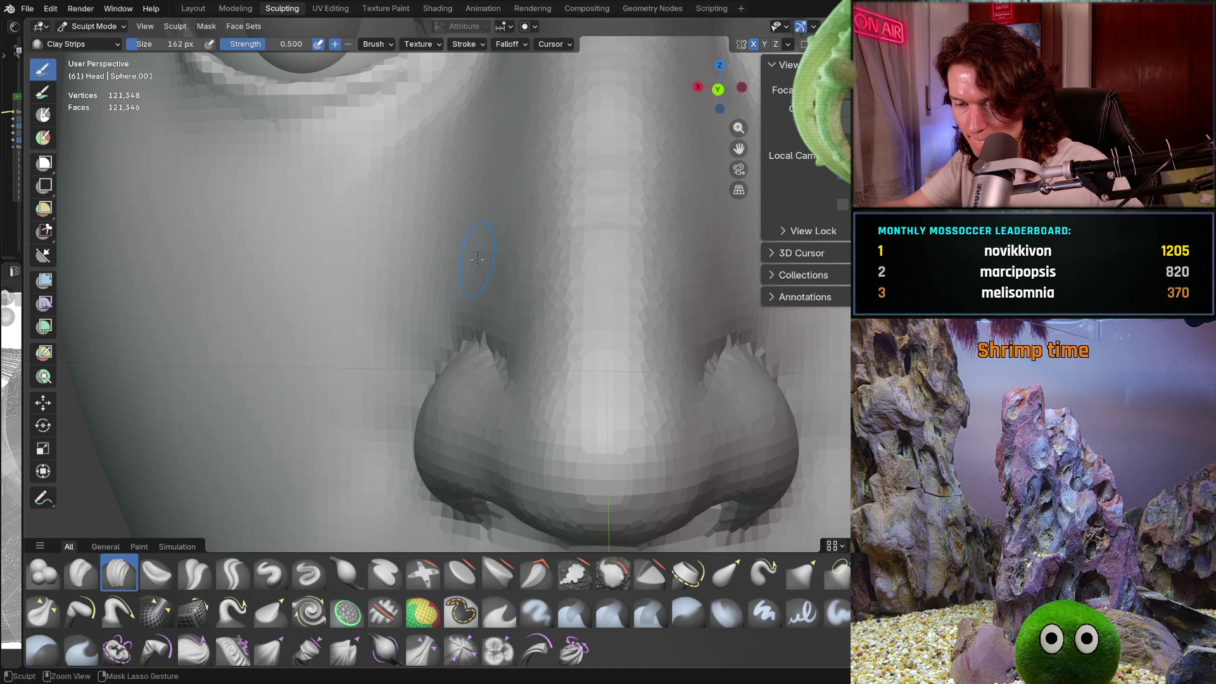
key("f")
scroll(514, 263, "down", 5)
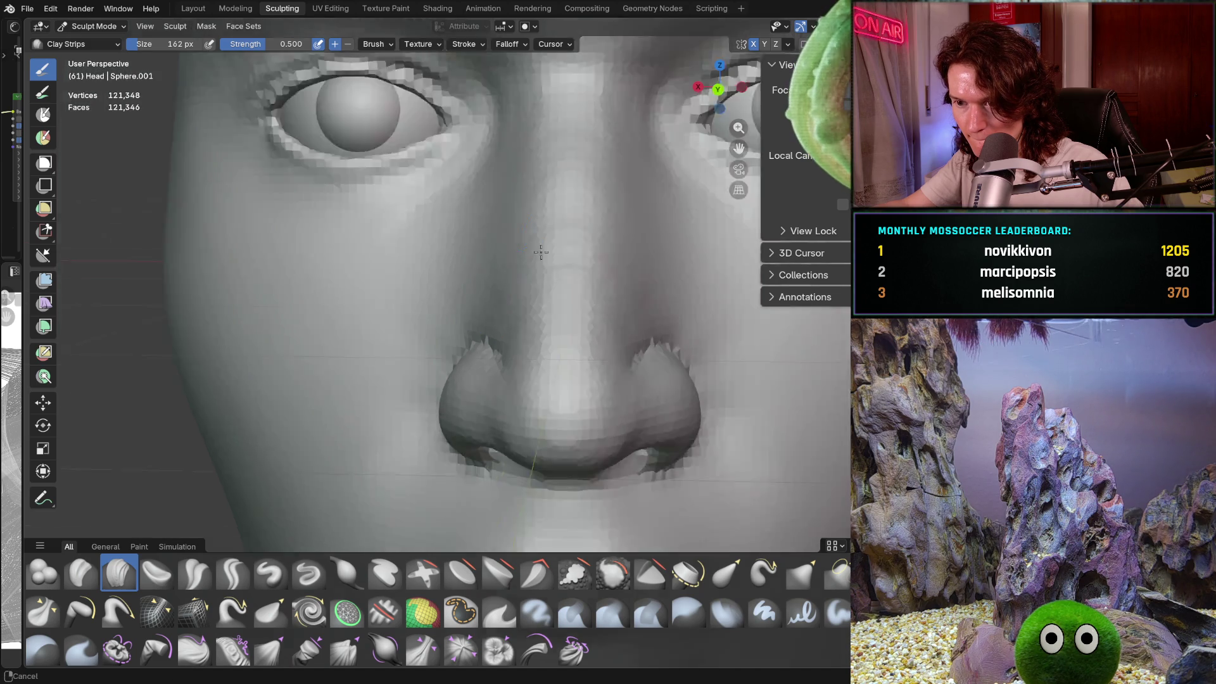
scroll(505, 323, "up", 3)
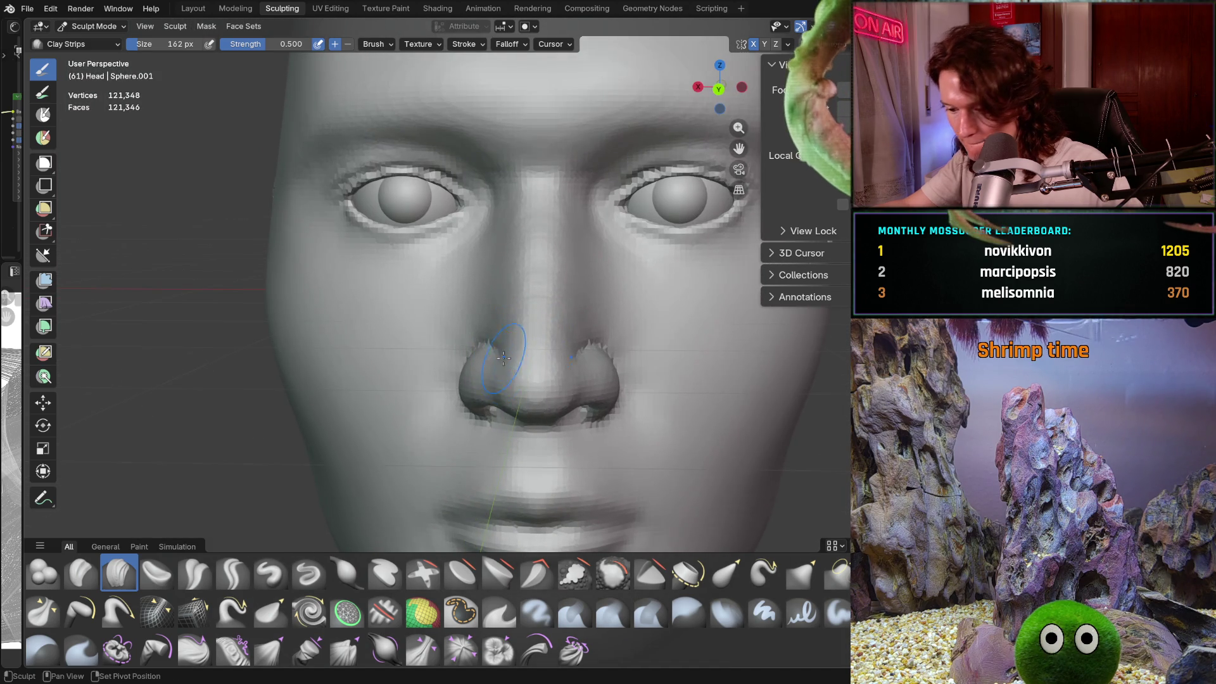
middle_click_drag(506, 323, 494, 287, "ctrl")
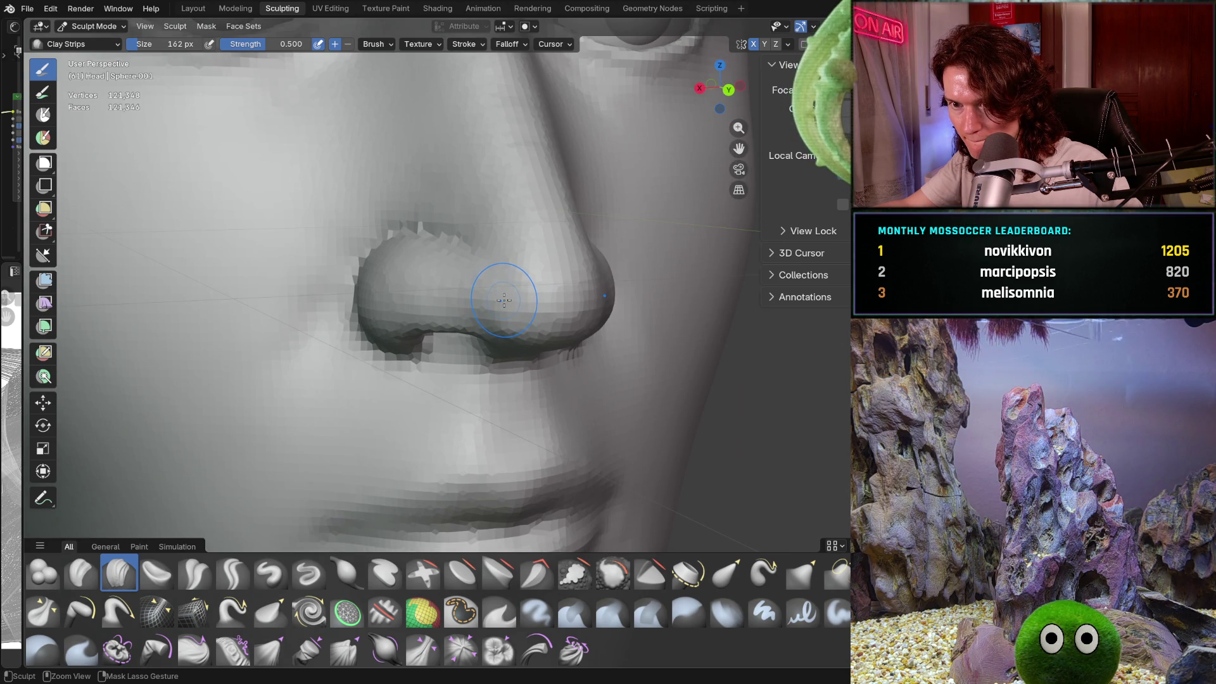
mouse_move(496, 291)
middle_mouse_down()
mouse_move(565, 348)
mouse_move(529, 318)
mouse_move(512, 215)
mouse_move(471, 152)
middle_mouse_up()
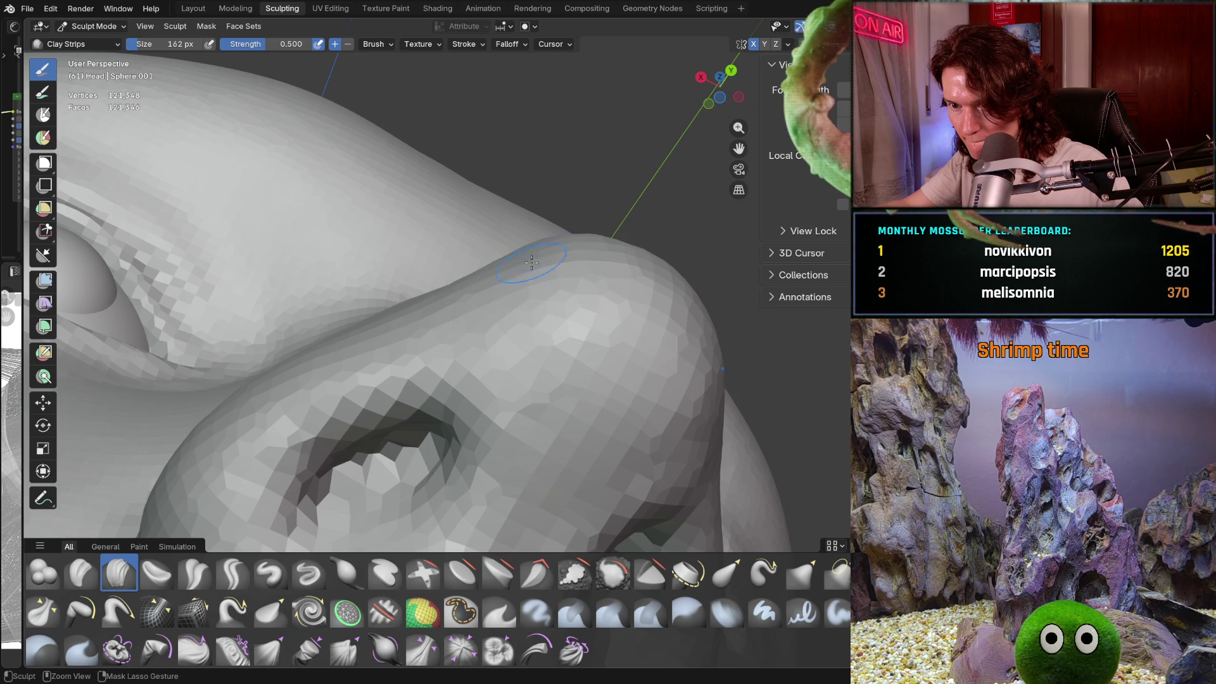
mouse_move(546, 290)
middle_mouse_down()
mouse_move(519, 267)
mouse_move(592, 190)
mouse_move(494, 269)
middle_mouse_up()
scroll(592, 189, "down", 5)
scroll(494, 269, "up", 2)
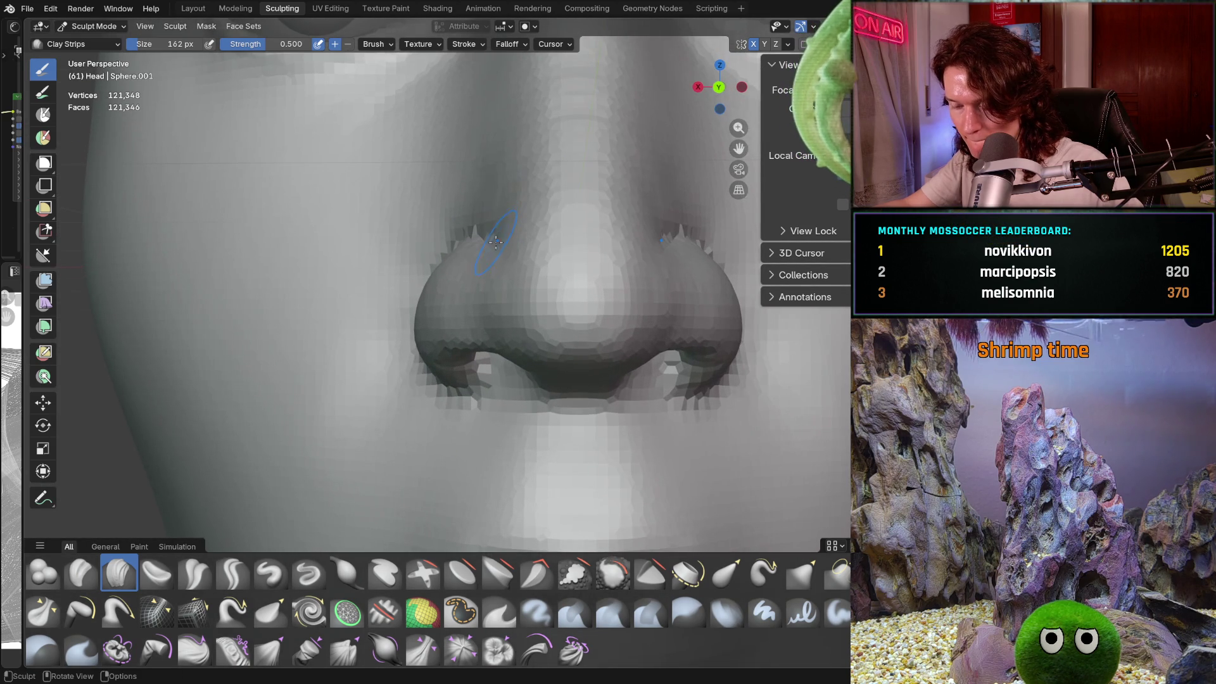
scroll(490, 256, "up", 2)
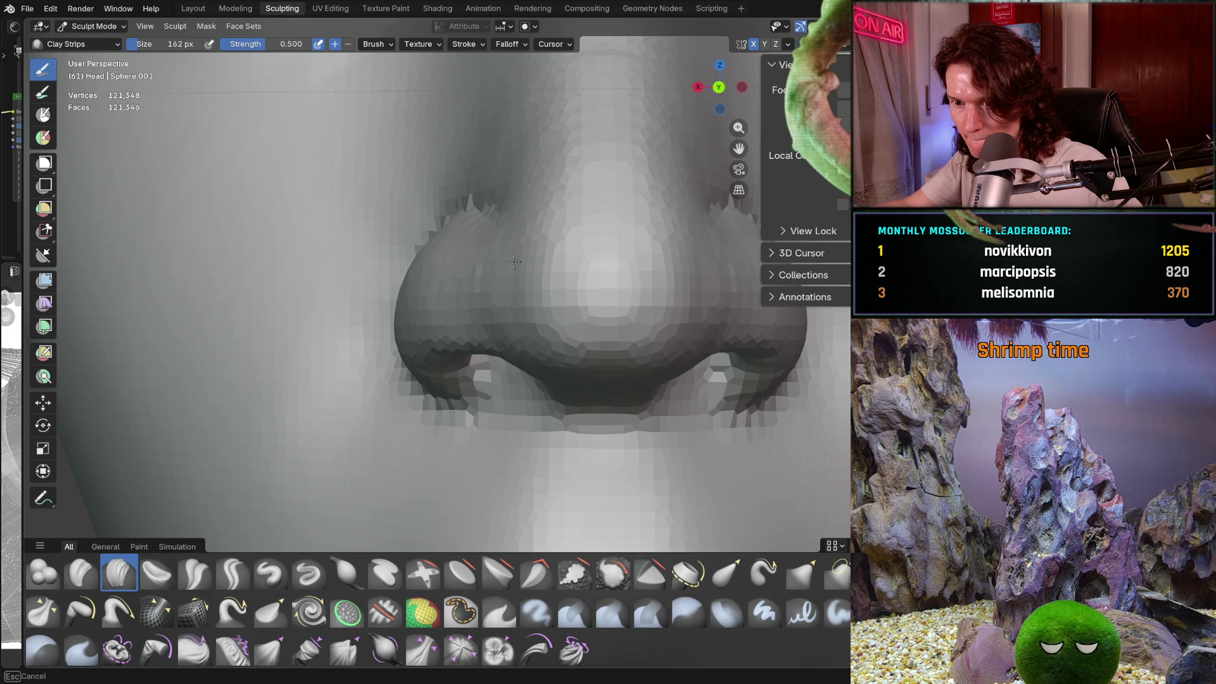
mouse_move(523, 309)
middle_mouse_down("shift")
mouse_move(495, 300)
mouse_move(476, 268)
middle_mouse_up("shift")
scroll(545, 326, "down", 4)
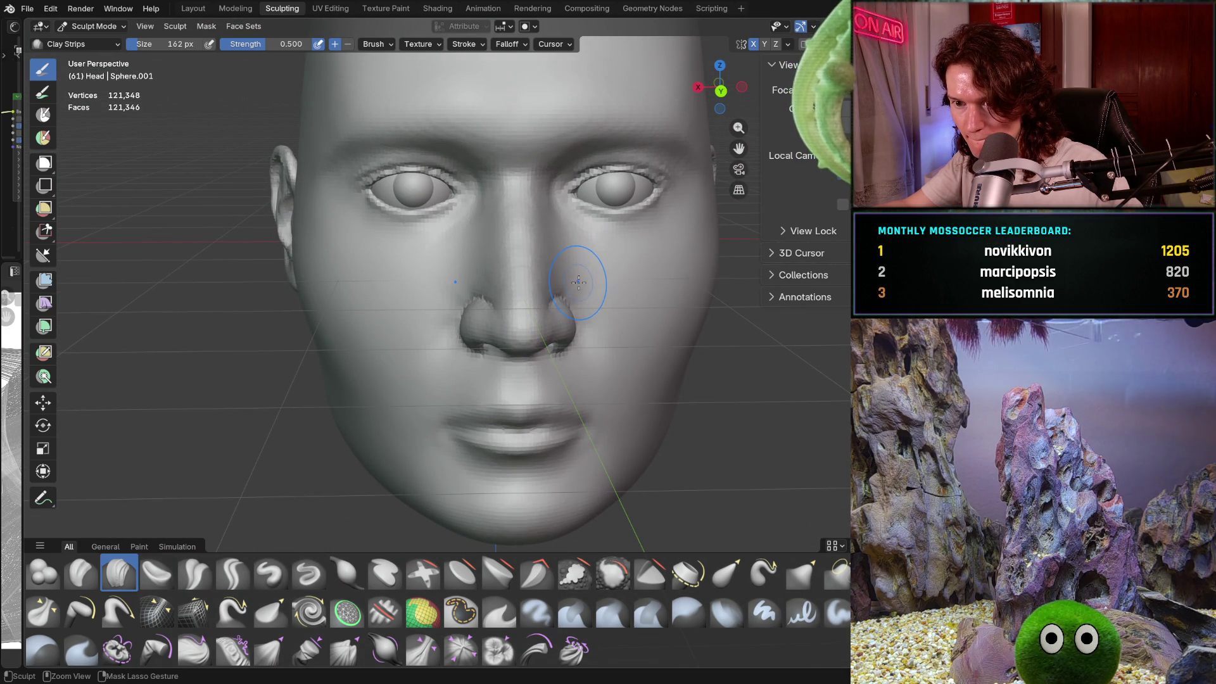
scroll(570, 288, "up", 6)
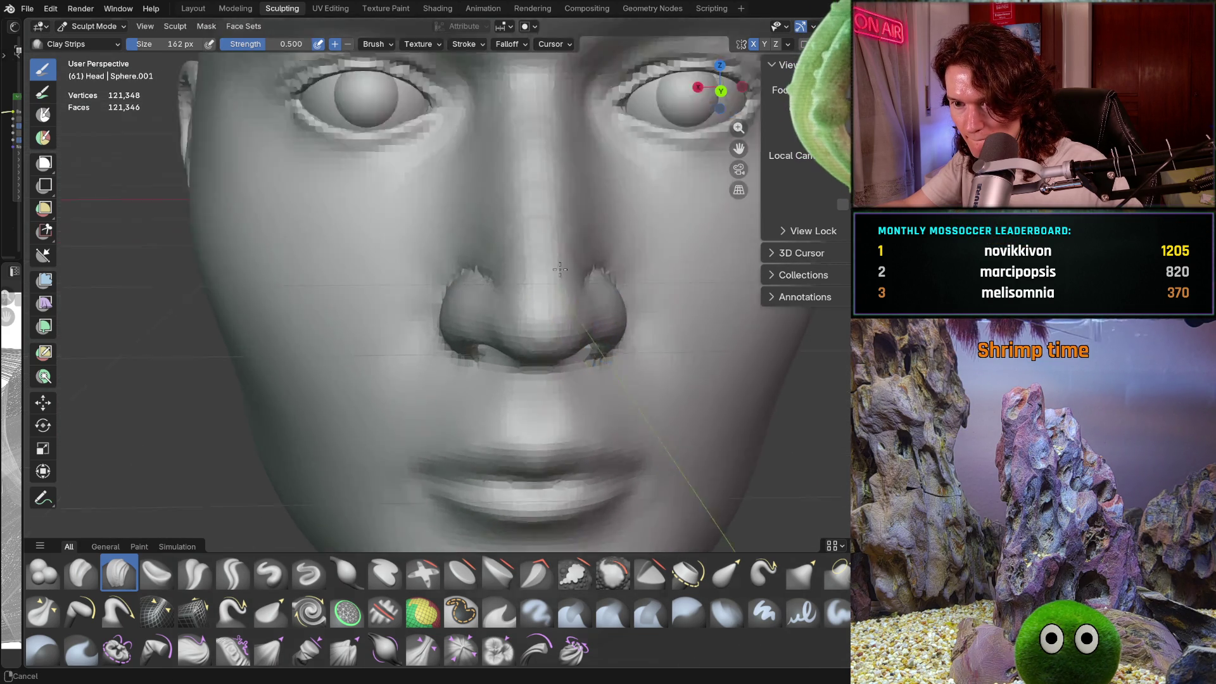
Step: Set the Smooth brush radius to 284 px and orbit back to a front view
key("f")
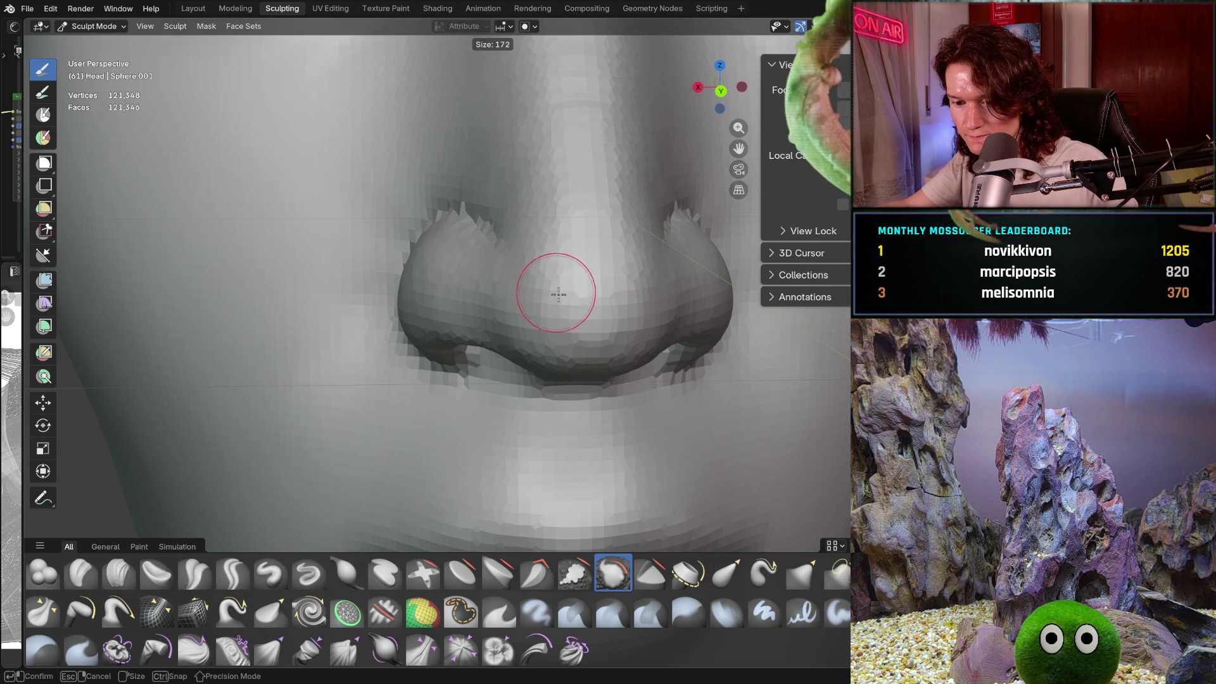
left_click(551, 317)
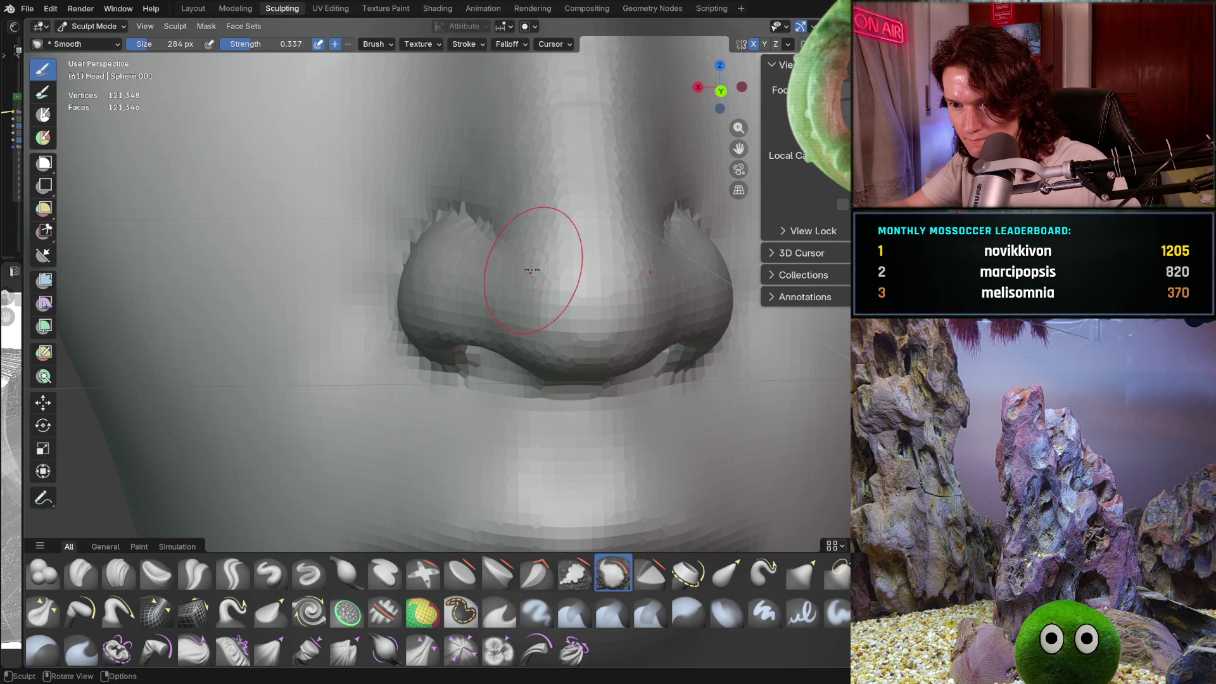
scroll(532, 270, "down", 5)
scroll(519, 304, "up", 6)
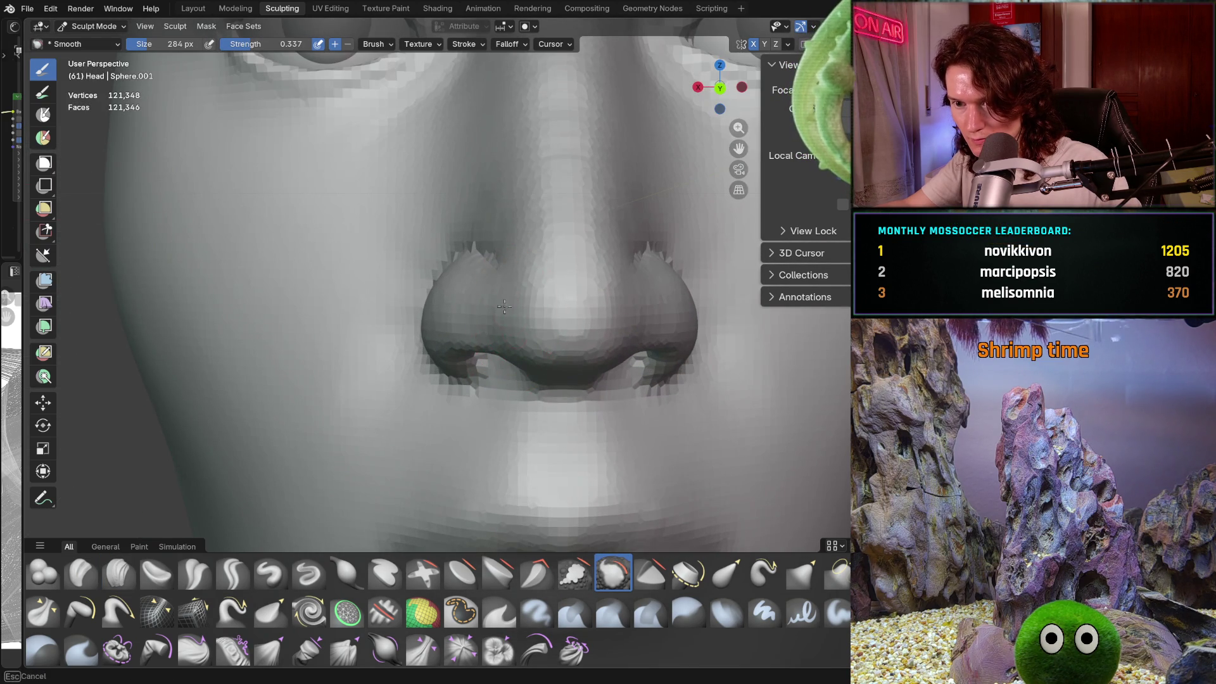
scroll(535, 351, "down", 8)
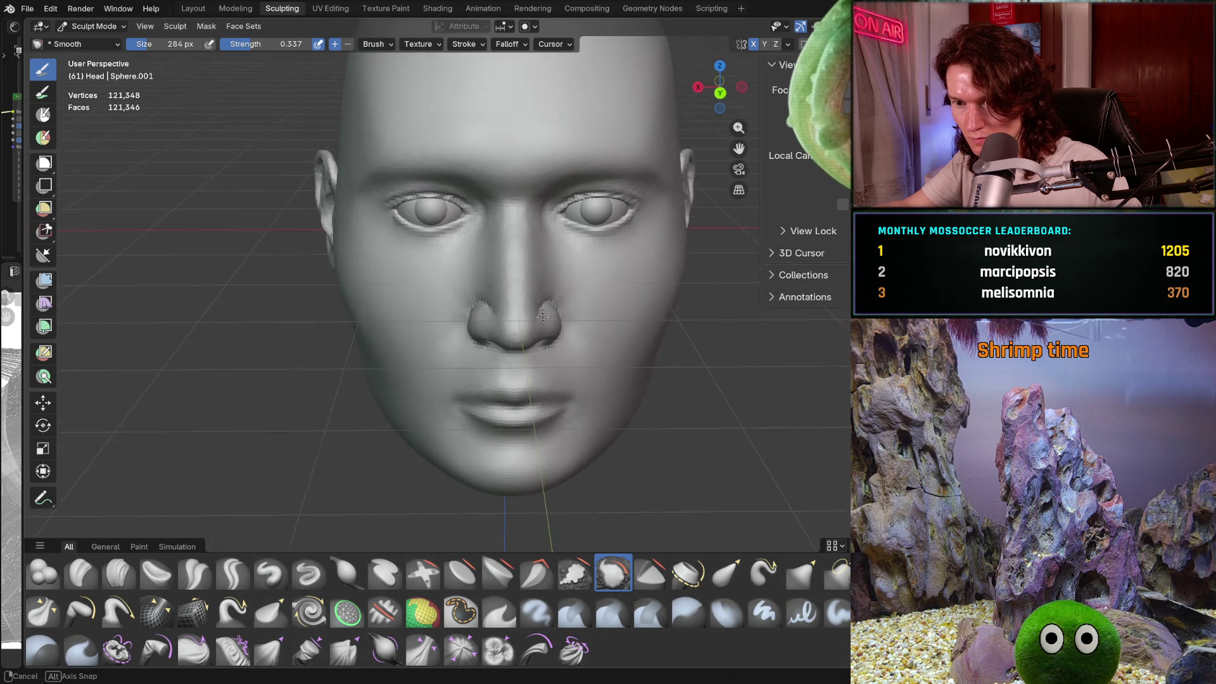
mouse_move(527, 307)
middle_mouse_down()
mouse_move(518, 298)
mouse_move(564, 266)
mouse_move(556, 312)
mouse_move(518, 305)
mouse_move(503, 342)
mouse_move(525, 298)
mouse_move(543, 325)
middle_mouse_up()
scroll(548, 273, "up", 5)
scroll(549, 273, "down", 4)
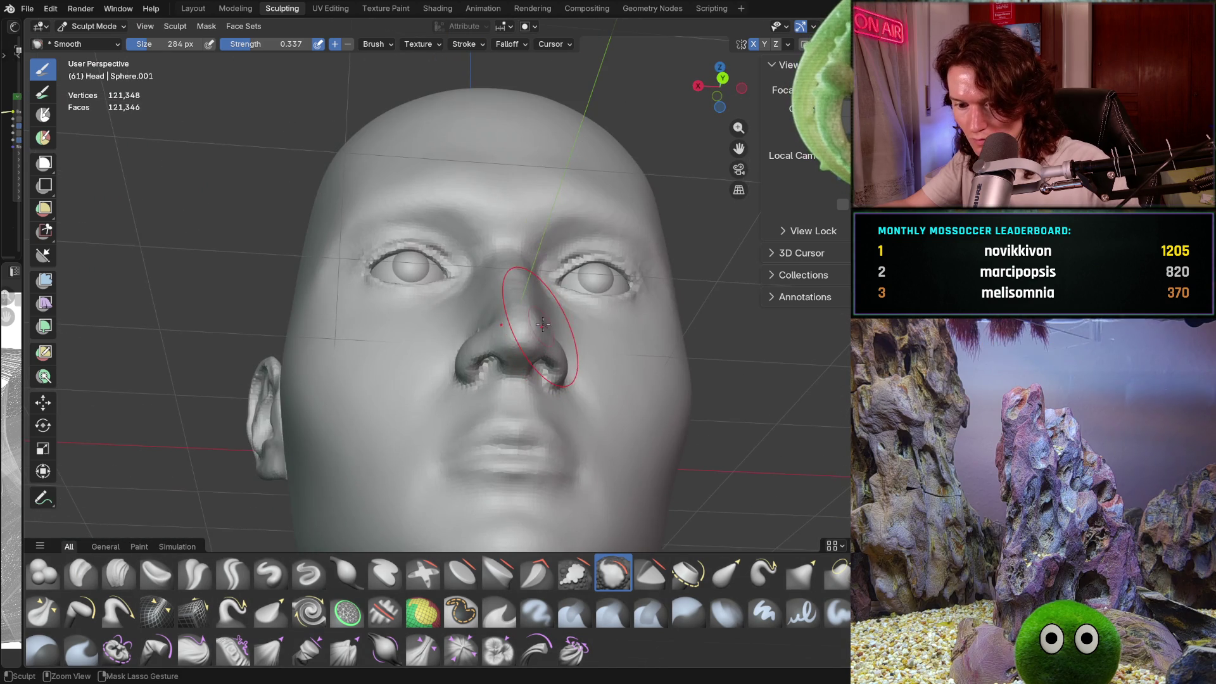
middle_click_drag(587, 239, 508, 380)
Step: Smooth the nostril creases while orbiting between side and front views of the nose
scroll(508, 380, "up", 6)
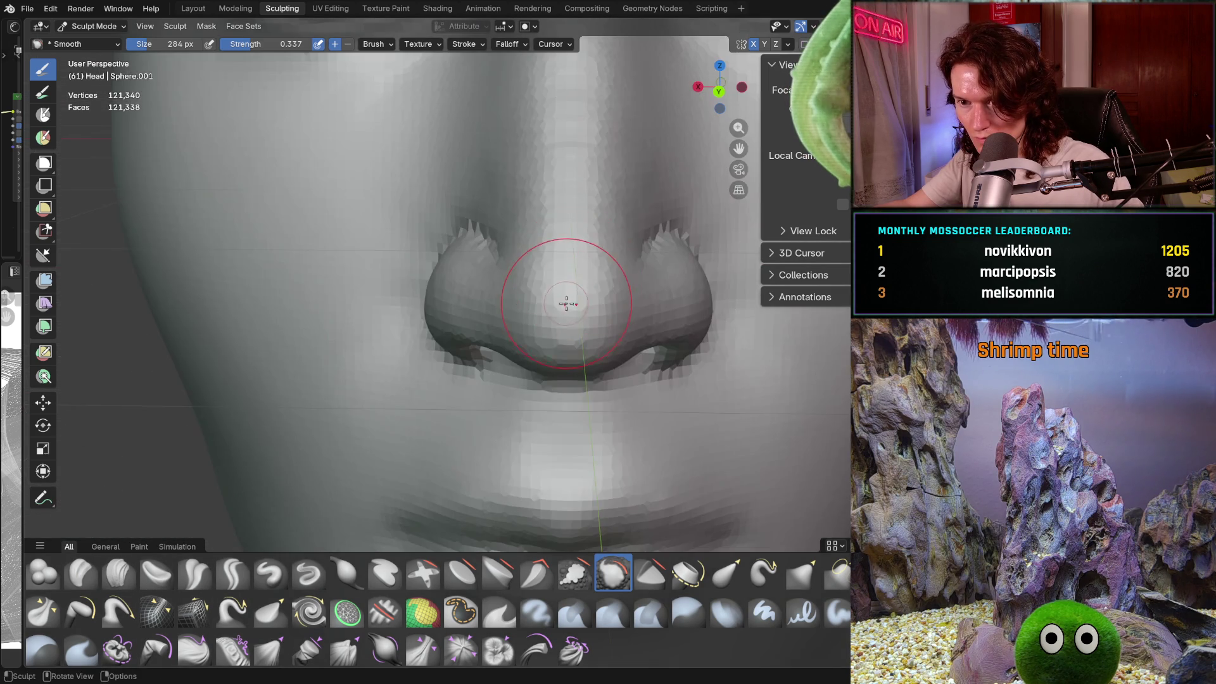
scroll(537, 304, "up", 2)
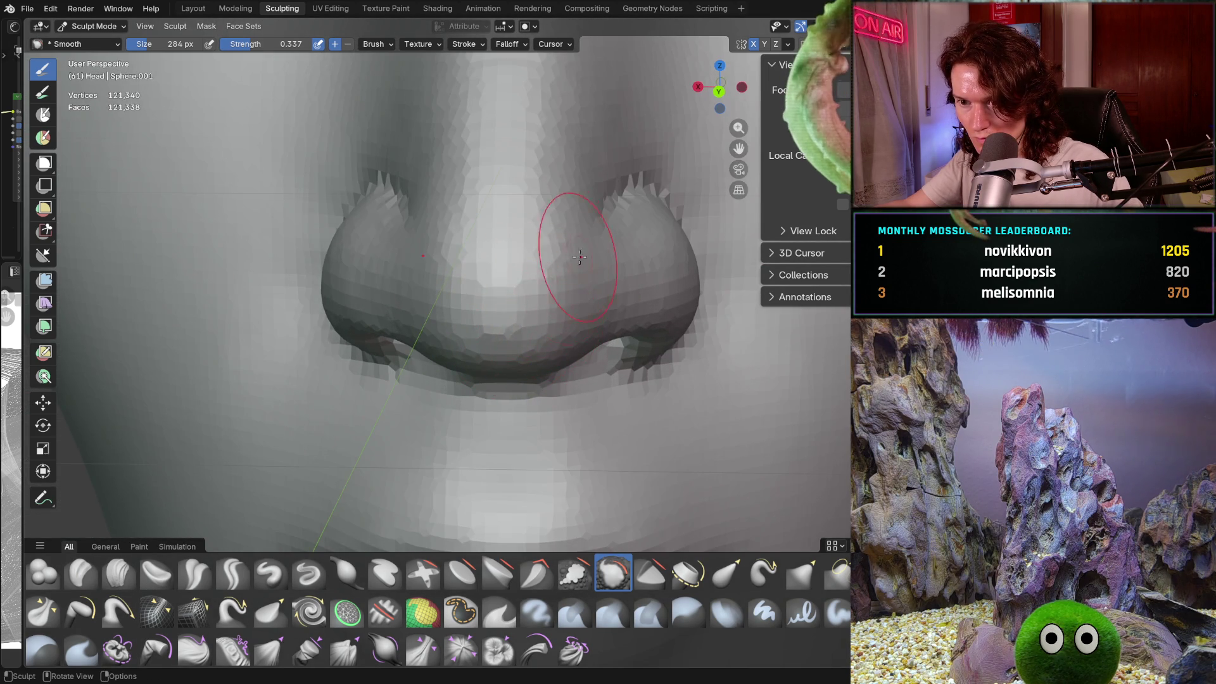
scroll(573, 266, "down", 5)
scroll(557, 260, "up", 4)
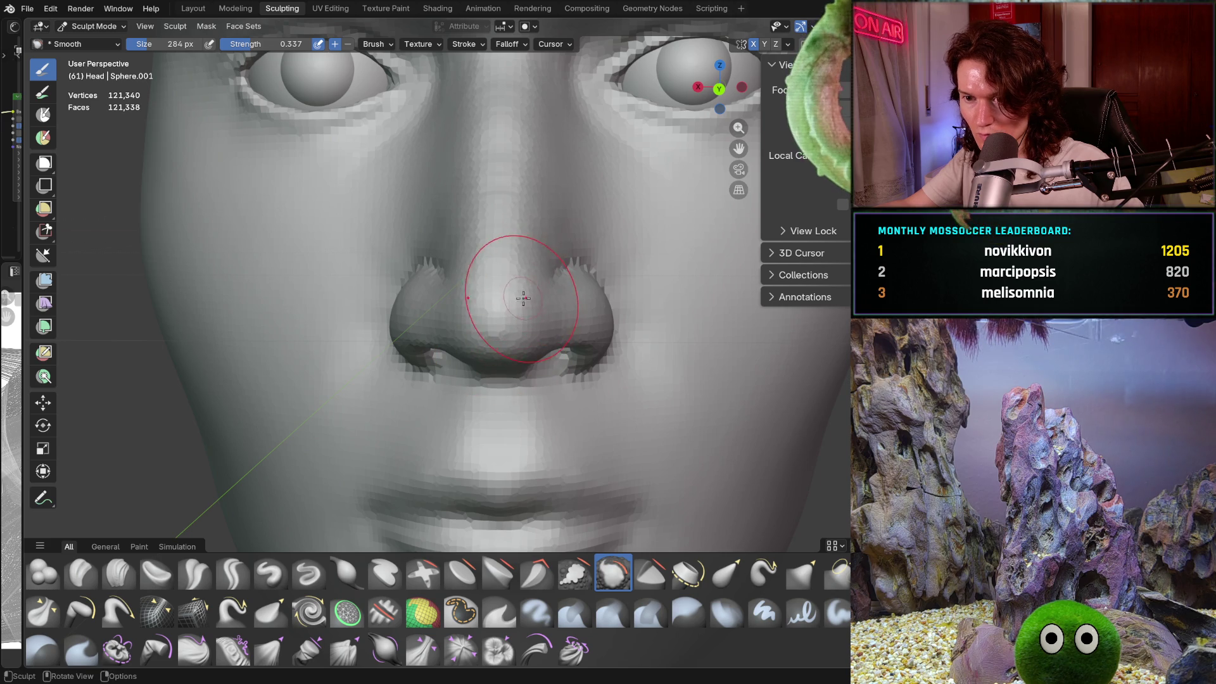
scroll(498, 339, "down", 5)
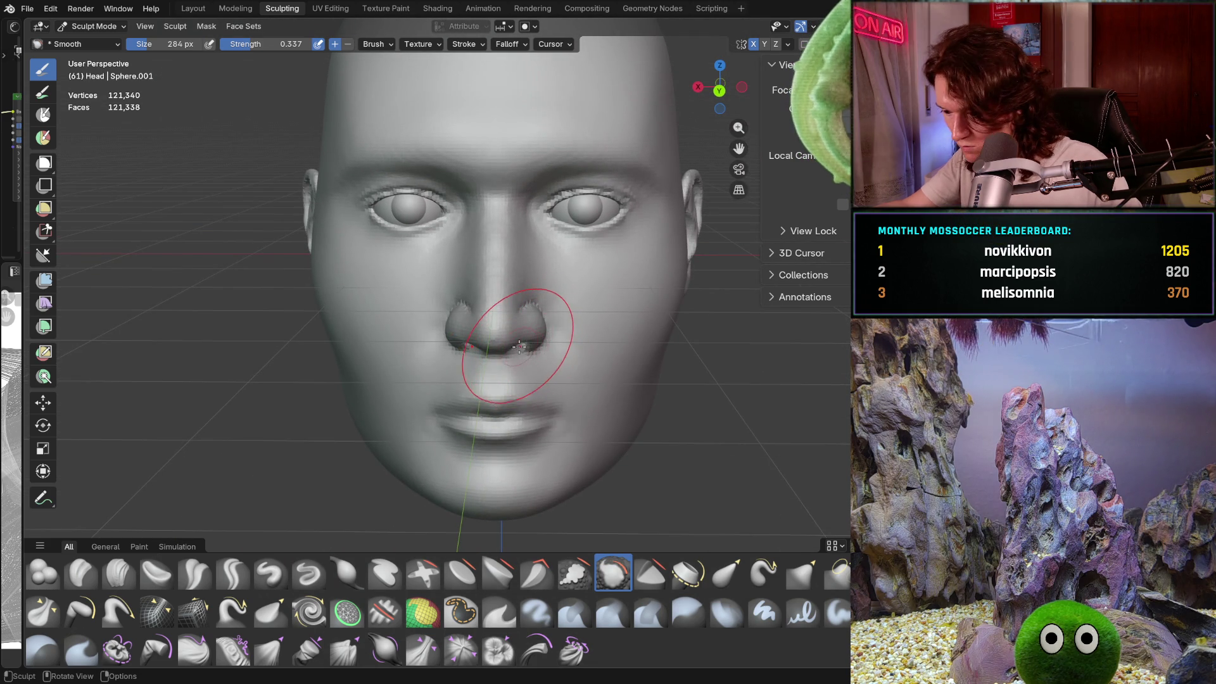
scroll(532, 323, "up", 2)
scroll(555, 288, "down", 3)
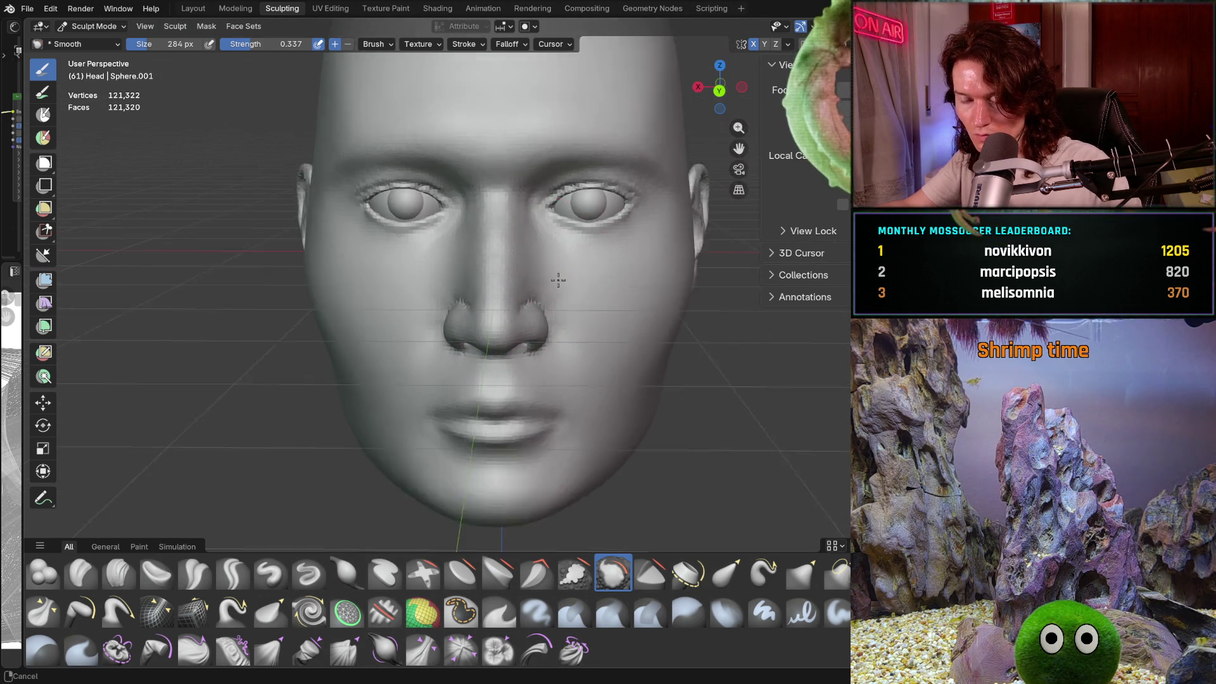
mouse_move(556, 277)
middle_mouse_down()
mouse_move(575, 266)
mouse_move(561, 270)
middle_mouse_up()
scroll(570, 269, "up", 6)
scroll(573, 267, "down", 5)
scroll(559, 271, "up", 6)
scroll(559, 270, "down", 5)
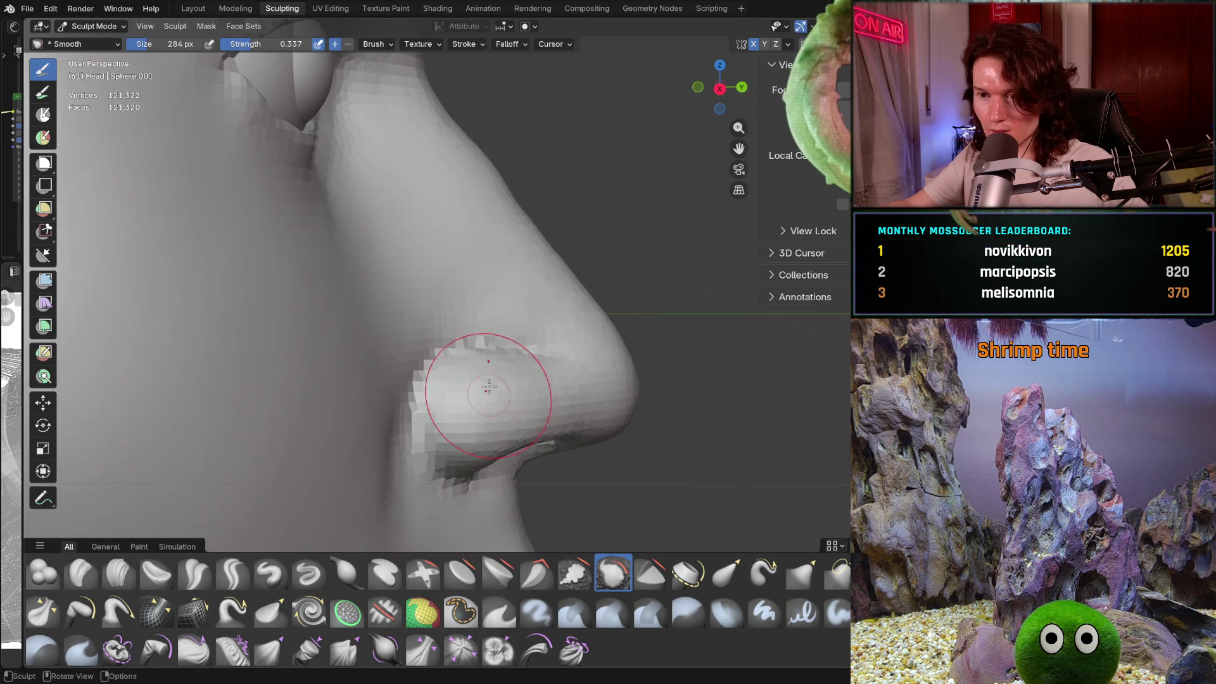
mouse_move(494, 386)
middle_mouse_down()
mouse_move(472, 314)
mouse_move(402, 320)
mouse_move(522, 321)
middle_mouse_up()
Step: Keep smoothing around the nose from frontal and left-side angles, then select Clay Strips
scroll(472, 313, "up", 6)
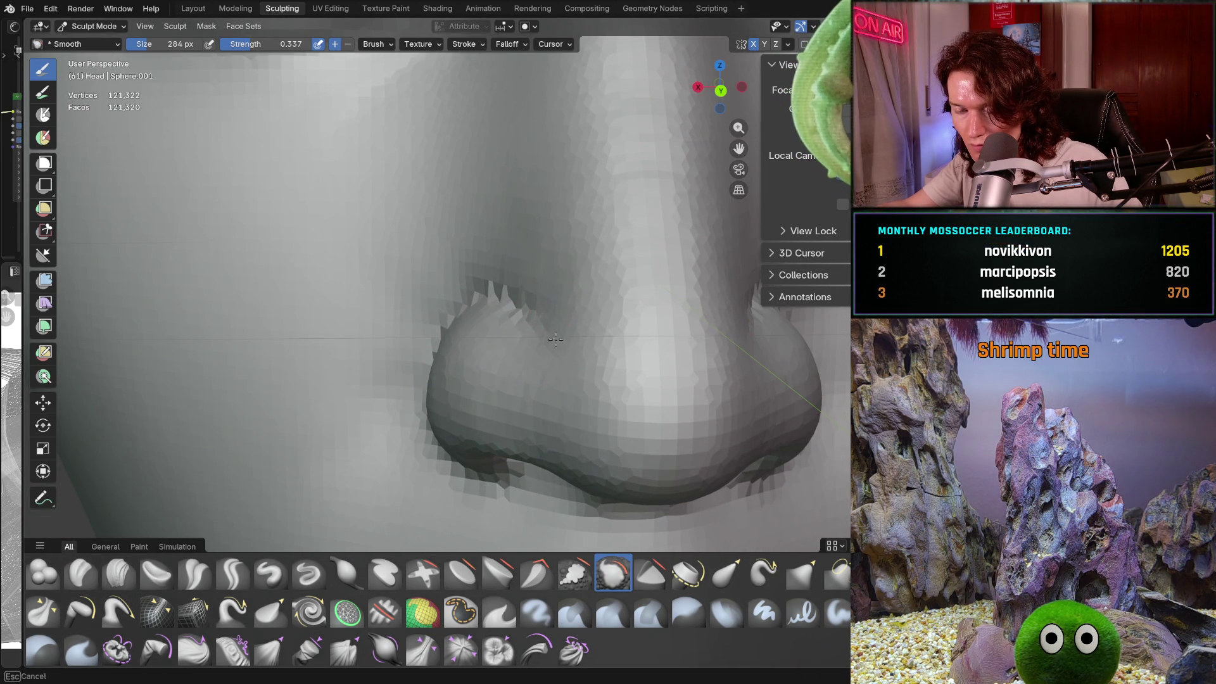
middle_click_drag(513, 352, 554, 259)
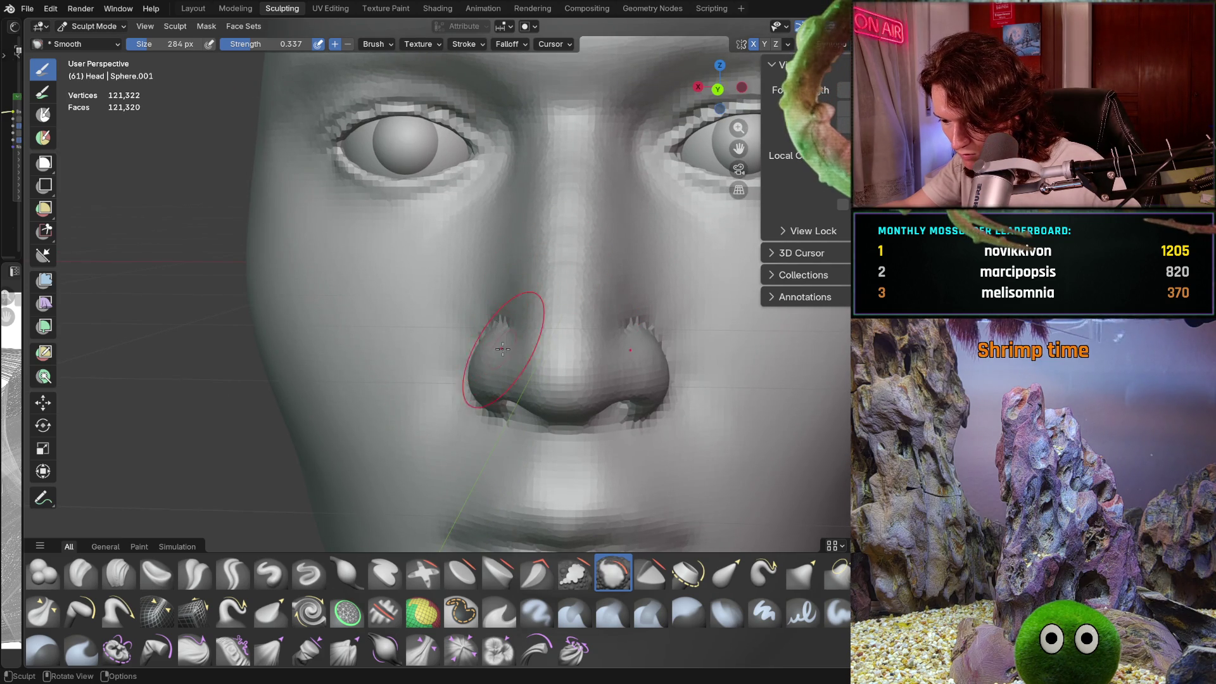
scroll(502, 348, "up", 5)
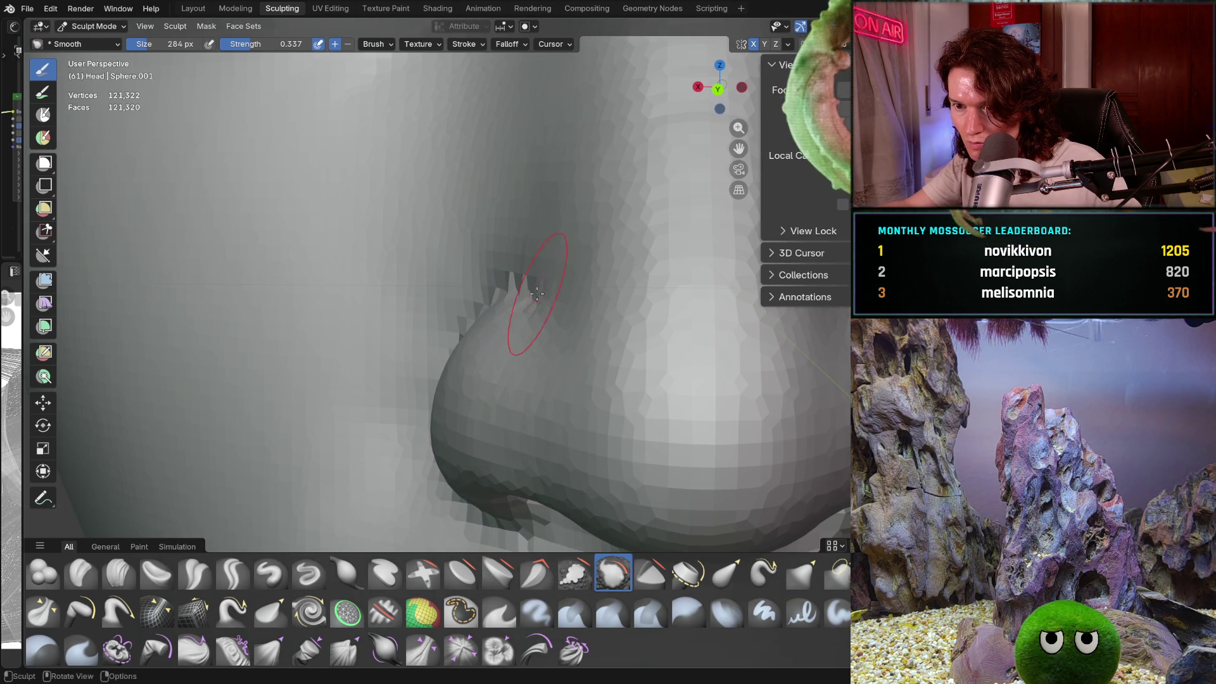
scroll(522, 286, "down", 5)
middle_click_drag(522, 286, 553, 287)
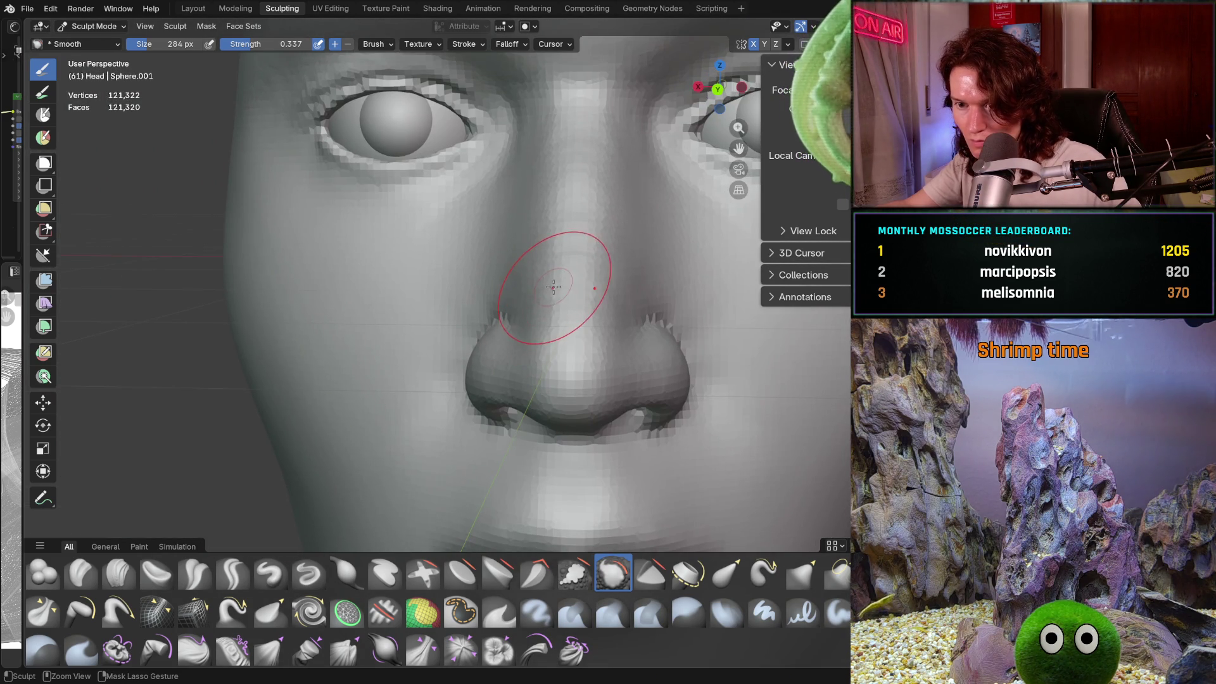
scroll(558, 283, "down", 6)
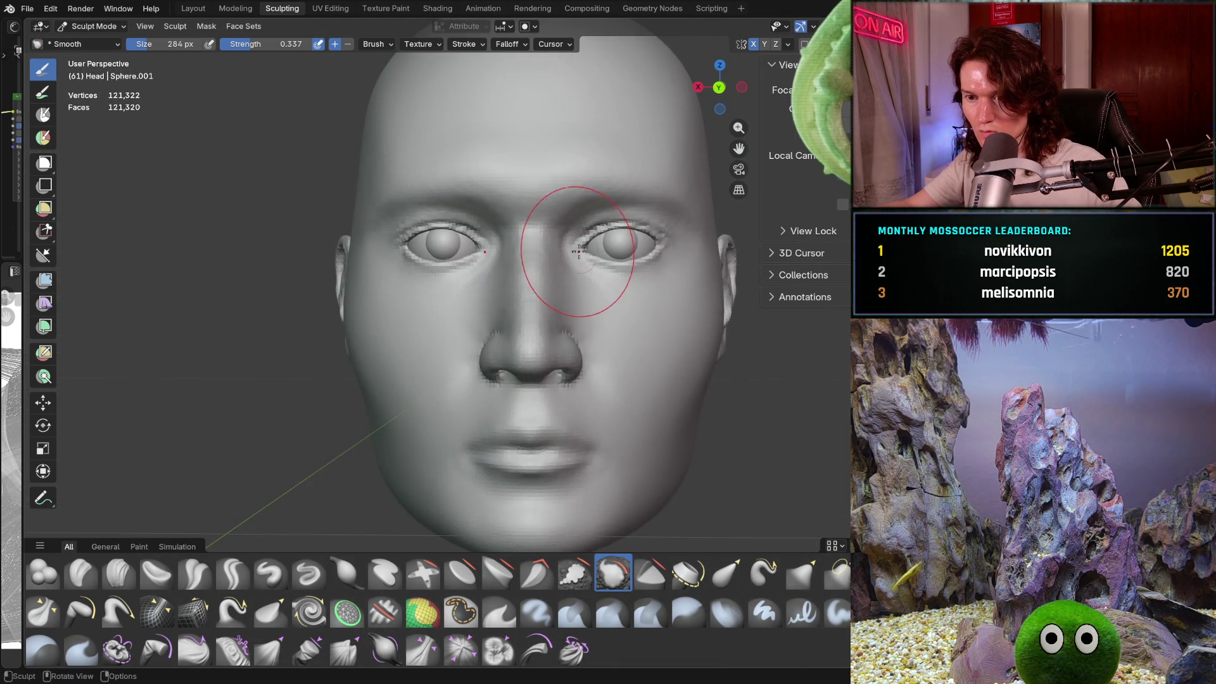
middle_click_drag(560, 272, 521, 367)
scroll(521, 368, "up", 10)
middle_click_drag(506, 289, 557, 303)
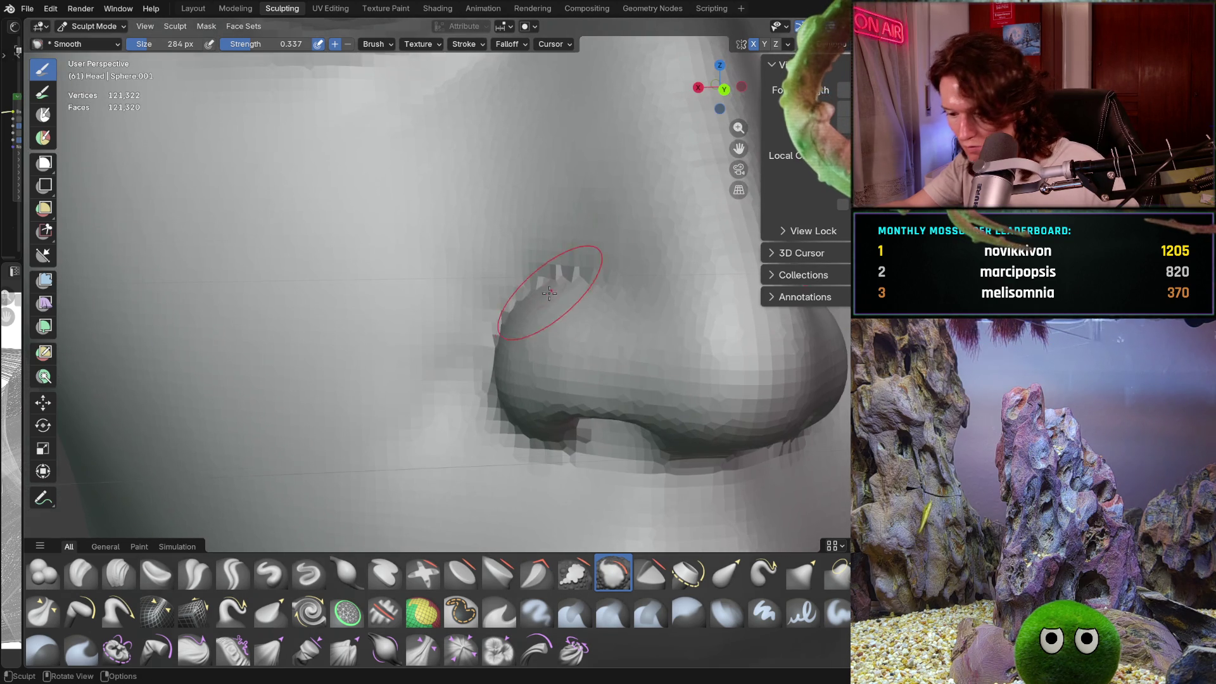
scroll(500, 319, "up", 2)
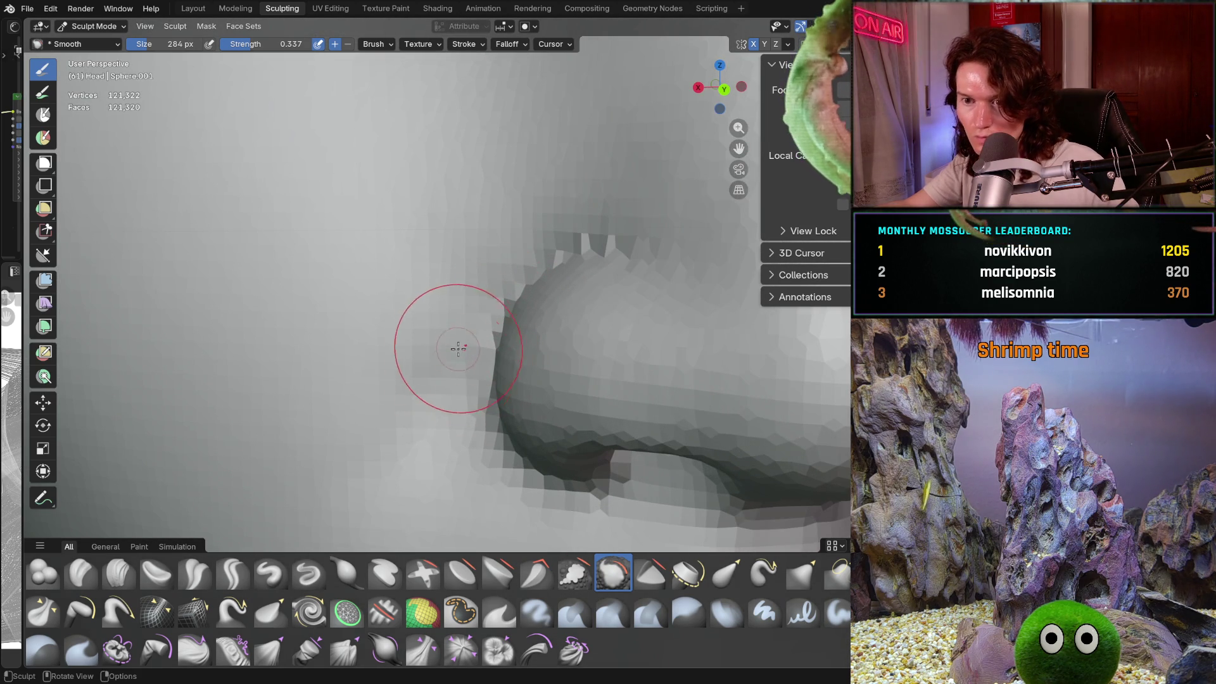
left_click(121, 573)
Step: Shrink the Clay Strips brush to 136 px and orbit around the nose
key("bracketleft")
key("bracketleft")
key("bracketleft")
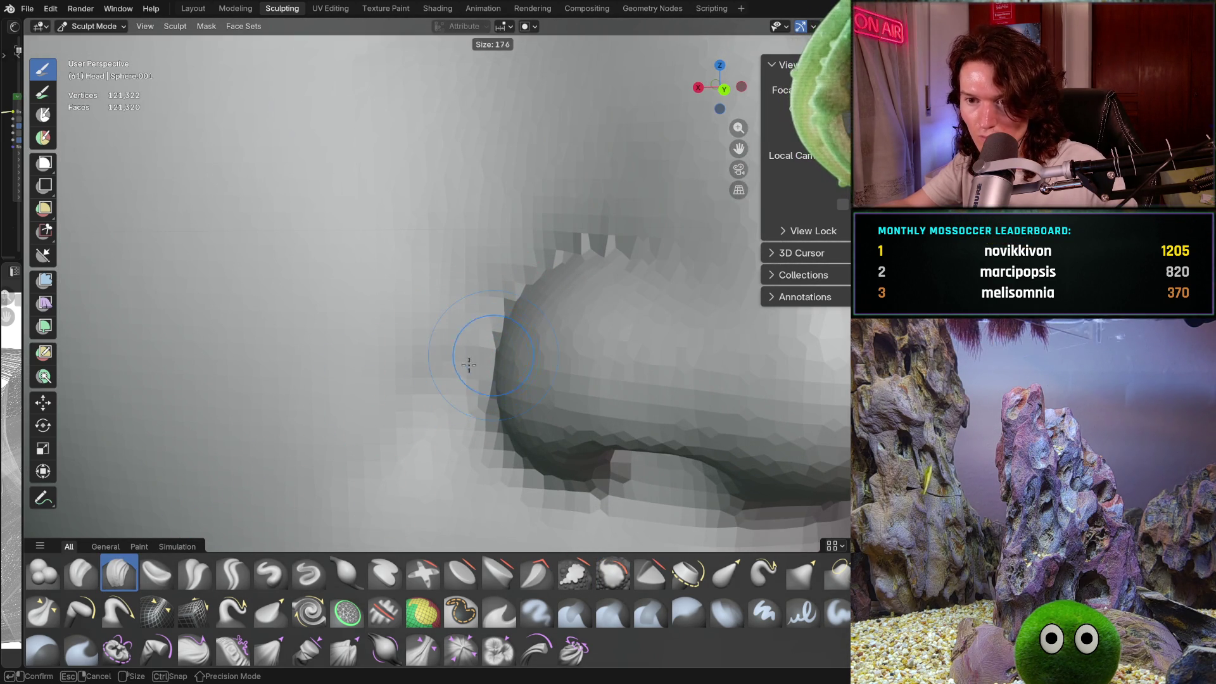
middle_click_drag(461, 353, 465, 312)
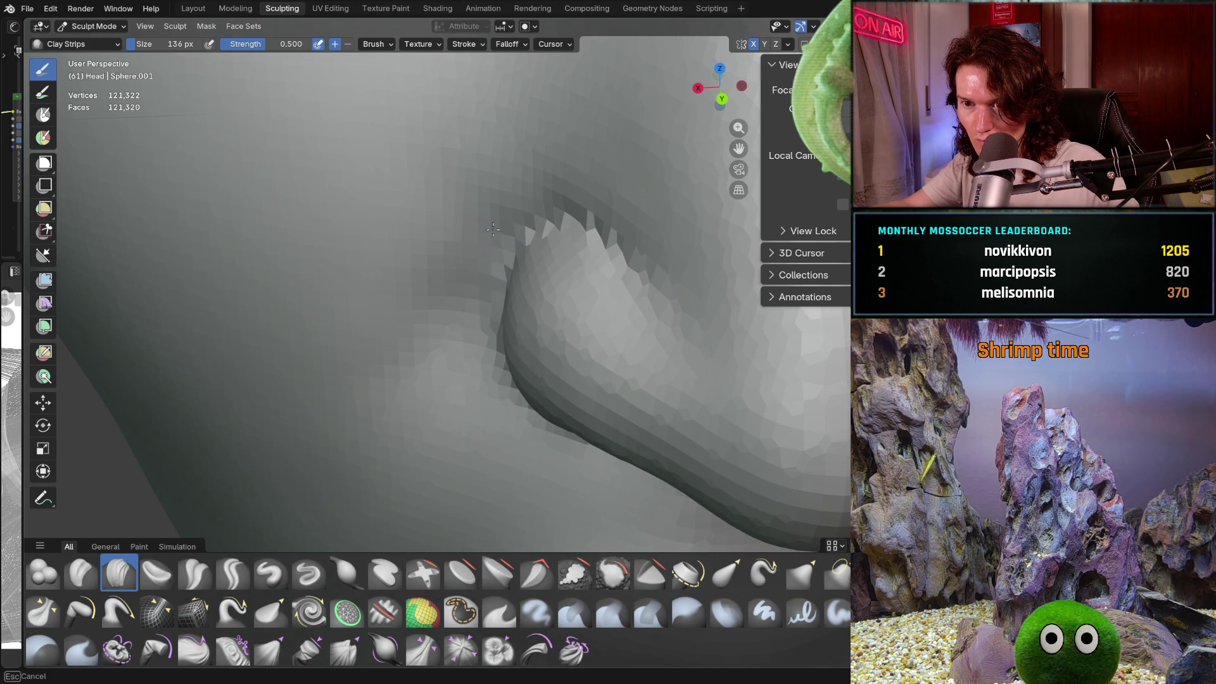
middle_click_drag(465, 290, 497, 232)
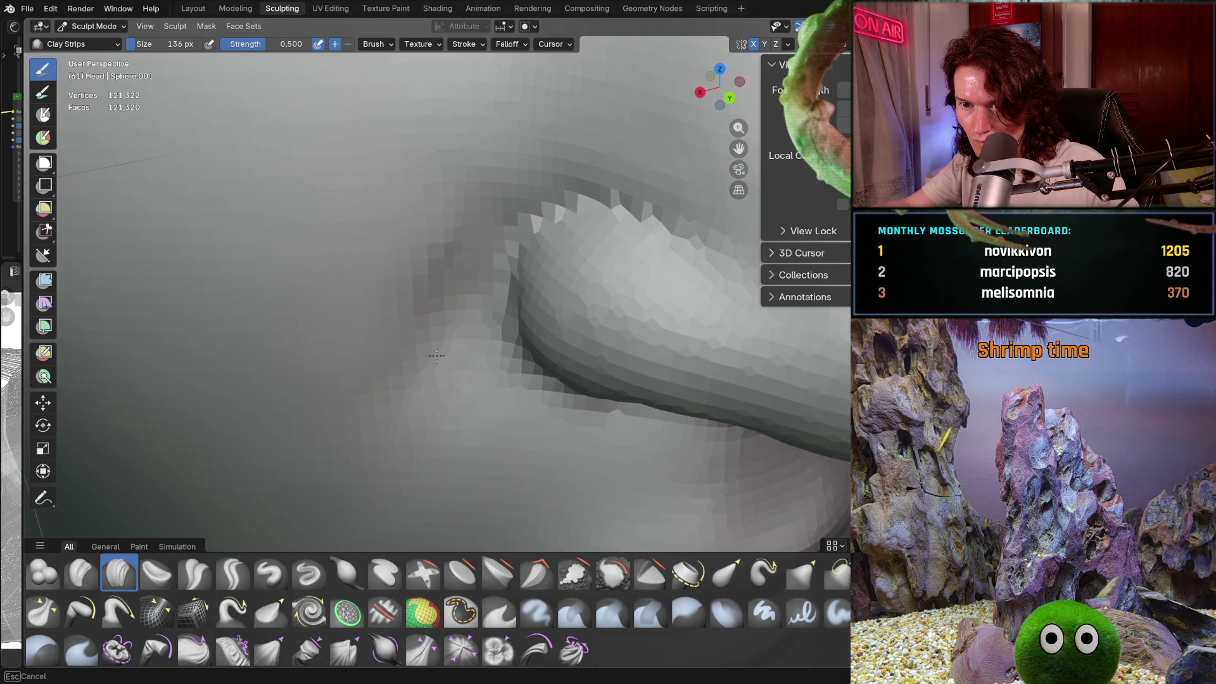
middle_click_drag(436, 356, 459, 208)
Step: Enlarge the brush to 208 px and zoom out to see the eyes and full face
key("bracketright")
key("bracketright")
key("bracketright")
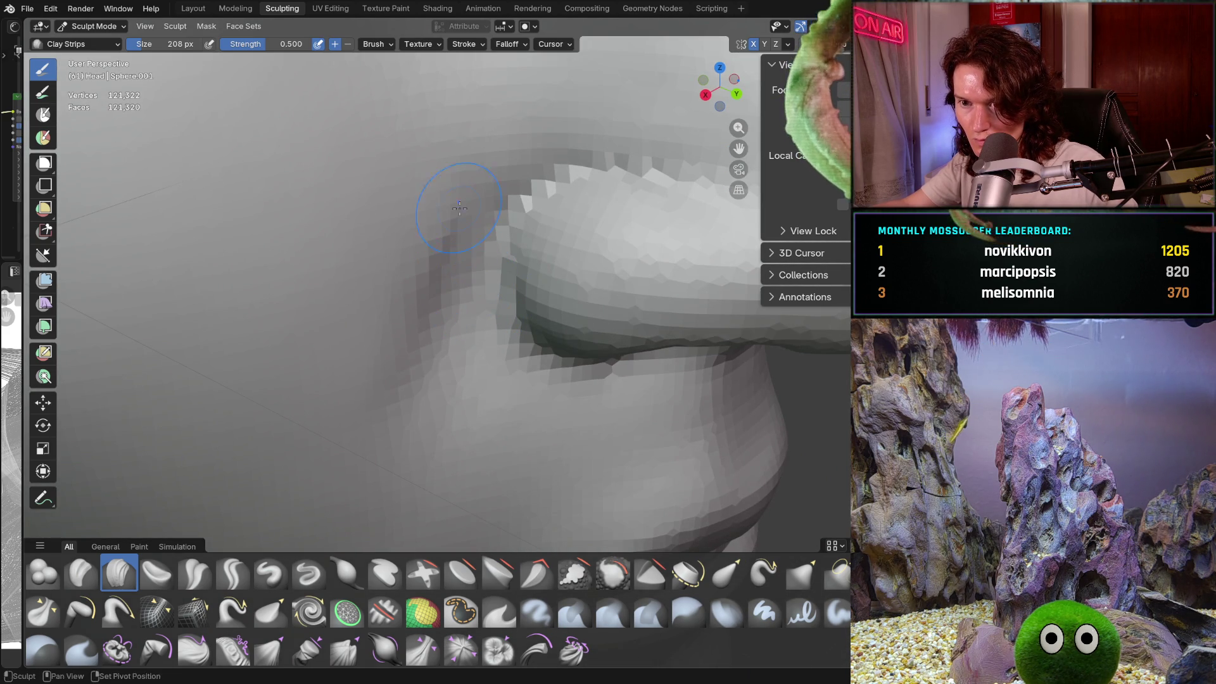
middle_click_drag(403, 321, 421, 245)
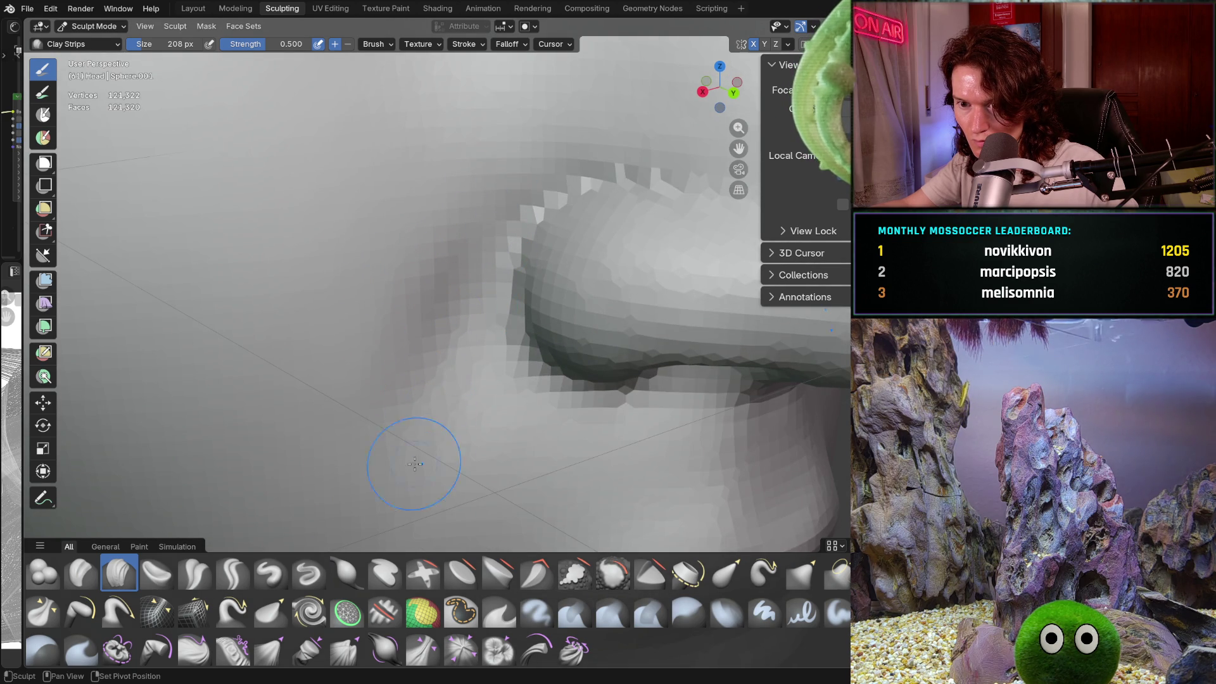
mouse_move(455, 424)
middle_mouse_down()
mouse_move(461, 408)
mouse_move(407, 312)
mouse_move(448, 331)
middle_mouse_up()
scroll(448, 332, "up", 5)
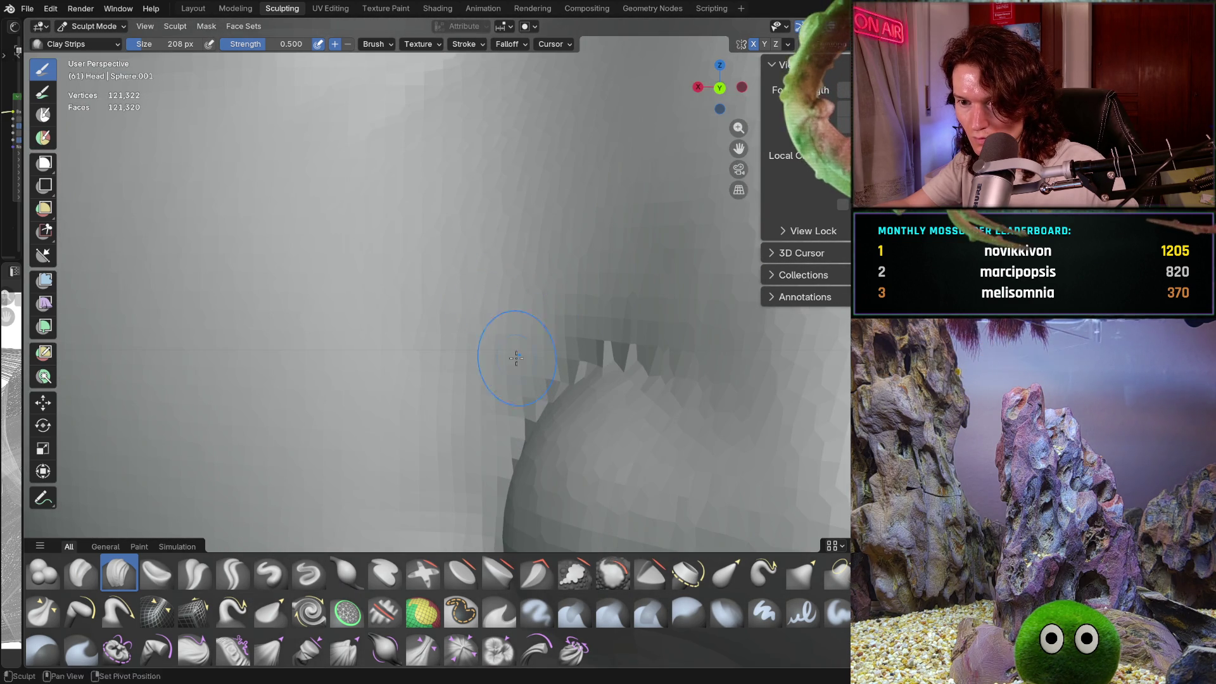
mouse_move(591, 303)
middle_mouse_down("ctrl")
mouse_move(582, 253)
mouse_move(577, 295)
middle_mouse_up("ctrl")
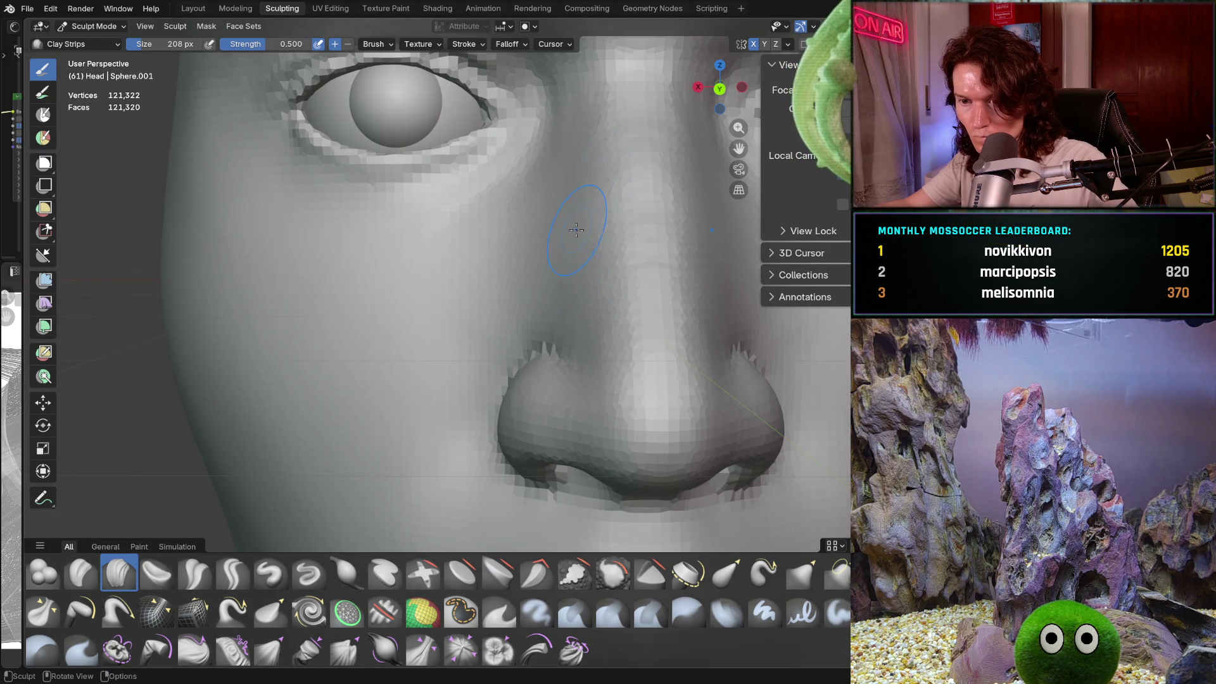
scroll(576, 229, "down", 10)
scroll(542, 288, "up", 1)
middle_click_drag(543, 288, 522, 279, "ctrl")
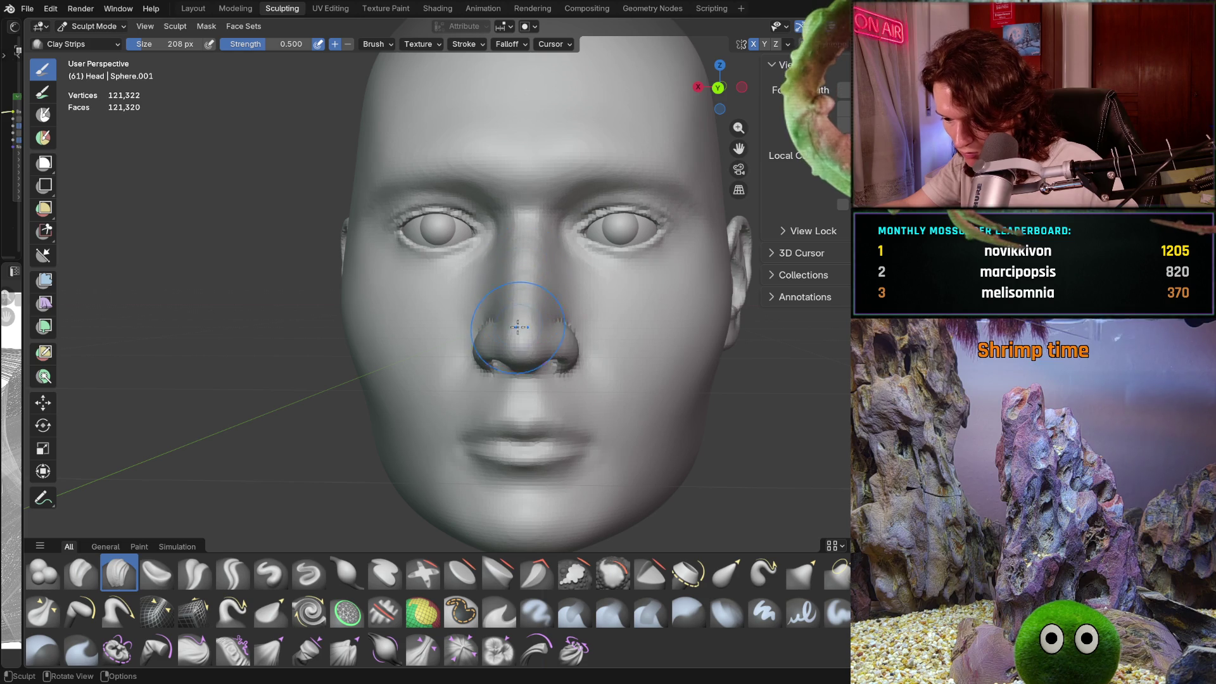
scroll(460, 382, "up", 5)
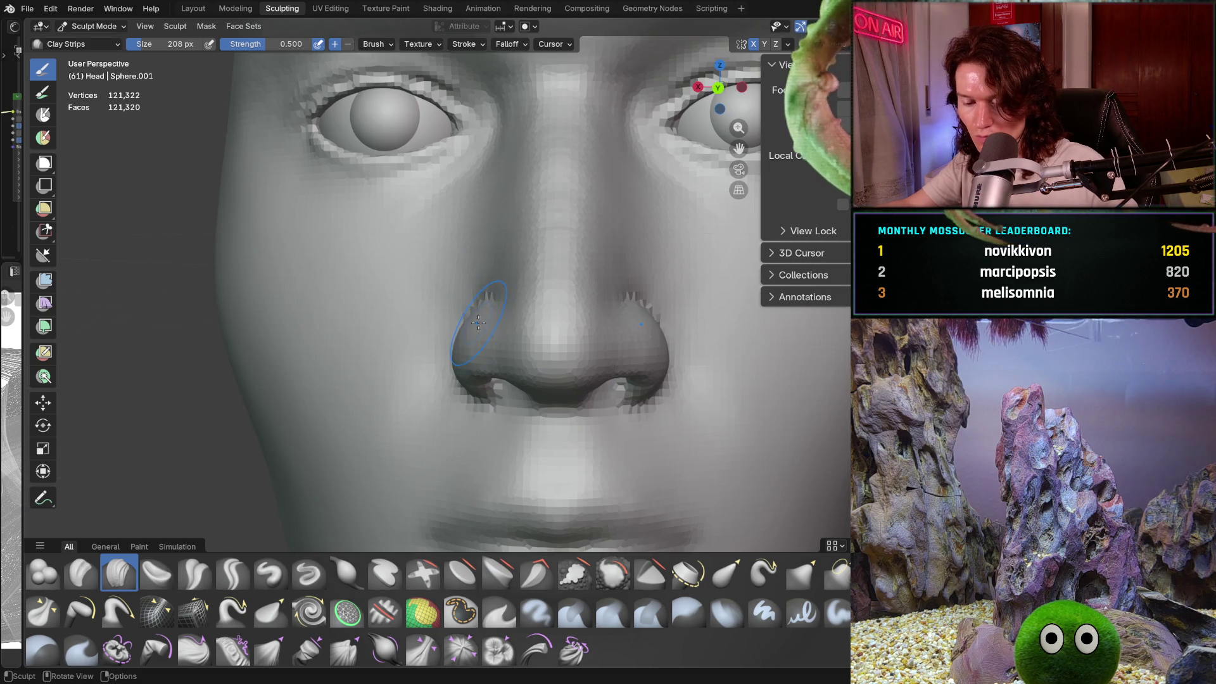
Step: Switch to the Grab brush at 302 px and orbit to a three-quarter nose view
key("g")
key("f")
left_click(480, 313)
middle_click_drag(479, 293, 487, 259)
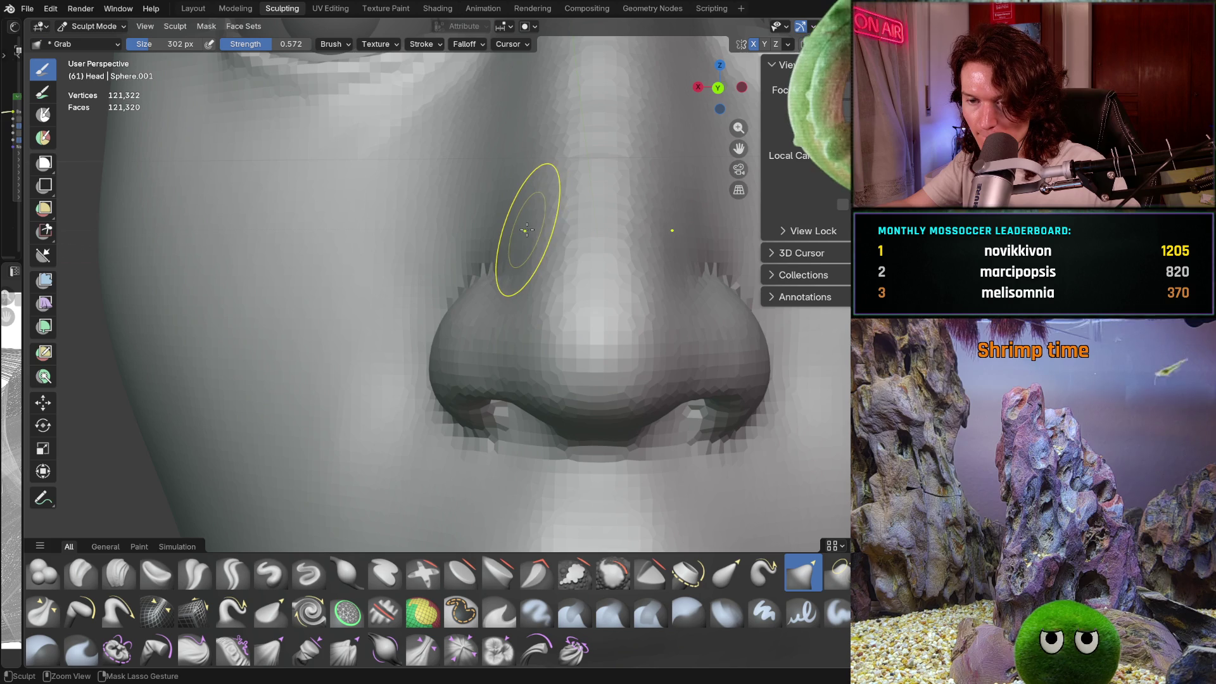
middle_click_drag(533, 225, 607, 240)
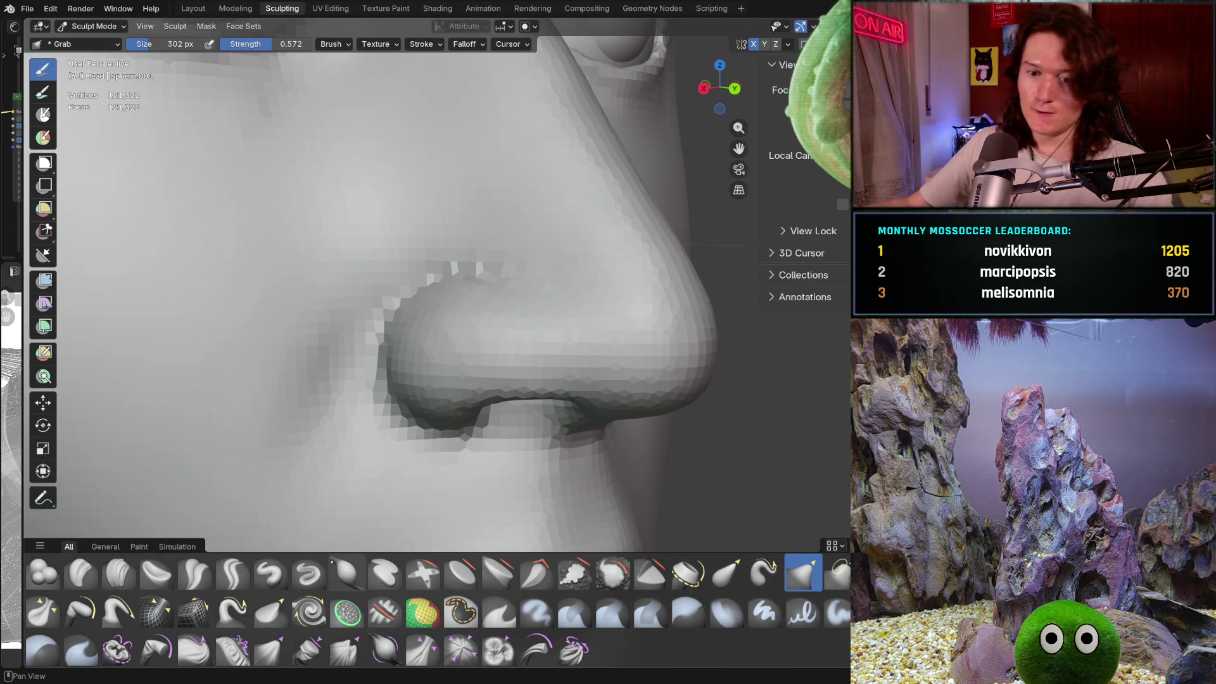
Step: Paint a mask over the nostril, check it from below, and invert it with Ctrl+I
left_click(461, 611)
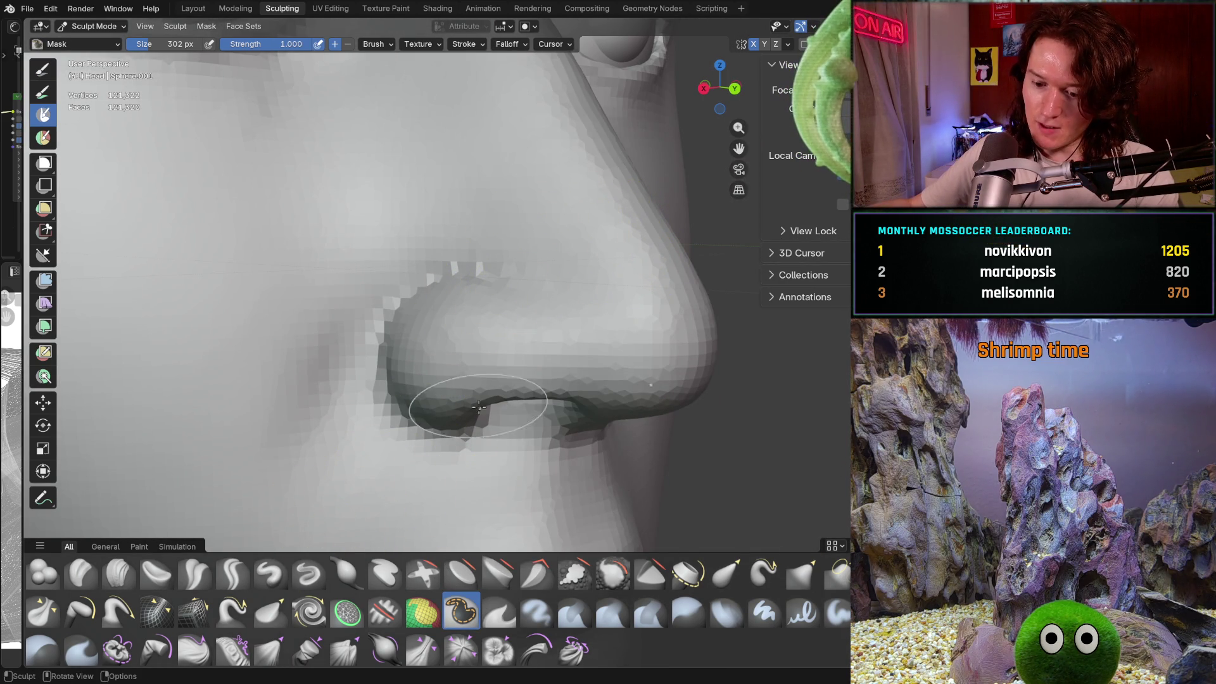
mouse_move(500, 348)
left_mouse_down()
mouse_move(475, 339)
mouse_move(407, 394)
mouse_move(477, 382)
left_mouse_up()
middle_click_drag(469, 323, 420, 361)
mouse_move(420, 361)
left_mouse_down()
mouse_move(373, 380)
mouse_move(367, 278)
mouse_move(513, 315)
mouse_move(392, 298)
mouse_move(354, 367)
mouse_move(354, 285)
mouse_move(514, 290)
mouse_move(522, 330)
mouse_move(573, 266)
mouse_move(431, 228)
mouse_move(365, 369)
left_mouse_up()
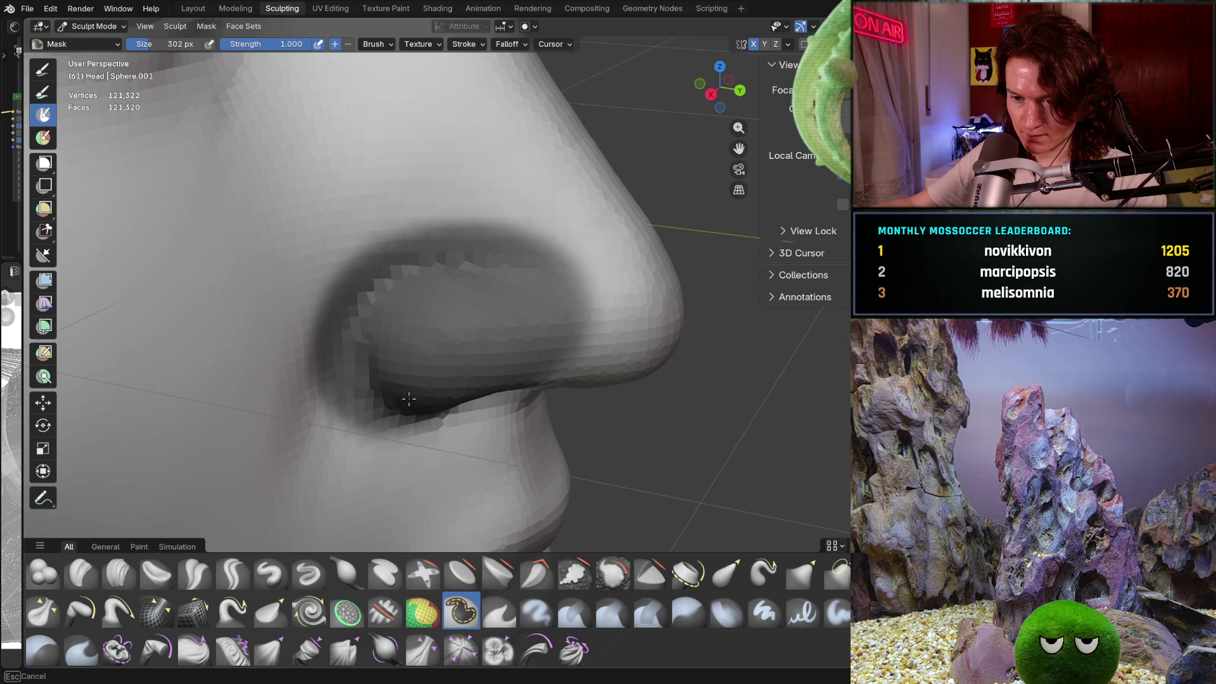
middle_click_drag(428, 372, 443, 320)
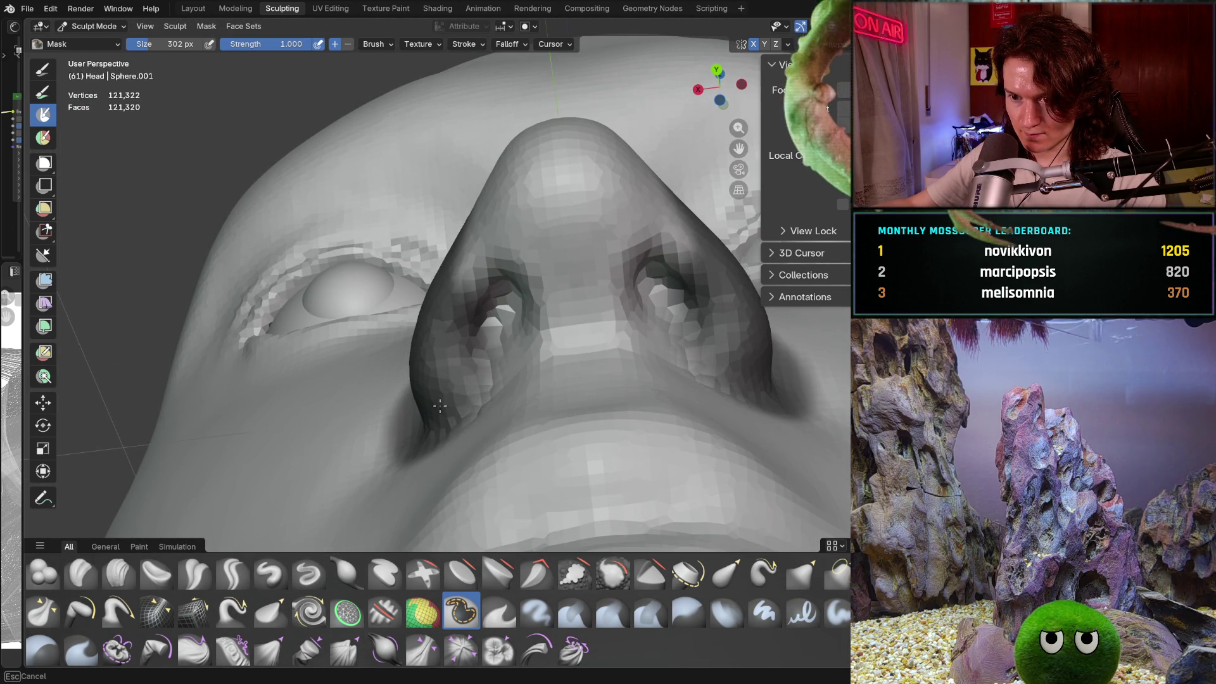
middle_click_drag(410, 309, 459, 318)
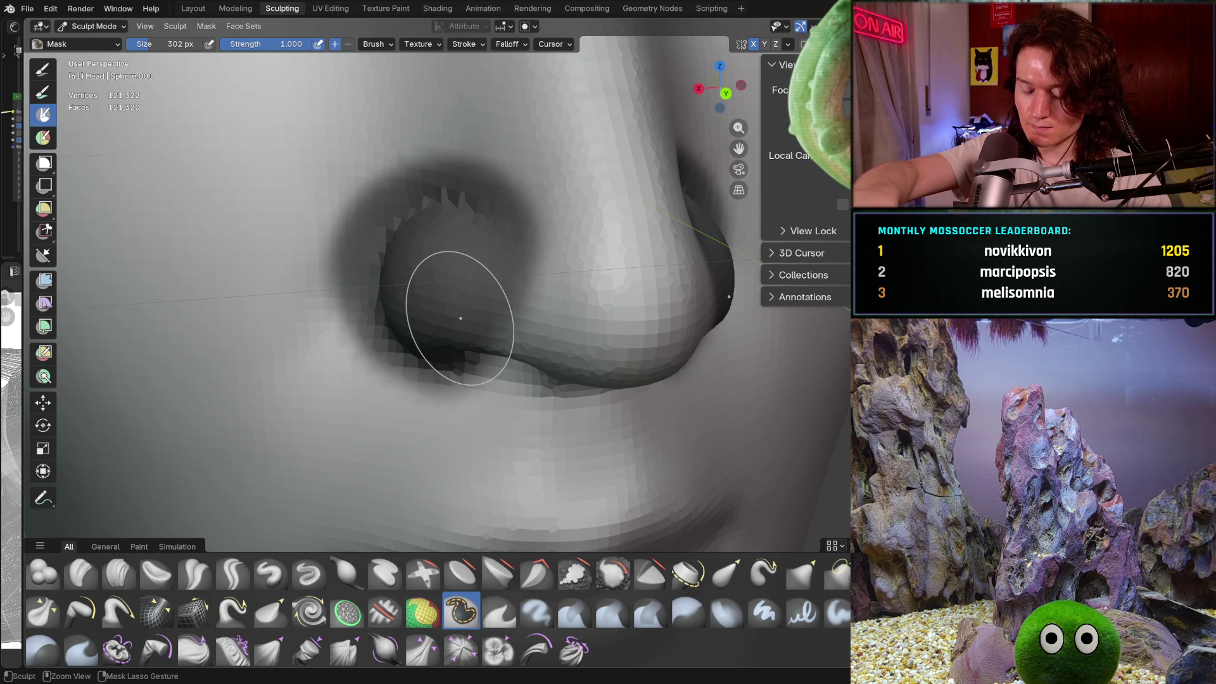
key("ctrl+i")
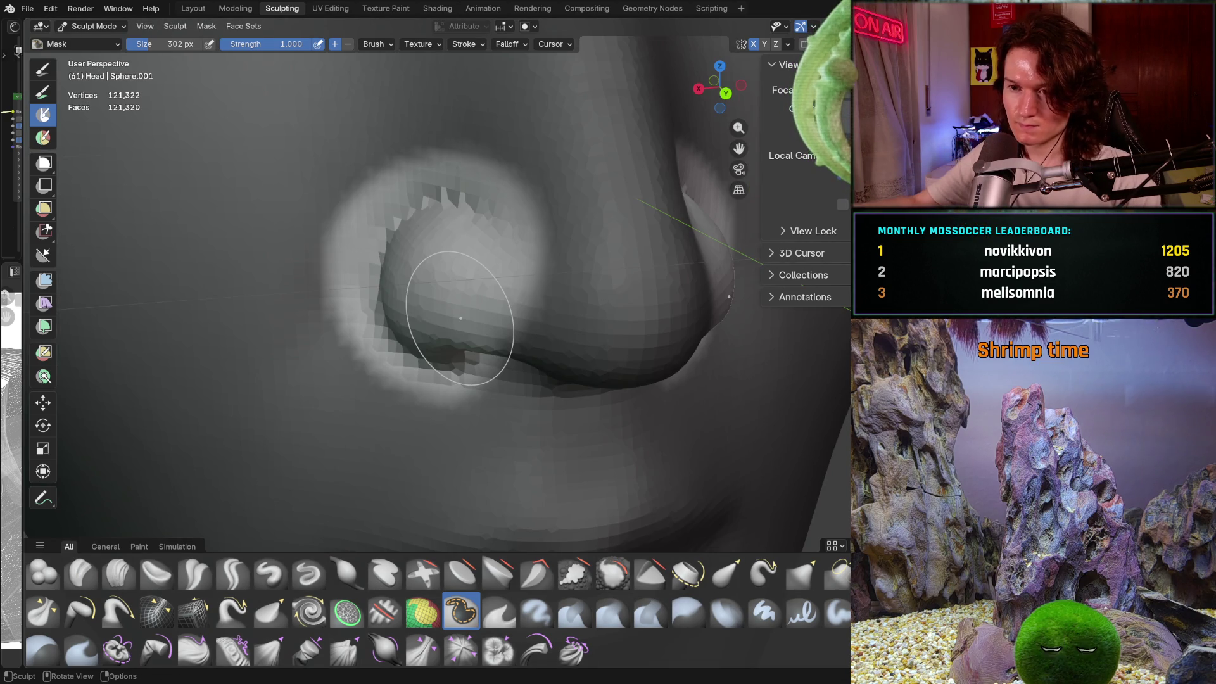
Step: Return to Grab and resize it to 430 px, then 538 px and 786 px
key("x")
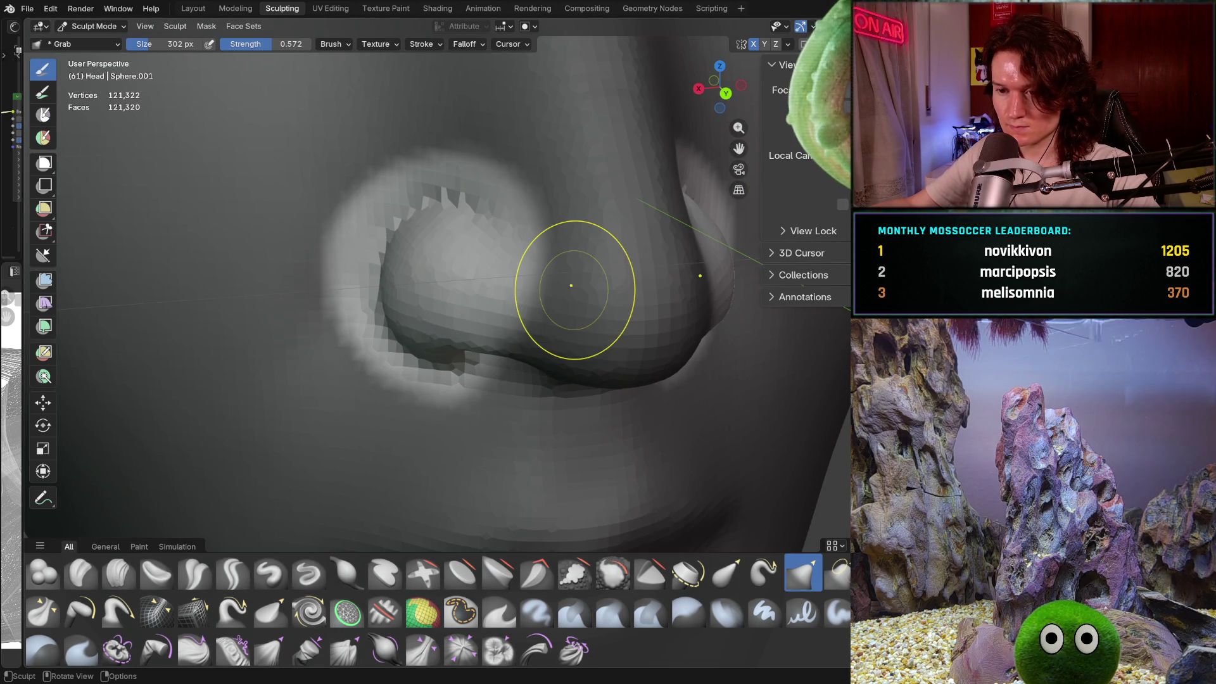
key("f")
left_click(595, 257)
scroll(570, 266, "down", 4)
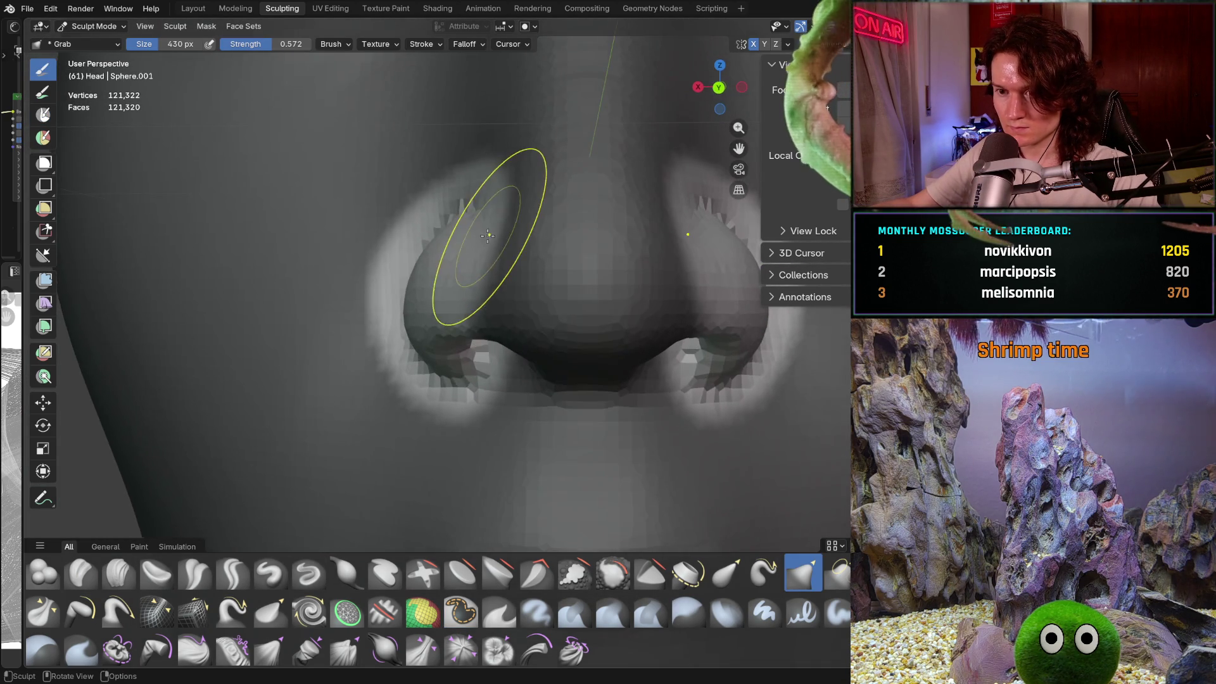
scroll(493, 259, "down", 2)
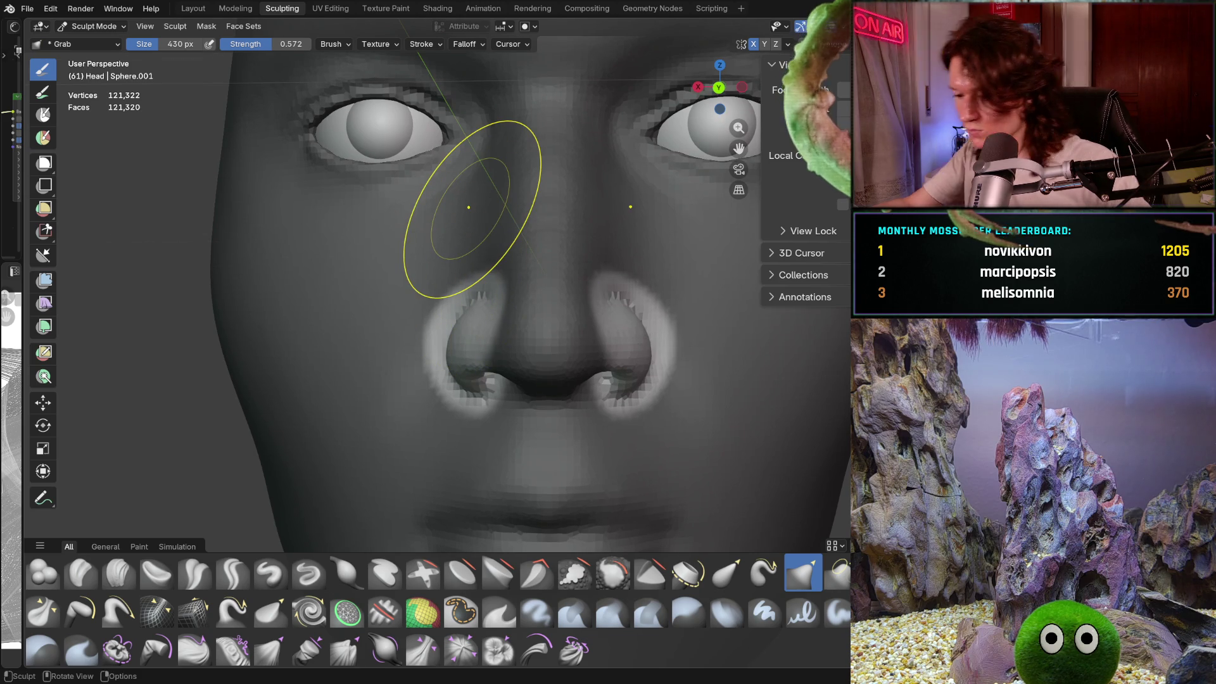
key("f")
left_click(487, 300)
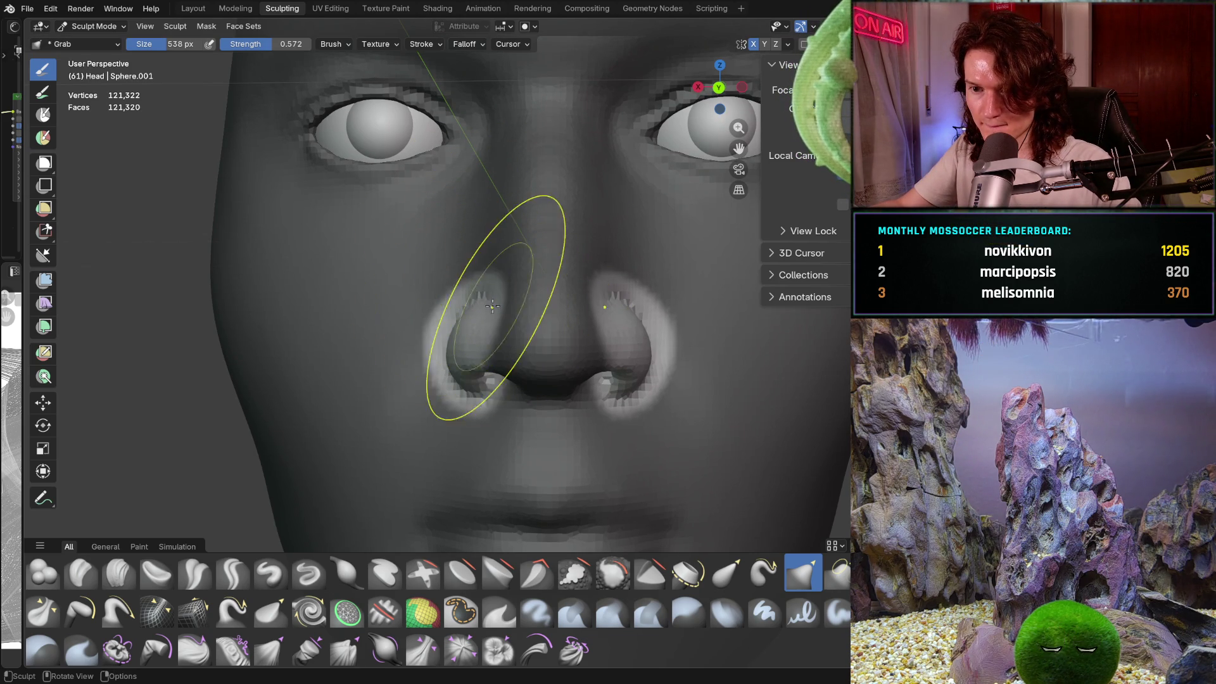
key("f")
left_click(485, 296)
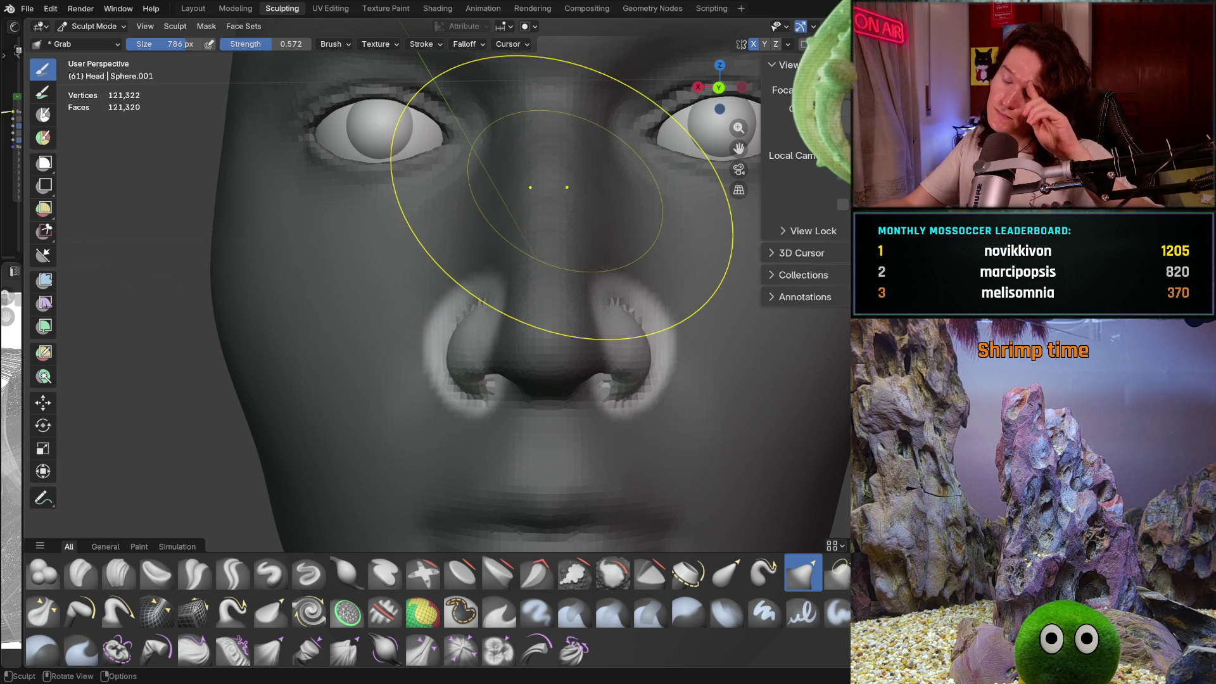
Step: Shrink the Grab brush back to 430 px and select the Mask brush
scroll(561, 197, "down", 6)
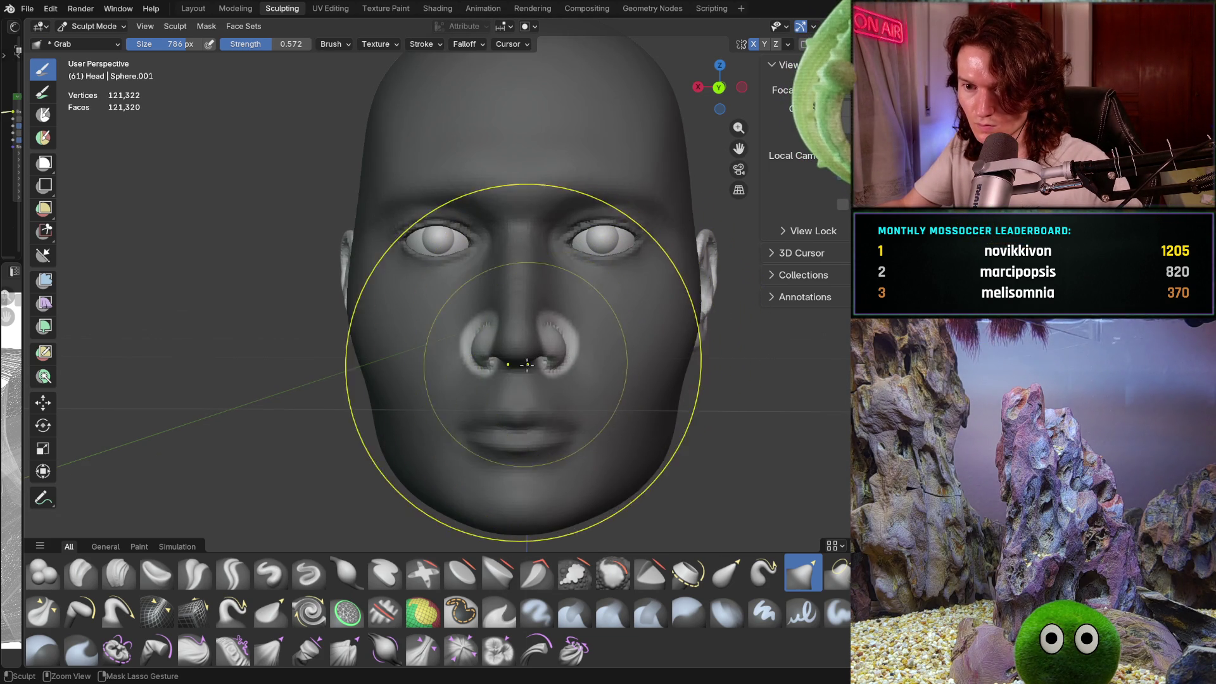
scroll(444, 285, "up", 5)
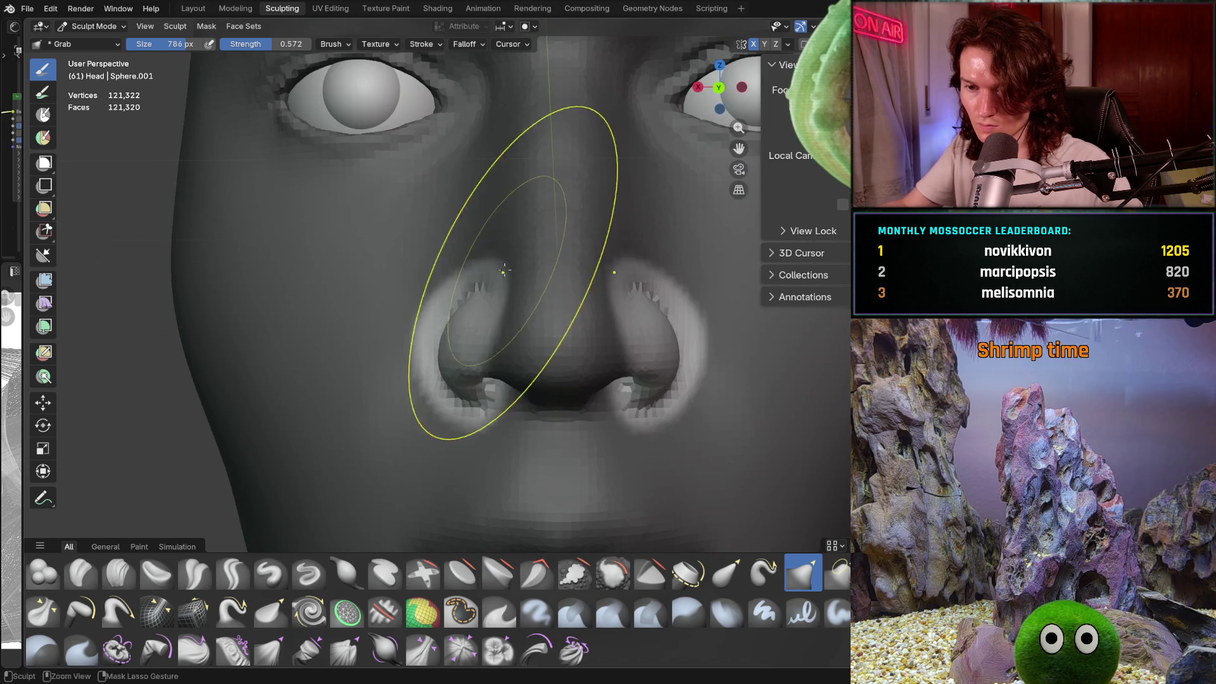
key("f")
left_click(420, 312)
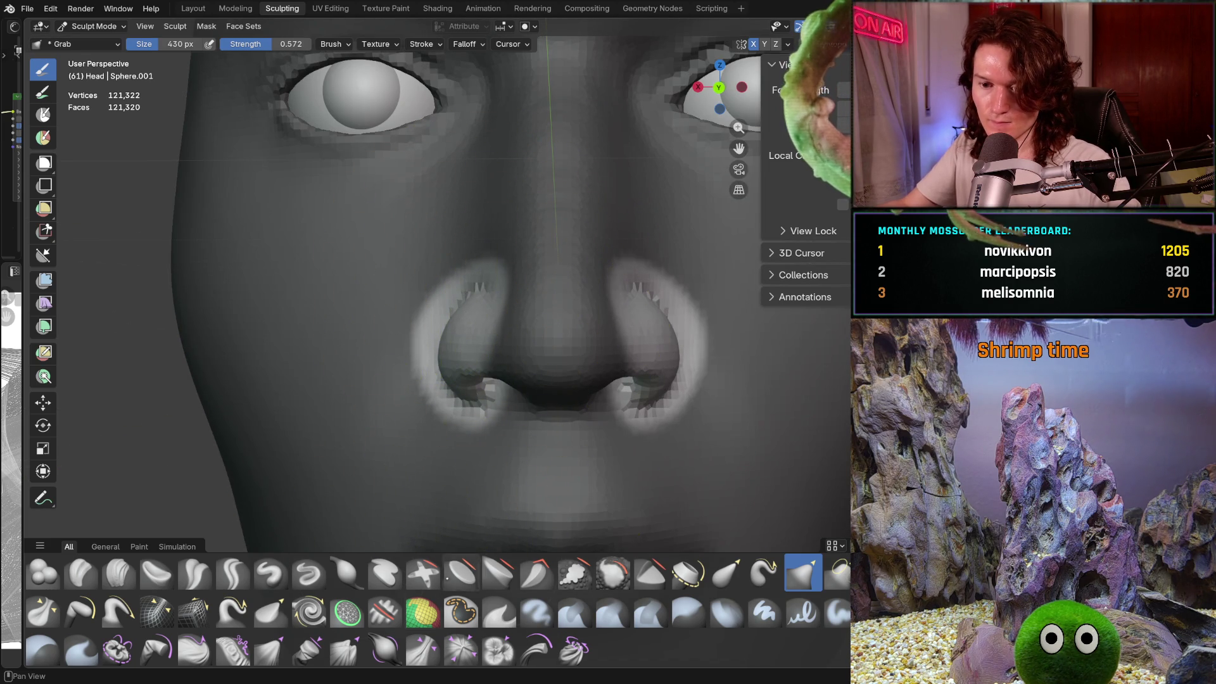
left_click(461, 610)
Step: Shrink the Mask brush to 198 px and orbit below and beside the nose
key("f")
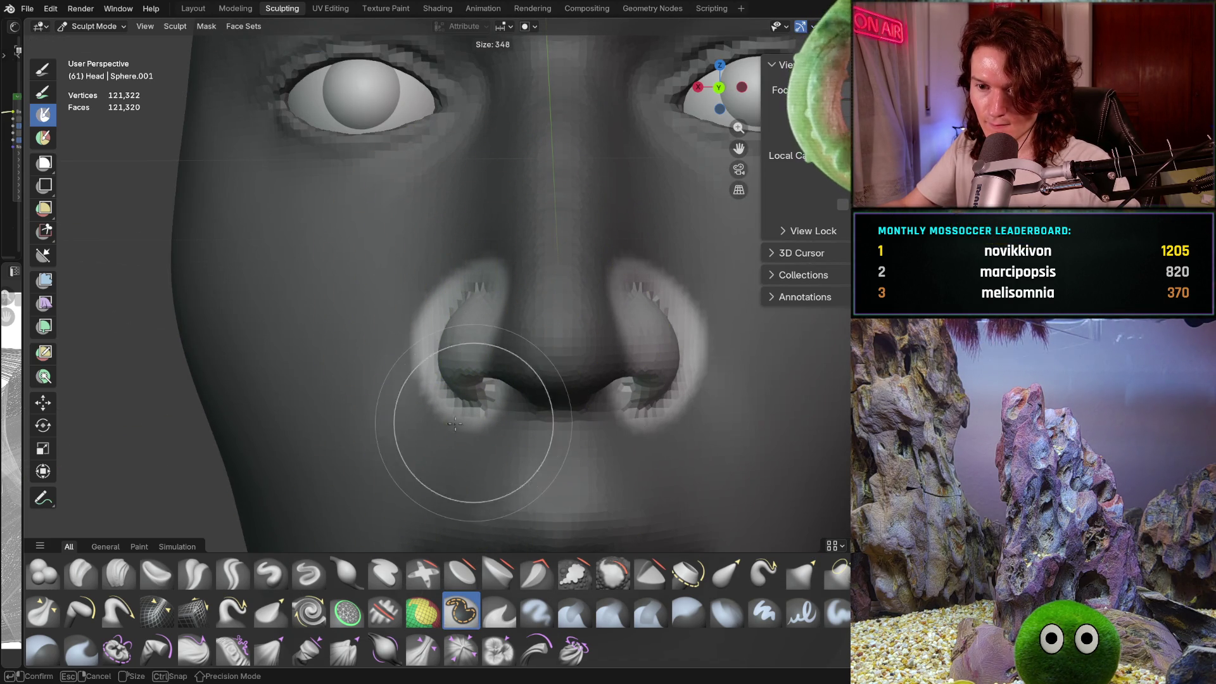
left_click(454, 402)
middle_click_drag(454, 401, 489, 369)
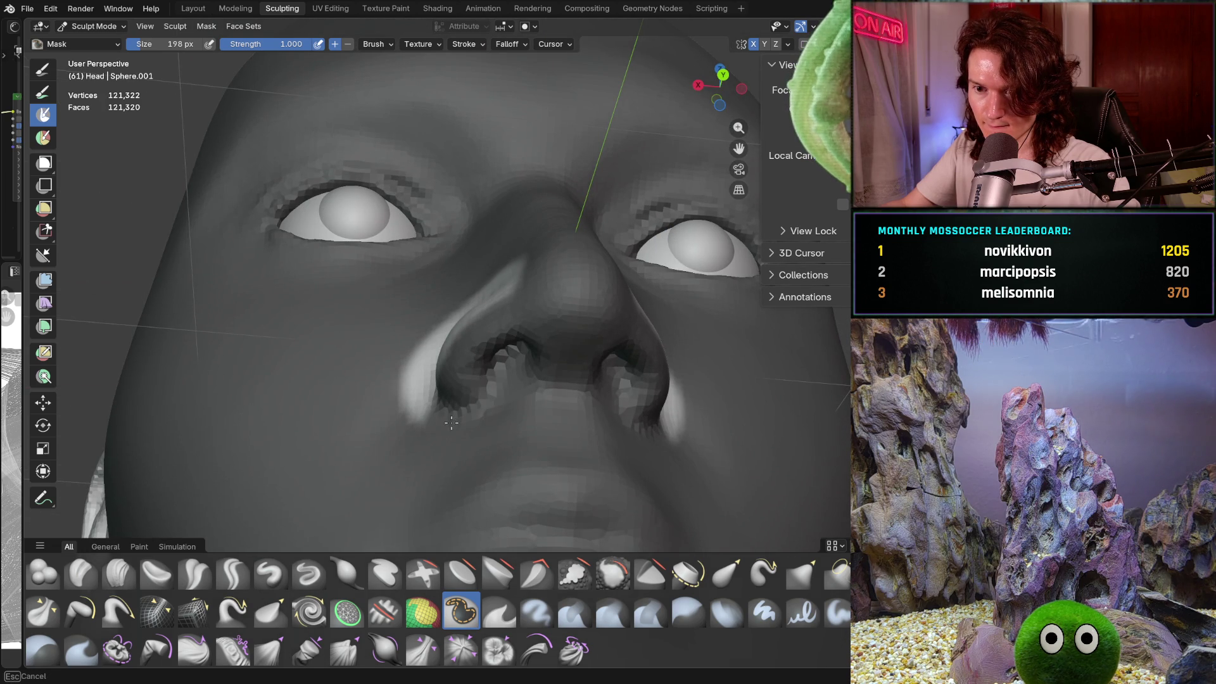
mouse_move(460, 388)
middle_mouse_down()
mouse_move(479, 355)
mouse_move(448, 389)
middle_mouse_up()
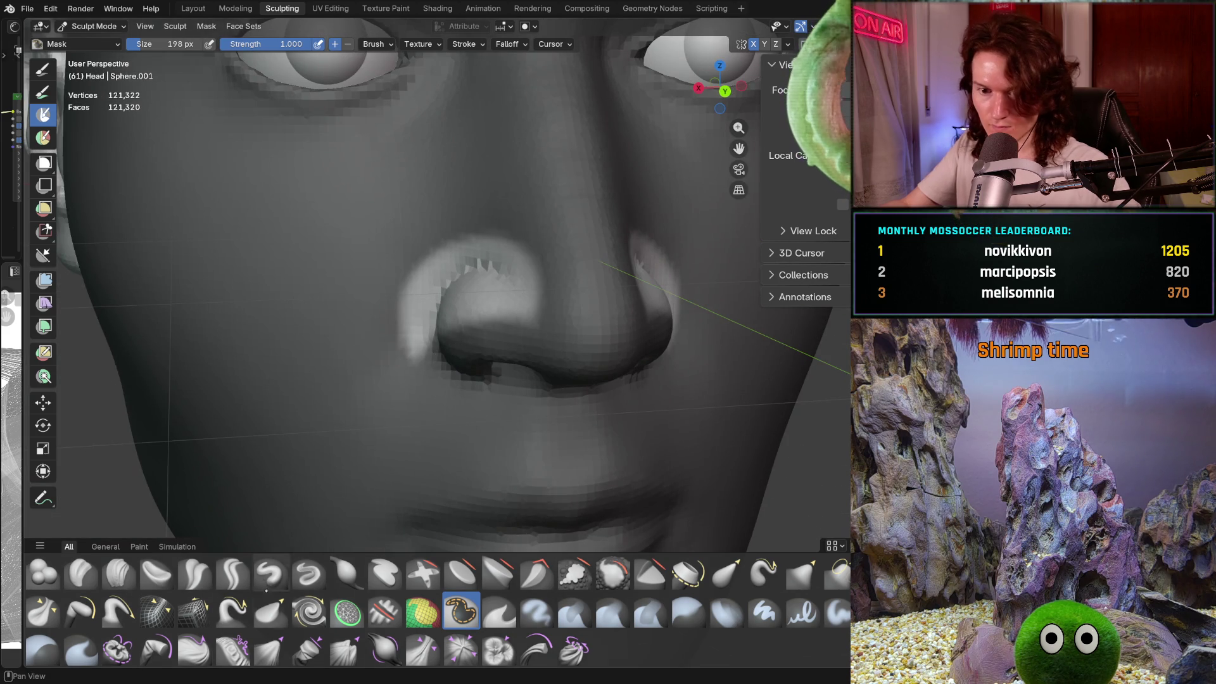
Step: Switch back to the Grab brush and begin resizing it from a front view
key("g")
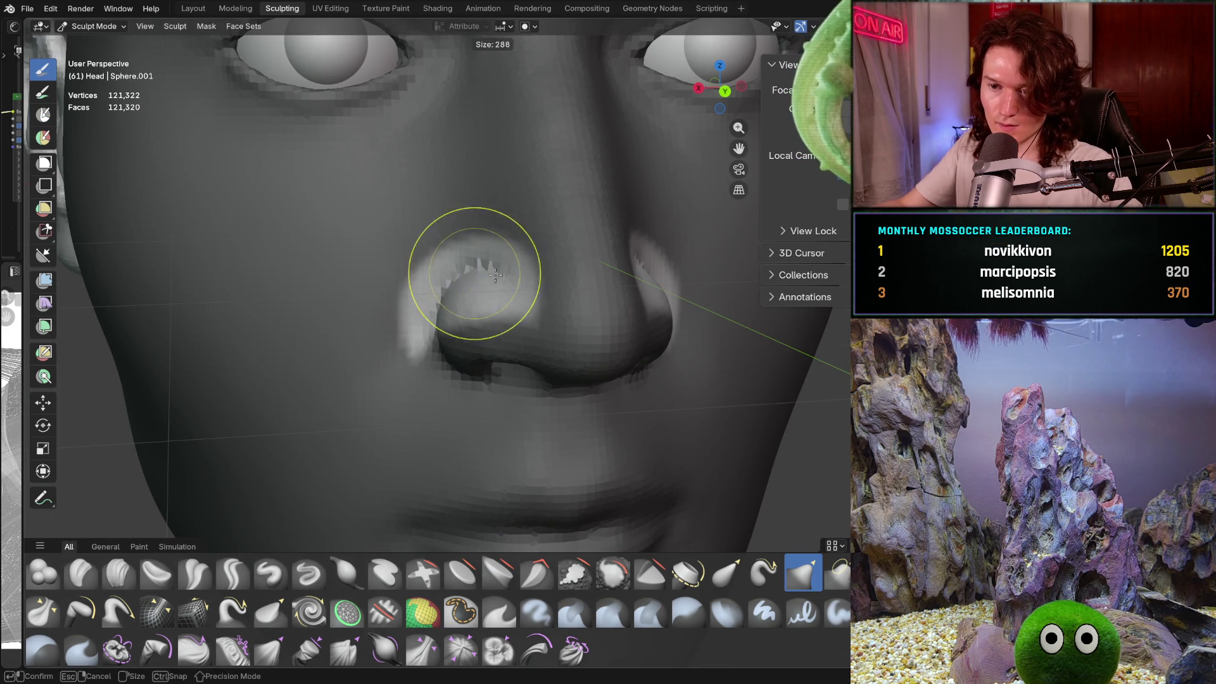
middle_click_drag(470, 274, 469, 289)
key("f")
left_click(475, 283)
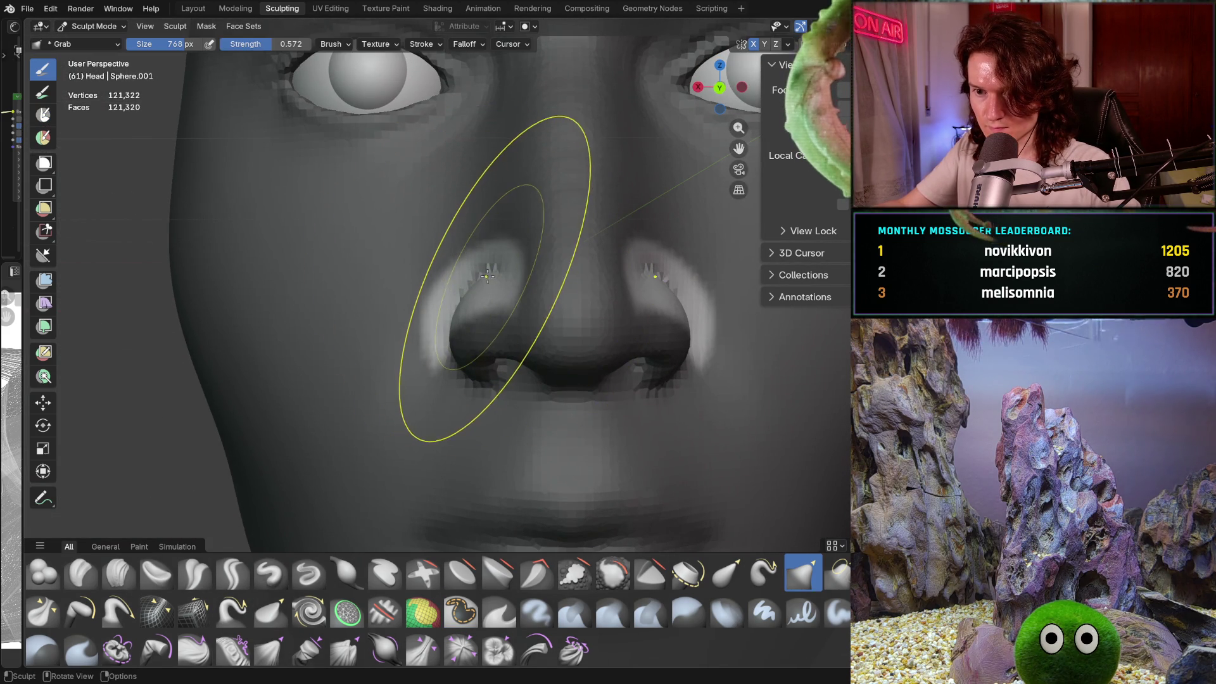
key("f")
left_click(476, 281)
key("f")
left_click(478, 287)
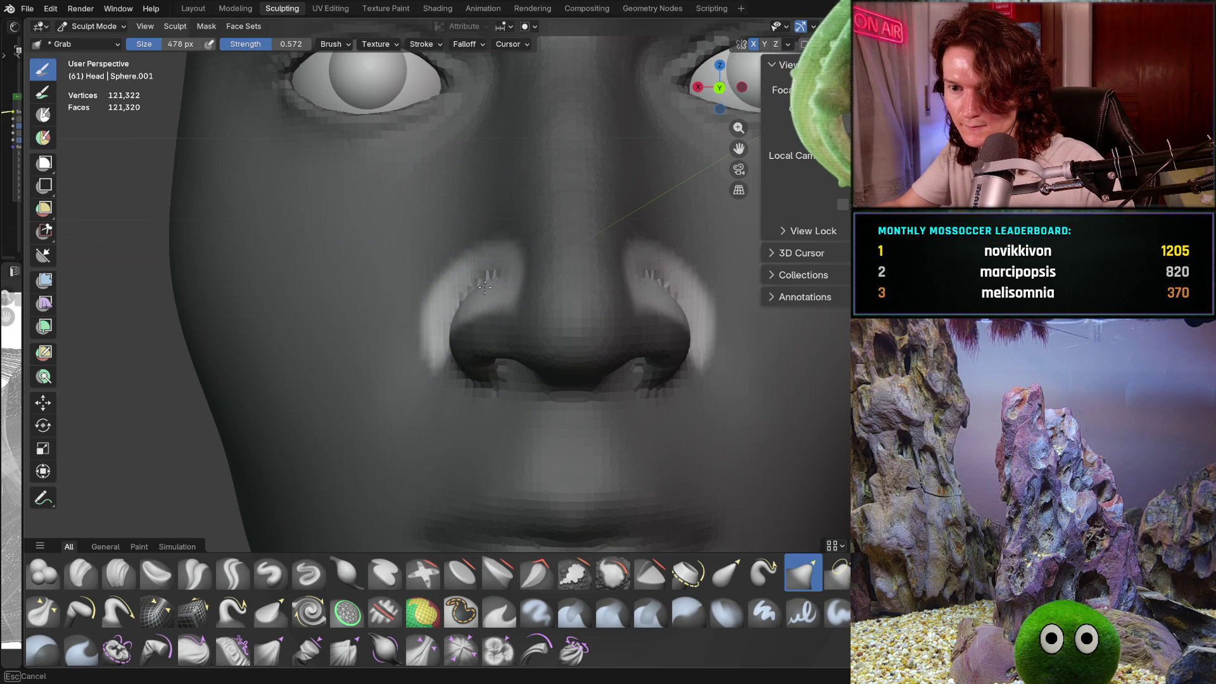
scroll(500, 248, "down", 8)
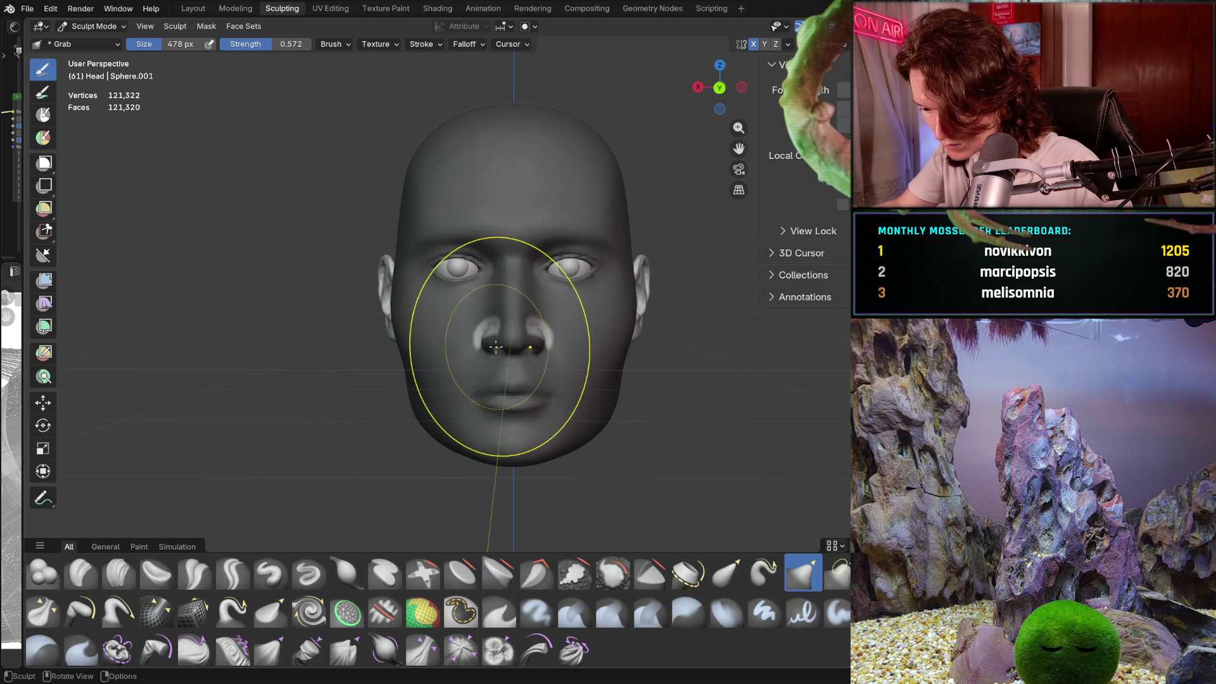
scroll(493, 329, "up", 6)
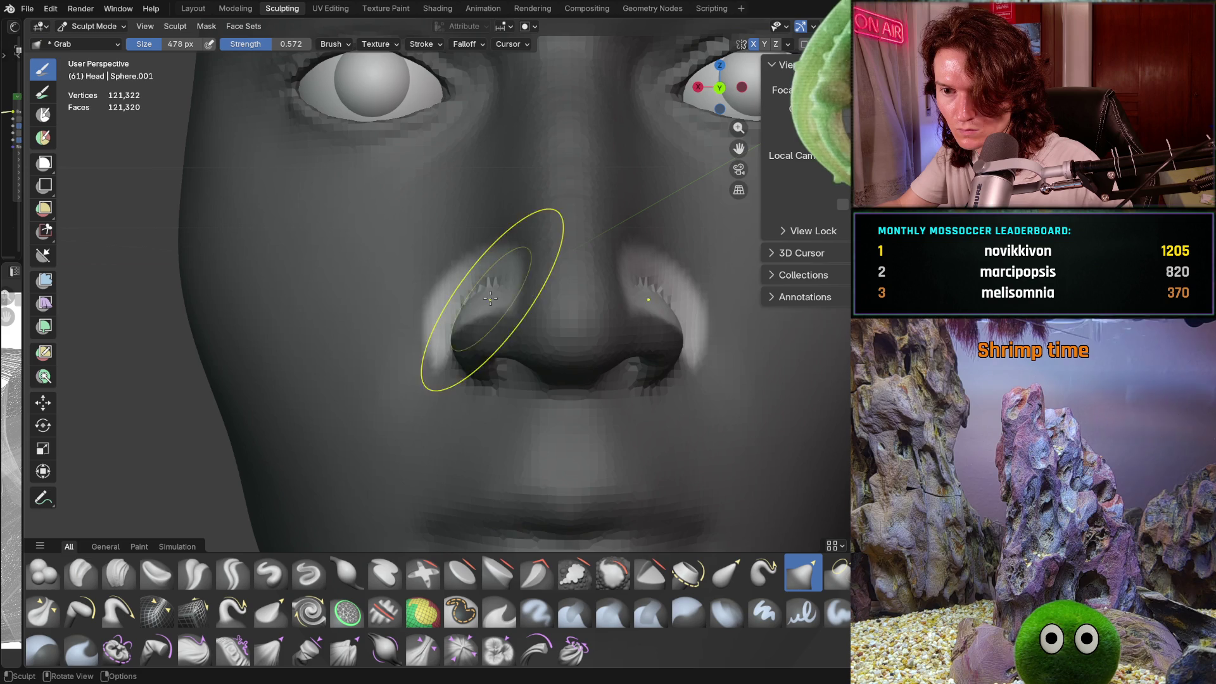
scroll(490, 299, "down", 6)
middle_click_drag(475, 380, 610, 359)
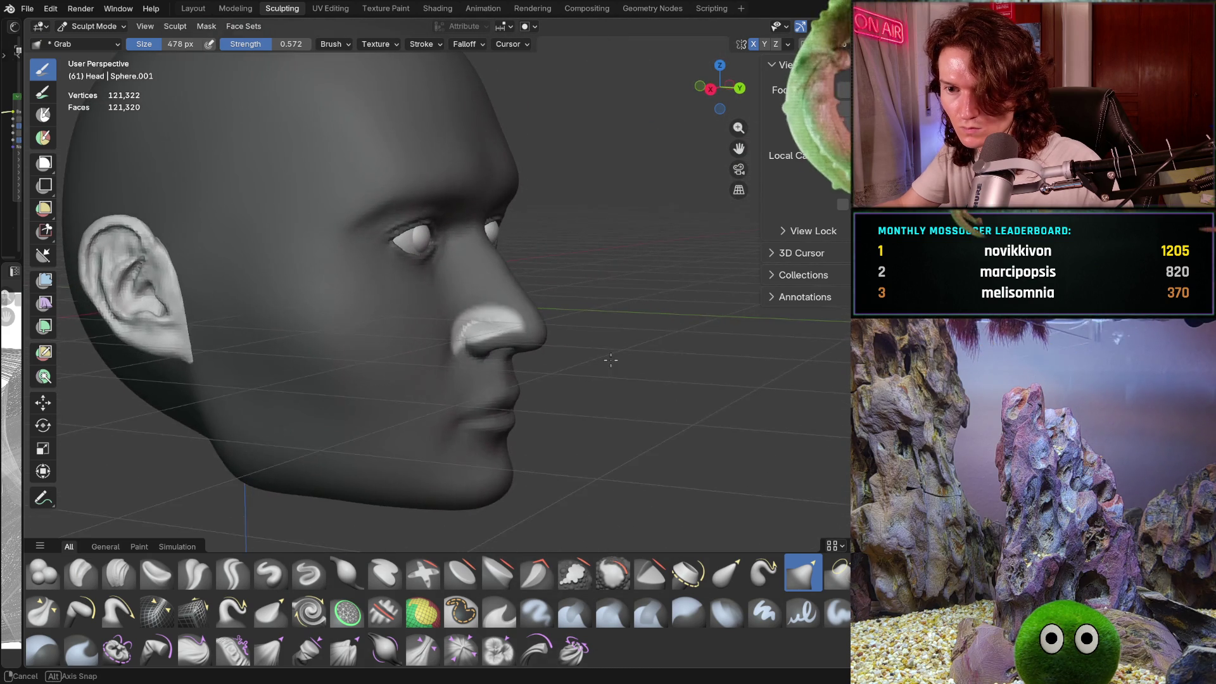
scroll(610, 360, "up", 6)
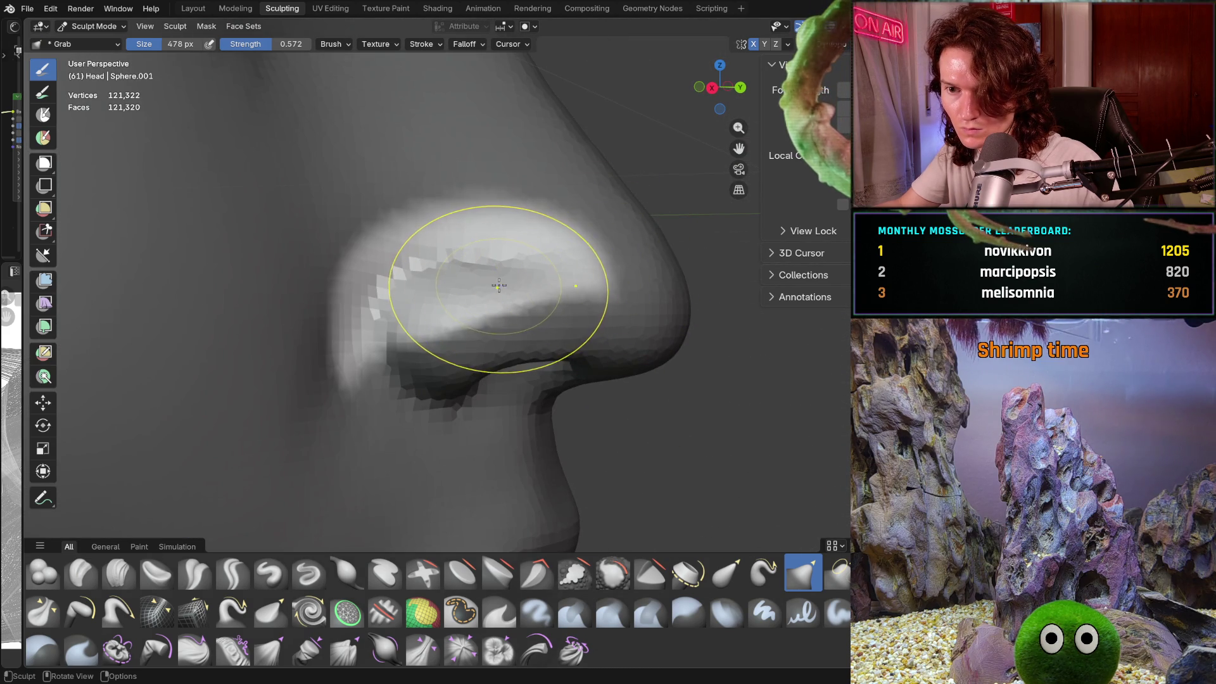
key("f")
left_click(492, 281)
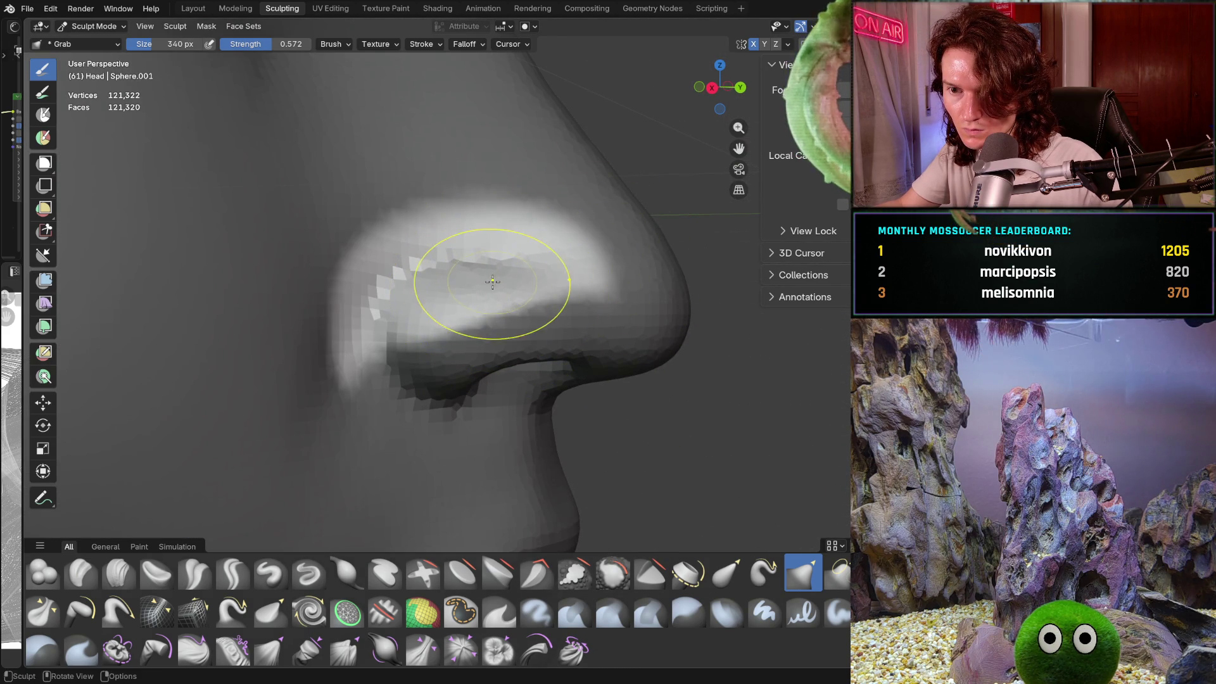
scroll(580, 280, "down", 5)
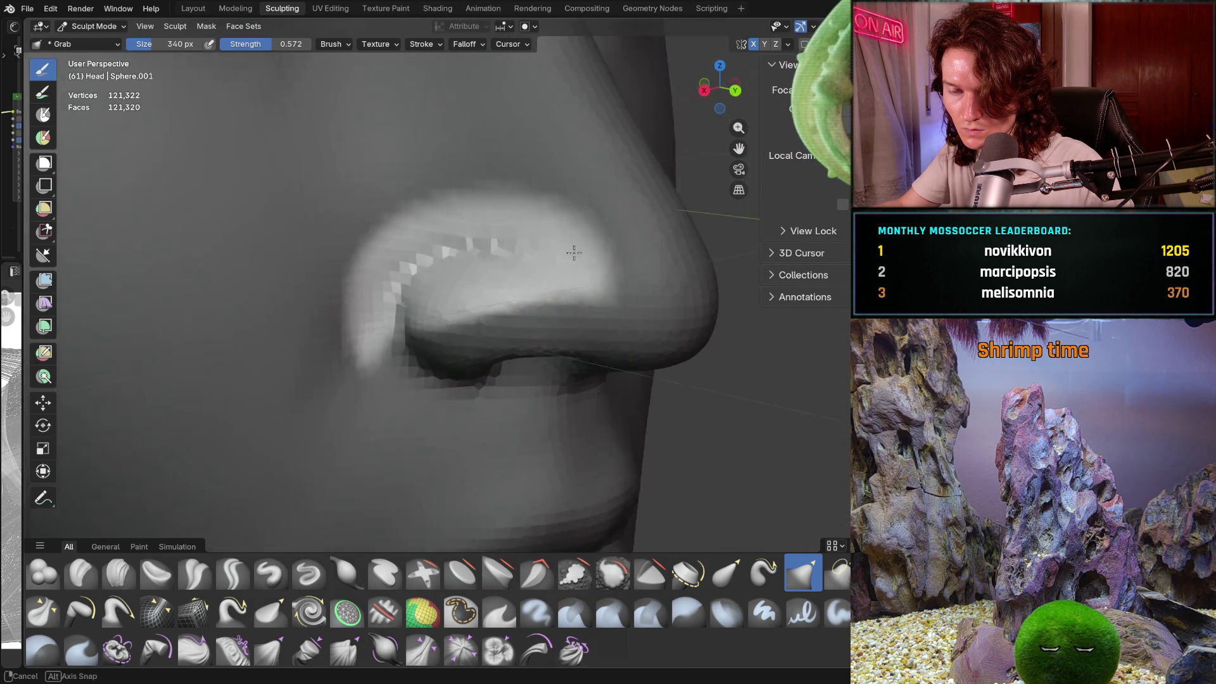
mouse_move(580, 279)
middle_mouse_down()
mouse_move(510, 310)
mouse_move(517, 299)
middle_mouse_up()
scroll(517, 300, "up", 2)
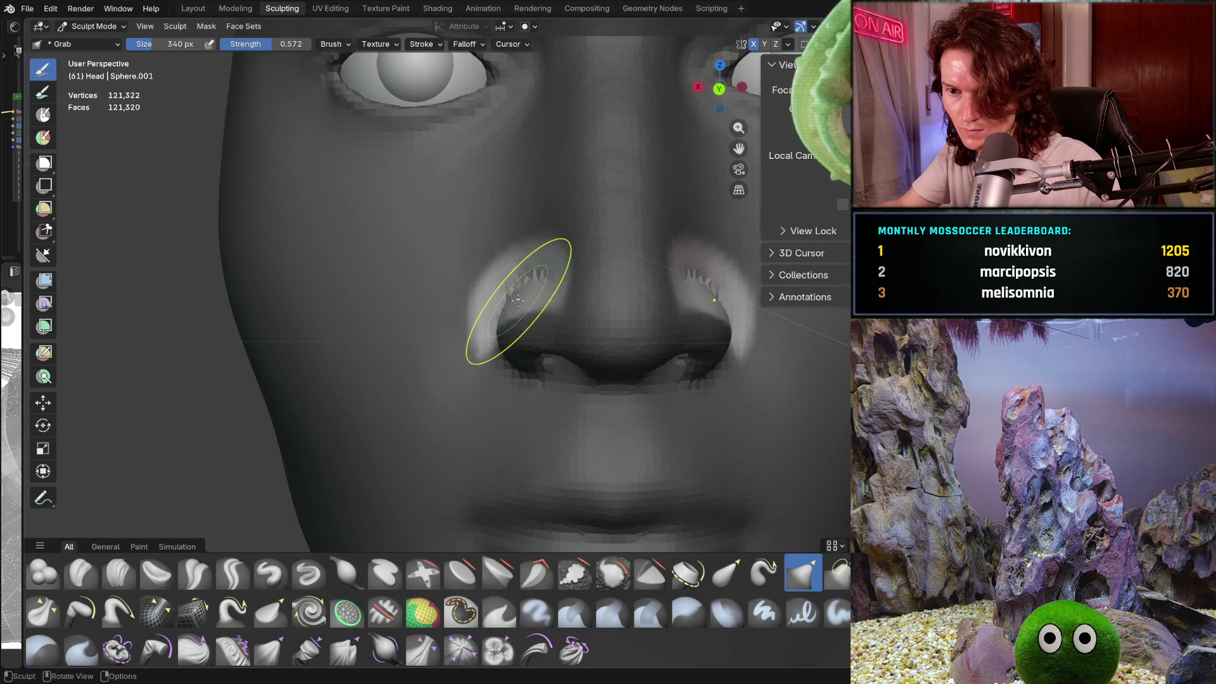
scroll(519, 284, "down", 4)
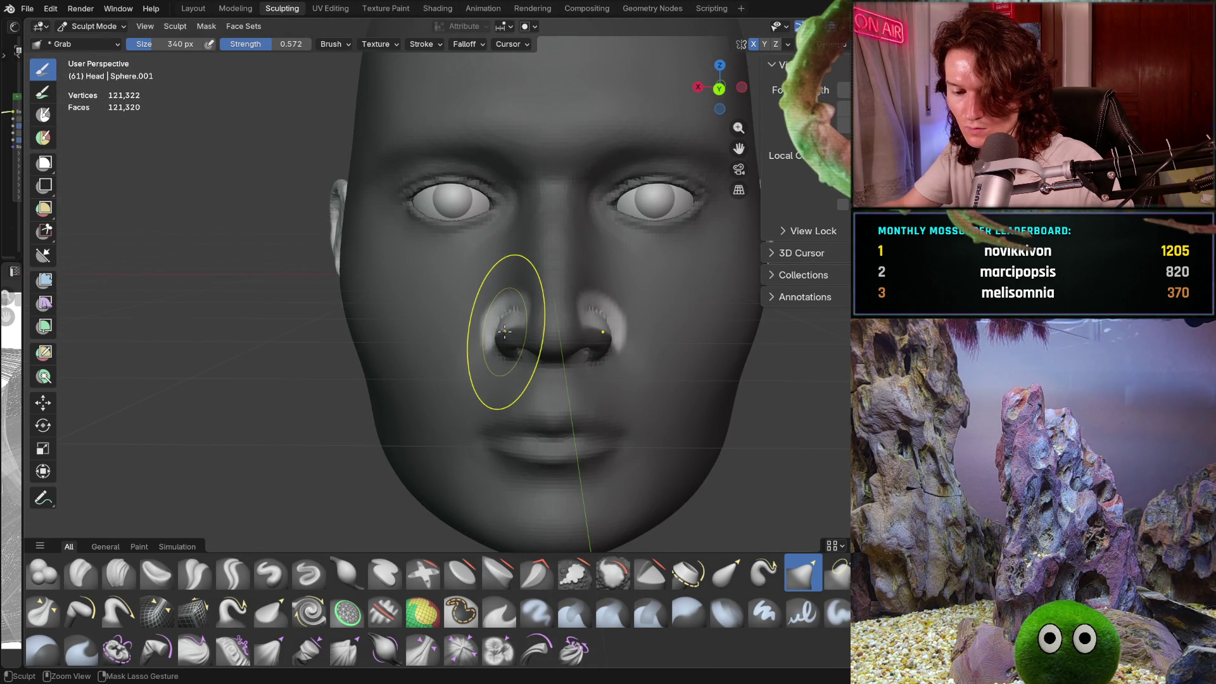
scroll(515, 321, "up", 6)
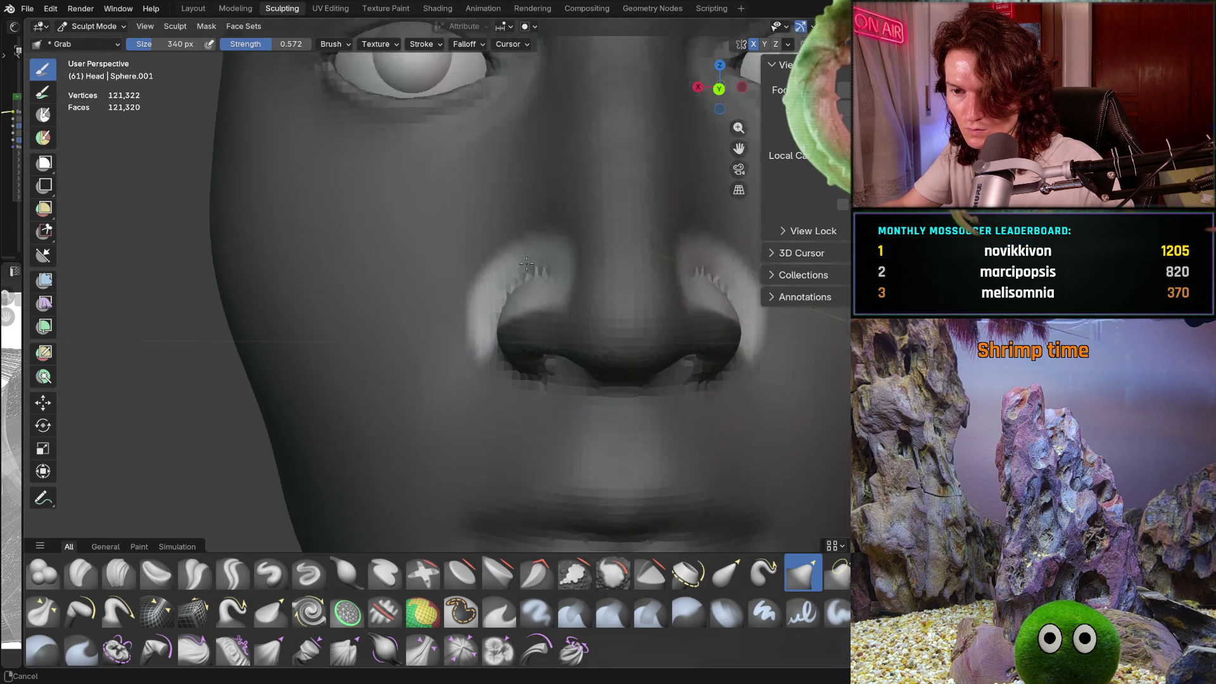
mouse_move(534, 244)
middle_mouse_down()
mouse_move(644, 254)
mouse_move(627, 272)
mouse_move(633, 284)
mouse_move(629, 264)
middle_mouse_up()
key("f")
left_click(614, 282)
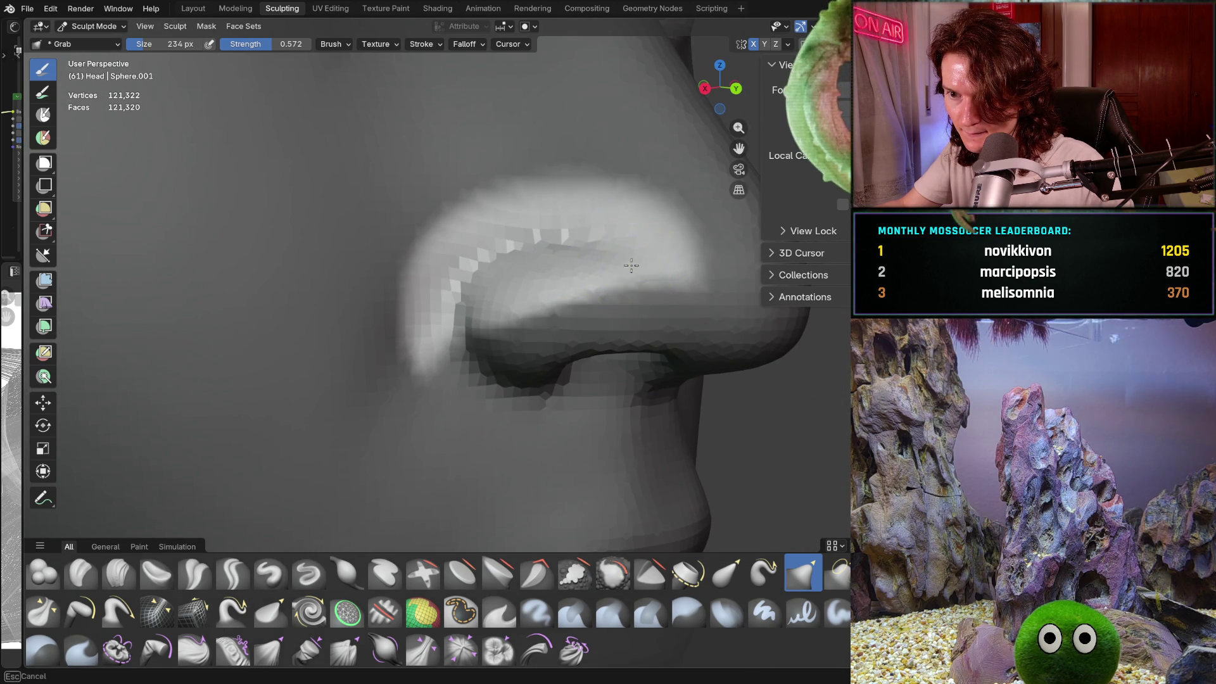
middle_click_drag(631, 265, 643, 266)
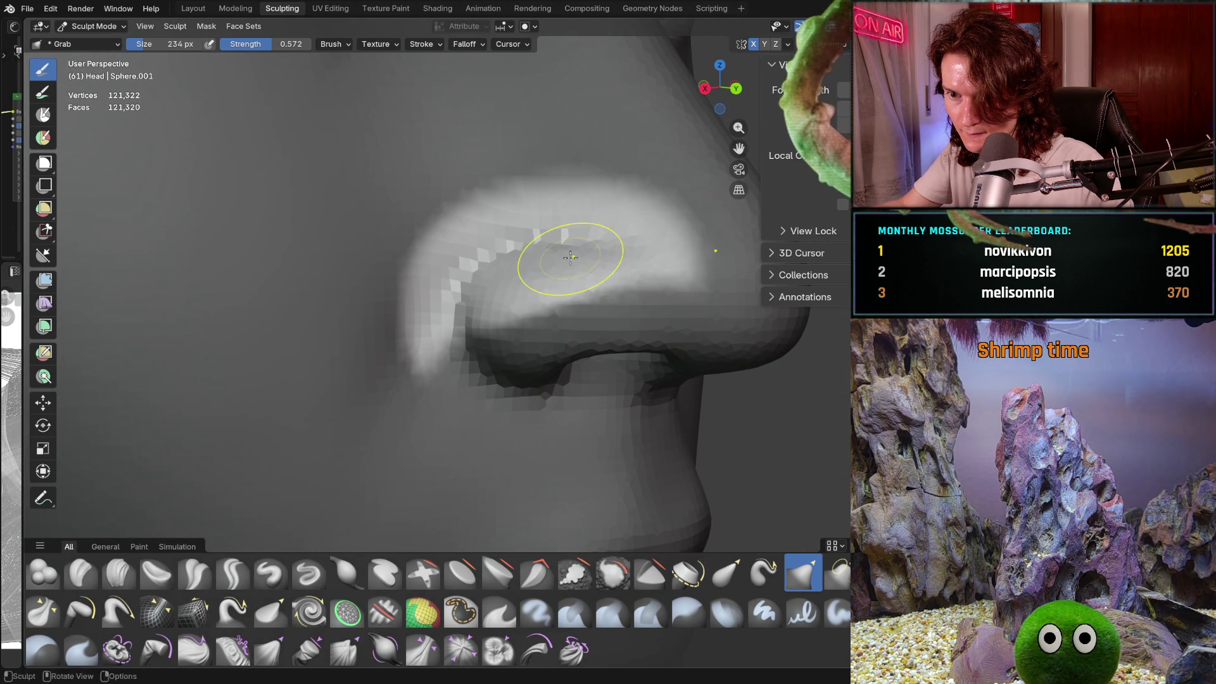
middle_click_drag(623, 257, 565, 278)
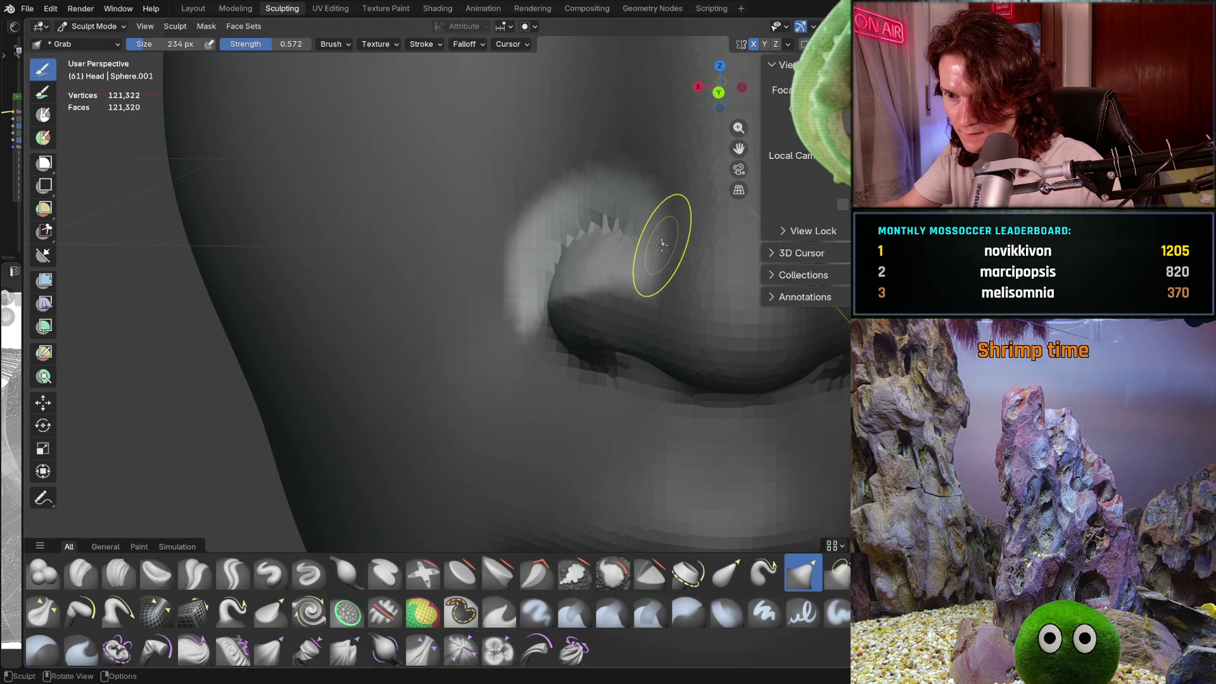
scroll(674, 170, "down", 6)
middle_click_drag(644, 239, 667, 170)
scroll(609, 238, "down", 4)
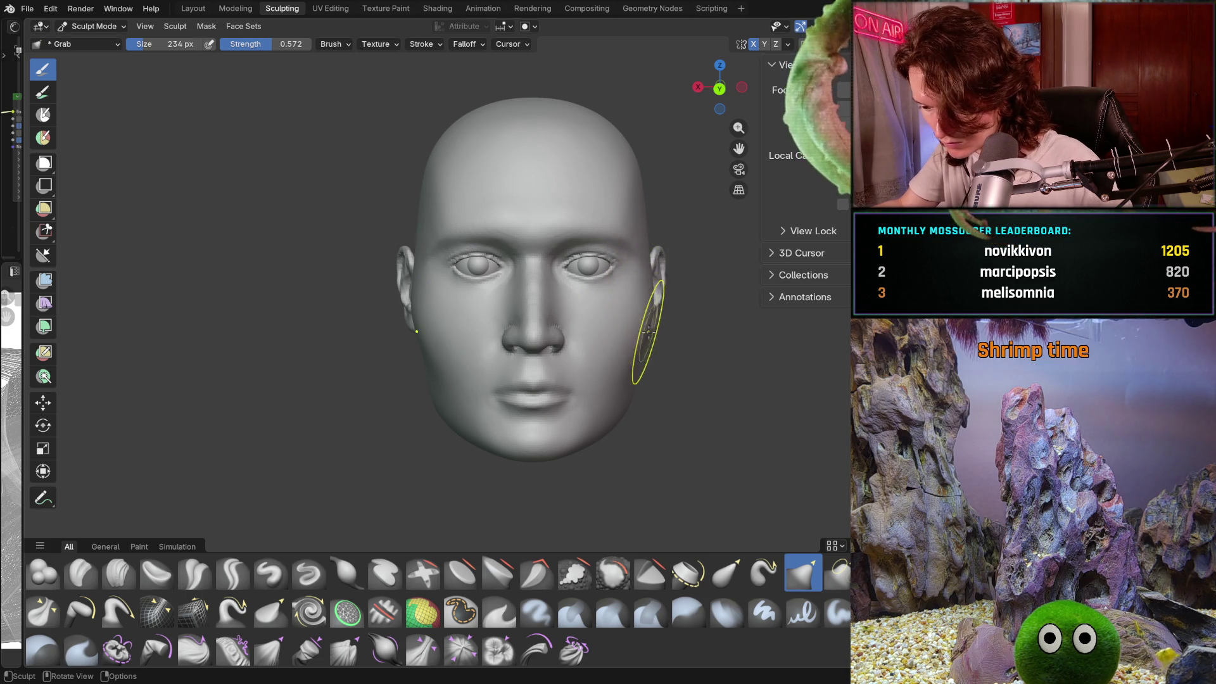
scroll(650, 345, "up", 4)
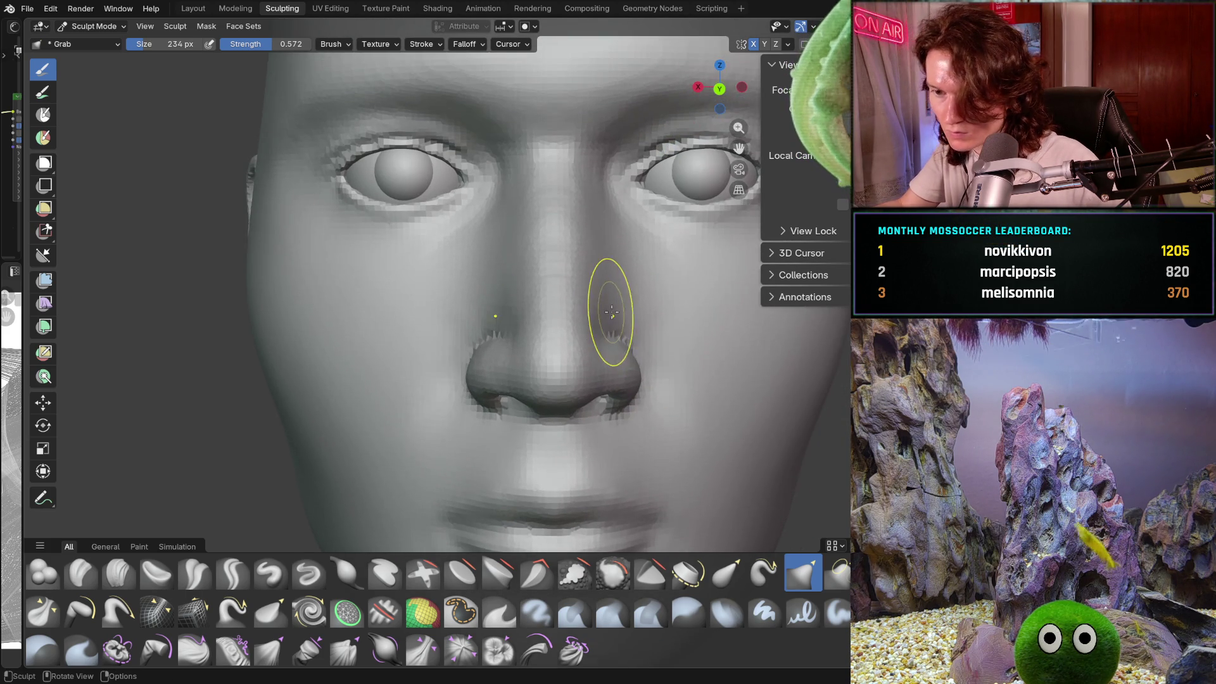
scroll(610, 312, "down", 3)
scroll(620, 366, "down", 1)
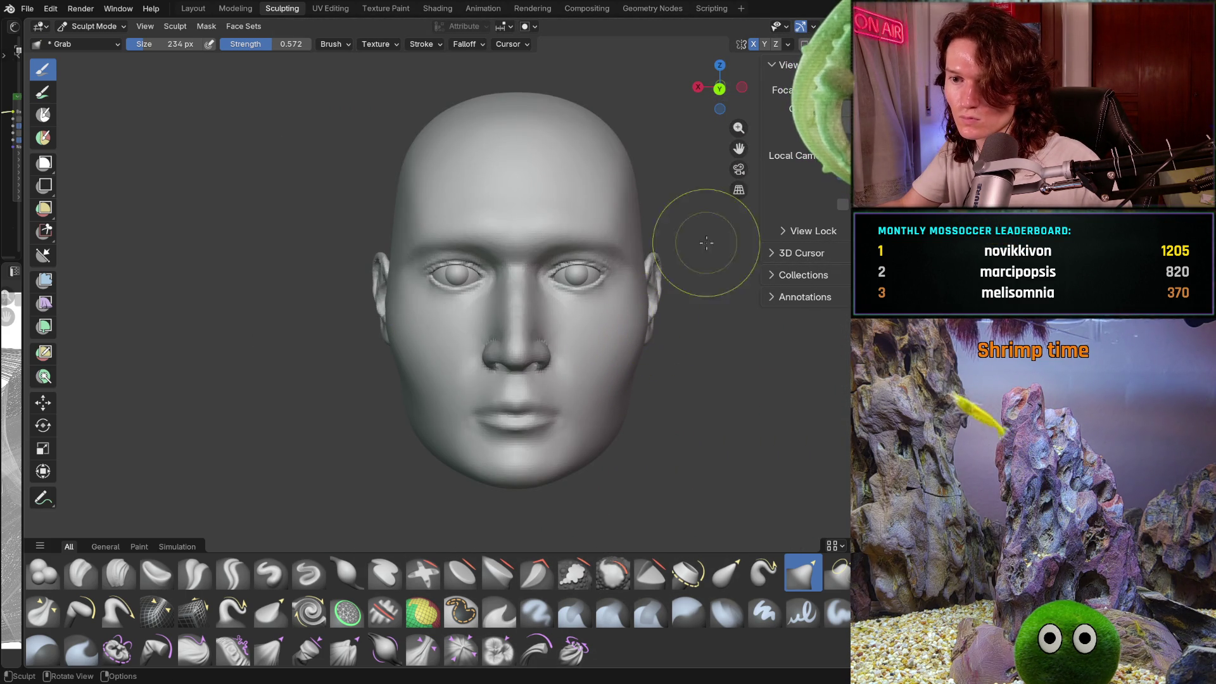
Step: Pan and orbit around the head, ending on a front view of the face
left_click_drag(738, 148, 738, 148)
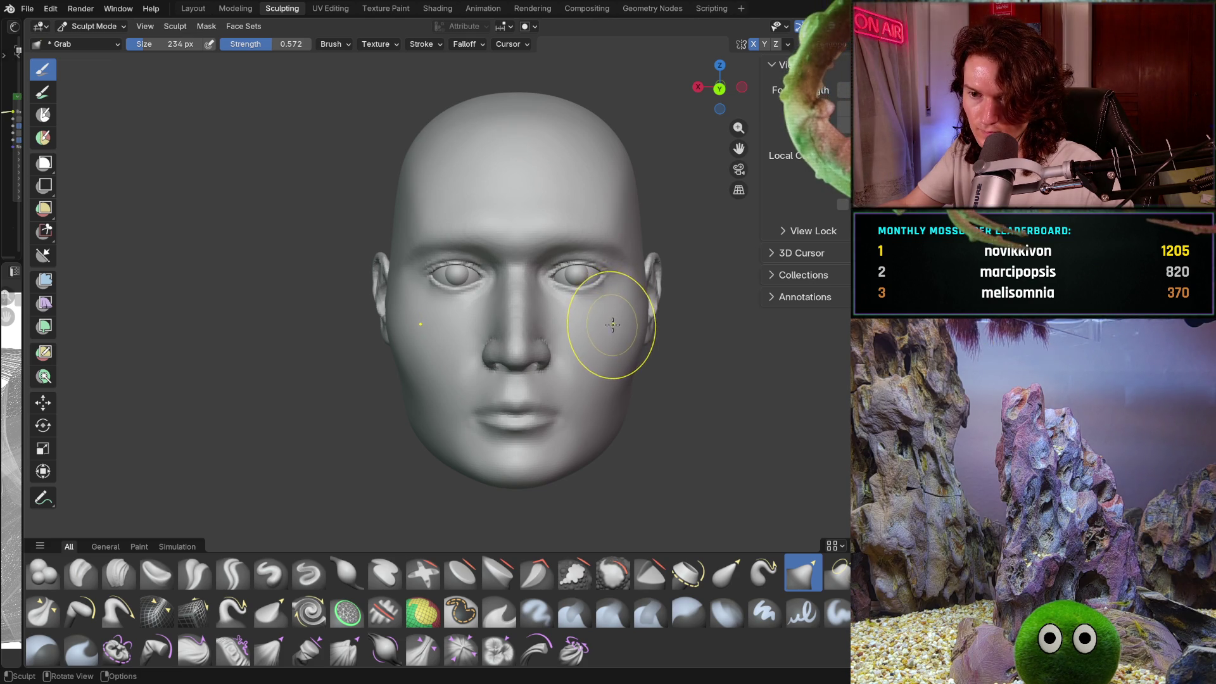
mouse_move(599, 332)
middle_mouse_down()
mouse_move(714, 339)
mouse_move(556, 353)
middle_mouse_up()
scroll(488, 339, "up", 5)
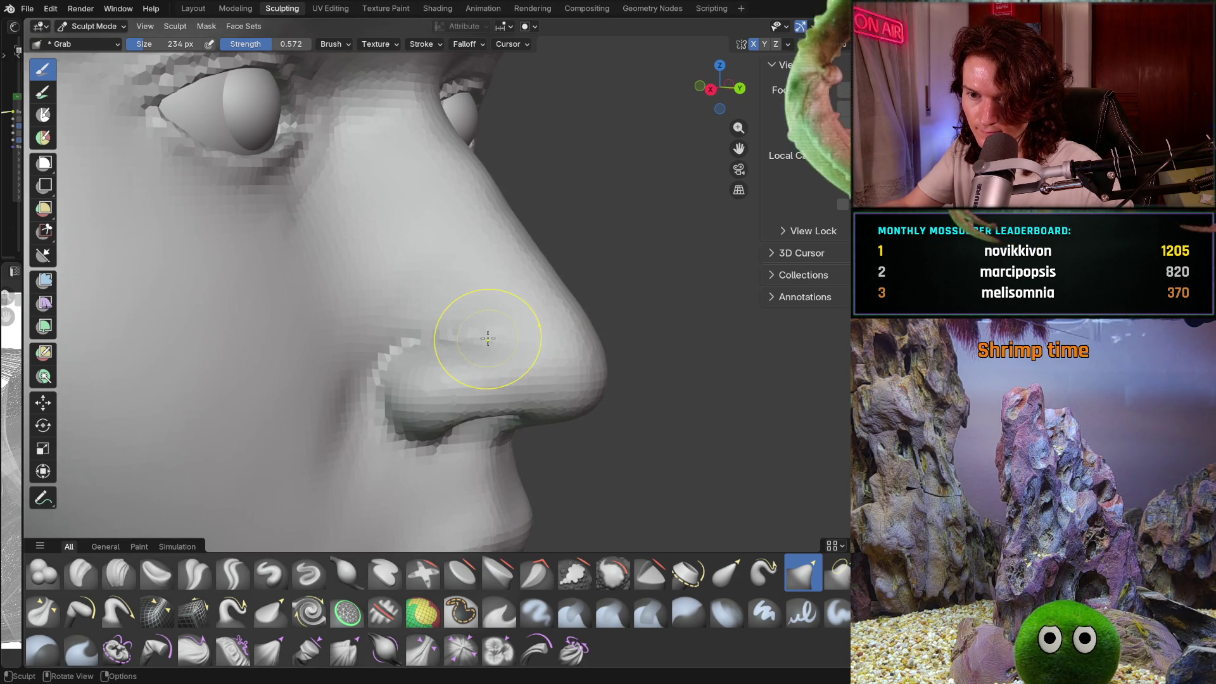
middle_click_drag(717, 141, 559, 234)
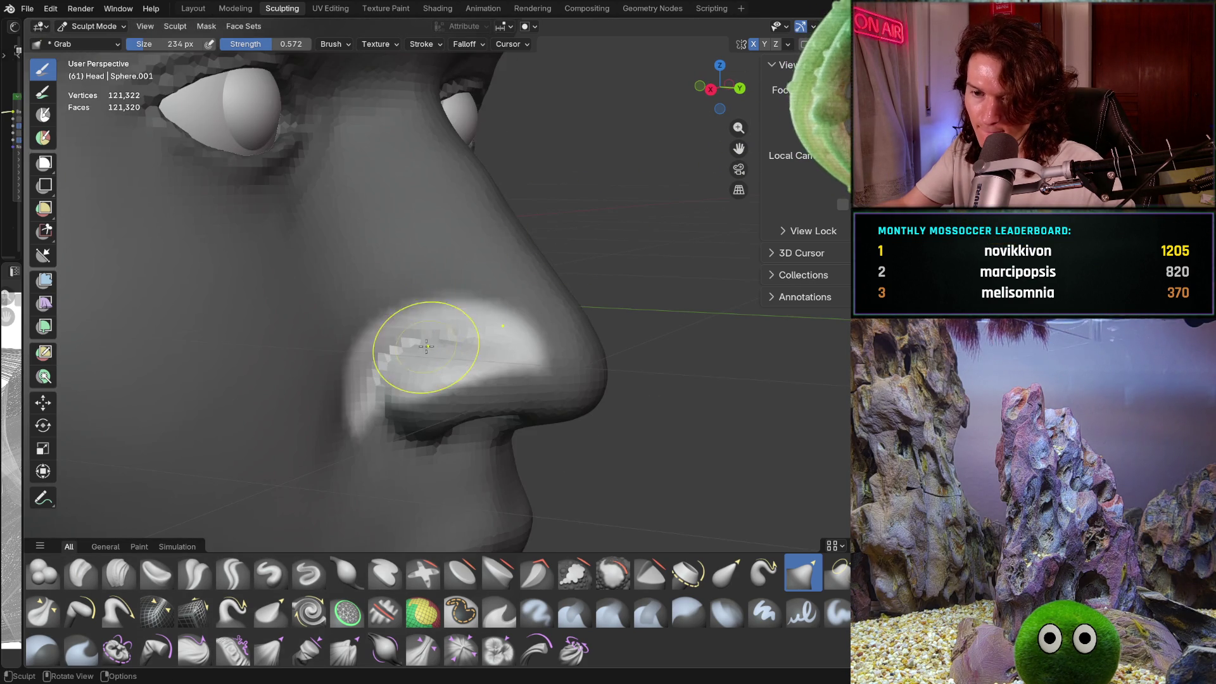
mouse_move(447, 339)
middle_mouse_down()
mouse_move(359, 353)
mouse_move(426, 312)
mouse_move(461, 320)
middle_mouse_up()
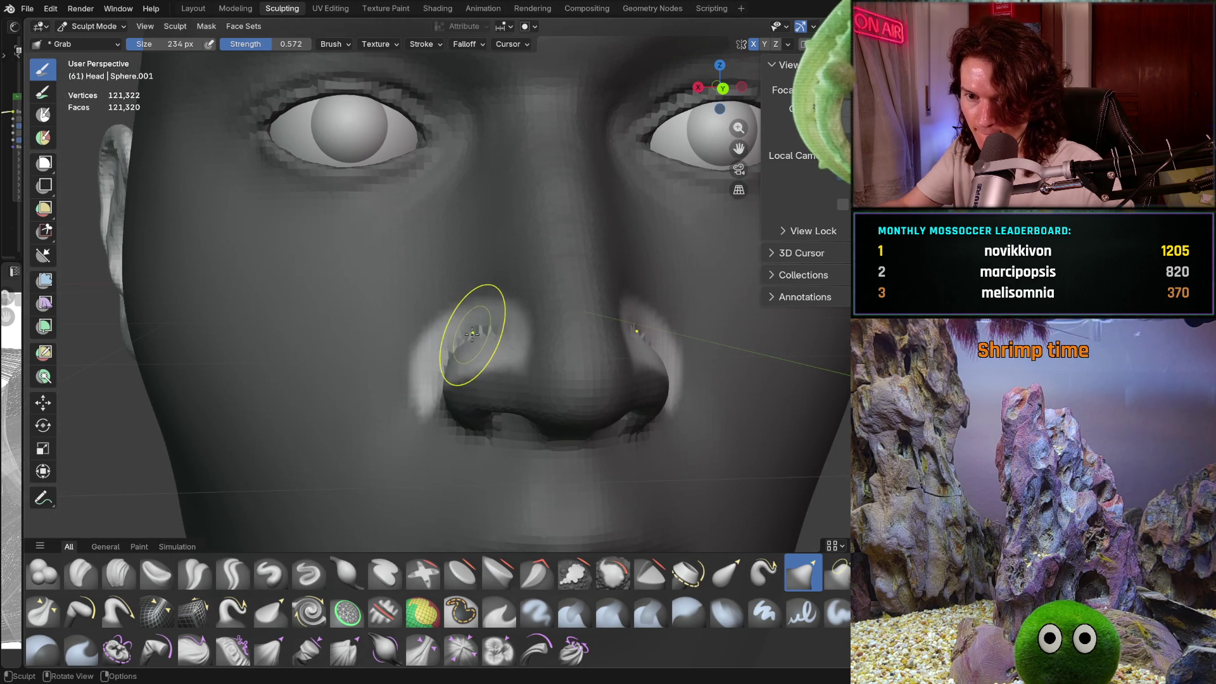
Step: Set Grab to 408 px and pull the nostril wing from front and side views
key("f")
left_click(473, 338)
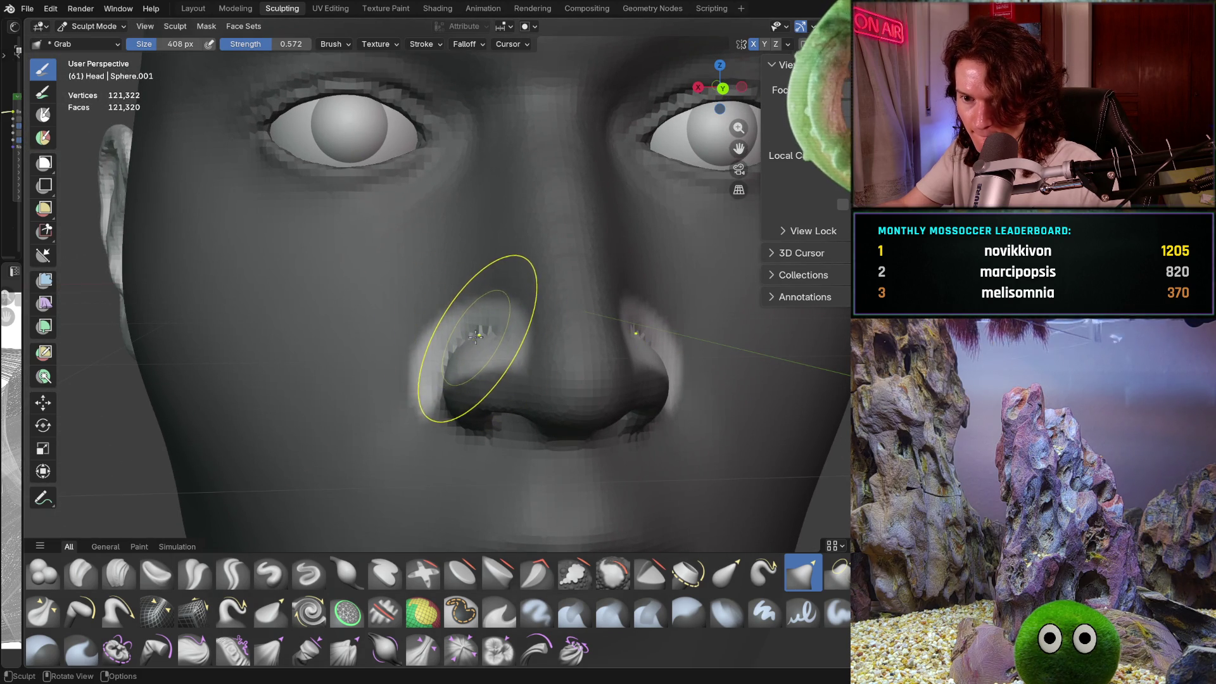
left_click_drag(476, 336, 478, 337)
middle_click_drag(543, 298, 450, 352)
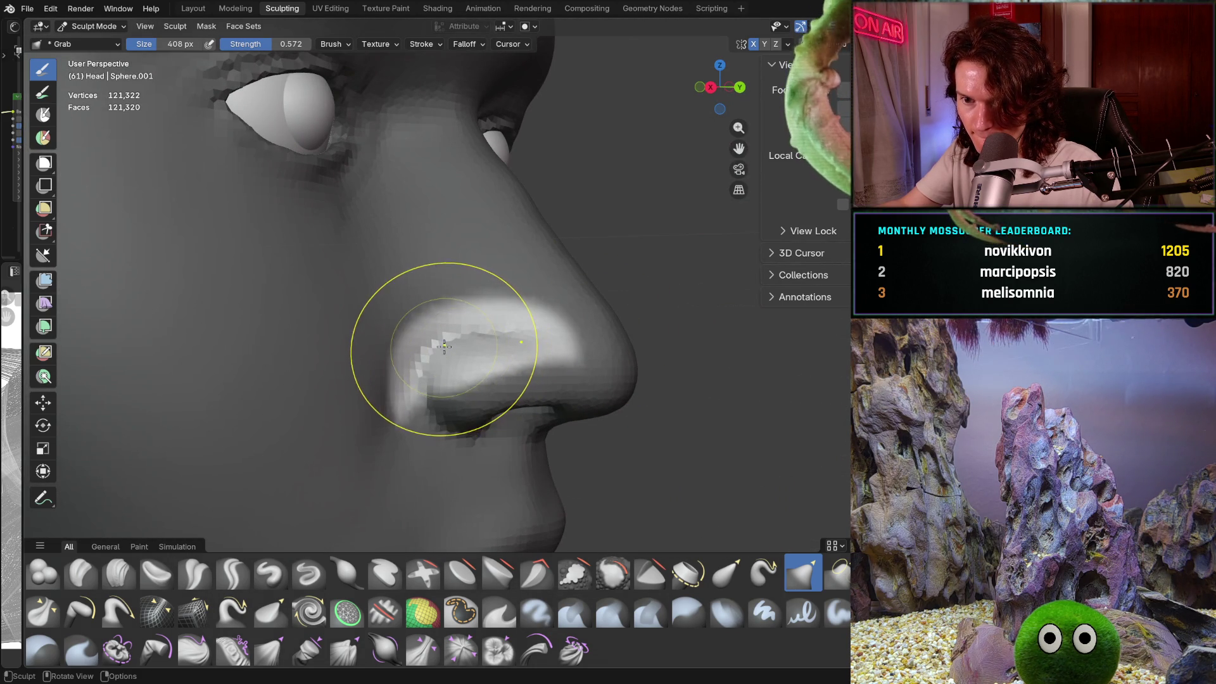
left_click_drag(444, 347, 442, 348)
mouse_move(450, 335)
middle_mouse_down()
mouse_move(502, 340)
mouse_move(537, 291)
mouse_move(678, 184)
mouse_move(637, 216)
middle_mouse_up()
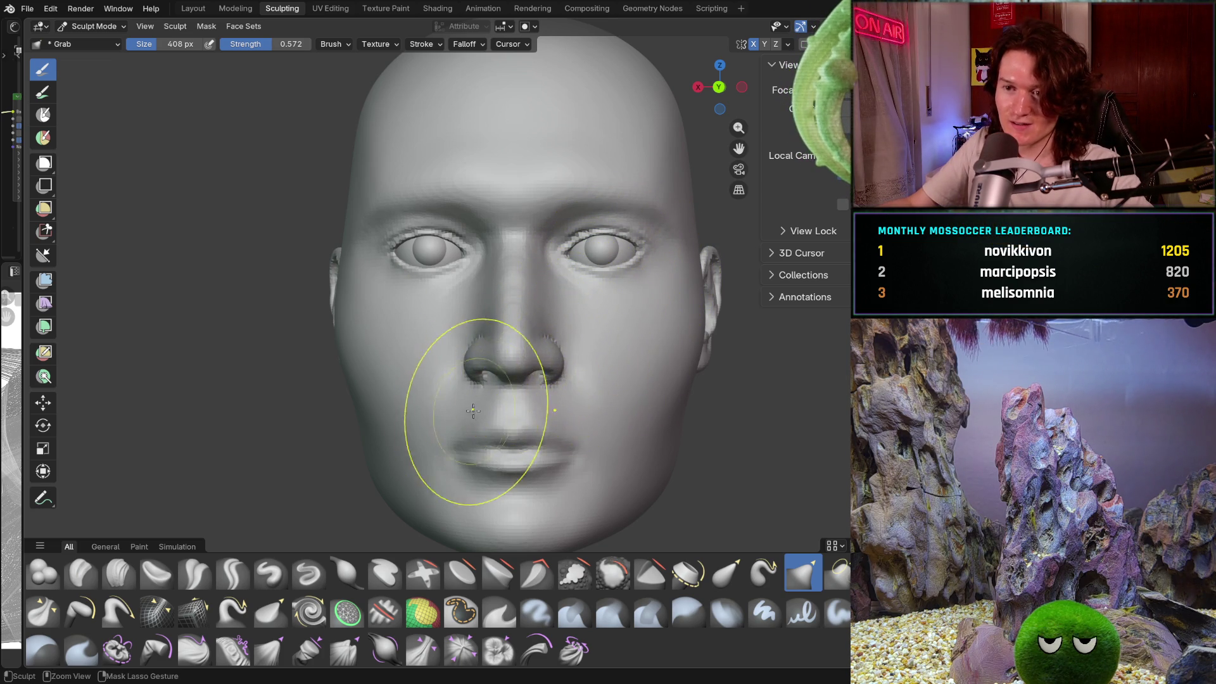
Step: Pick the Clay Strips brush and shrink its radius to 276 px, then 126 px
scroll(515, 340, "up", 2)
scroll(521, 377, "up", 1)
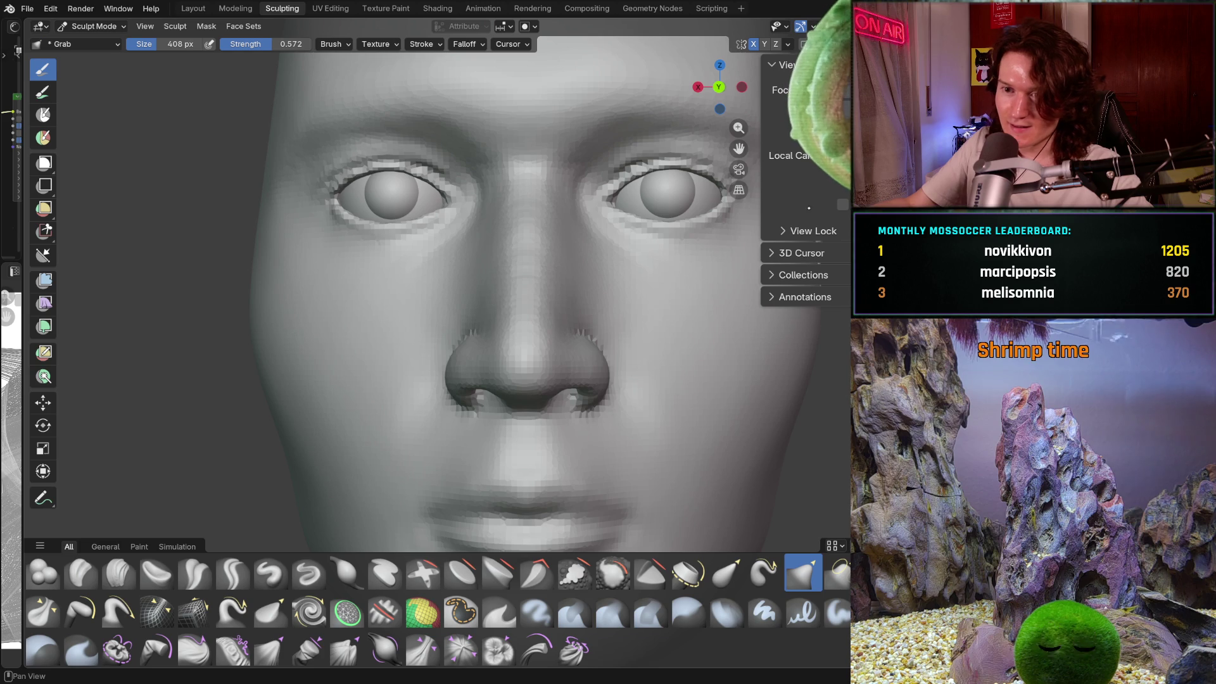
mouse_move(660, 331)
middle_mouse_down("shift")
mouse_move(700, 412)
mouse_move(706, 466)
middle_mouse_up("shift")
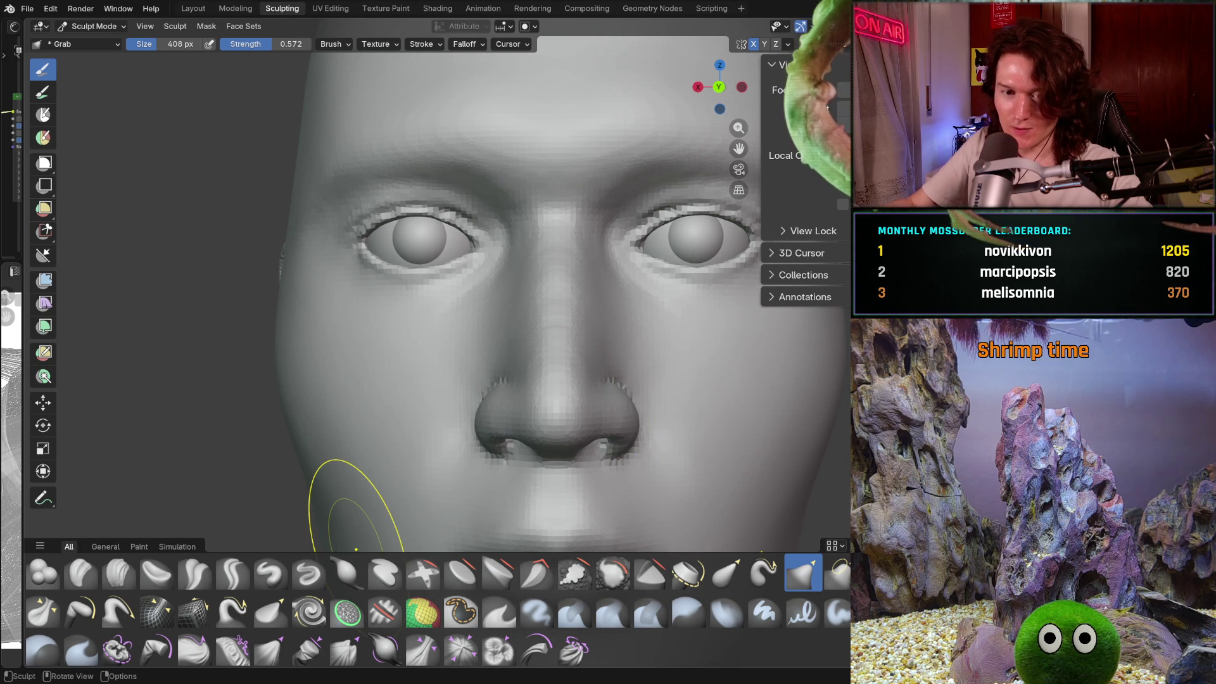
key("c")
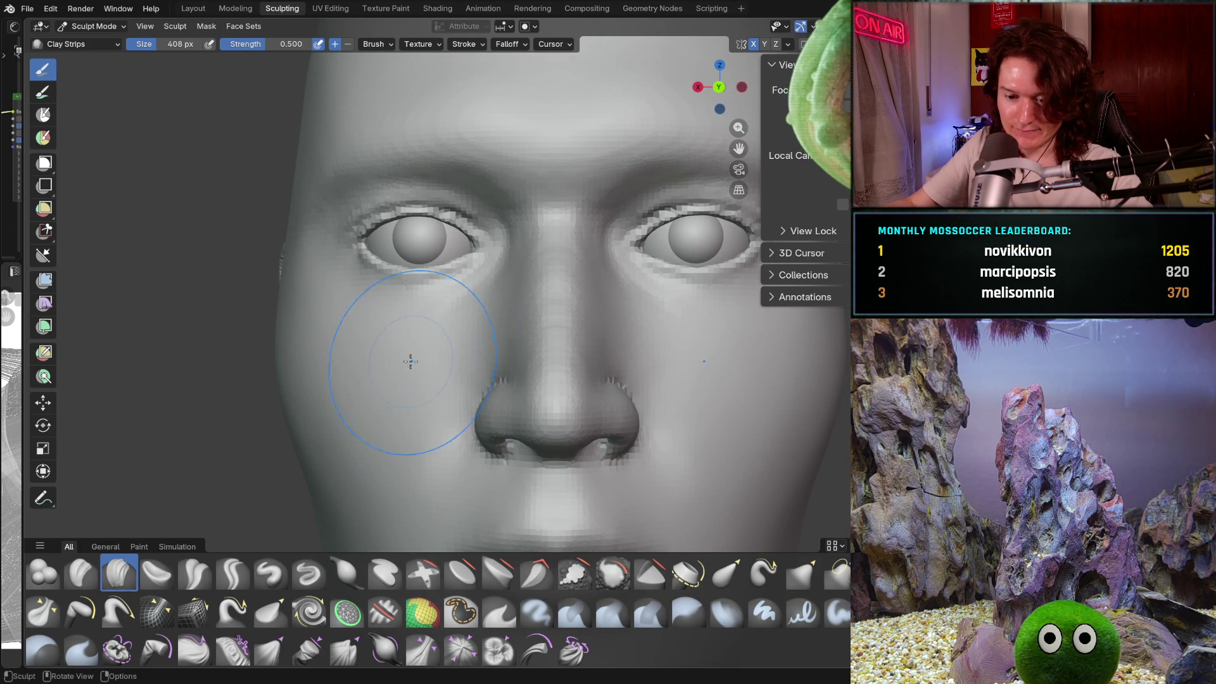
key("f")
left_click(454, 365)
key("f")
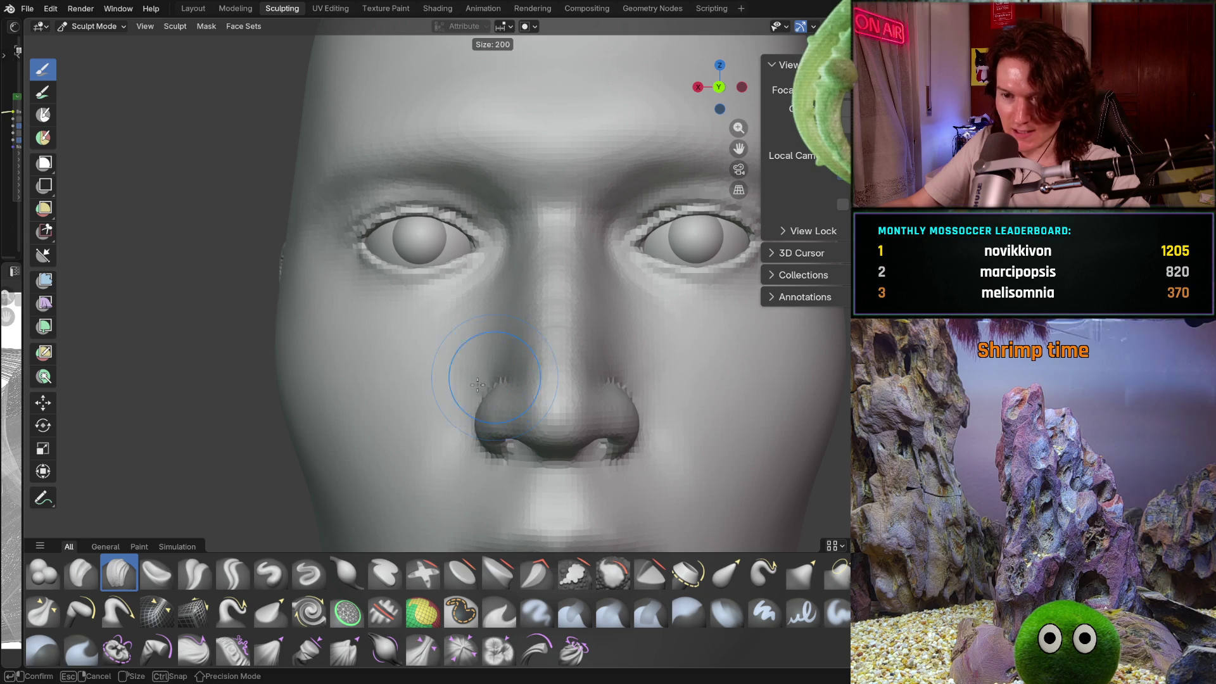
left_click(469, 371)
Step: Inspect the eye and nose up close, then toggle overlays and return to solid shading
scroll(543, 355, "up", 2)
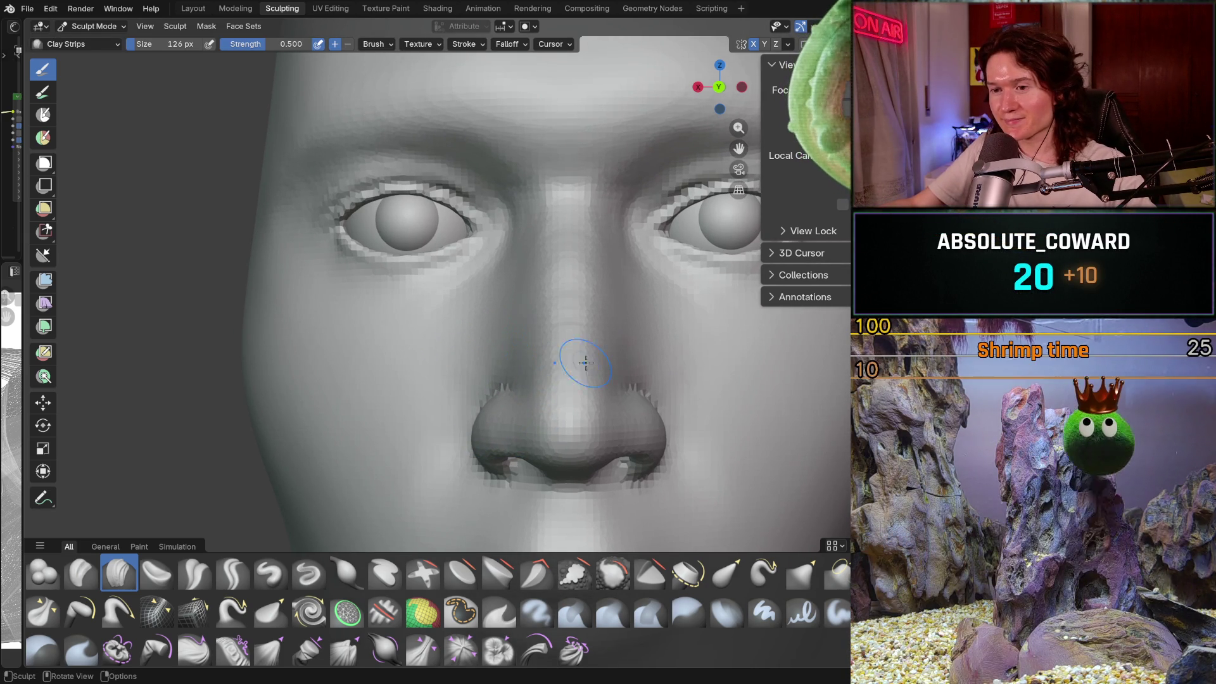
mouse_move(542, 358)
middle_mouse_down("ctrl")
mouse_move(551, 342)
mouse_move(551, 360)
mouse_move(487, 329)
mouse_move(498, 345)
middle_mouse_up("ctrl")
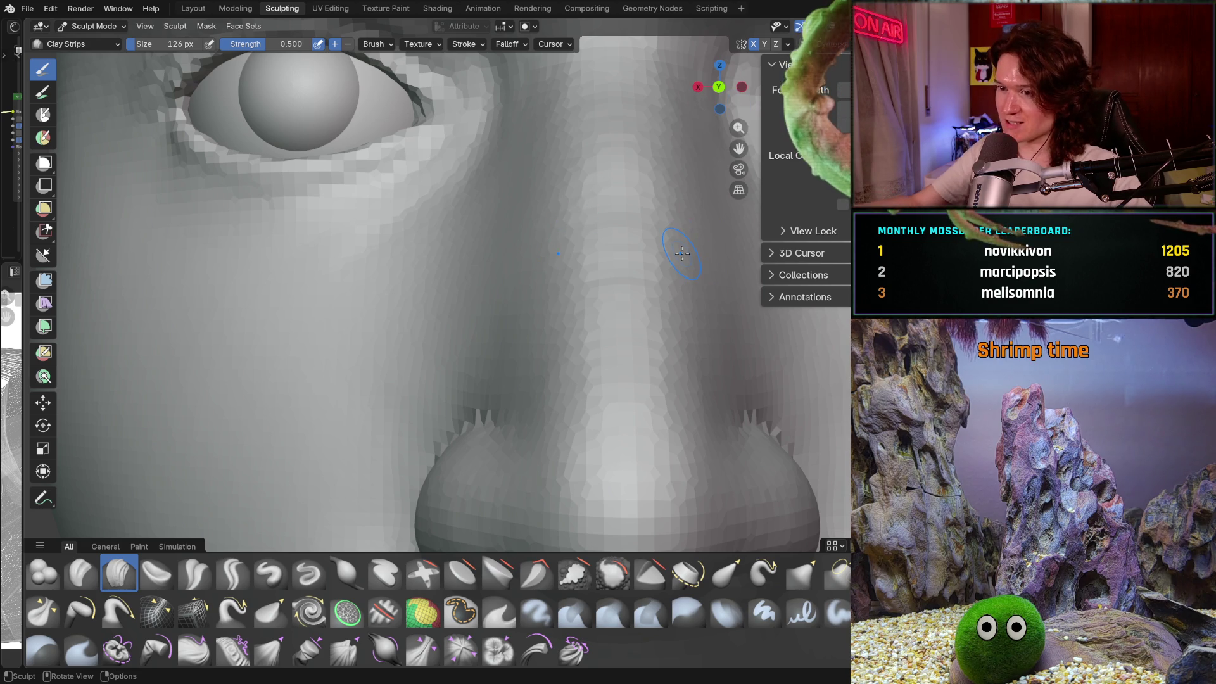
mouse_move(592, 290)
middle_mouse_down()
mouse_move(738, 276)
mouse_move(646, 340)
mouse_move(591, 352)
middle_mouse_up()
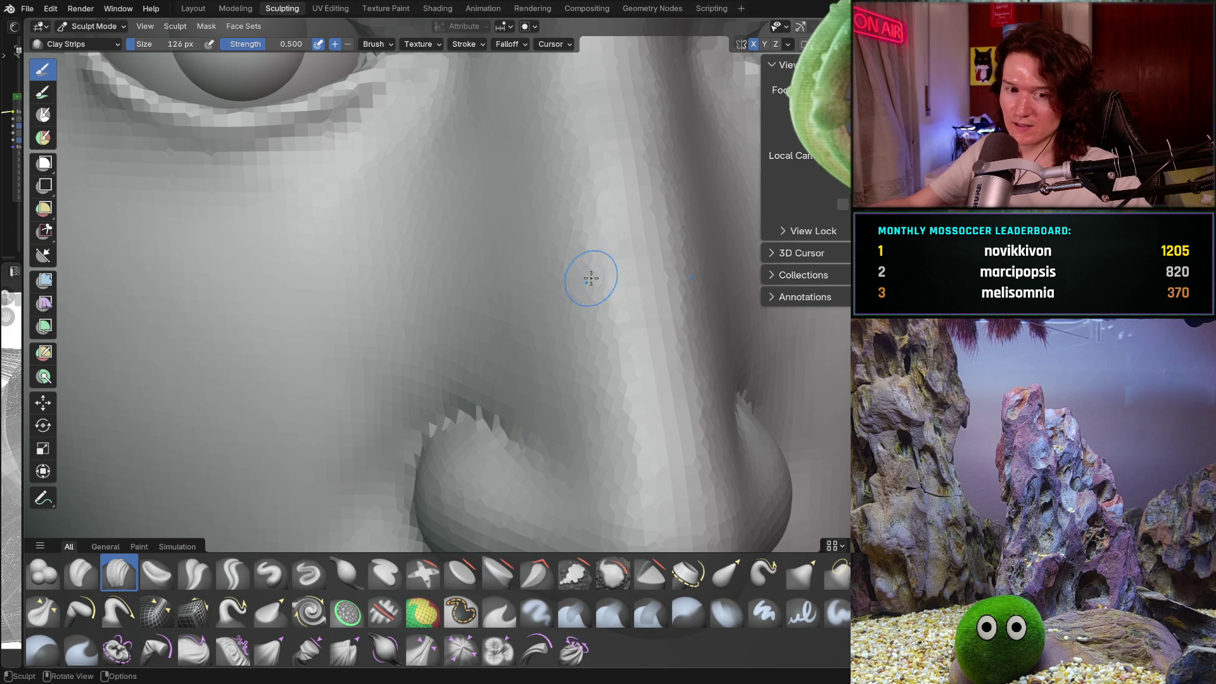
middle_click_drag(591, 275, 518, 485)
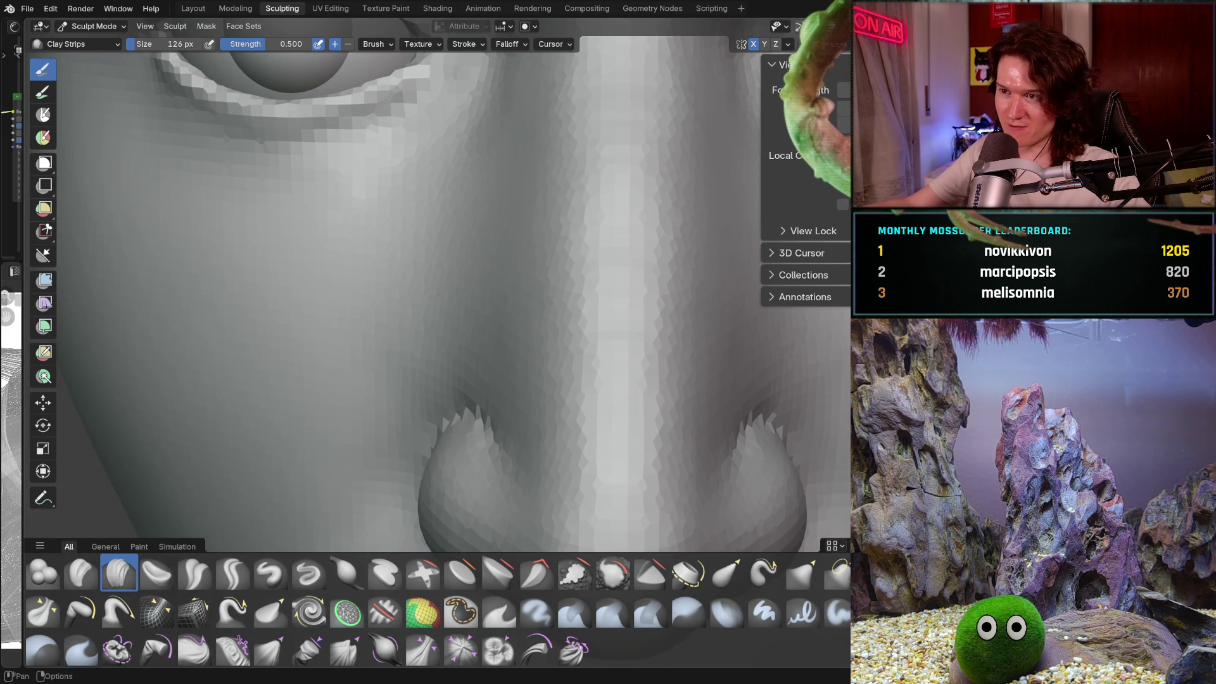
middle_click_drag(632, 306, 641, 330, "ctrl")
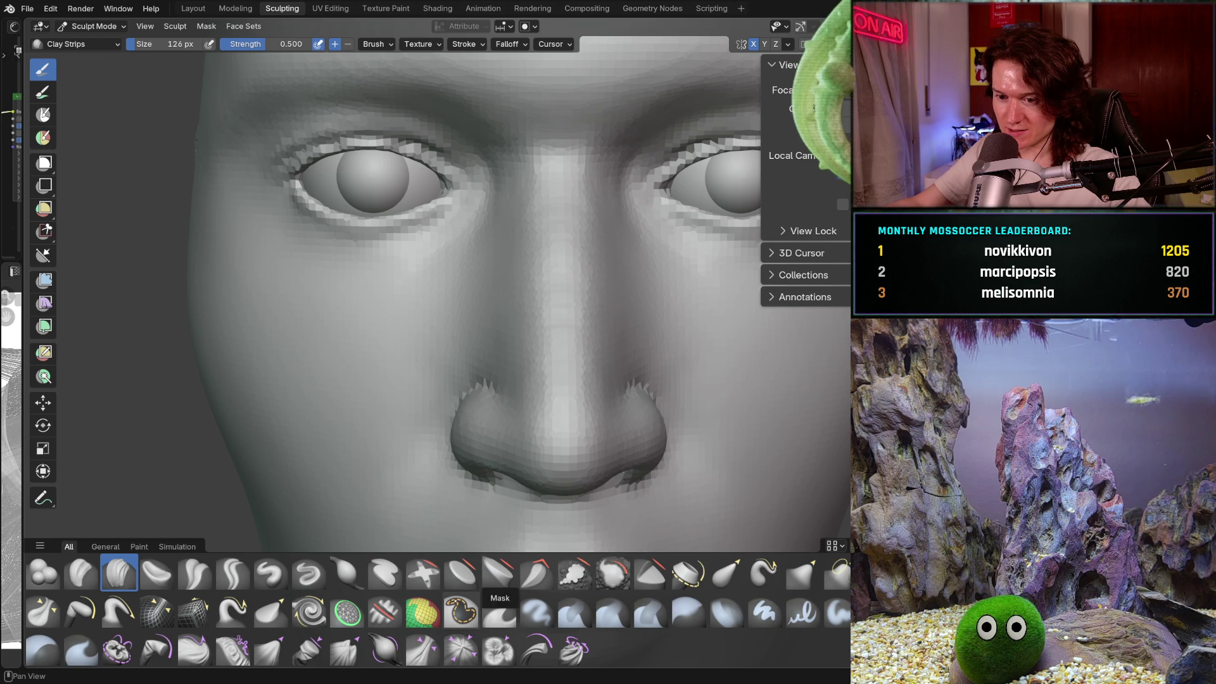
key("shift+alt+z")
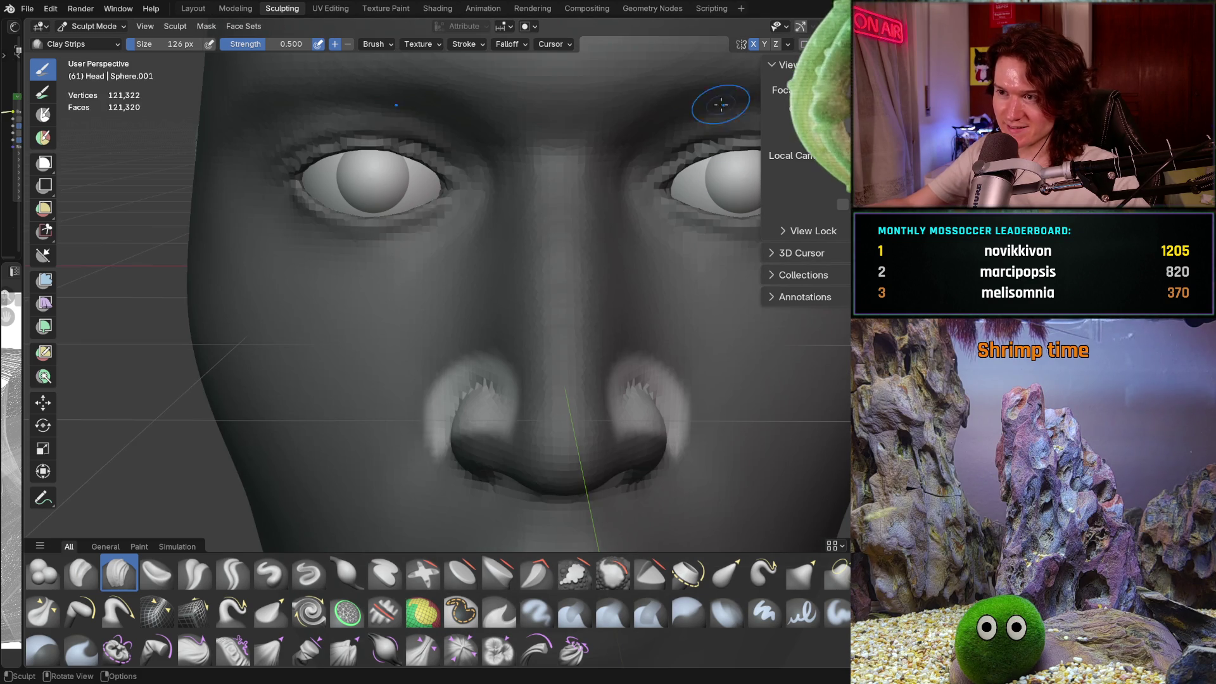
key("alt+z")
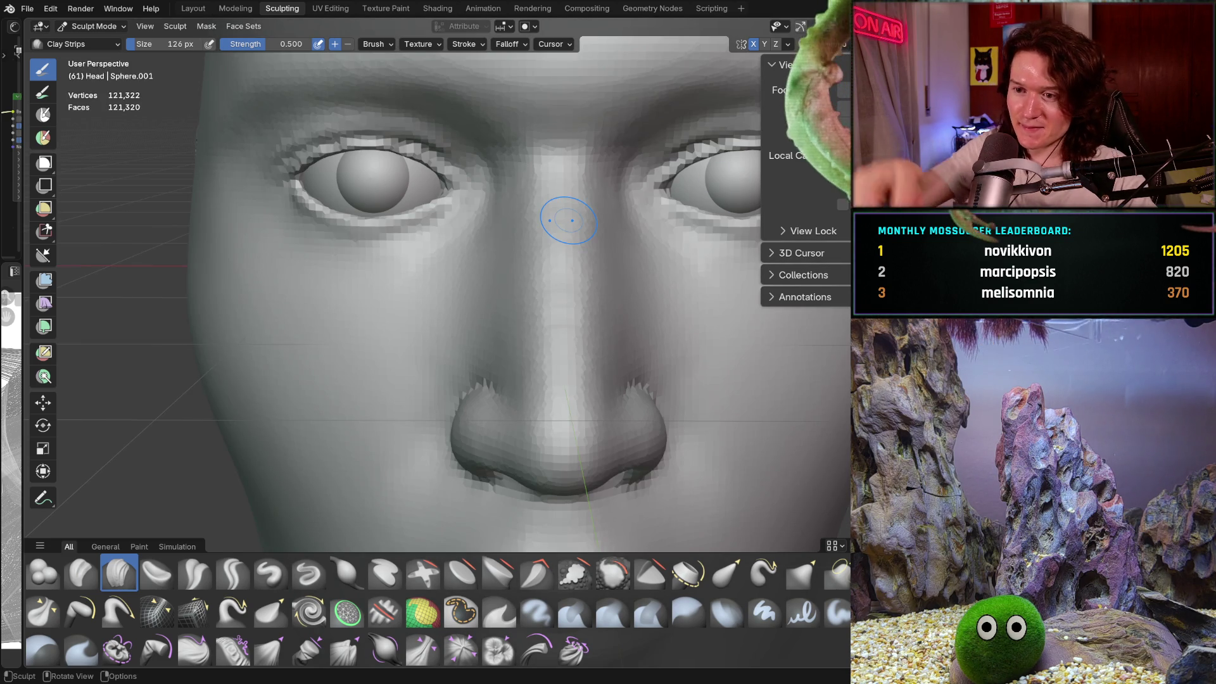
Step: Switch to smoothing with the brush set to 340 px, then reduced to 276 px
scroll(547, 330, "up", 5)
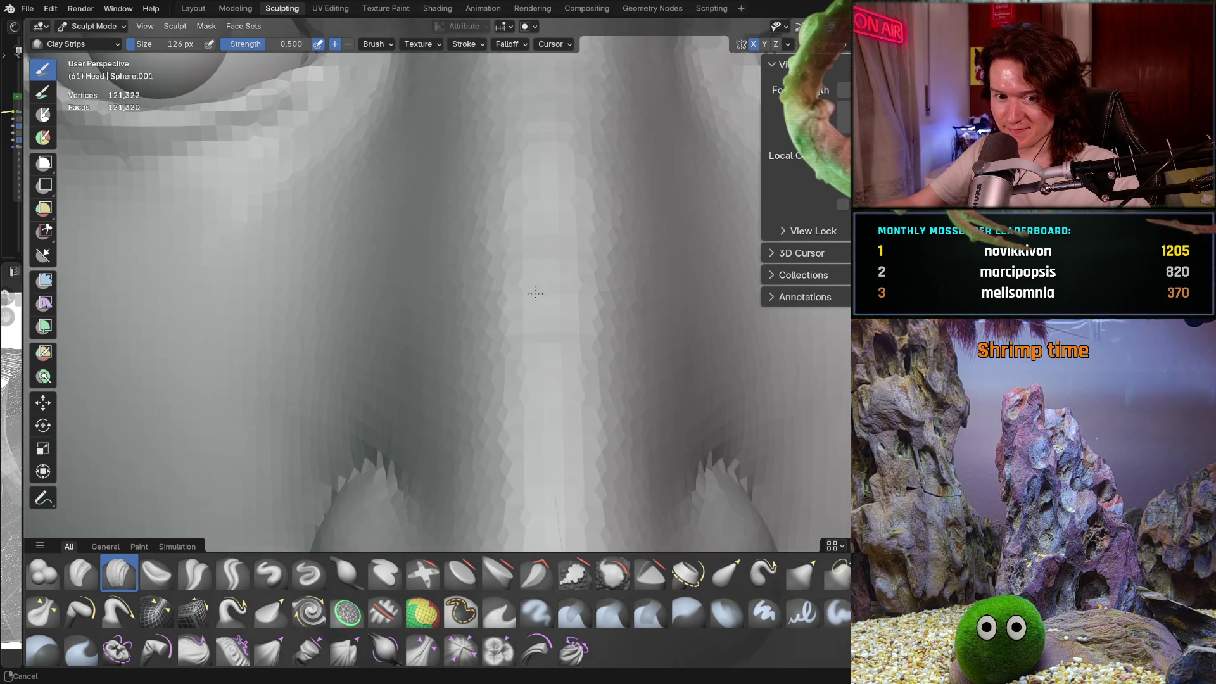
key("f")
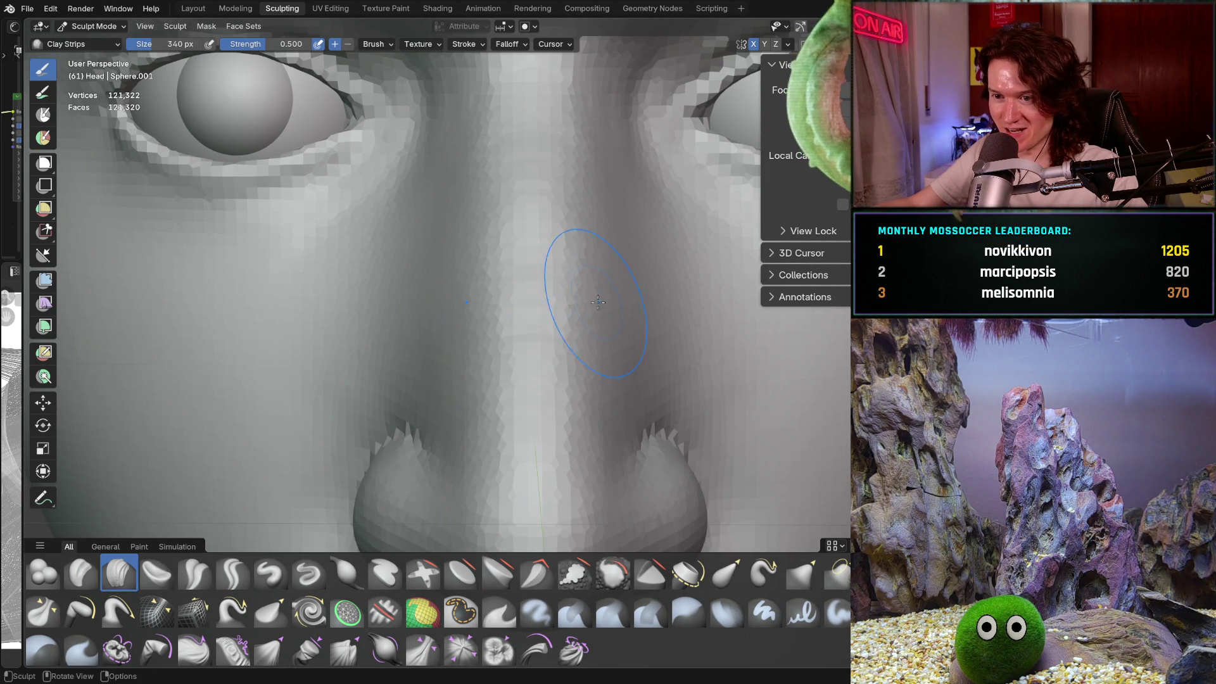
key("shift")
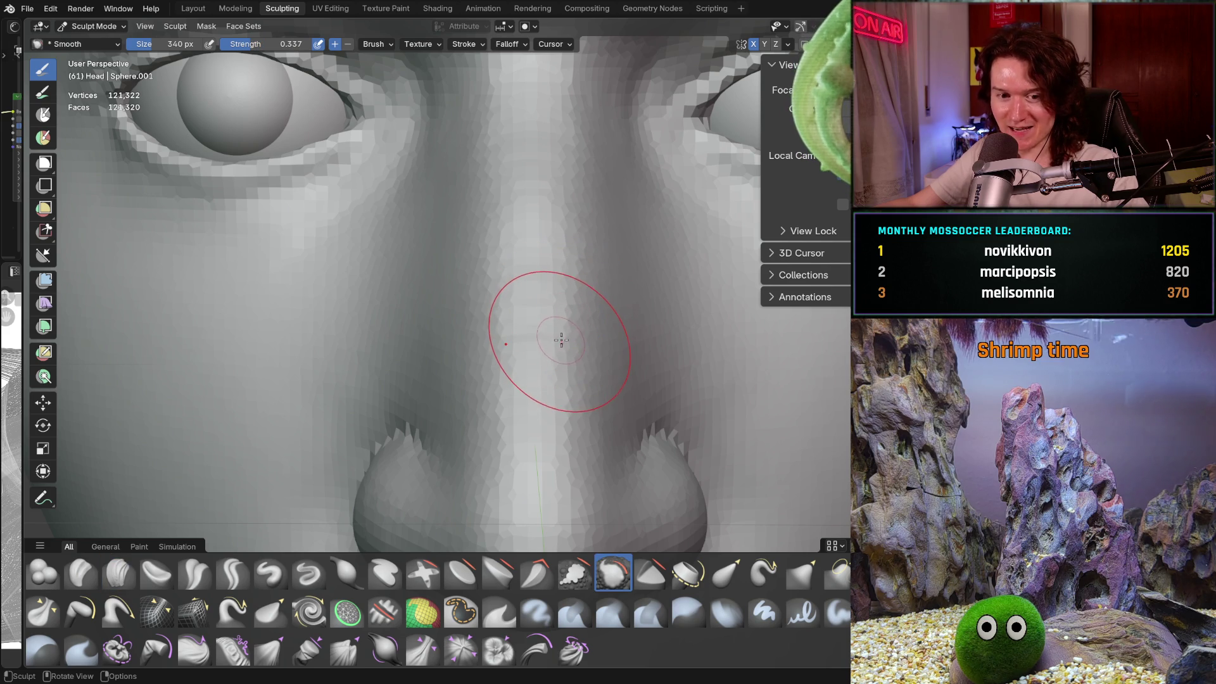
key("bracketleft")
key("bracketleft")
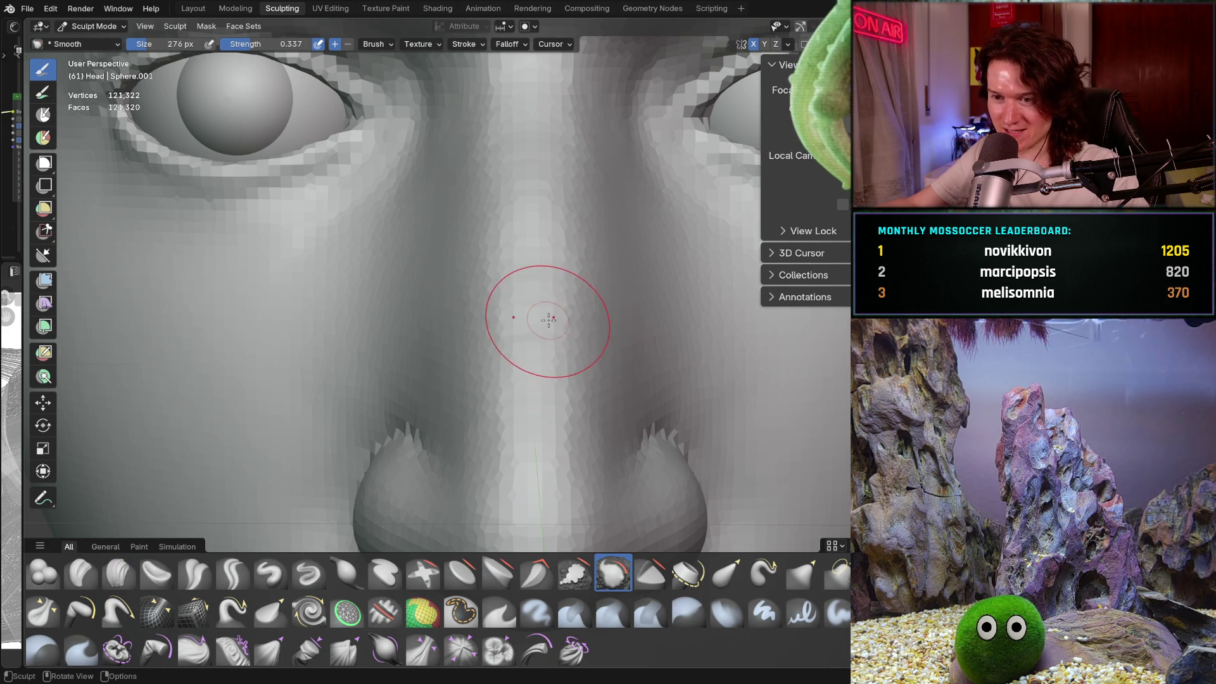
mouse_move(548, 320)
middle_mouse_down()
mouse_move(597, 407)
mouse_move(557, 407)
mouse_move(556, 357)
middle_mouse_up()
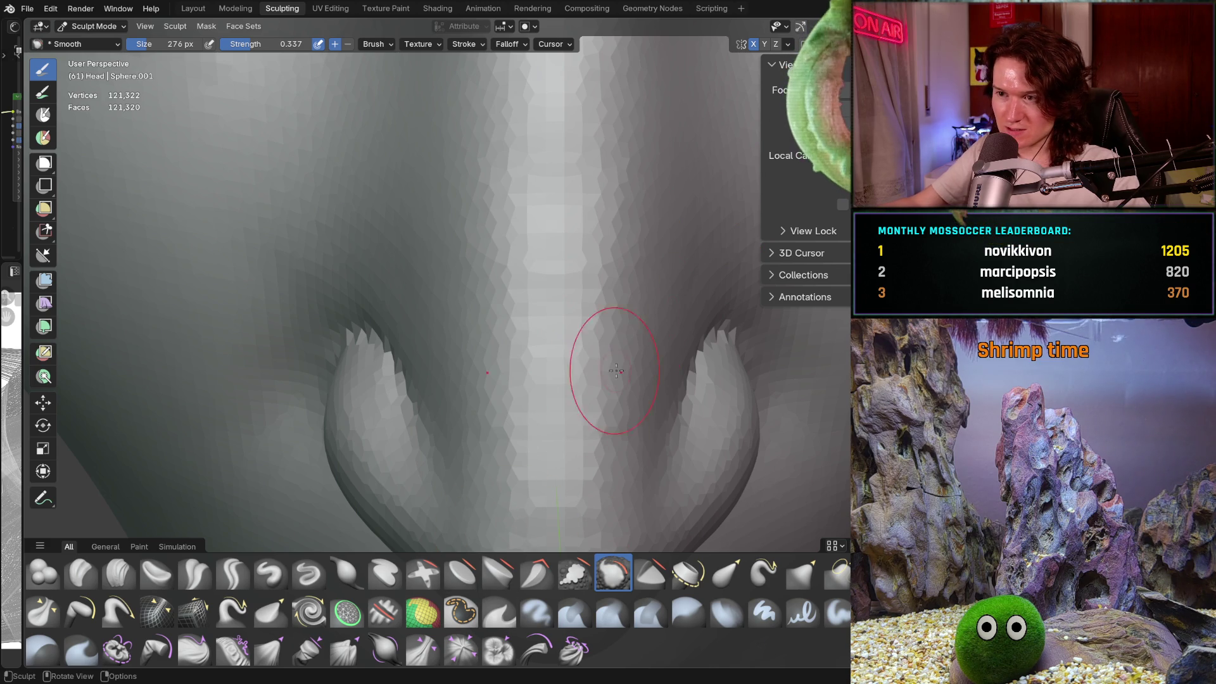
mouse_move(616, 370)
middle_mouse_down()
mouse_move(515, 283)
mouse_move(516, 357)
mouse_move(552, 312)
mouse_move(705, 320)
middle_mouse_up()
scroll(638, 402, "down", 4)
scroll(644, 404, "up", 1)
scroll(644, 403, "up", 3)
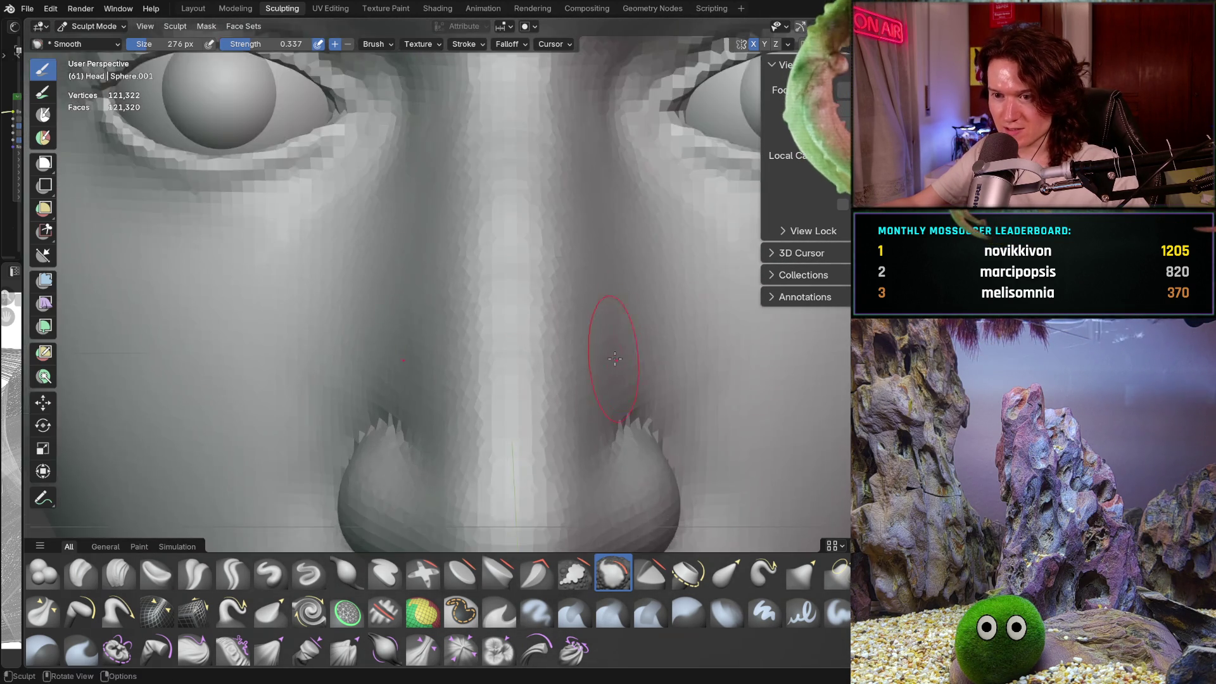
scroll(611, 326, "up", 3)
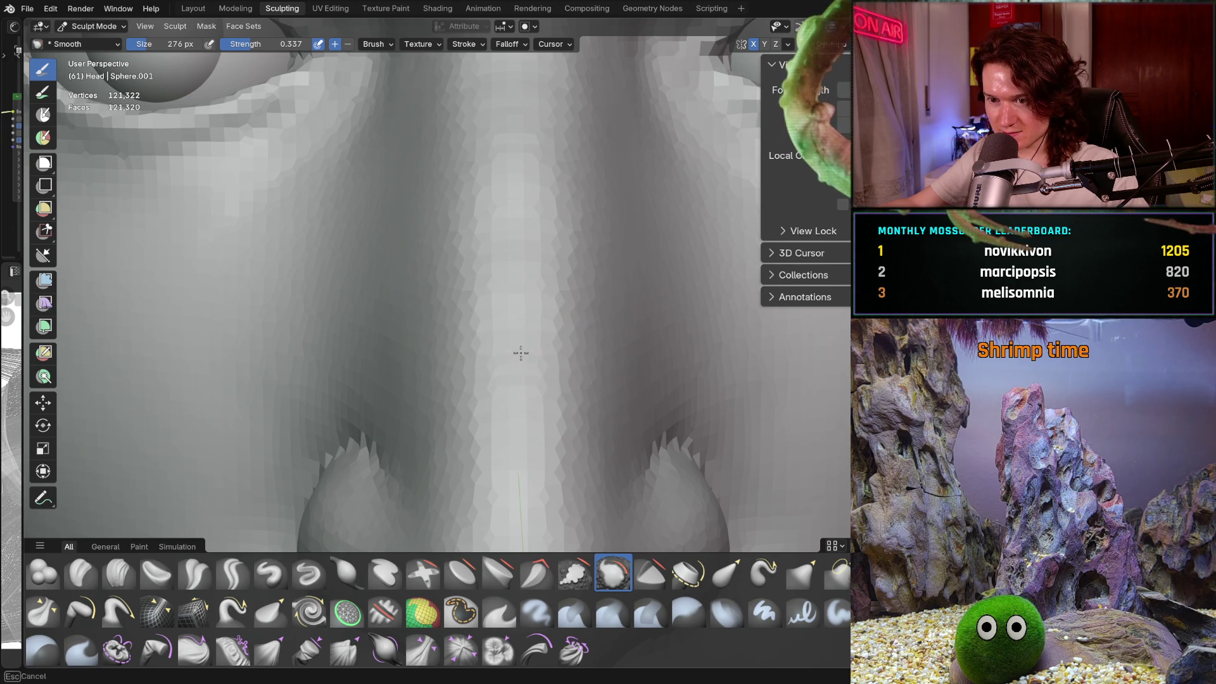
Step: Orbit between side and front views of the nose to inspect its shape
middle_click_drag(611, 258, 564, 342, "ctrl")
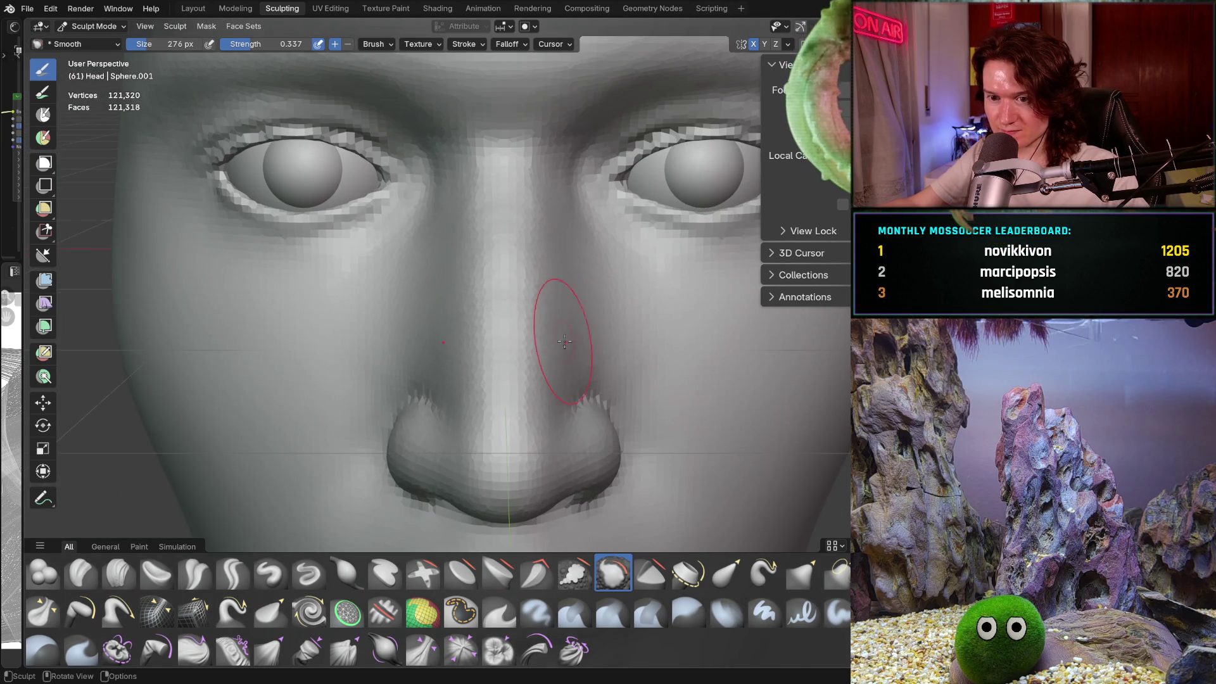
middle_click_drag(494, 410, 515, 392)
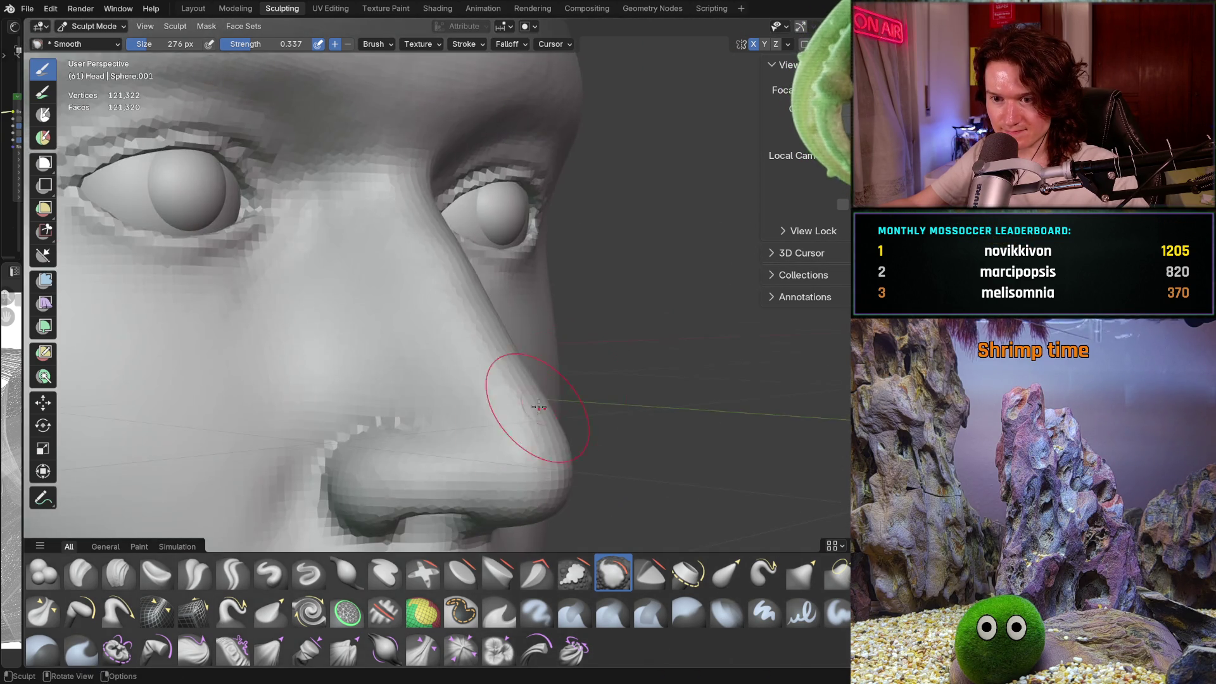
scroll(557, 354, "up", 6)
scroll(559, 355, "down", 6)
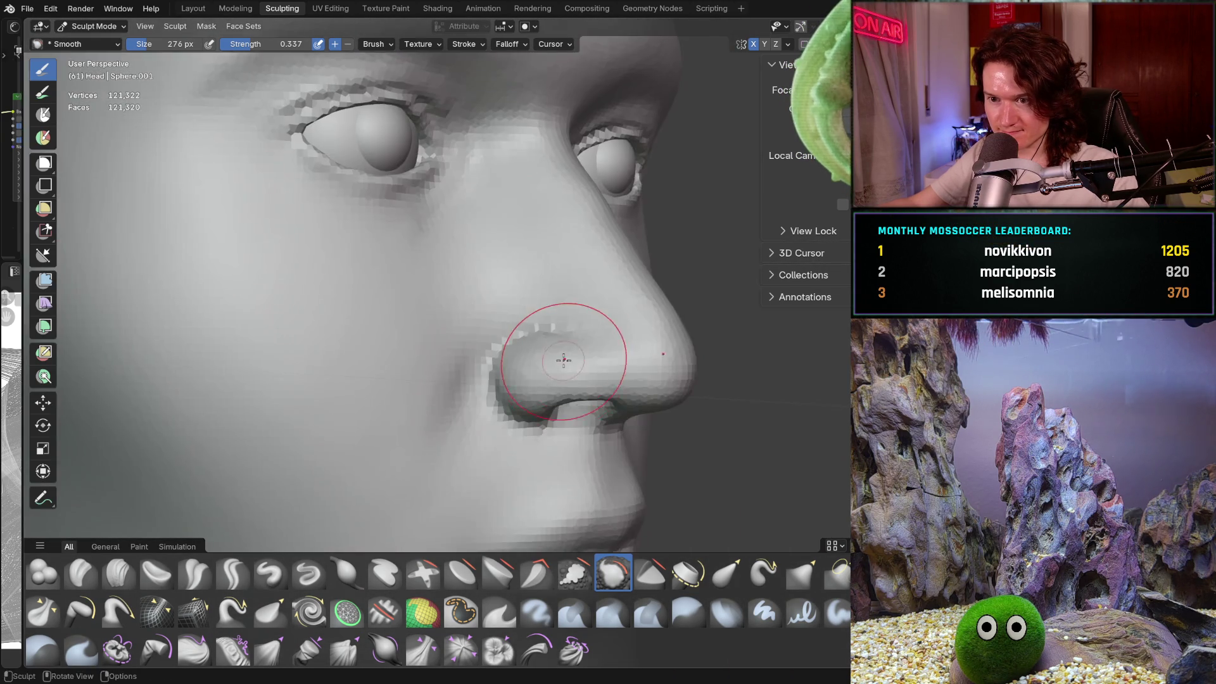
middle_click_drag(559, 355, 515, 348)
scroll(549, 265, "up", 6)
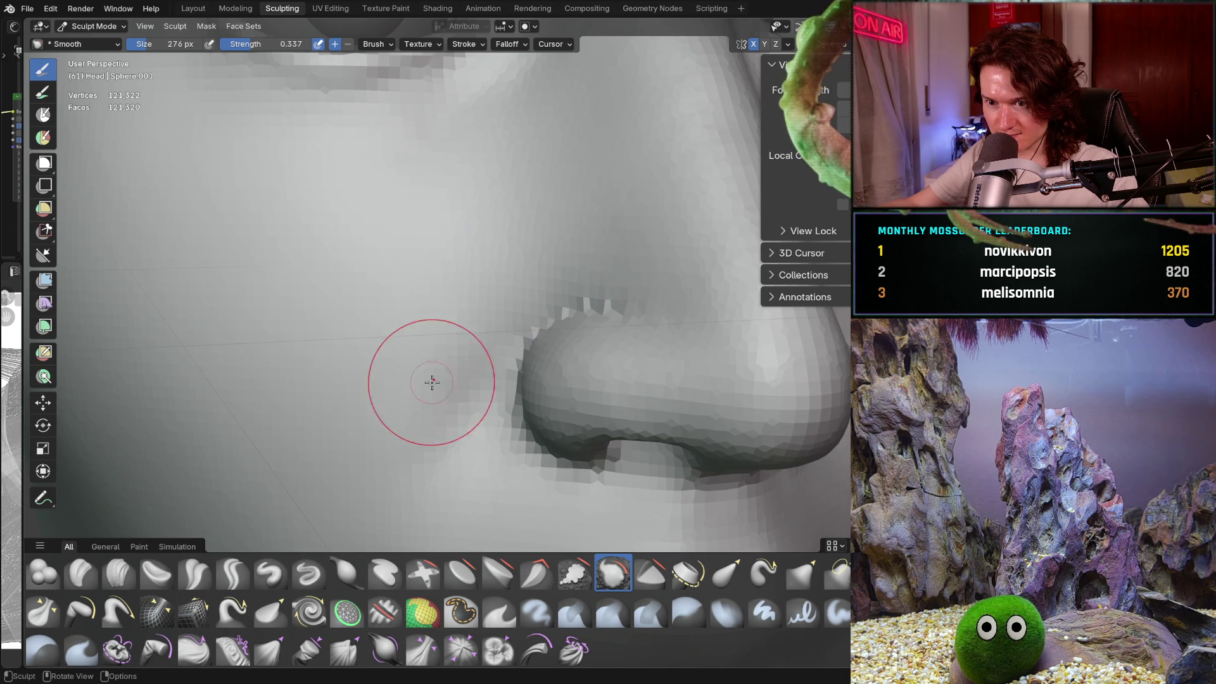
scroll(521, 288, "down", 6)
mouse_move(475, 276)
middle_mouse_down()
mouse_move(516, 271)
mouse_move(543, 347)
middle_mouse_up()
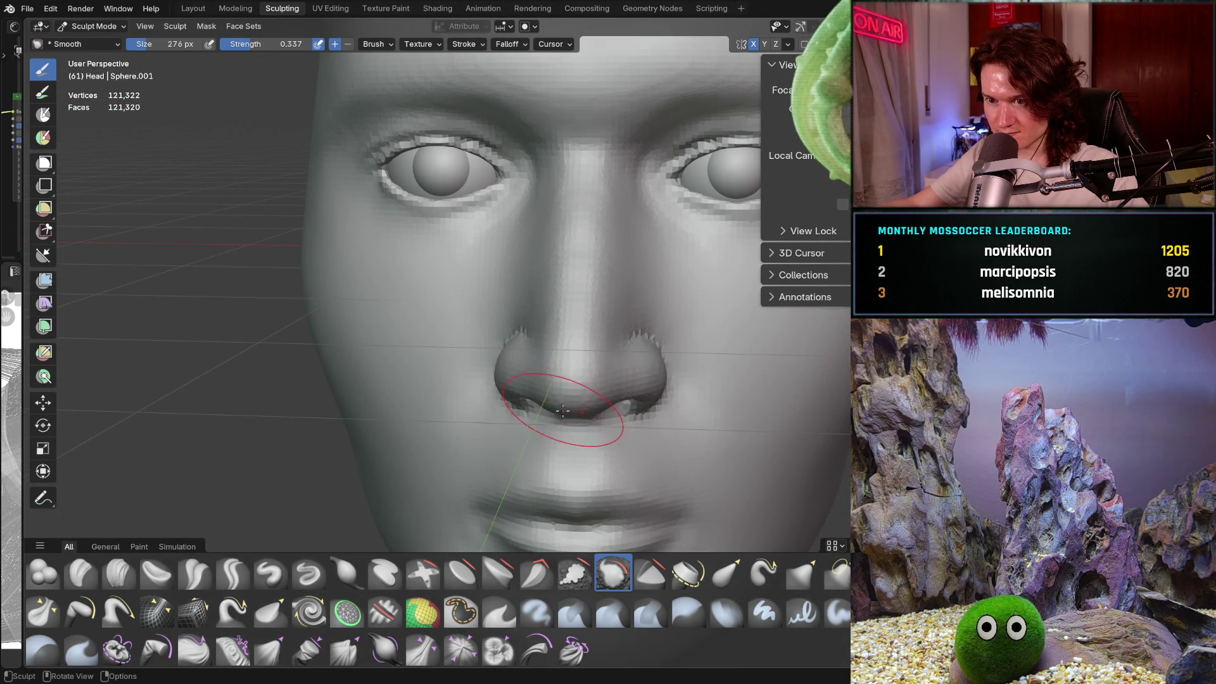
scroll(563, 410, "up", 8)
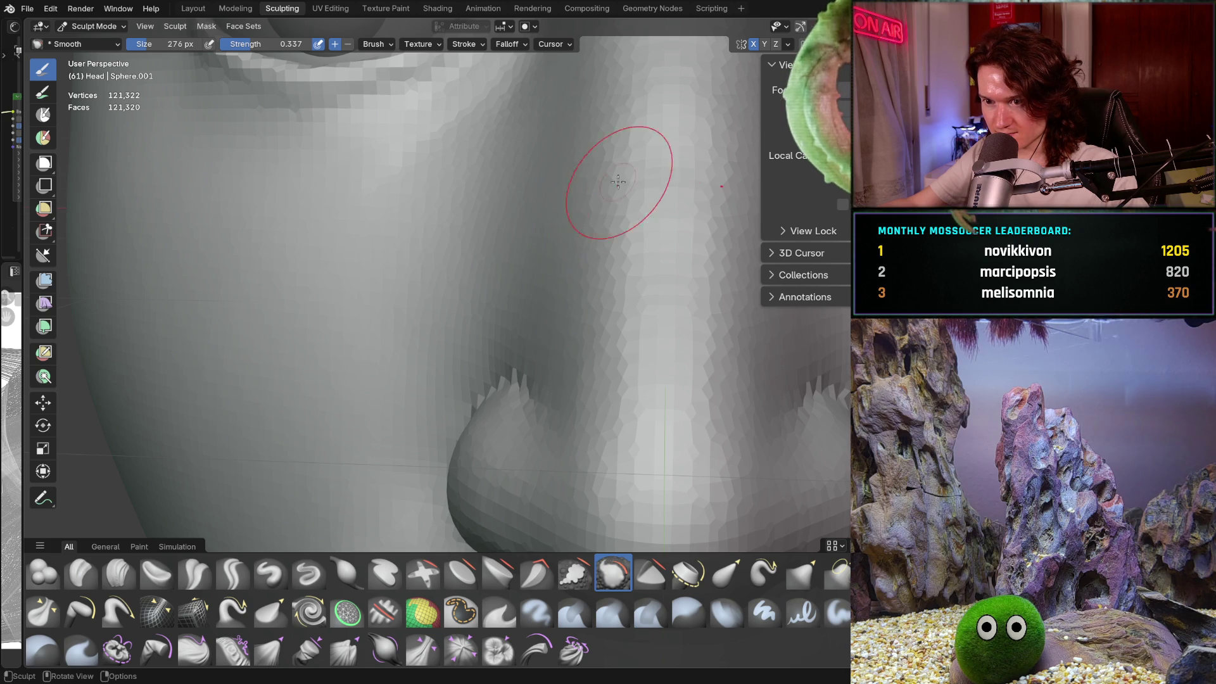
scroll(669, 271, "down", 8)
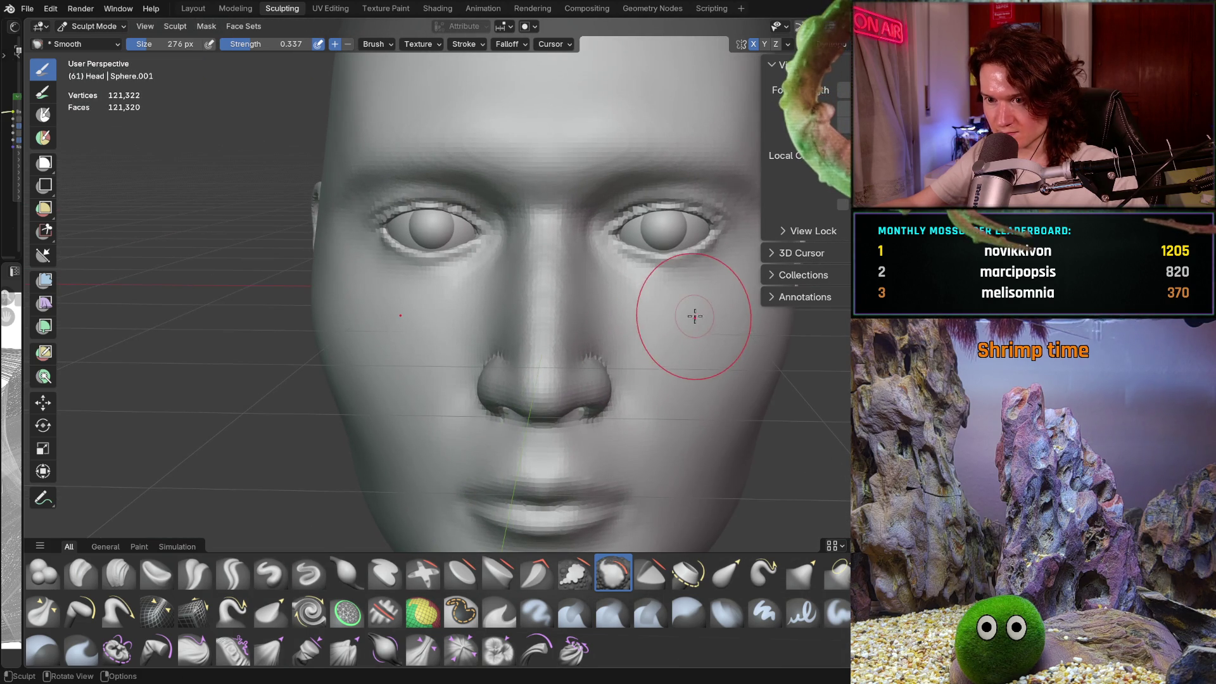
scroll(532, 285, "up", 3)
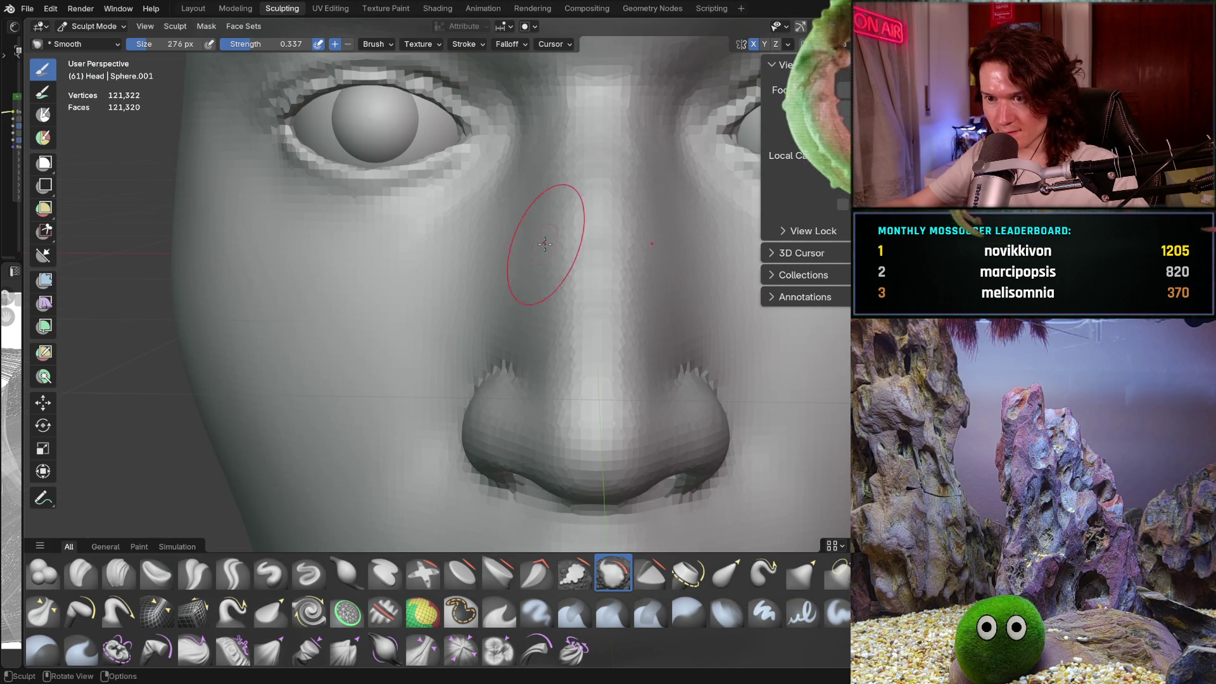
Step: Close in on the nose bridge and smooth it with a downward stroke
mouse_move(522, 251)
middle_mouse_down()
mouse_move(538, 267)
mouse_move(550, 386)
mouse_move(507, 325)
middle_mouse_up()
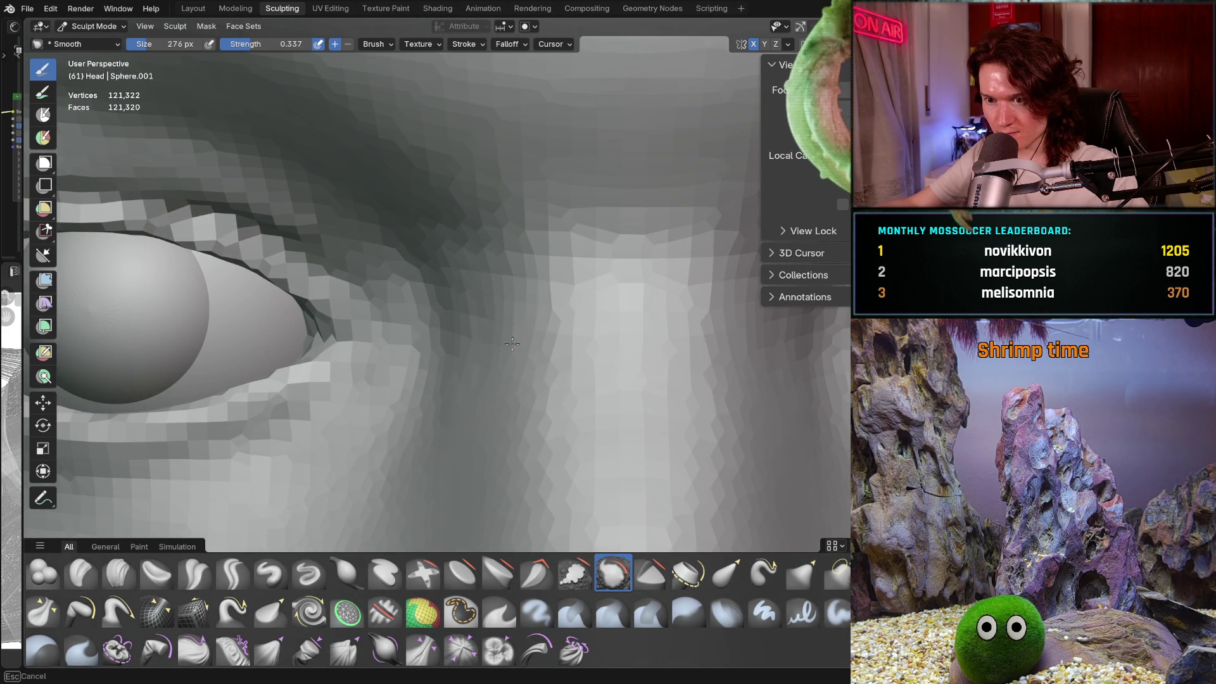
middle_click_drag(472, 388, 488, 443, "ctrl")
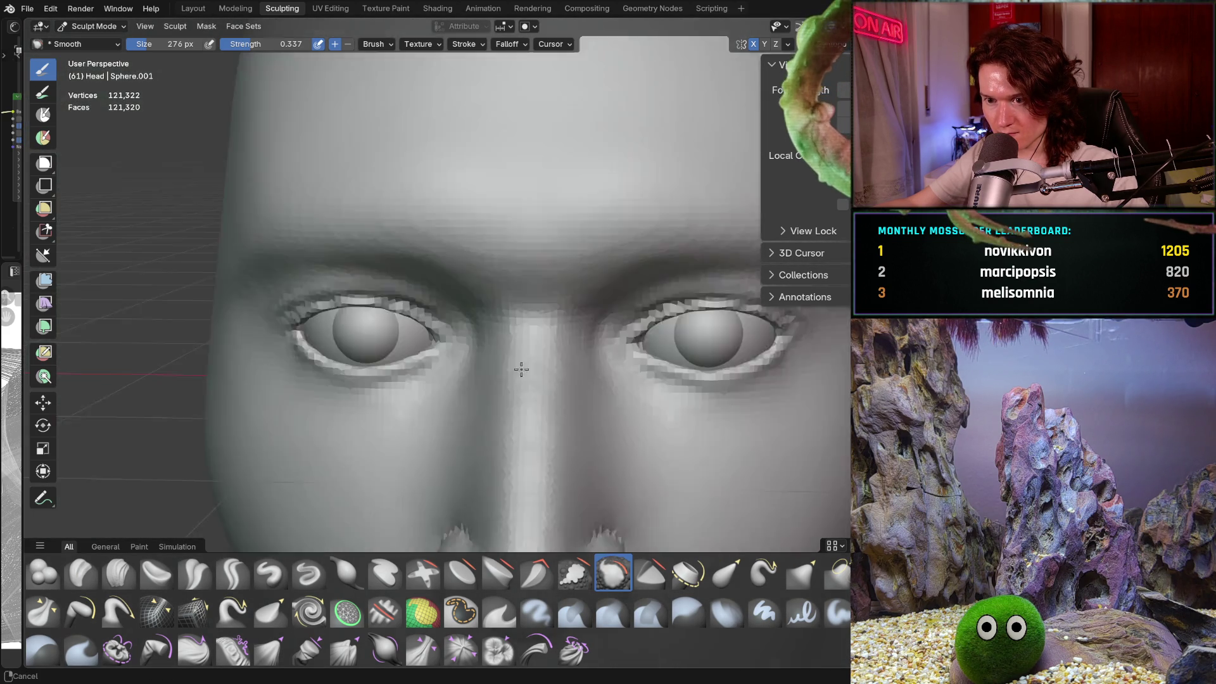
scroll(502, 474, "up", 1)
scroll(569, 329, "up", 5)
middle_click_drag(607, 283, 602, 430, "shift")
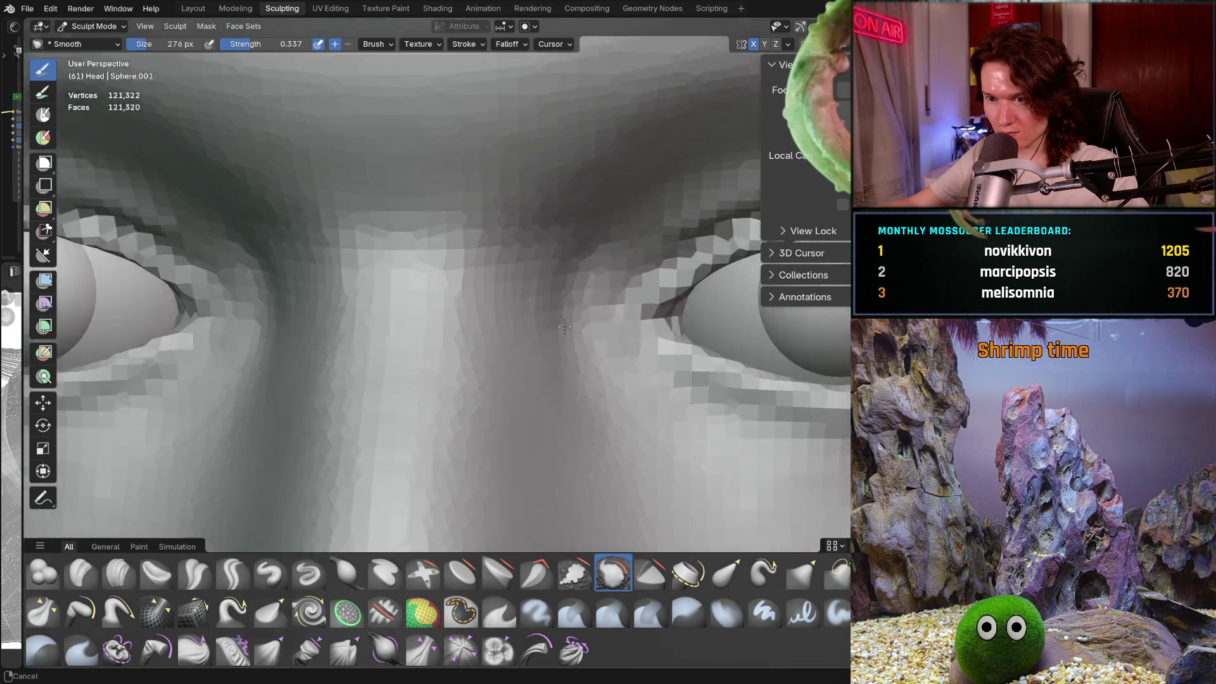
scroll(594, 211, "up", 5)
scroll(585, 262, "down", 8)
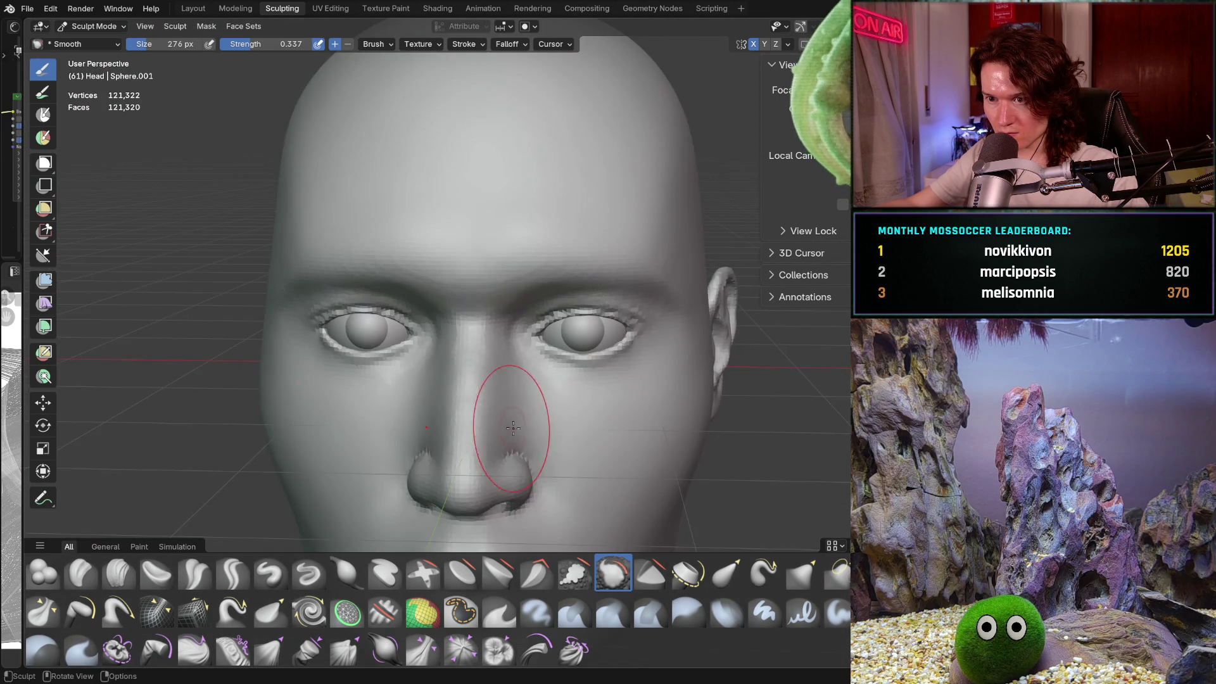
middle_click_drag(502, 420, 543, 353, "ctrl")
left_click_drag(547, 346, 549, 363)
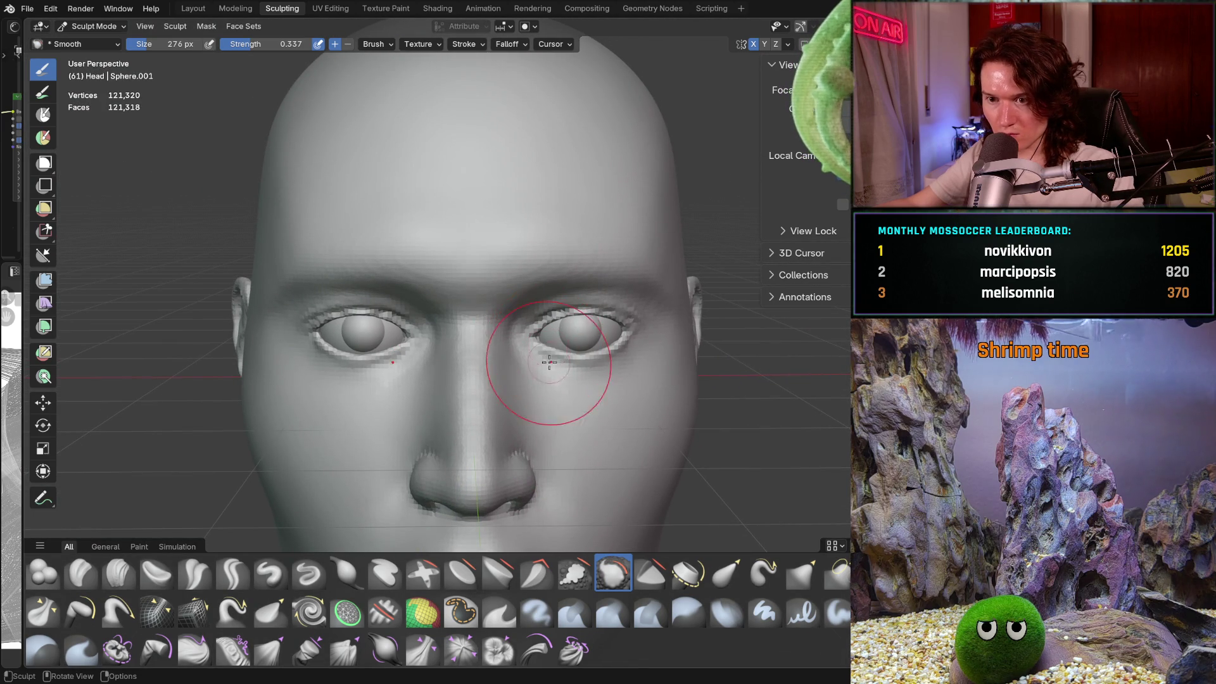
mouse_move(532, 431)
middle_mouse_down("shift")
mouse_move(549, 401)
mouse_move(550, 325)
middle_mouse_up("shift")
scroll(550, 325, "down", 3)
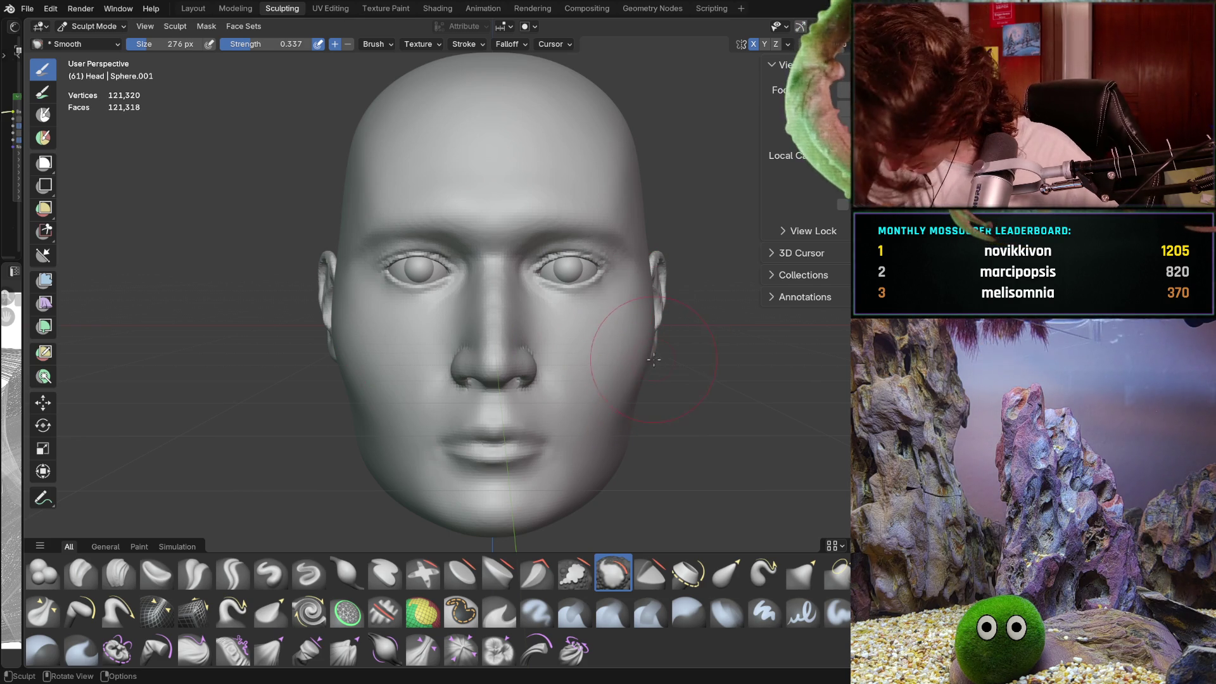
Step: Select Clay Strips from the brush shelf and zoom in close on the brow
left_click(591, 379)
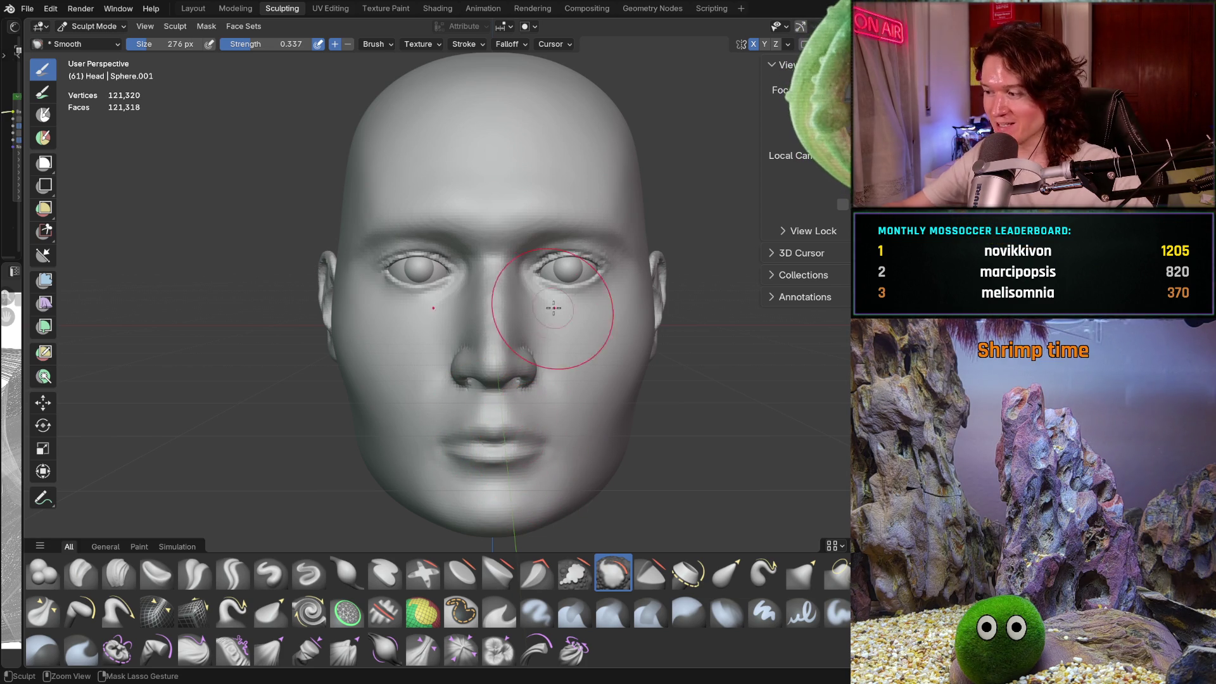
scroll(542, 285, "up", 8)
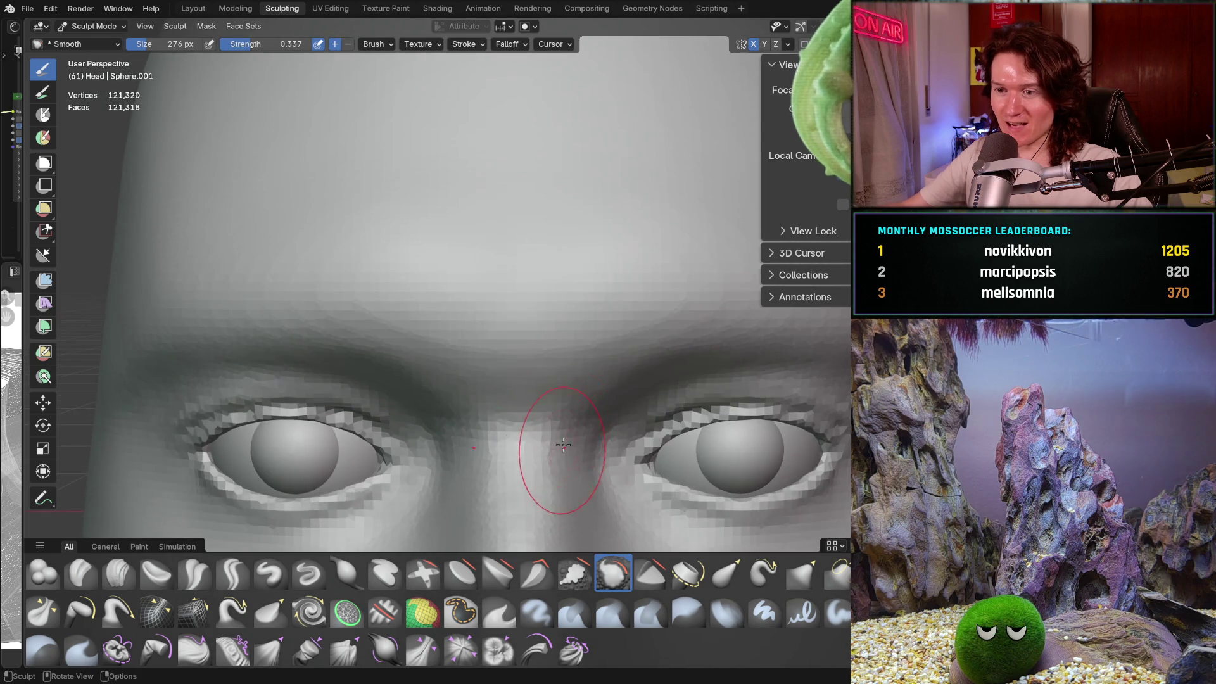
scroll(563, 445, "up", 3)
middle_click_drag(579, 410, 529, 305, "shift")
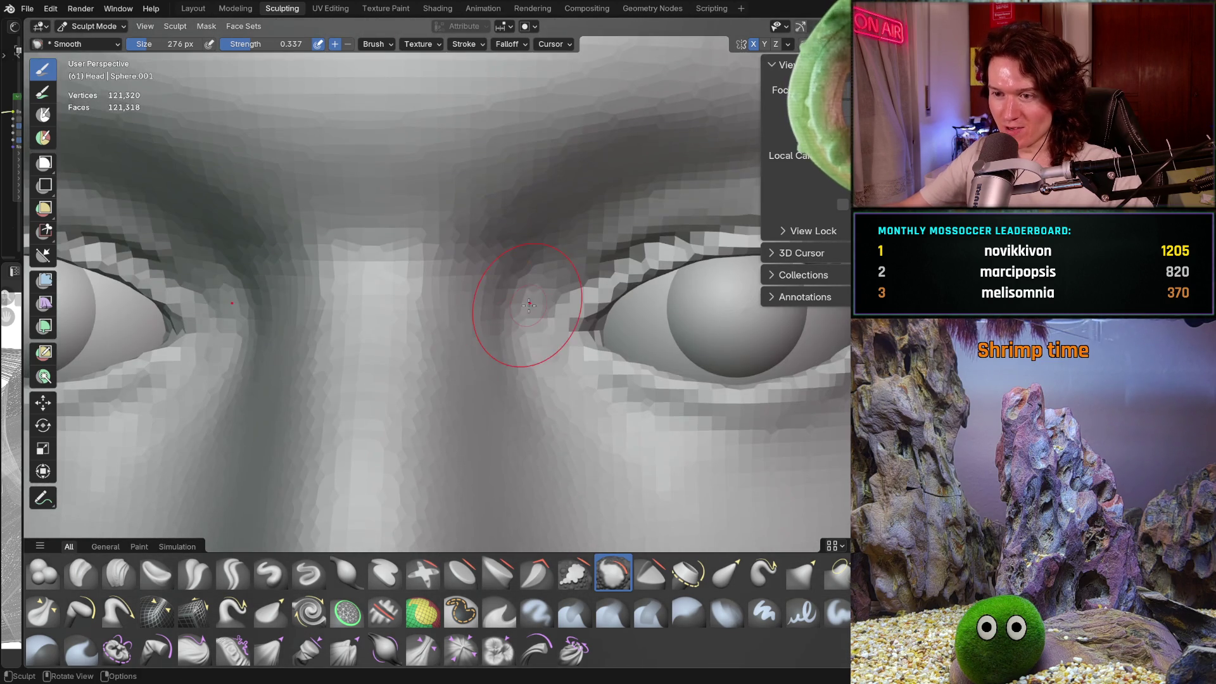
middle_click_drag(492, 345, 626, 310, "ctrl")
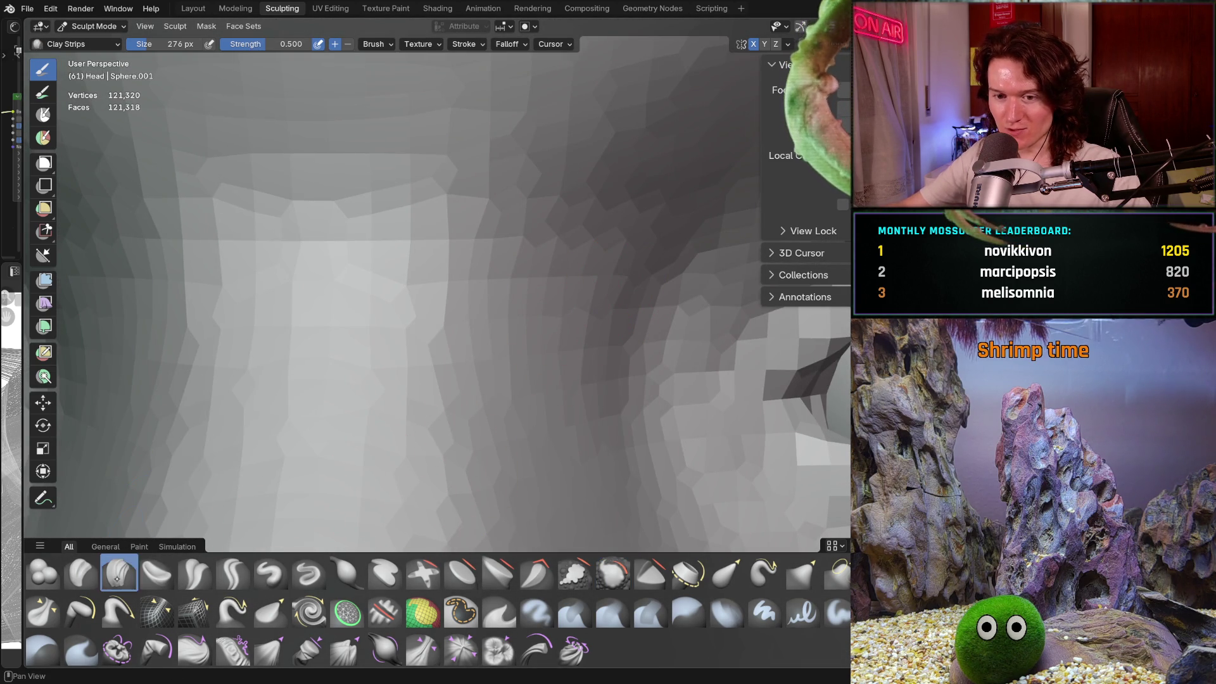
Step: Shrink the Clay Strips brush to 270 px and zoom in on the eye corners
key("f")
middle_click_drag(628, 320, 615, 321)
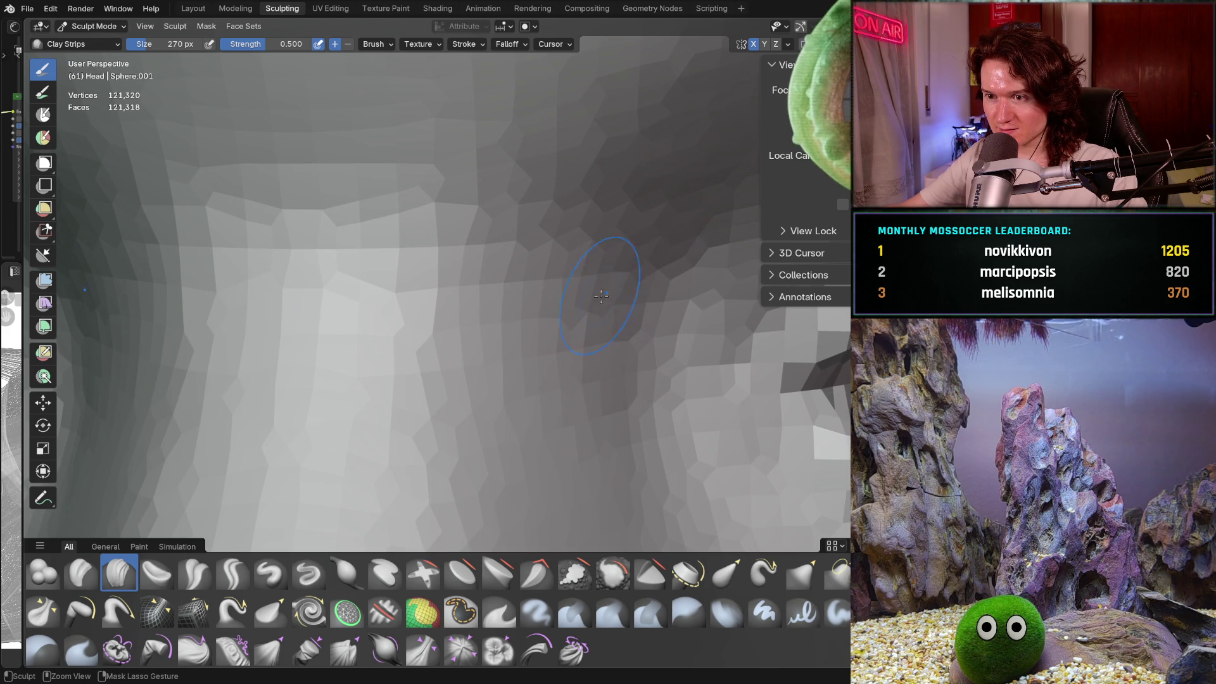
scroll(602, 437, "down", 6)
middle_click_drag(556, 502, 583, 421, "shift")
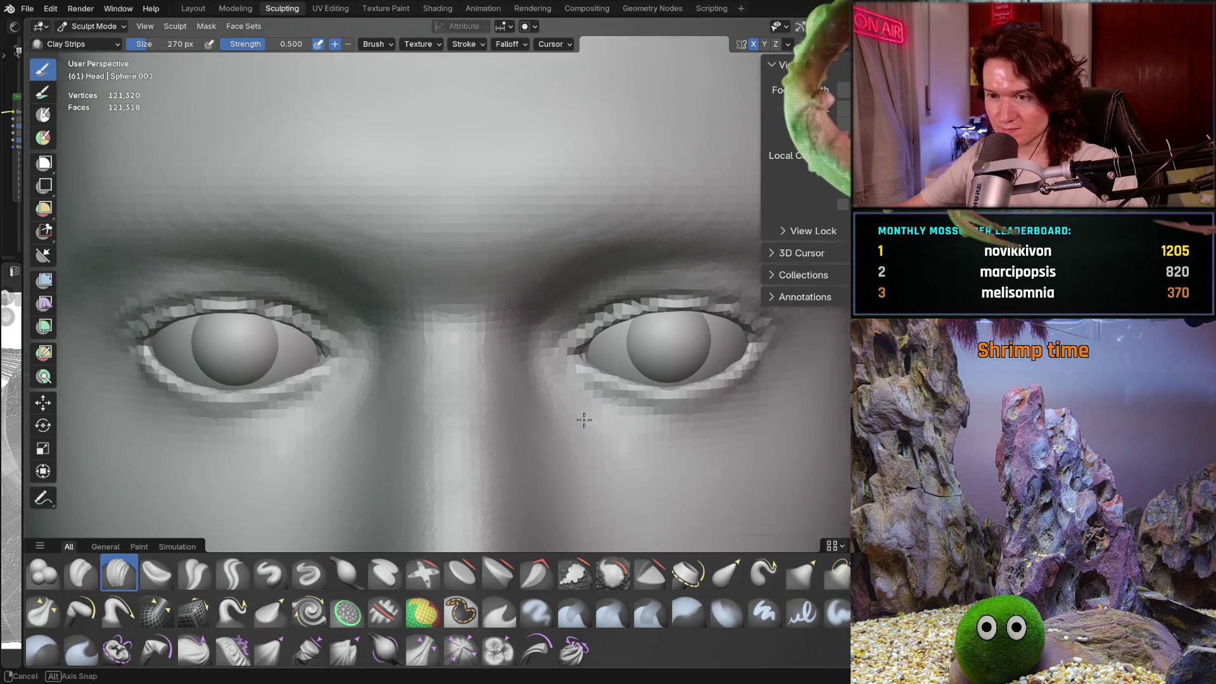
scroll(583, 420, "up", 1)
middle_click_drag(435, 452, 558, 391, "ctrl")
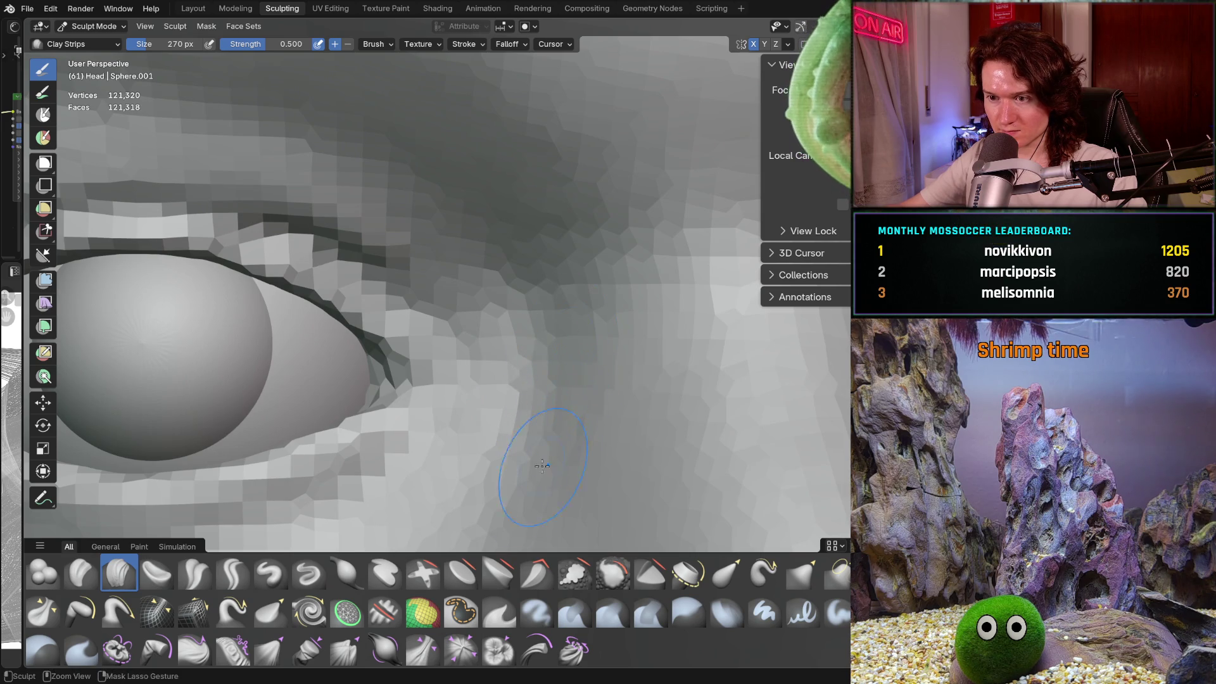
scroll(570, 380, "up", 5)
scroll(594, 345, "down", 6)
mouse_move(581, 385)
middle_mouse_down("ctrl")
mouse_move(553, 401)
mouse_move(554, 429)
middle_mouse_up("ctrl")
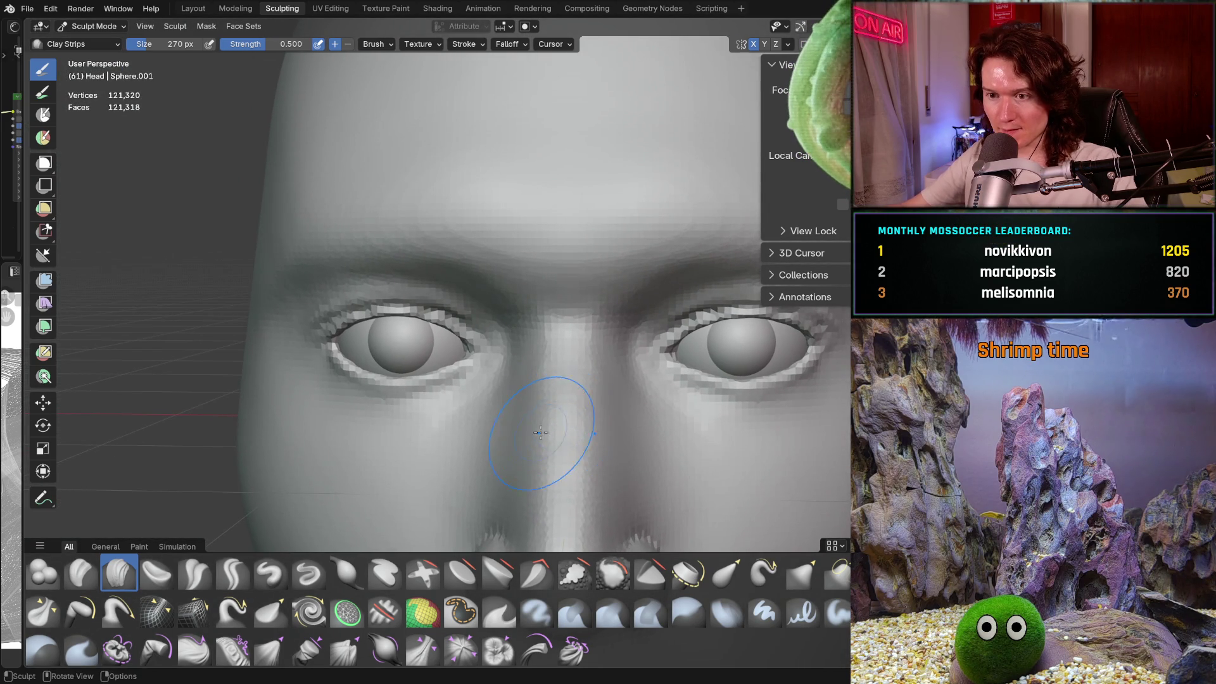
Step: Zoom out to the whole head and orbit to view it from below
scroll(544, 399, "up", 5)
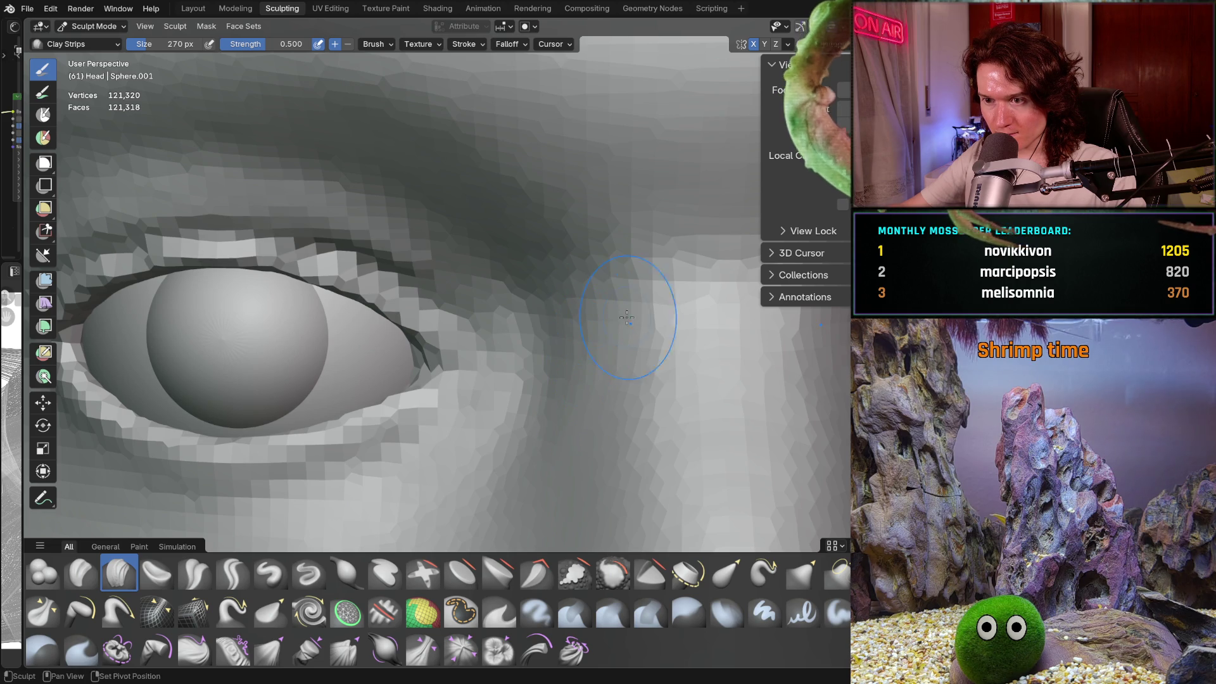
scroll(696, 336, "up", 4)
scroll(703, 326, "down", 2)
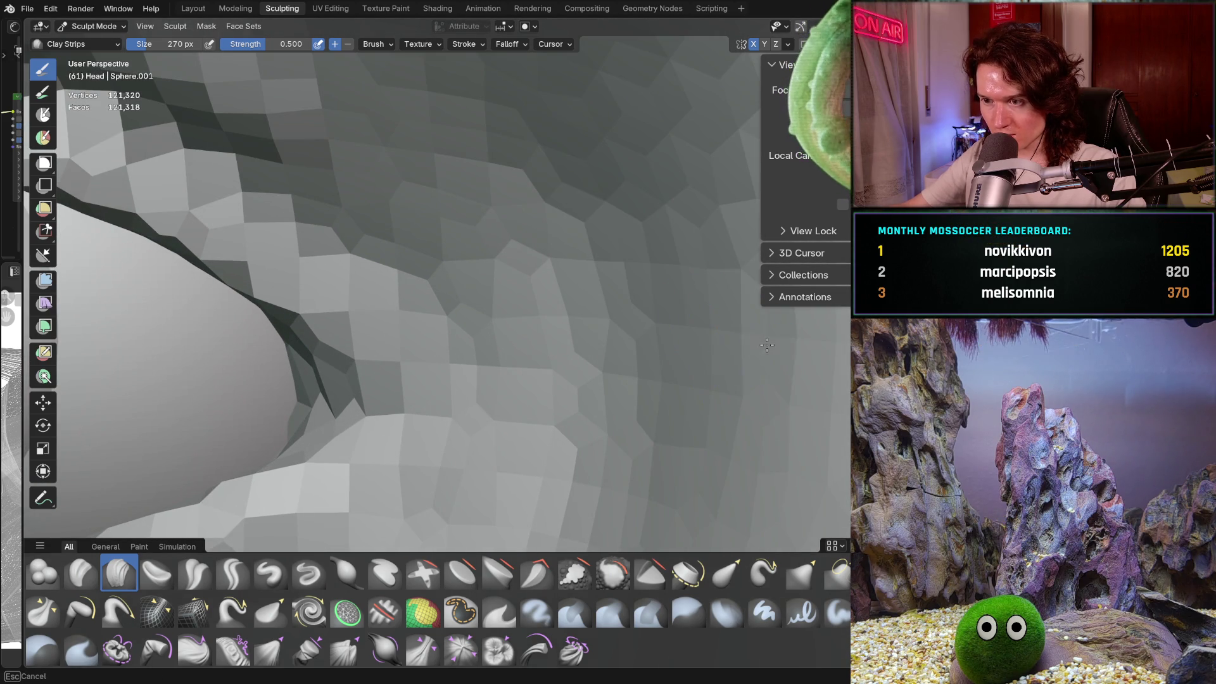
scroll(681, 380, "down", 6)
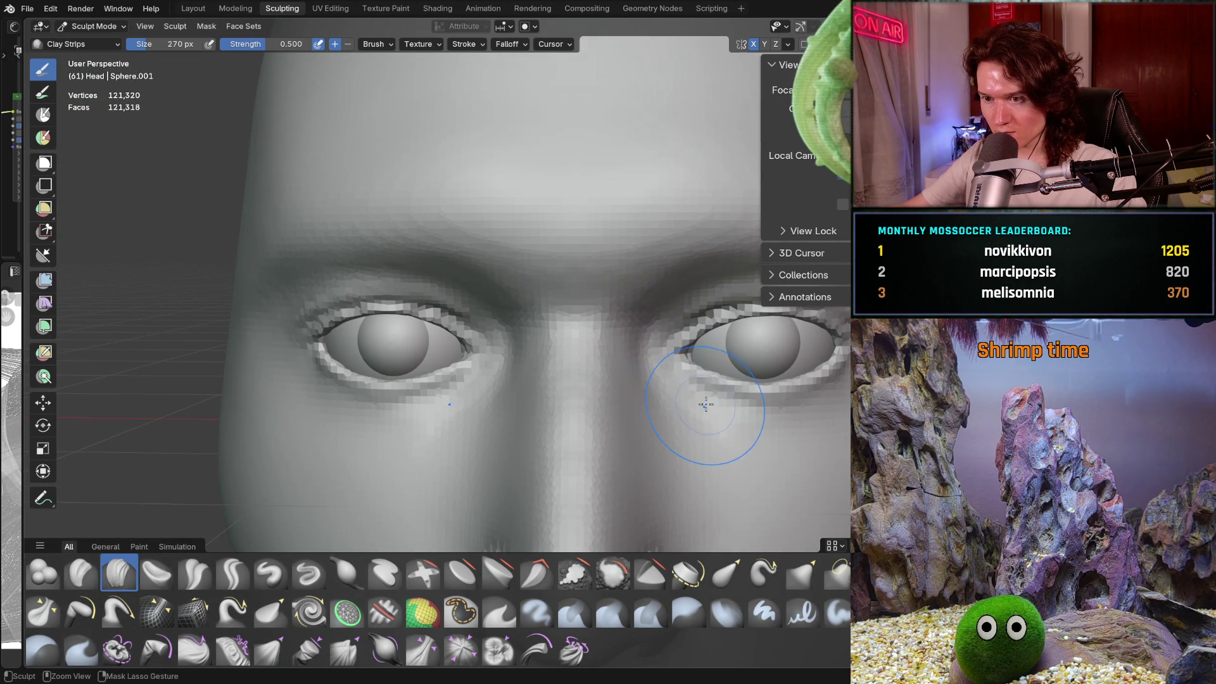
scroll(681, 380, "down", 5)
middle_click_drag(681, 386, 687, 396)
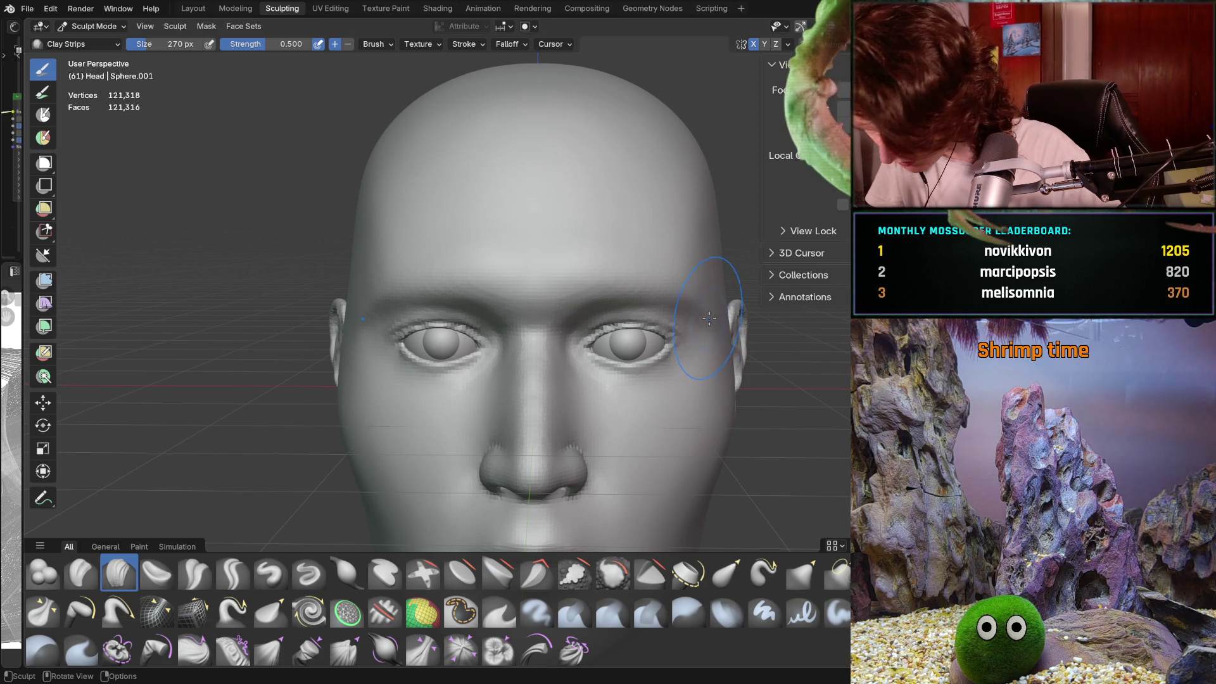
scroll(632, 372, "down", 5)
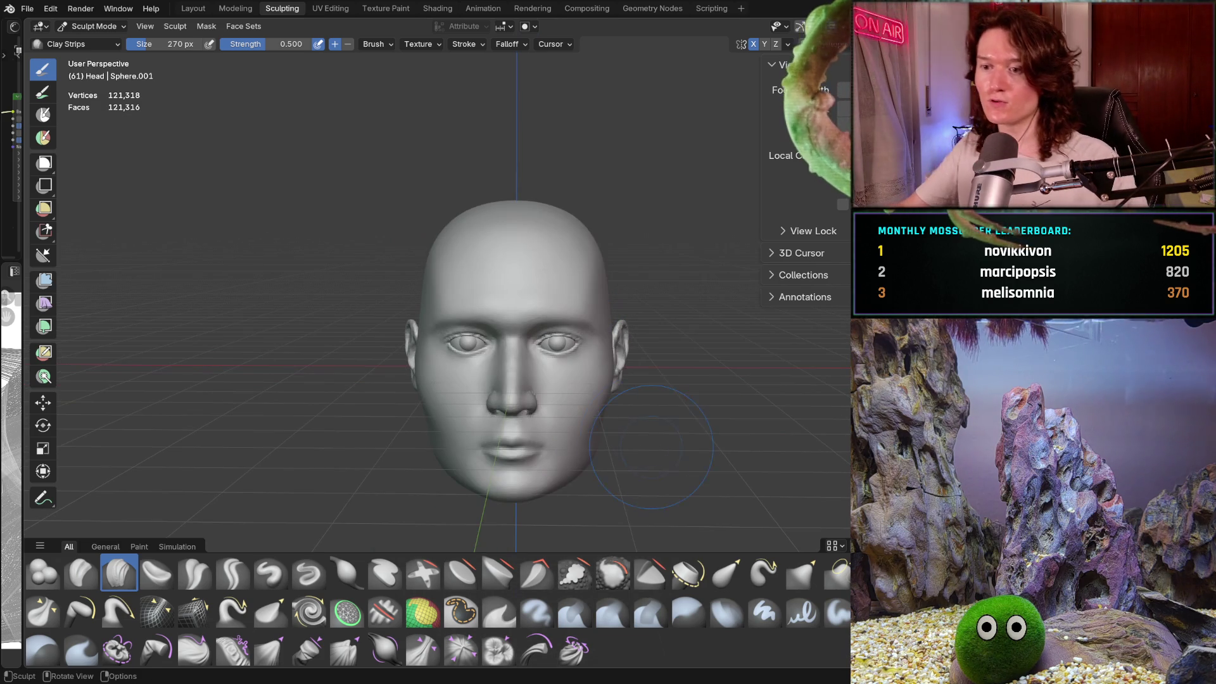
mouse_move(635, 466)
middle_mouse_down()
mouse_move(661, 362)
mouse_move(751, 314)
middle_mouse_up()
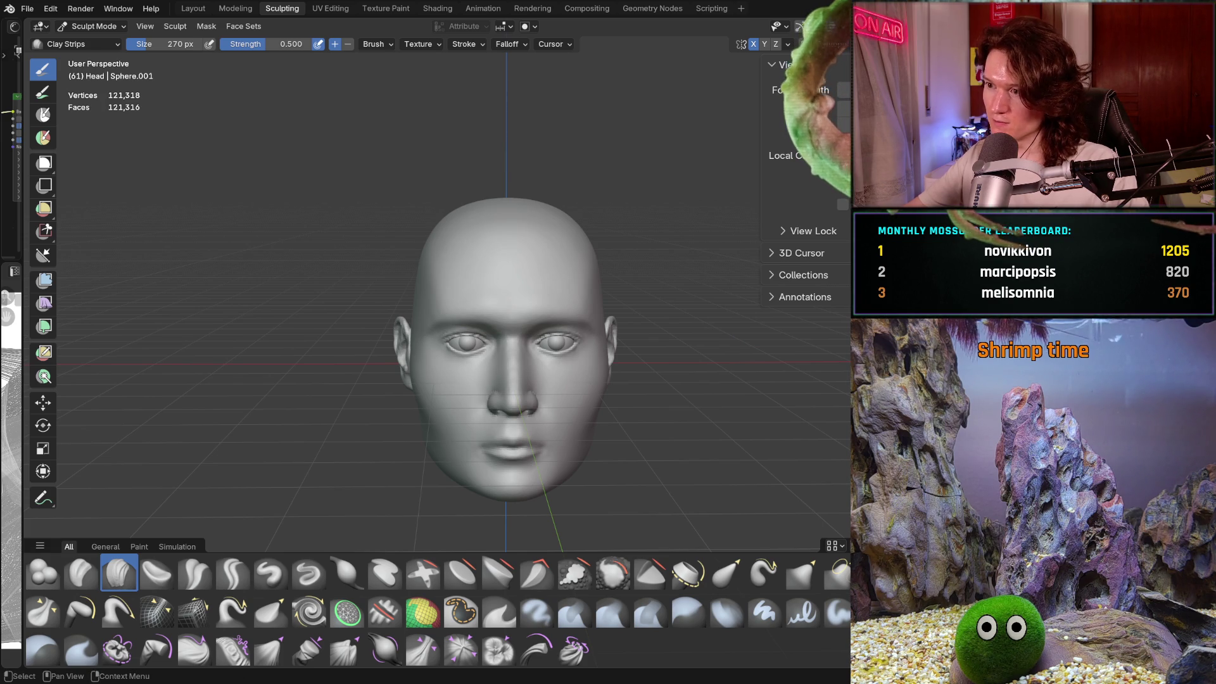
Step: Show the long hair, inspect the forehead, and save as V2_main_char_11.blend
key("alt+h")
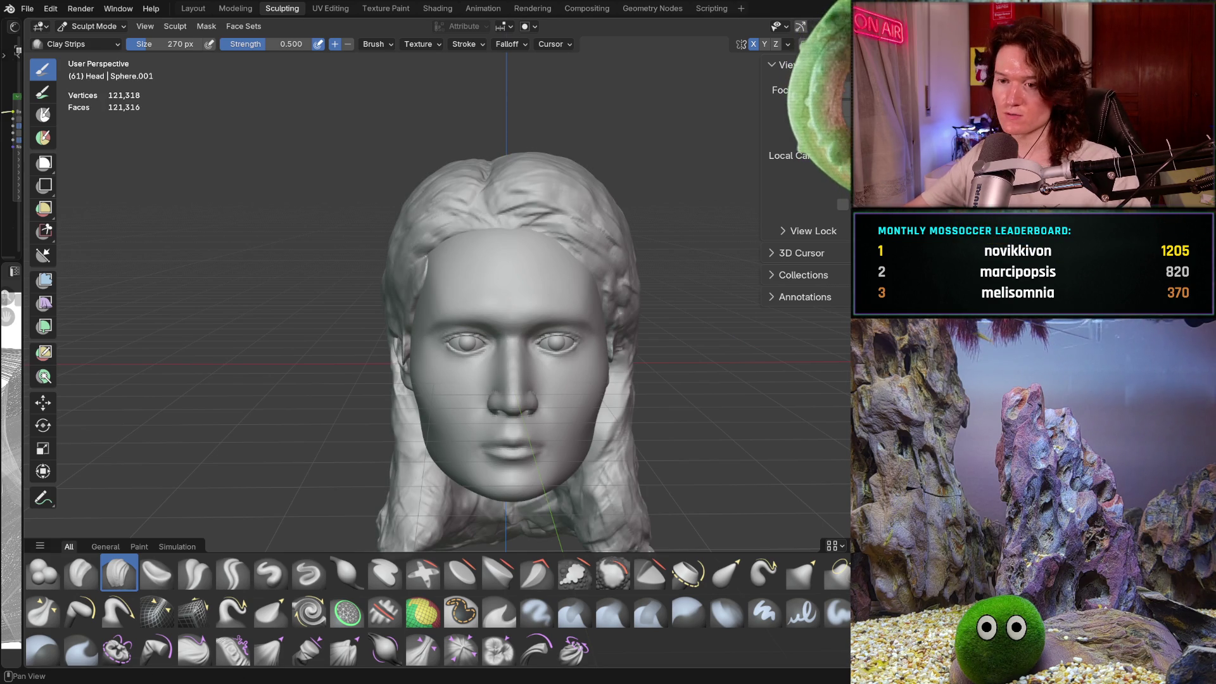
mouse_move(570, 405)
middle_mouse_down()
mouse_move(616, 396)
mouse_move(619, 414)
middle_mouse_up()
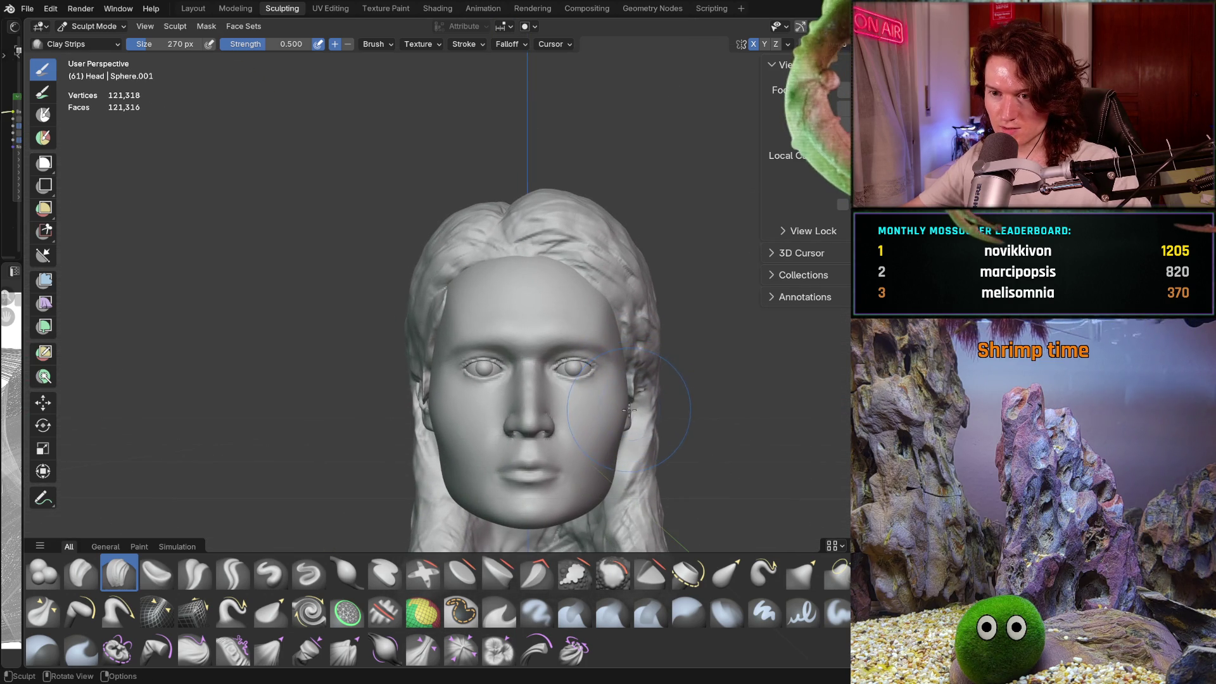
scroll(502, 423, "up", 5)
scroll(502, 423, "up", 5)
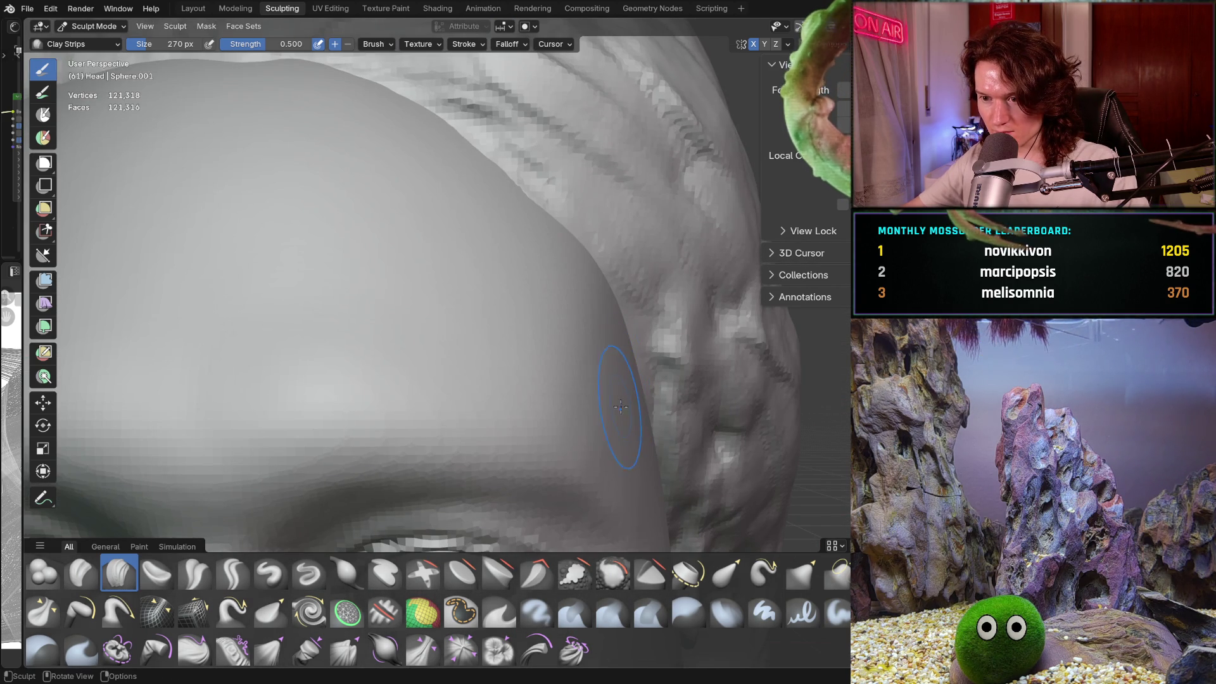
mouse_move(604, 420)
middle_mouse_down()
mouse_move(602, 446)
mouse_move(622, 450)
middle_mouse_up()
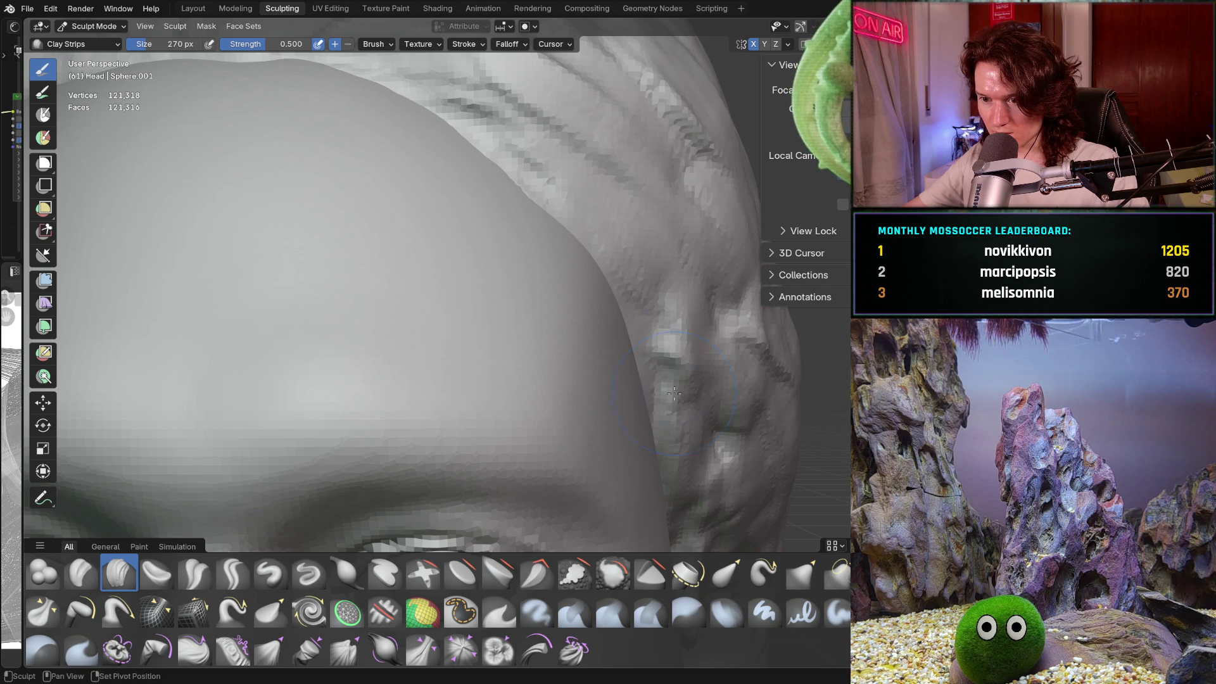
middle_click_drag(674, 393, 567, 429)
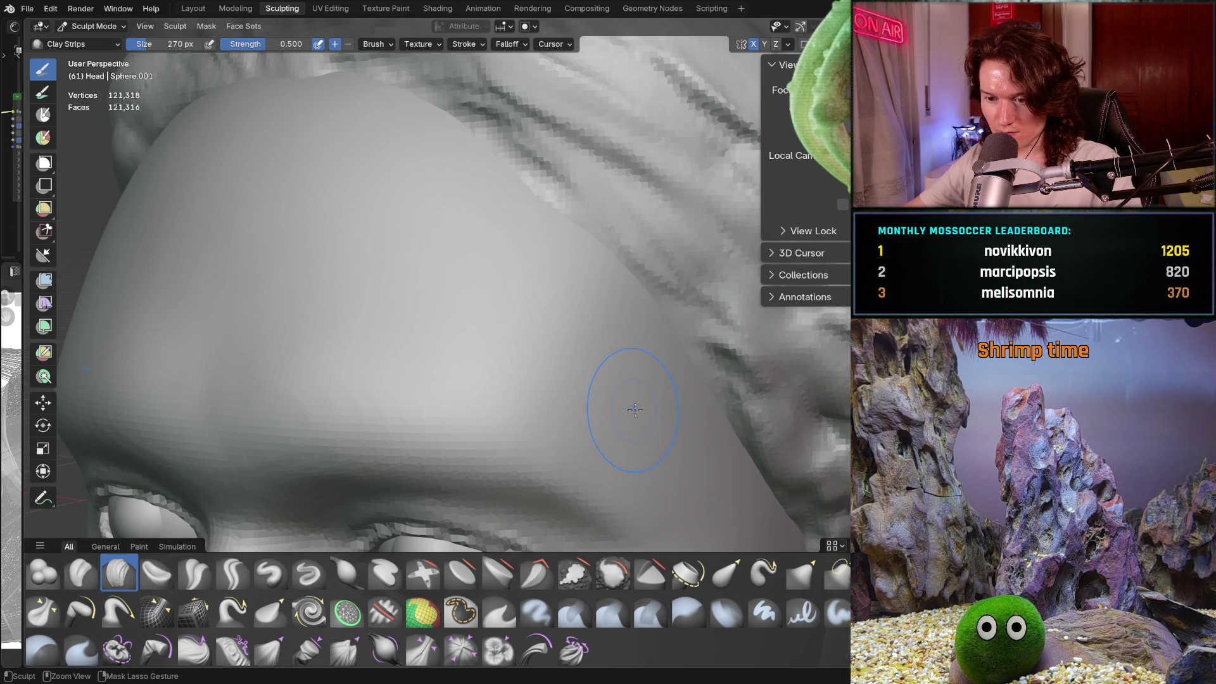
mouse_move(634, 410)
middle_mouse_down("ctrl")
mouse_move(685, 422)
mouse_move(661, 456)
mouse_move(684, 469)
middle_mouse_up("ctrl")
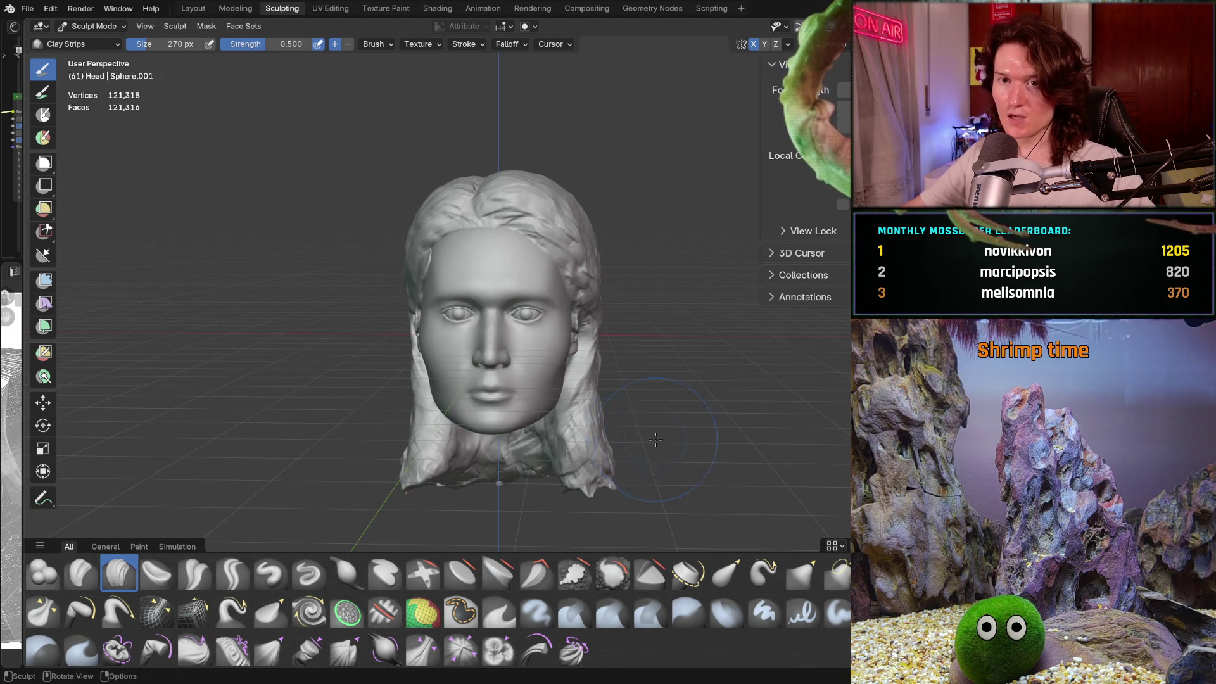
key("ctrl+s")
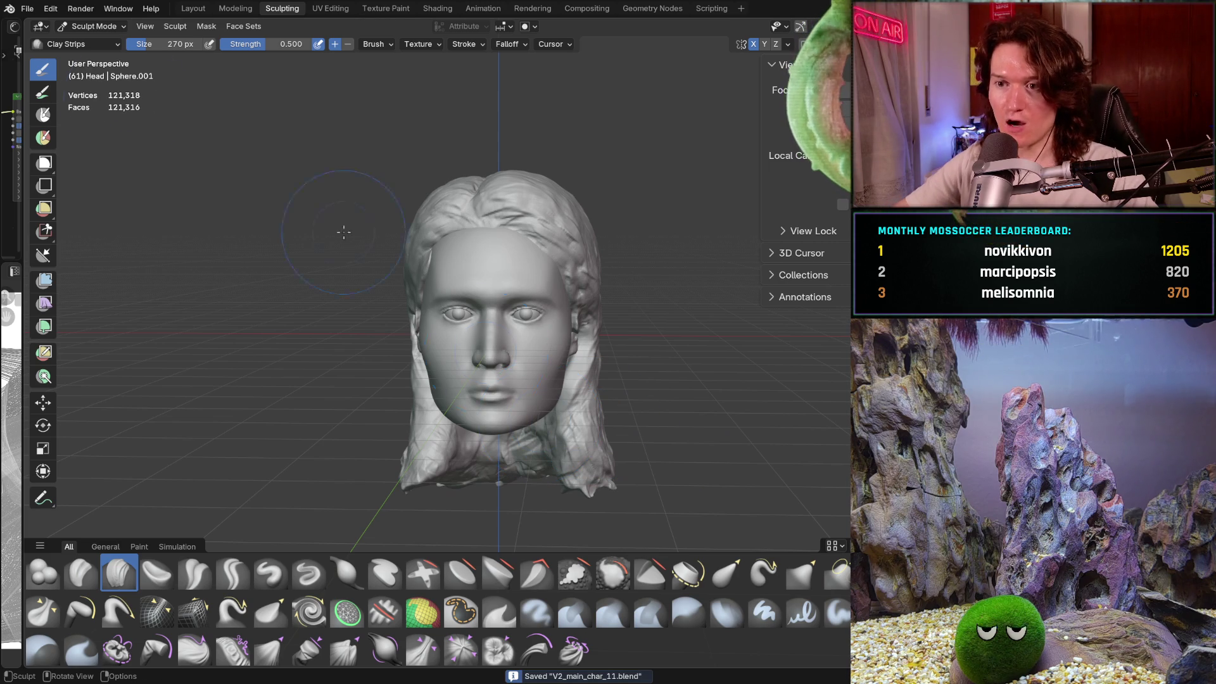
Step: Open and dismiss the File menu twice, then open the Sculpt Mode dropdown
left_click(27, 9)
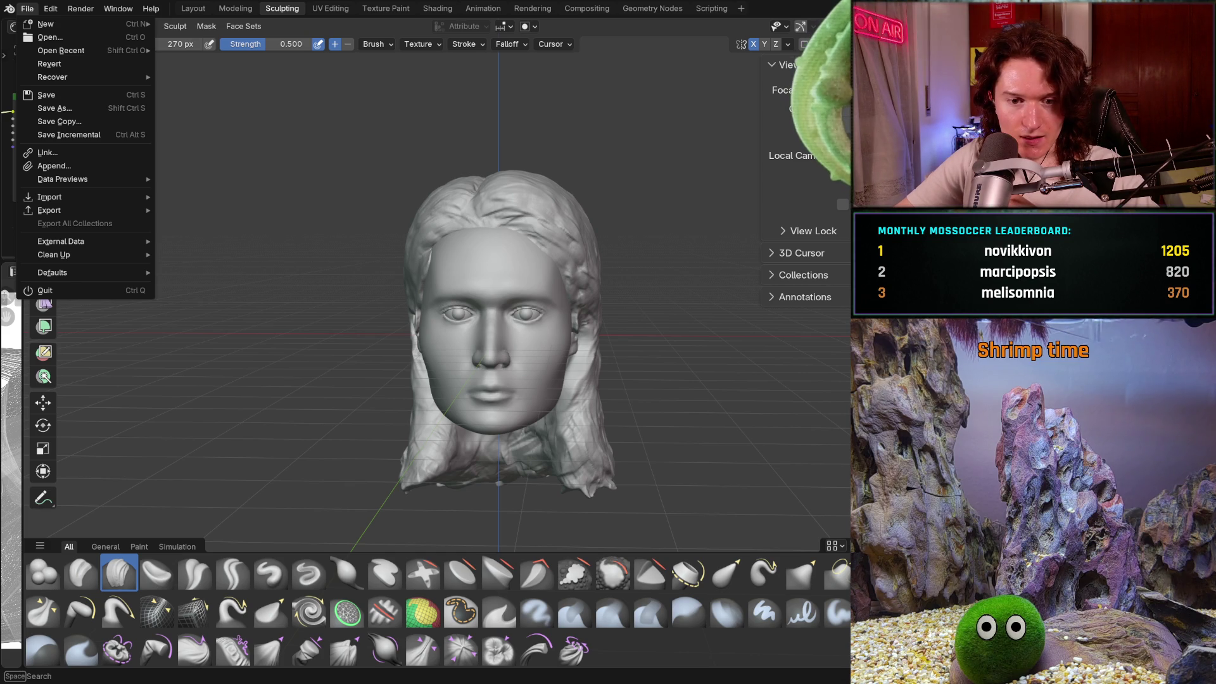
left_click(428, 124)
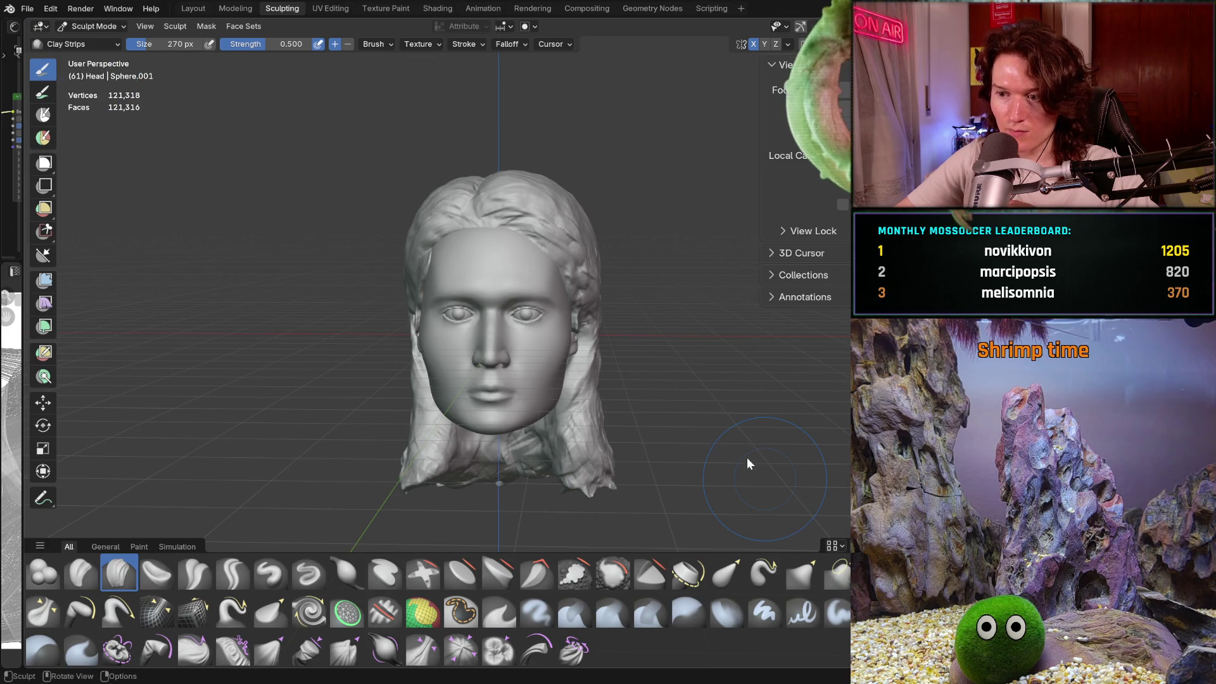
mouse_move(570, 317)
middle_mouse_down()
mouse_move(496, 314)
mouse_move(480, 330)
mouse_move(481, 313)
middle_mouse_up()
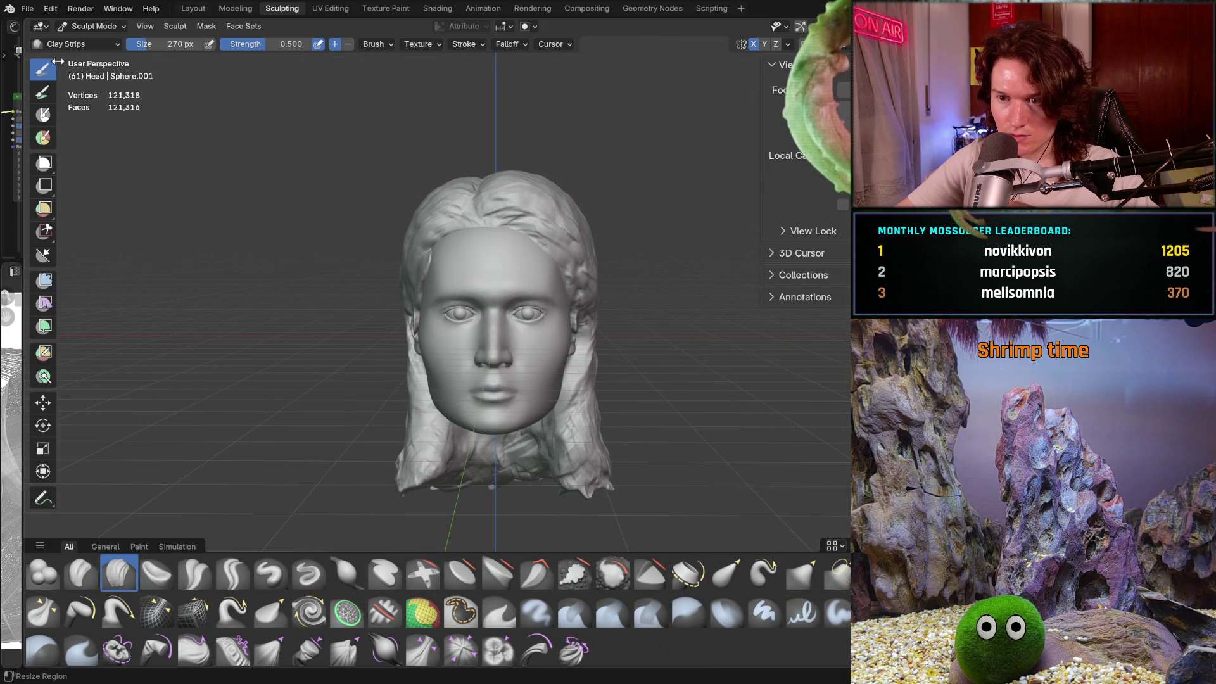
left_click(32, 8)
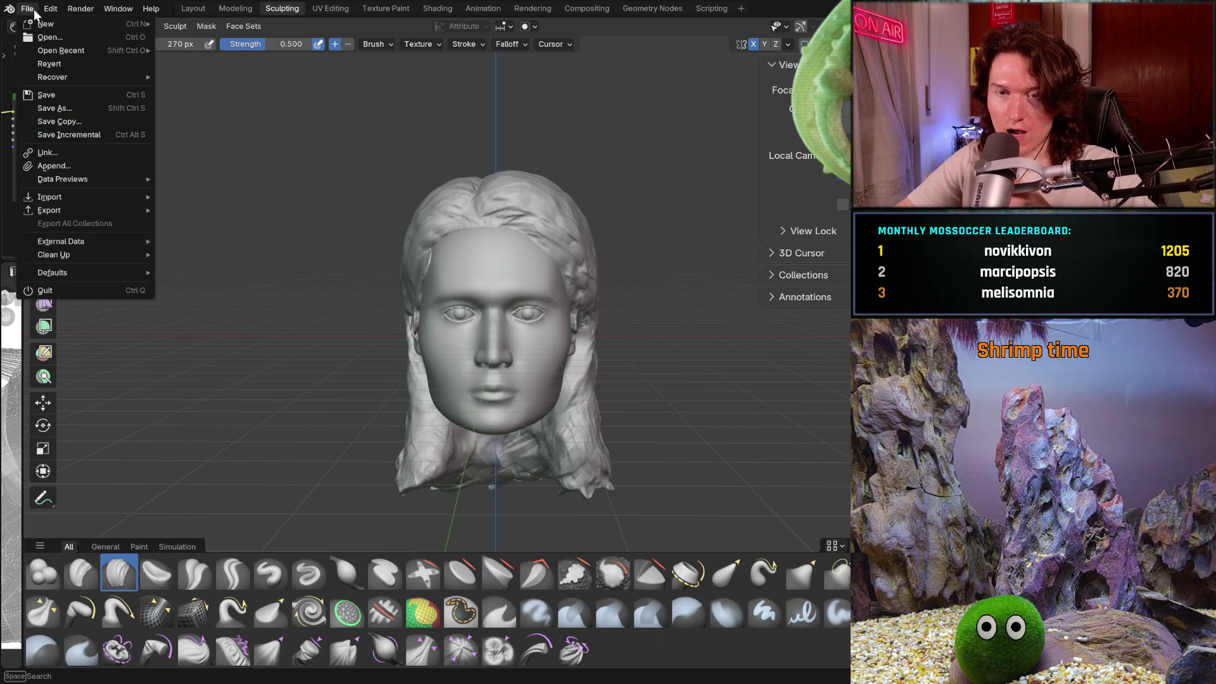
key("Escape")
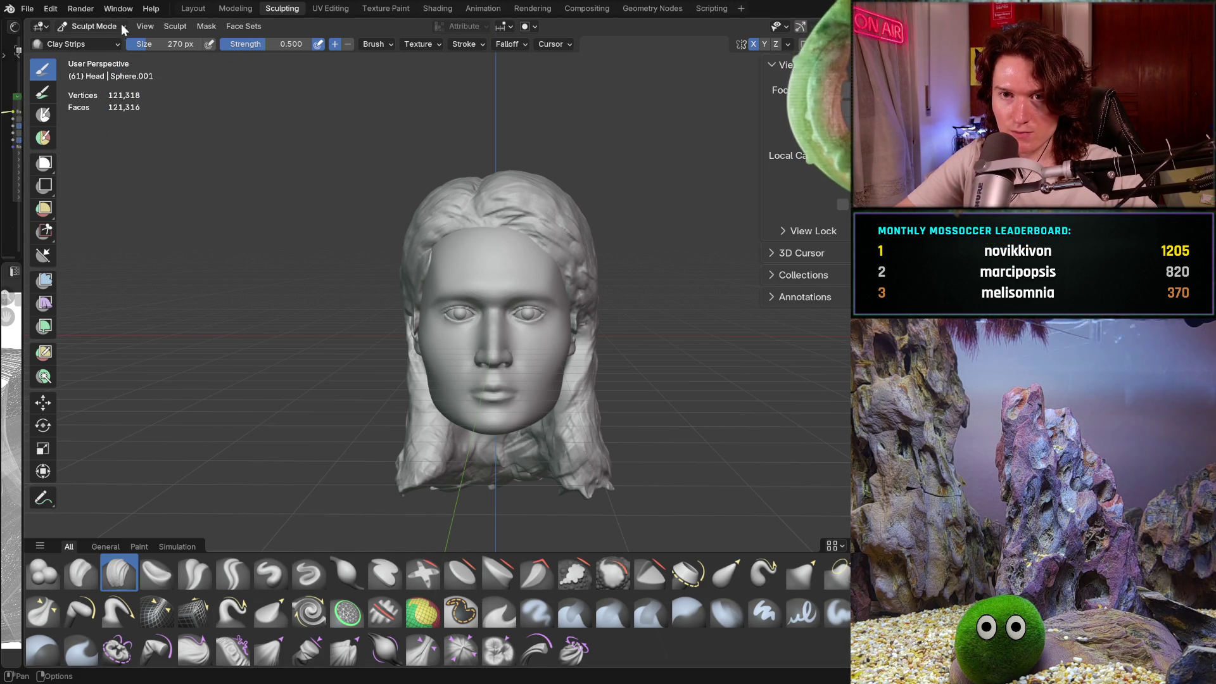
left_click(82, 29)
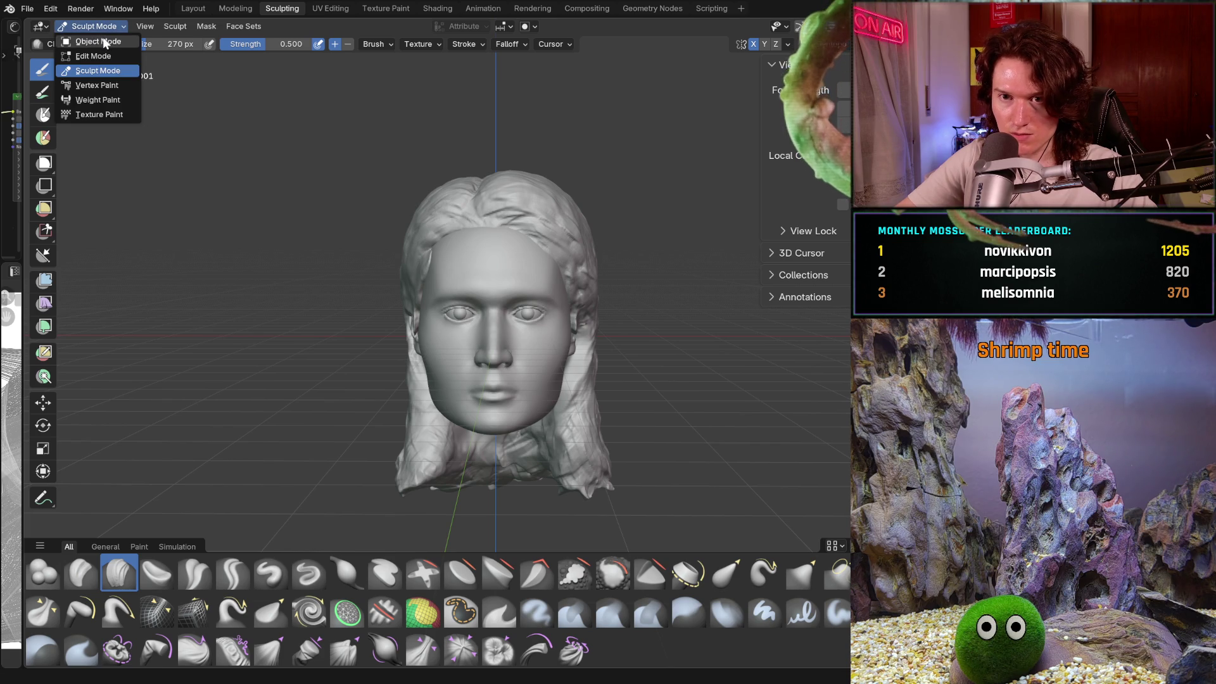
Step: Try Object Mode, start and cancel moving the head, then return to Sculpt Mode
left_click(104, 42)
left_click(504, 324)
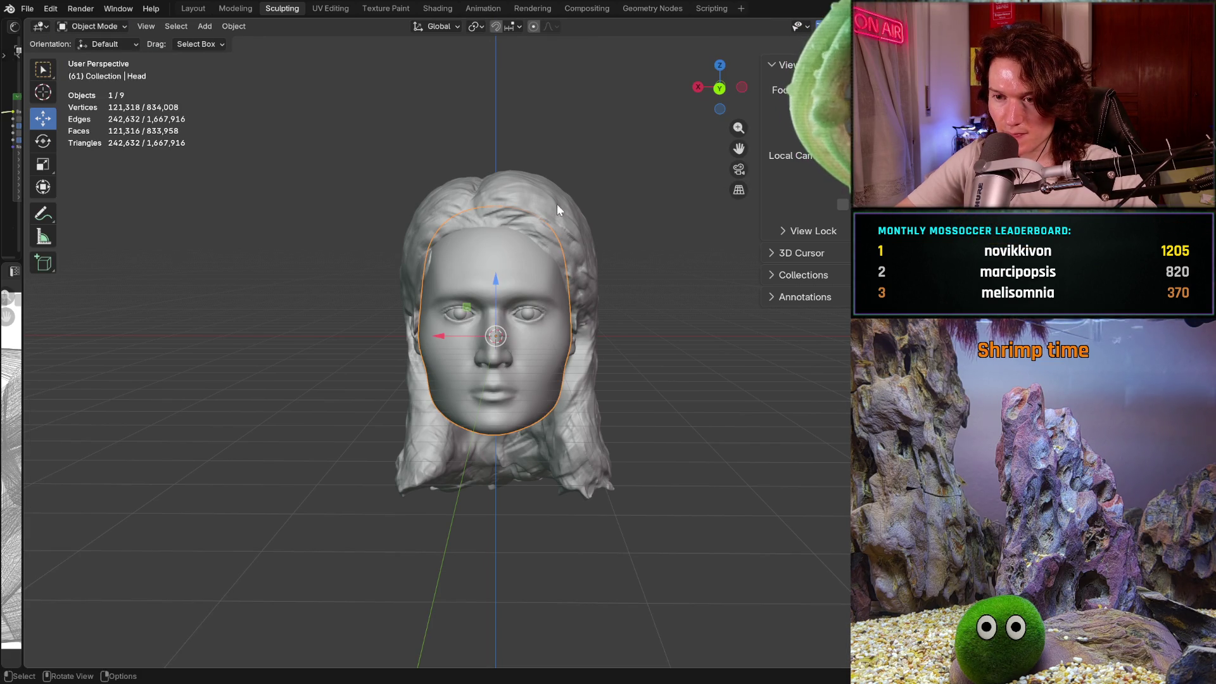
left_click_drag(468, 336, 315, 365)
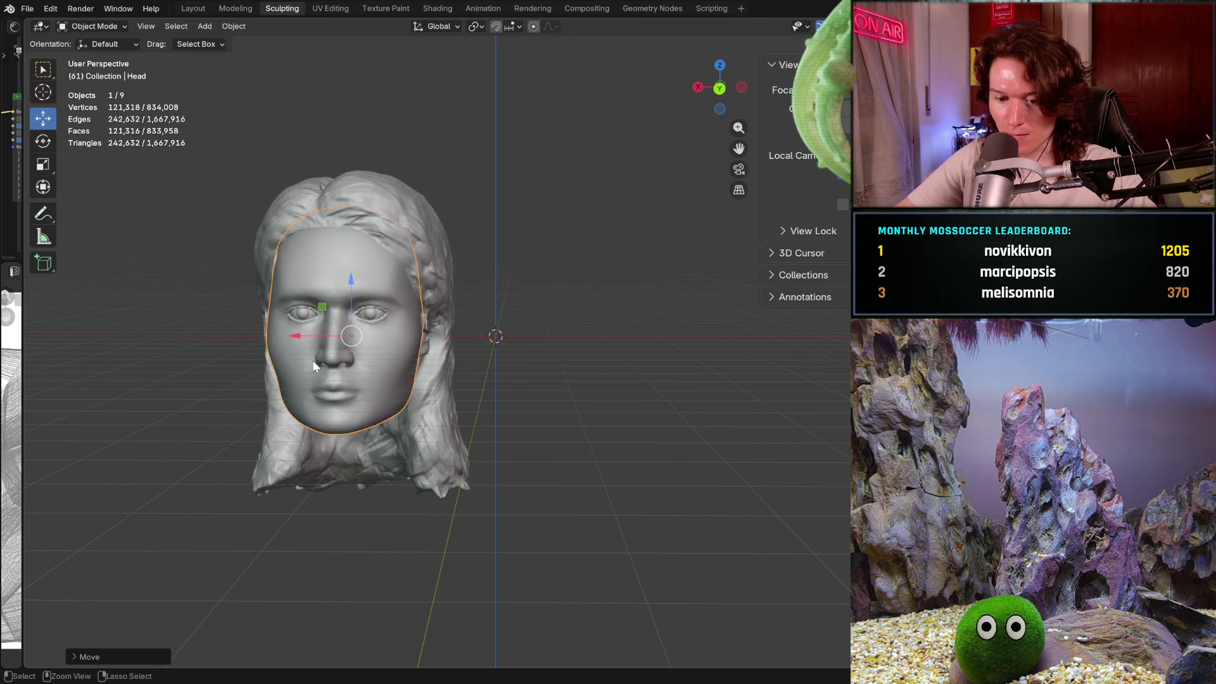
right_click(313, 365)
left_click(94, 26)
left_click(63, 71)
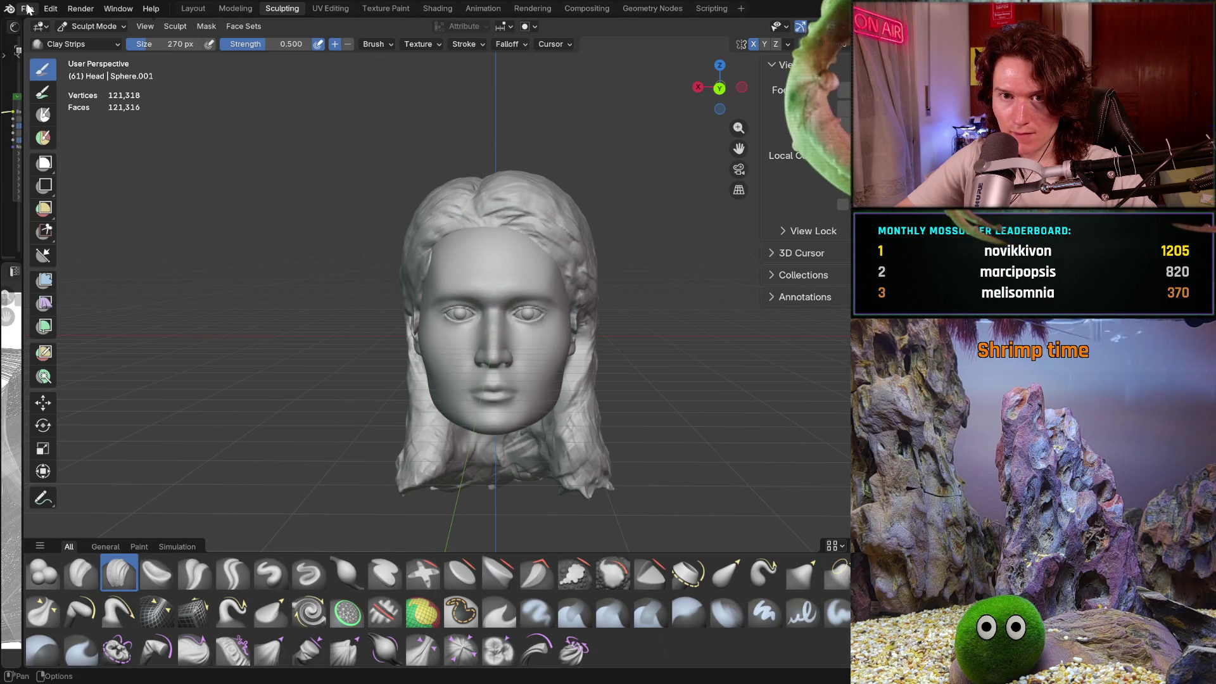
Step: Check the File menu, toggle the photo reference on and off, and reopen the mode list
left_click(28, 8)
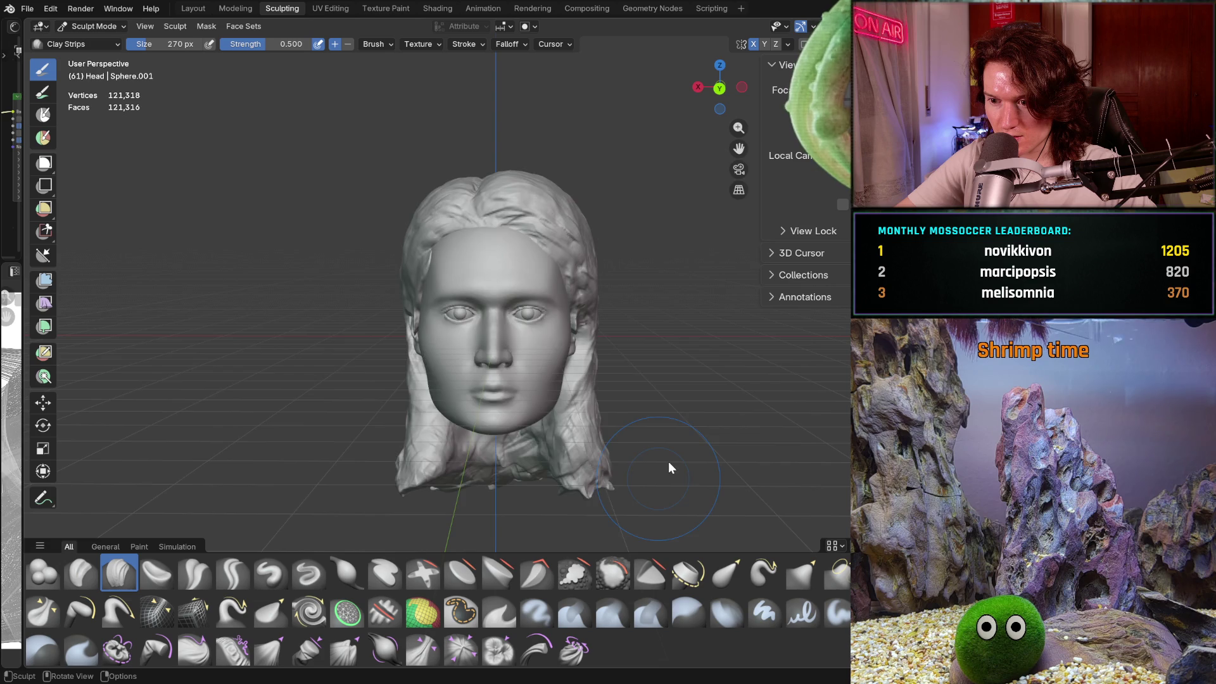
key("alt+h")
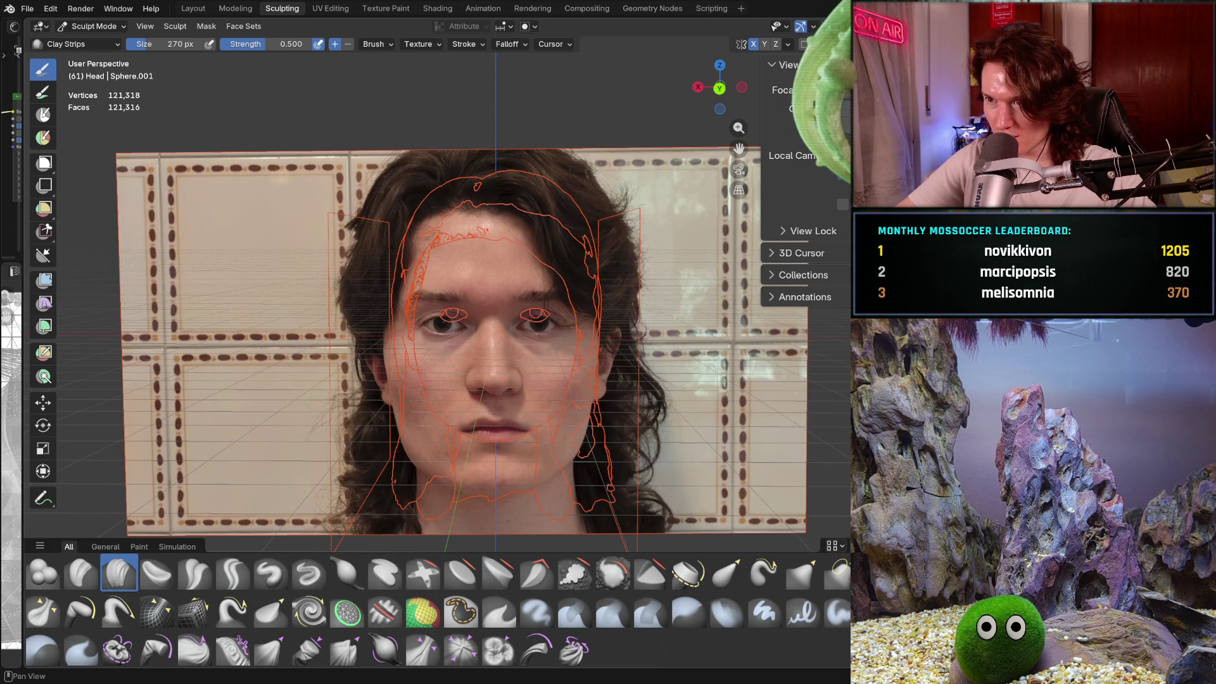
key("h")
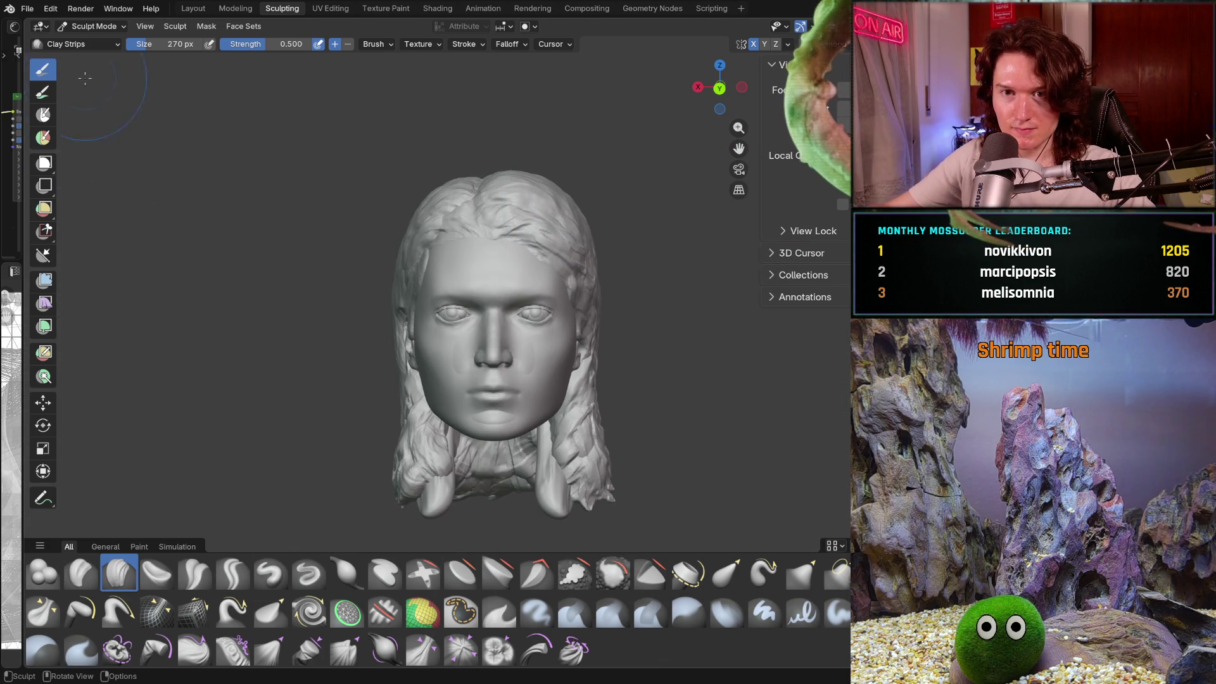
left_click(93, 26)
Step: In Object Mode, duplicate the head with Shift+D and place the copy beside it
left_click(95, 41)
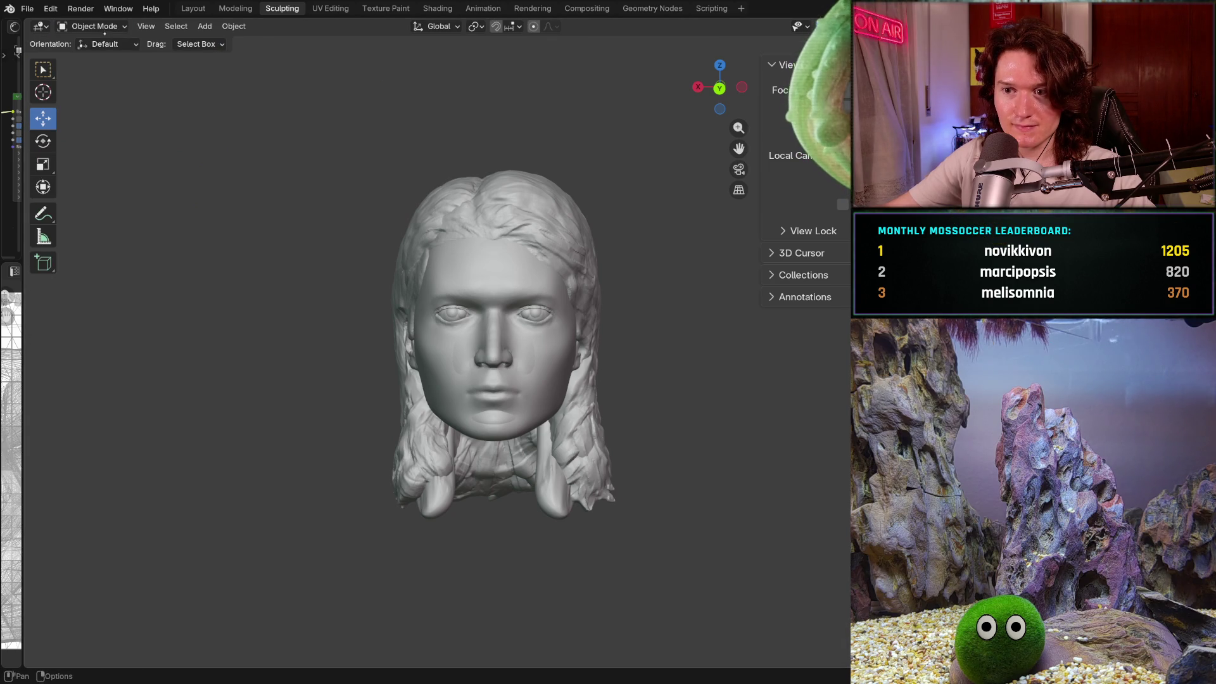
left_click(480, 273)
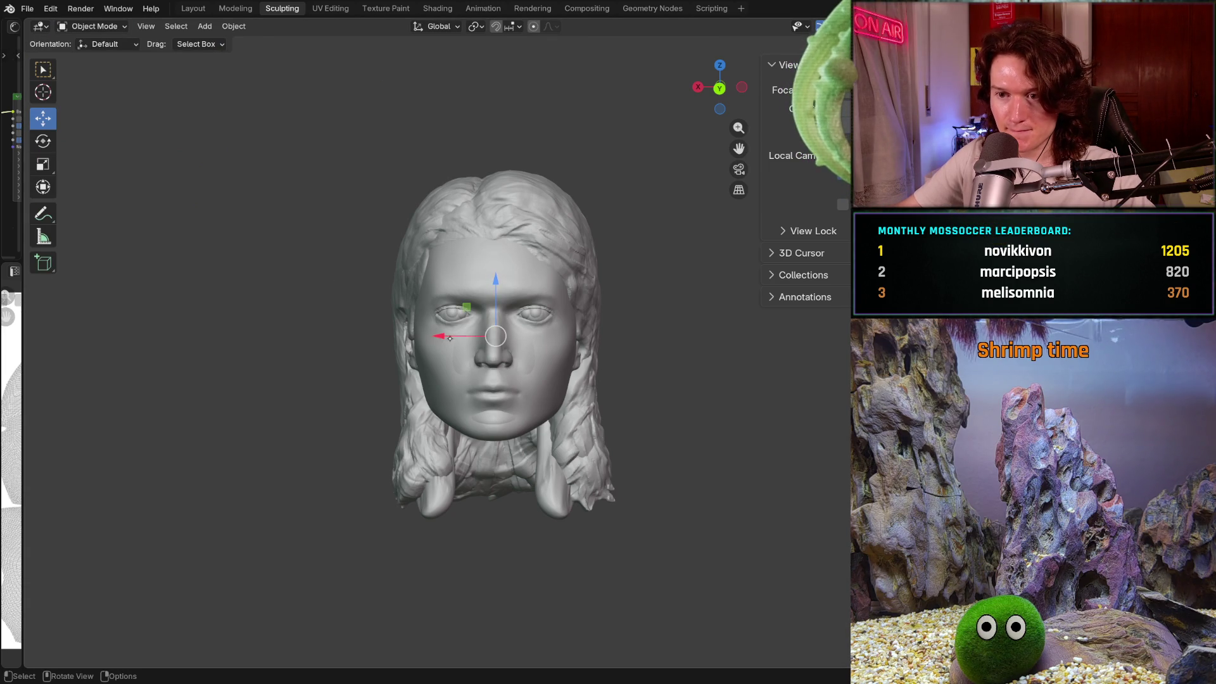
key("shift+d")
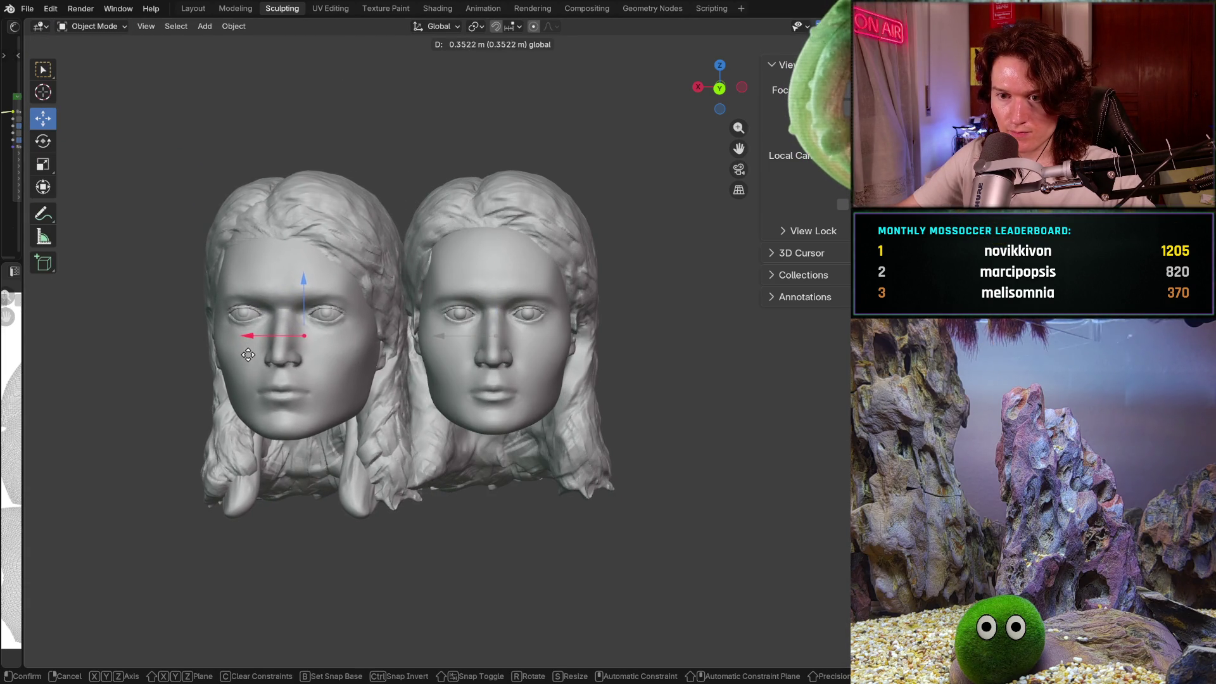
left_click(262, 355)
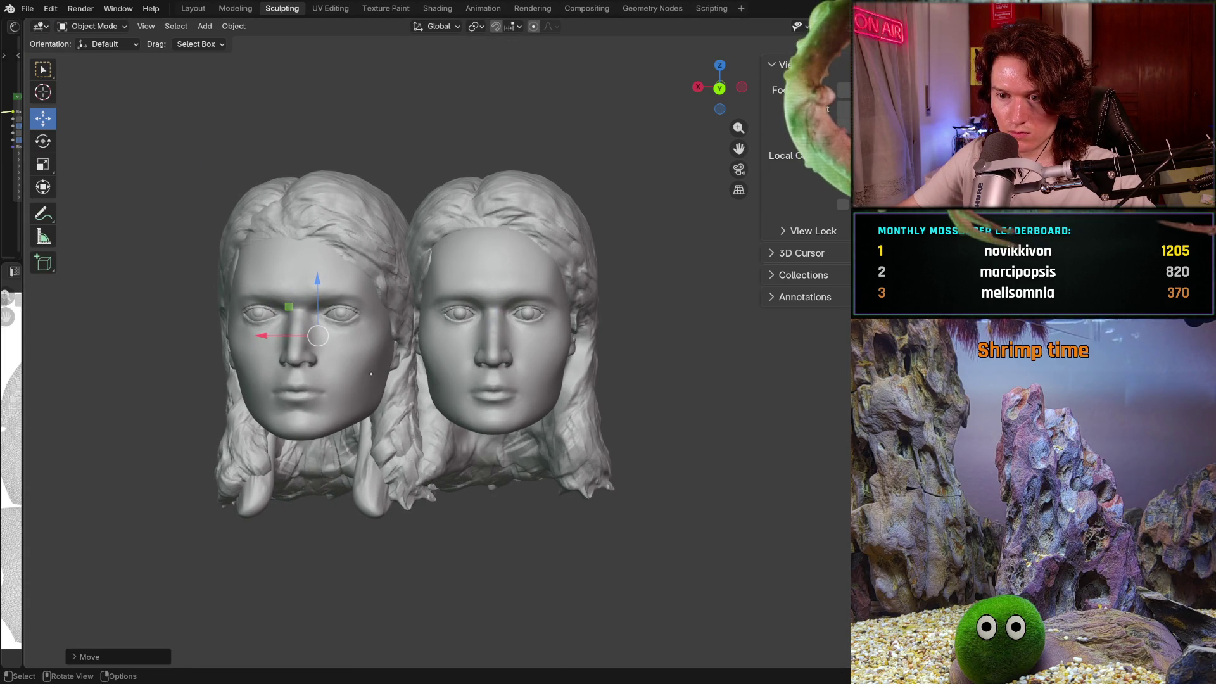
Step: Orbit to compare both heads, then isolate the selected head with Shift+H
middle_click_drag(403, 399, 390, 384)
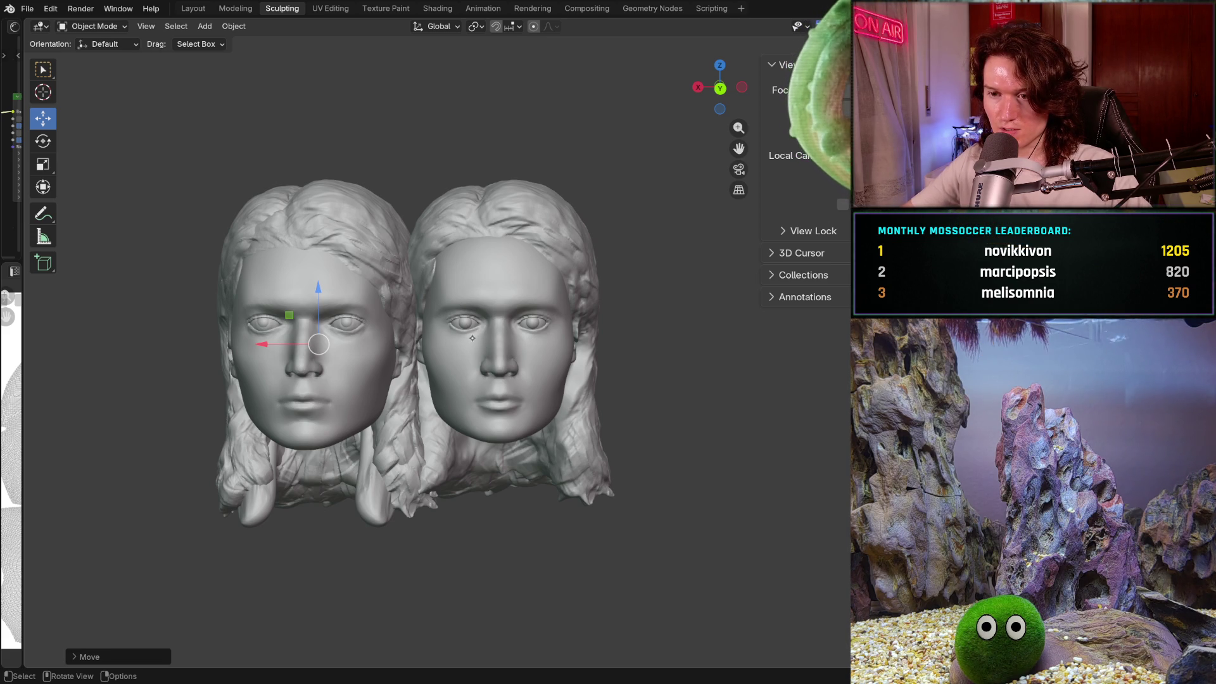
mouse_move(472, 338)
middle_mouse_down()
mouse_move(497, 349)
mouse_move(517, 400)
middle_mouse_up()
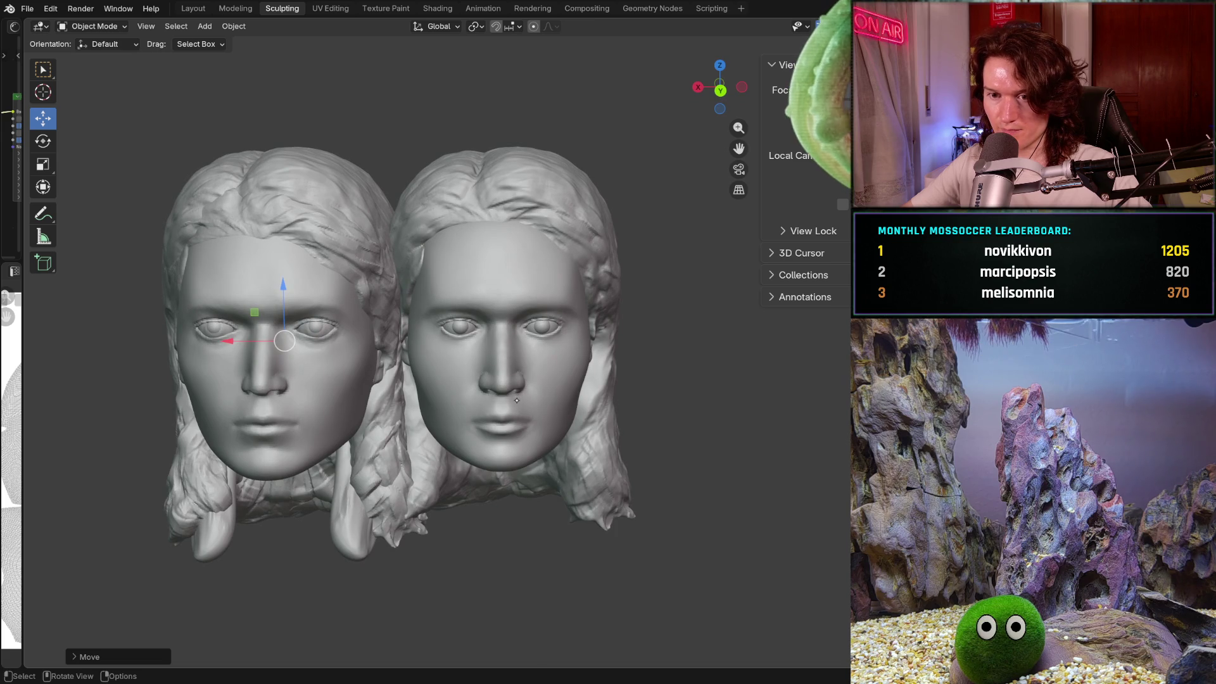
scroll(506, 397, "up", 4)
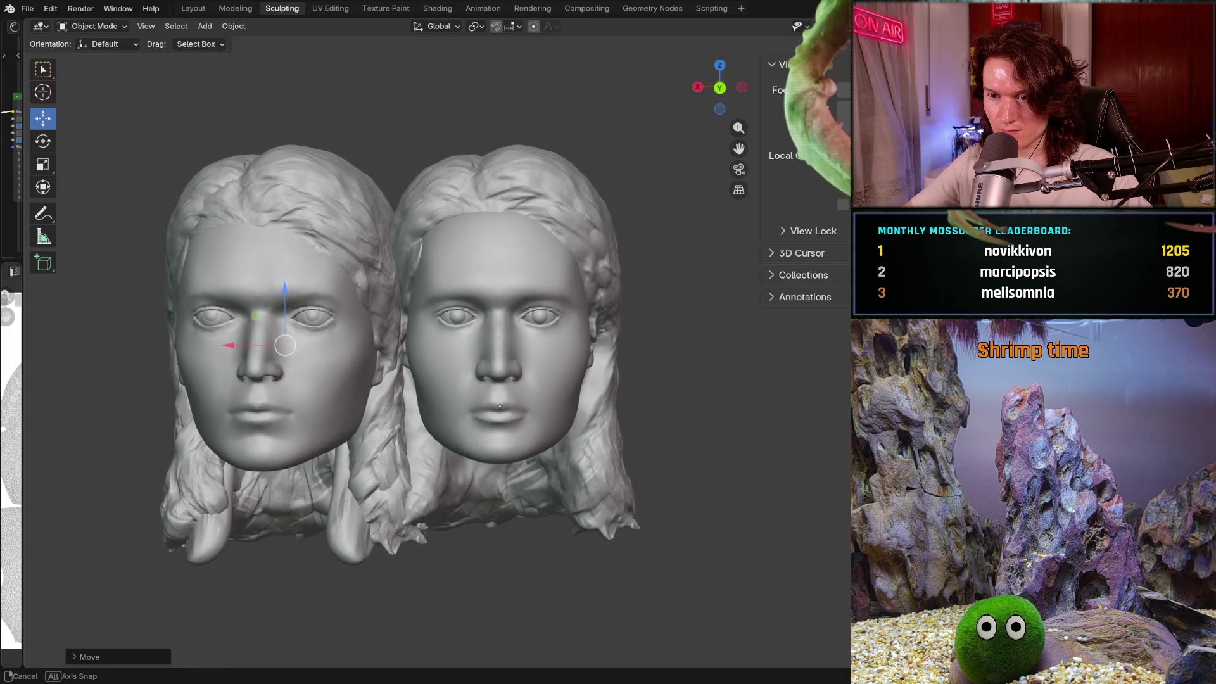
scroll(505, 397, "up", 1)
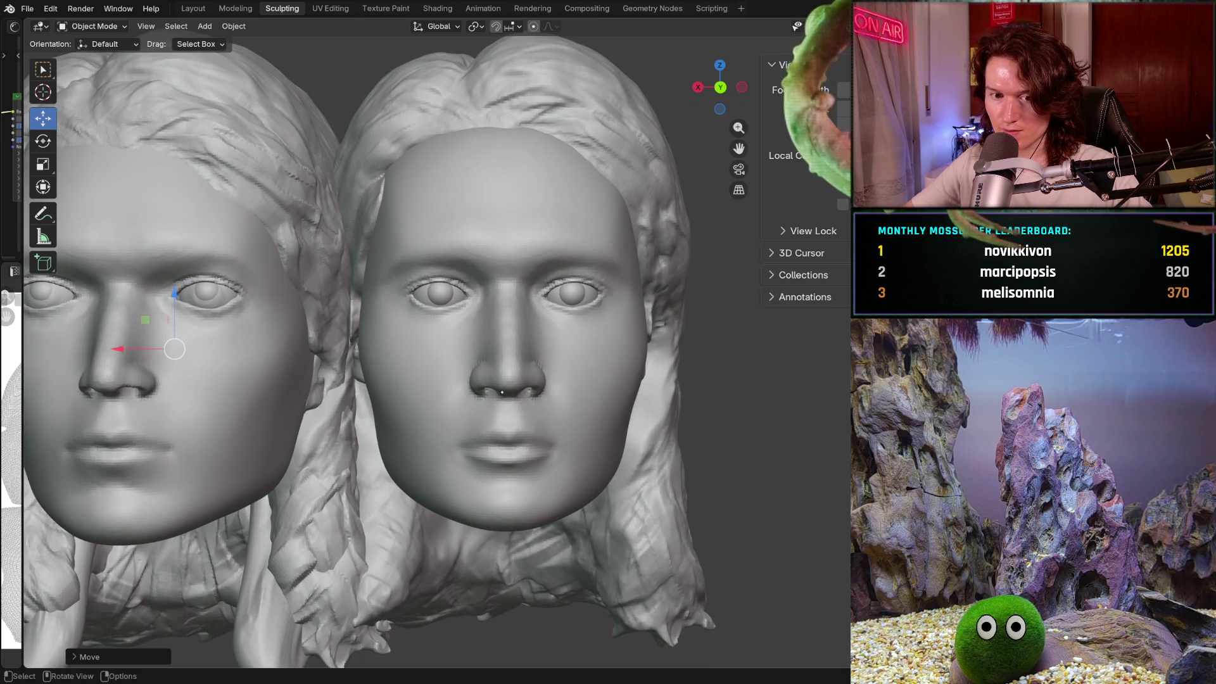
scroll(498, 398, "down", 5)
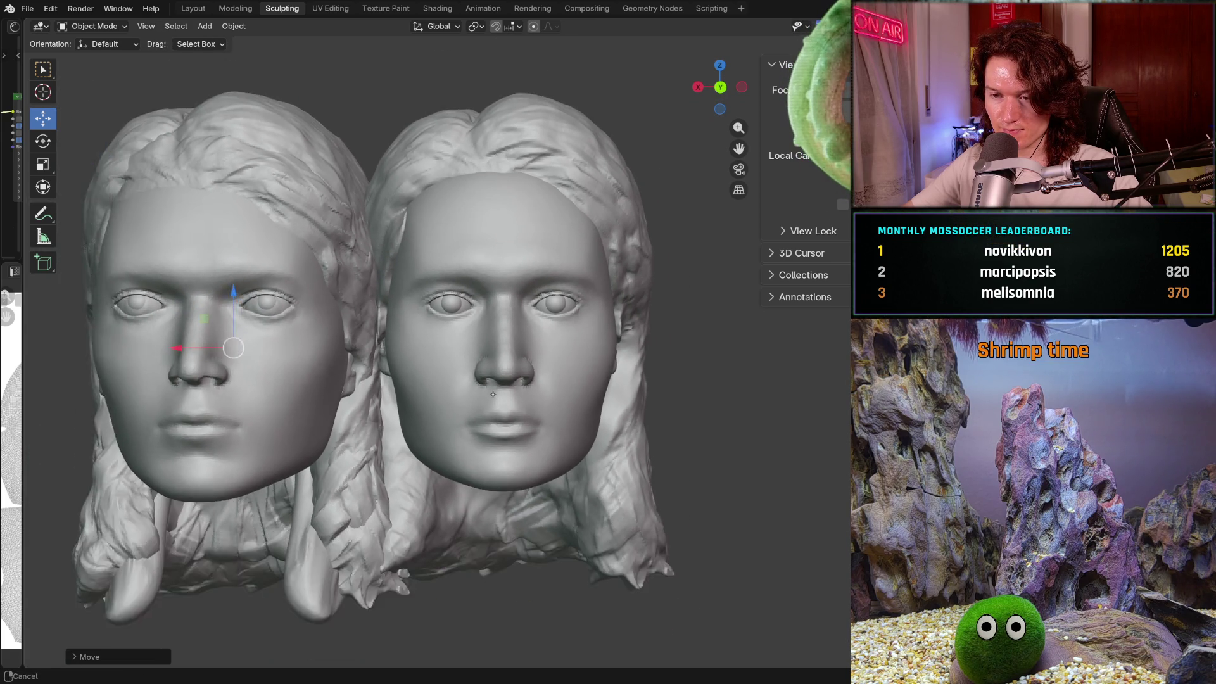
middle_click_drag(494, 400, 497, 416)
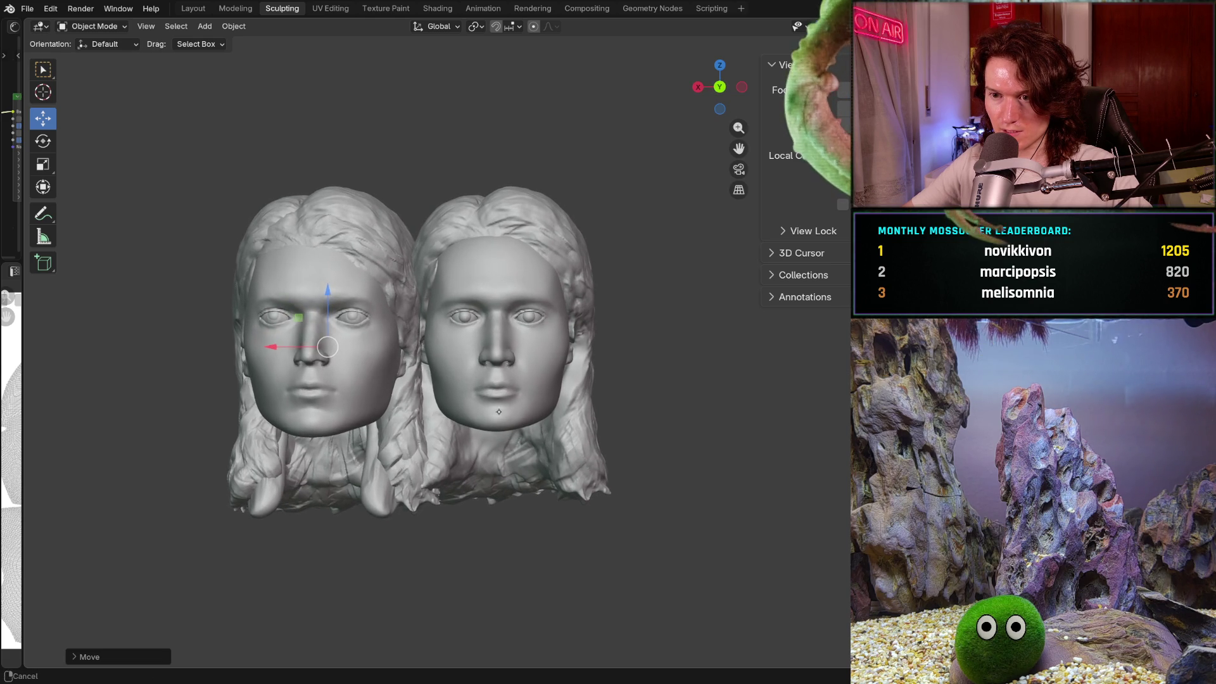
scroll(506, 398, "up", 2)
scroll(508, 421, "up", 2)
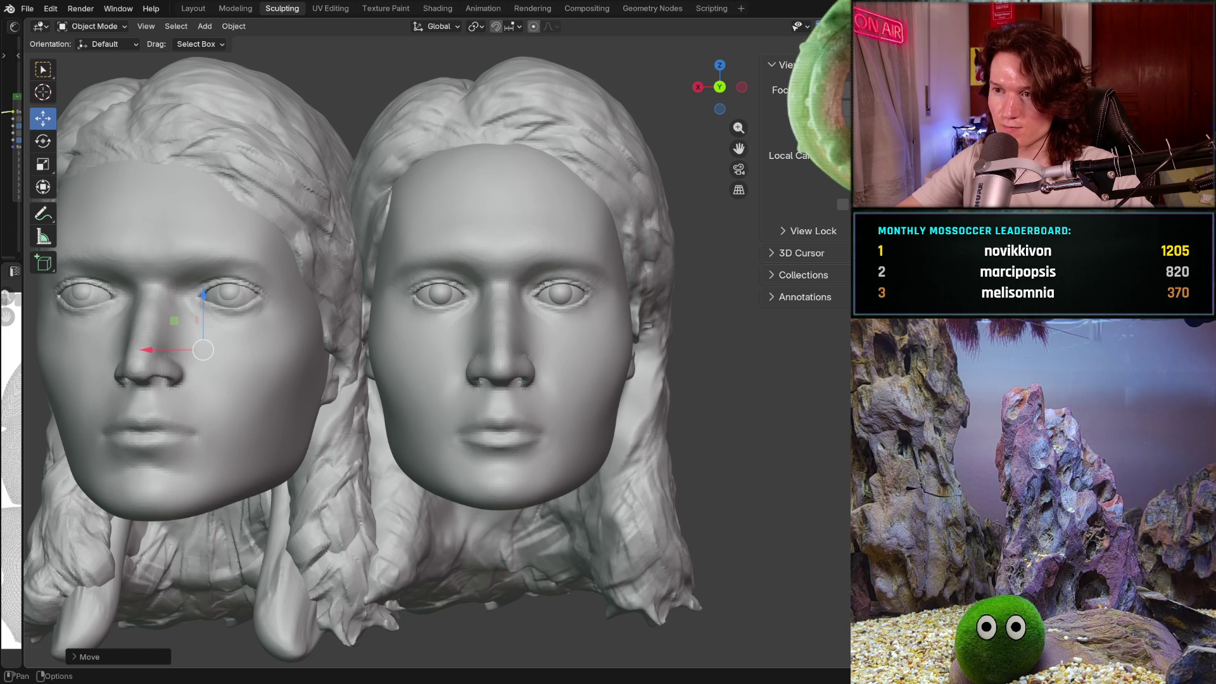
left_click(476, 143)
key("shift+h")
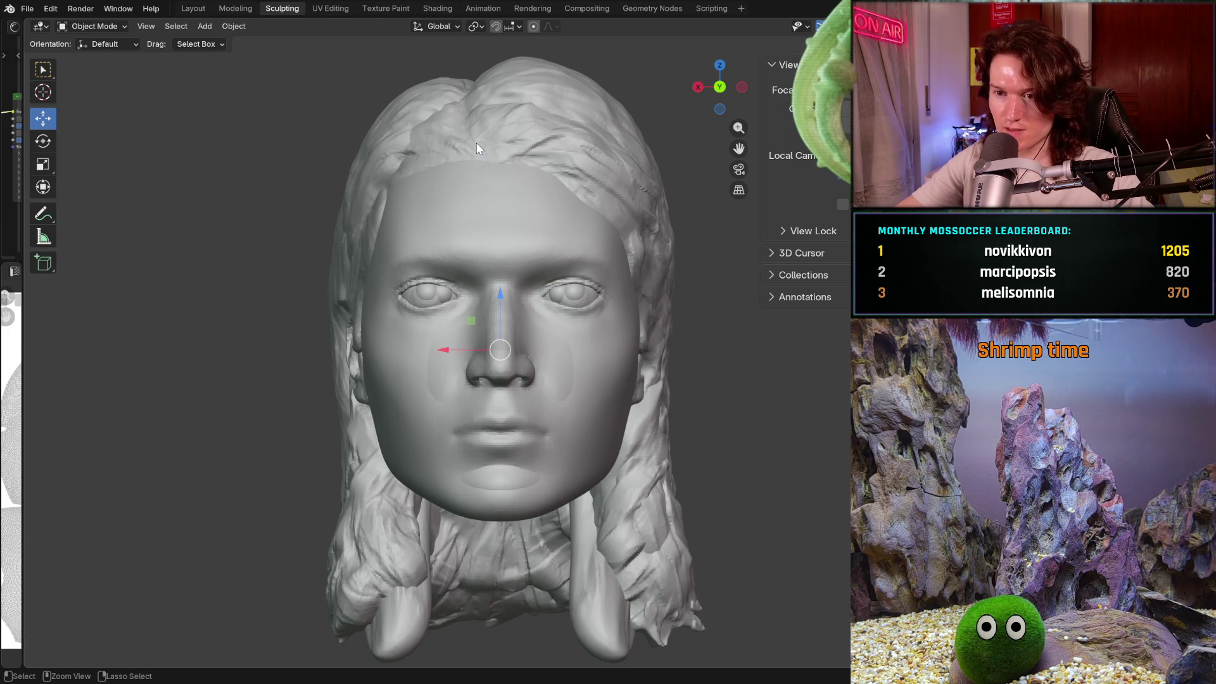
Step: Enter Sculpt Mode, toggle undo/redo to compare the hairless head, end on redo, zoom to nose
key("ctrl+Tab")
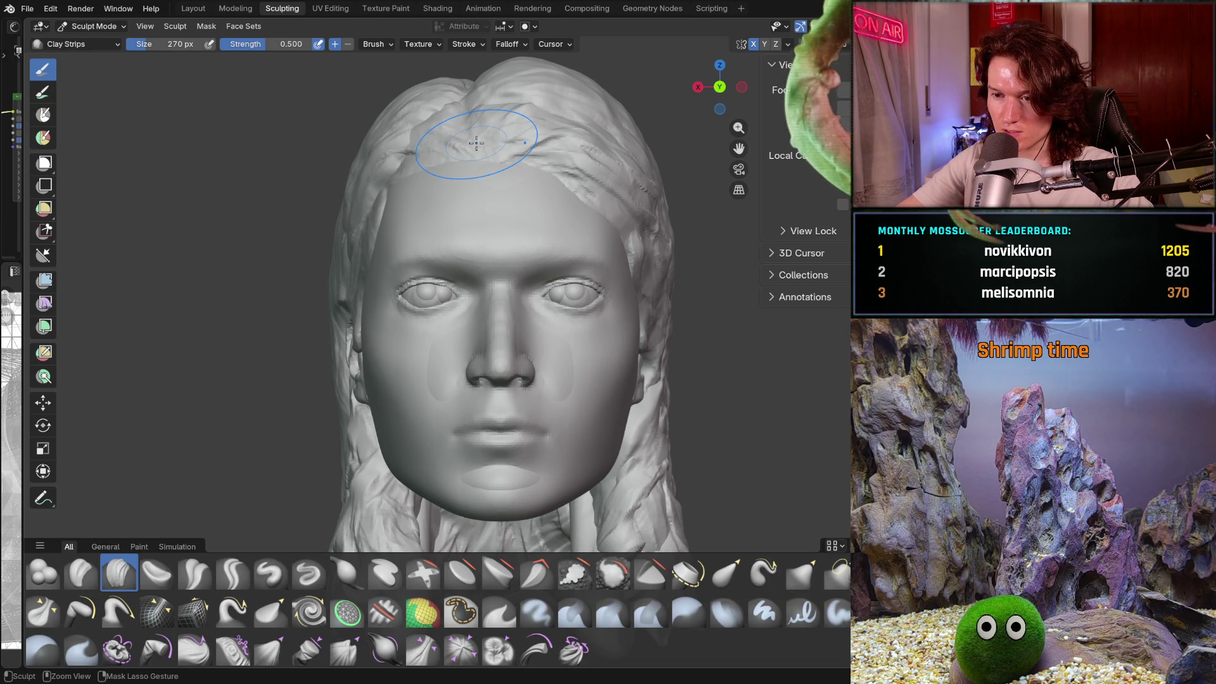
key("ctrl+z")
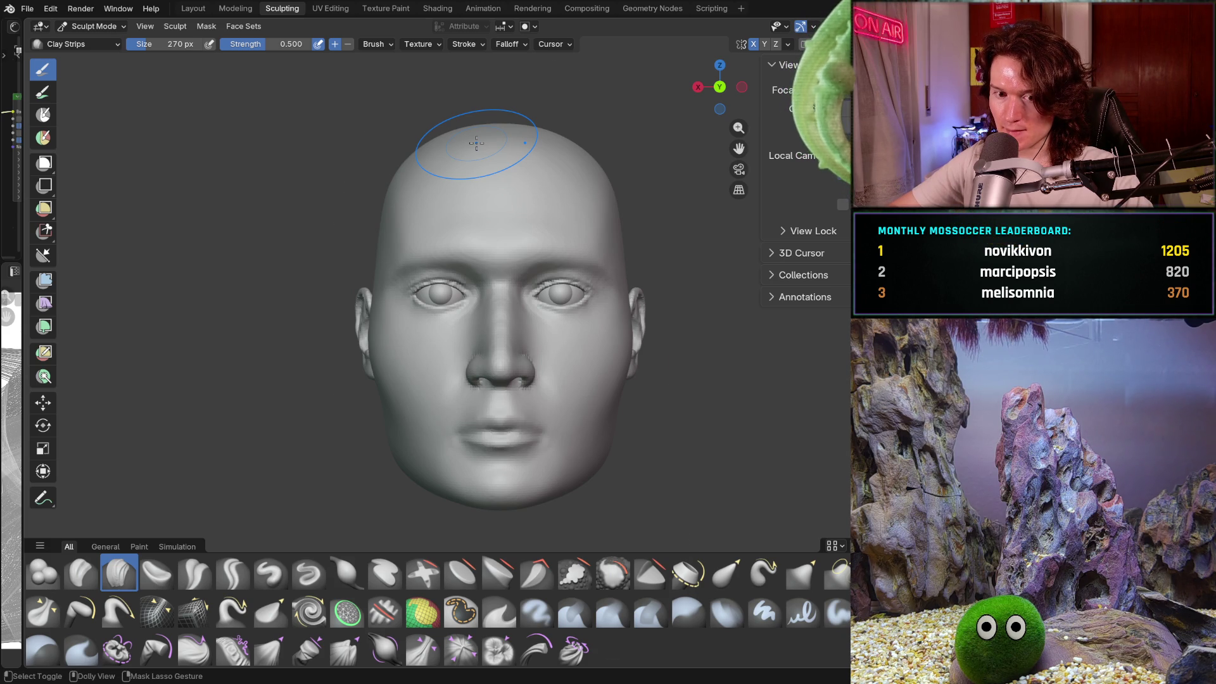
key("ctrl+shift+z")
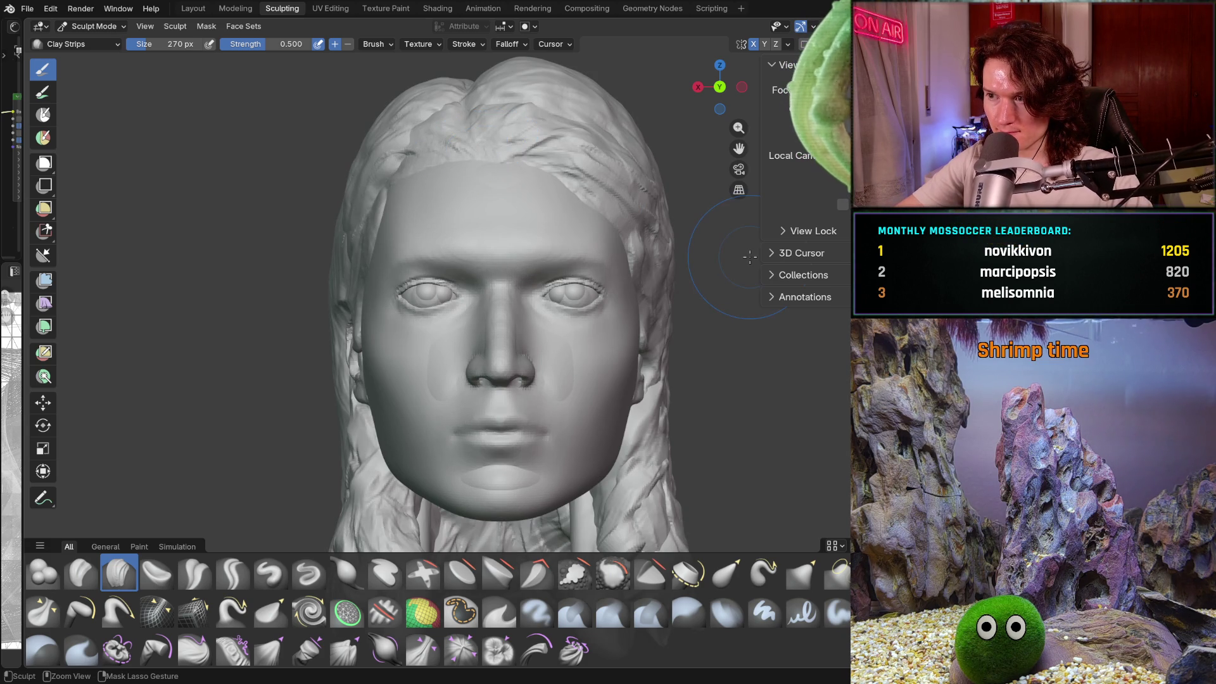
key("ctrl+z")
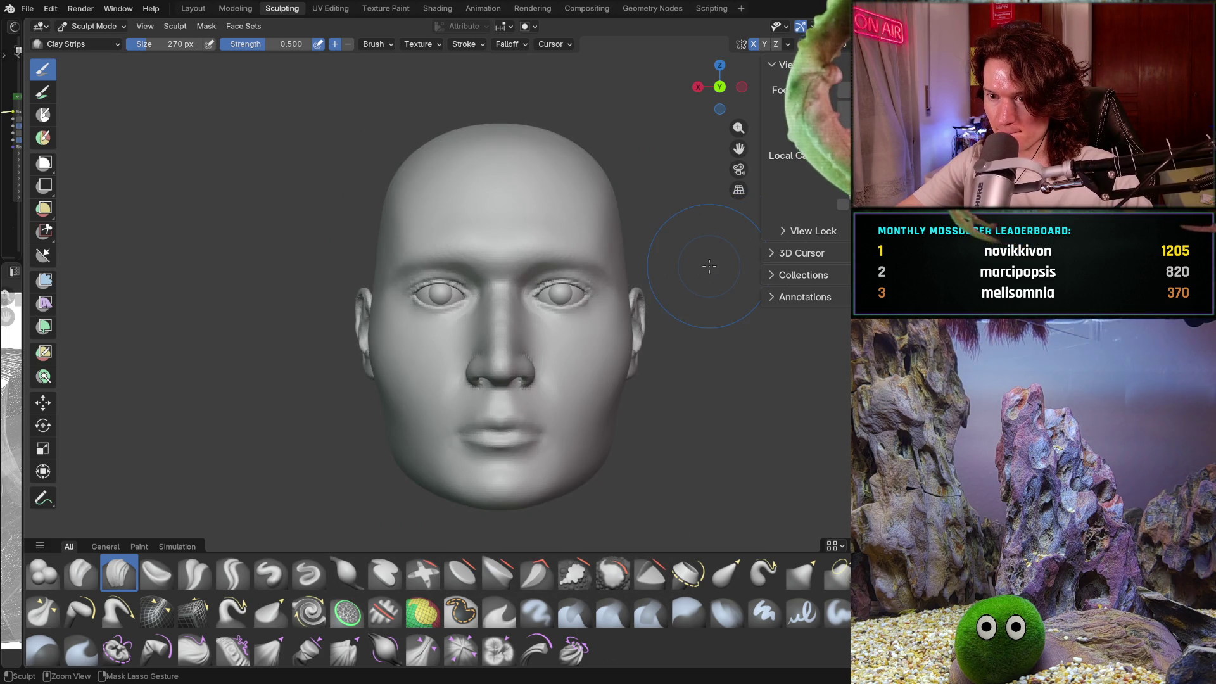
key("ctrl+shift+z")
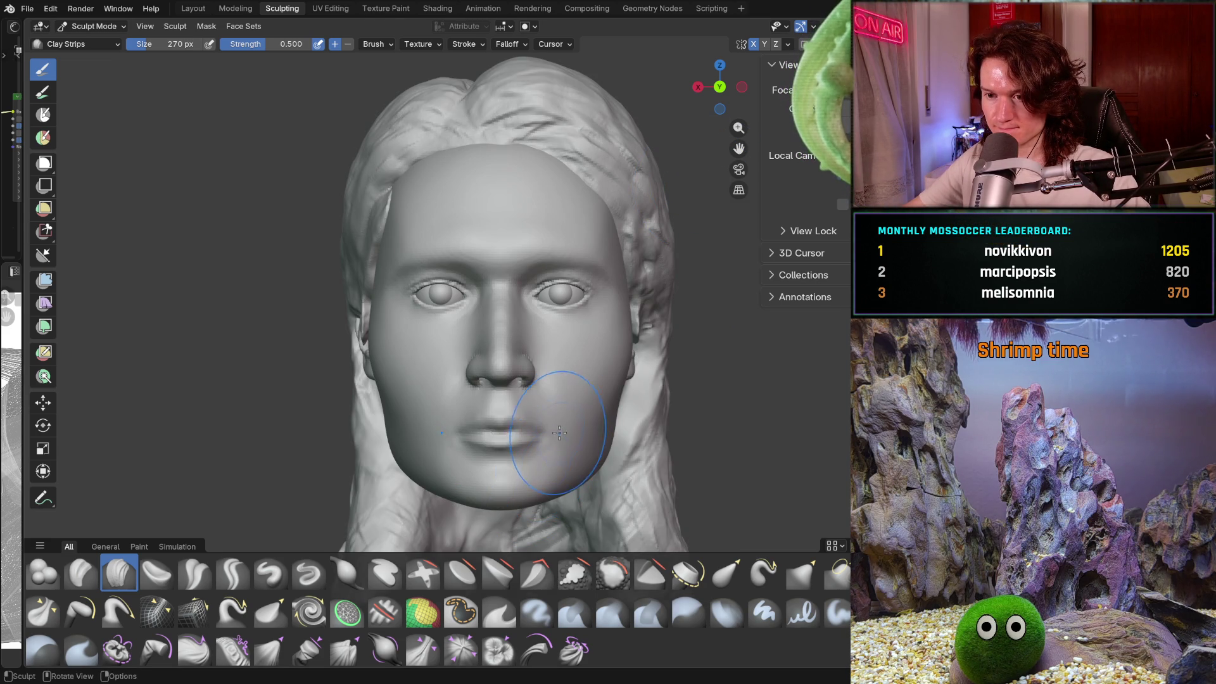
middle_click_drag(547, 446, 555, 363, "ctrl")
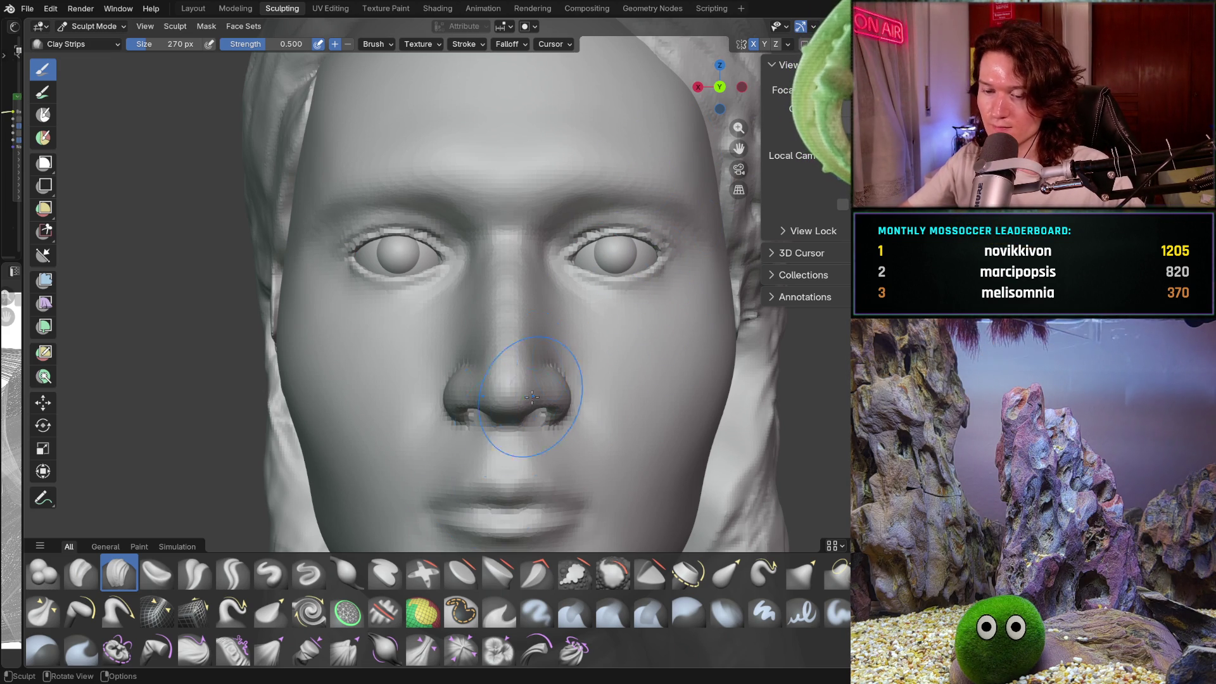
Step: Pick the Mask brush and size it to 202 px over the left eye
left_click(460, 610)
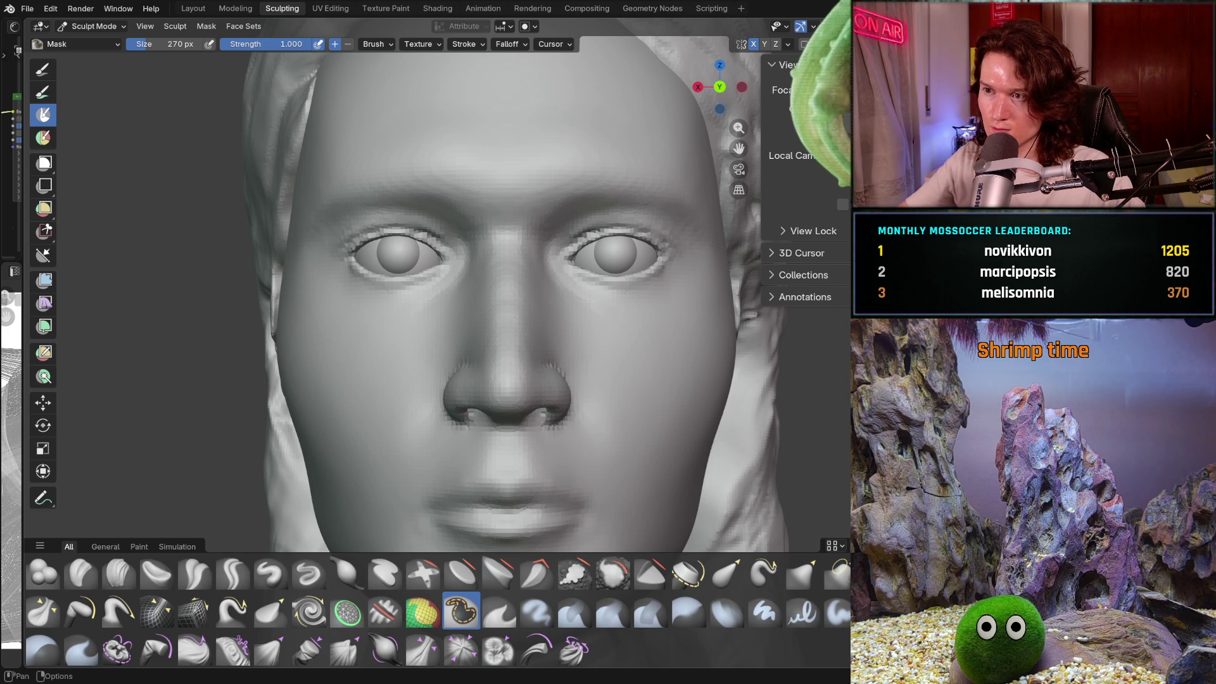
middle_click_drag(528, 271, 611, 308, "shift")
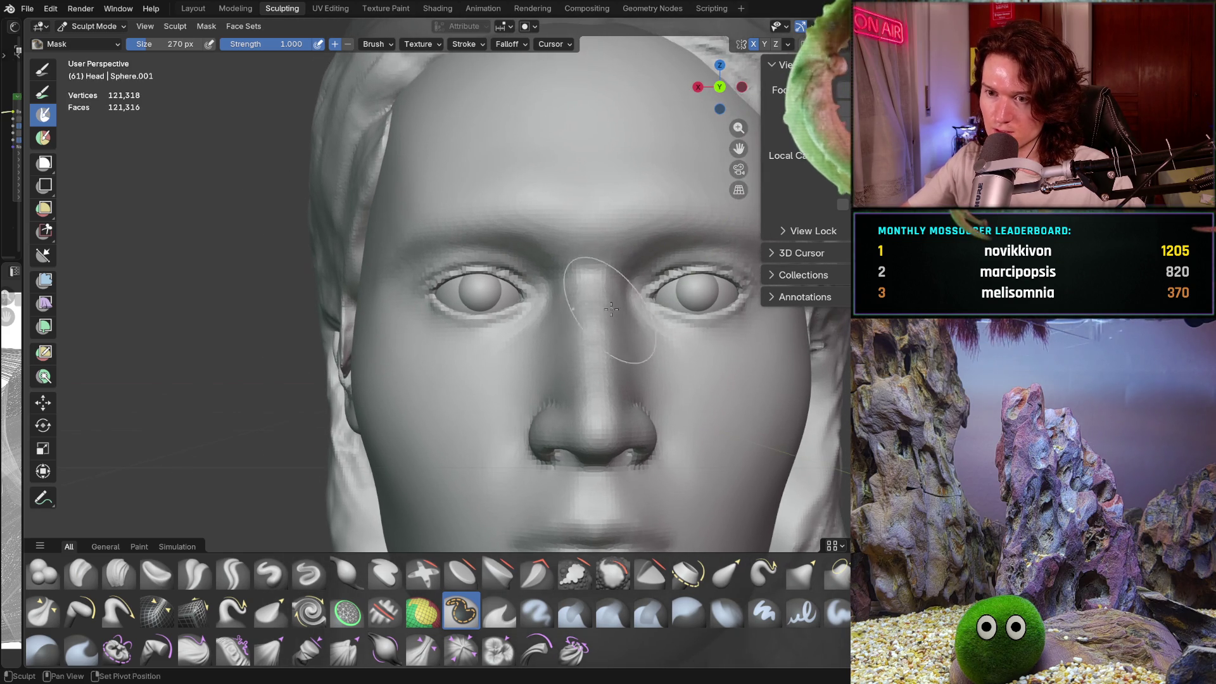
middle_click_drag(508, 302, 540, 257, "ctrl")
key("f")
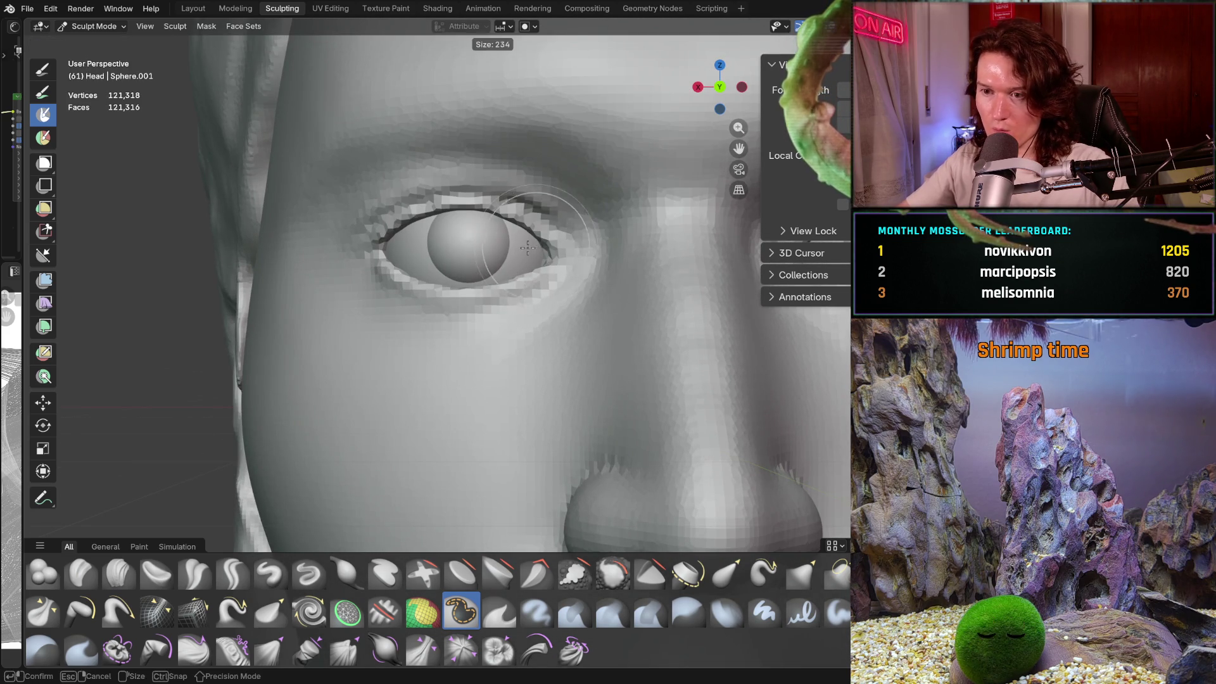
left_click(540, 257)
Step: Paint a mask around the upper and lower eyelids and invert it with Ctrl+I
mouse_move(540, 256)
left_mouse_down()
mouse_move(506, 302)
mouse_move(421, 307)
mouse_move(393, 244)
mouse_move(525, 190)
mouse_move(598, 272)
mouse_move(557, 203)
mouse_move(410, 220)
mouse_move(370, 272)
mouse_move(491, 289)
left_mouse_up()
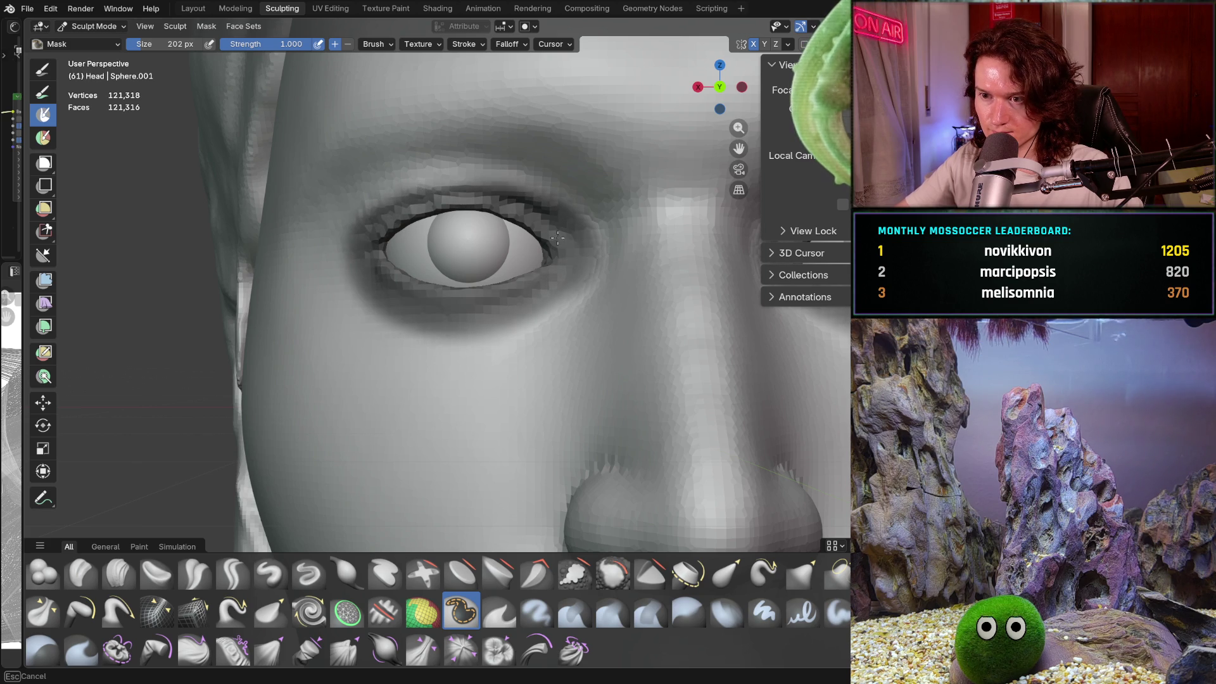
mouse_move(558, 238)
left_mouse_down()
mouse_move(482, 183)
mouse_move(386, 202)
mouse_move(382, 281)
left_mouse_up()
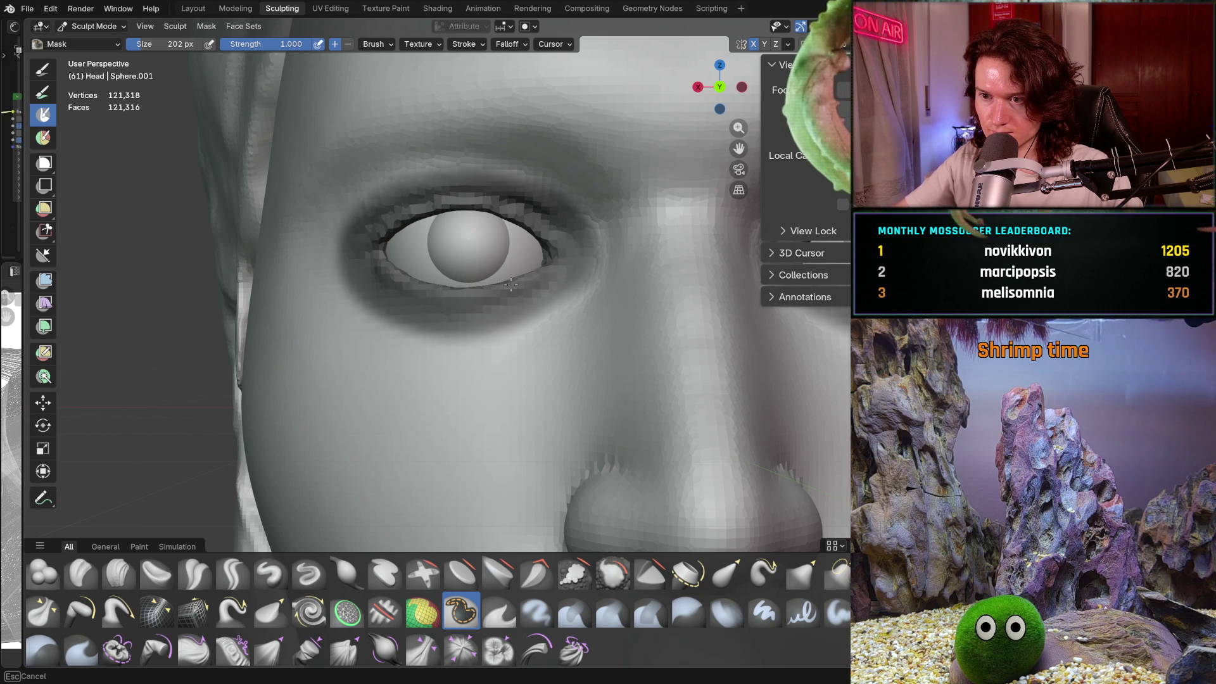
left_click_drag(546, 226, 504, 291)
middle_click_drag(503, 291, 476, 317)
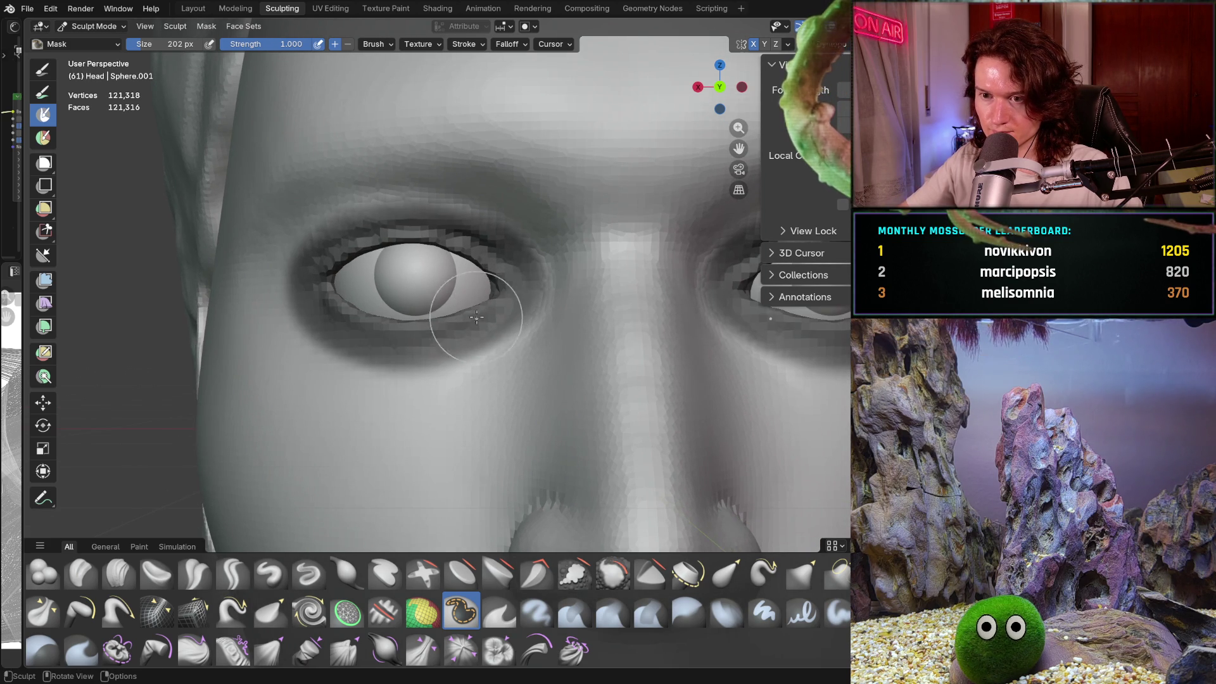
key("ctrl+i")
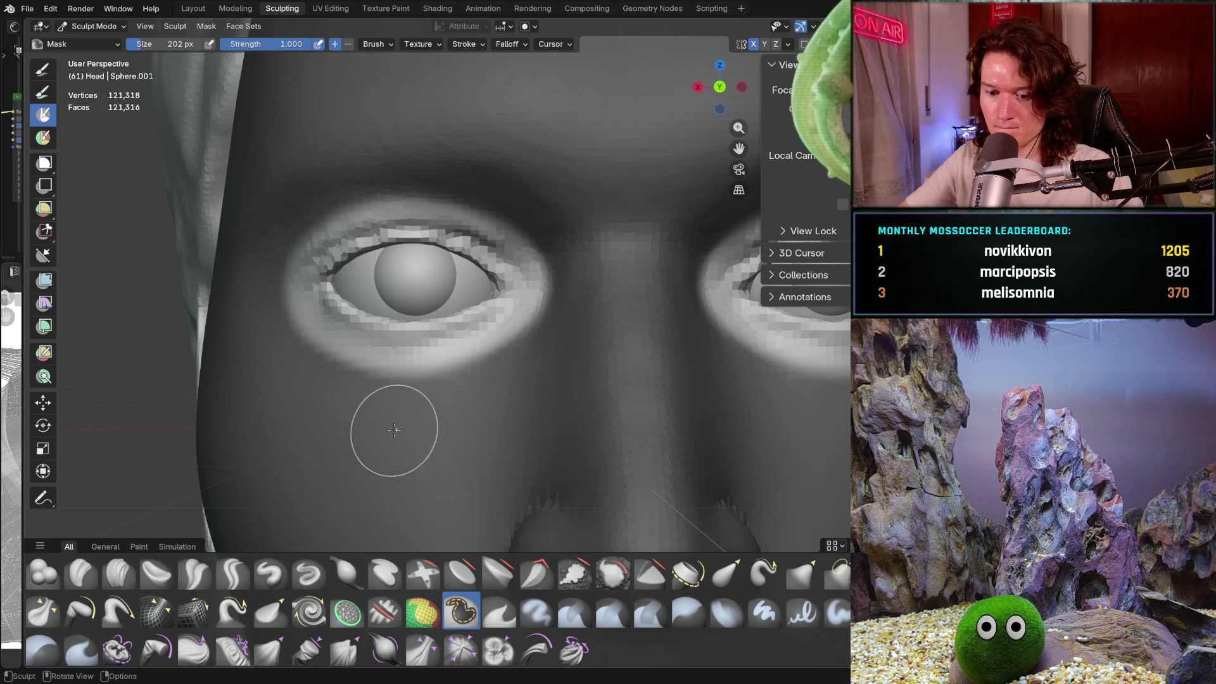
Step: Switch to the Grab brush at 1000 px and orbit to face the eyes
key("g")
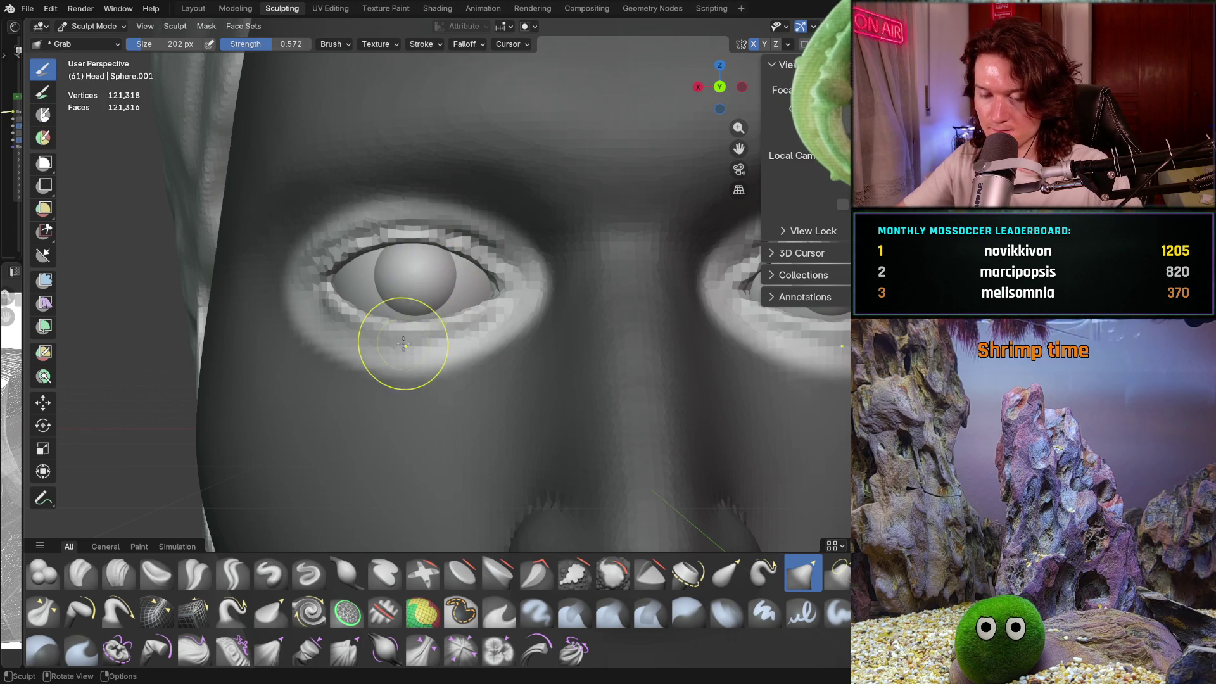
key("f")
left_click(624, 340)
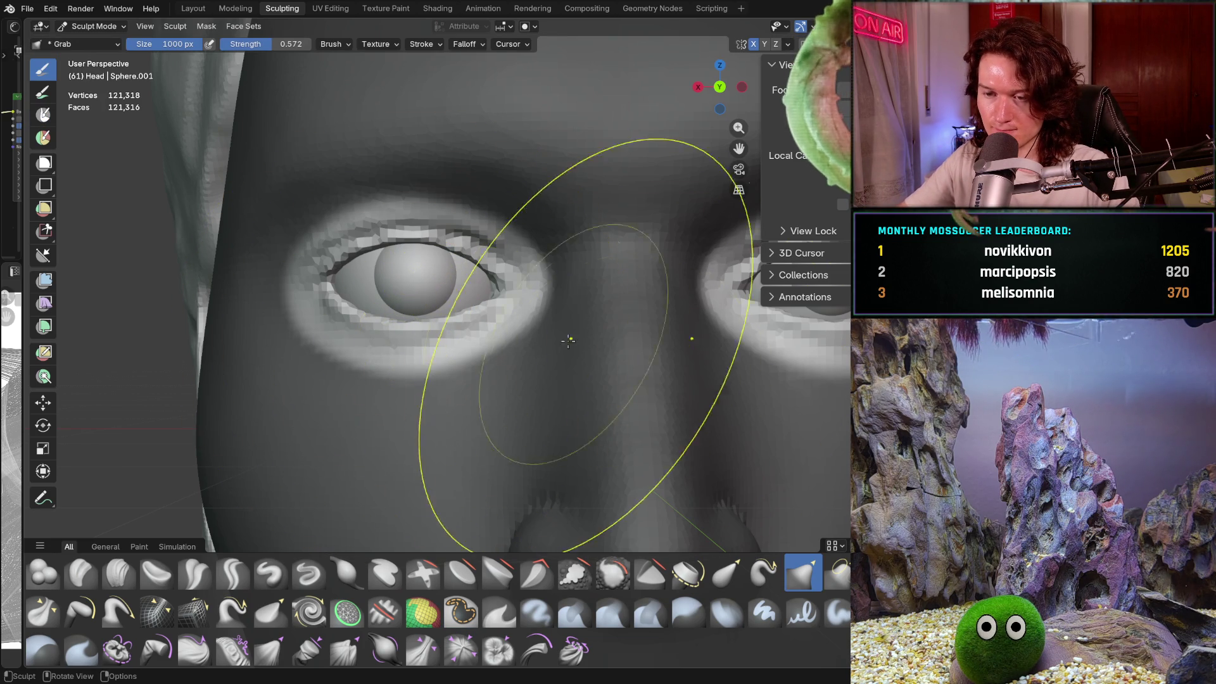
key("ctrl+f")
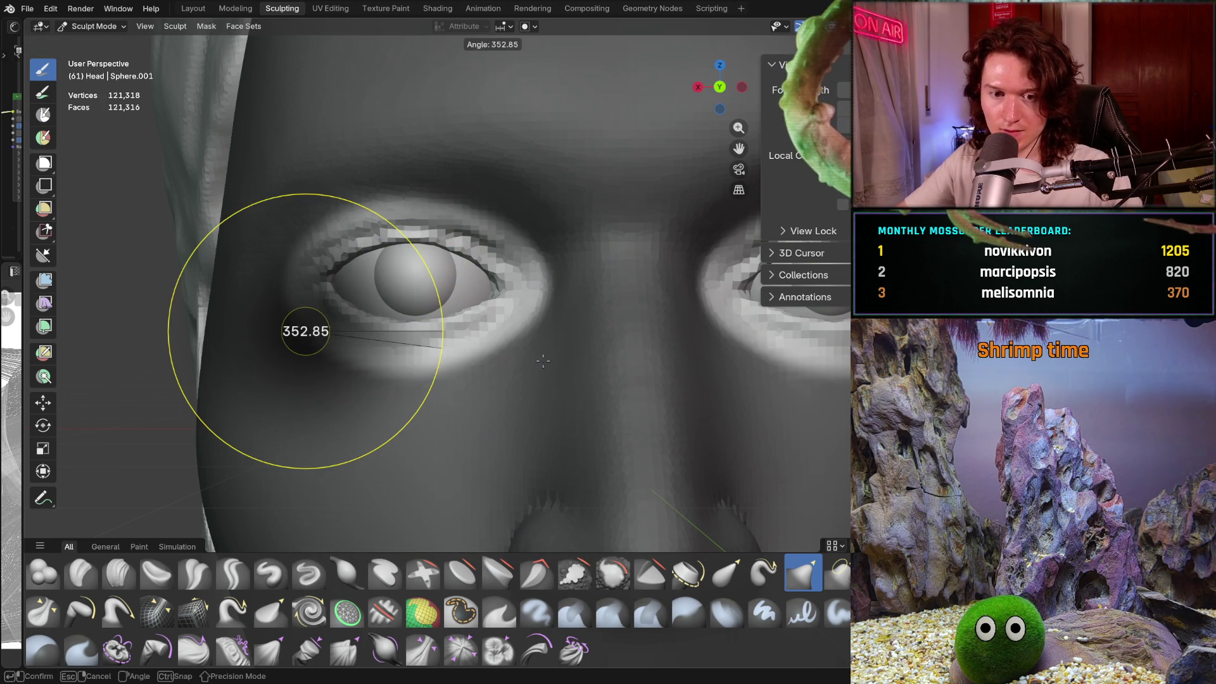
key("Escape")
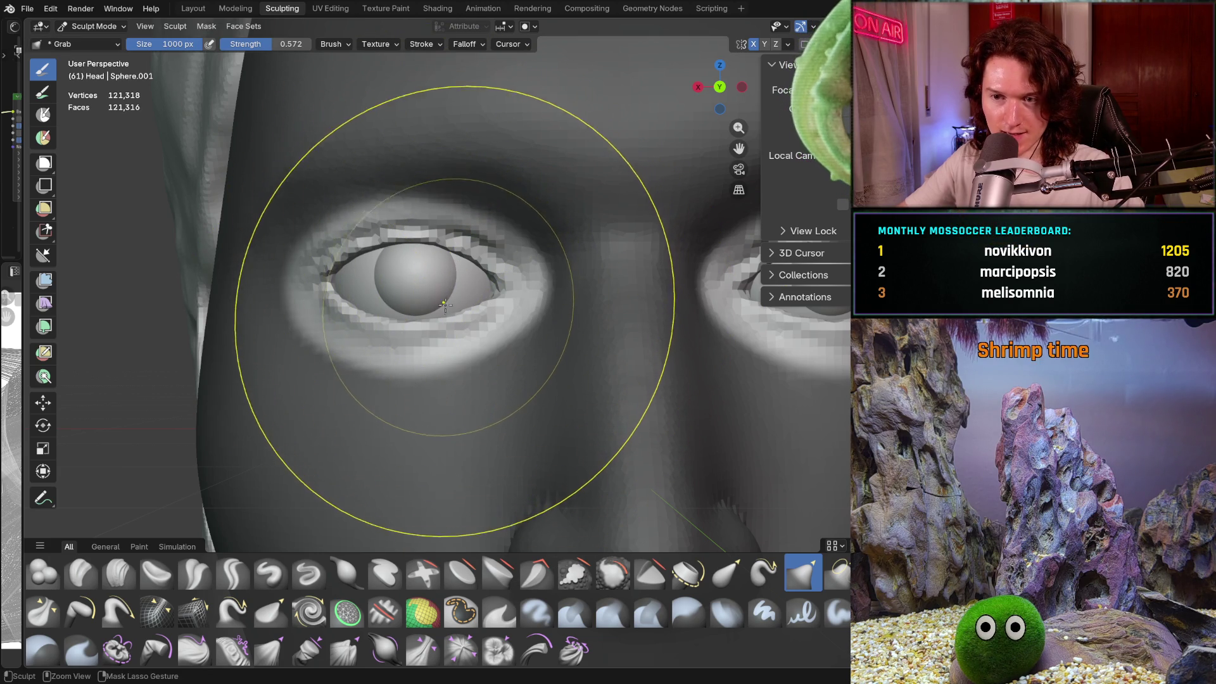
scroll(418, 342, "down", 2)
scroll(417, 342, "down", 3)
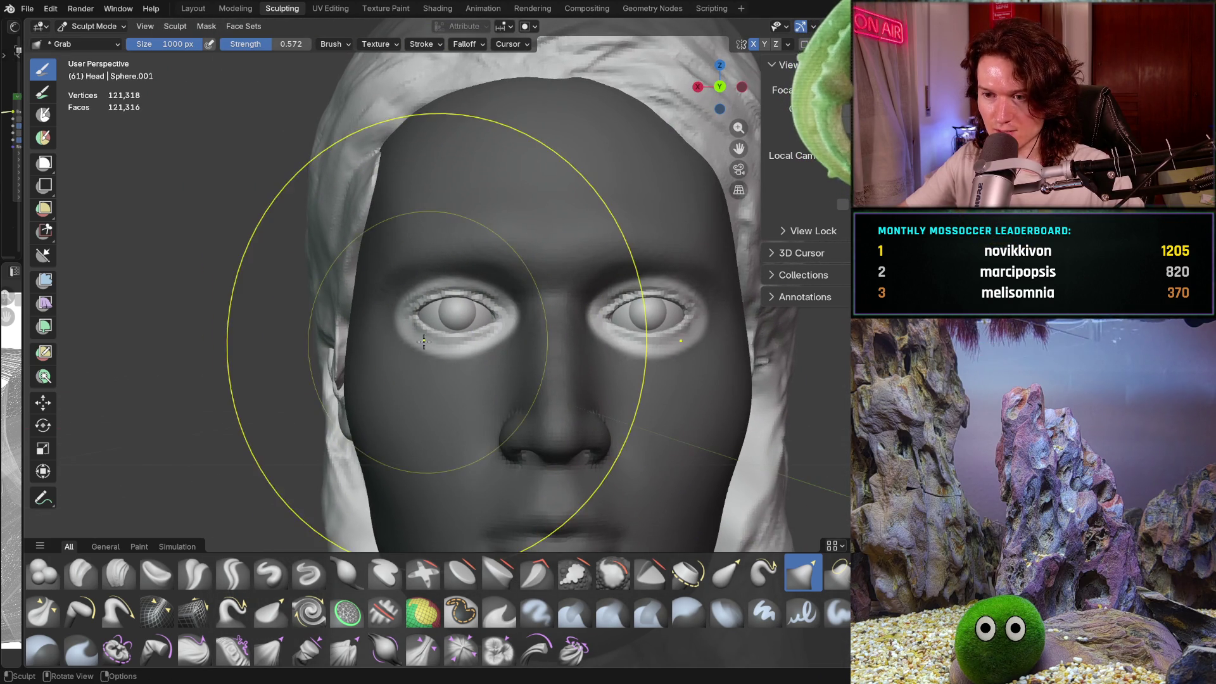
scroll(427, 334, "up", 1)
scroll(437, 333, "down", 1)
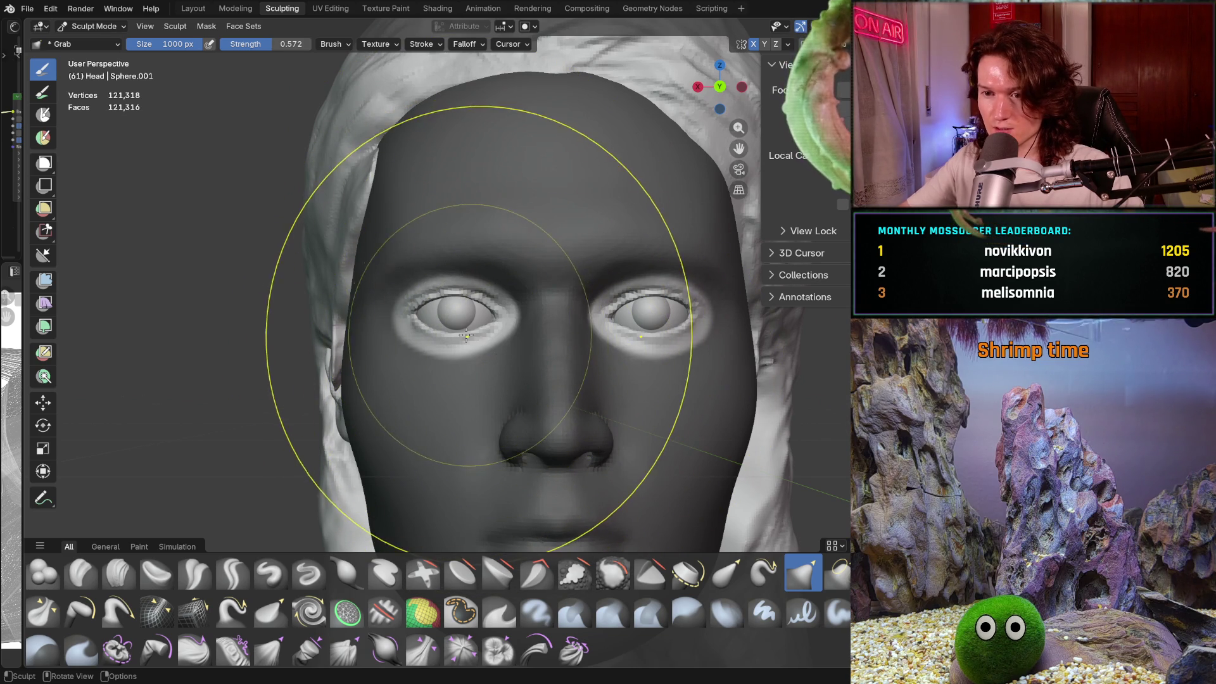
middle_click_drag(516, 347, 513, 405)
scroll(518, 313, "down", 4)
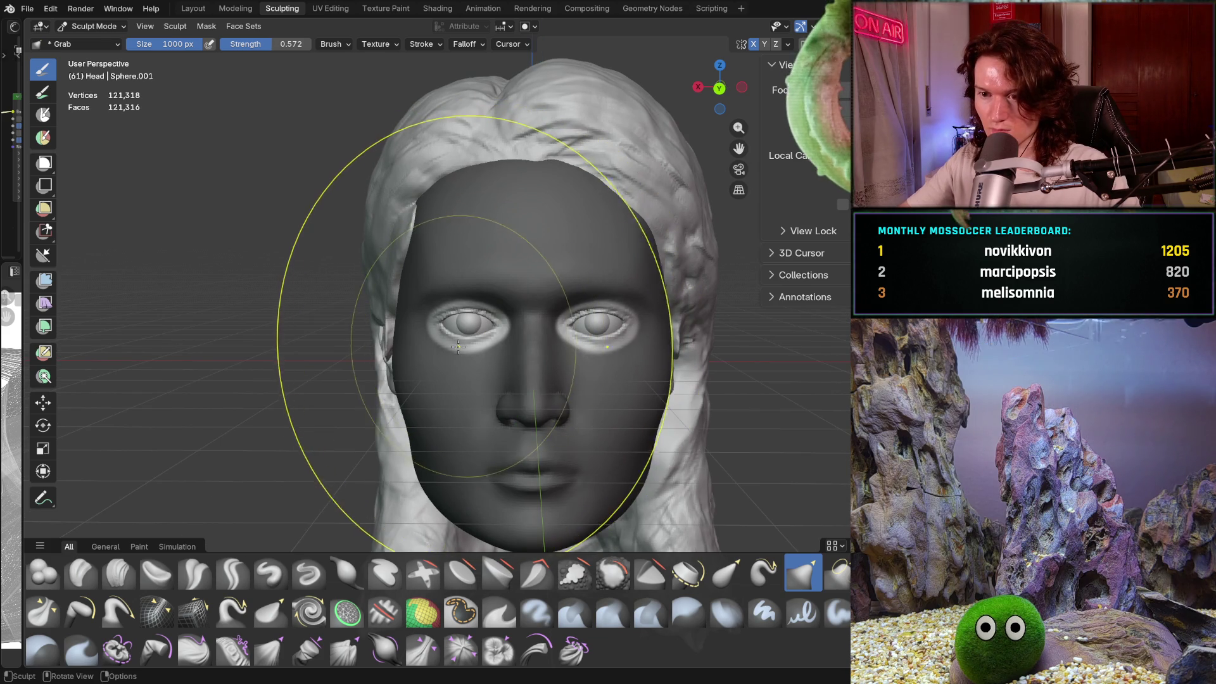
Step: Pull the unmasked eye areas into a new shape and set brush strength to 1.000
mouse_move(454, 342)
middle_mouse_down("ctrl")
mouse_move(454, 315)
mouse_move(440, 334)
mouse_move(487, 331)
mouse_move(458, 306)
middle_mouse_up("ctrl")
mouse_move(458, 306)
left_mouse_down()
mouse_move(187, 329)
mouse_move(472, 340)
mouse_move(449, 334)
left_mouse_up()
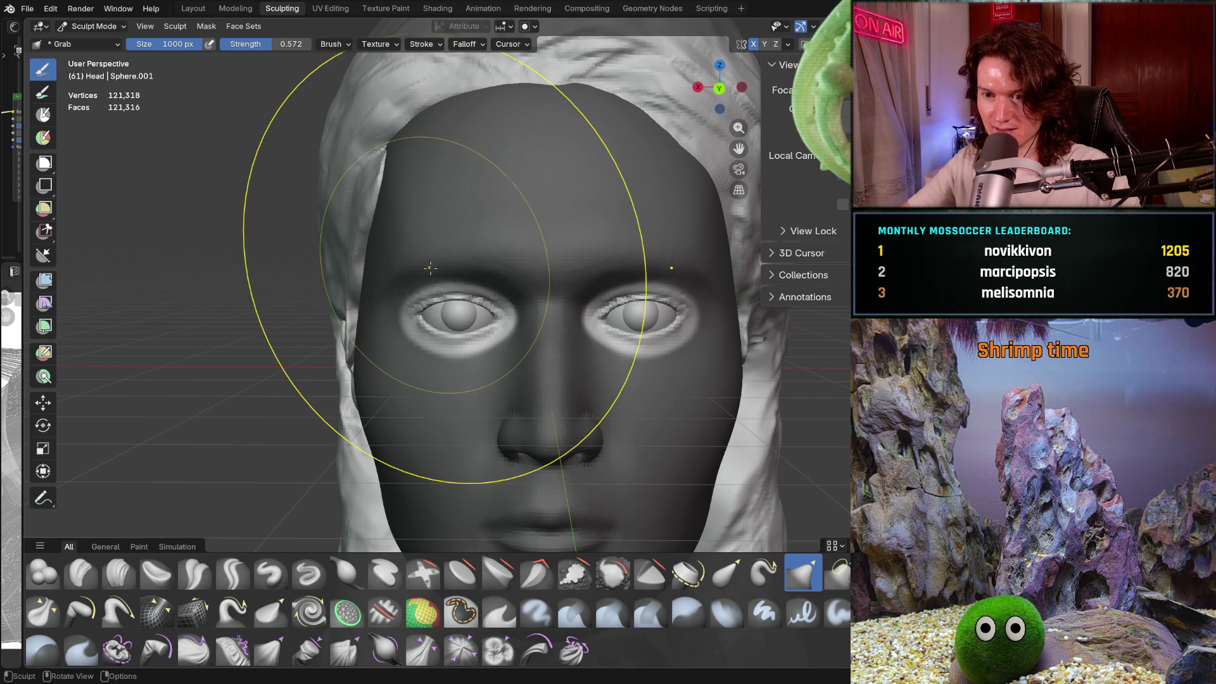
key("shift+f")
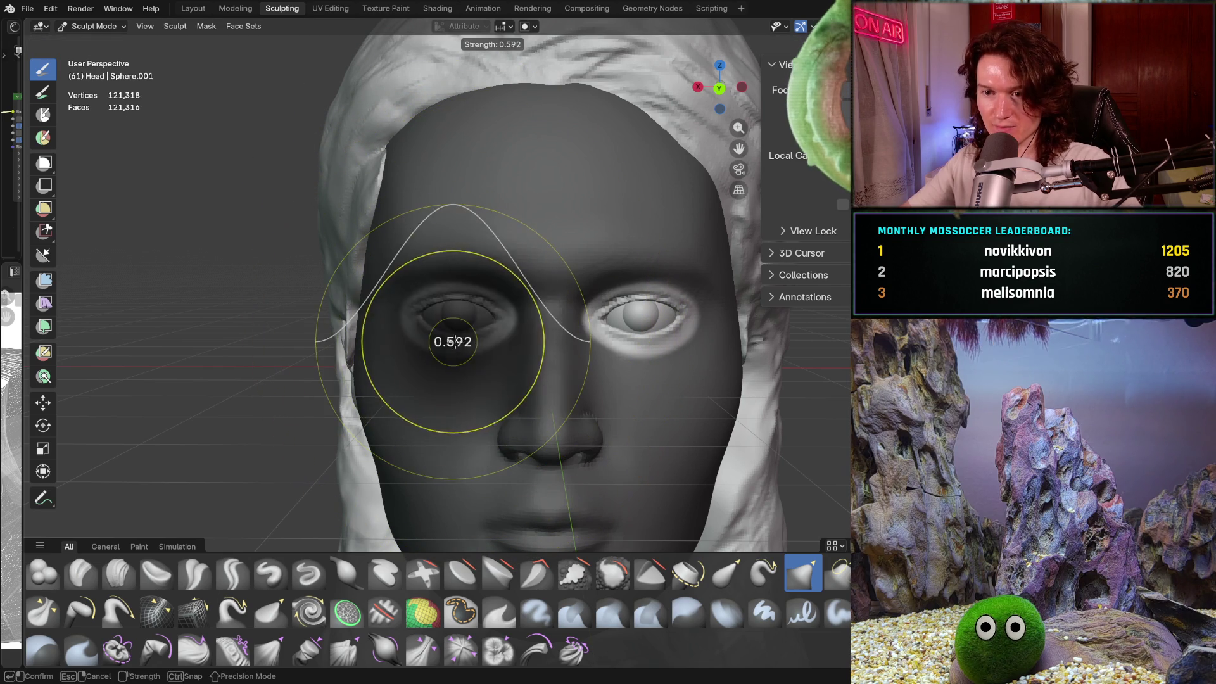
left_click(546, 354)
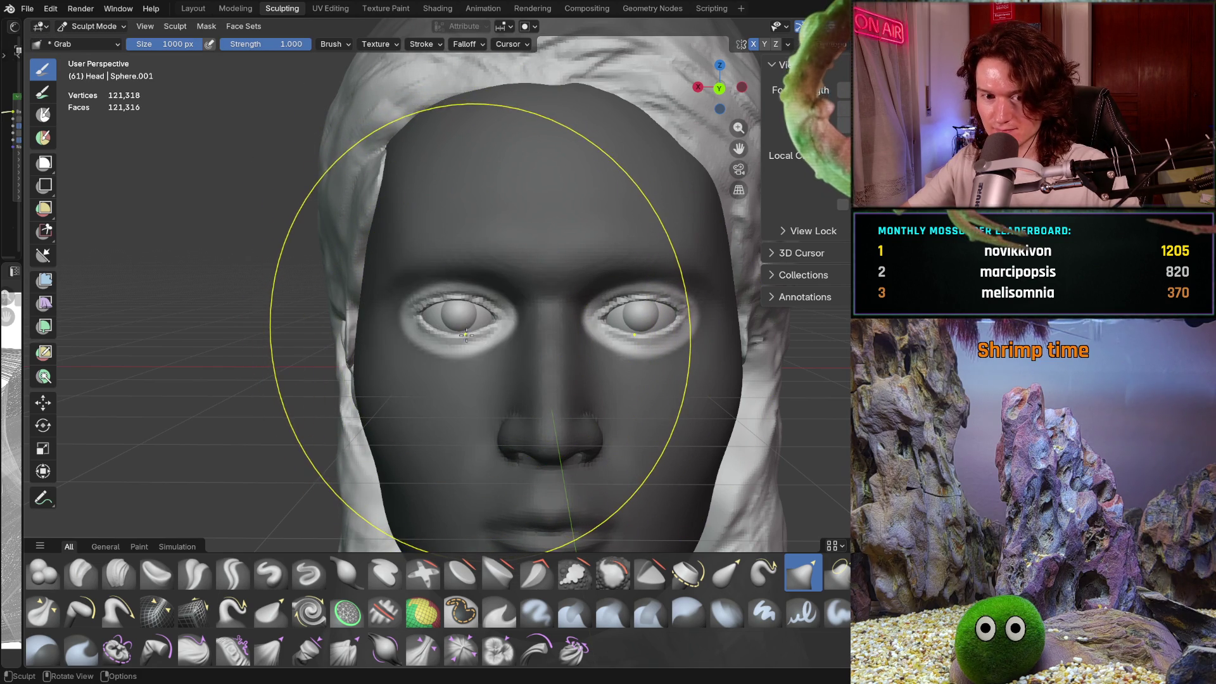
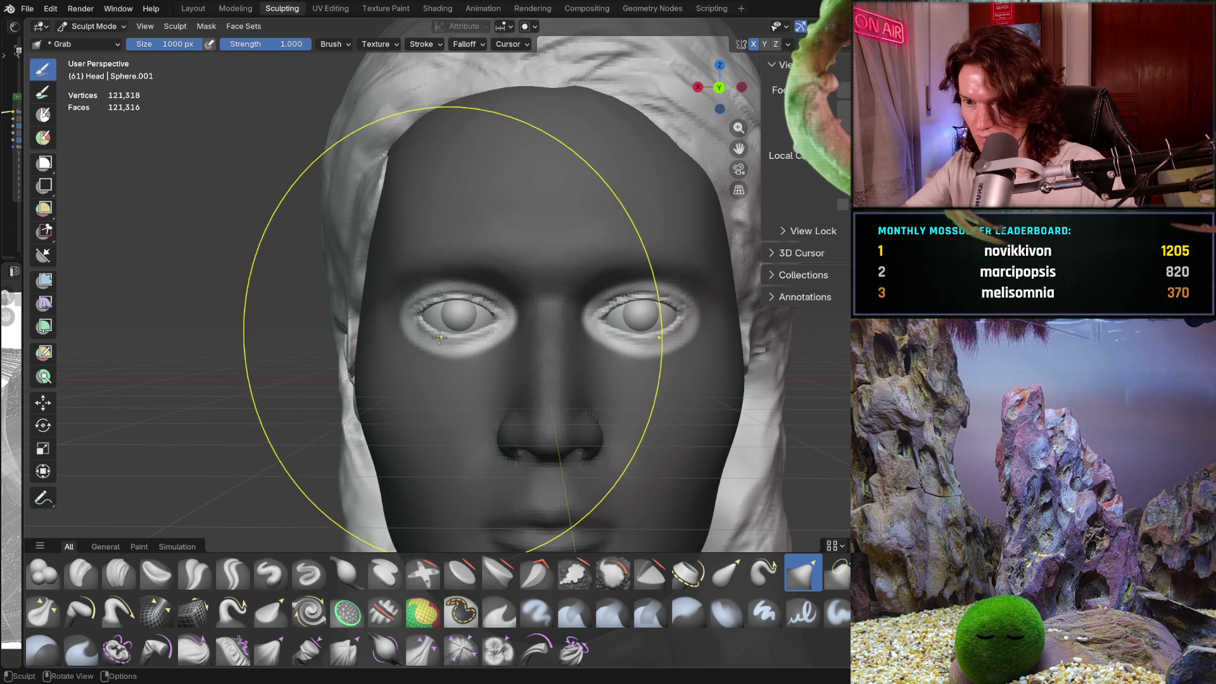
Step: Check the symmetry options and make small Grab pulls near the left eye
scroll(392, 302, "up", 2)
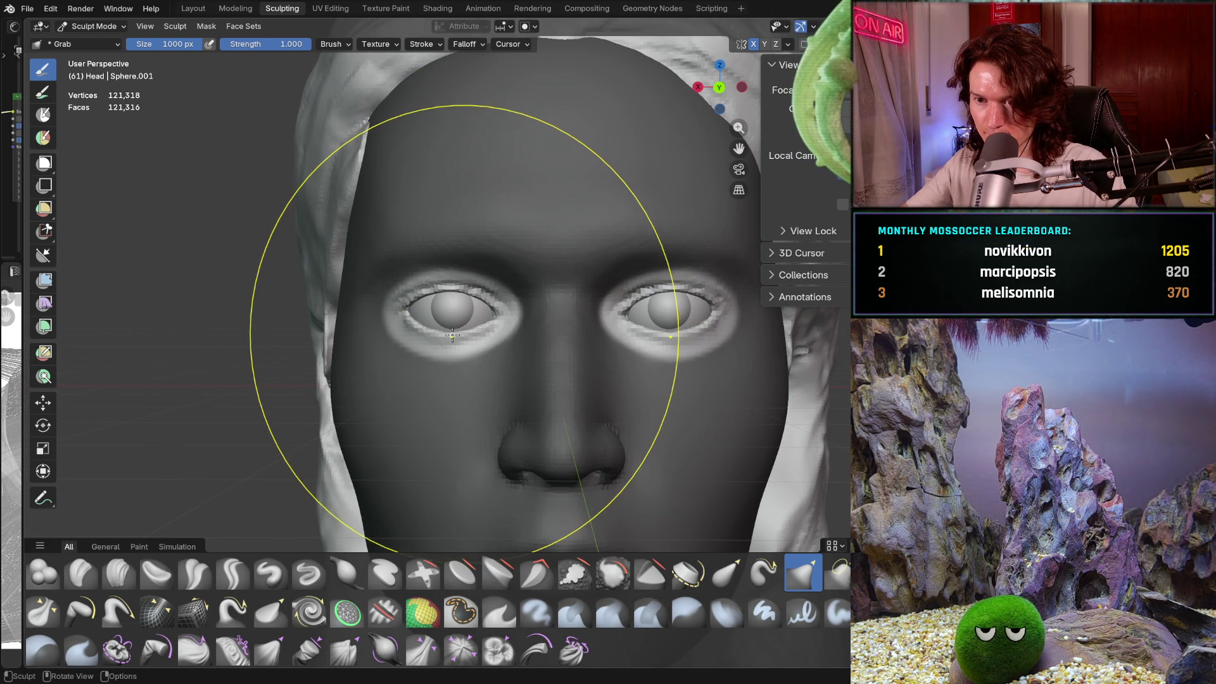
left_click(789, 44)
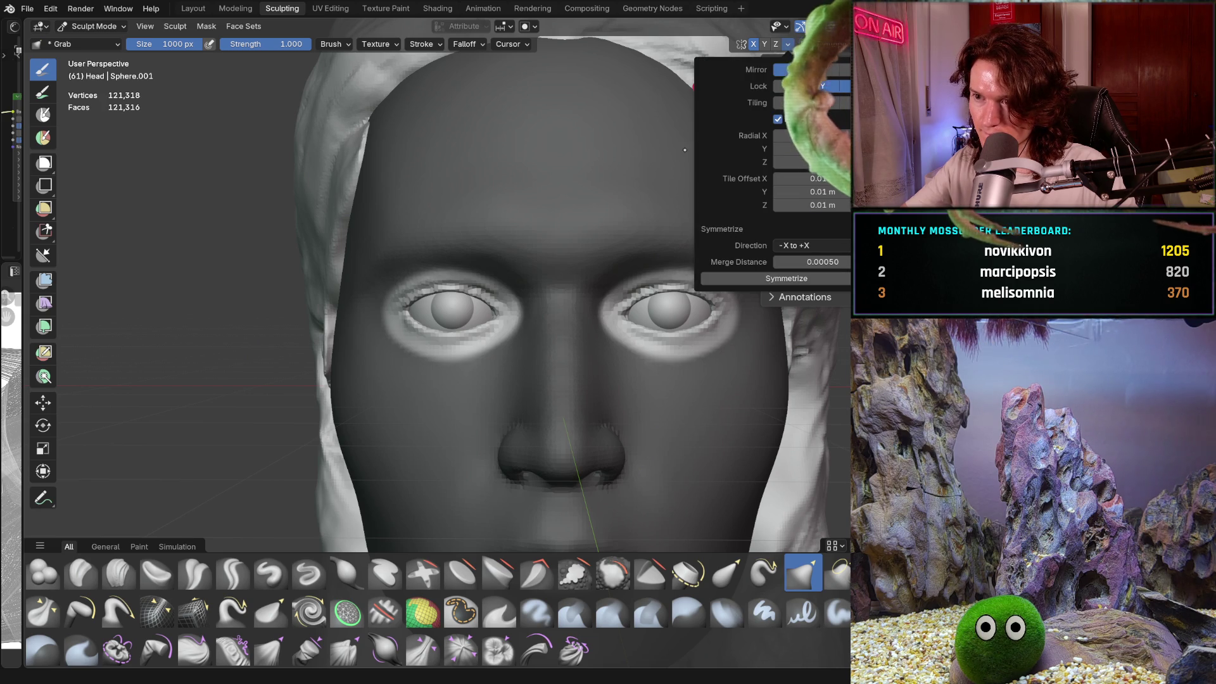
left_click_drag(439, 331, 440, 332)
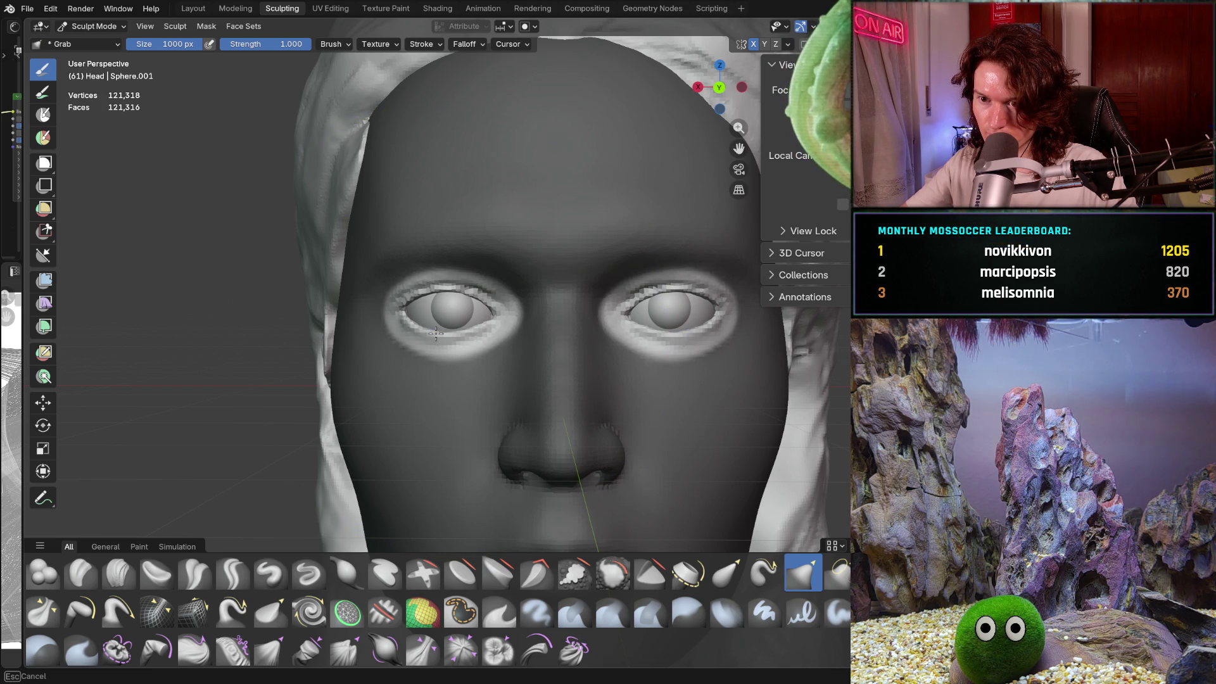
left_click_drag(435, 334, 436, 334)
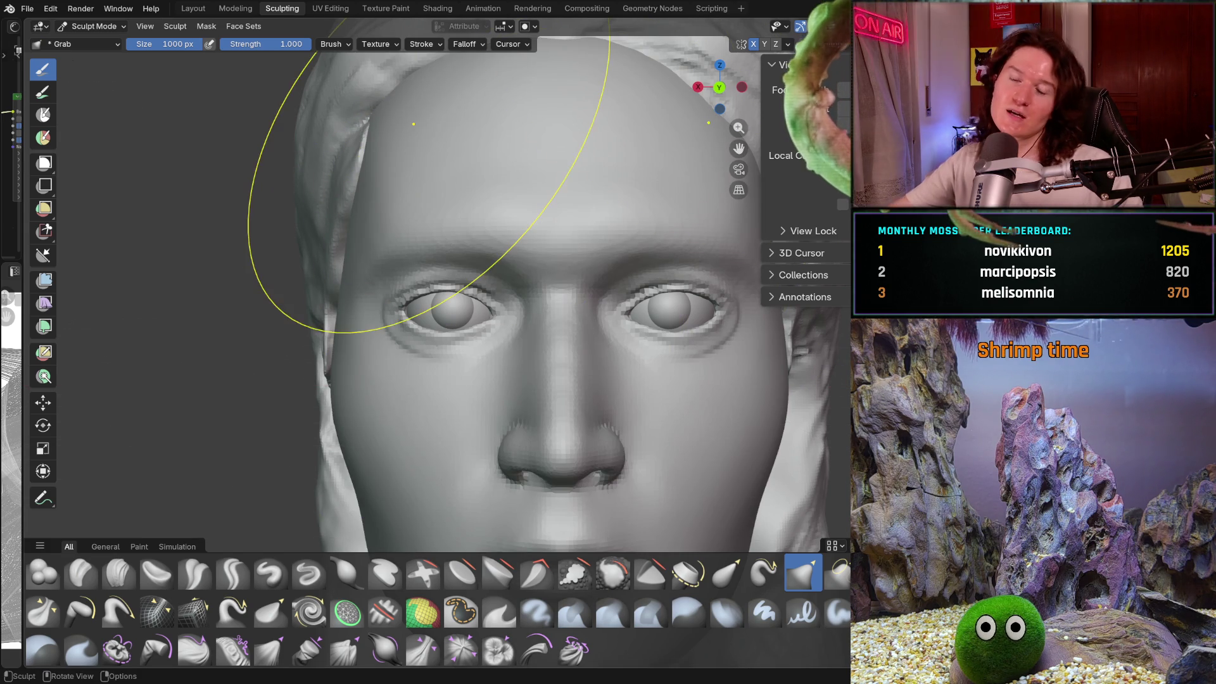
Step: In Object Mode, nudge the left eyeball sideways along X and deselect it
left_click(94, 26)
left_click(82, 37)
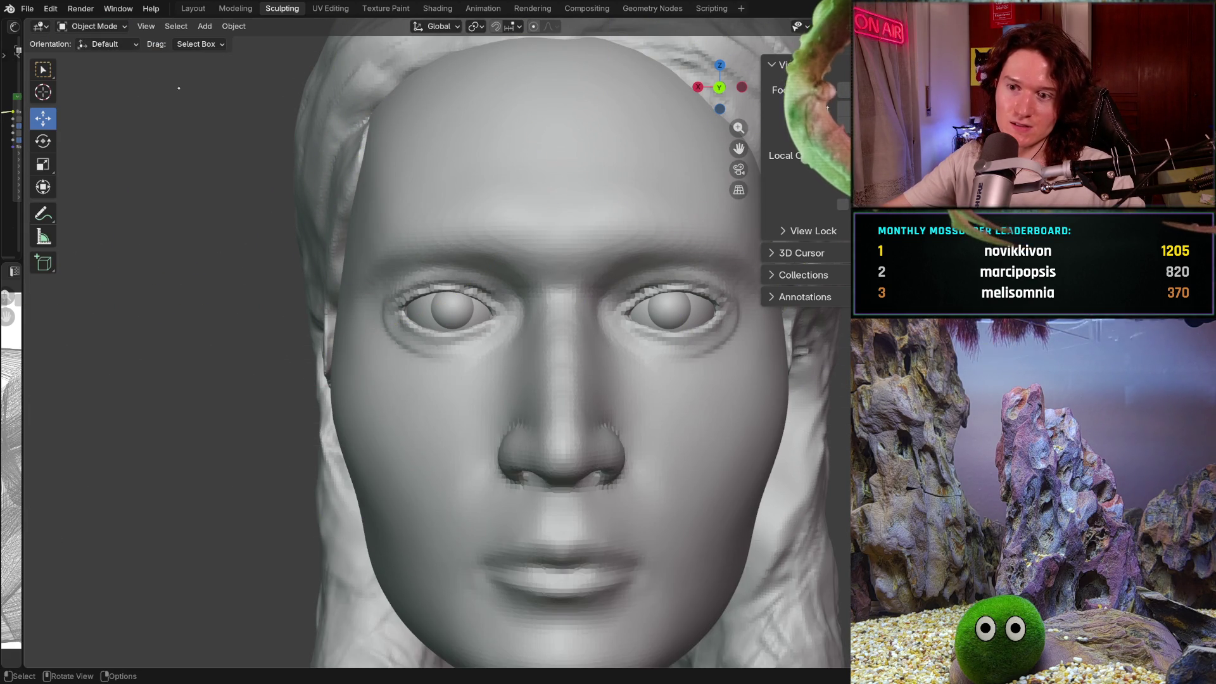
left_click(428, 309)
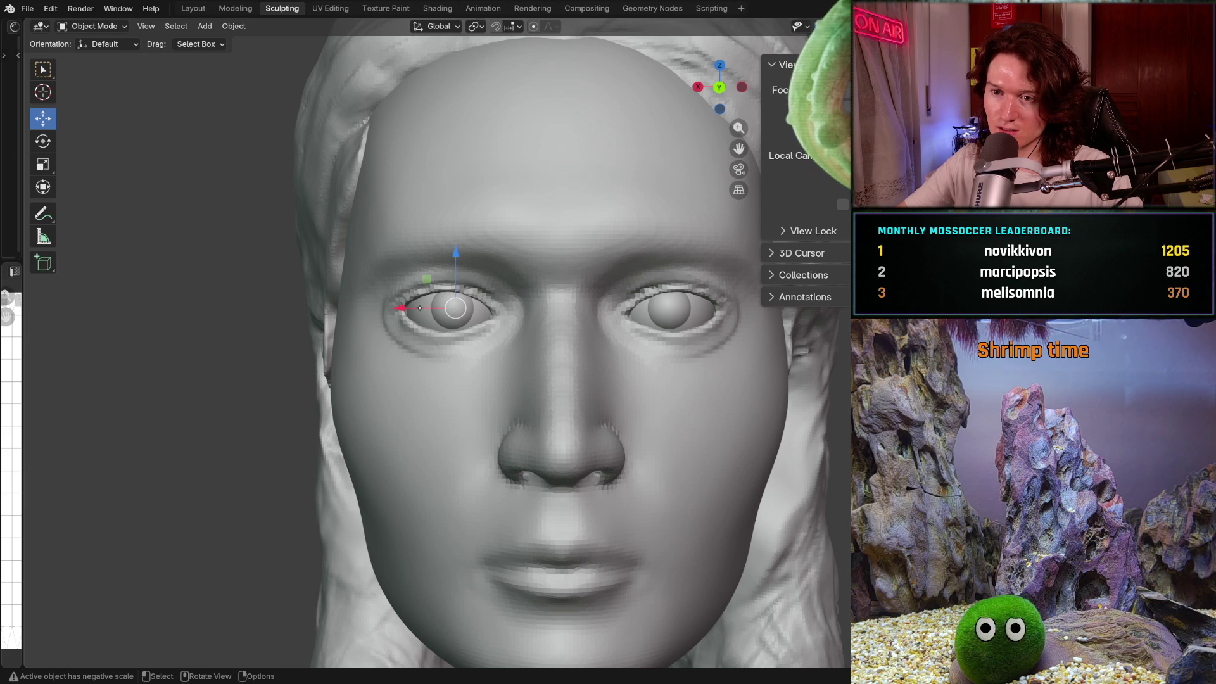
left_click_drag(418, 307, 406, 311)
scroll(406, 309, "up", 3)
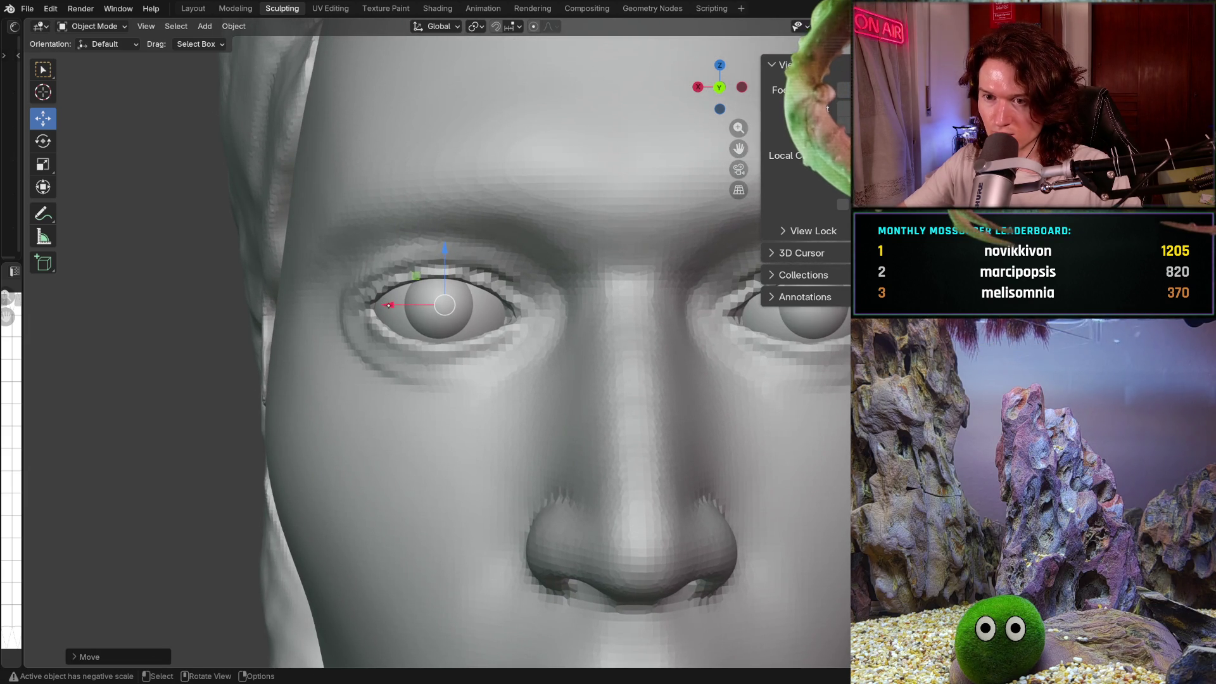
left_click_drag(392, 305, 388, 308)
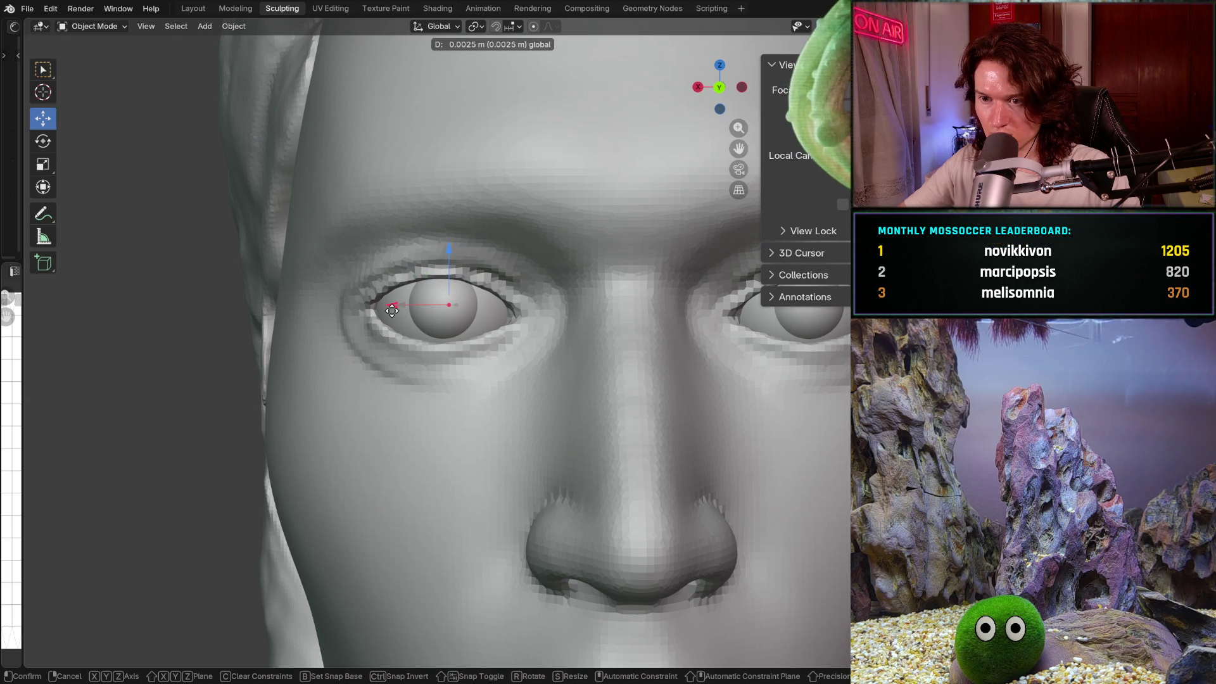
left_click_drag(392, 311, 391, 311)
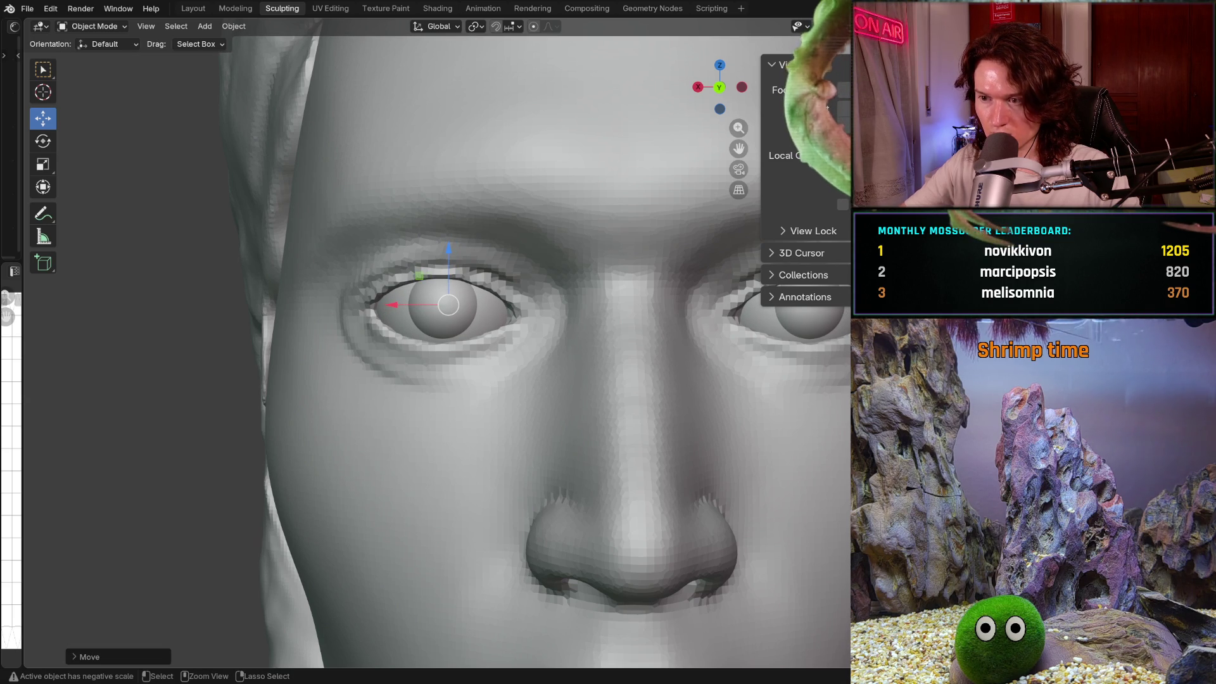
scroll(443, 342, "down", 6)
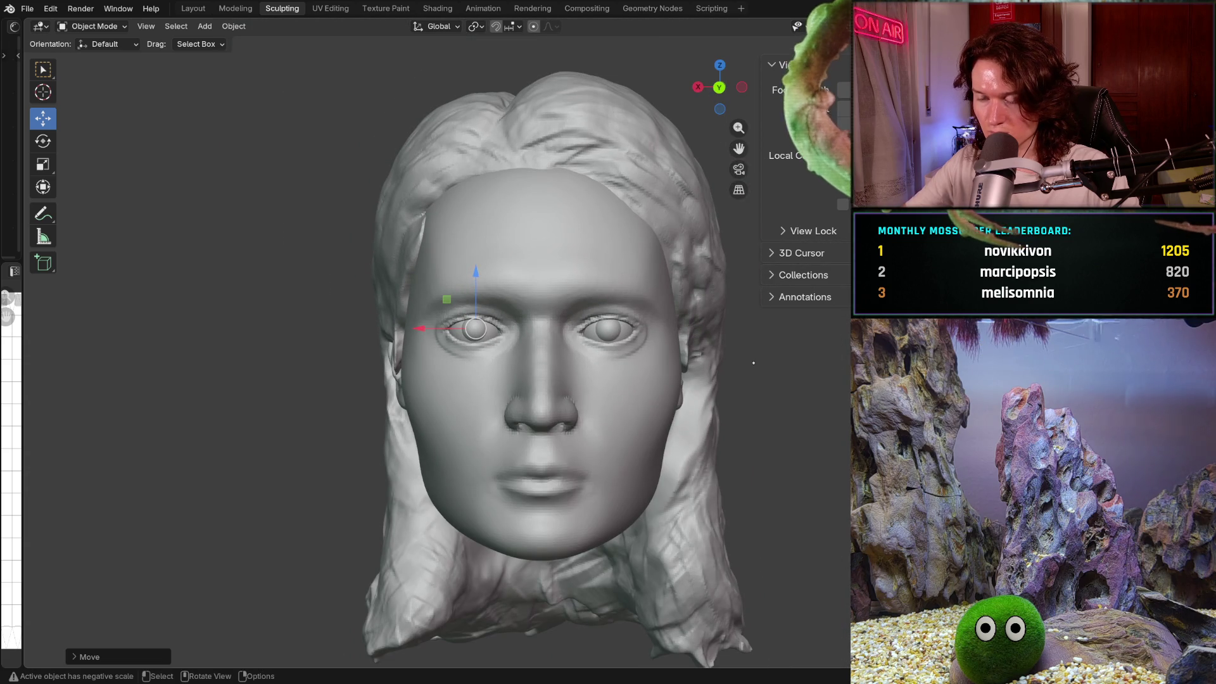
left_click(753, 363)
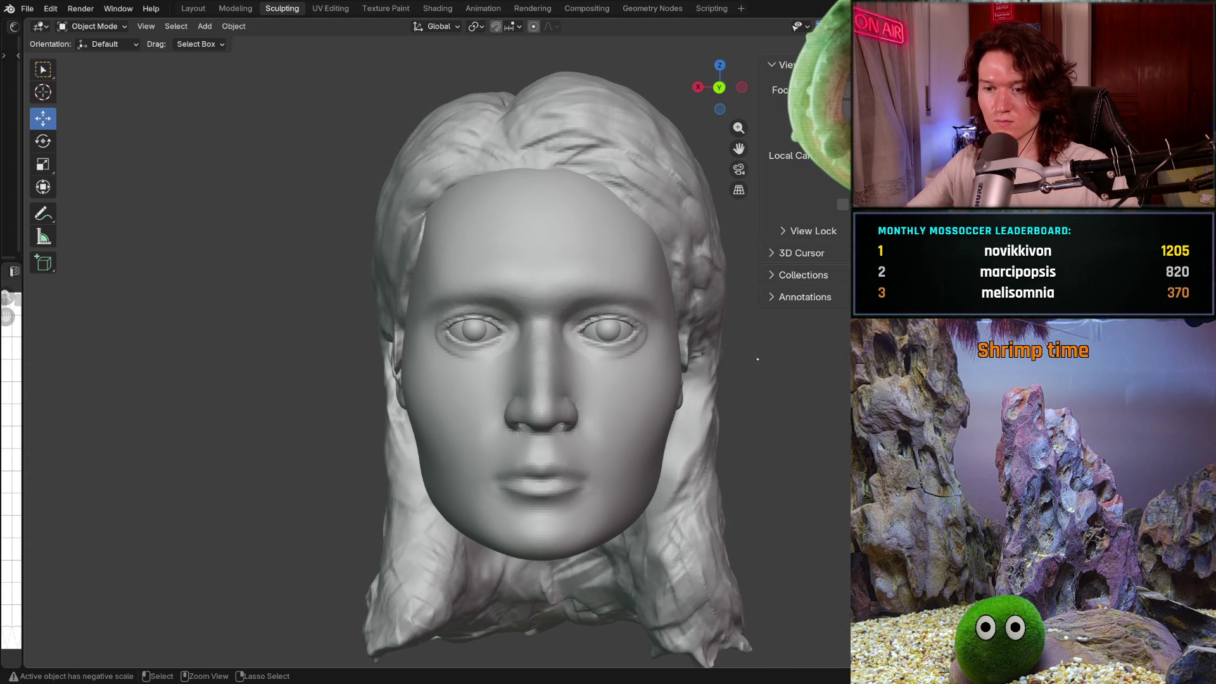
Step: Reframe the view close on the face and select the head mesh
key("ctrl+Tab")
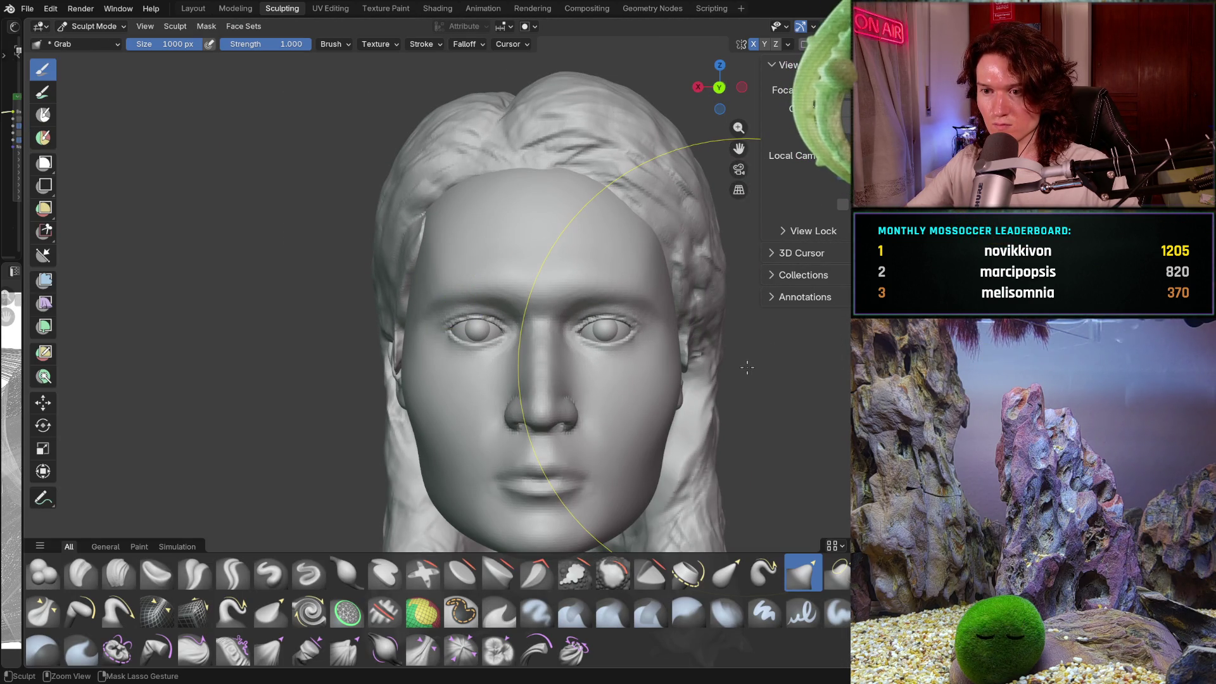
key("ctrl+z")
key("ctrl+z")
key("ctrl+z")
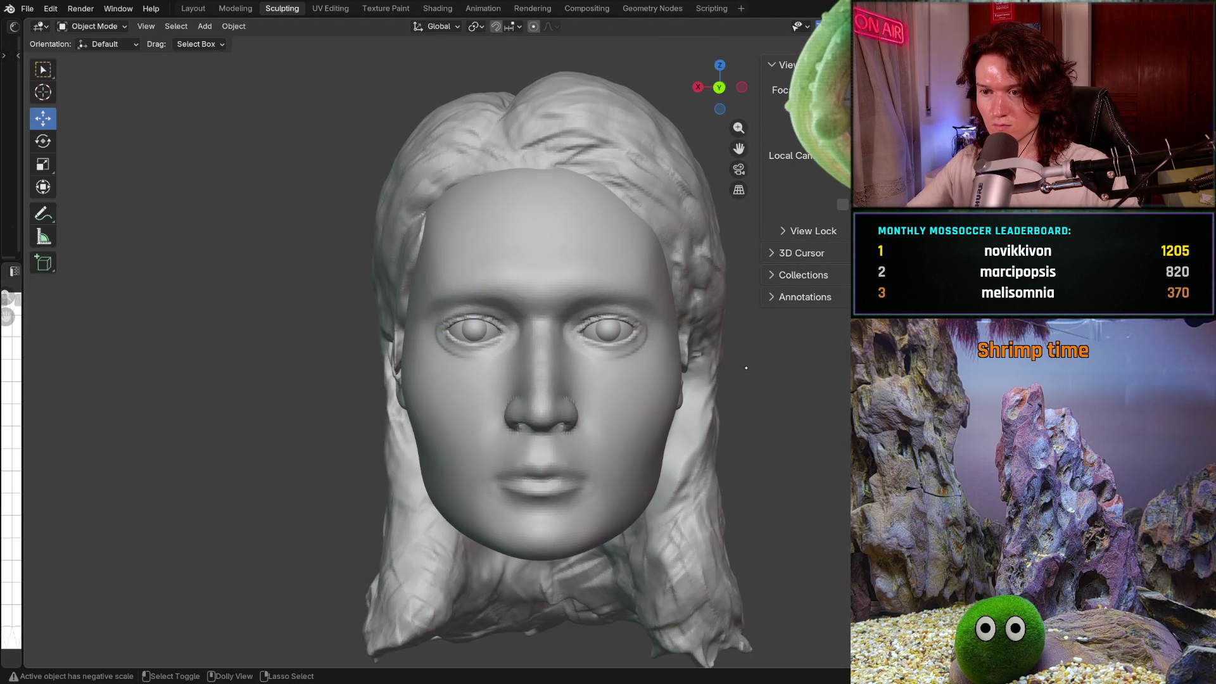
scroll(744, 365, "down", 3)
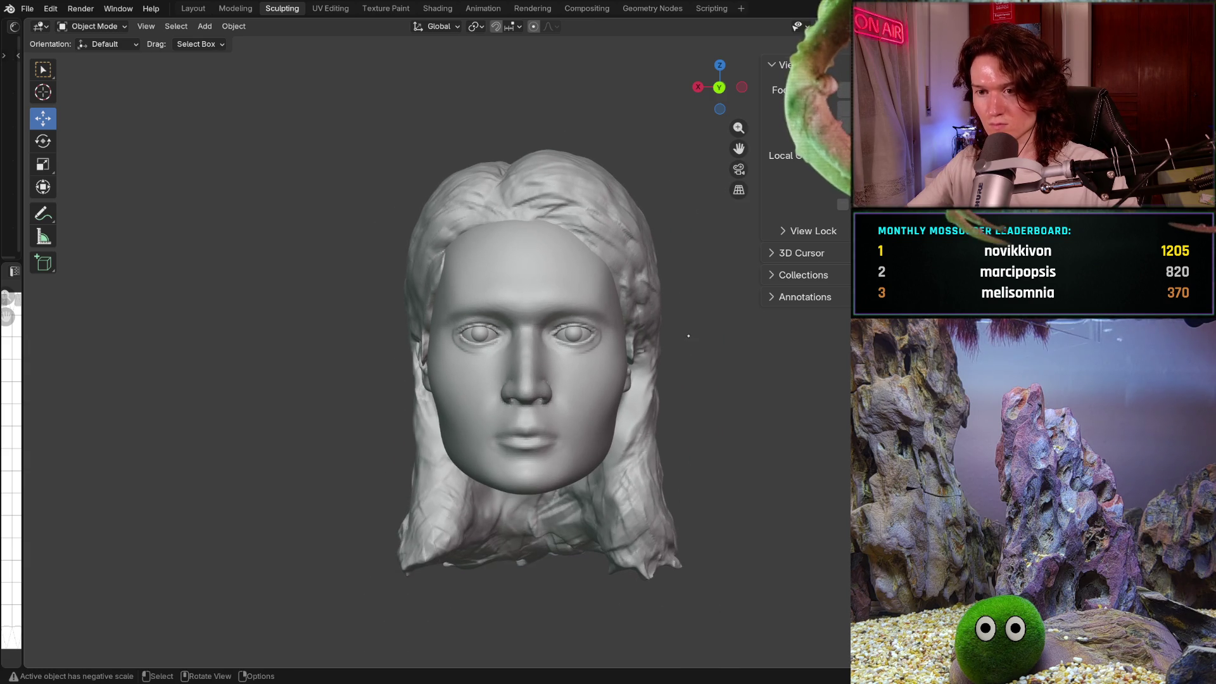
mouse_move(685, 334)
middle_mouse_down()
mouse_move(728, 376)
mouse_move(692, 352)
middle_mouse_up()
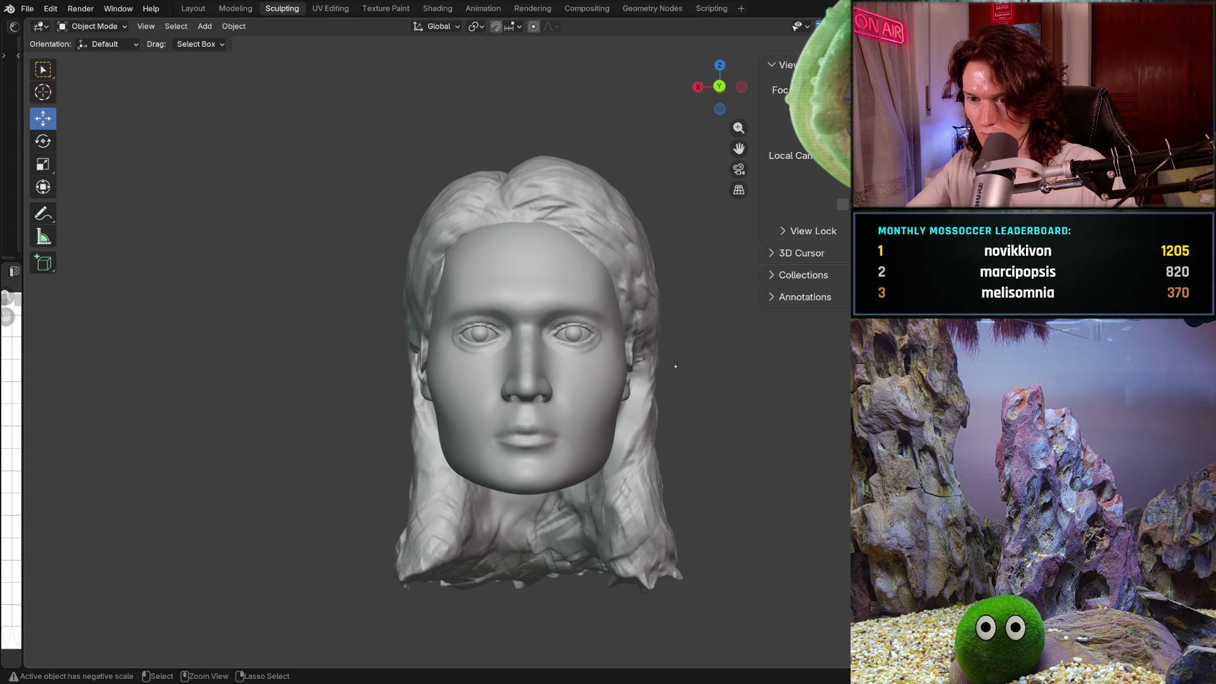
middle_click_drag(675, 366, 689, 324, "ctrl")
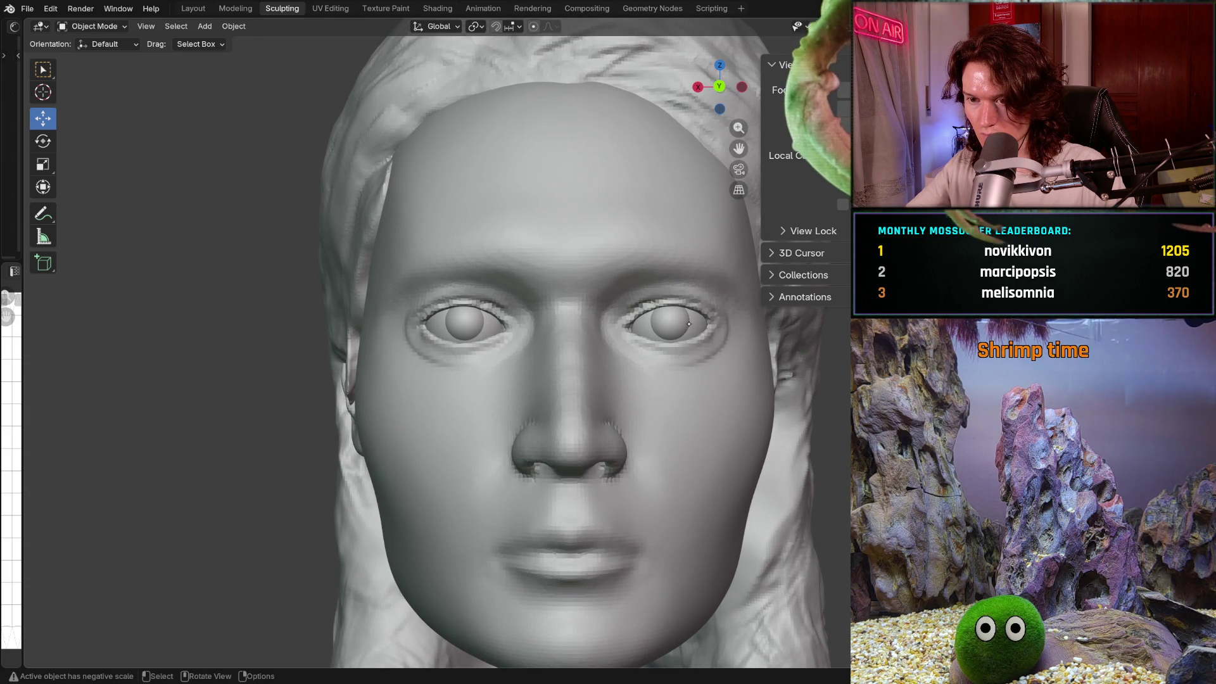
left_click(551, 319)
Step: In Sculpt Mode, expand a mask over the head, leaving rings around the eyes free
key("ctrl+Tab")
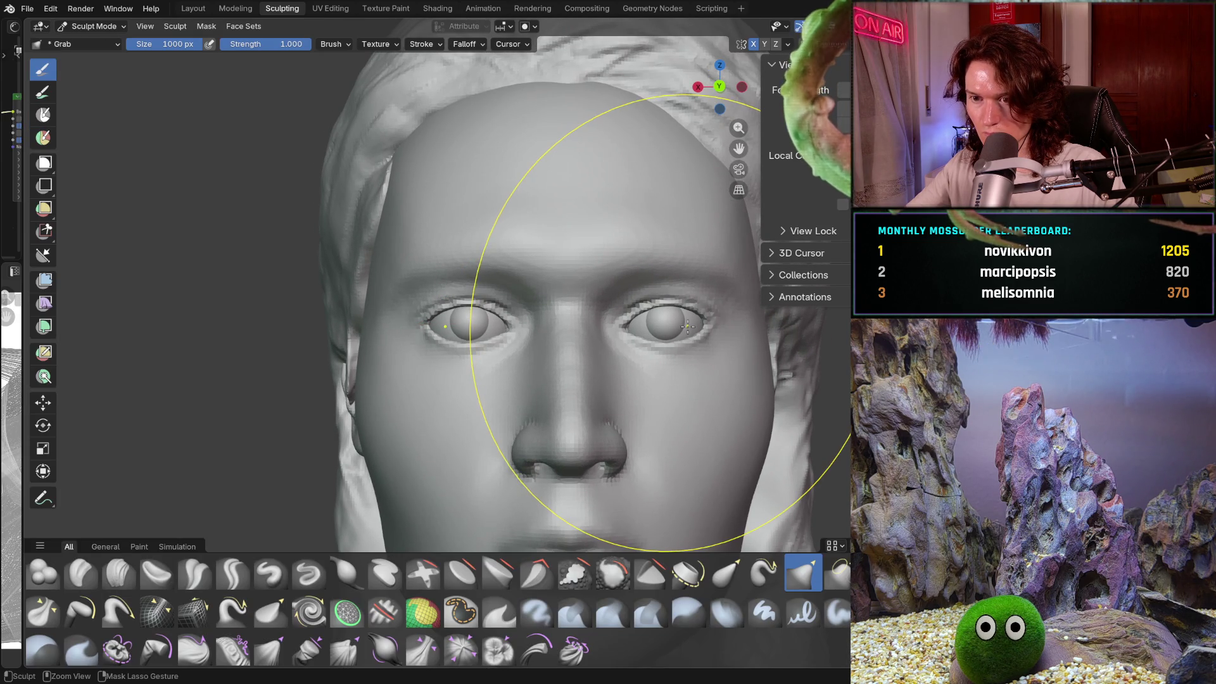
middle_click_drag(550, 319, 551, 318, "shift")
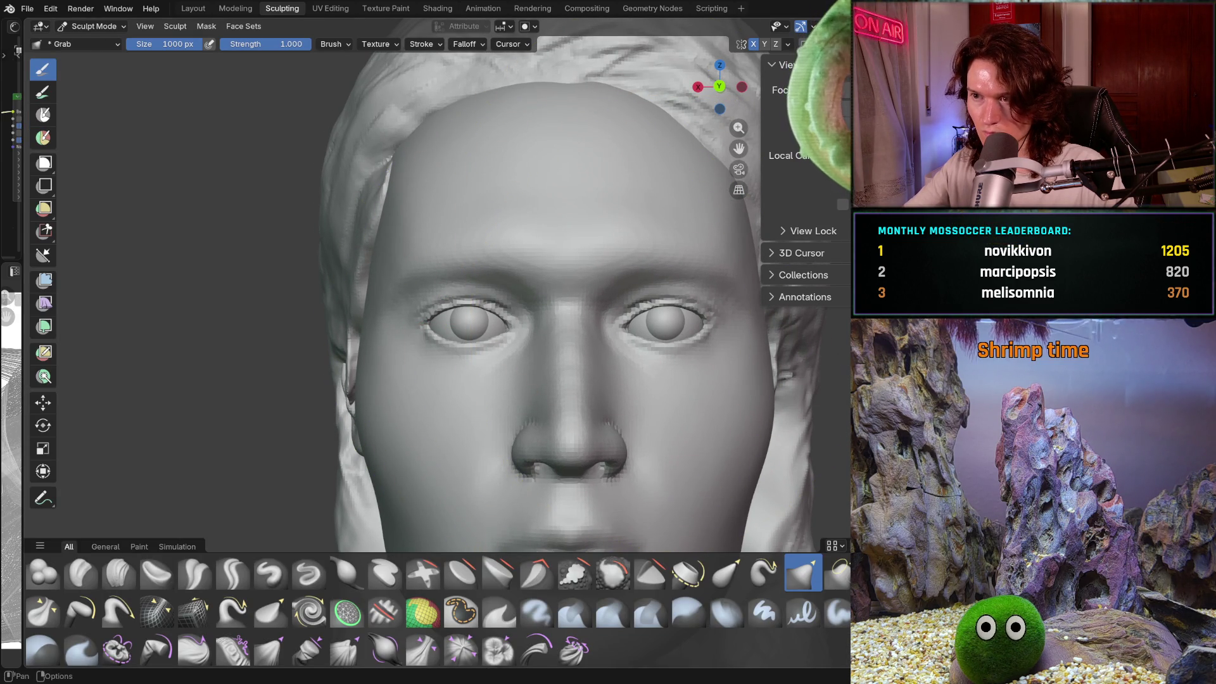
key("shift+a")
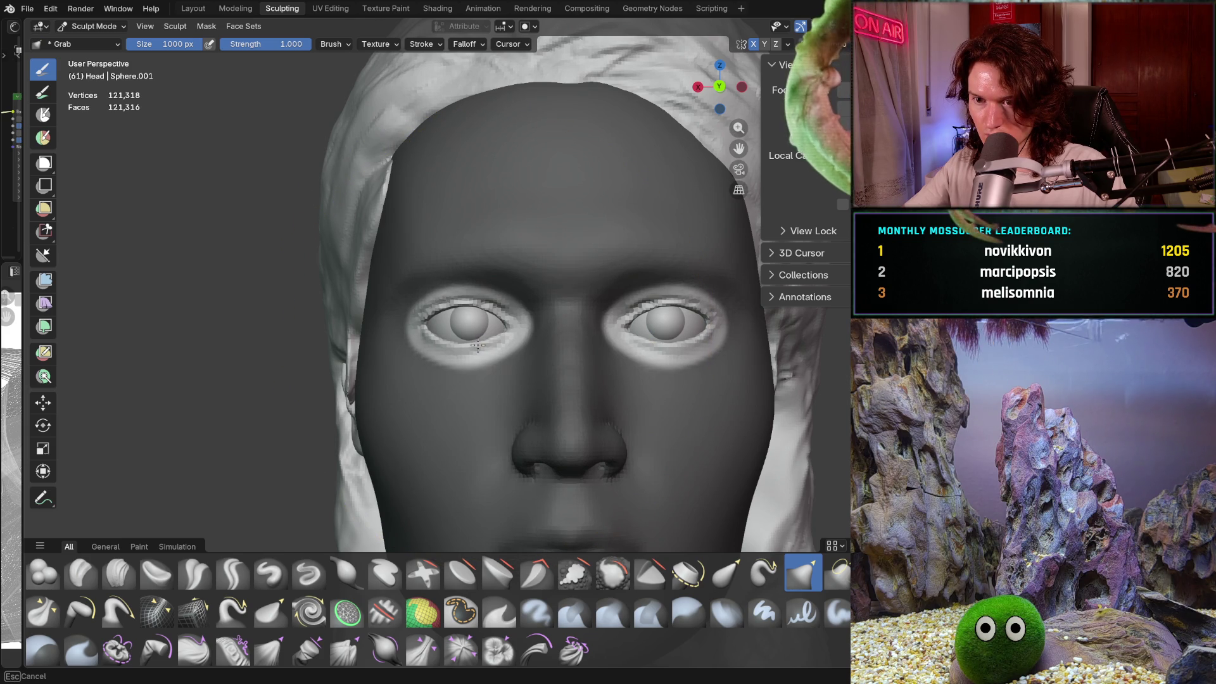
left_click(477, 345)
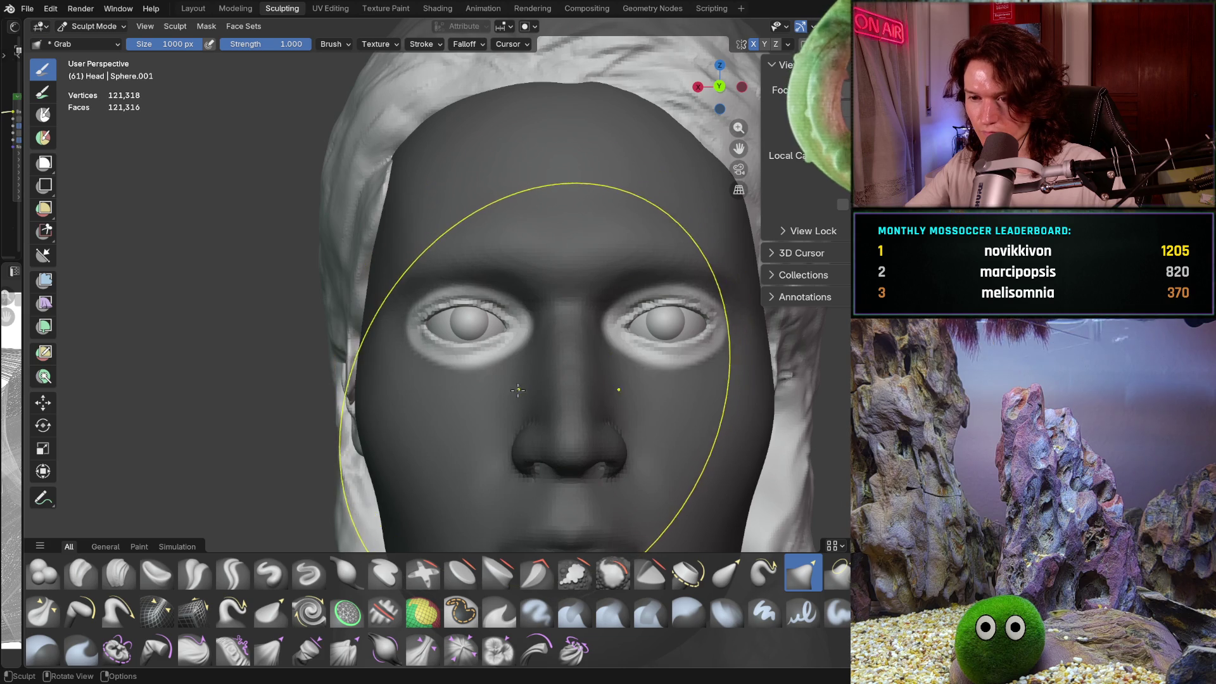
mouse_move(518, 387)
middle_mouse_down()
mouse_move(514, 397)
mouse_move(509, 367)
middle_mouse_up()
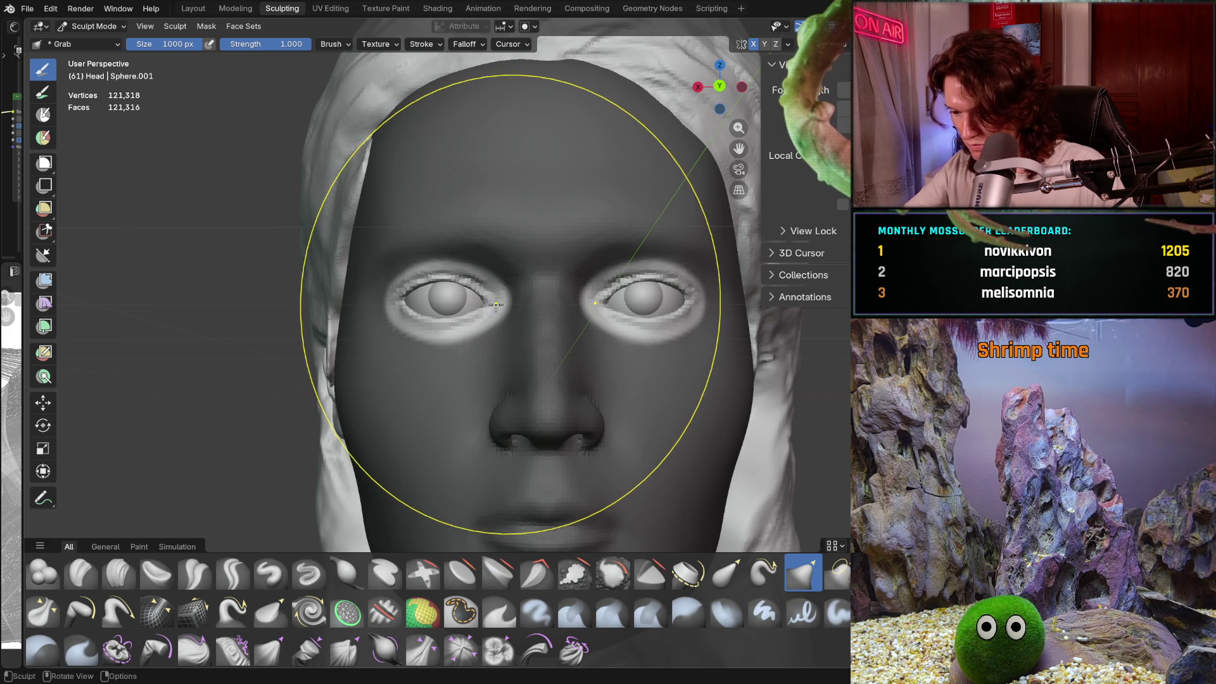
Step: Grab-pull the unmasked eye area and hide the viewport overlays with Shift+Alt+Z
left_click_drag(493, 307, 491, 309)
scroll(537, 315, "down", 5)
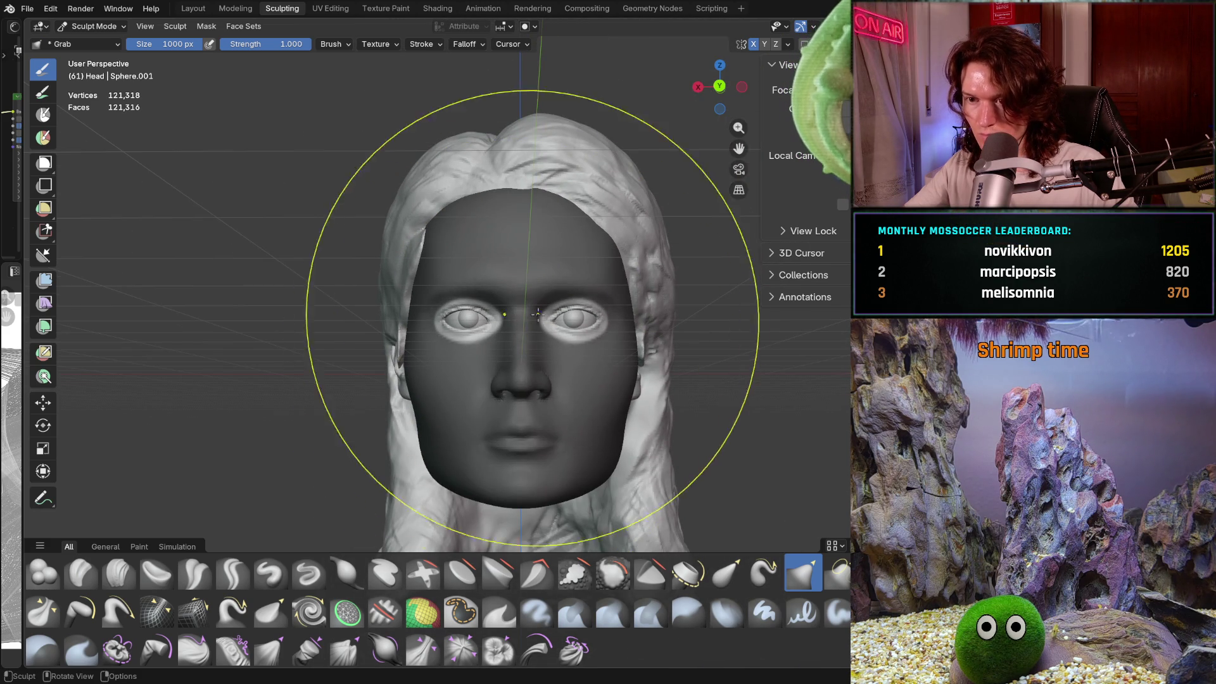
middle_click_drag(538, 314, 538, 314, "shift")
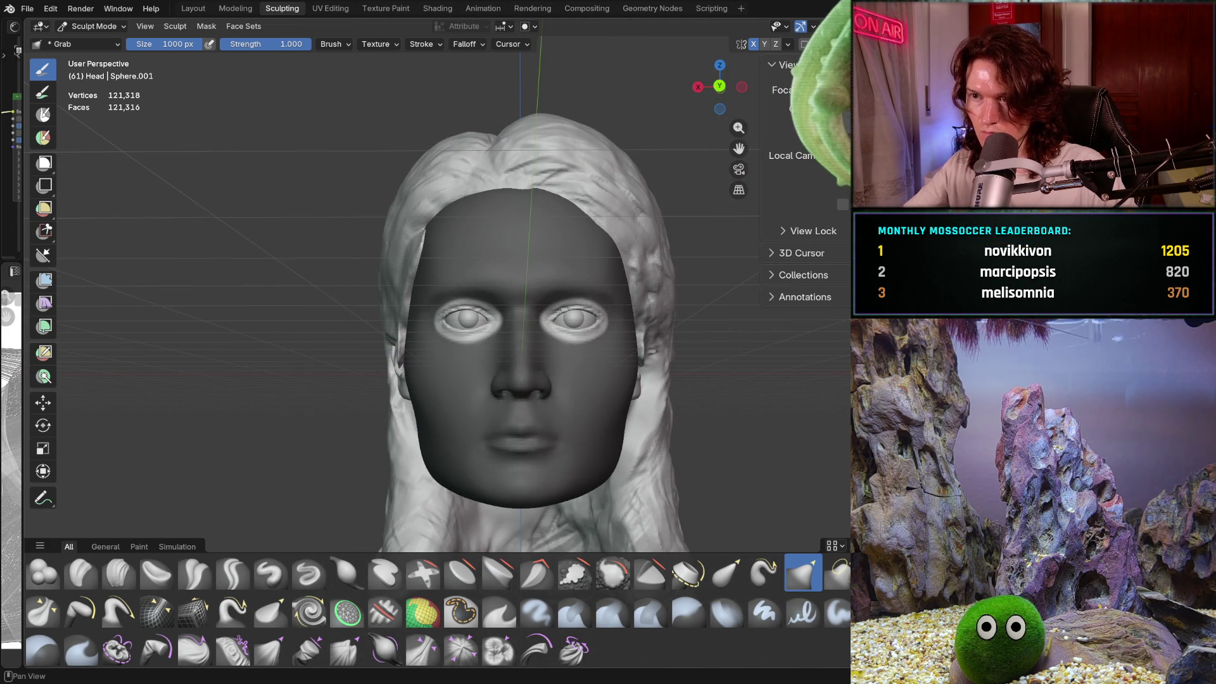
key("shift+alt+z")
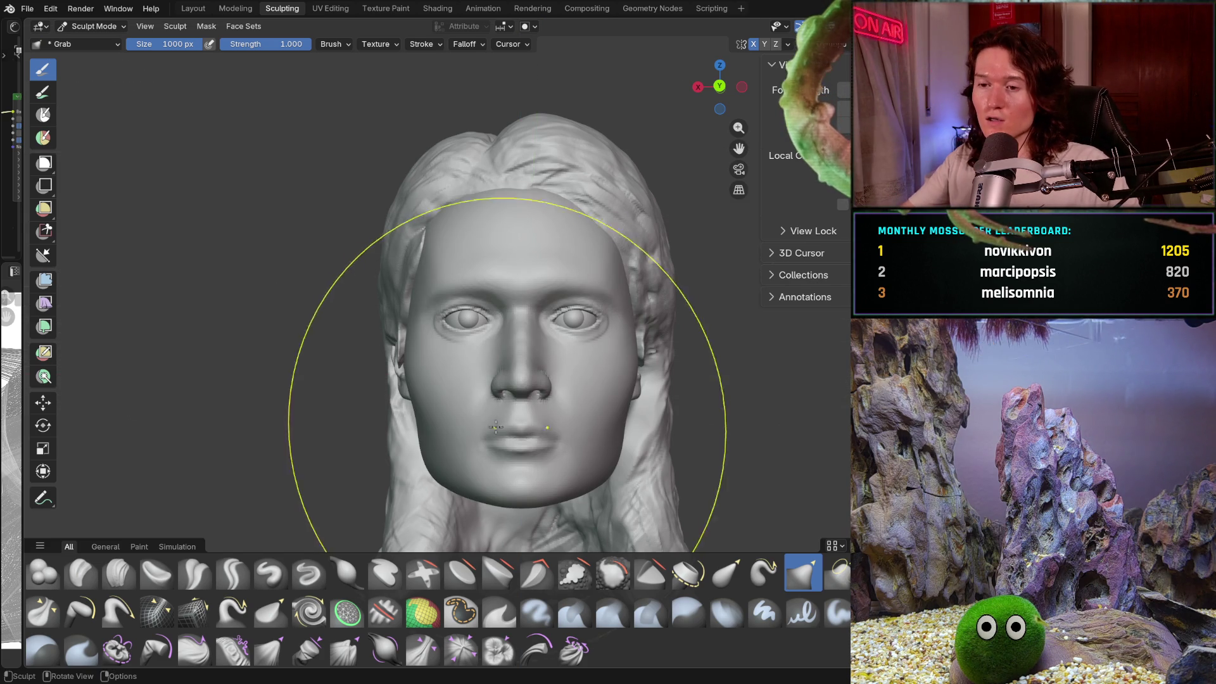
scroll(557, 329, "up", 6)
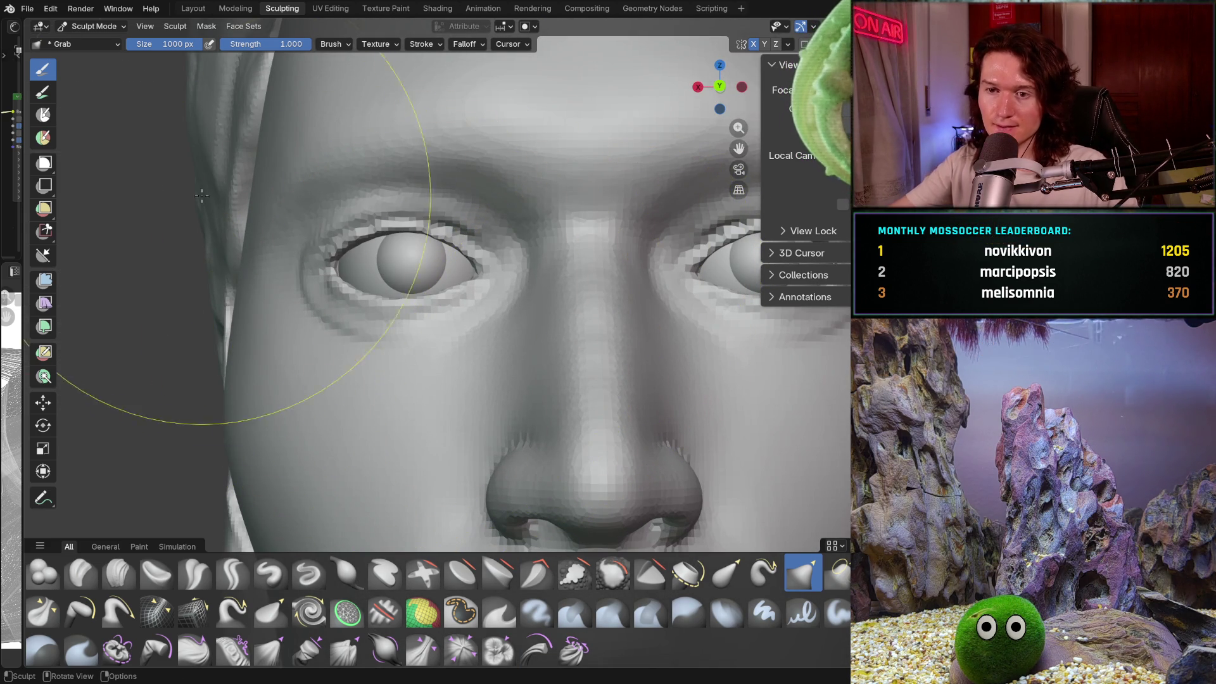
Step: In Object Mode, select the left eyeball and slide it along X
left_click(108, 27)
left_click(108, 40)
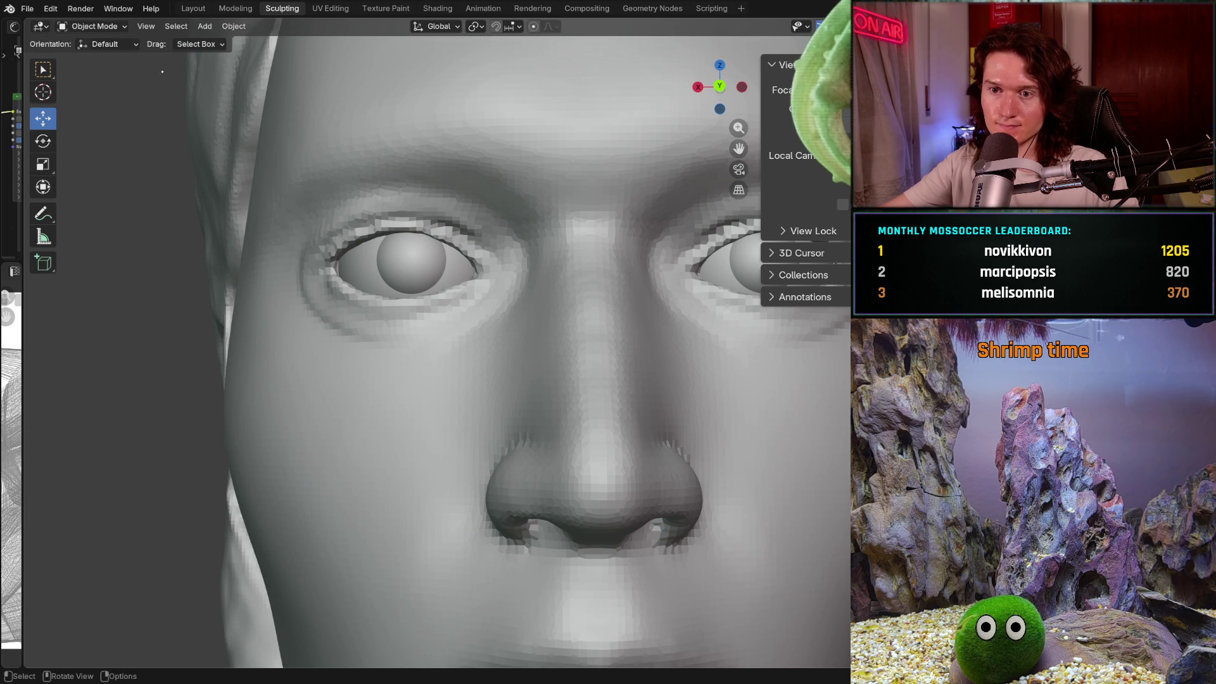
left_click(366, 261)
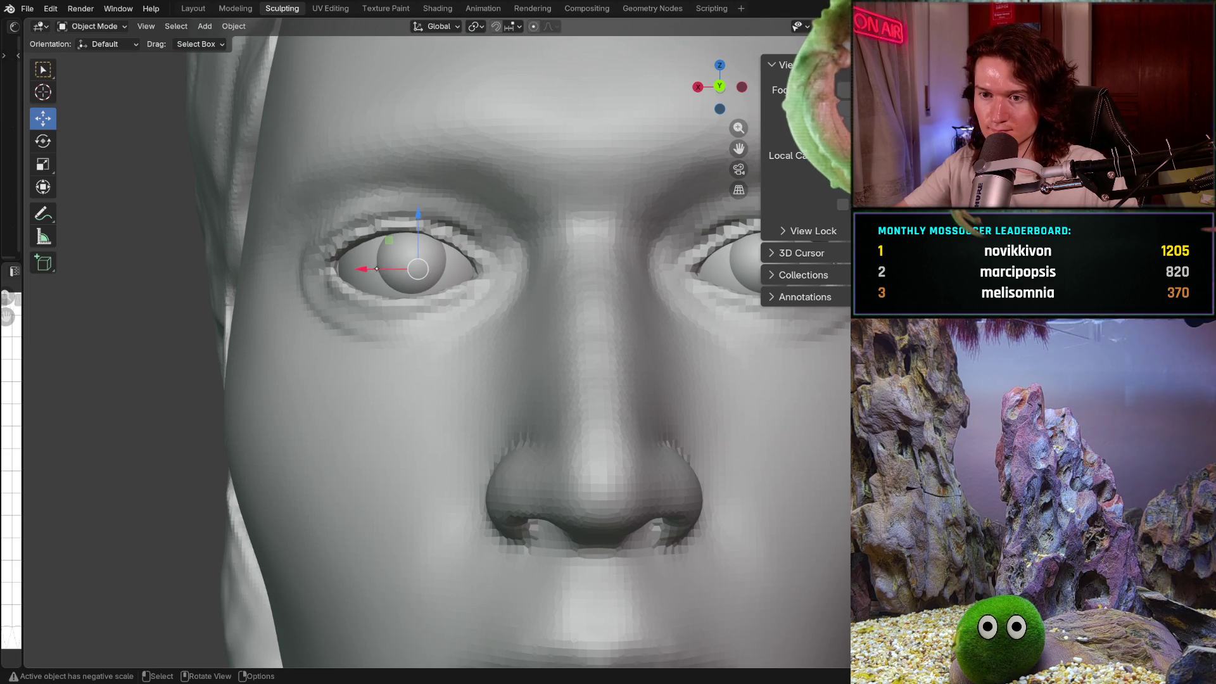
left_click_drag(376, 268, 358, 275)
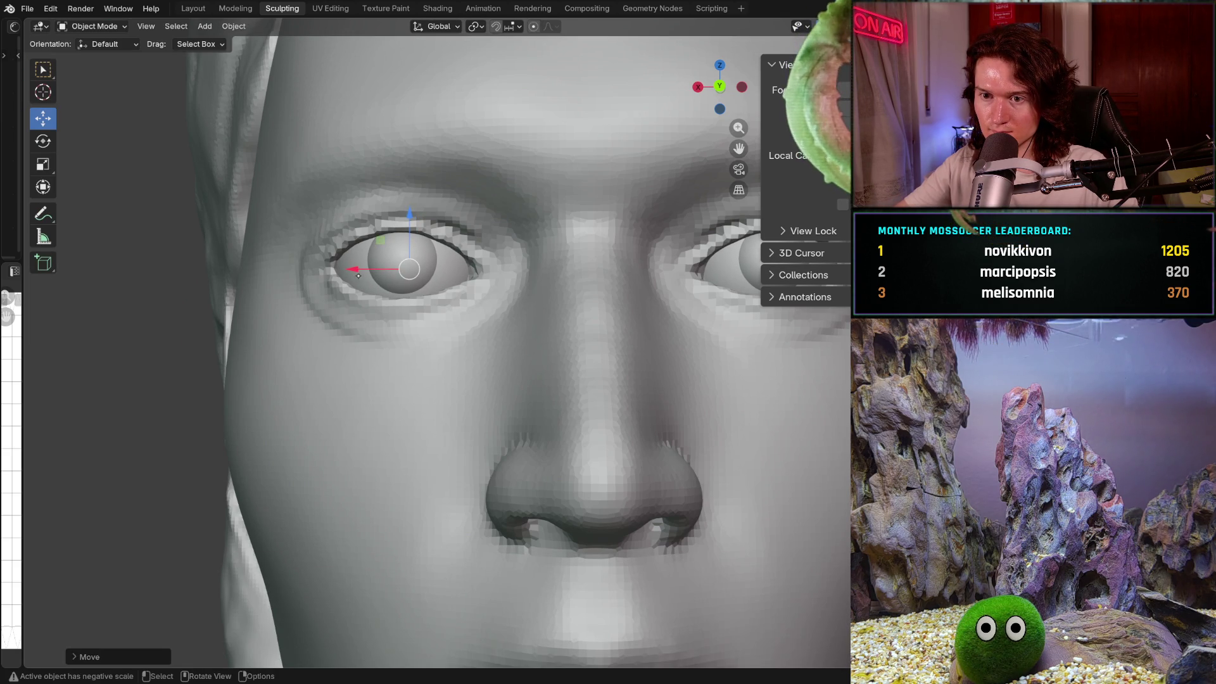
Step: Raise the left eyeball slightly along Z and confirm its new height
scroll(379, 272, "up", 2)
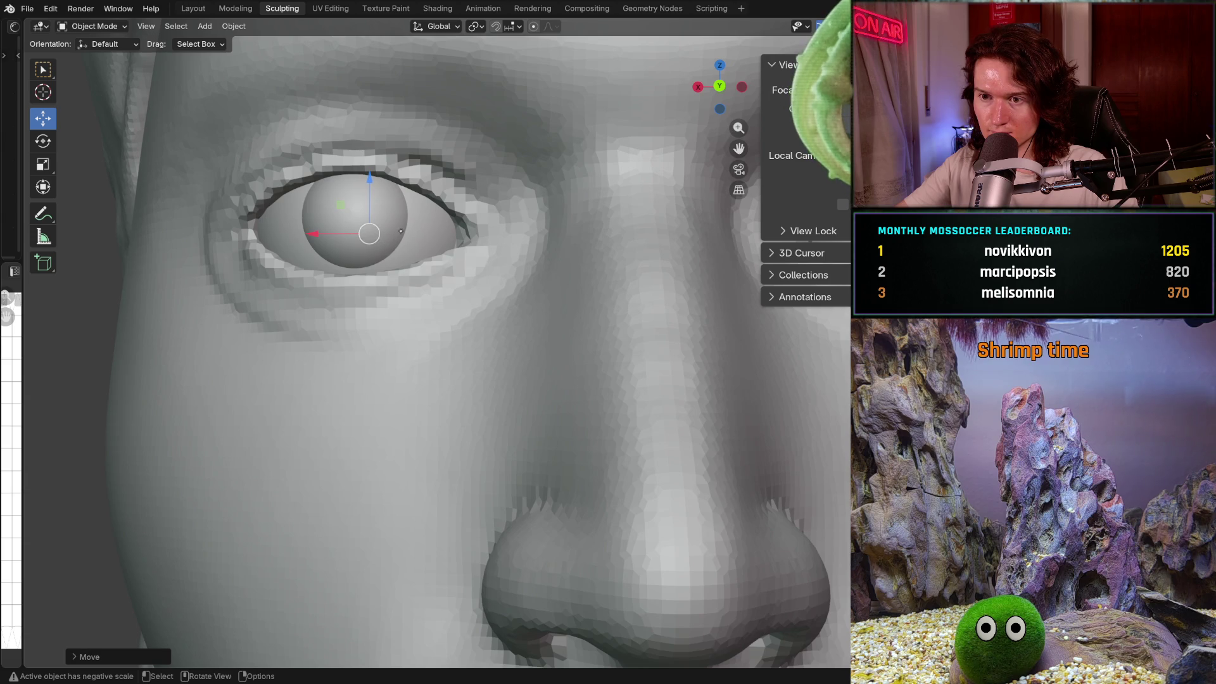
scroll(401, 231, "down", 5)
scroll(443, 253, "up", 5)
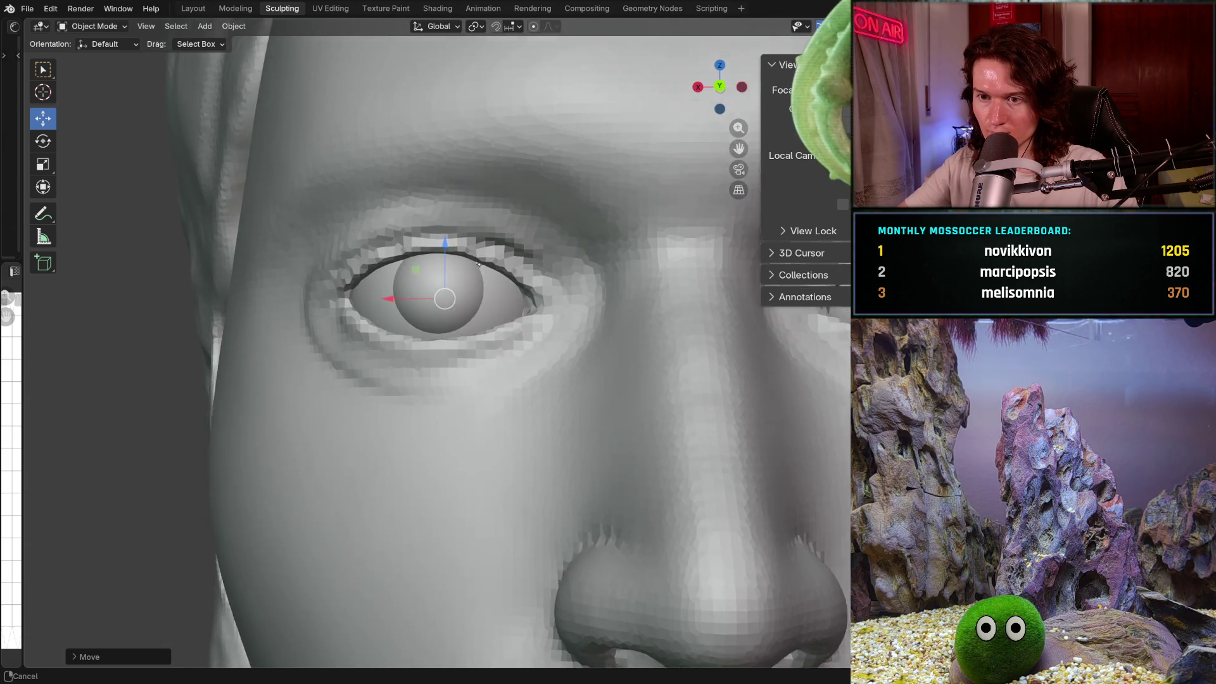
scroll(478, 264, "up", 2)
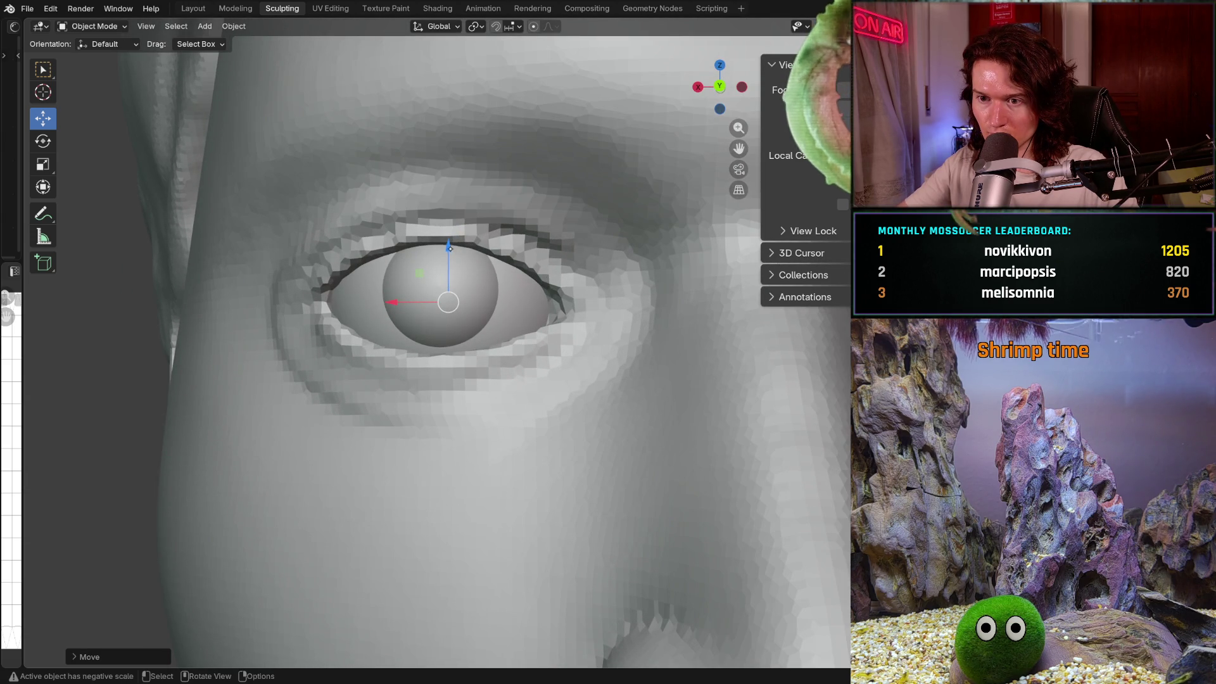
left_click_drag(449, 249, 450, 255)
scroll(440, 290, "down", 5)
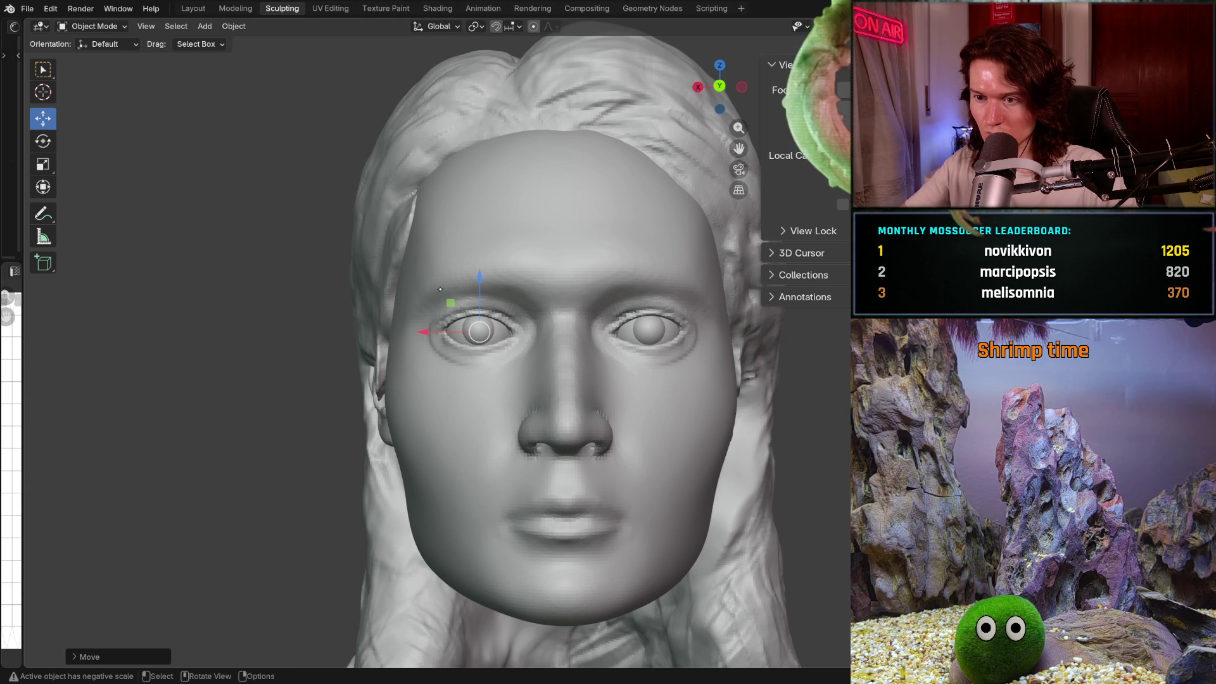
scroll(440, 290, "up", 5)
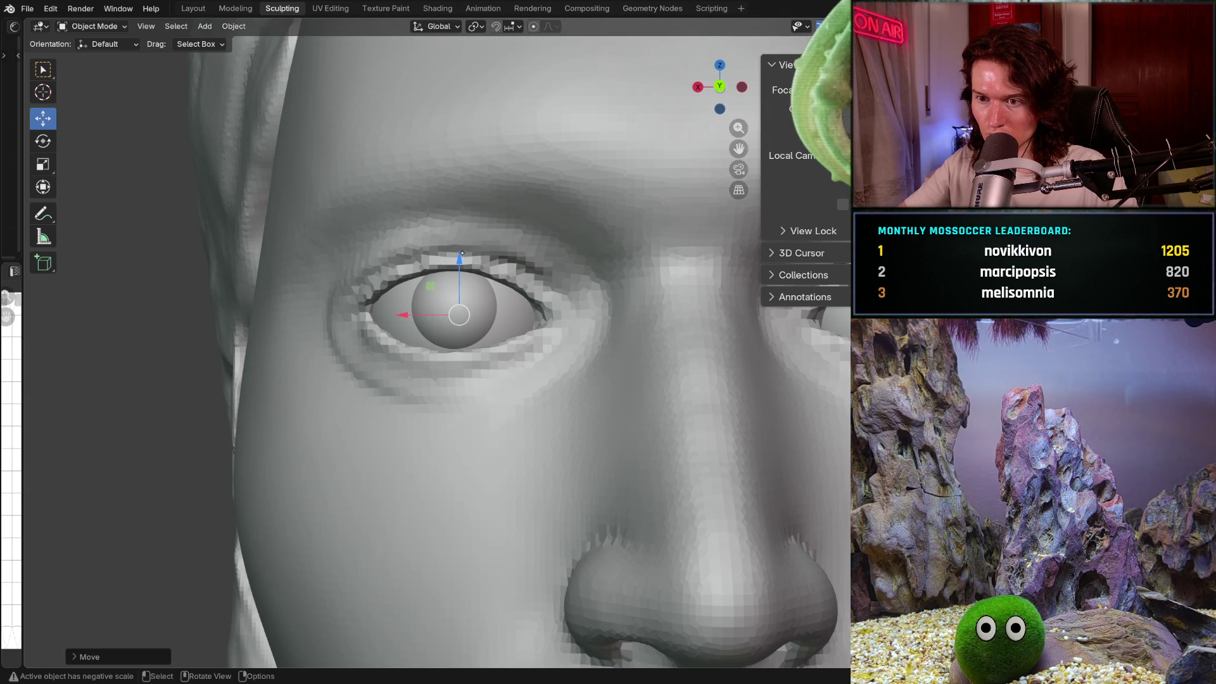
left_click_drag(461, 254, 463, 250)
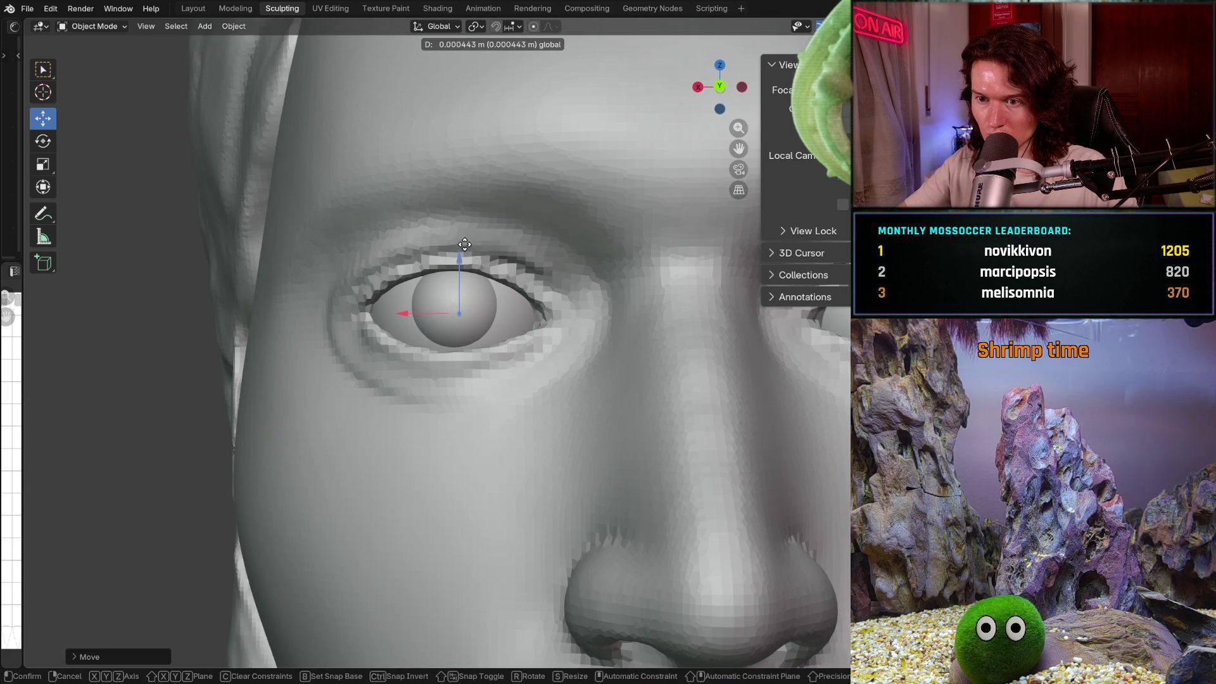
left_click_drag(464, 246, 465, 246)
scroll(464, 246, "down", 5)
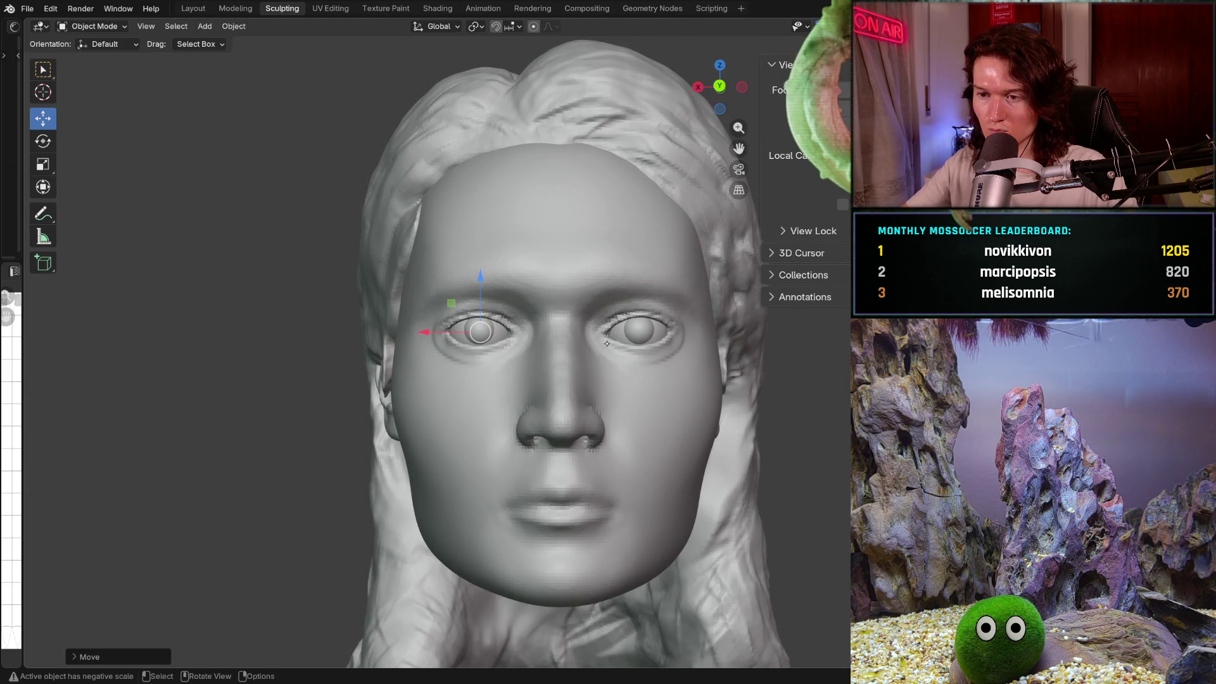
mouse_move(821, 375)
middle_mouse_down()
mouse_move(738, 340)
mouse_move(650, 342)
mouse_move(654, 352)
middle_mouse_up()
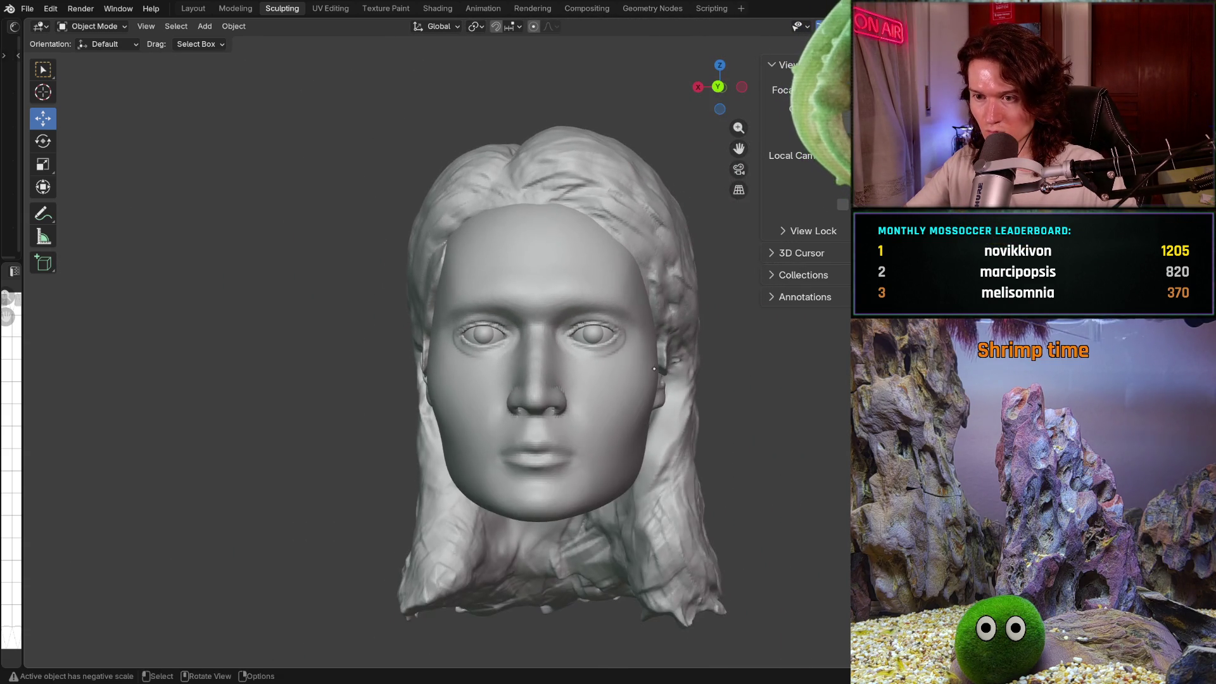
Step: Hide then restore the long hair mesh, and return the head to Sculpt Mode with statistics shown
key("ctrl+Tab")
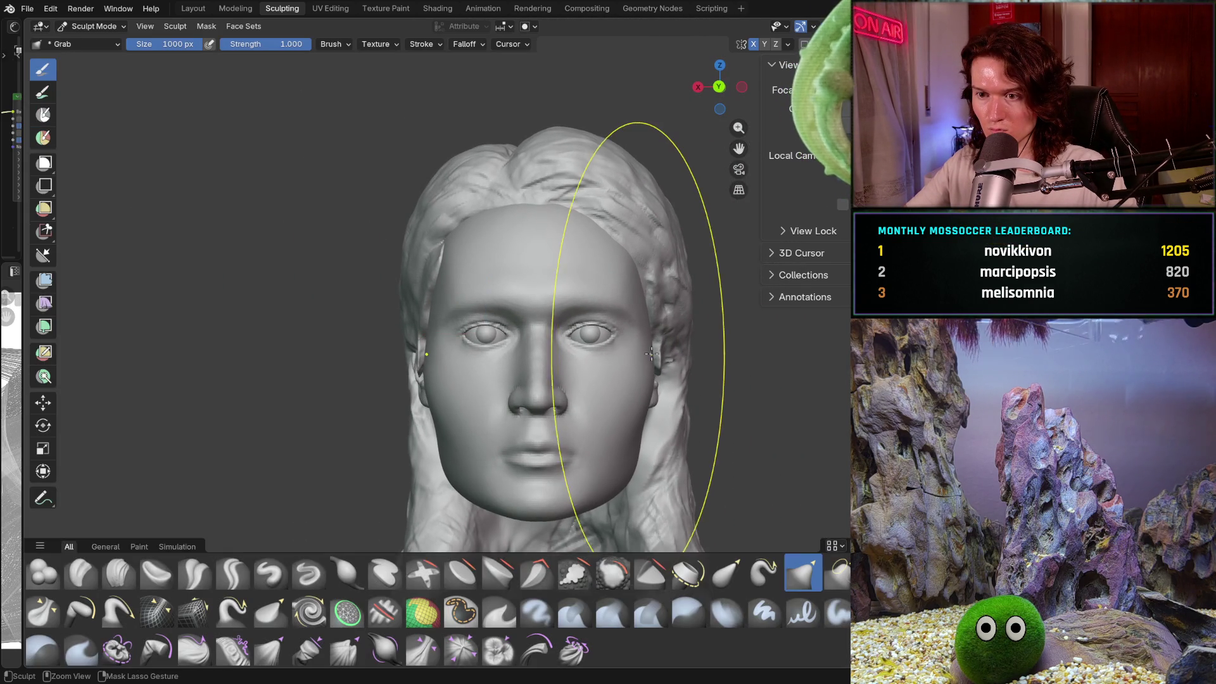
key("shift+h")
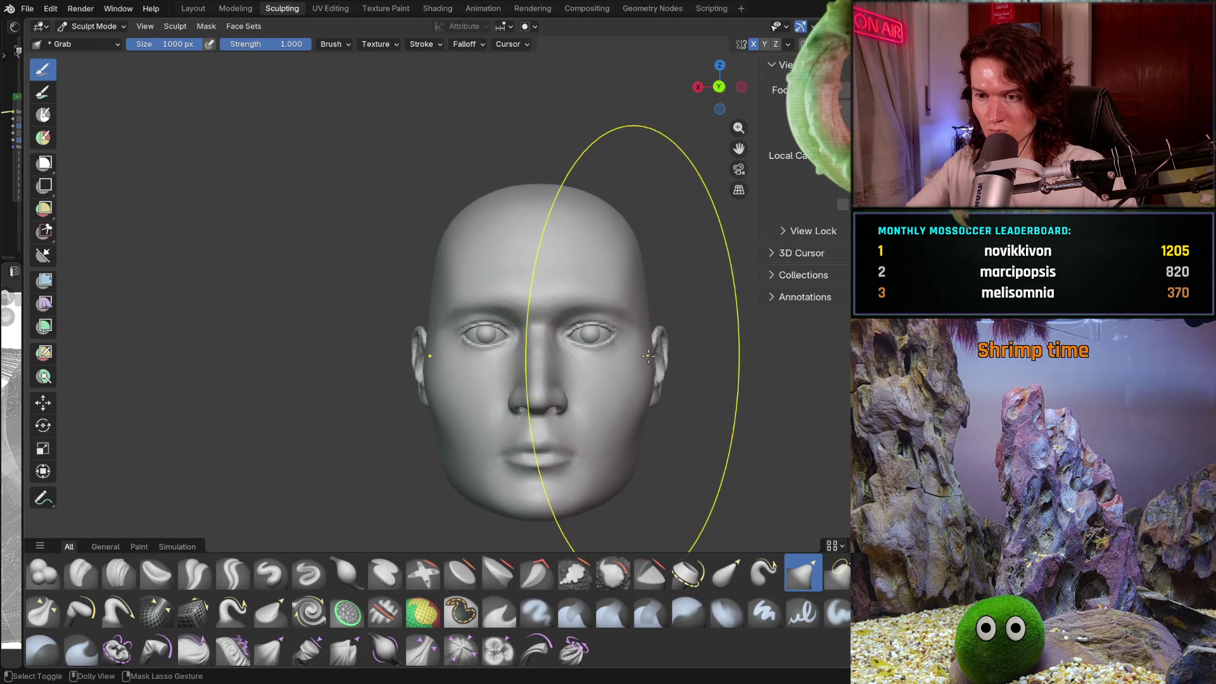
key("ctrl+z")
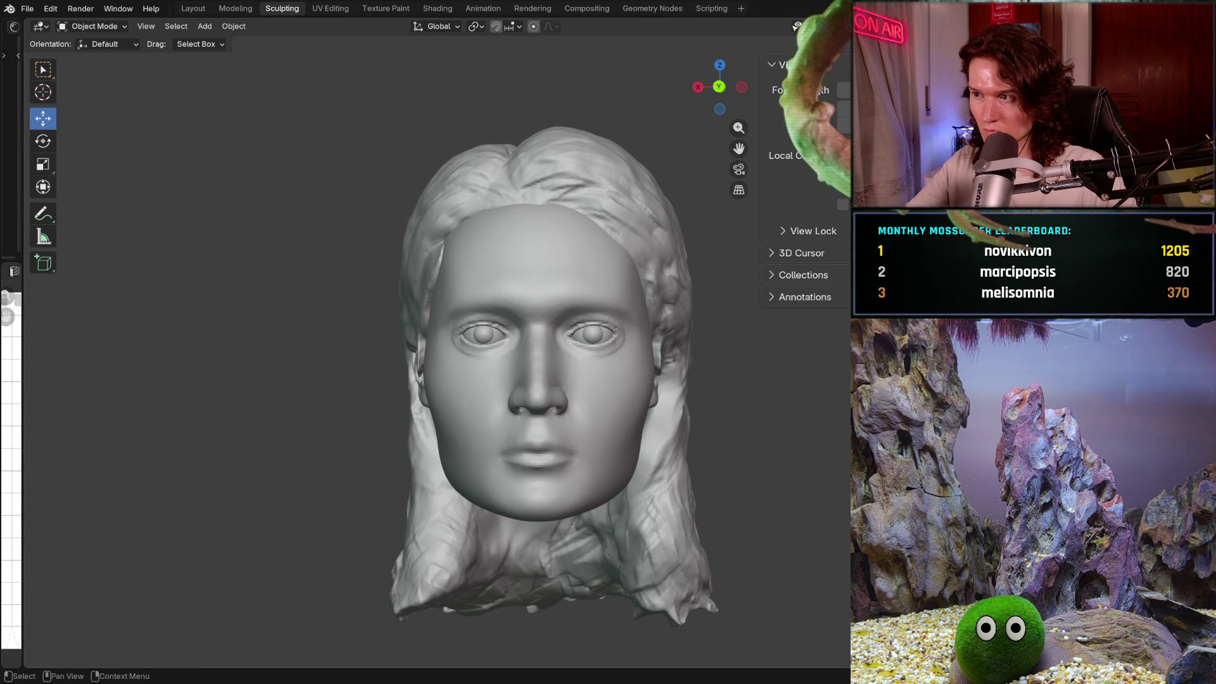
key("shift+h")
scroll(723, 336, "up", 2)
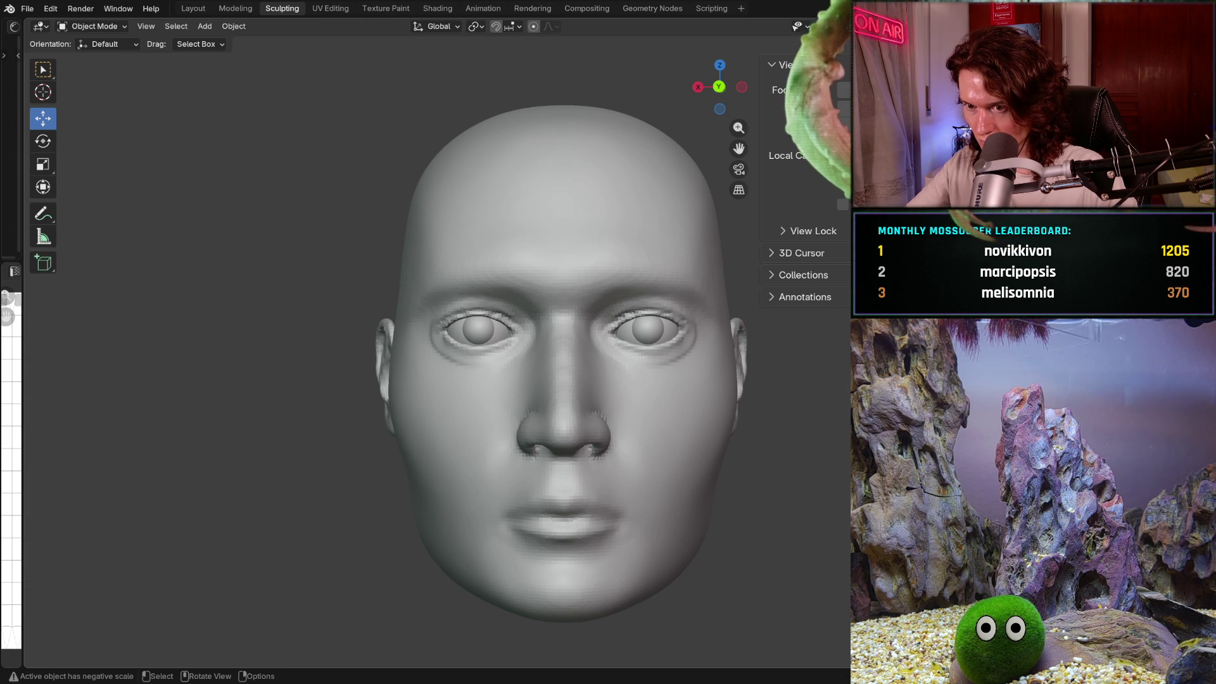
key("alt+h")
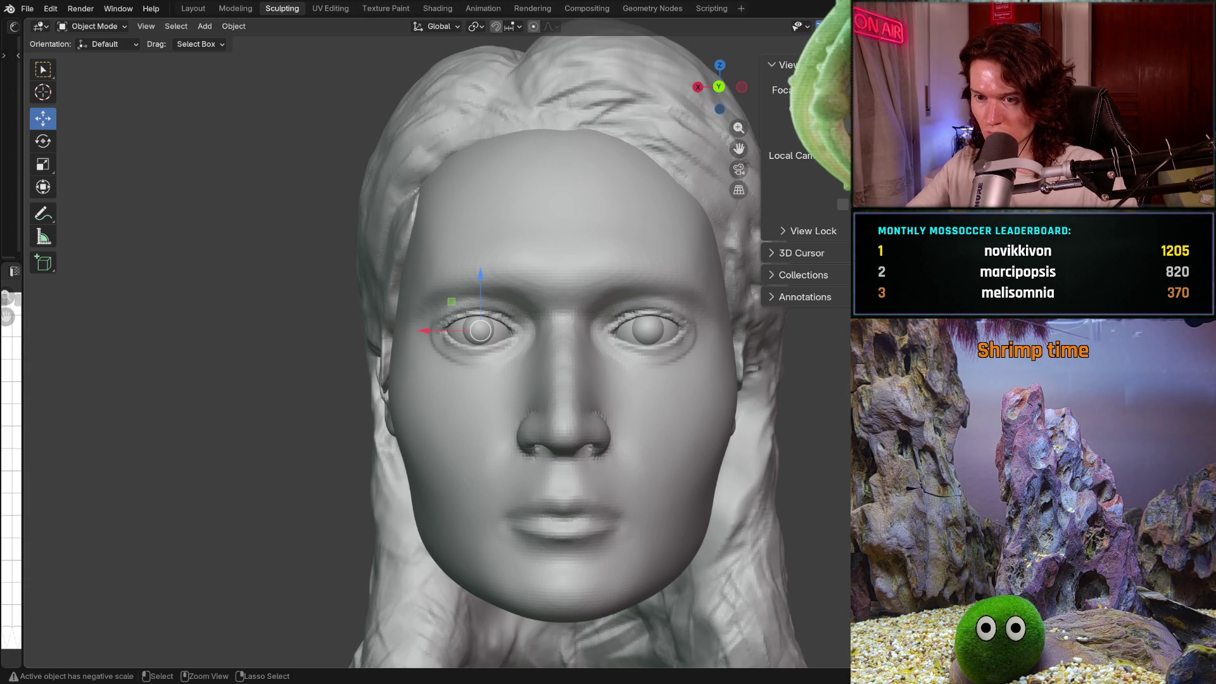
left_click(546, 433)
key("ctrl+Tab")
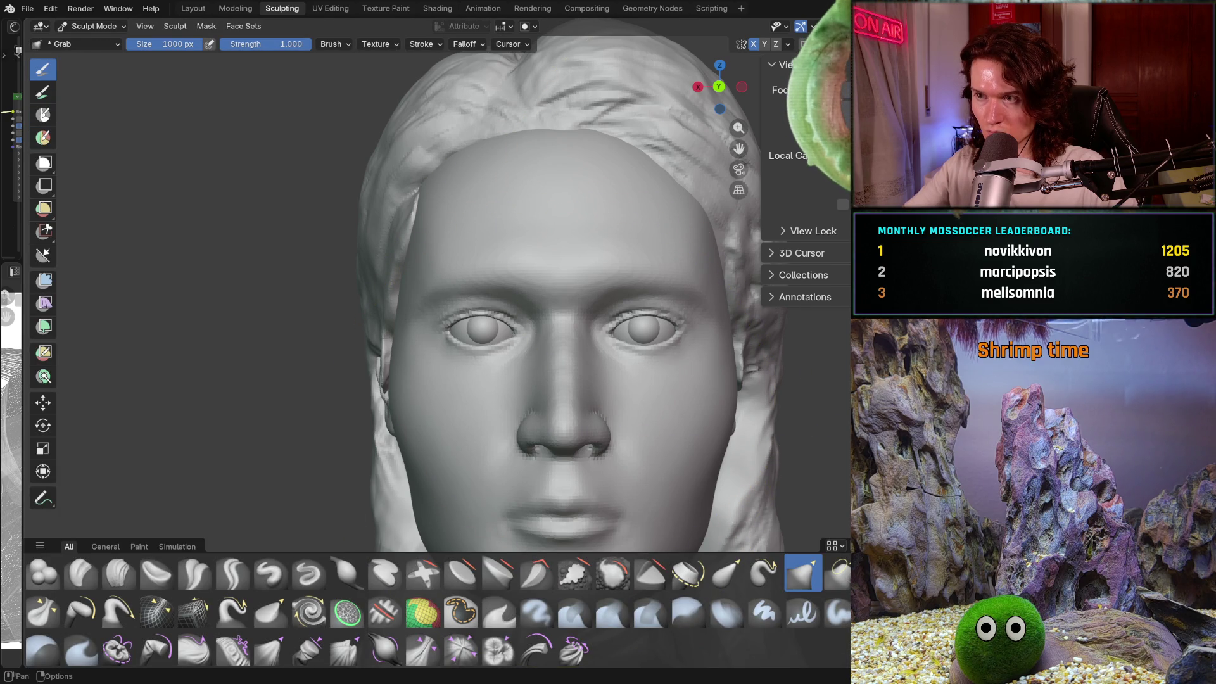
key("shift+alt+z")
scroll(482, 348, "up", 3)
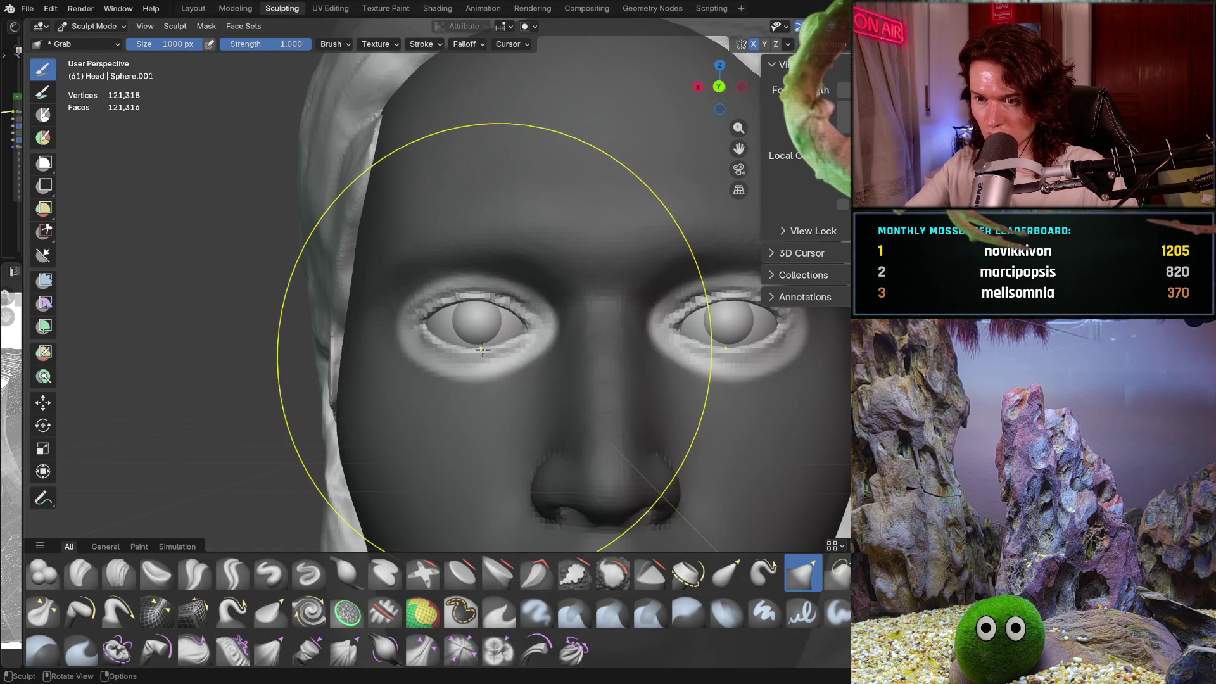
Step: Make a last Grab pull at the left eye, hide statistics, and return to Object Mode
left_click_drag(483, 348, 481, 354)
key("shift+alt+z")
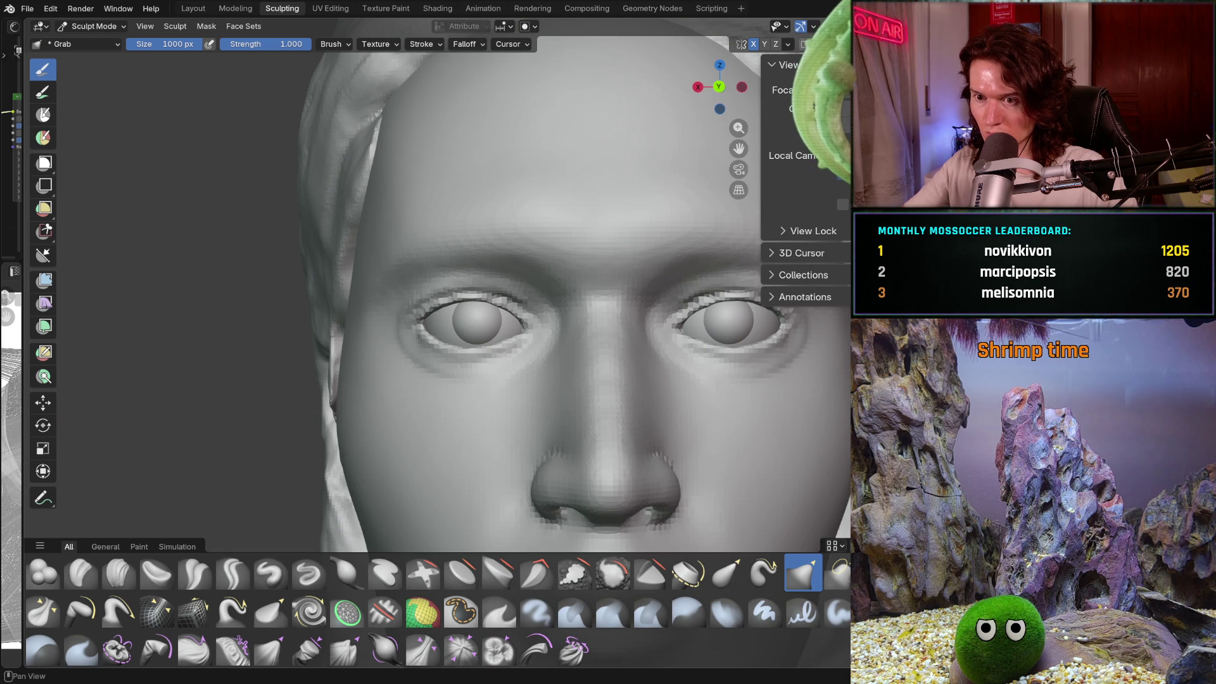
scroll(563, 322, "down", 3)
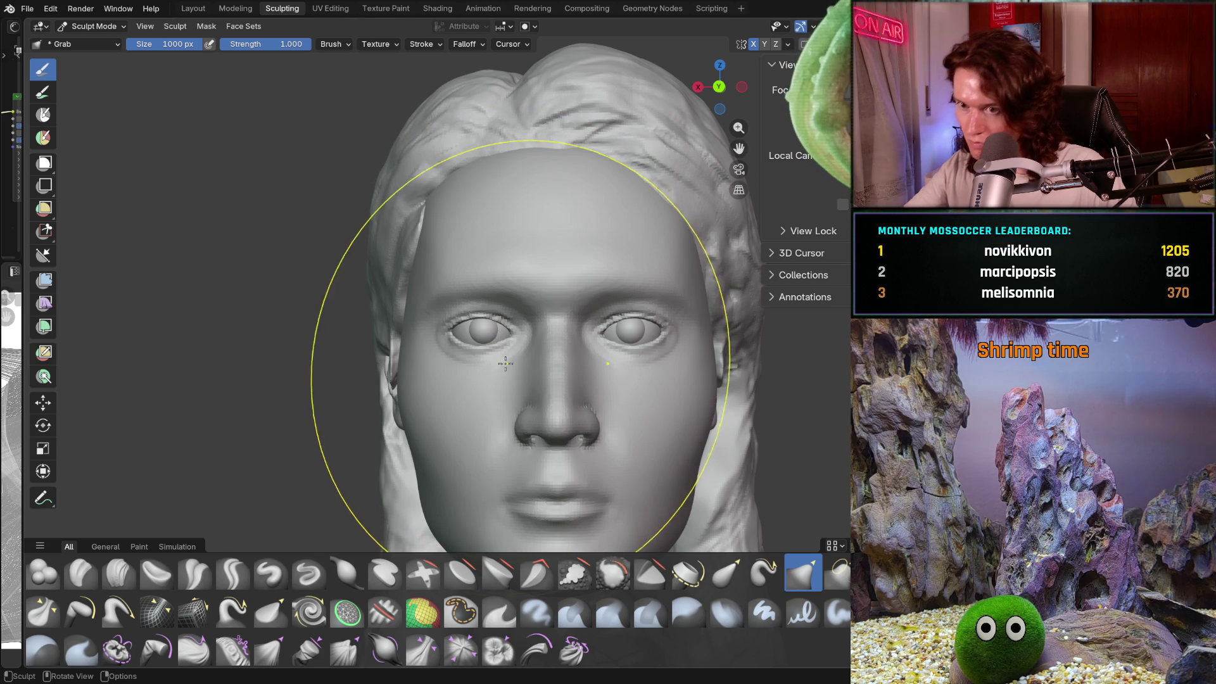
scroll(481, 329, "up", 2)
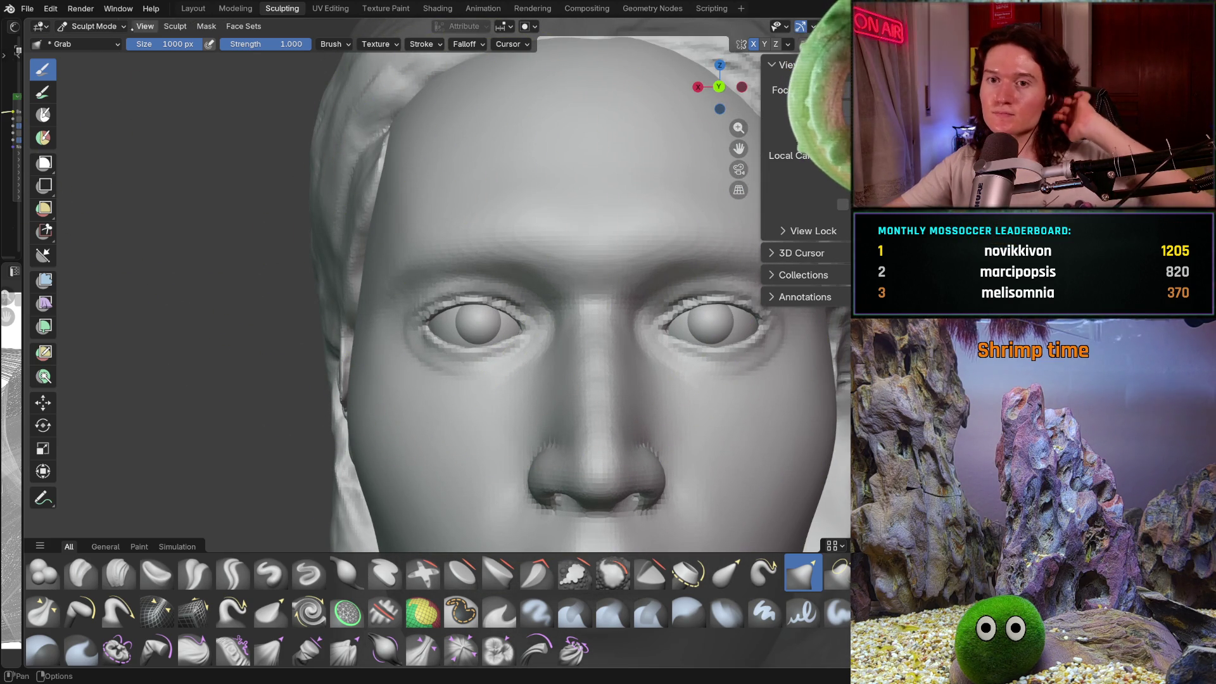
left_click(93, 26)
left_click(98, 41)
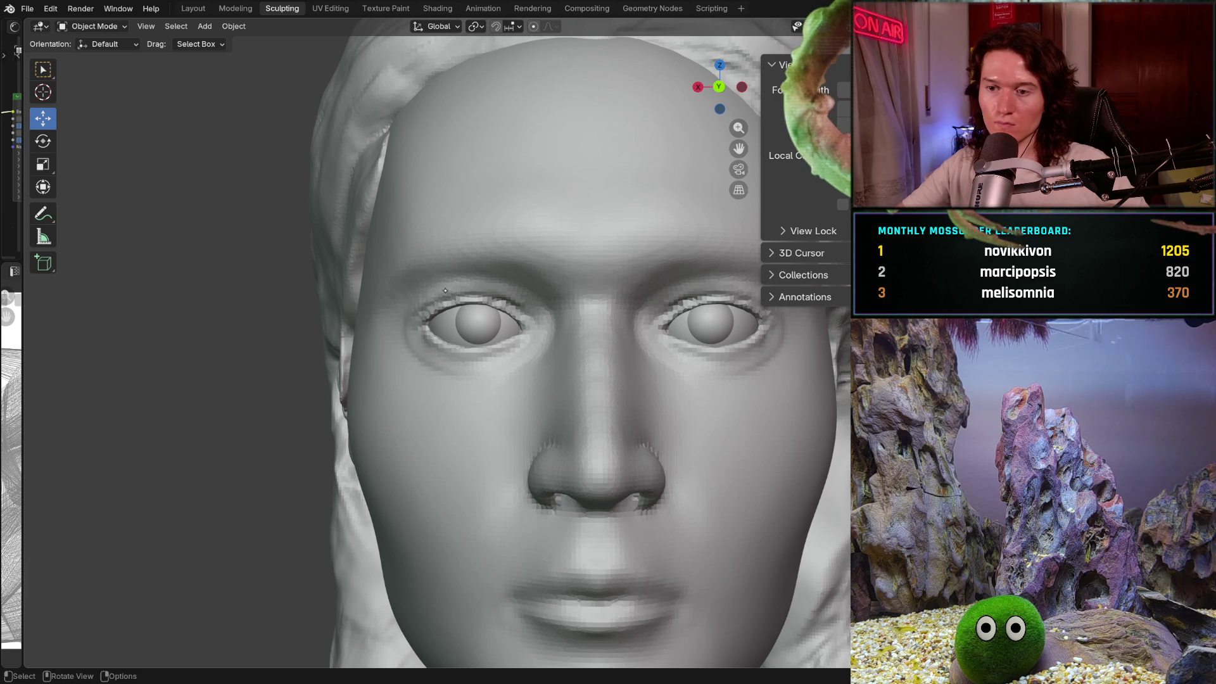
Step: Fine-tune the left eyeball's sideways position with several small X-axis moves
left_click(446, 325)
scroll(445, 325, "up", 3)
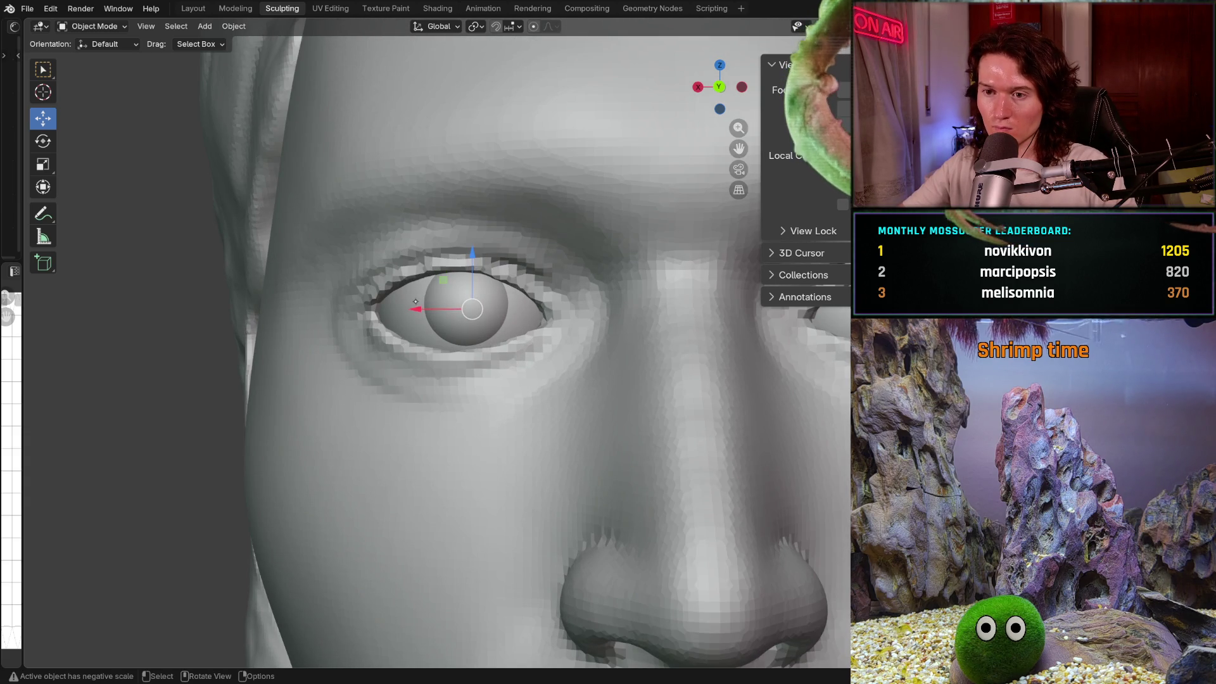
left_click_drag(418, 309, 405, 312)
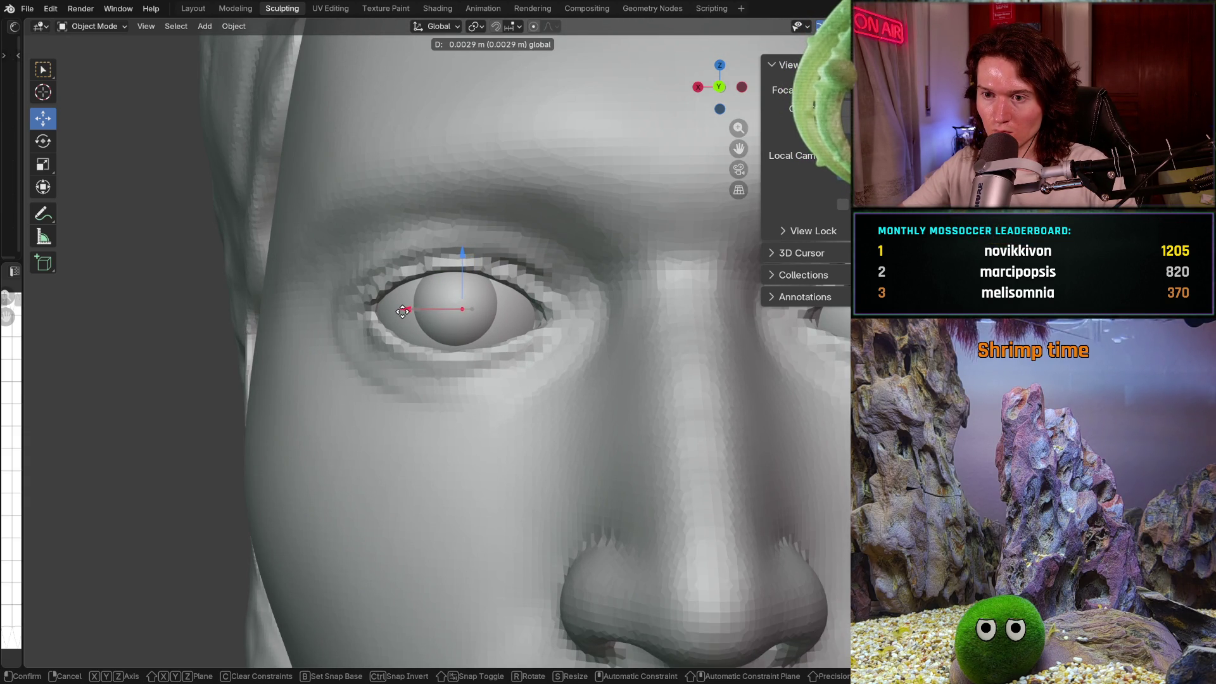
left_click_drag(403, 311, 406, 309)
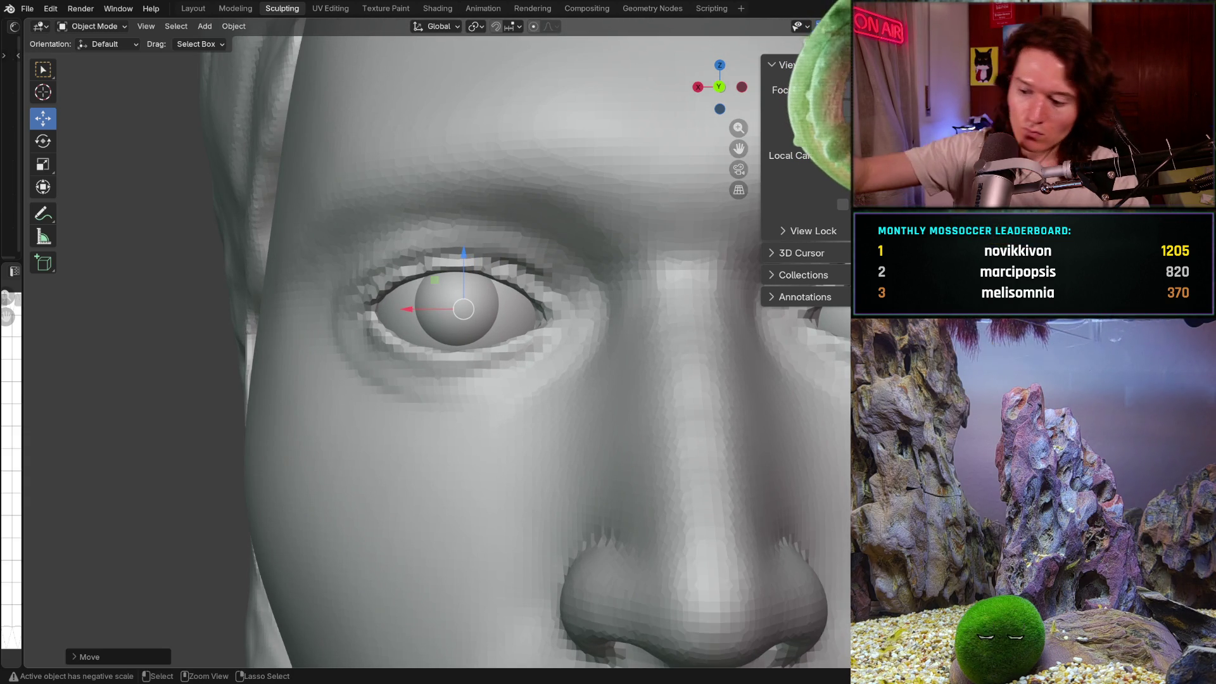
scroll(405, 309, "down", 4)
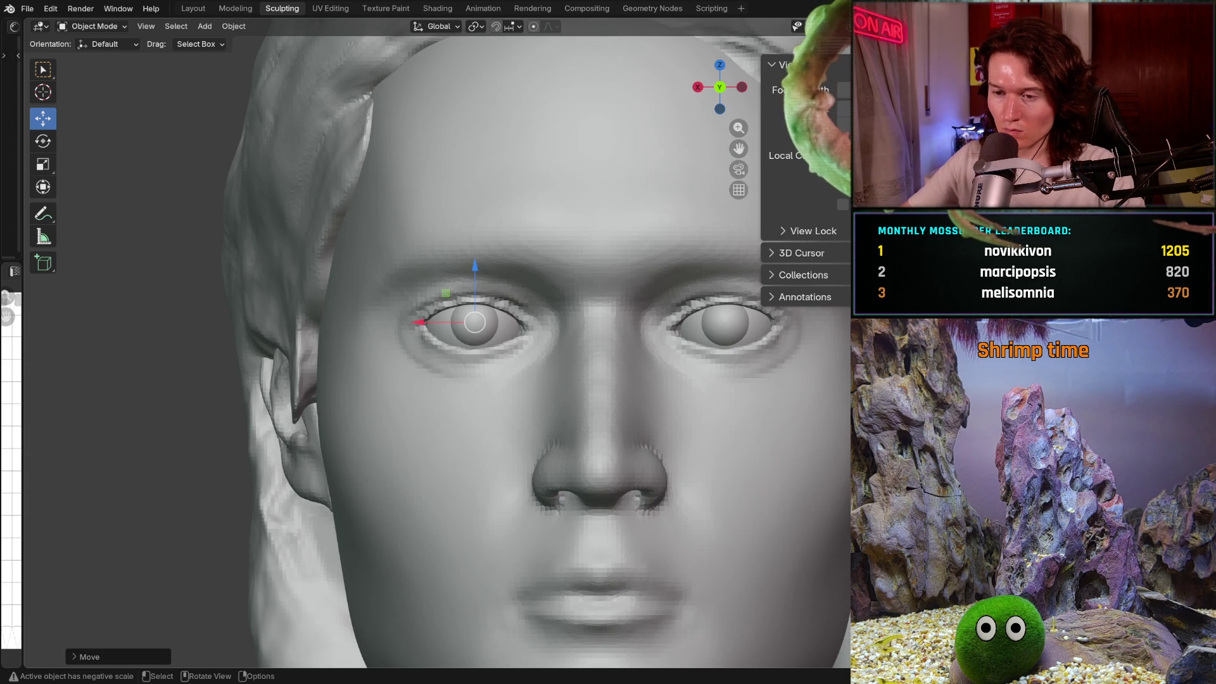
scroll(419, 322, "up", 2)
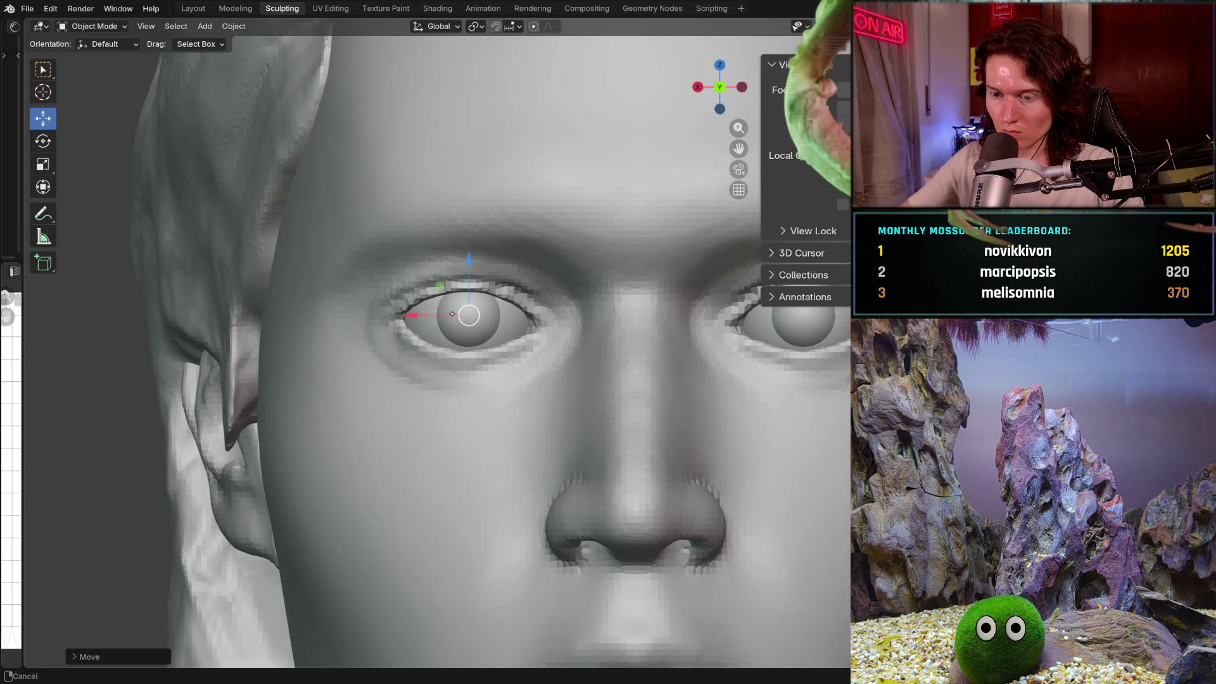
left_click_drag(412, 315, 423, 315)
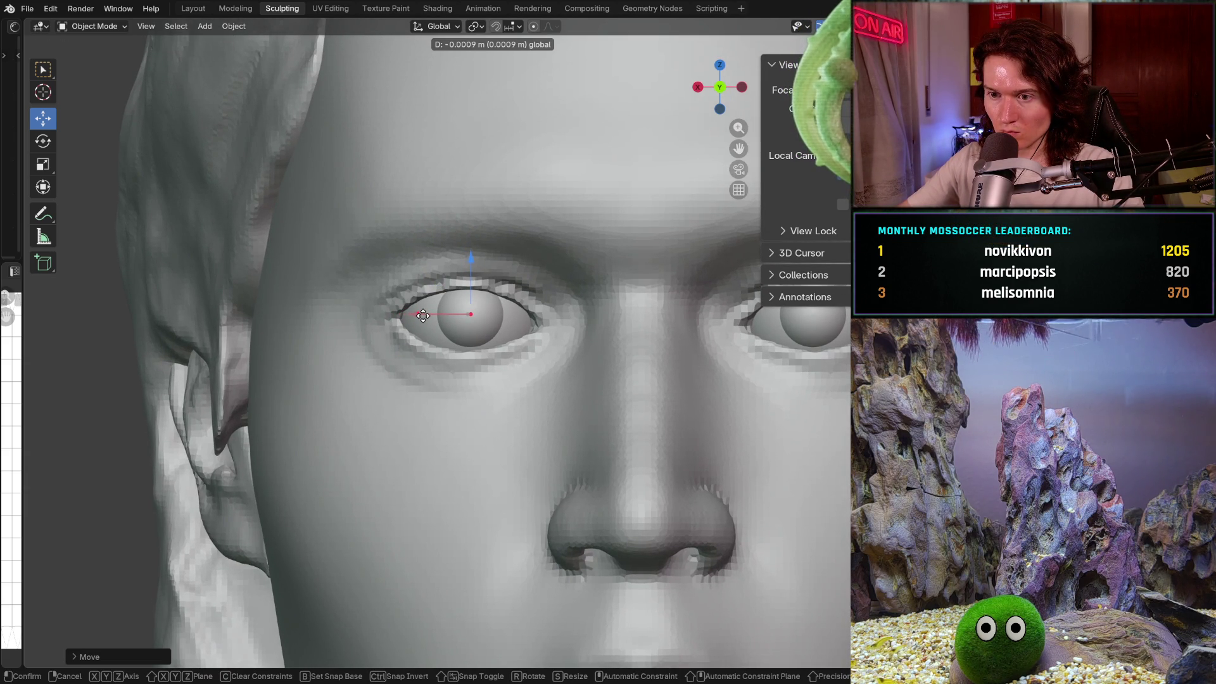
left_click_drag(422, 315, 418, 316)
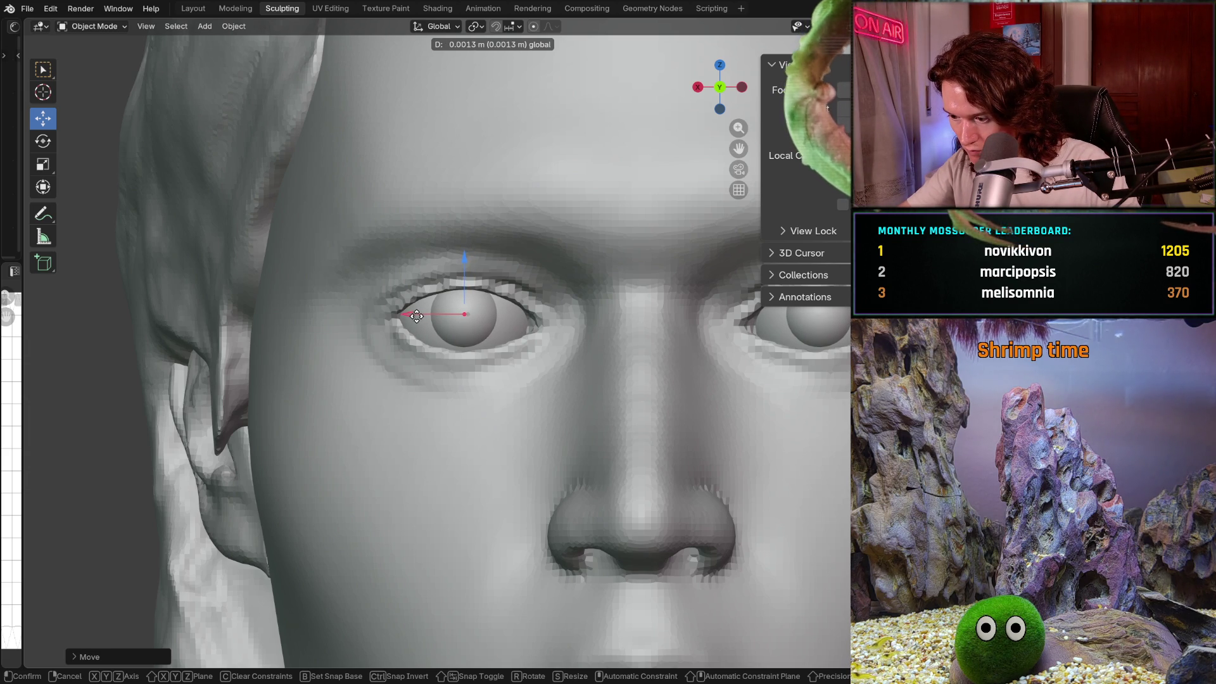
left_click_drag(416, 315, 419, 314)
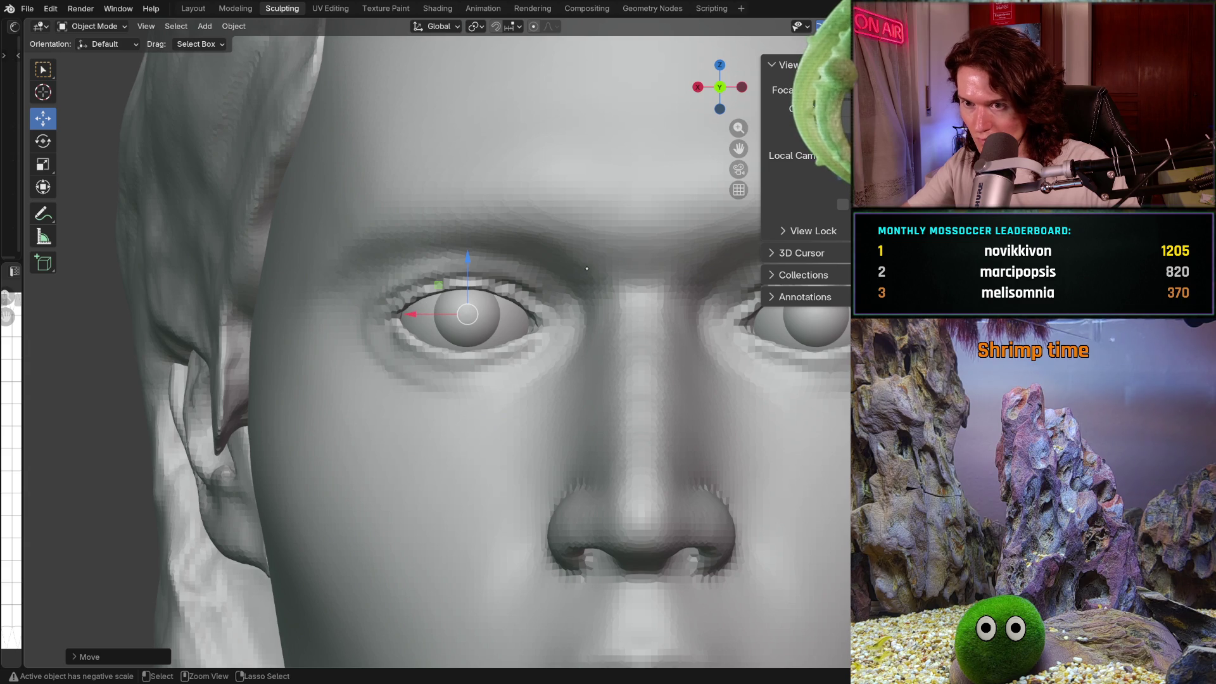
middle_click_drag(586, 269, 573, 355, "ctrl")
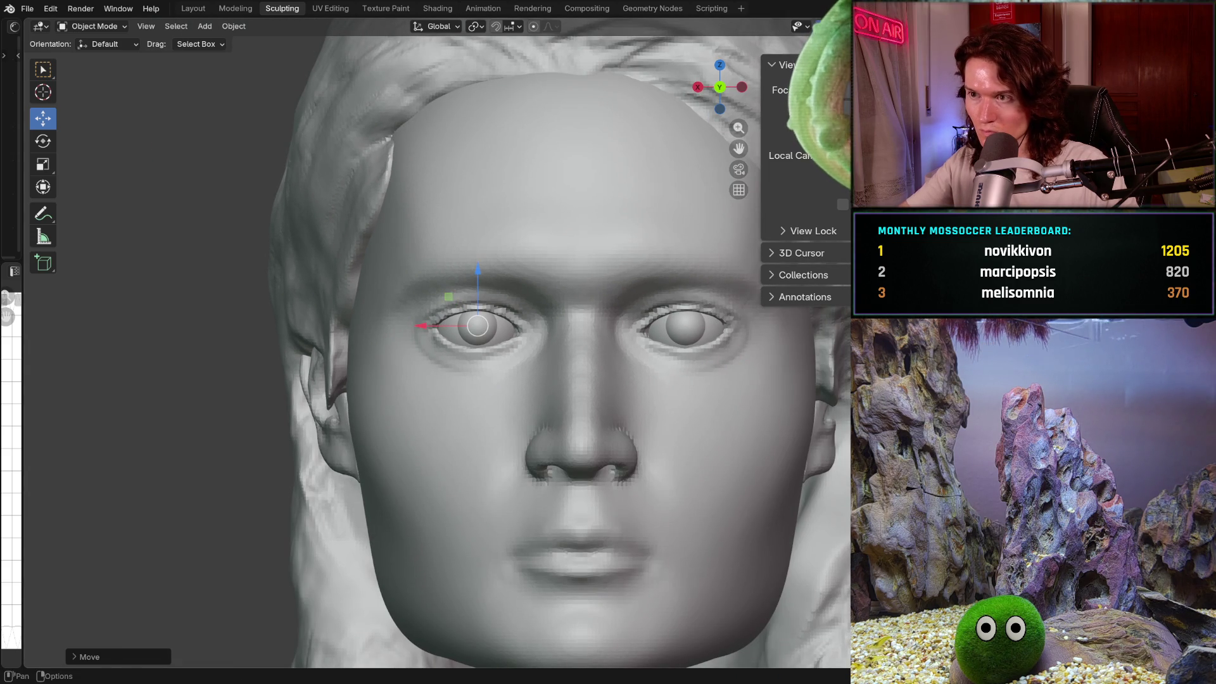
Step: Show the statistics overlay, deselect the eyeballs, and hide the navigation widgets
key("shift+alt+z")
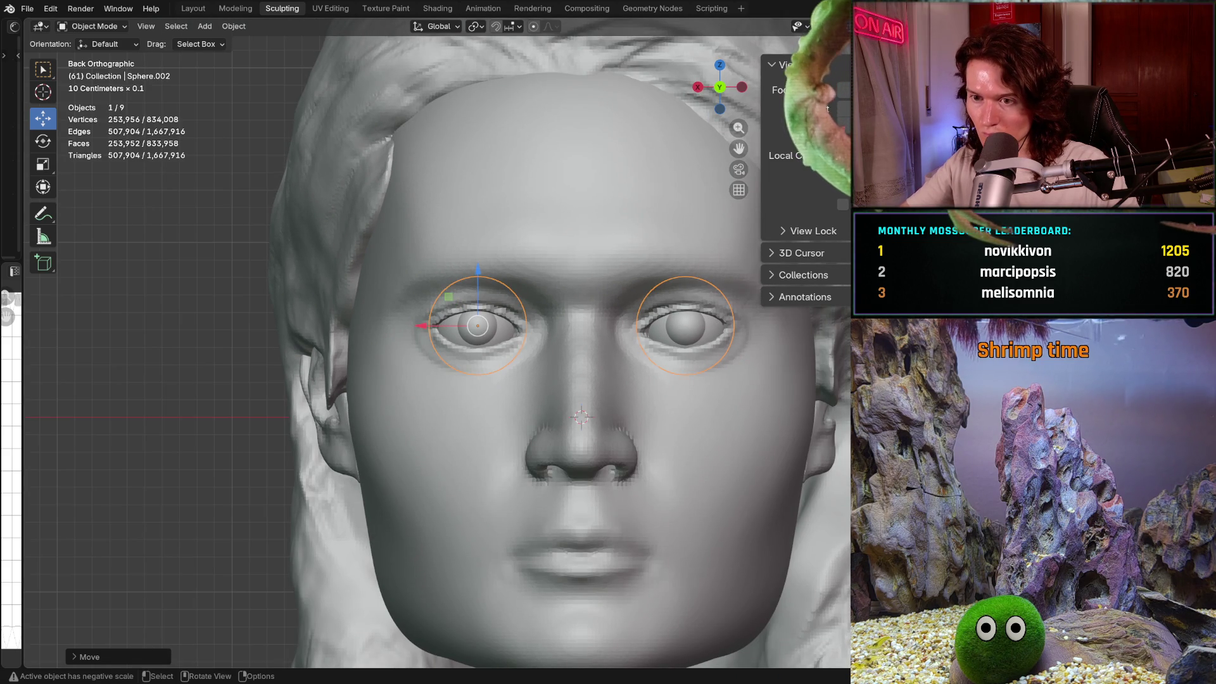
key("alt+a")
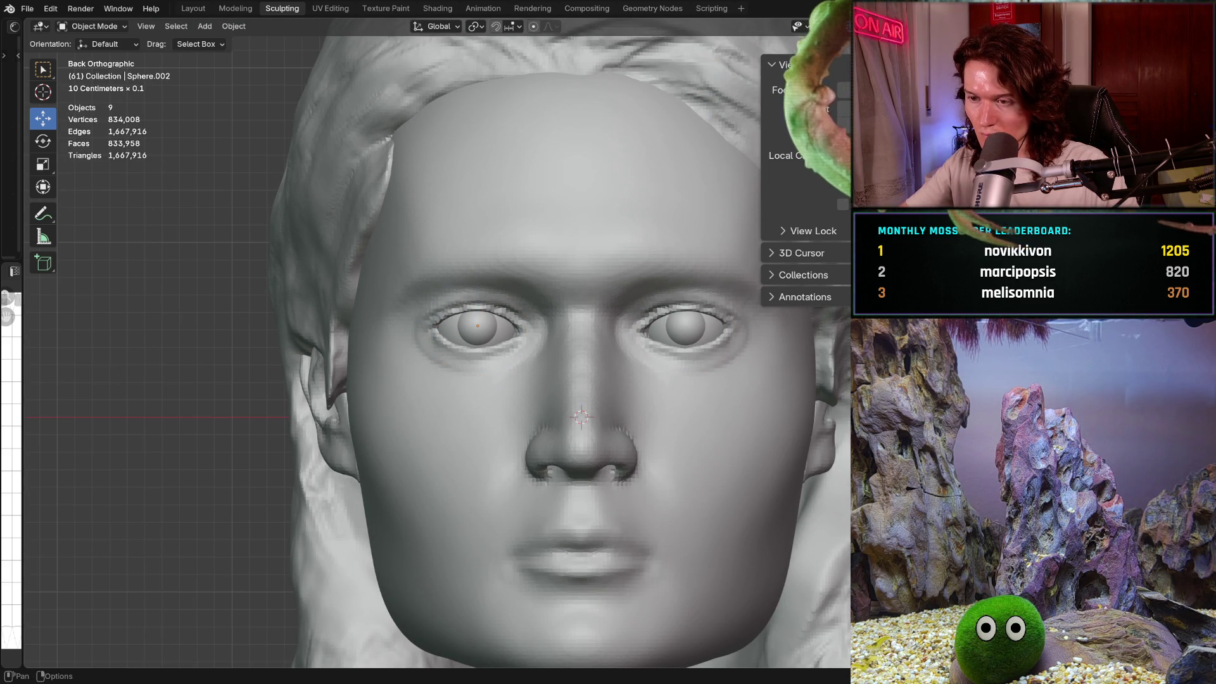
key("ctrl+grave")
scroll(621, 319, "up", 5)
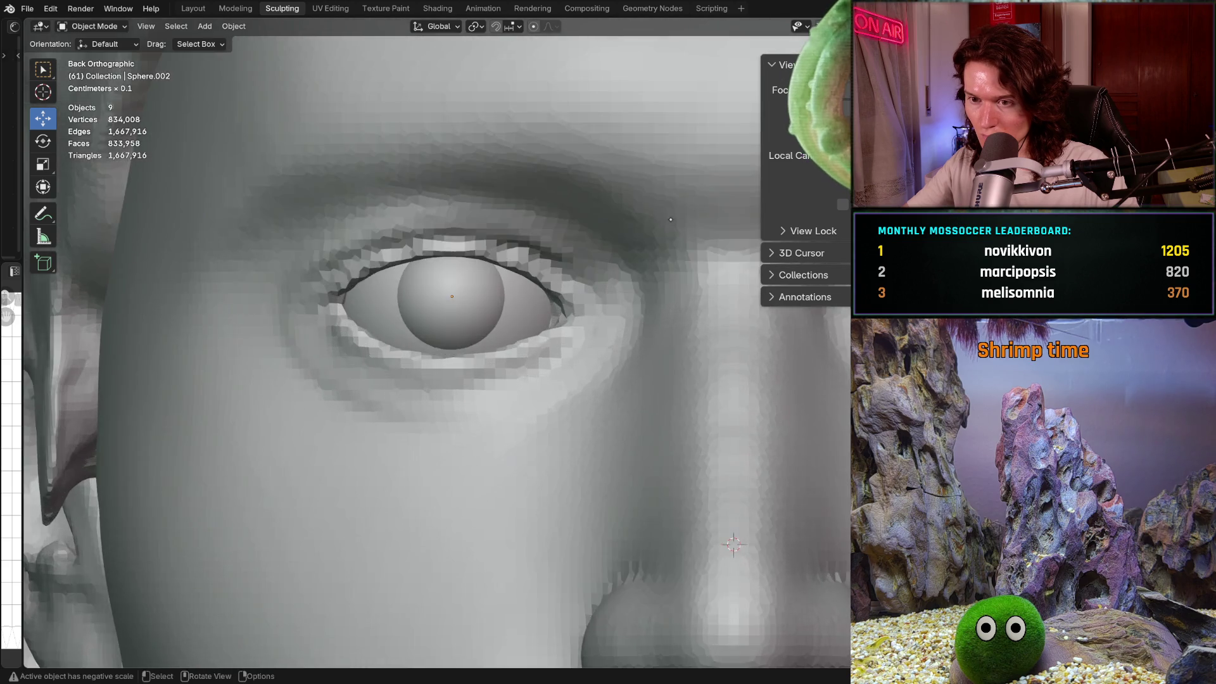
scroll(621, 320, "down", 4)
mouse_move(621, 320)
middle_mouse_down()
mouse_move(606, 318)
mouse_move(601, 361)
middle_mouse_up()
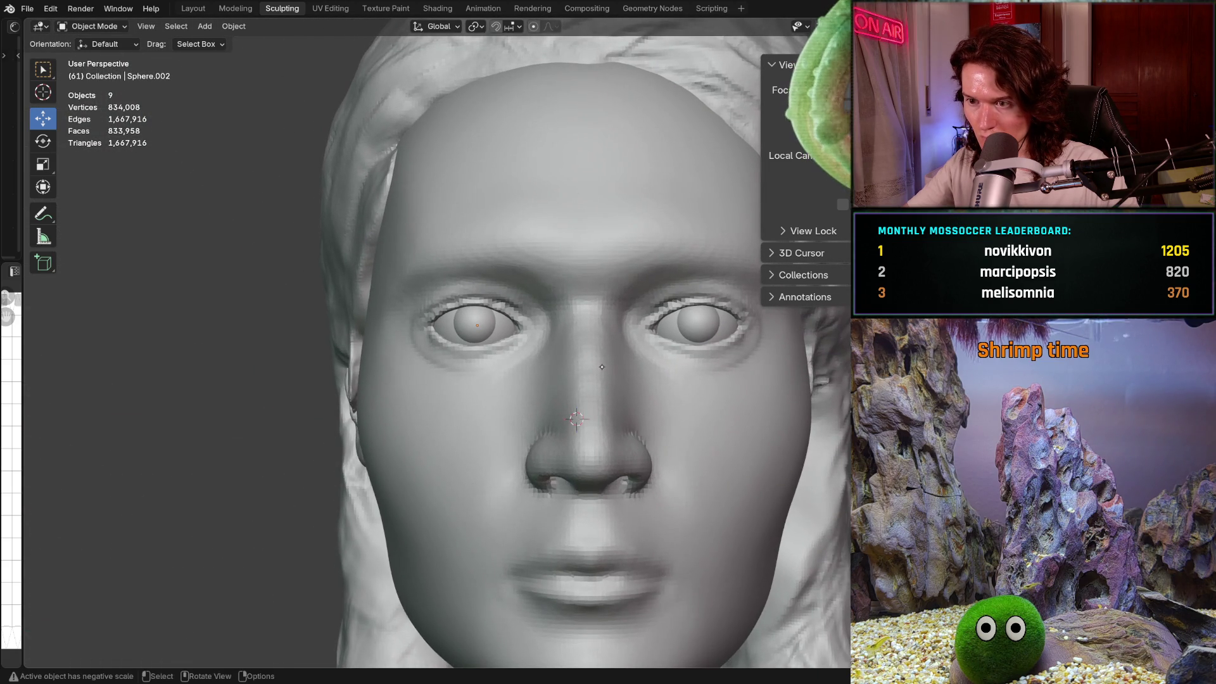
scroll(602, 358, "up", 1)
Step: Spread the two eyeballs slightly further apart, then deselect them
left_click(600, 352)
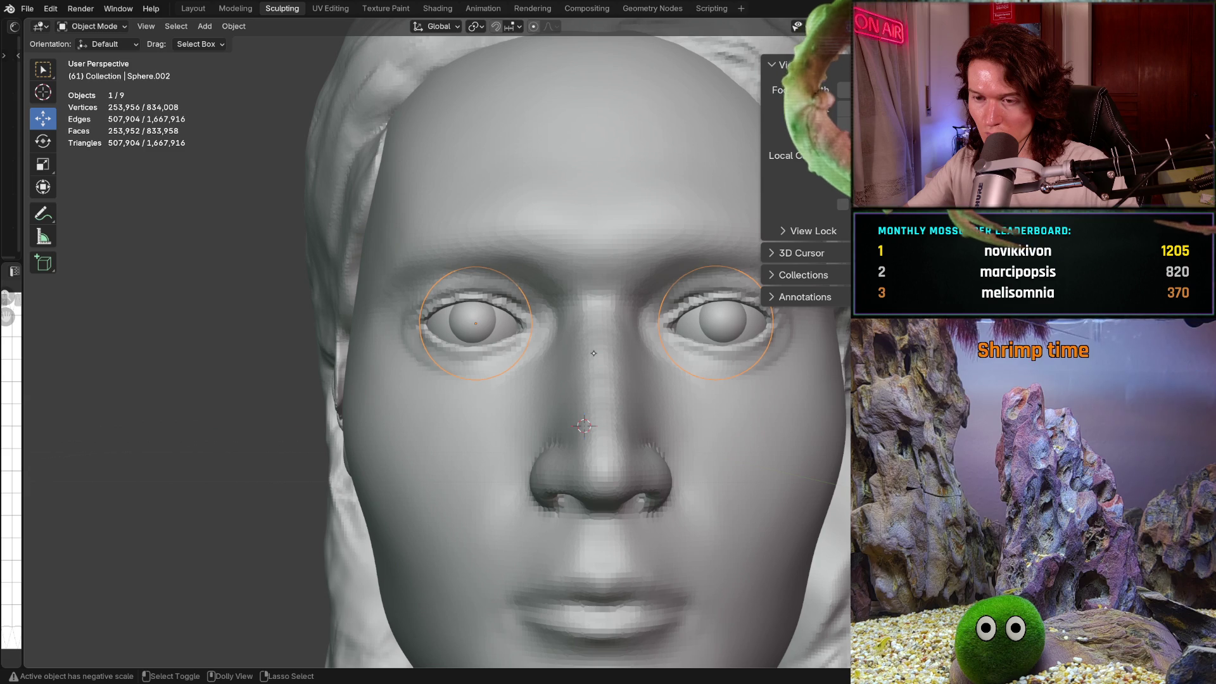
left_click(594, 353, "shift")
left_click(592, 353)
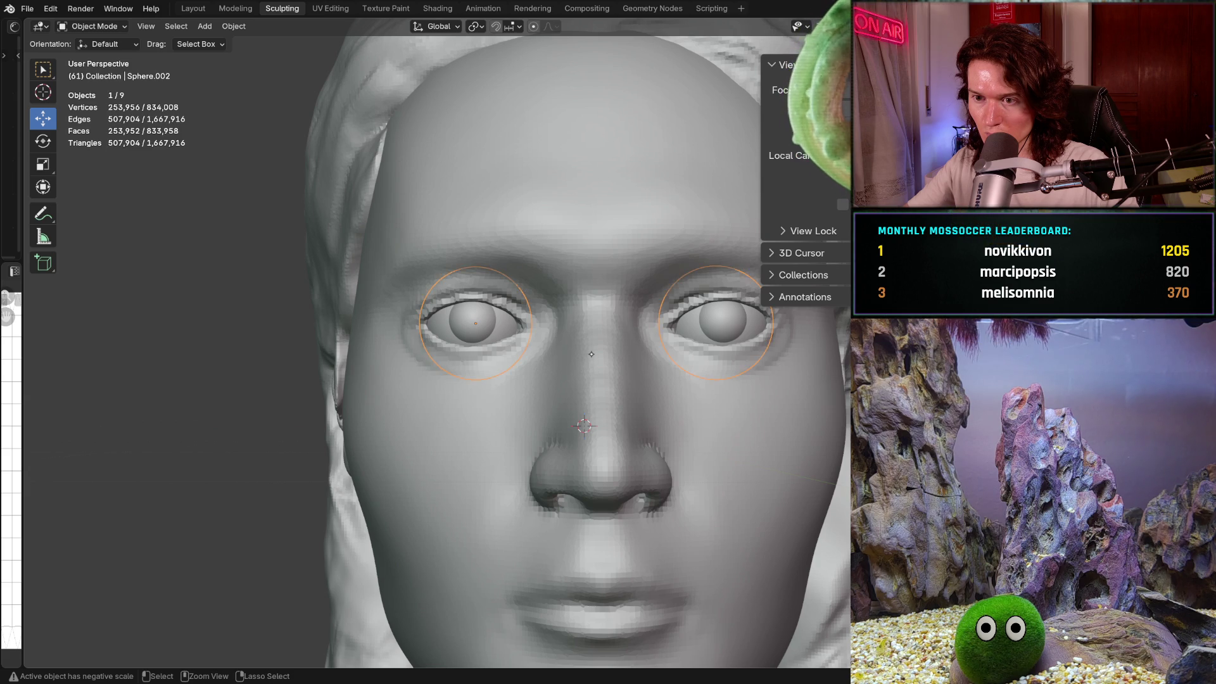
key("ctrl+Tab")
key("ctrl+z")
key("ctrl+z")
key("ctrl+z")
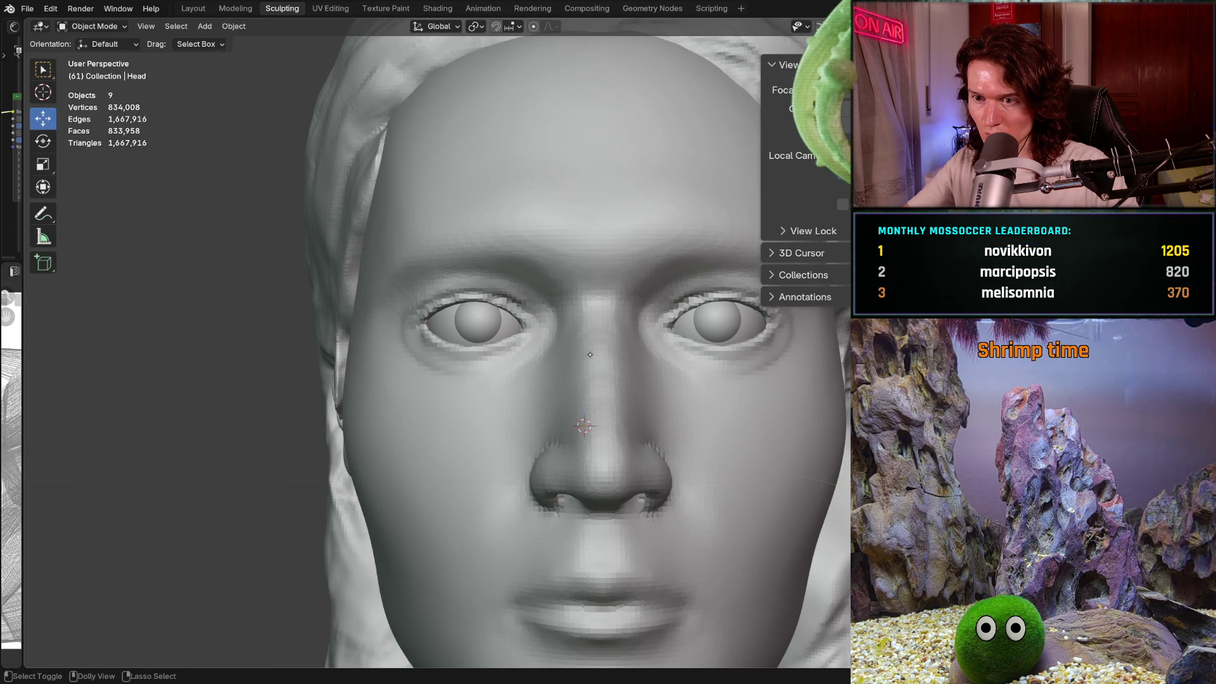
key("ctrl+shift+z")
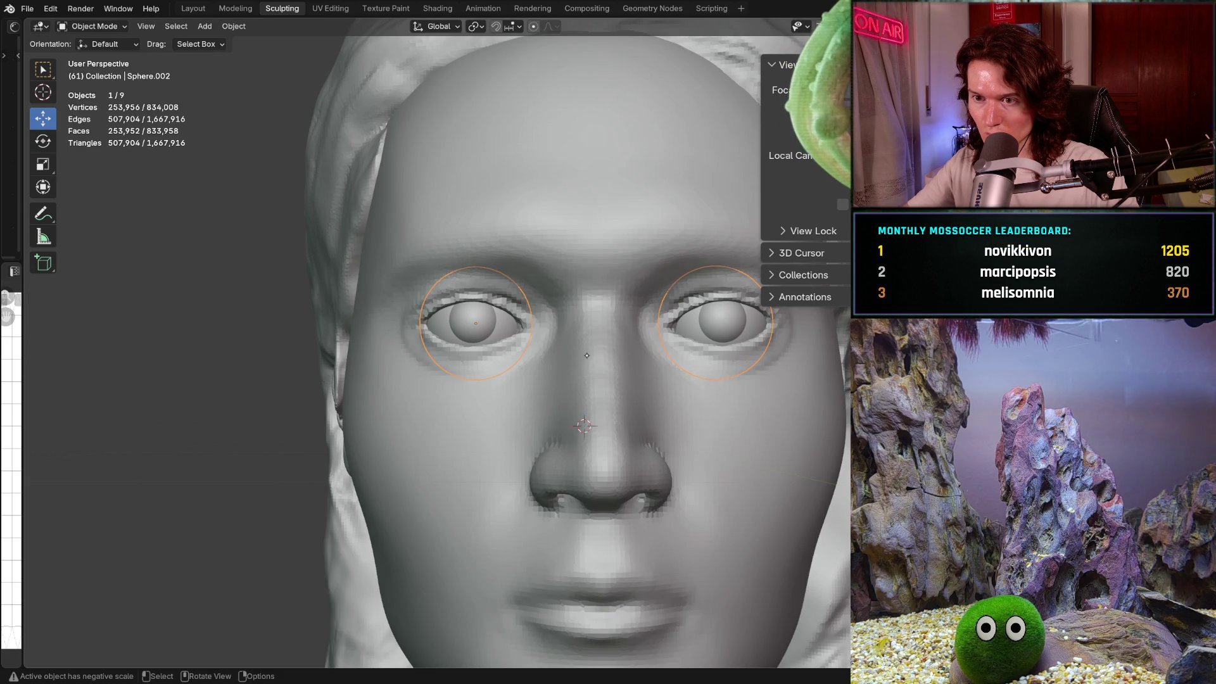
scroll(639, 313, "down", 3)
left_click(789, 350)
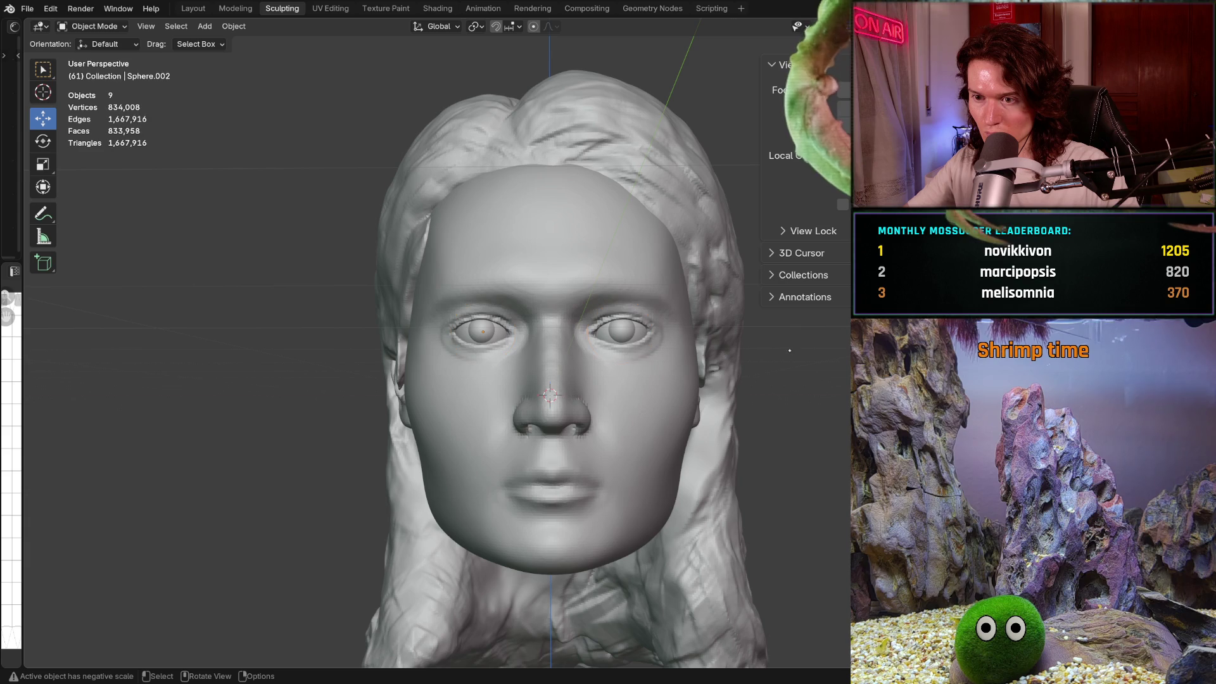
Step: Zoom in on the face and put the head into Sculpt Mode with Grab at 1000 px
middle_click_drag(658, 371, 636, 341)
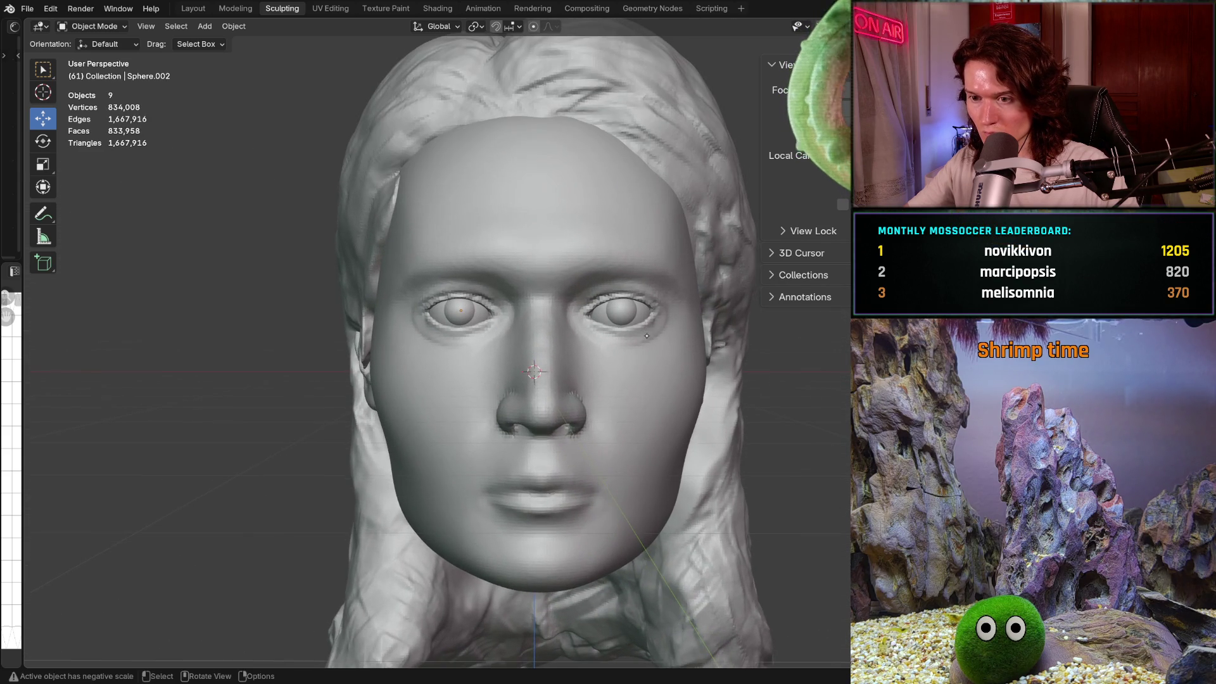
scroll(630, 341, "up", 1)
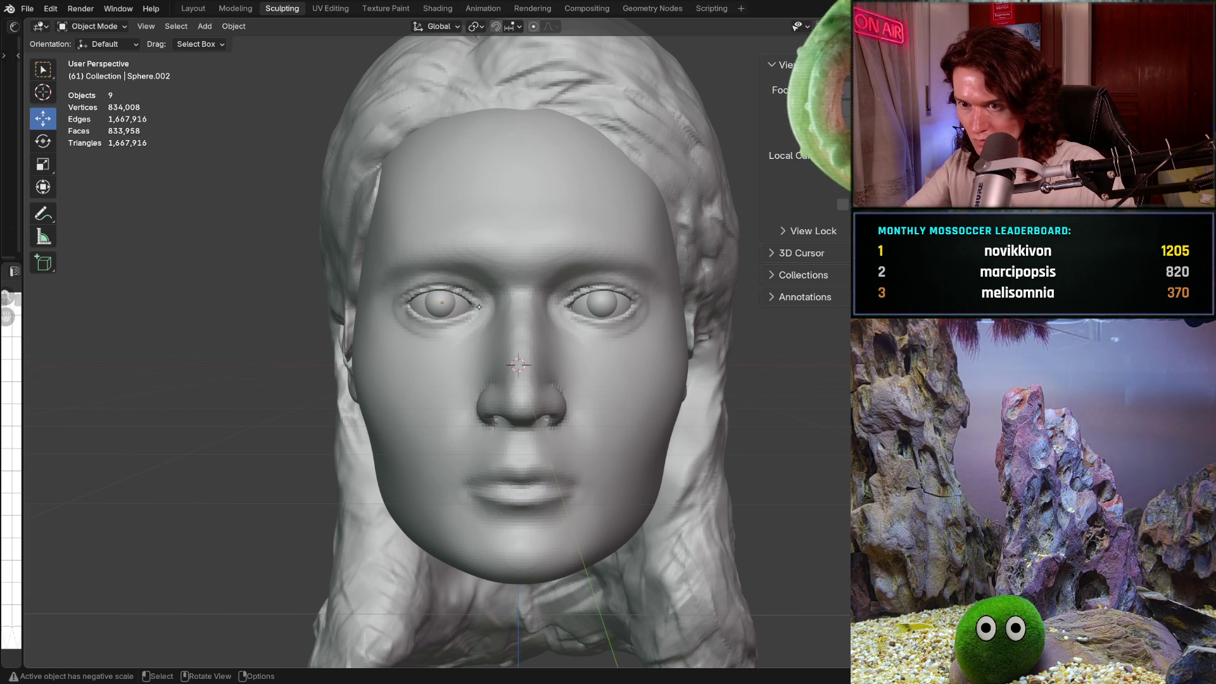
scroll(487, 455, "up", 2)
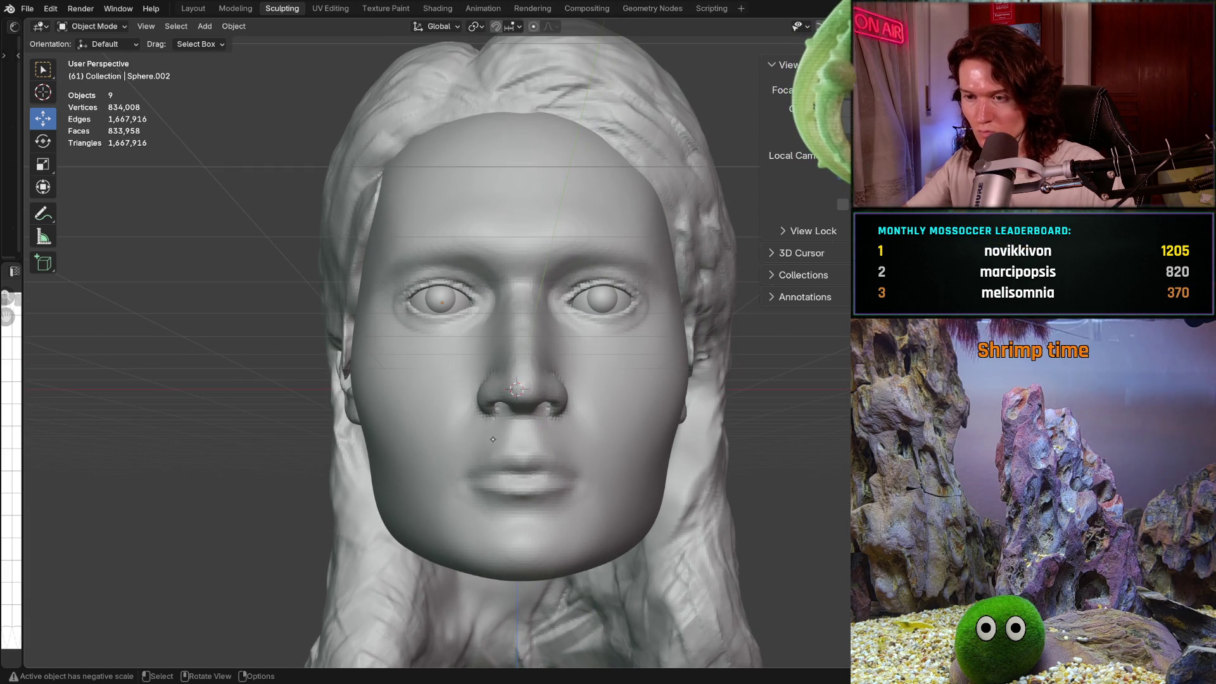
mouse_move(486, 455)
middle_mouse_down("ctrl")
mouse_move(494, 369)
mouse_move(509, 462)
mouse_move(513, 437)
middle_mouse_up("ctrl")
scroll(570, 316, "up", 3)
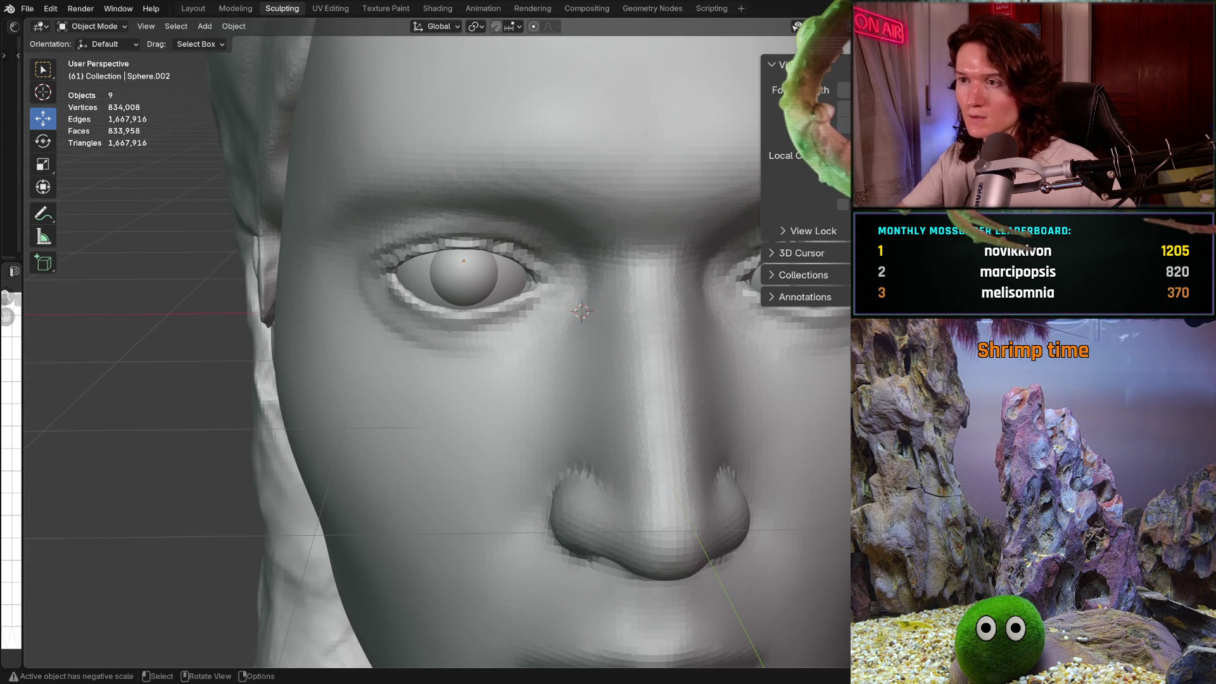
left_click(823, 26)
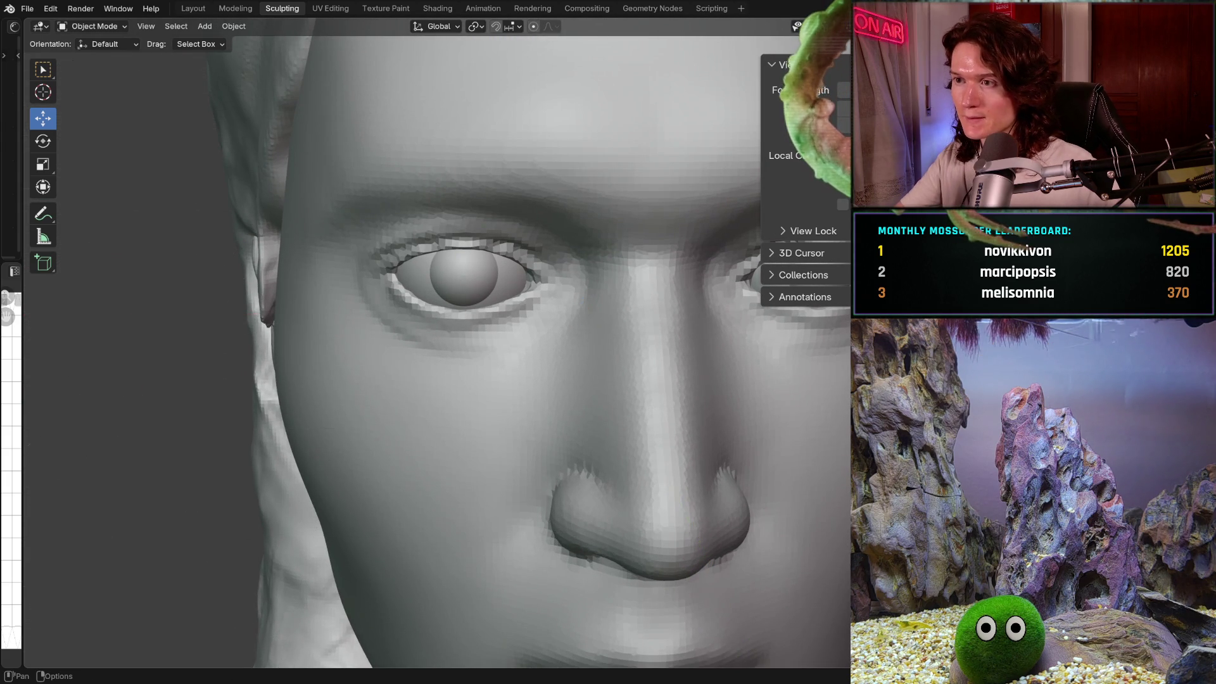
left_click(823, 26)
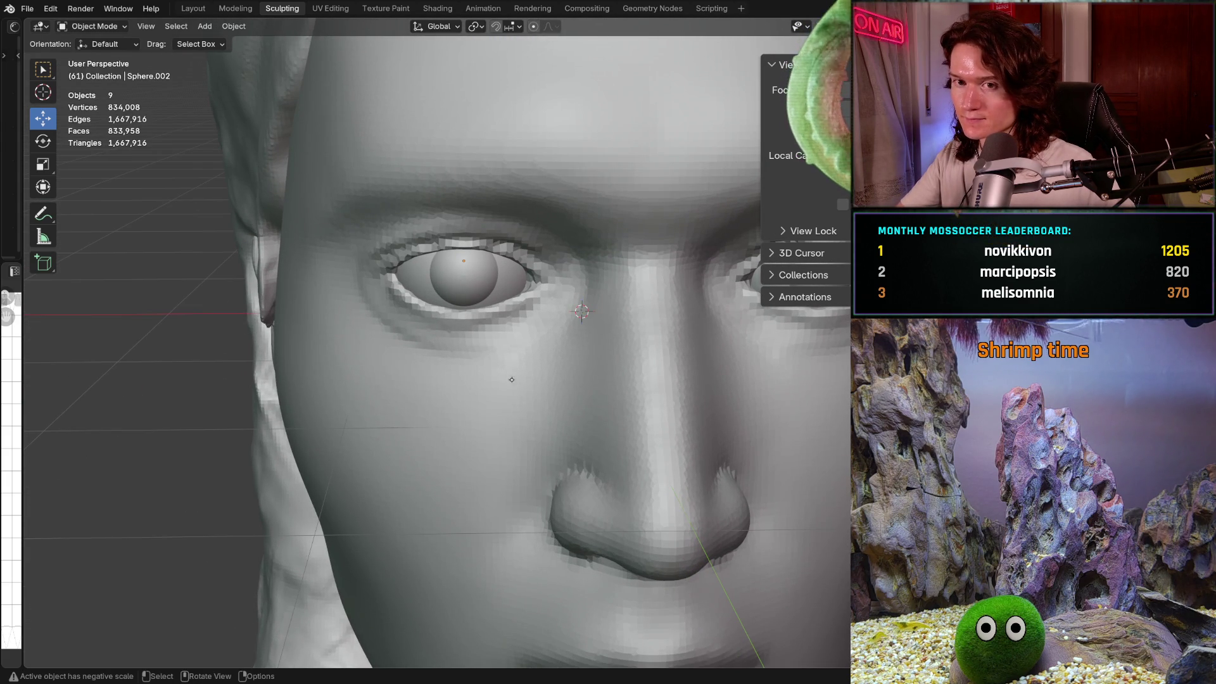
left_click(115, 28)
left_click(117, 68)
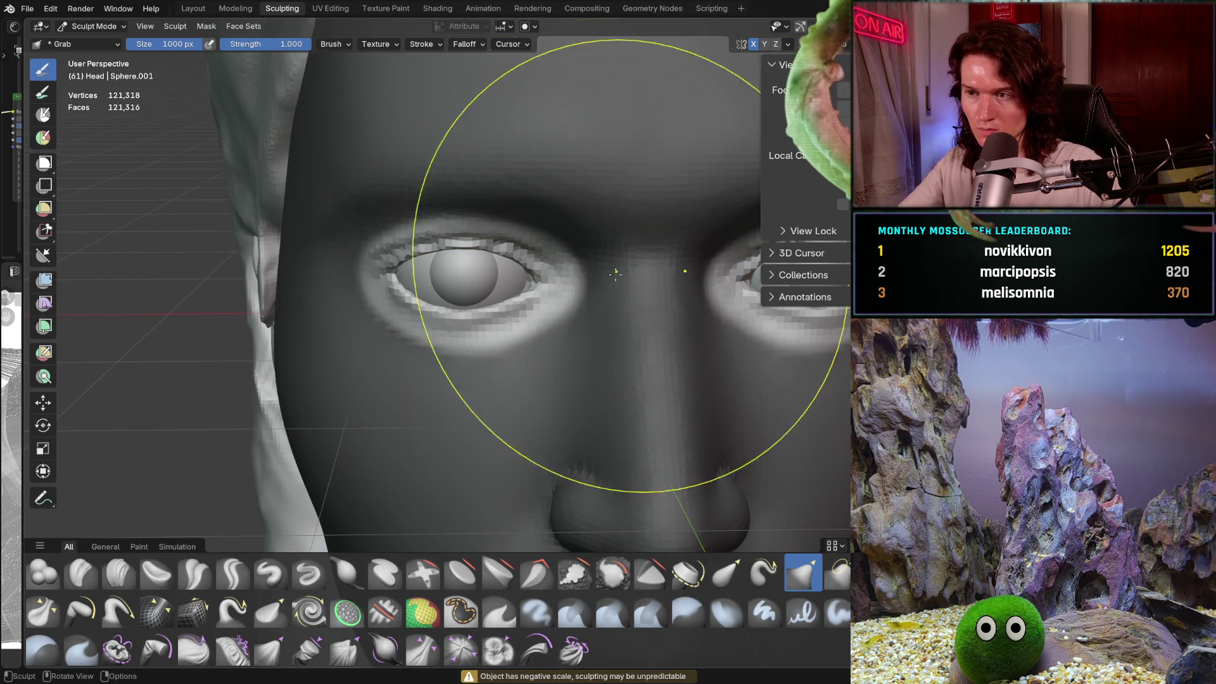
Step: Clear the head's mask with Alt+M and view the face frontally with the Smooth brush
middle_click_drag(570, 425, 569, 425, "shift")
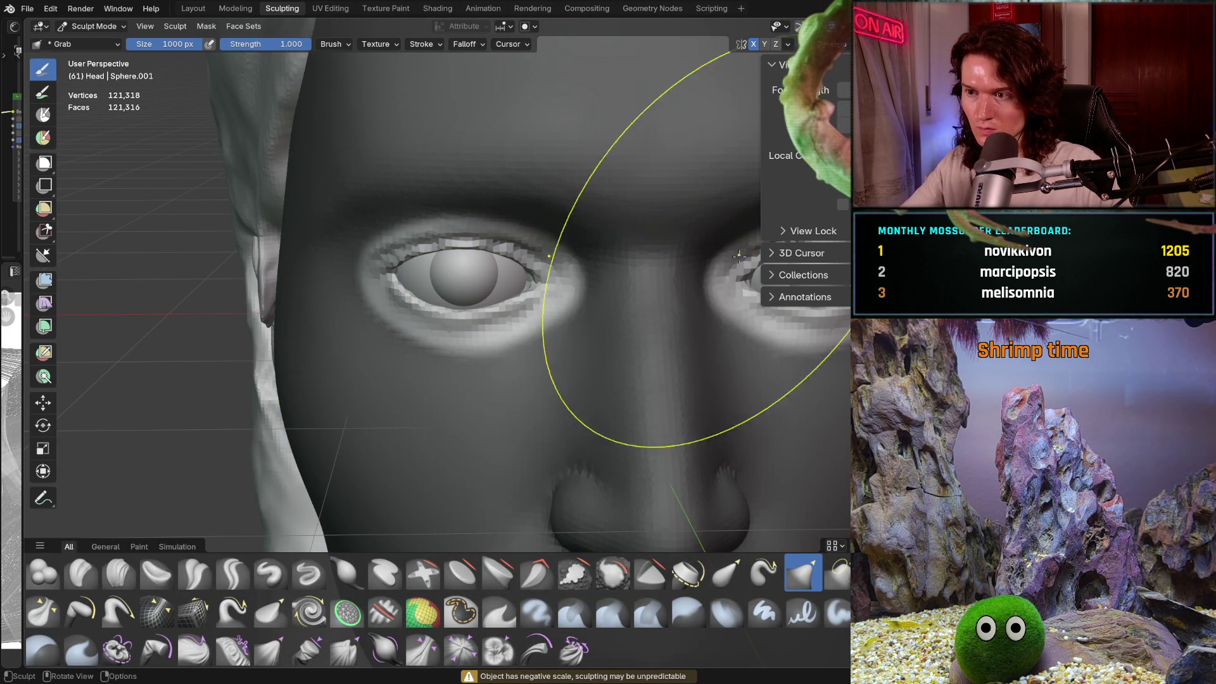
key("alt+m")
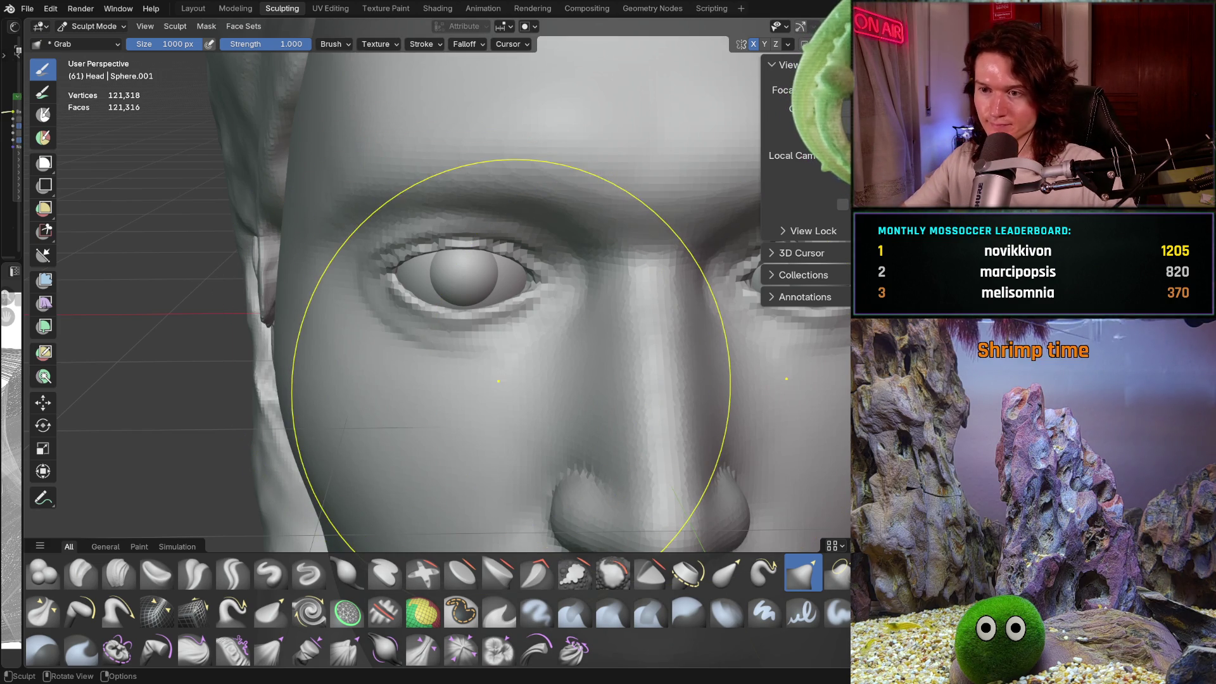
mouse_move(511, 413)
middle_mouse_down()
mouse_move(491, 353)
mouse_move(502, 338)
mouse_move(488, 369)
mouse_move(488, 355)
mouse_move(514, 382)
mouse_move(515, 405)
middle_mouse_up()
scroll(494, 354, "down", 4)
scroll(492, 366, "up", 3)
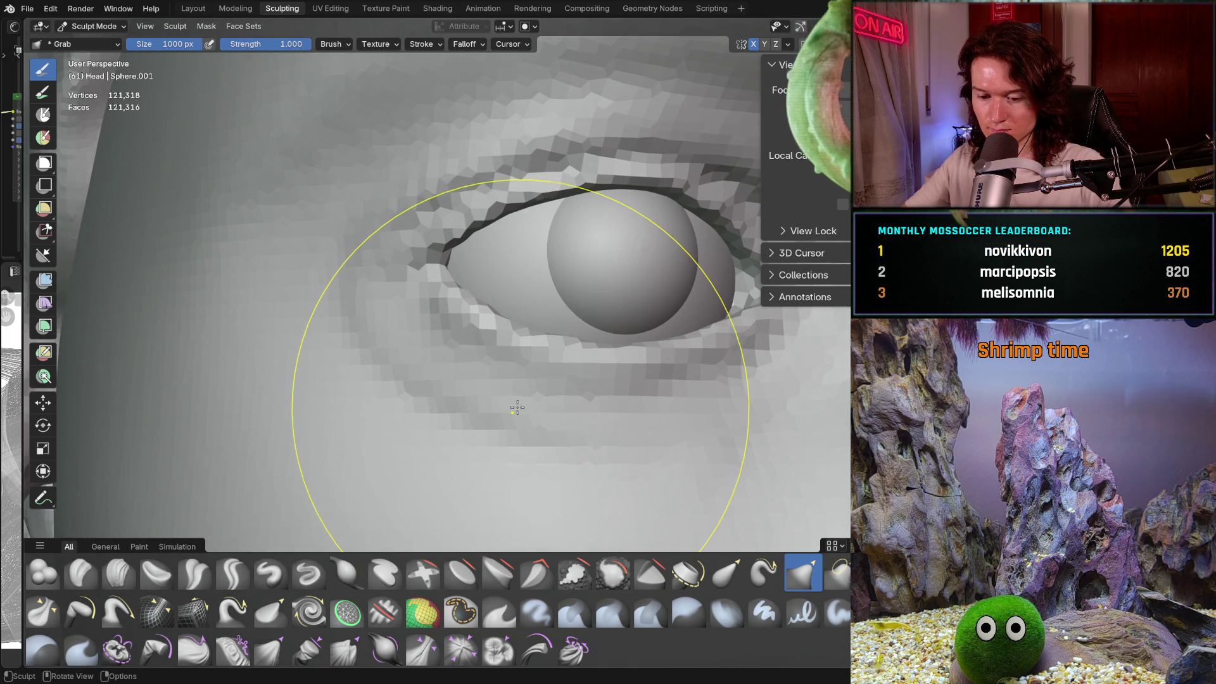
key("f")
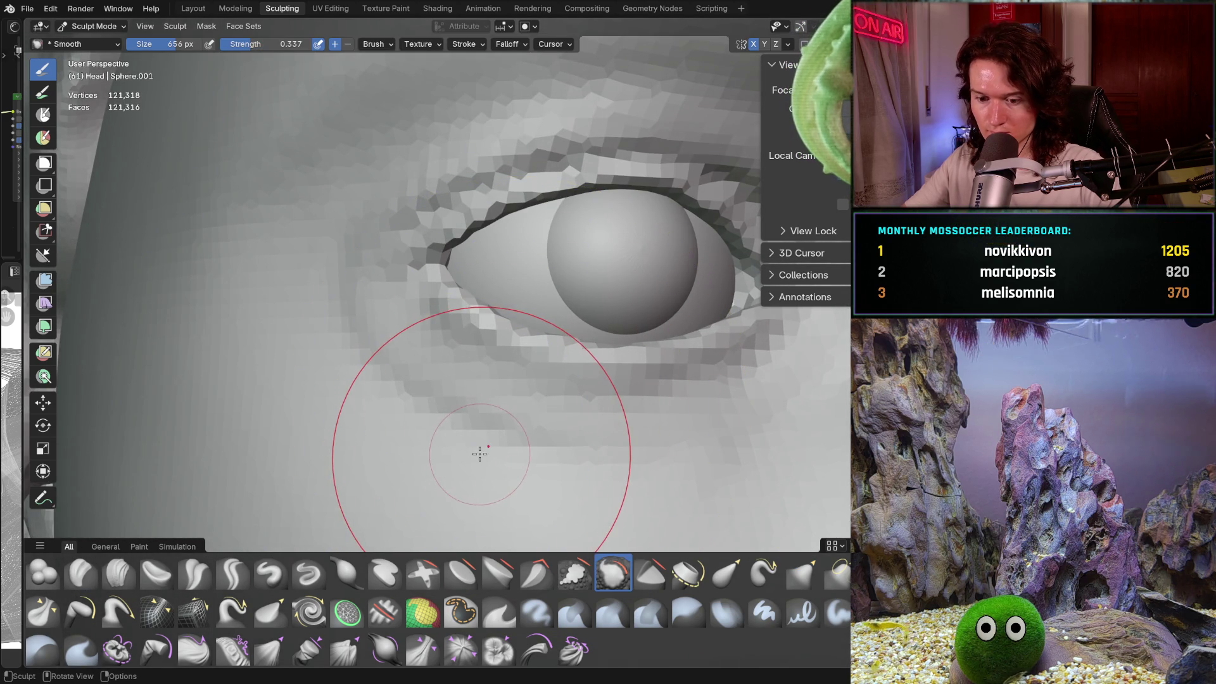
Step: Set the Smooth brush to 264 px size and 0.620 strength
key("f")
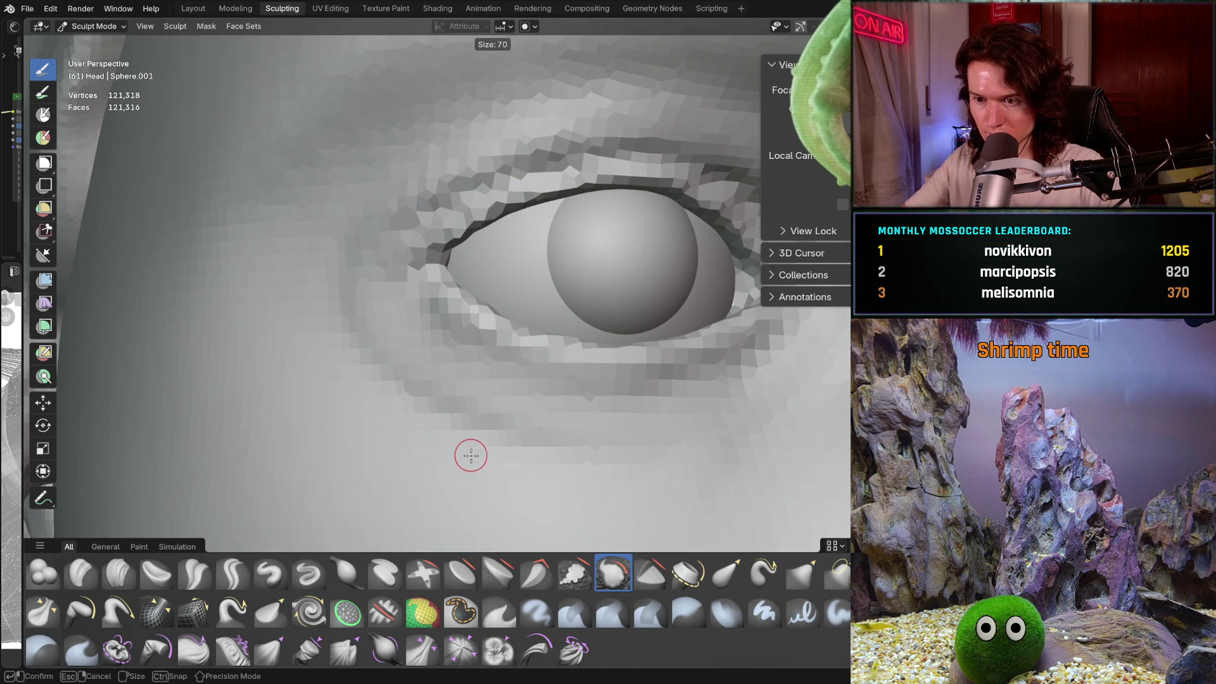
left_click(443, 465)
middle_click_drag(510, 450, 494, 461)
key("shift+f")
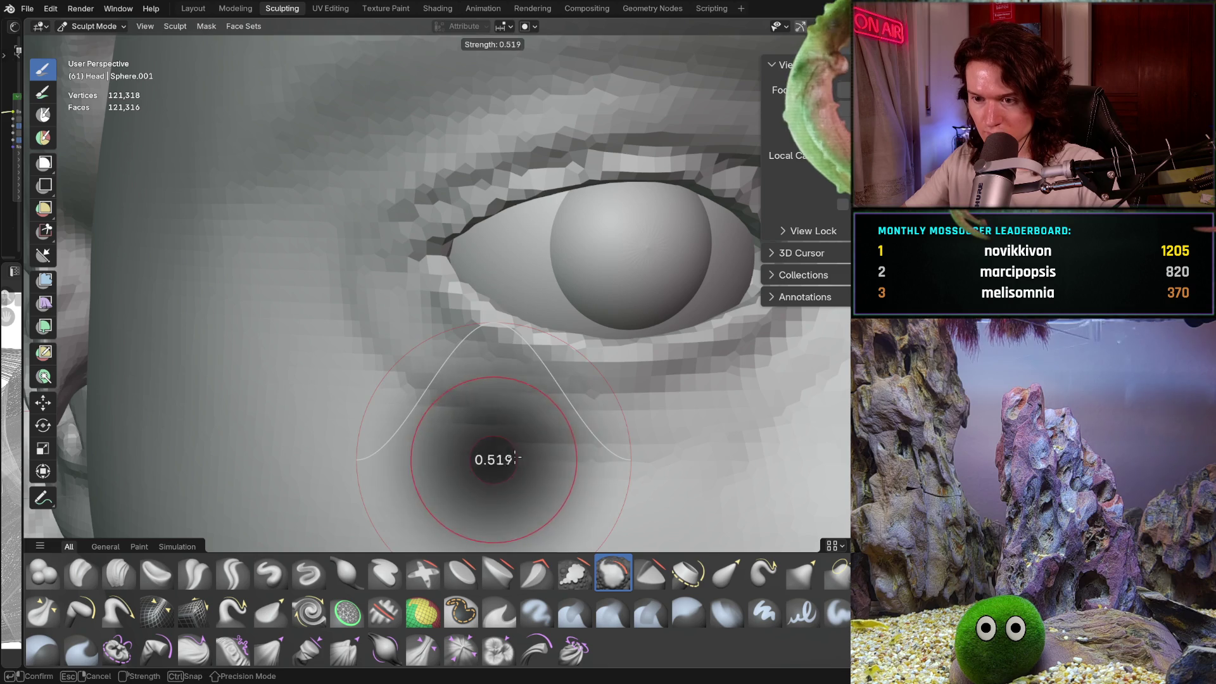
left_click(519, 451)
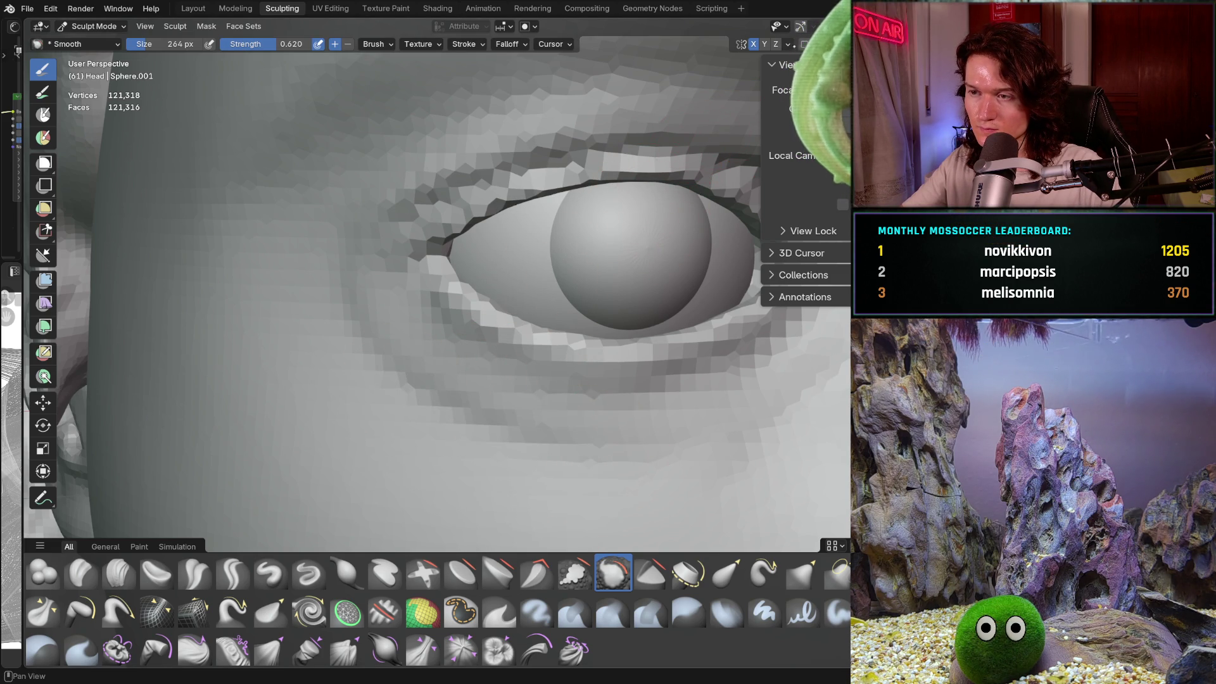
Step: Check the symmetry options and orbit around the nose and eye to inspect them
left_click(788, 44)
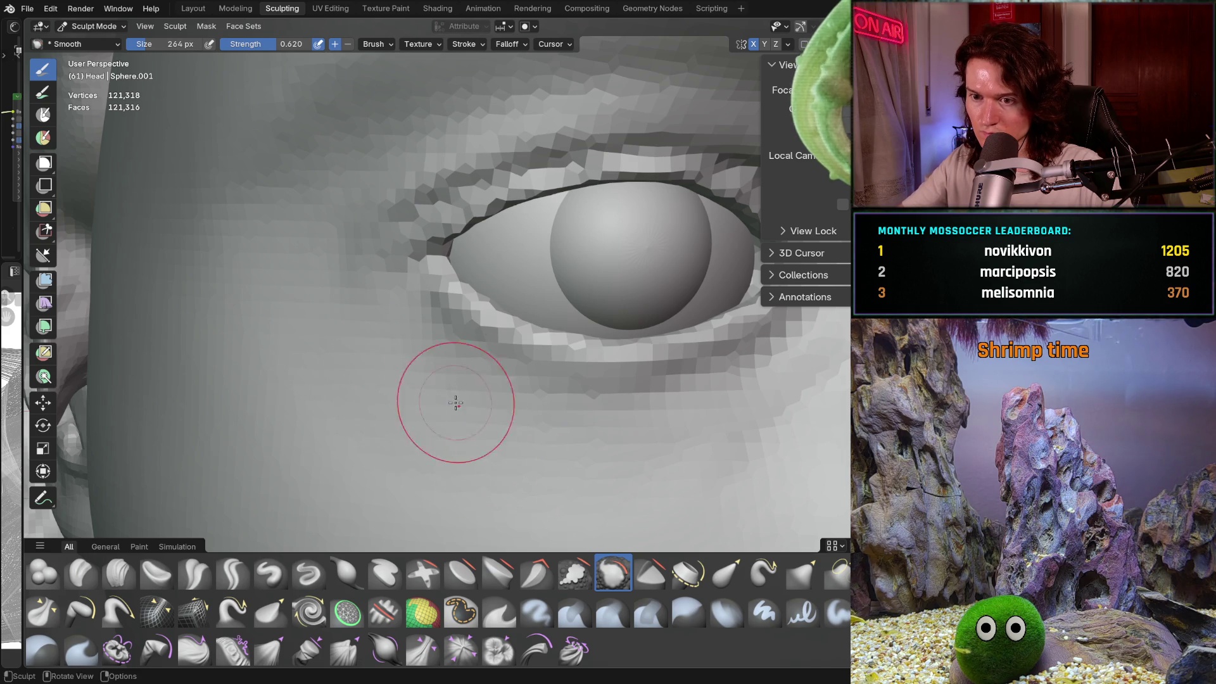
scroll(468, 443, "down", 5)
middle_click_drag(476, 459, 401, 428)
scroll(395, 380, "up", 5)
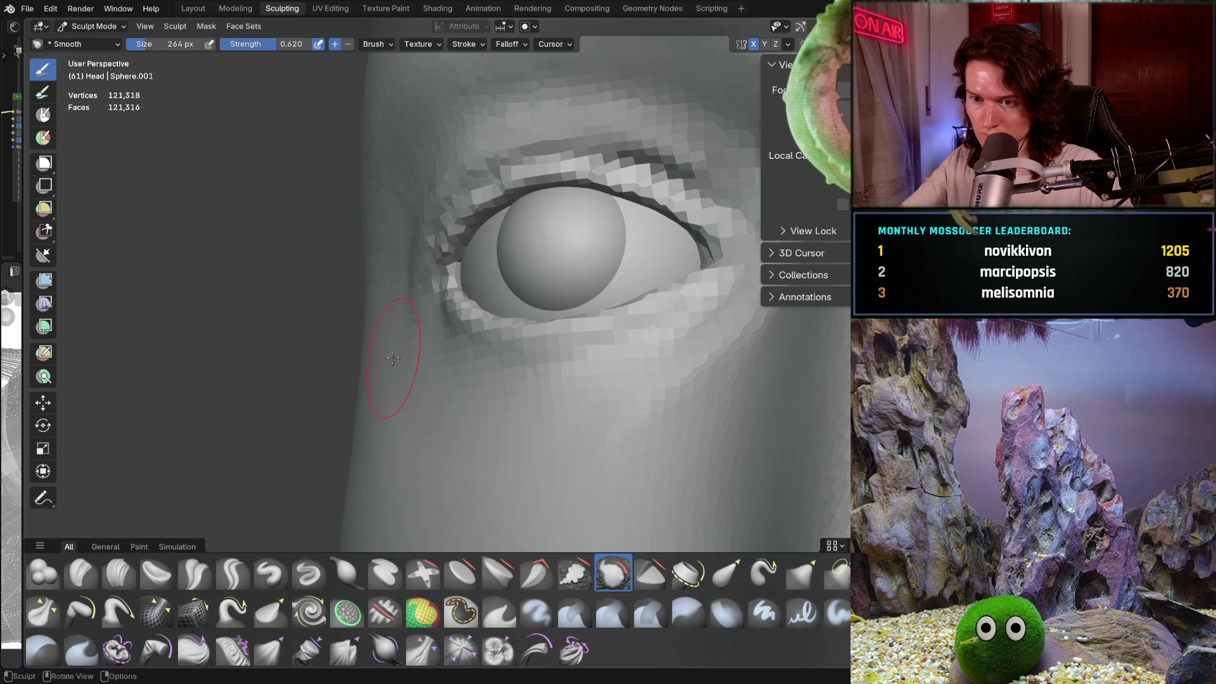
mouse_move(430, 472)
middle_mouse_down()
mouse_move(413, 438)
mouse_move(386, 432)
mouse_move(452, 444)
mouse_move(446, 470)
mouse_move(462, 434)
mouse_move(443, 336)
mouse_move(448, 488)
middle_mouse_up()
scroll(386, 496, "down", 5)
scroll(487, 356, "up", 5)
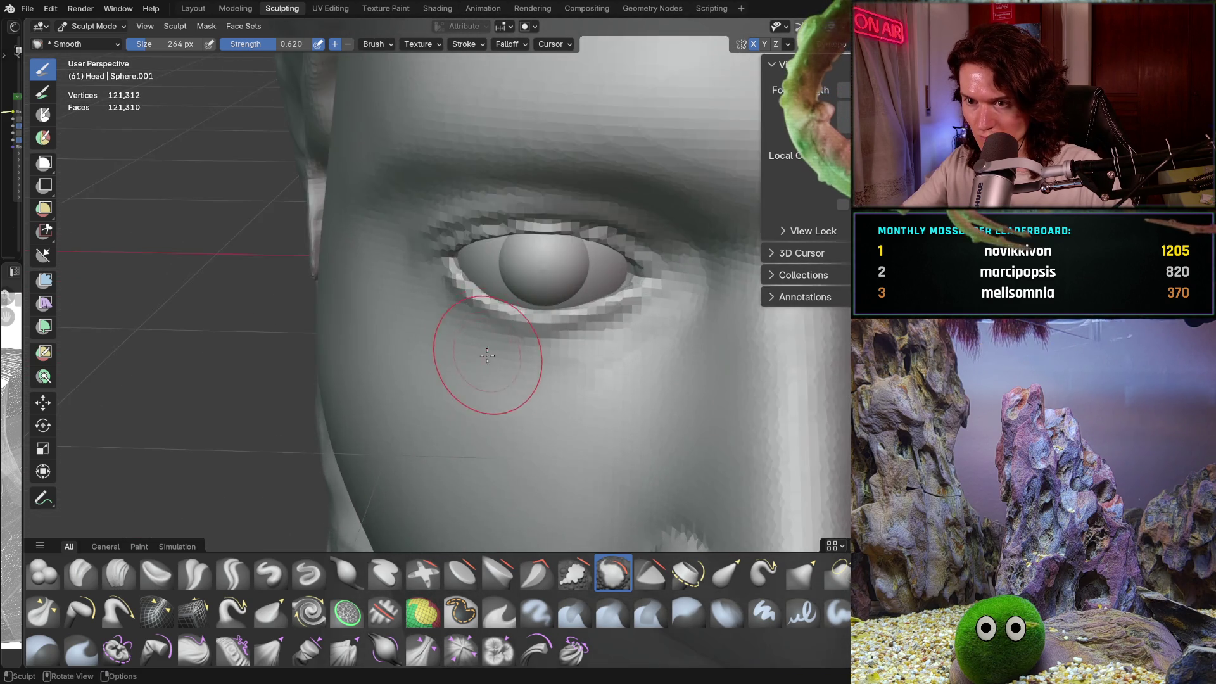
mouse_move(487, 356)
middle_mouse_down()
mouse_move(535, 402)
mouse_move(619, 358)
mouse_move(502, 290)
mouse_move(507, 272)
middle_mouse_up()
scroll(483, 389, "down", 5)
mouse_move(483, 388)
middle_mouse_down()
mouse_move(420, 333)
mouse_move(526, 419)
mouse_move(488, 393)
mouse_move(542, 401)
mouse_move(511, 451)
middle_mouse_up()
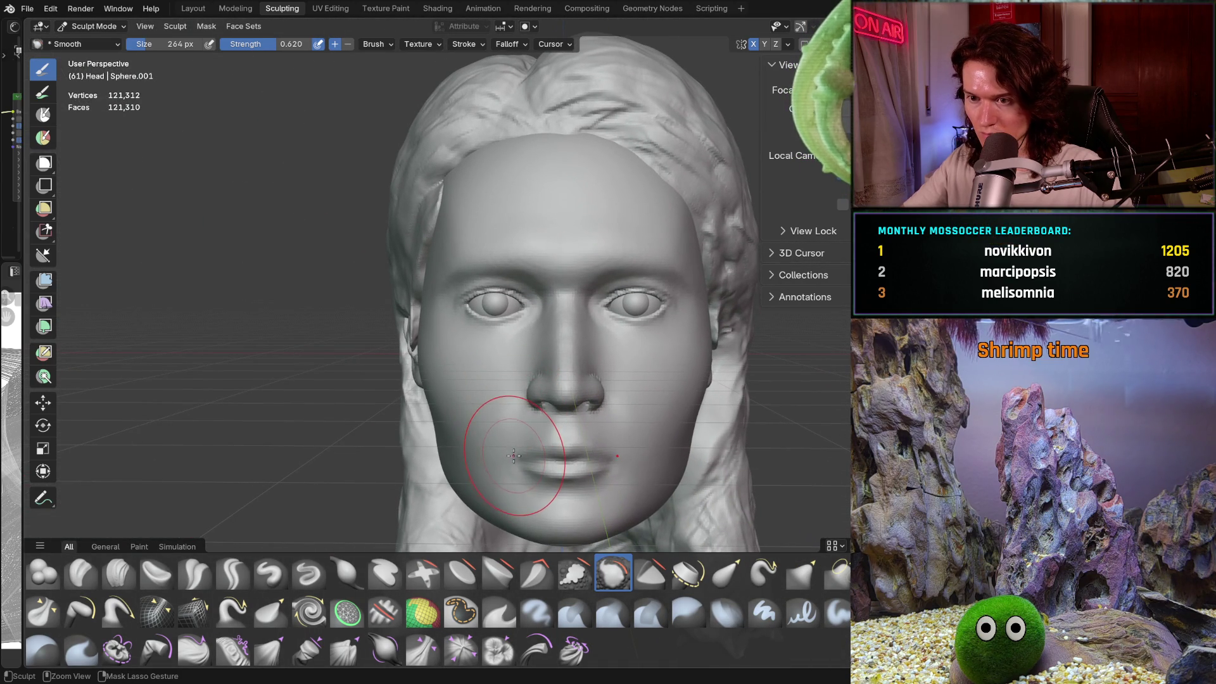
scroll(514, 455, "up", 8)
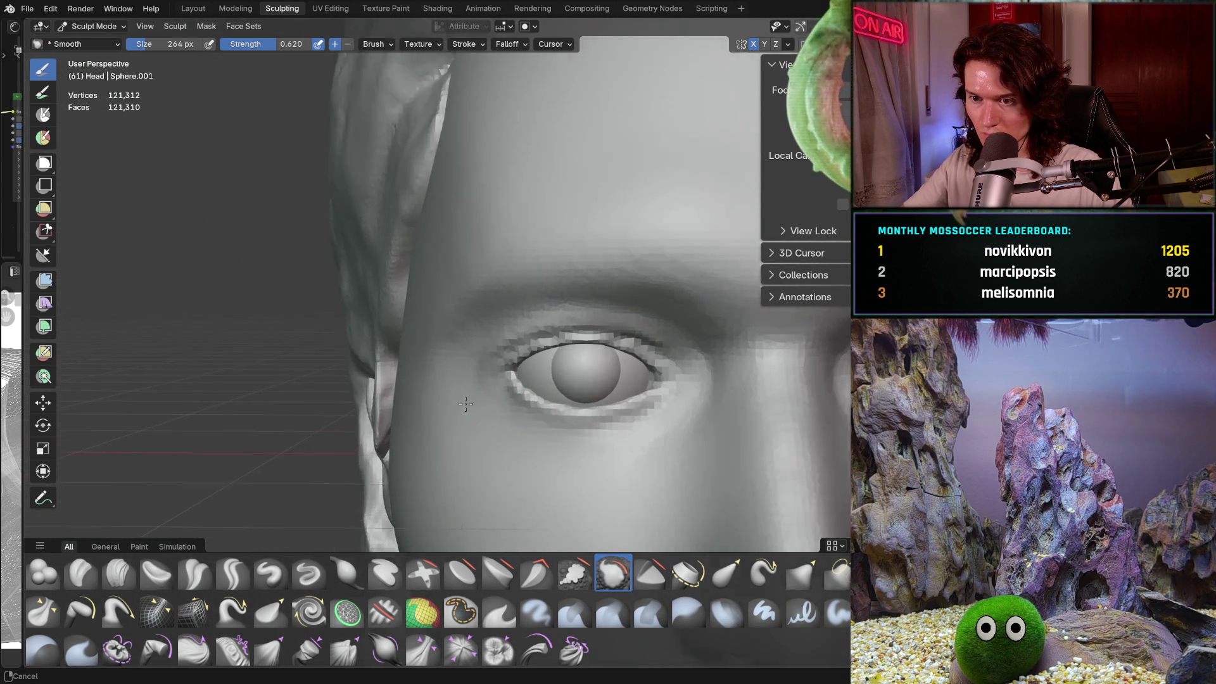
scroll(490, 414, "up", 5)
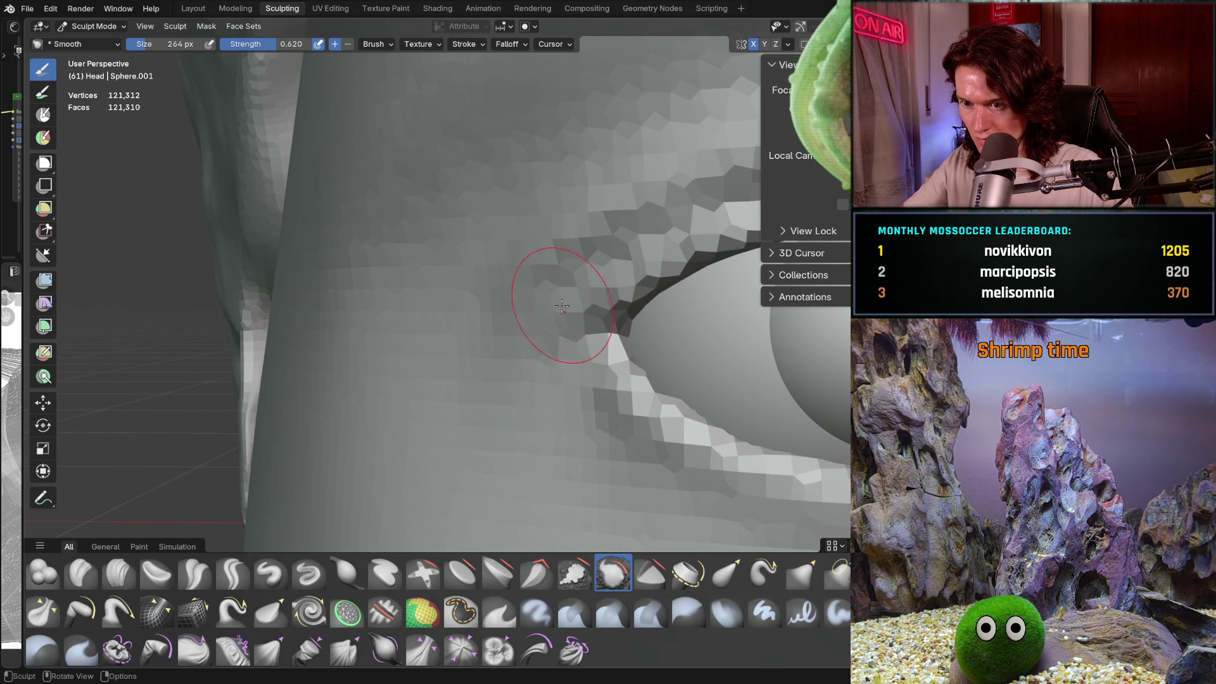
Step: Smooth the inner eye corner and save the file as V2_main_char_11.blend
middle_click_drag(561, 307, 525, 410)
left_click_drag(634, 299, 620, 310)
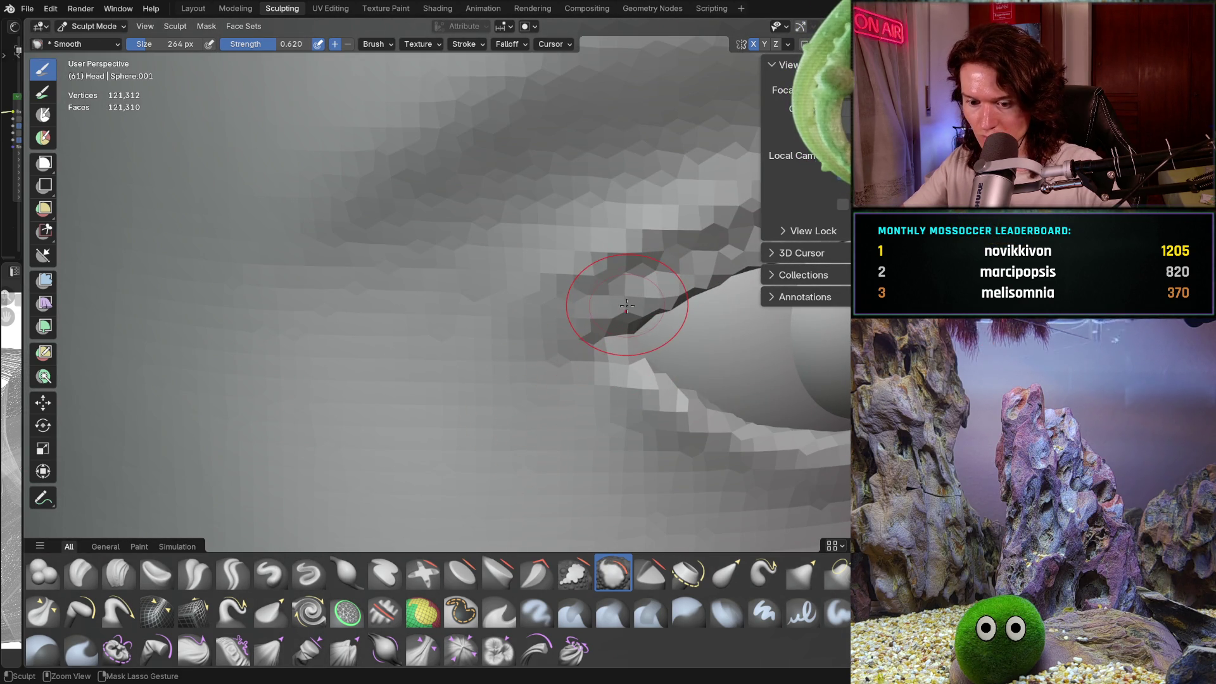
key("ctrl+s")
scroll(597, 305, "down", 10)
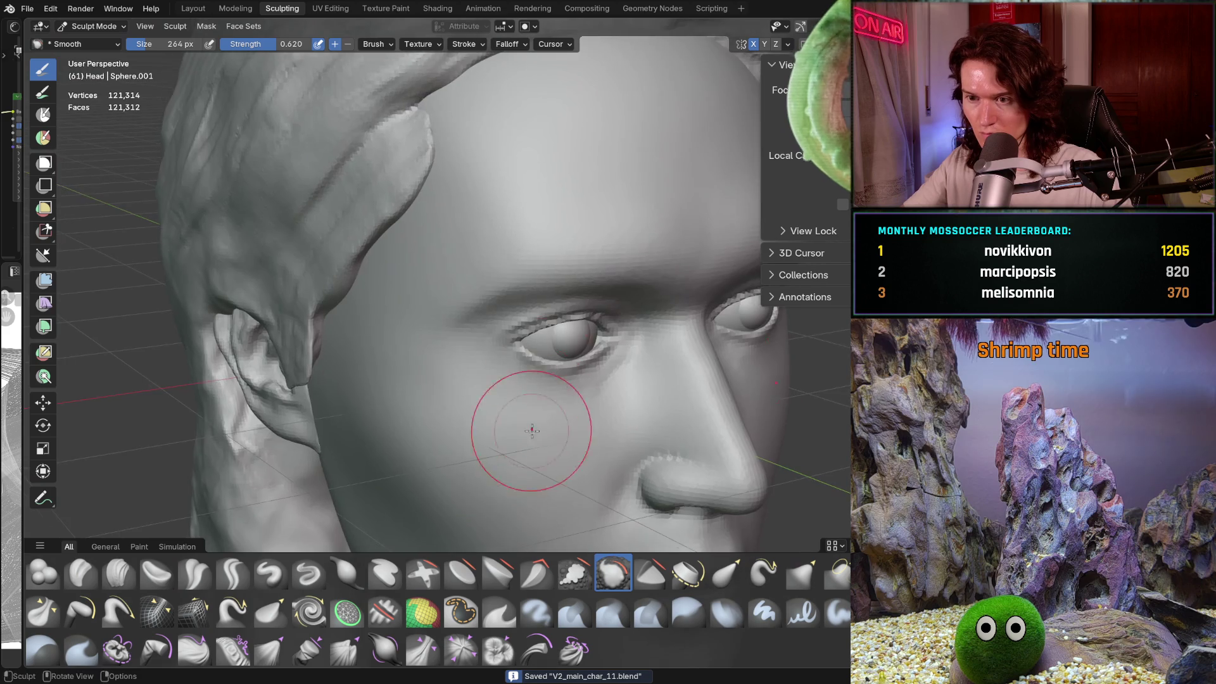
mouse_move(510, 502)
middle_mouse_down()
mouse_move(556, 407)
mouse_move(504, 359)
mouse_move(515, 409)
middle_mouse_up()
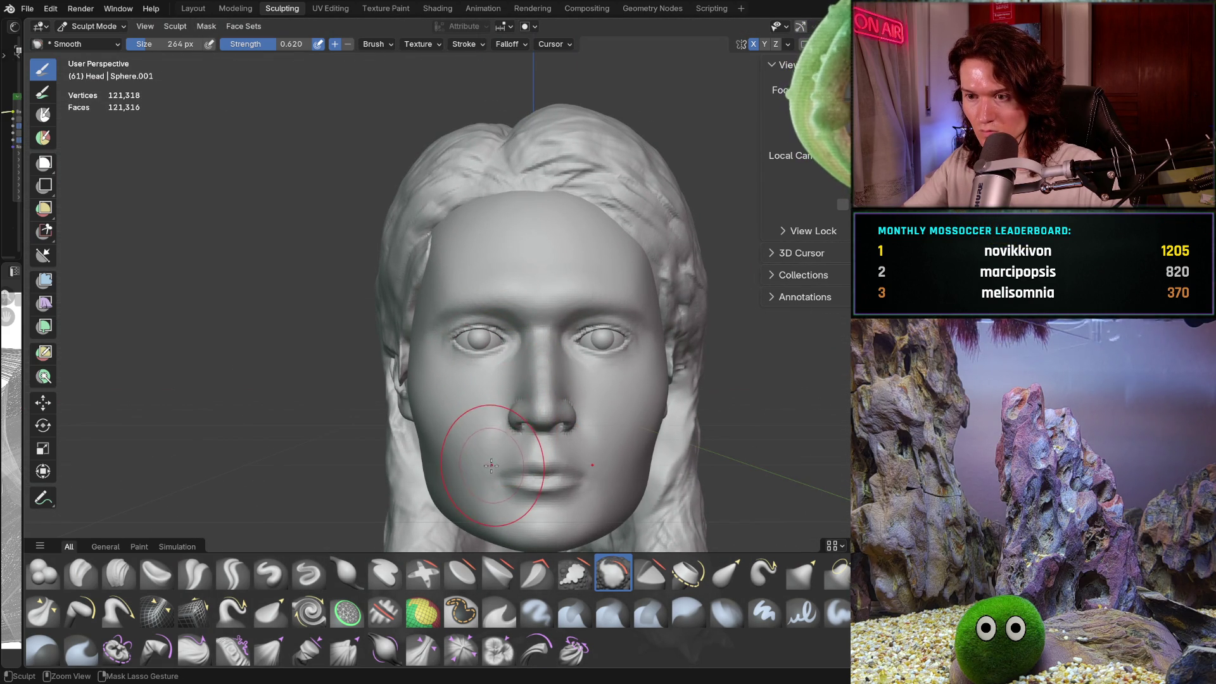
Step: Toggle the long hair mesh until it stays hidden, then zoom in on the eyes
key("h")
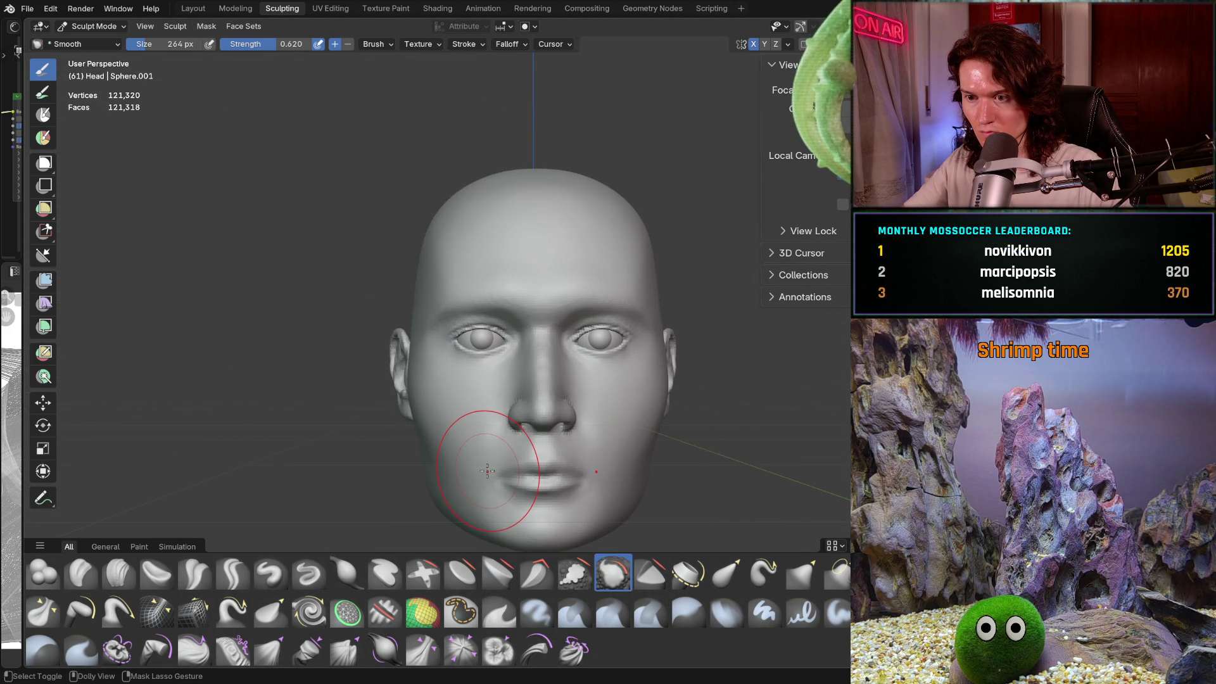
key("h")
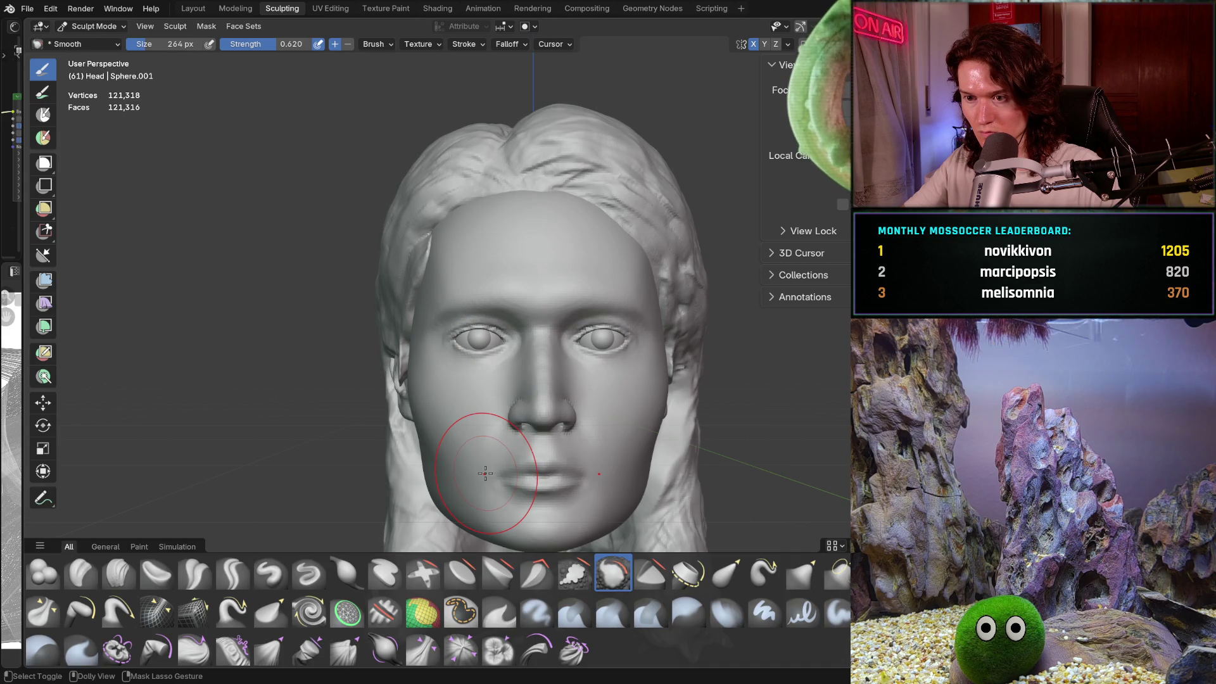
key("h")
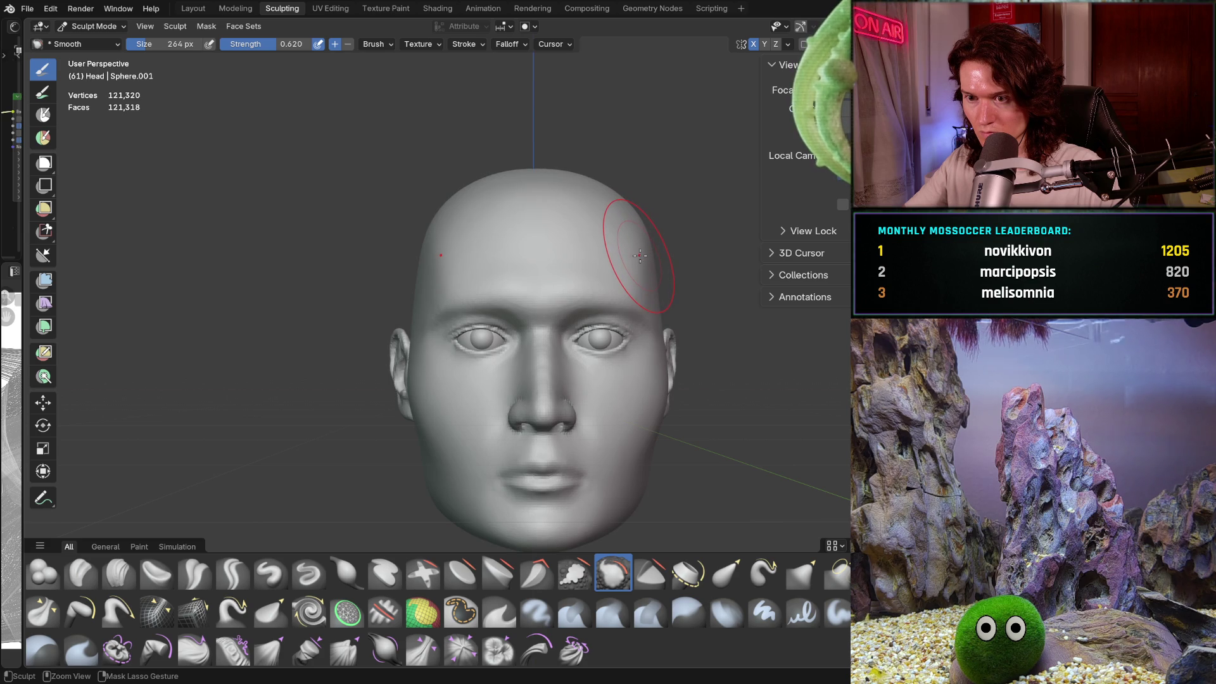
key("shift")
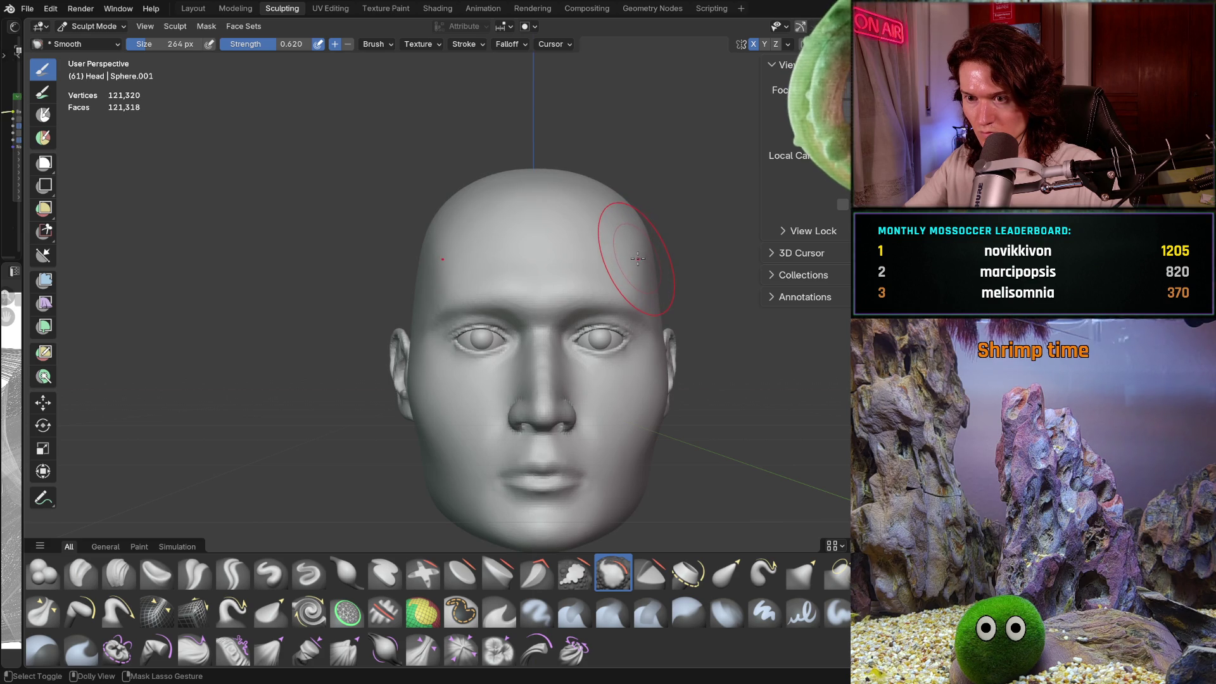
key("ctrl+shift+z")
key("ctrl+shift+z")
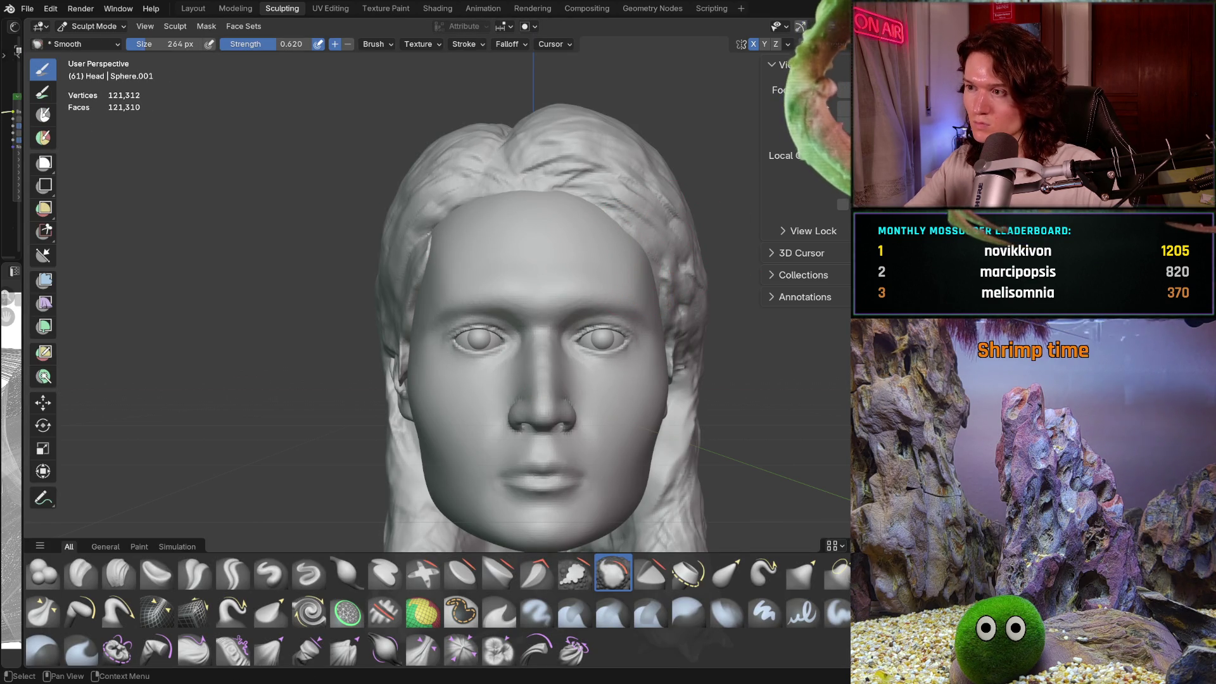
key("ctrl+z")
middle_click_drag(691, 306, 680, 318)
scroll(677, 322, "up", 4)
Step: Smooth the skin beside the nose in a straight-on orthographic front view
scroll(678, 322, "down", 4)
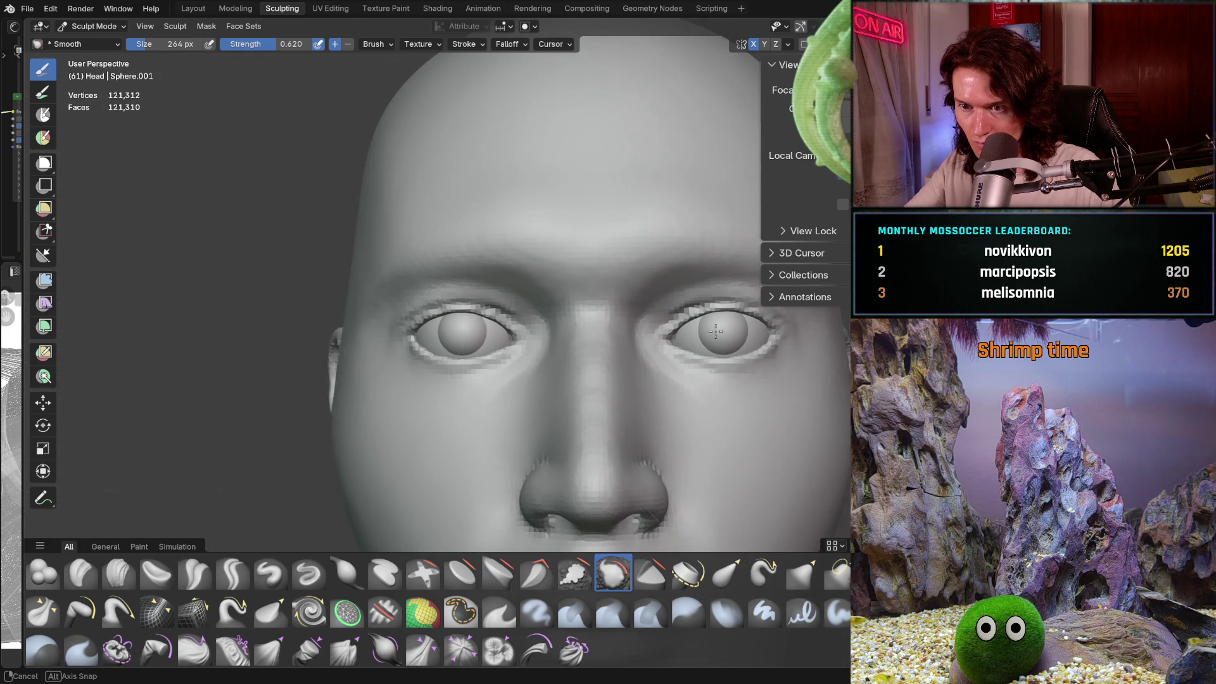
scroll(696, 345, "down", 2)
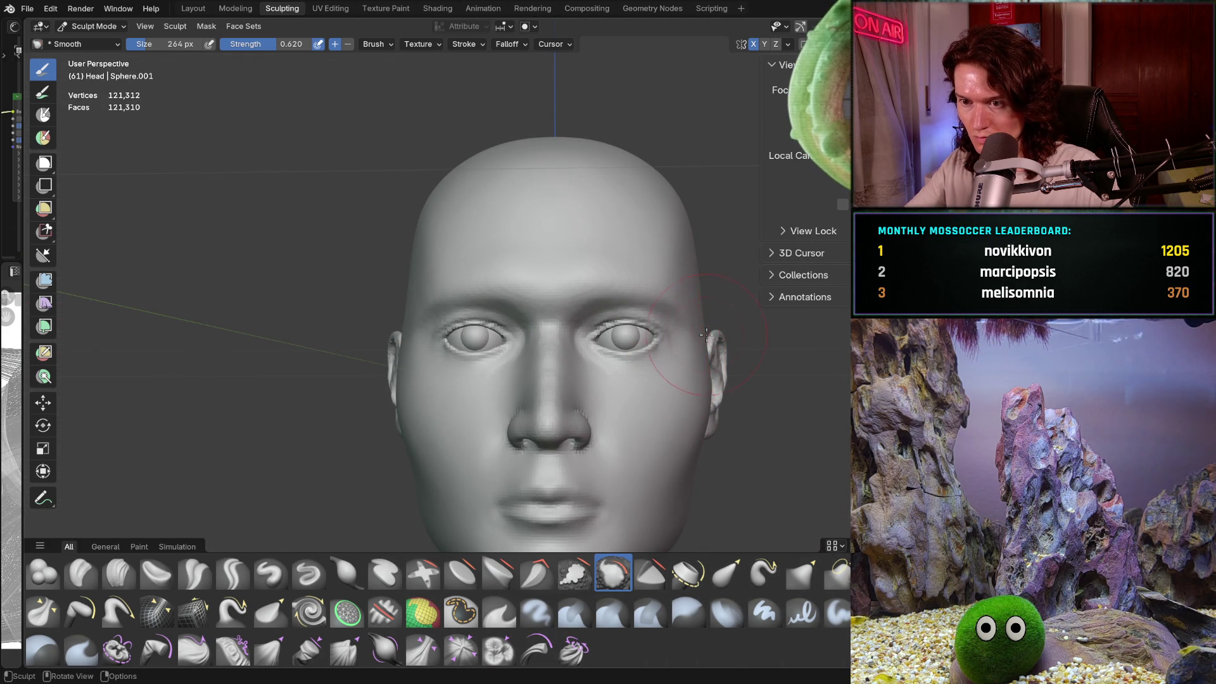
middle_click_drag(710, 326, 715, 339)
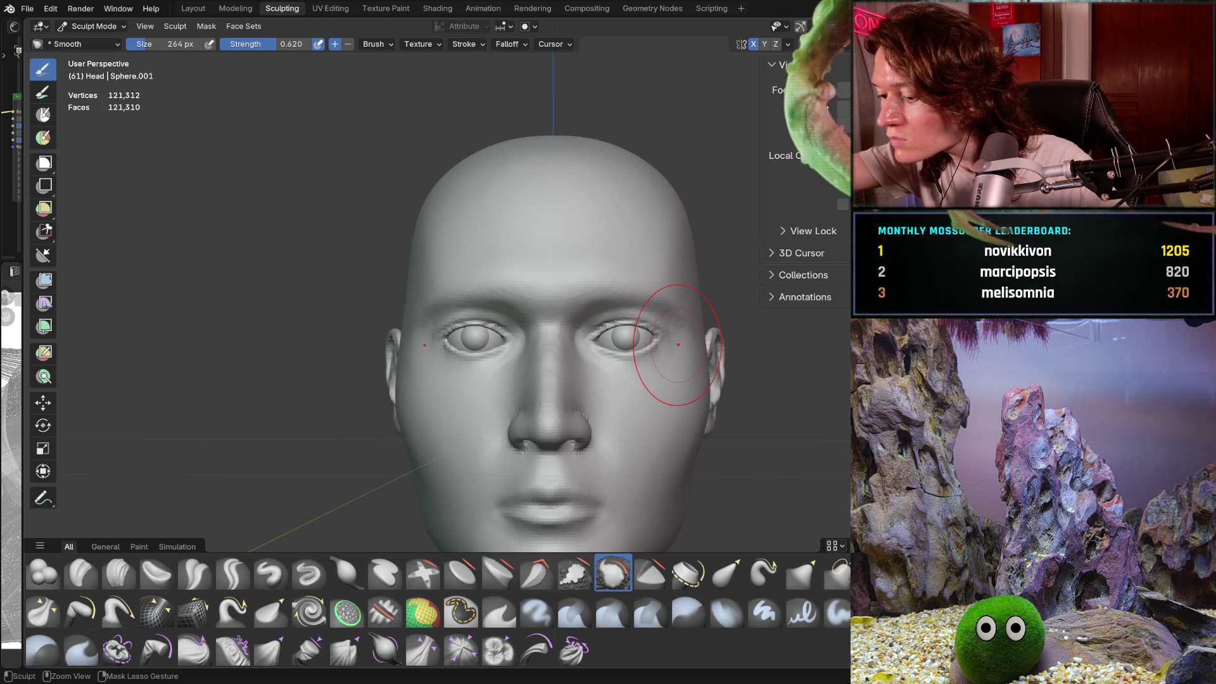
key("ctrl+KP_1")
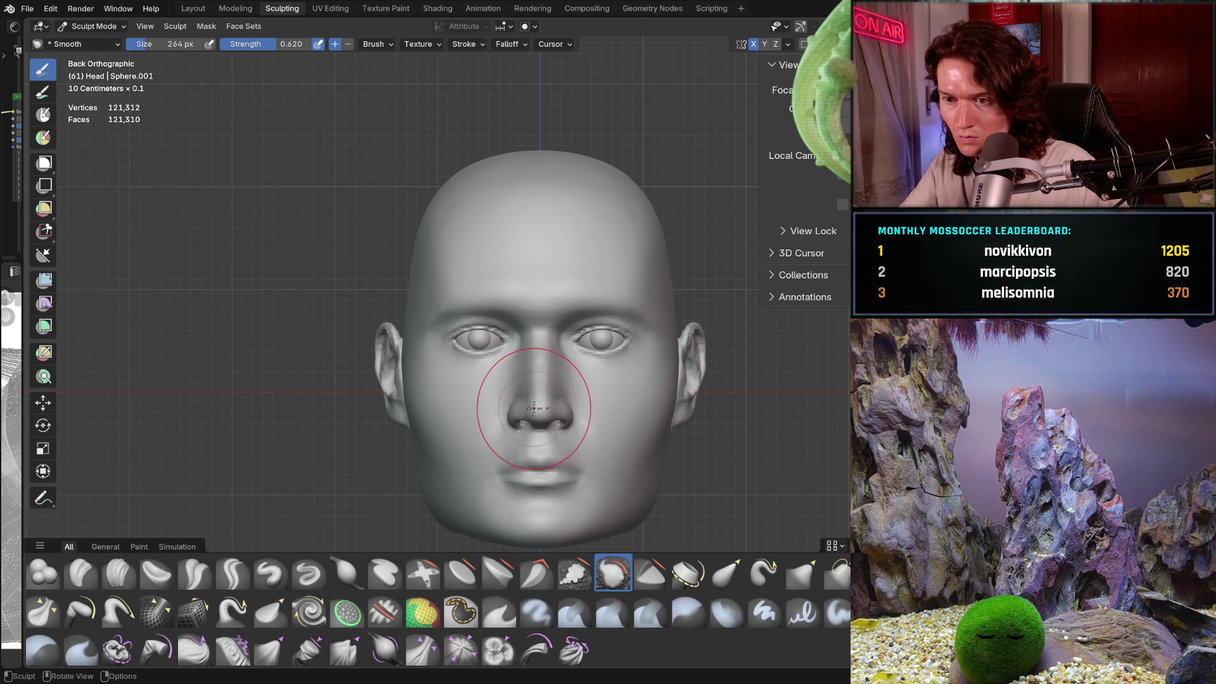
scroll(532, 409, "up", 5)
middle_click_drag(585, 406, 579, 386, "shift")
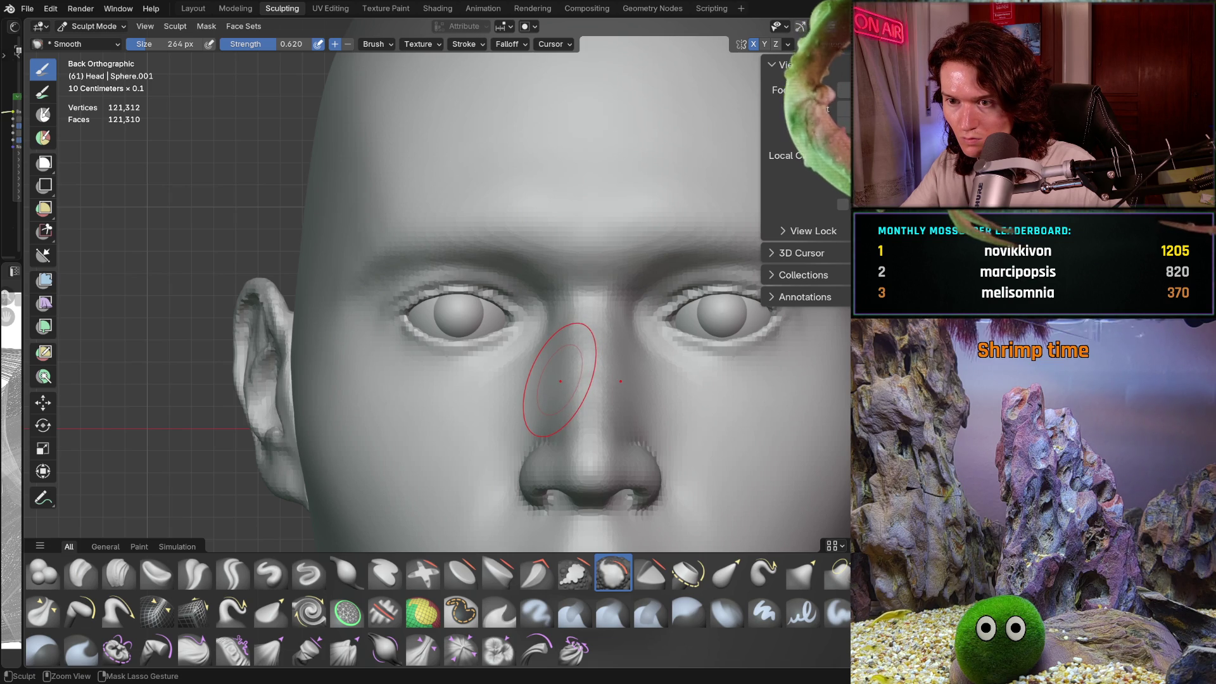
left_click(557, 379)
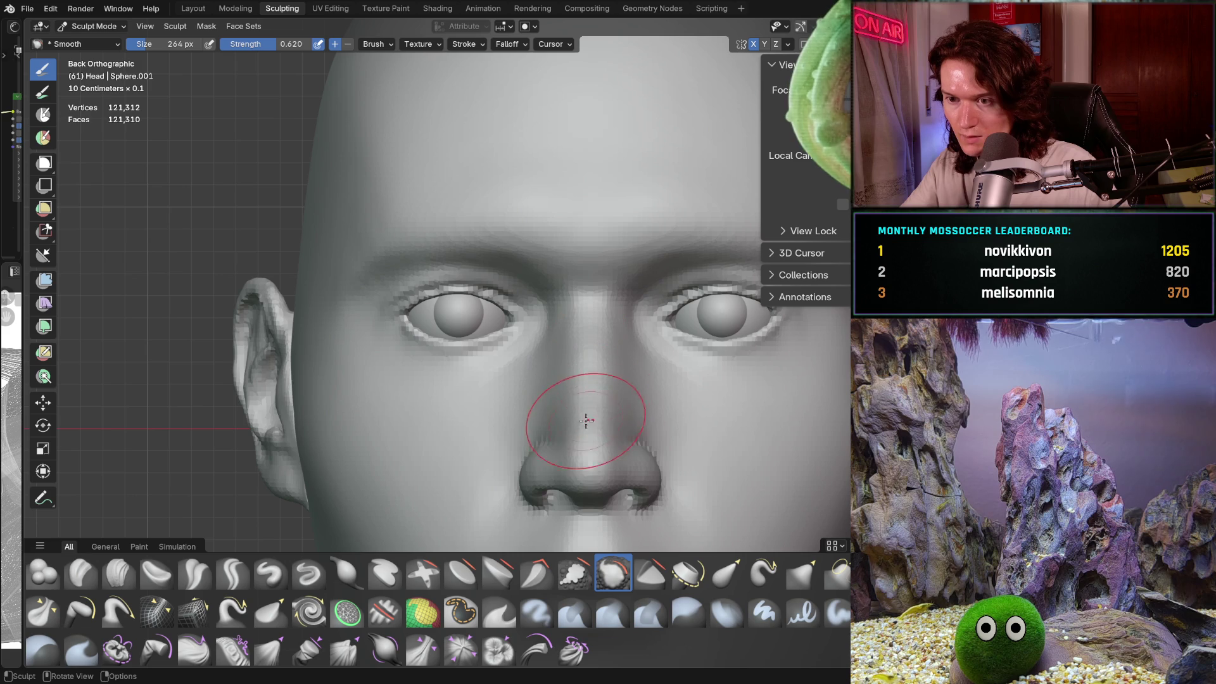
Step: Return to a perspective front view and unhide the long hair mesh with Alt+H
middle_click_drag(586, 430, 565, 393, "shift")
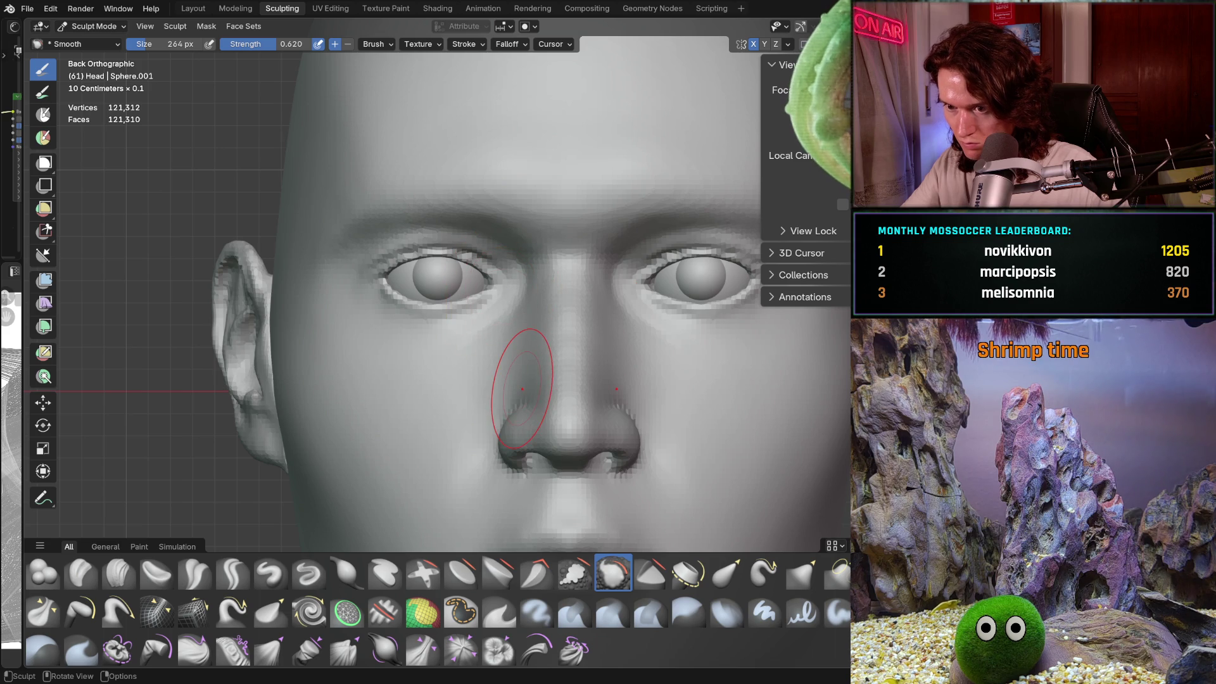
mouse_move(592, 353)
middle_mouse_down()
mouse_move(578, 442)
mouse_move(591, 325)
mouse_move(589, 391)
mouse_move(579, 387)
middle_mouse_up()
scroll(588, 391, "down", 5)
scroll(588, 391, "up", 1)
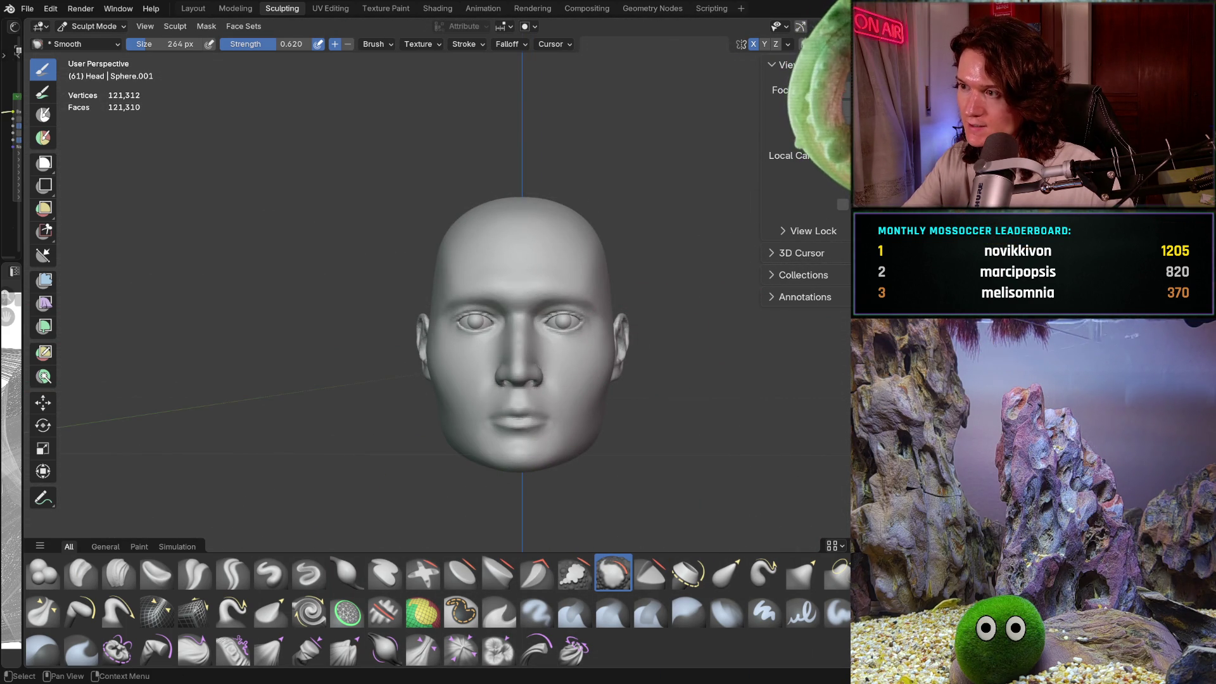
key("alt+h")
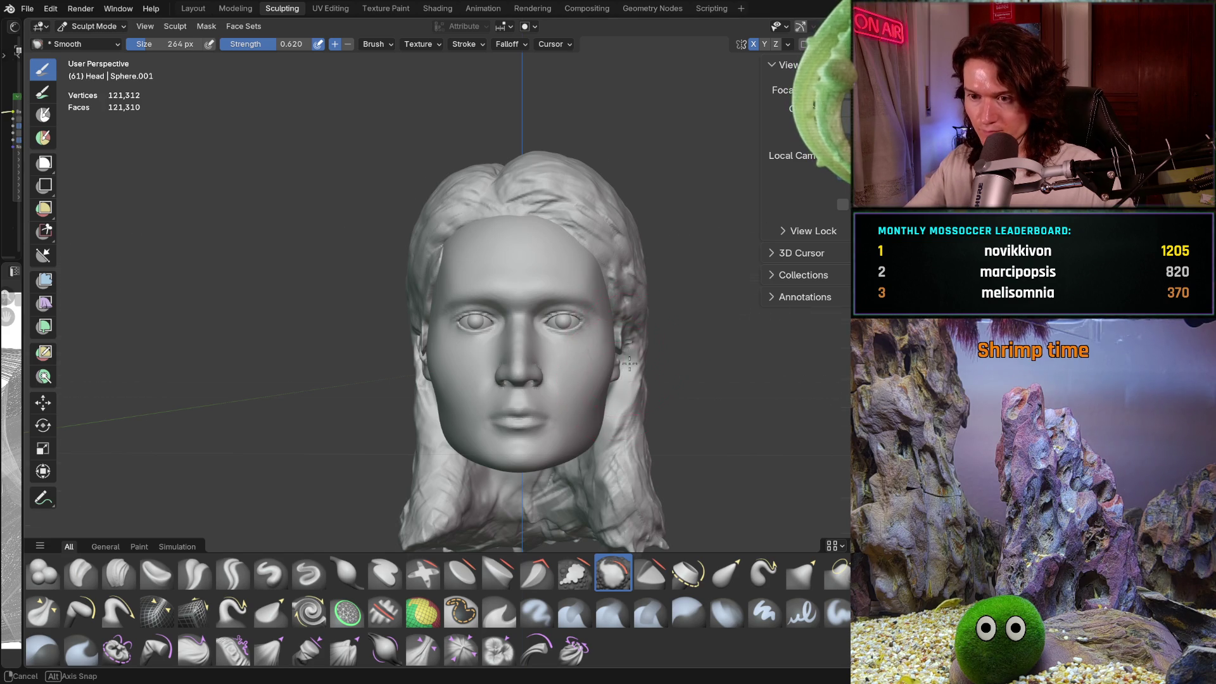
Step: Inspect the face and ear, from the whole head down to a close-up
mouse_move(628, 362)
middle_mouse_down()
mouse_move(501, 319)
mouse_move(448, 325)
middle_mouse_up()
scroll(547, 343, "up", 2)
scroll(547, 344, "up", 3)
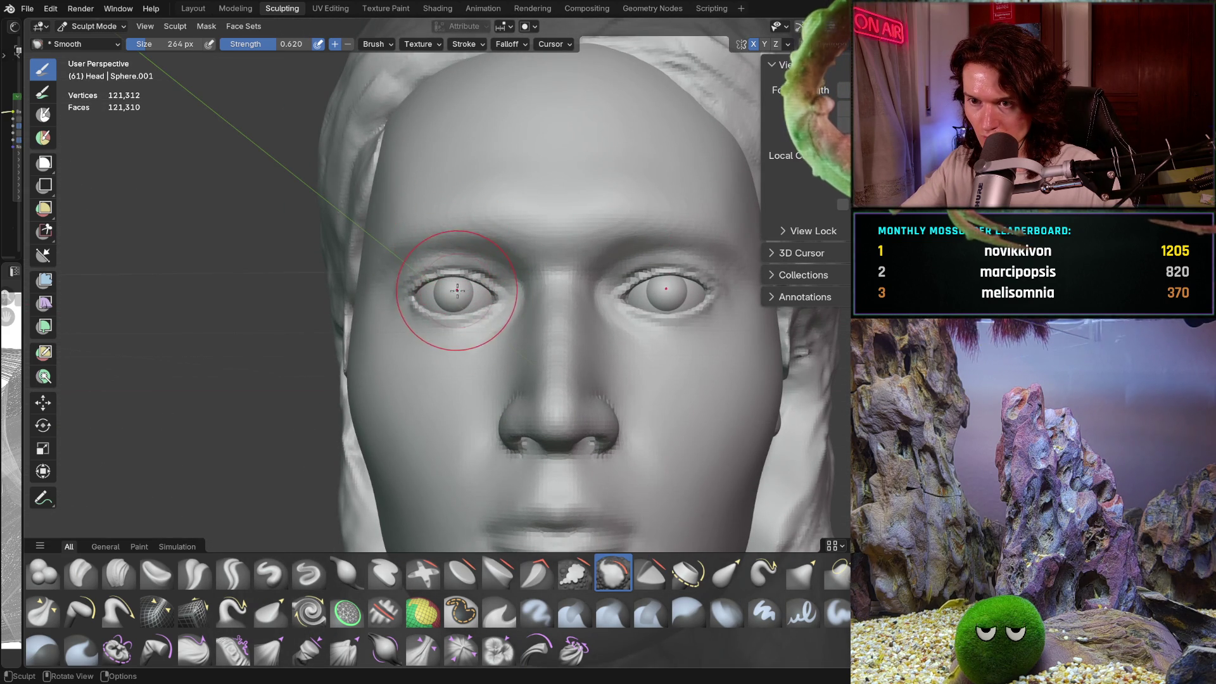
scroll(456, 232, "down", 3)
scroll(542, 285, "down", 3)
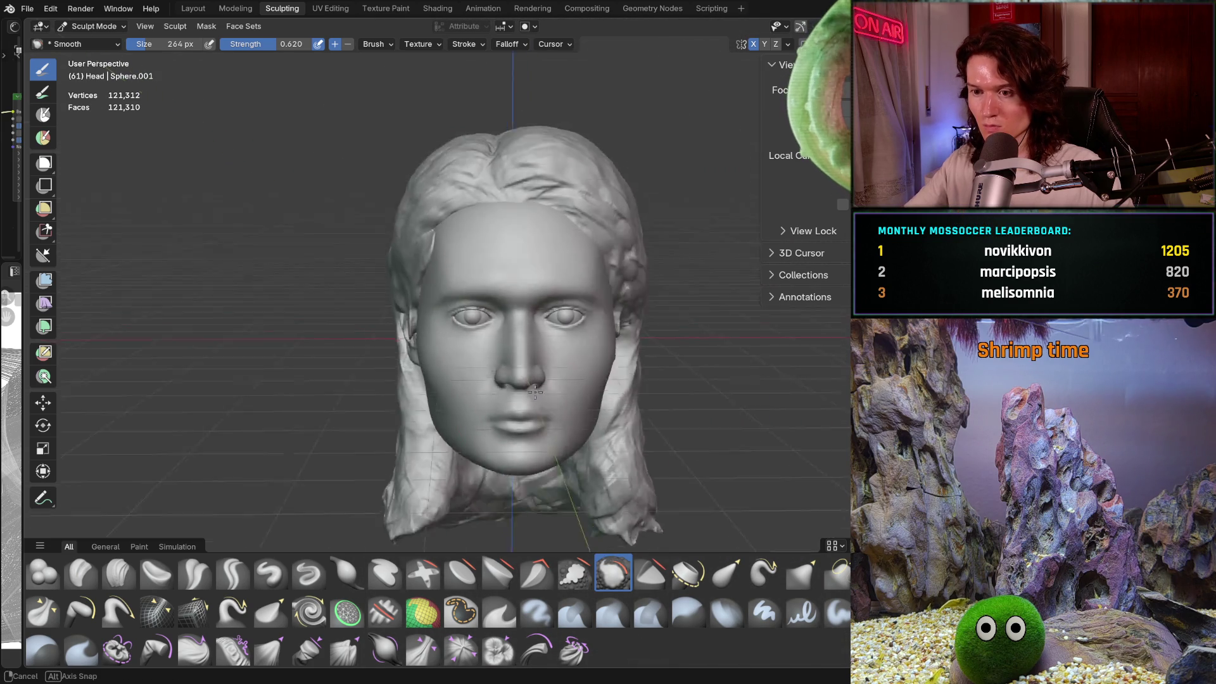
mouse_move(543, 285)
middle_mouse_down()
mouse_move(527, 414)
mouse_move(408, 366)
mouse_move(455, 399)
mouse_move(494, 463)
mouse_move(456, 475)
mouse_move(684, 462)
mouse_move(768, 473)
mouse_move(570, 468)
middle_mouse_up()
mouse_move(497, 504)
middle_mouse_down("ctrl")
mouse_move(447, 394)
mouse_move(437, 406)
mouse_move(388, 353)
mouse_move(376, 475)
mouse_move(432, 443)
middle_mouse_up("ctrl")
scroll(437, 430, "up", 6)
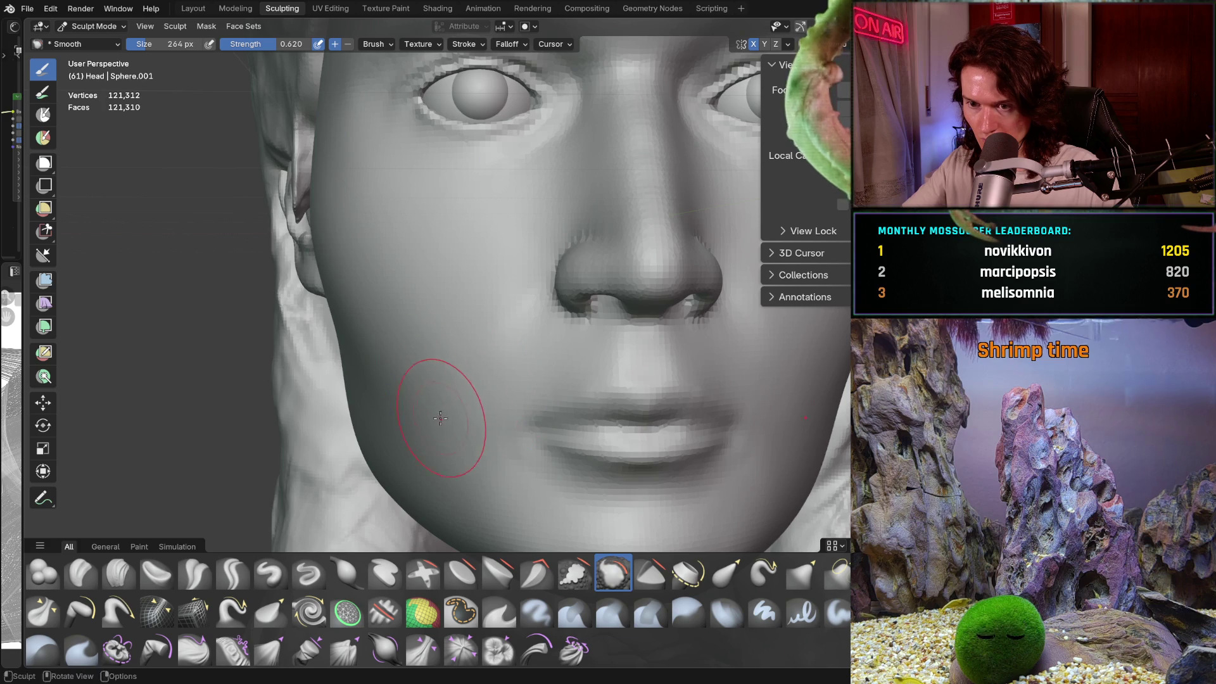
Step: Check the nose, lips, cheek and jaw from three-quarter and side-profile angles
mouse_move(602, 380)
middle_mouse_down()
mouse_move(651, 369)
mouse_move(602, 361)
mouse_move(578, 388)
middle_mouse_up()
scroll(573, 342, "up", 5)
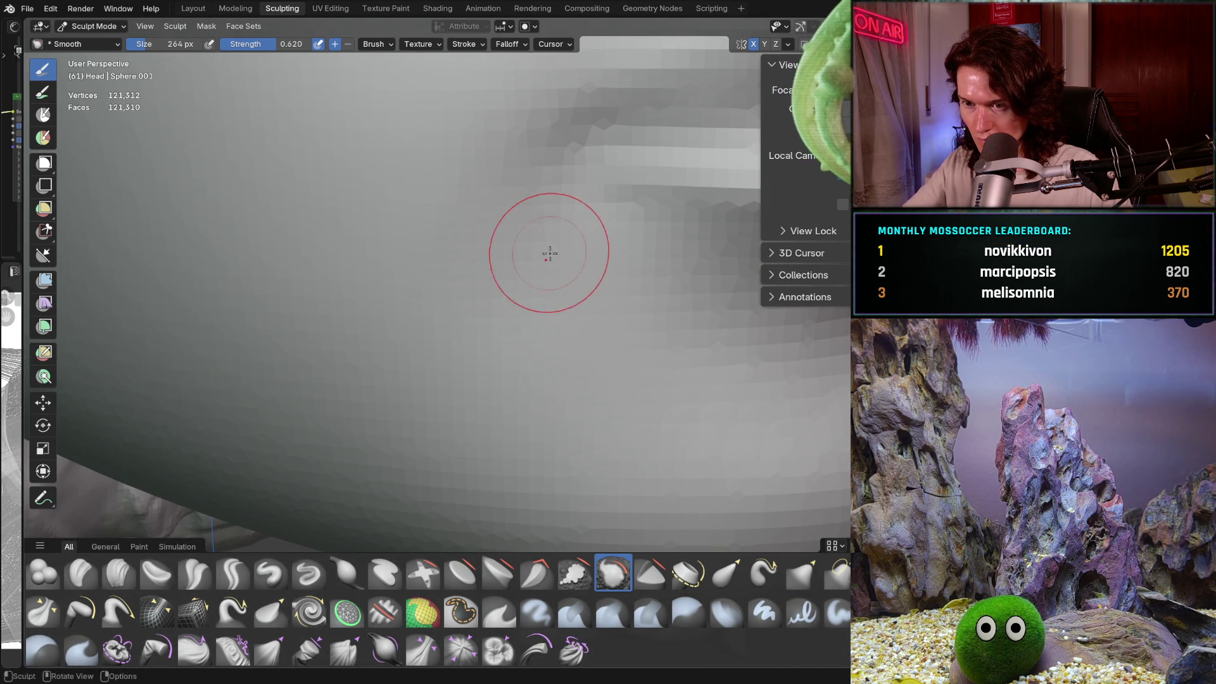
scroll(575, 355, "down", 5)
middle_click_drag(576, 355, 533, 325)
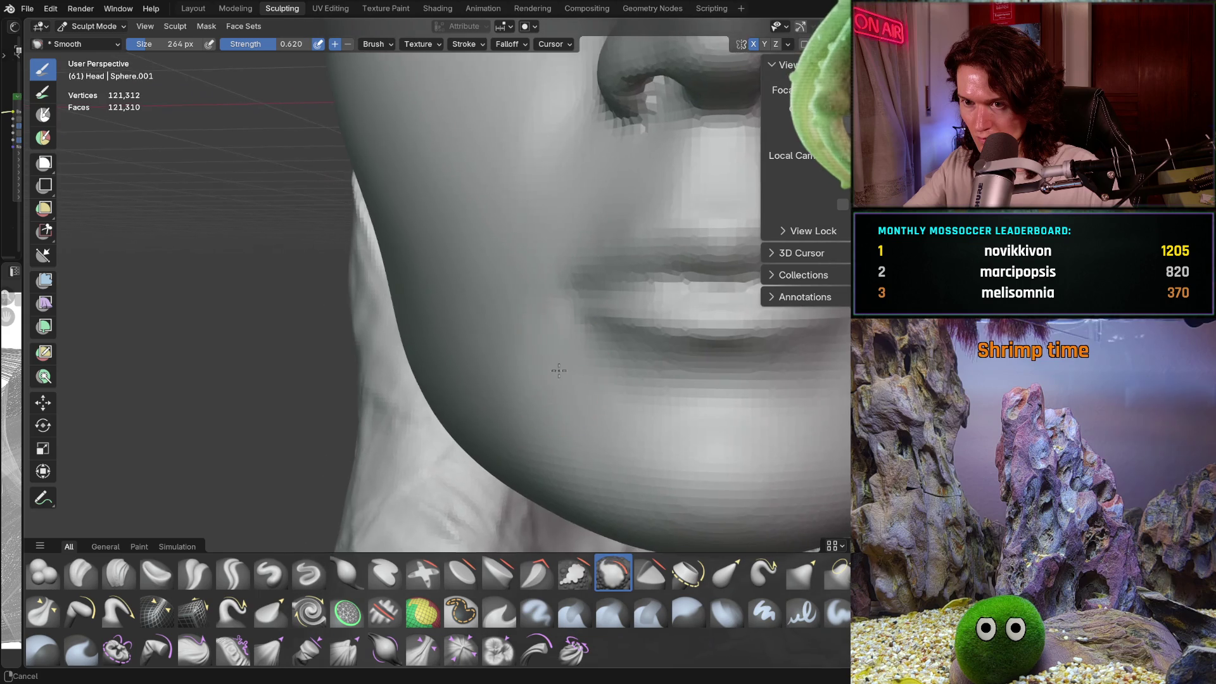
scroll(533, 326, "up", 4)
scroll(716, 312, "down", 5)
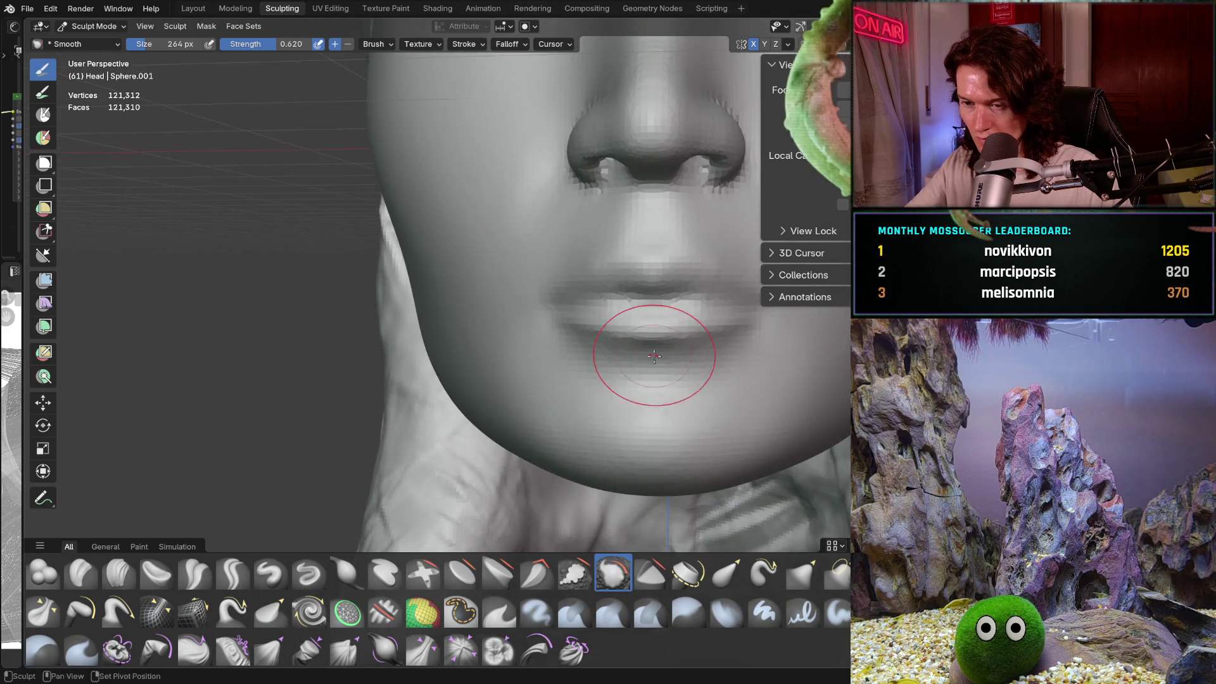
mouse_move(651, 348)
middle_mouse_down()
mouse_move(564, 388)
mouse_move(573, 405)
middle_mouse_up()
scroll(578, 423, "up", 4)
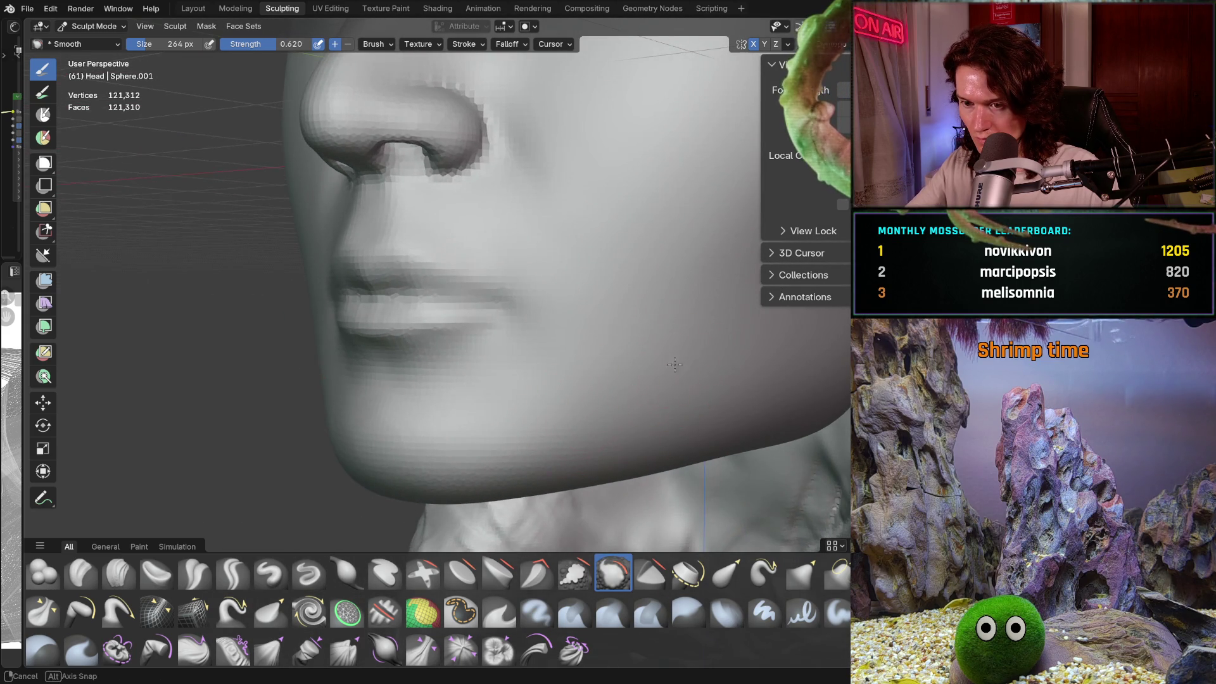
middle_click_drag(675, 364, 621, 359)
scroll(529, 362, "down", 5)
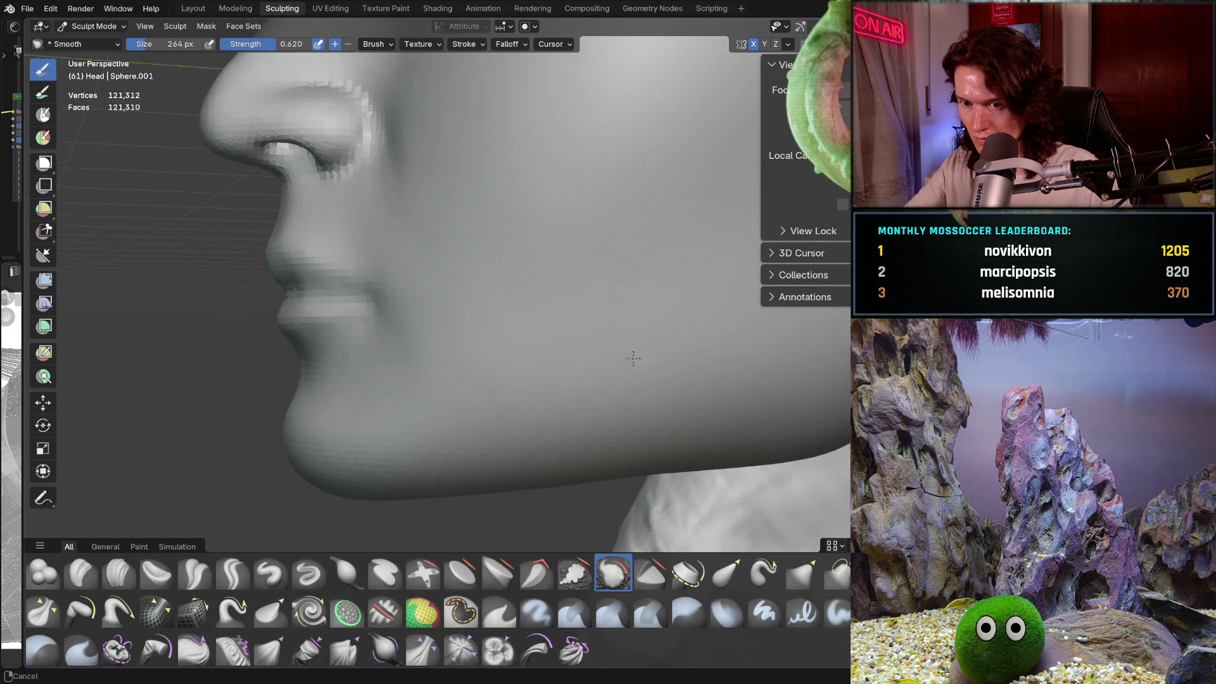
middle_click_drag(529, 362, 620, 406)
Step: Save V2_main_char_11.blend and return to a front view of the head
key("ctrl+s")
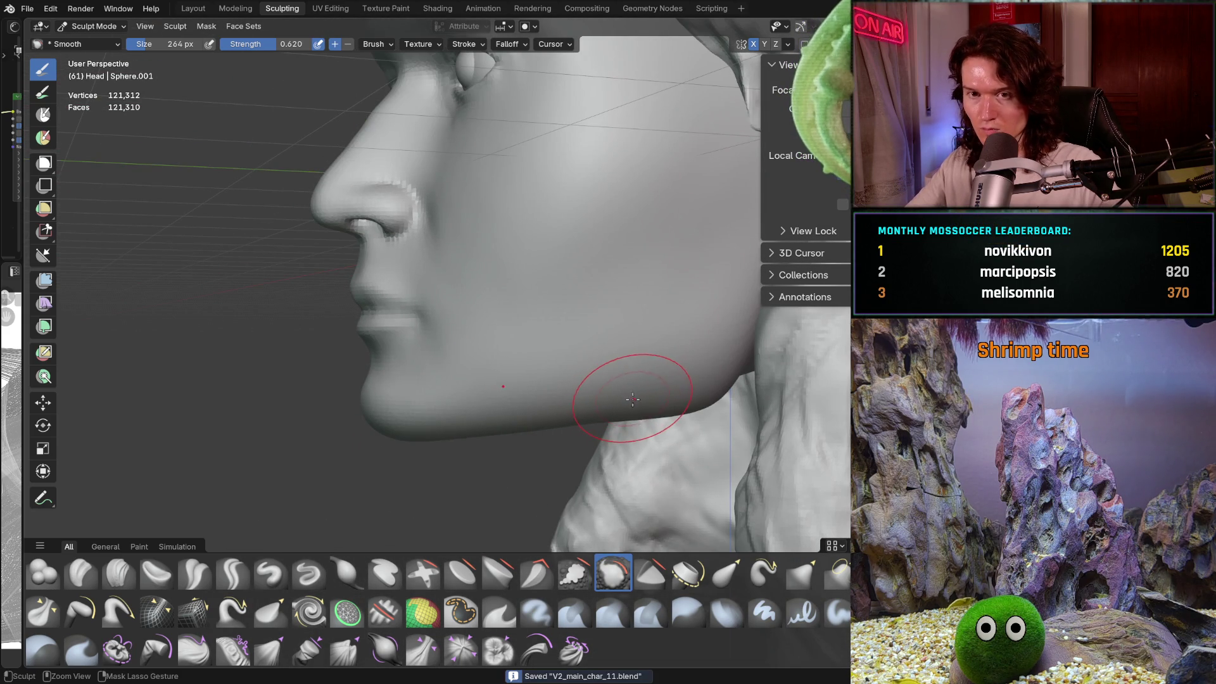
scroll(633, 397, "down", 6)
mouse_move(633, 409)
middle_mouse_down()
mouse_move(717, 413)
mouse_move(696, 411)
middle_mouse_up()
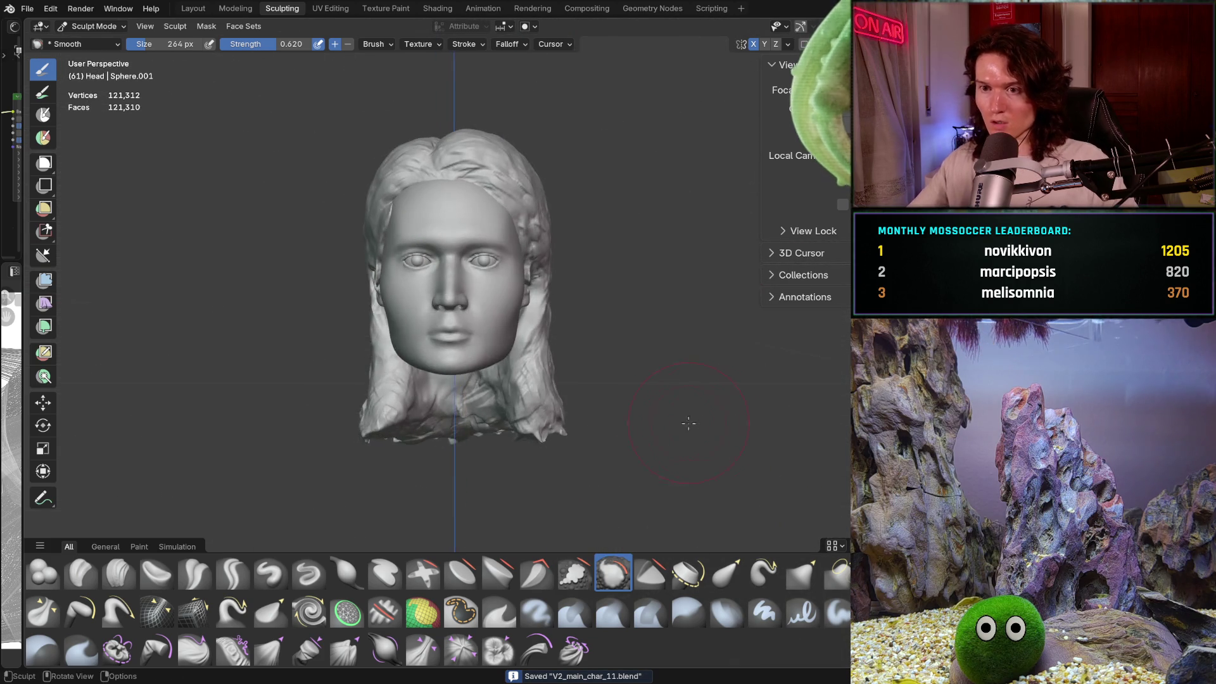
scroll(655, 406, "up", 5)
Step: Zoom in close on the left eye and smooth the skin beside it
scroll(655, 406, "down", 4)
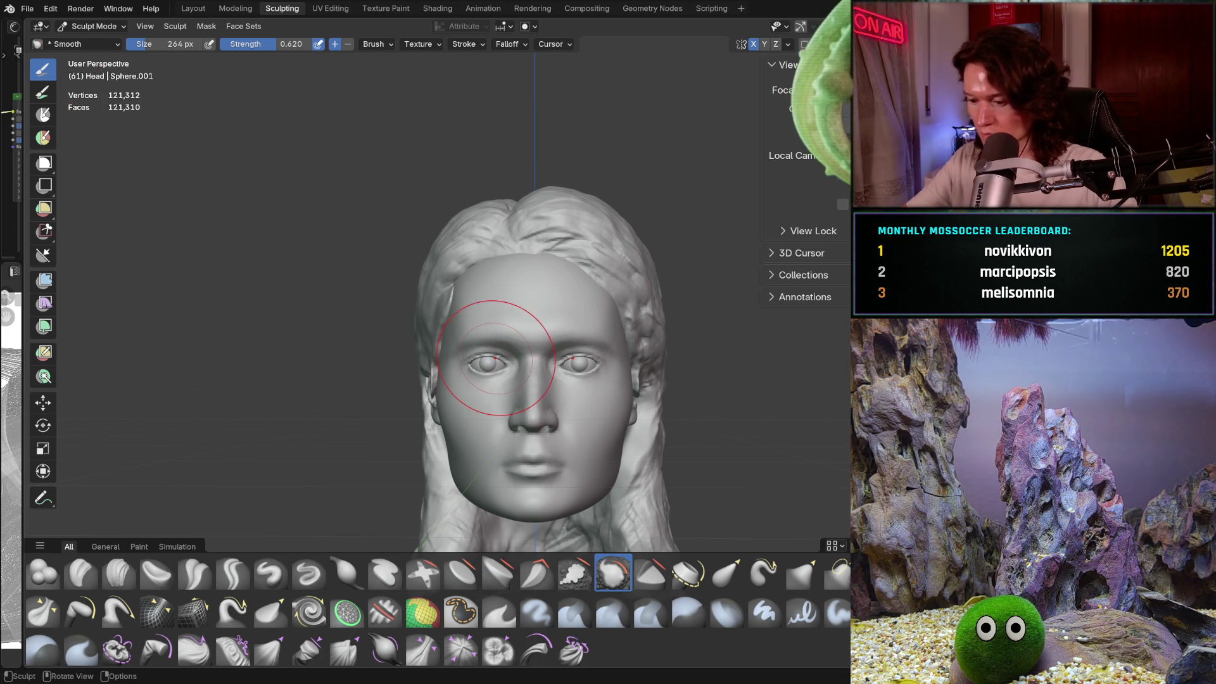
mouse_move(529, 489)
middle_mouse_down("ctrl")
mouse_move(556, 321)
mouse_move(548, 265)
mouse_move(542, 339)
mouse_move(558, 319)
mouse_move(575, 353)
mouse_move(553, 356)
mouse_move(553, 340)
middle_mouse_up("ctrl")
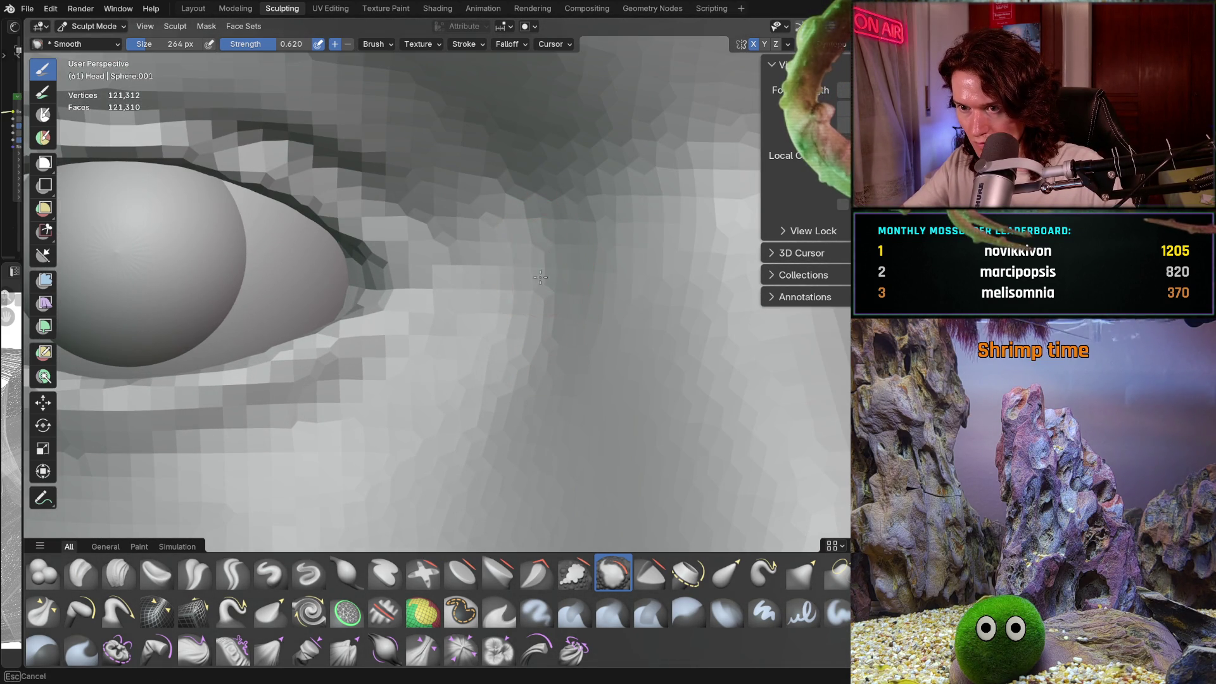
mouse_move(540, 277)
middle_mouse_down("ctrl")
mouse_move(551, 285)
mouse_move(435, 380)
middle_mouse_up("ctrl")
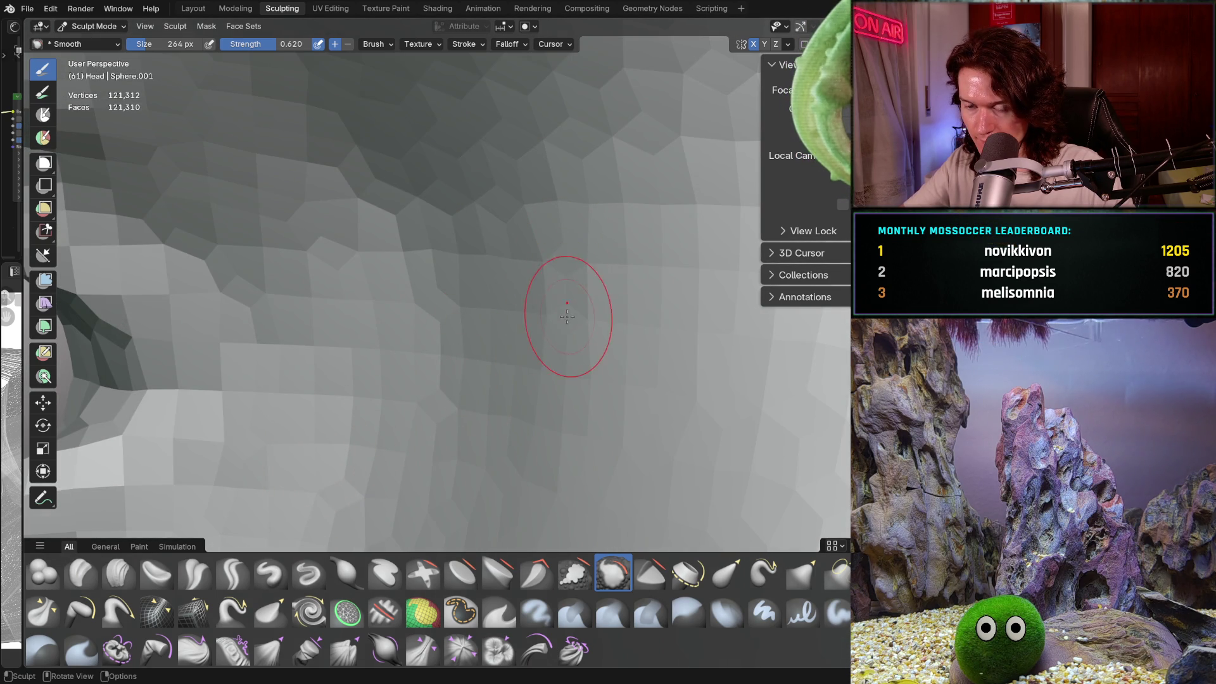
scroll(565, 335, "down", 6)
scroll(526, 367, "up", 4)
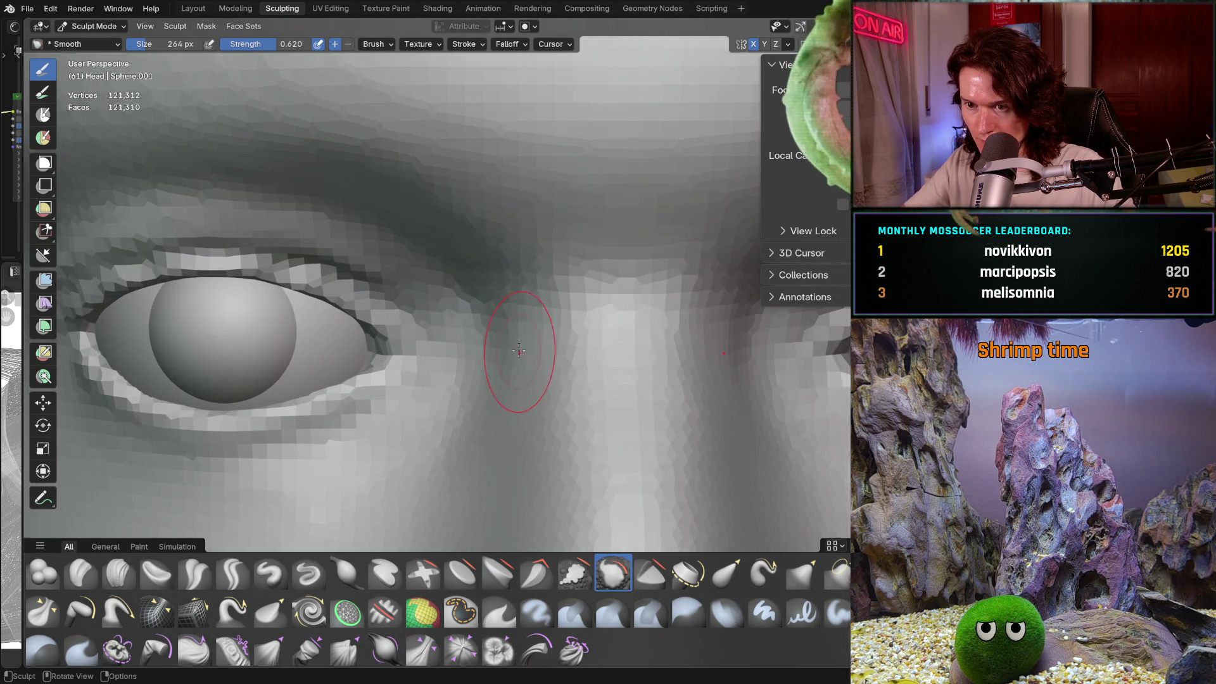
scroll(514, 373, "up", 2)
Step: Select the Clay Strips brush and set its radius to 148 px
left_click(119, 571)
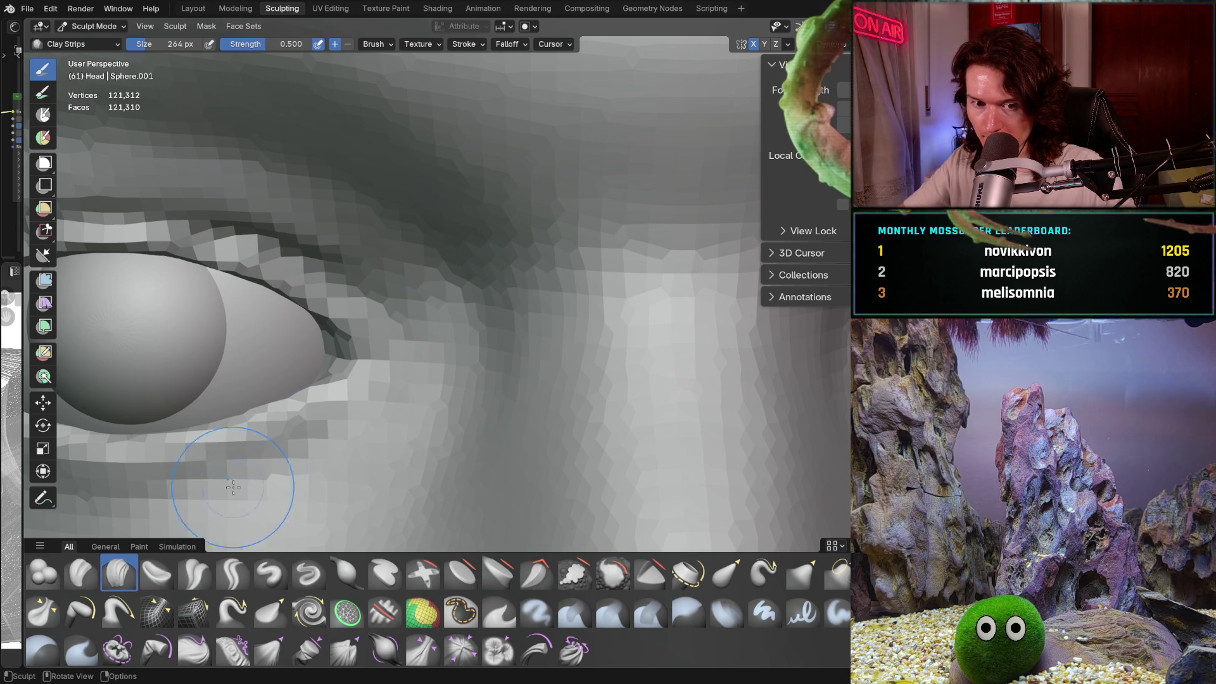
key("f")
left_click(440, 385)
scroll(494, 348, "up", 3)
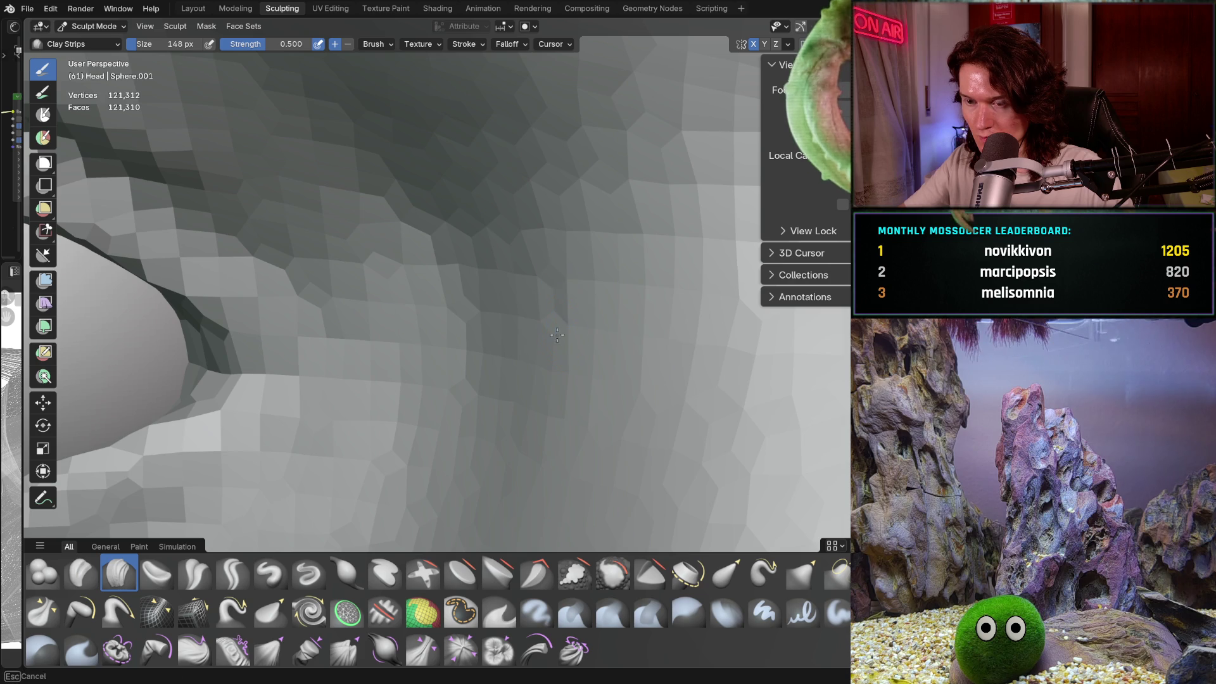
Step: Build up the eye's inner corner near the nose bridge, checking against the whole face
mouse_move(557, 336)
middle_mouse_down()
mouse_move(621, 315)
mouse_move(529, 287)
middle_mouse_up()
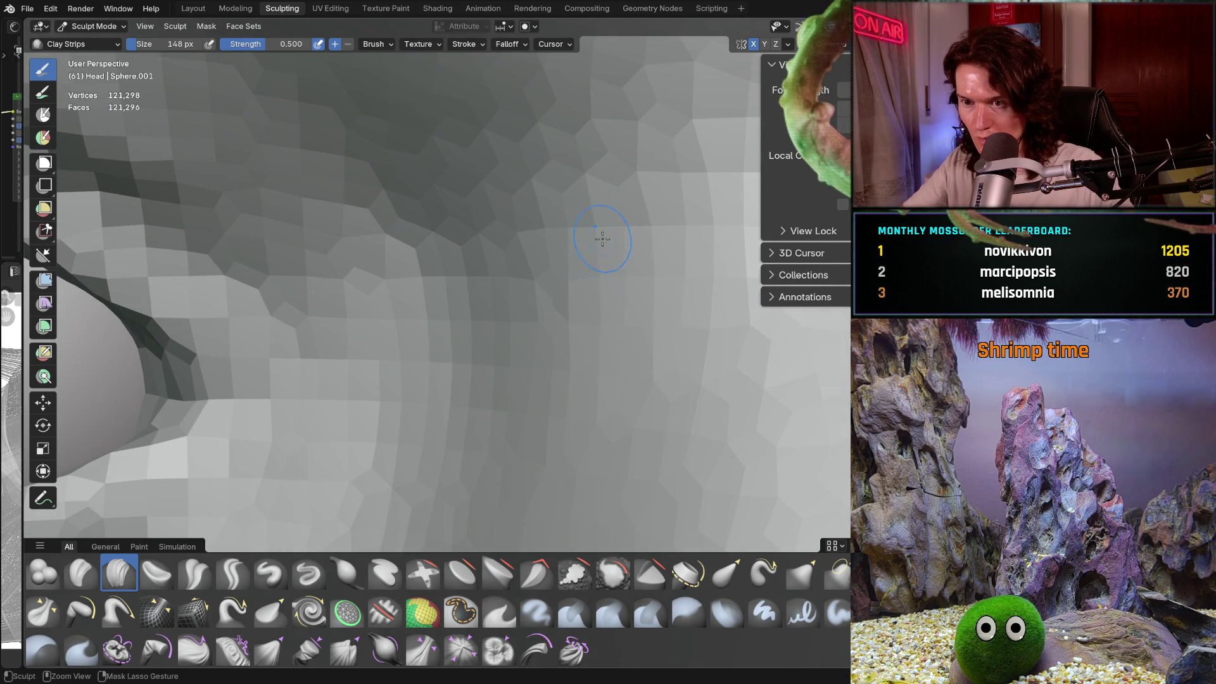
middle_click_drag(602, 239, 530, 375, "ctrl")
middle_click_drag(534, 389, 485, 308)
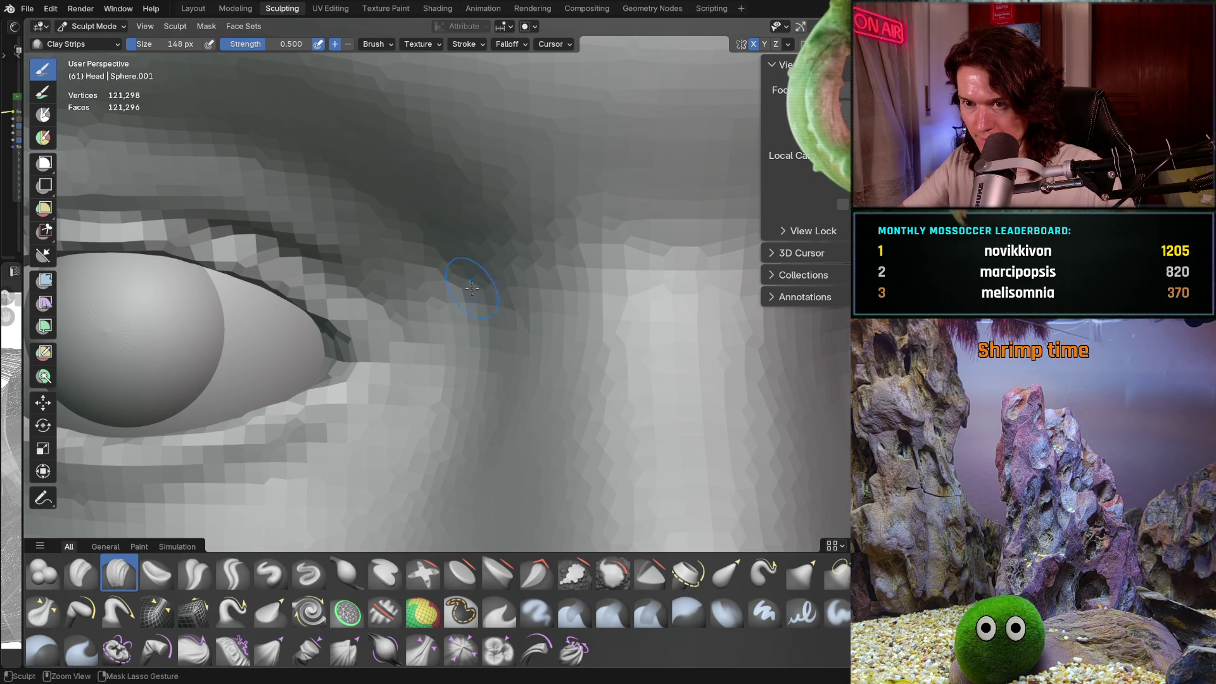
mouse_move(473, 309)
middle_mouse_down("ctrl")
mouse_move(462, 413)
mouse_move(501, 409)
mouse_move(512, 391)
middle_mouse_up("ctrl")
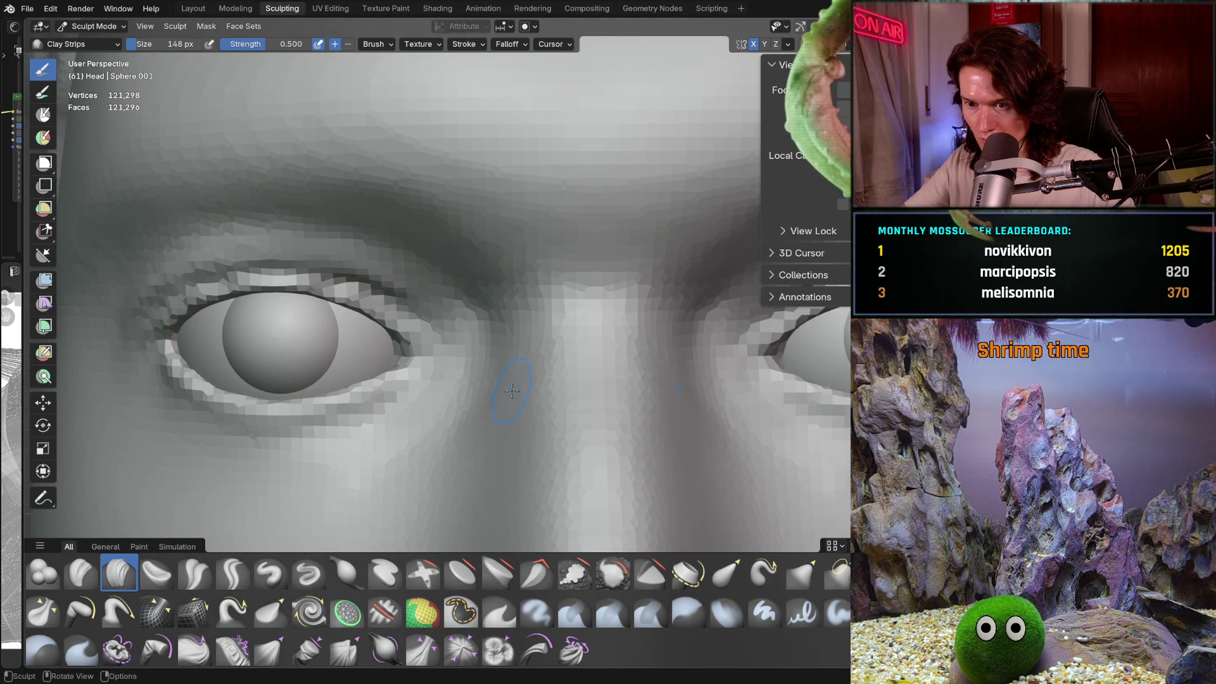
middle_click_drag(601, 306, 537, 416, "ctrl")
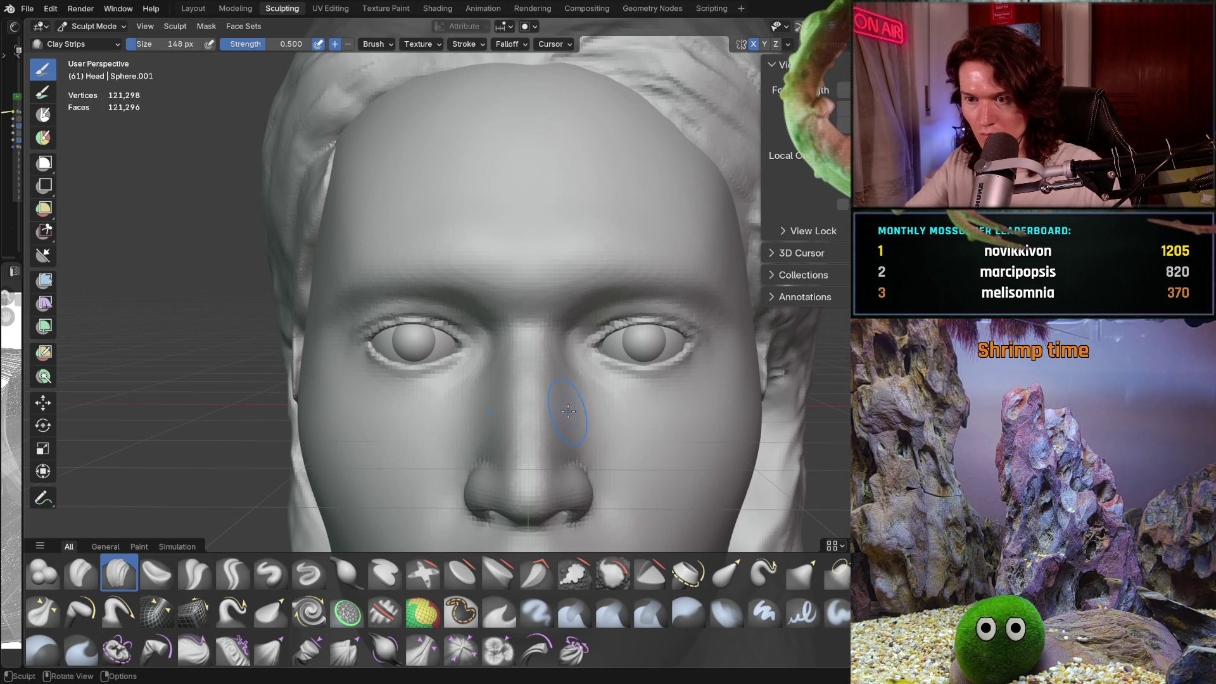
Step: Save V2_main_char_11.blend and switch to the Smooth brush
key("ctrl+s")
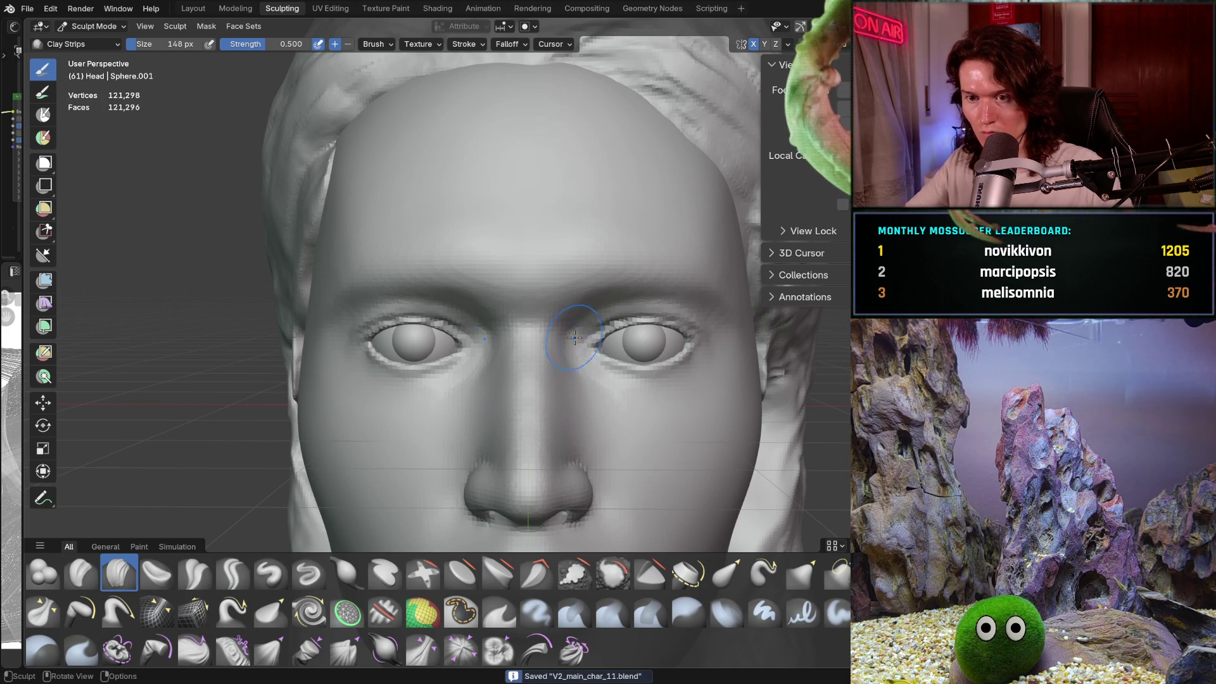
middle_click_drag(570, 410, 640, 378)
scroll(544, 334, "up", 10)
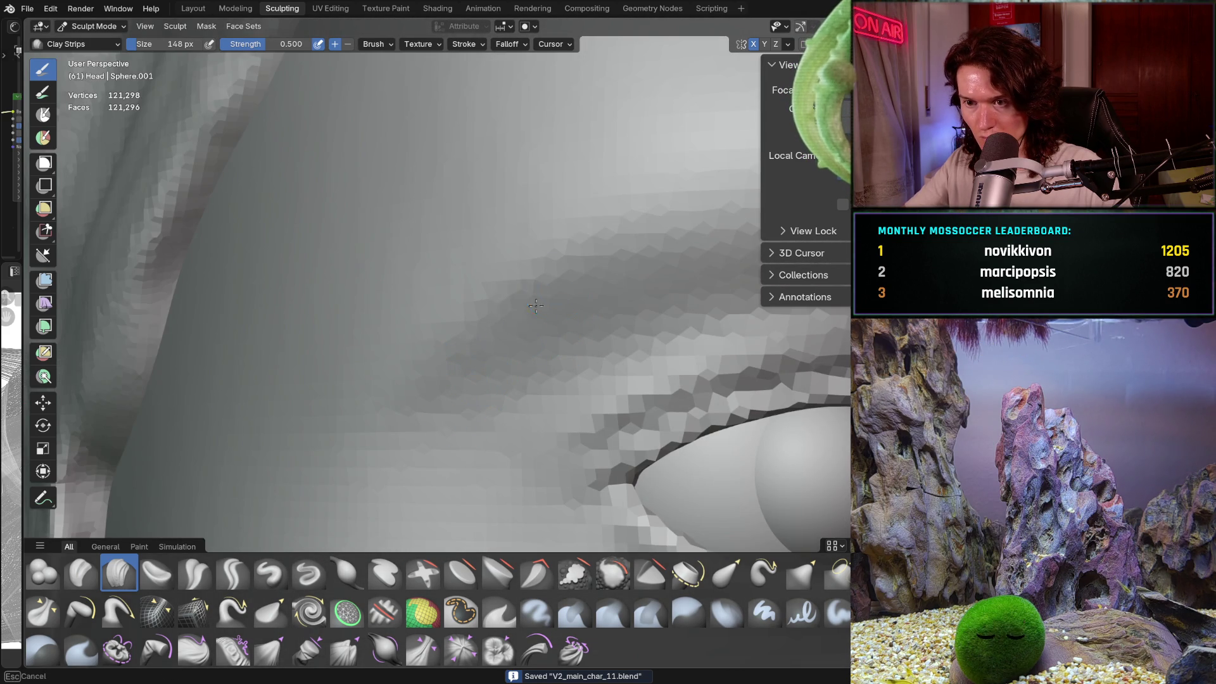
scroll(481, 381, "down", 5)
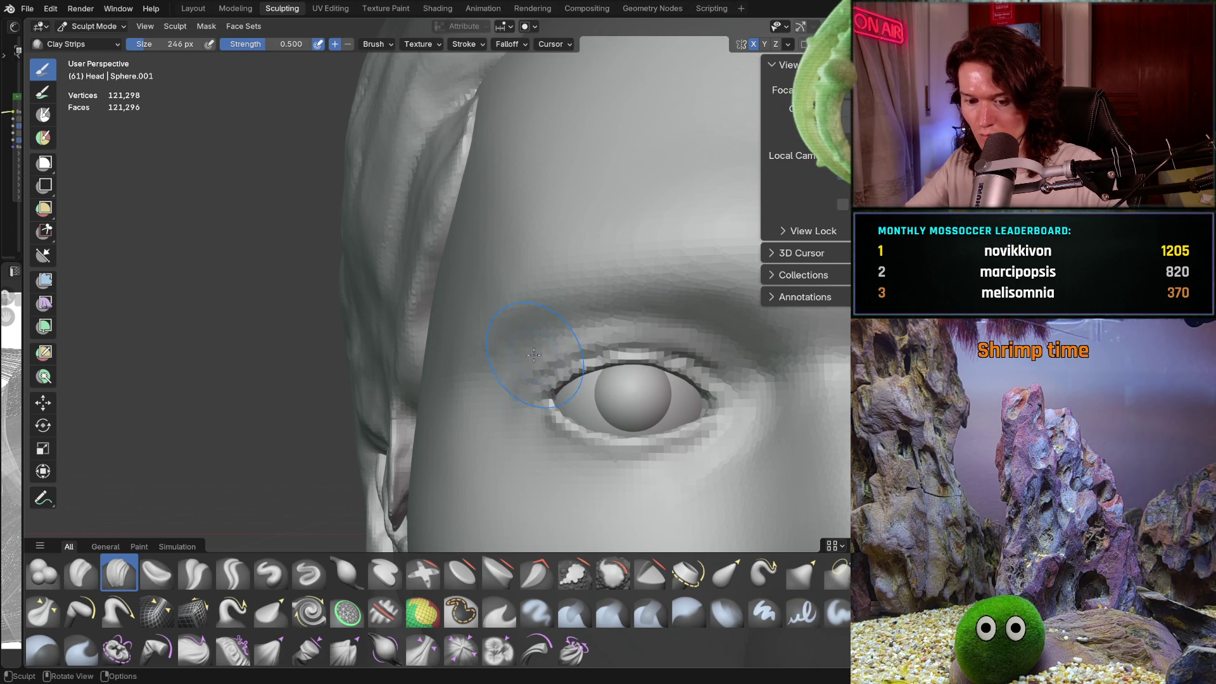
key("shift+s")
scroll(514, 306, "up", 5)
Step: Lower the Smooth brush strength to about 0.18 and smooth the eyelid area
key("shift+f")
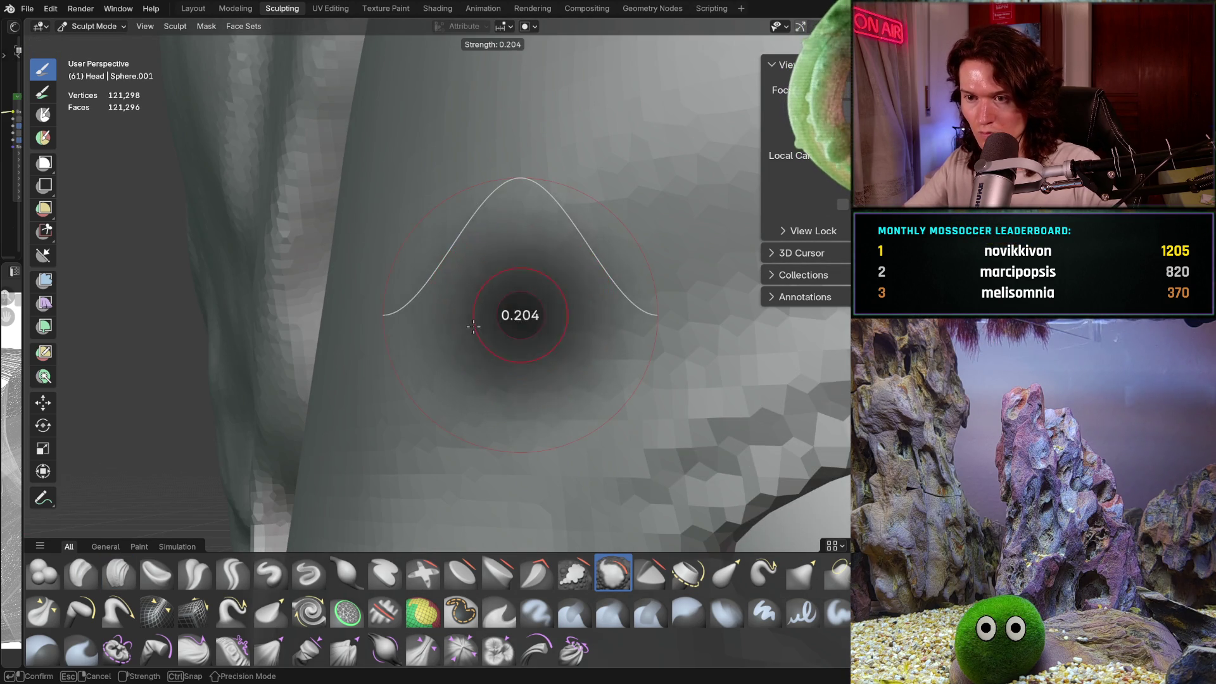
left_click(495, 324)
mouse_move(571, 308)
middle_mouse_down()
mouse_move(516, 326)
mouse_move(493, 366)
middle_mouse_up()
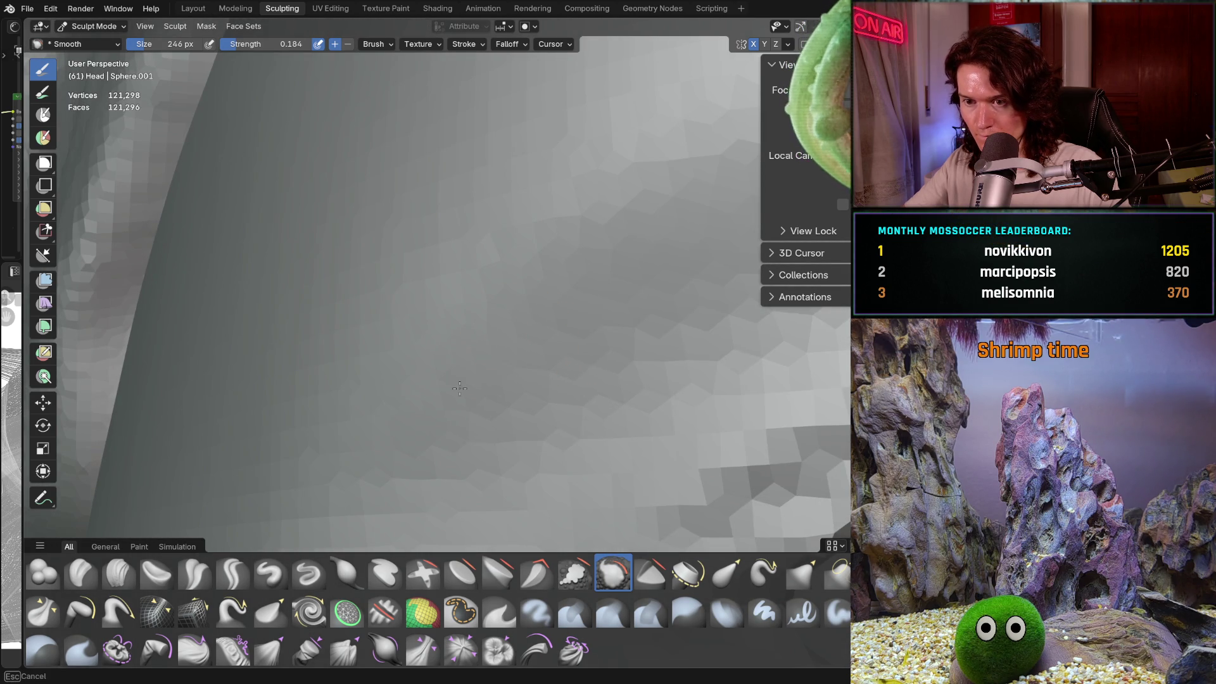
middle_click_drag(621, 303, 544, 320, "ctrl")
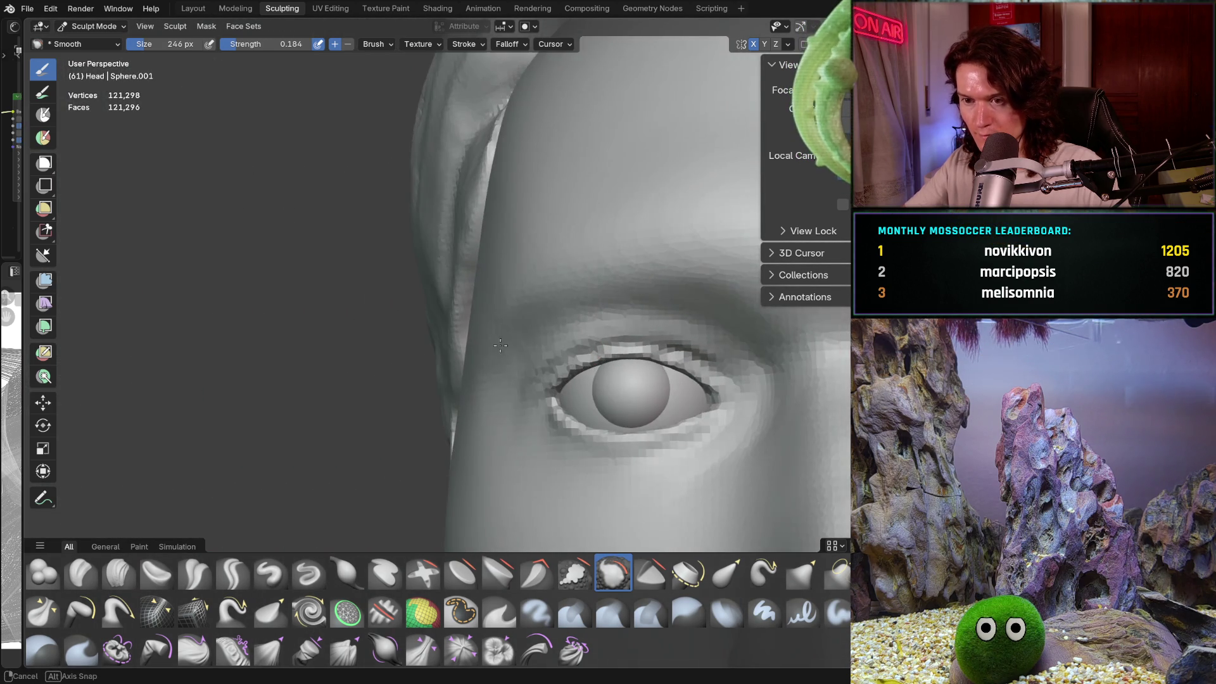
scroll(536, 322, "up", 4)
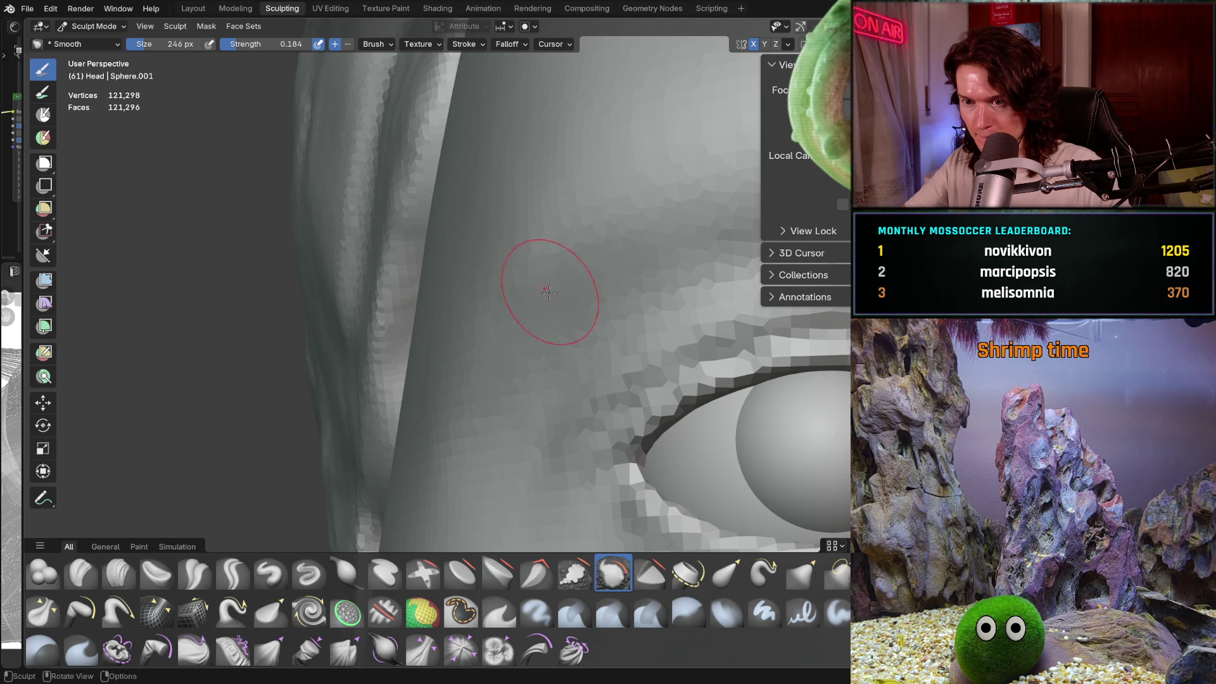
middle_click_drag(534, 309, 591, 339, "ctrl")
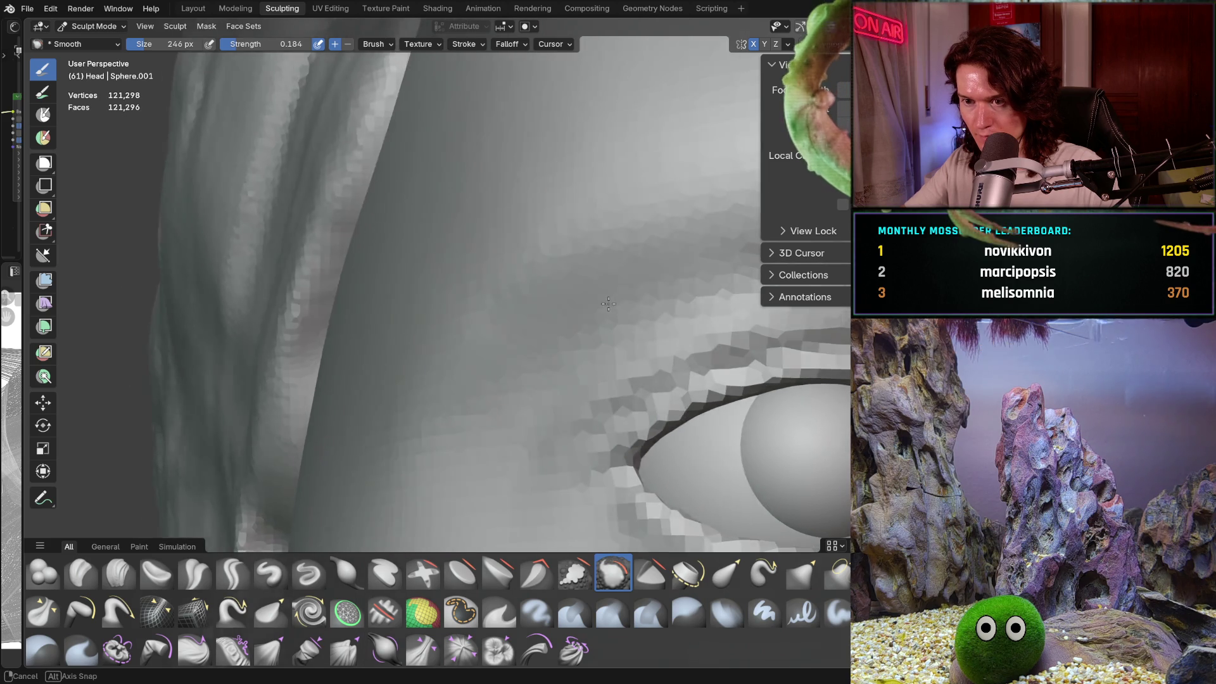
Step: Gently smooth the eye's corner toward the temple, then return to Clay Strips
scroll(592, 339, "up", 5)
middle_click_drag(585, 265, 619, 239, "ctrl")
scroll(429, 305, "down", 5)
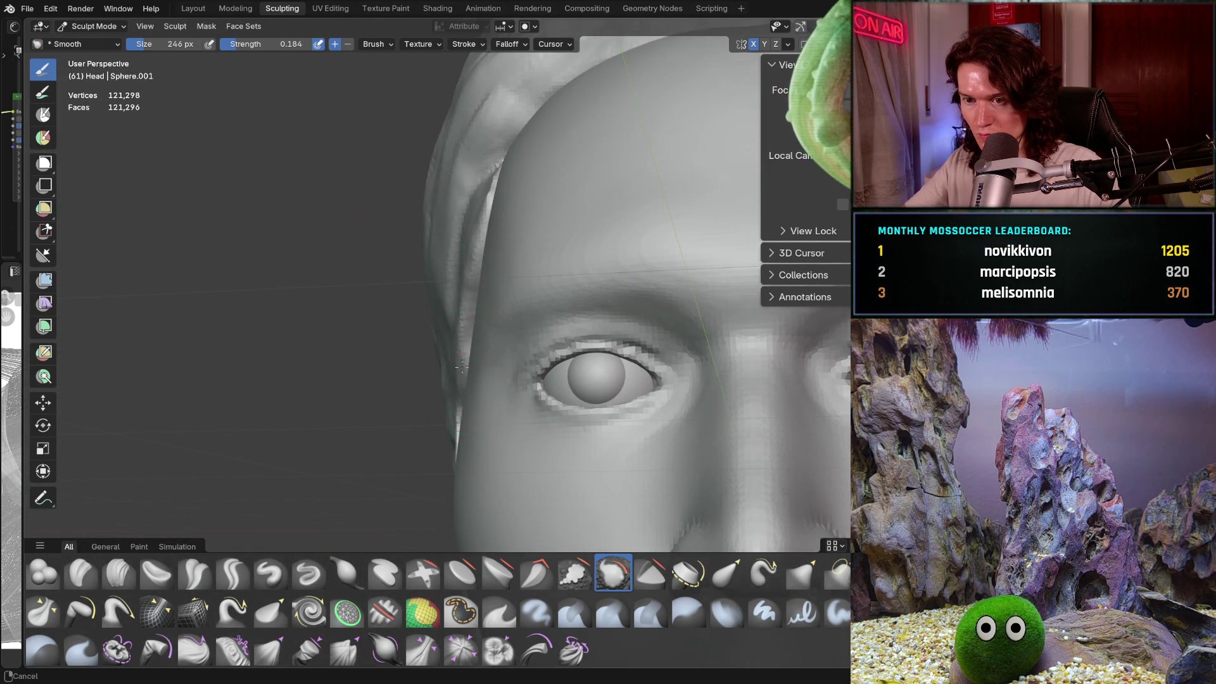
middle_click_drag(462, 366, 443, 353, "ctrl")
scroll(443, 352, "up", 5)
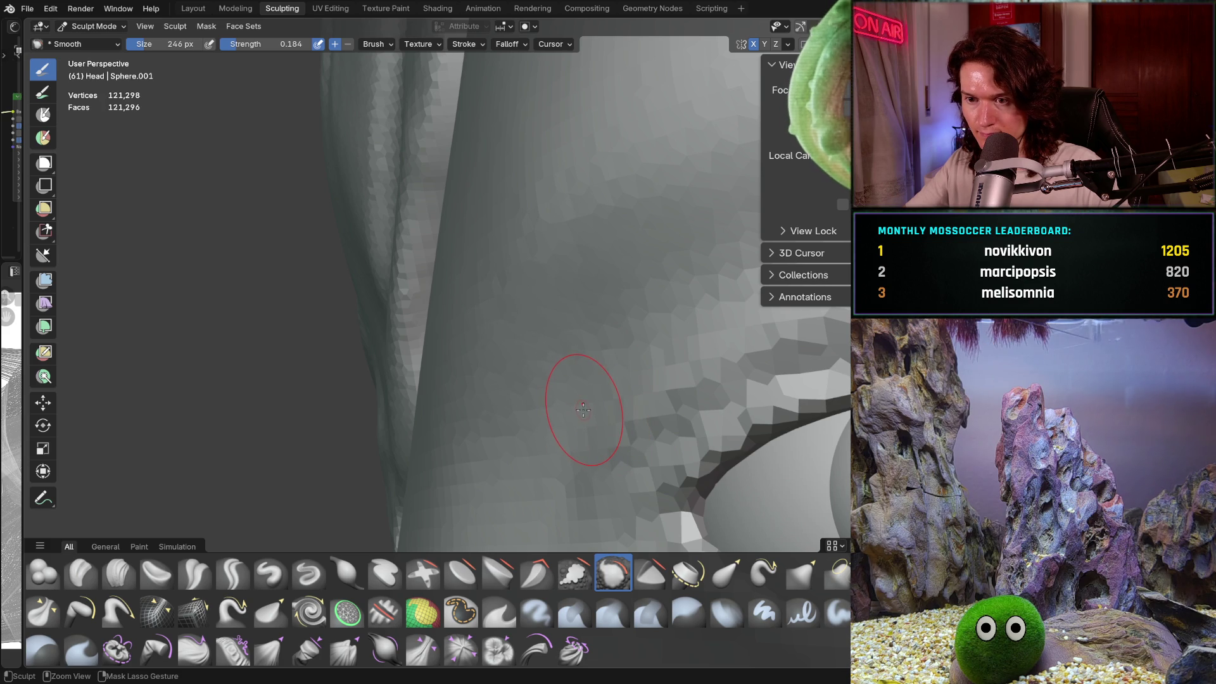
mouse_move(521, 418)
middle_mouse_down("shift")
mouse_move(532, 412)
mouse_move(511, 418)
middle_mouse_up("shift")
key("c")
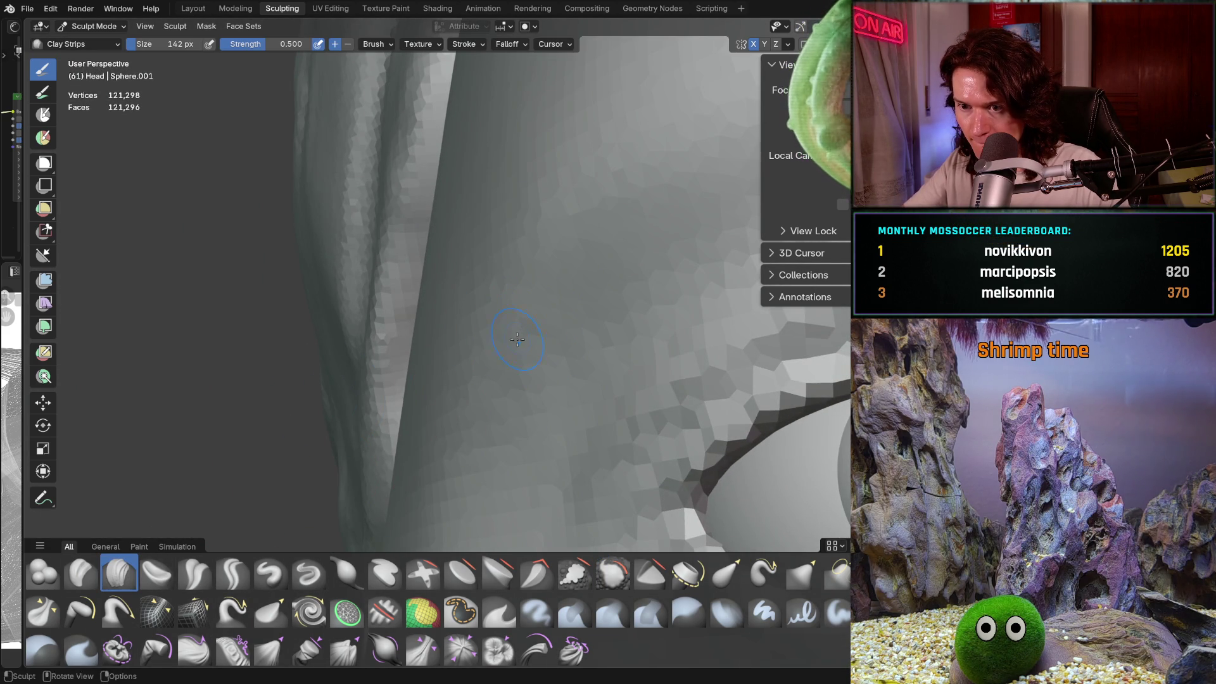
Step: Examine the temple, eye corner, brow and ear beside the hair from several angles
middle_click_drag(507, 366, 498, 343)
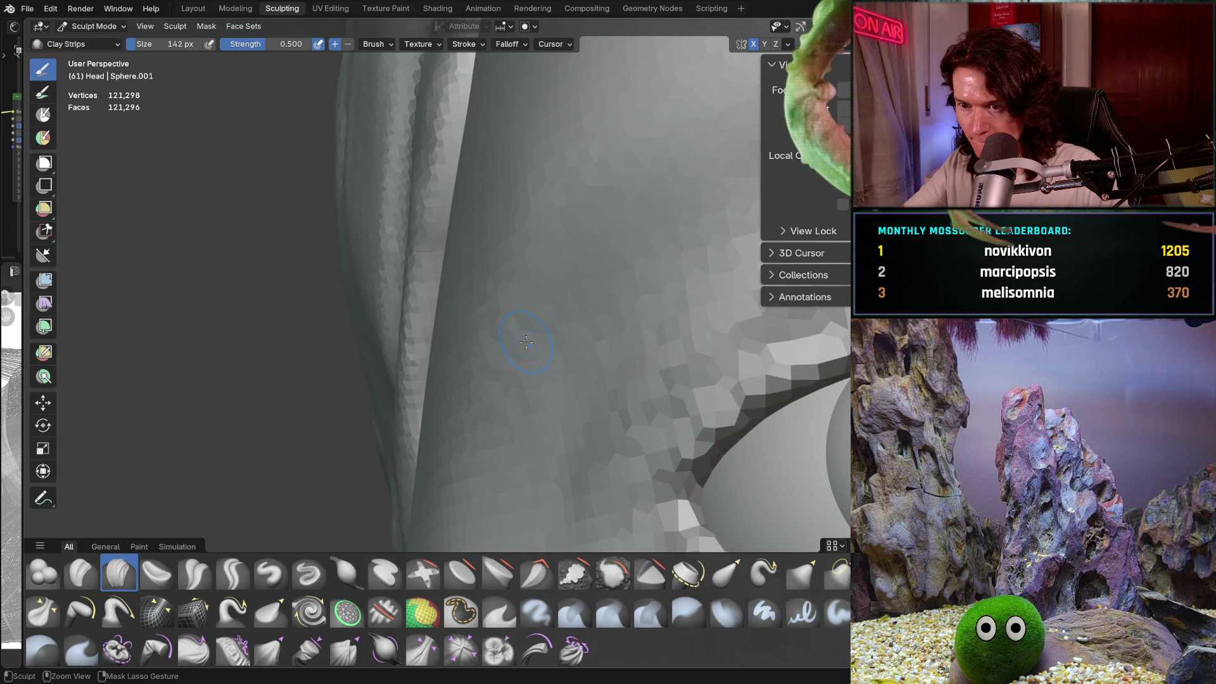
middle_click_drag(541, 308, 602, 298)
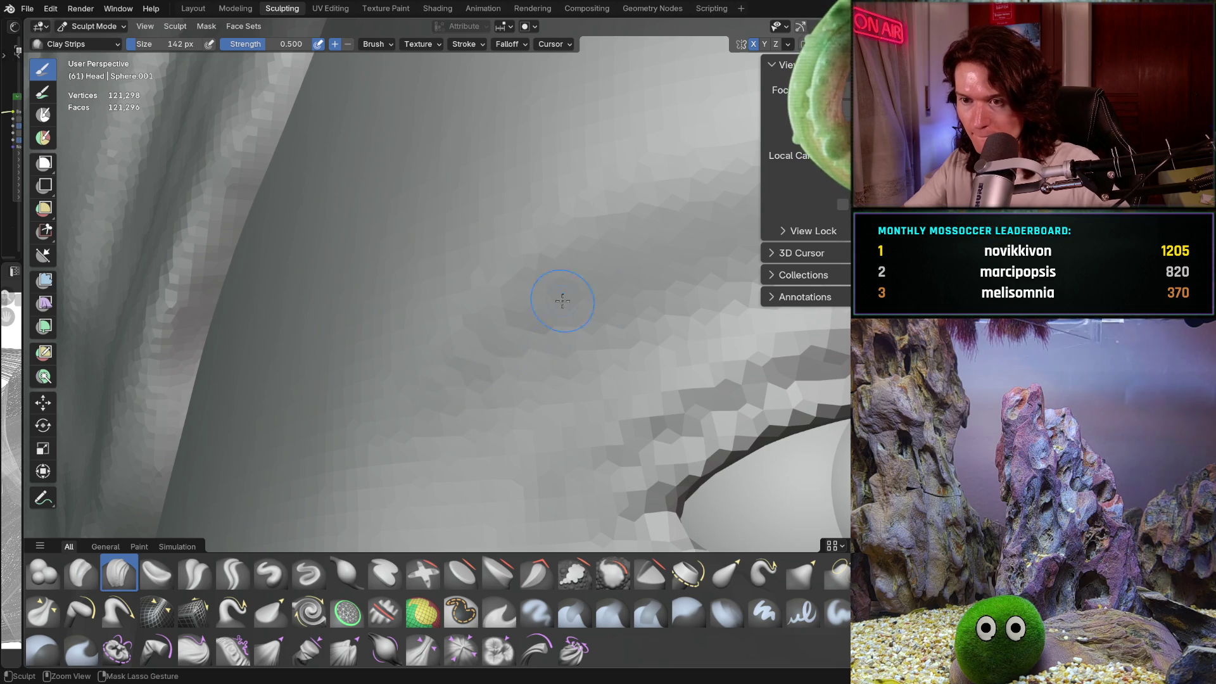
scroll(485, 388, "down", 5)
mouse_move(484, 390)
middle_mouse_down()
mouse_move(480, 411)
mouse_move(506, 443)
mouse_move(543, 453)
mouse_move(497, 426)
middle_mouse_up()
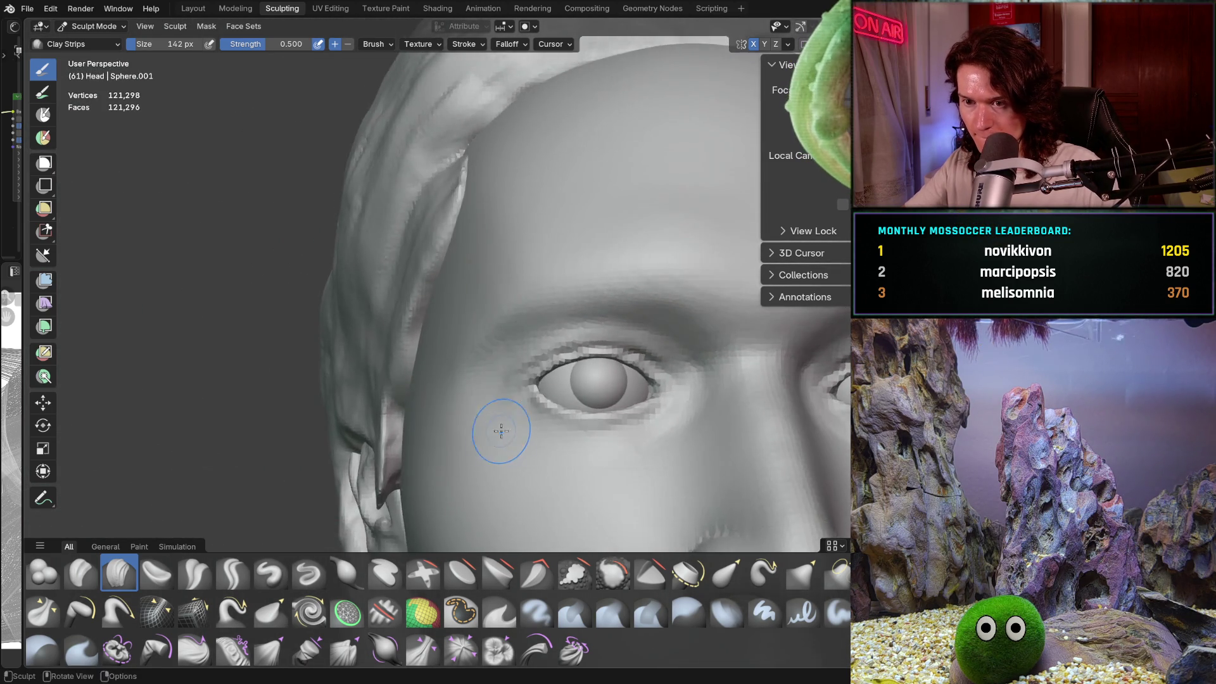
scroll(457, 400, "up", 3)
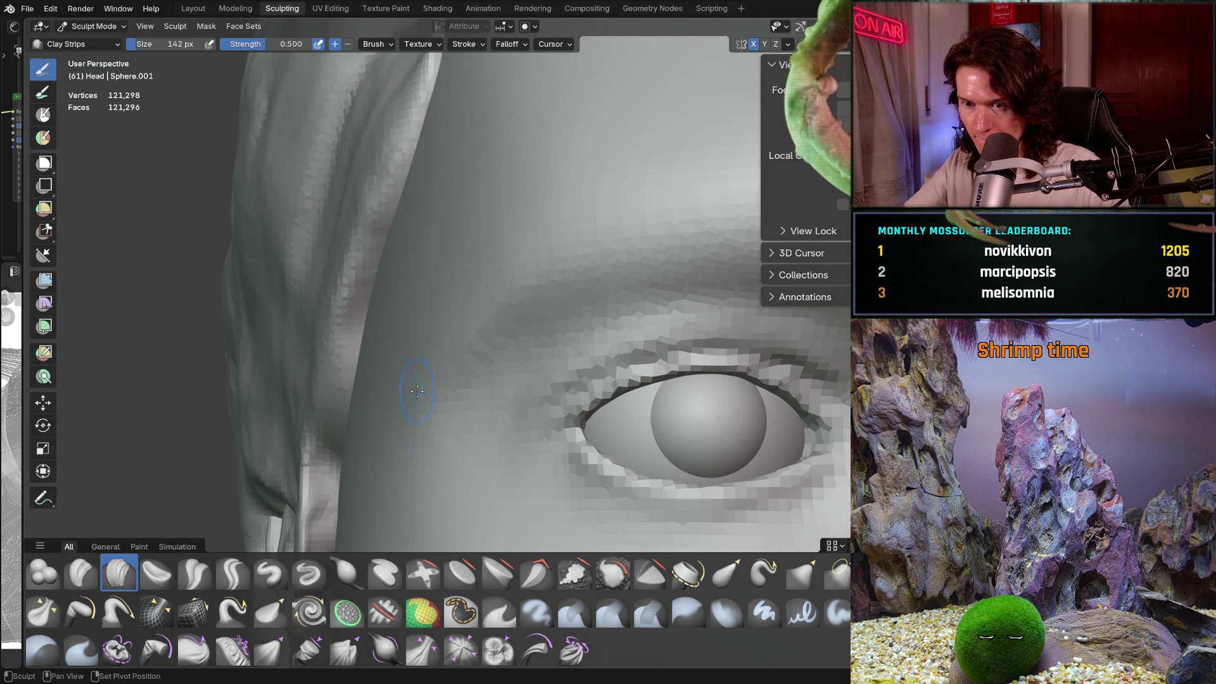
scroll(415, 406, "down", 3)
mouse_move(415, 406)
middle_mouse_down()
mouse_move(476, 419)
mouse_move(479, 300)
middle_mouse_up()
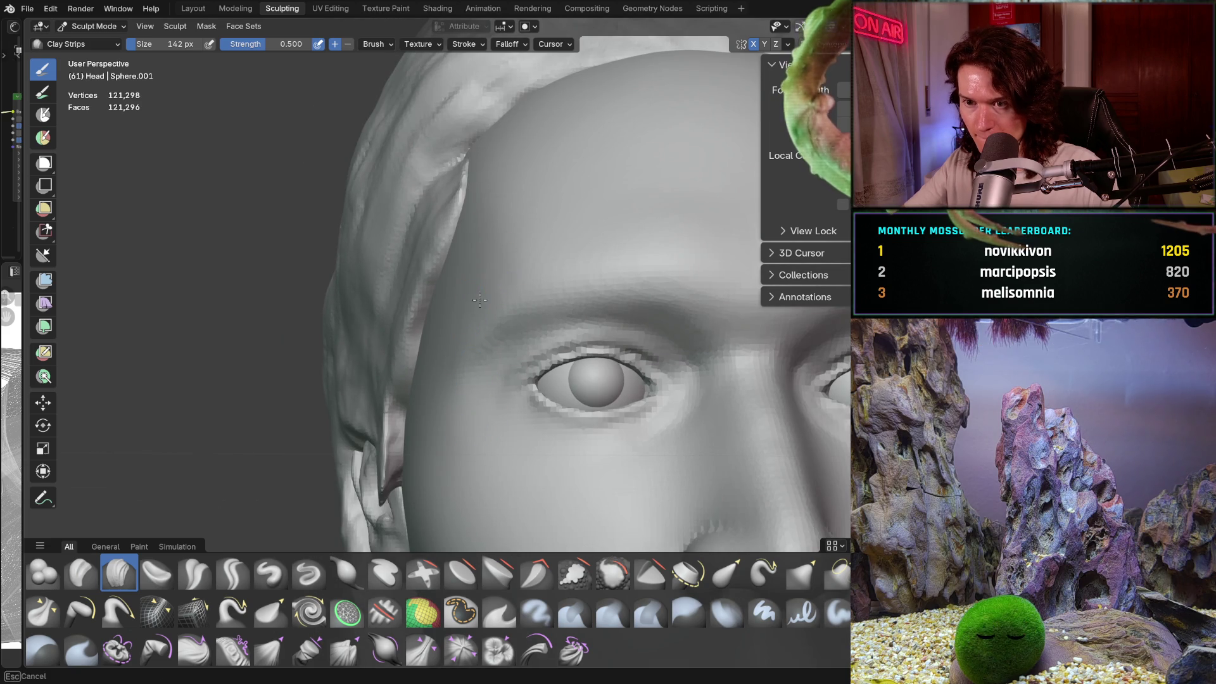
middle_click_drag(433, 360, 483, 307)
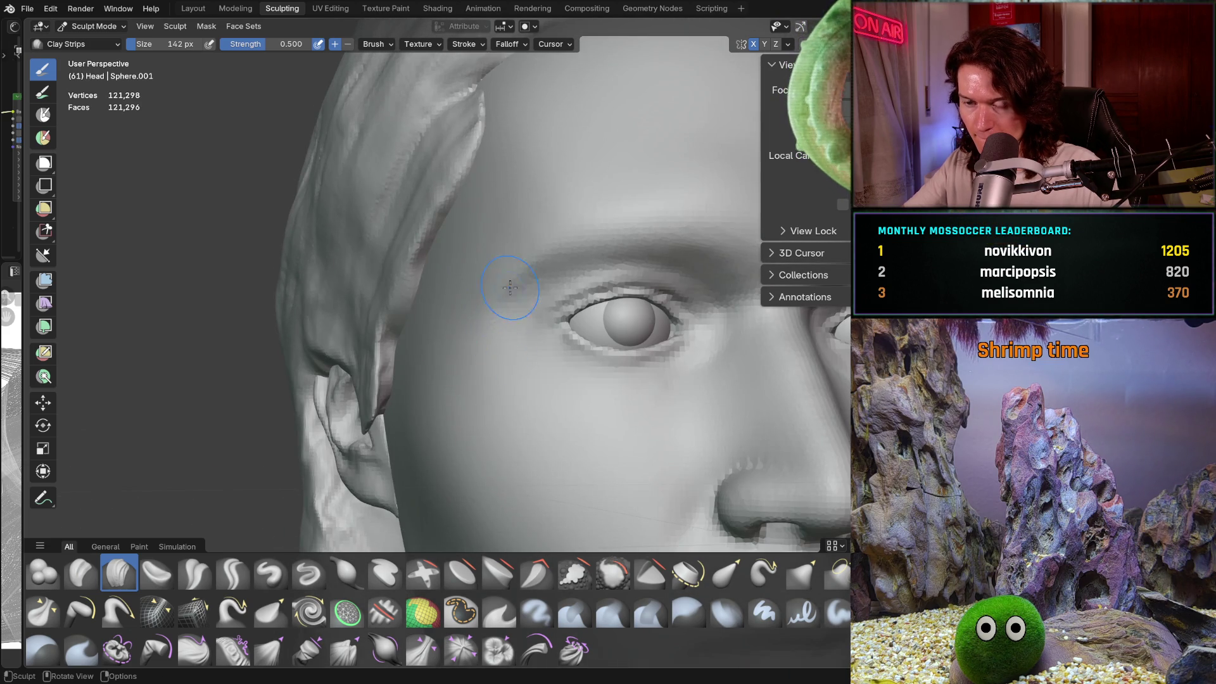
scroll(510, 289, "down", 2)
scroll(538, 355, "up", 4)
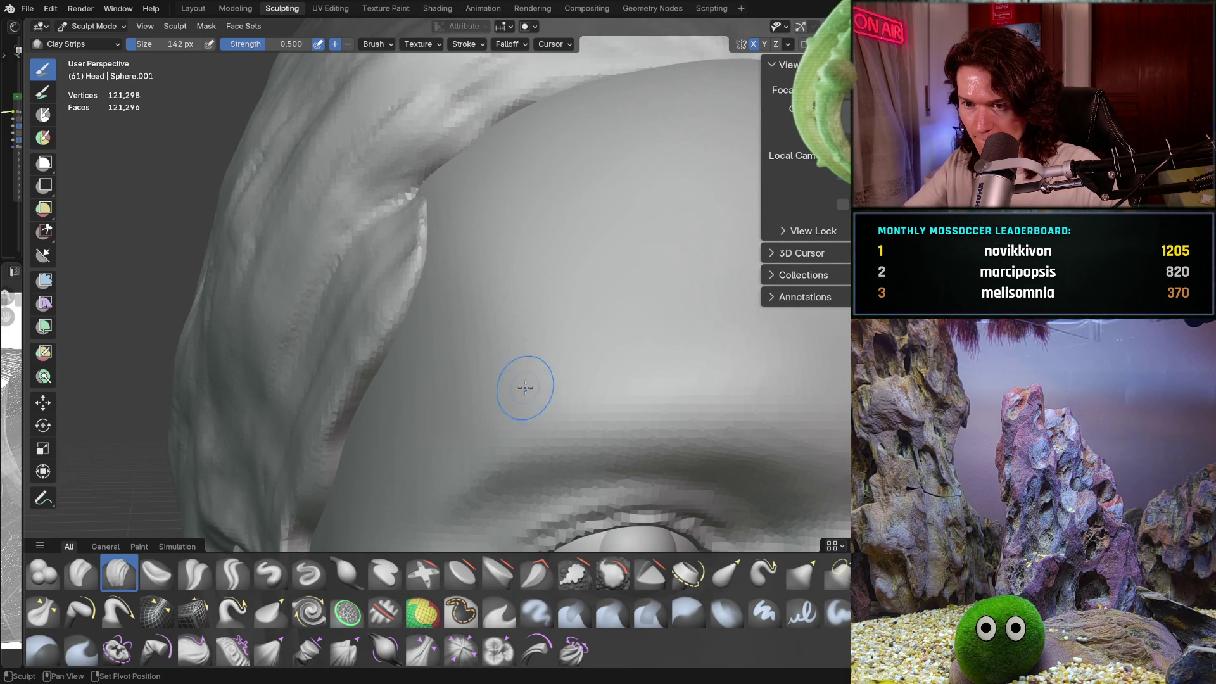
scroll(581, 316, "down", 4)
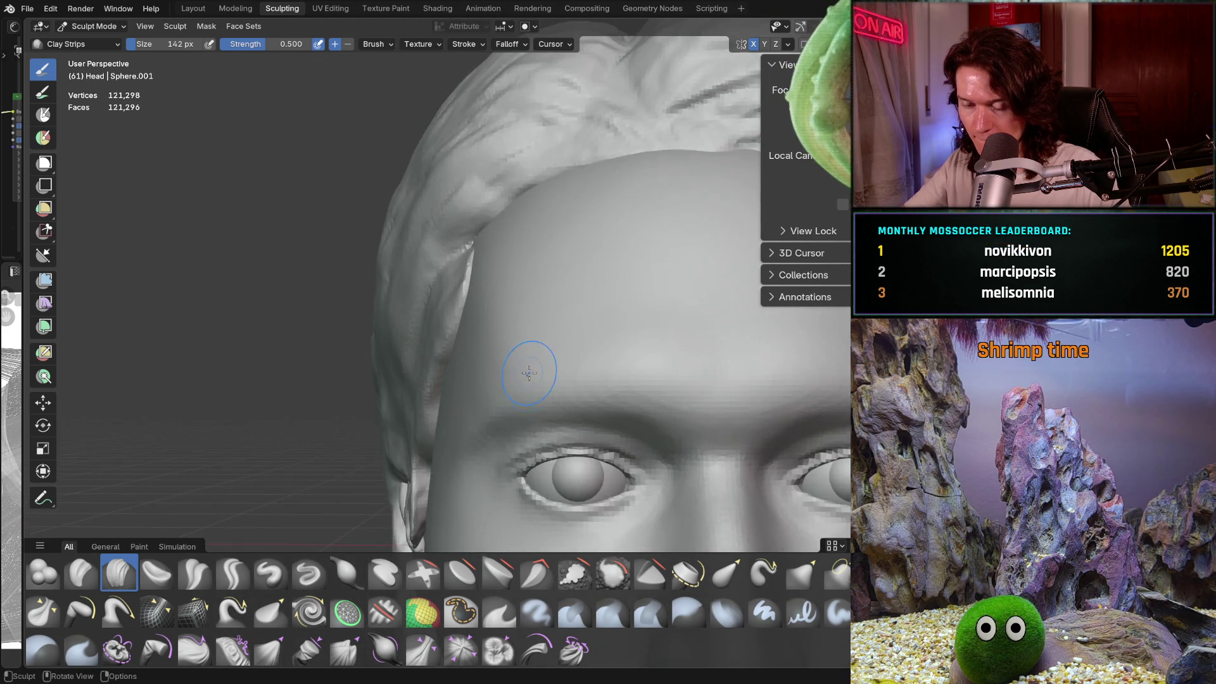
scroll(531, 370, "up", 4)
scroll(584, 253, "down", 4)
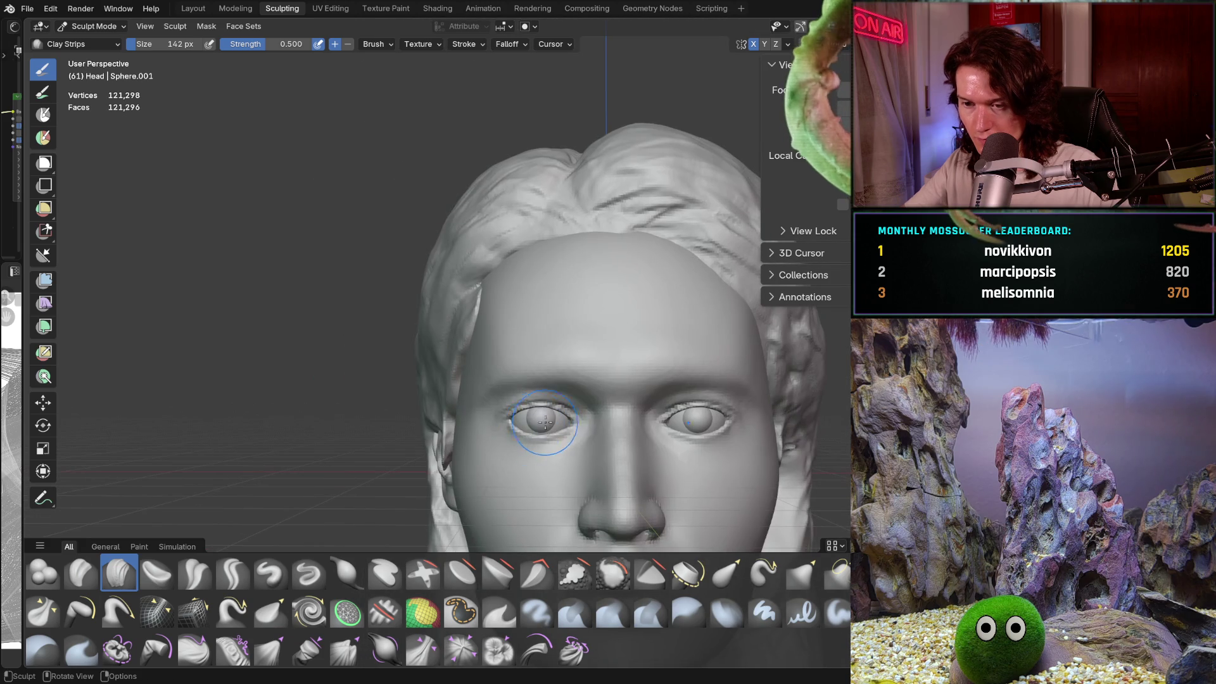
Step: Frame the left eye from front and side, then select the Smooth brush
mouse_move(573, 293)
middle_mouse_down()
mouse_move(548, 405)
mouse_move(545, 314)
mouse_move(542, 384)
middle_mouse_up()
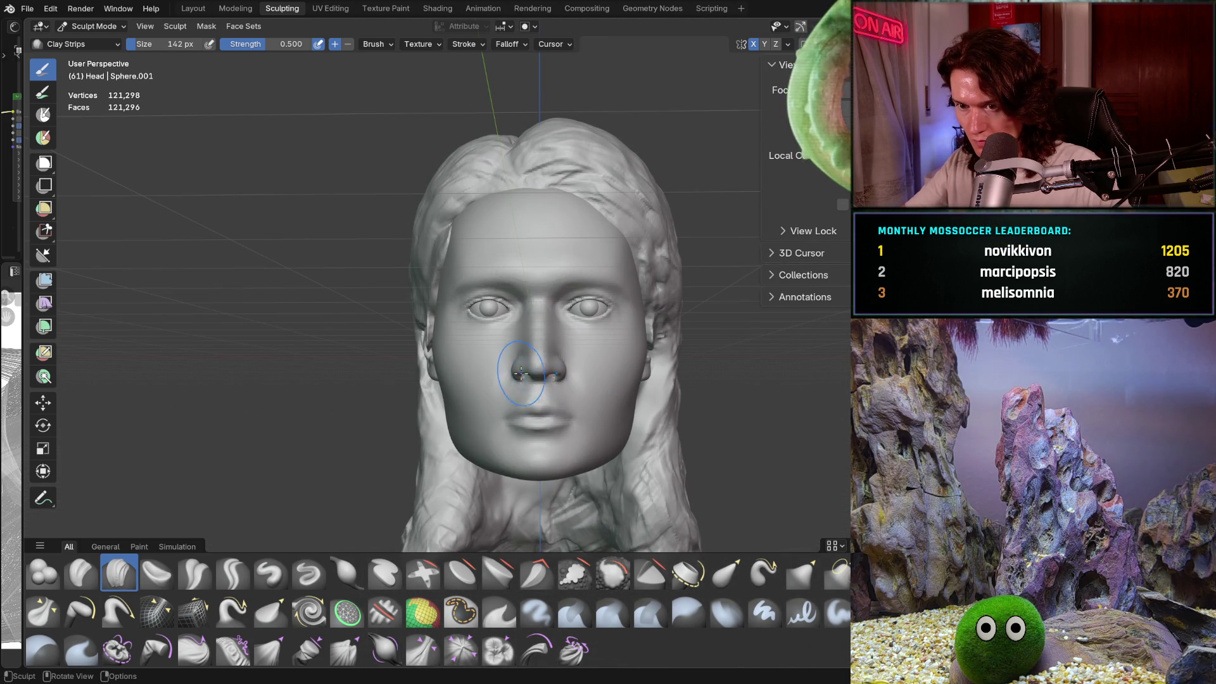
mouse_move(419, 394)
middle_mouse_down("ctrl")
mouse_move(475, 294)
mouse_move(462, 326)
mouse_move(490, 365)
mouse_move(545, 407)
mouse_move(568, 393)
mouse_move(468, 384)
mouse_move(463, 411)
mouse_move(460, 382)
middle_mouse_up("ctrl")
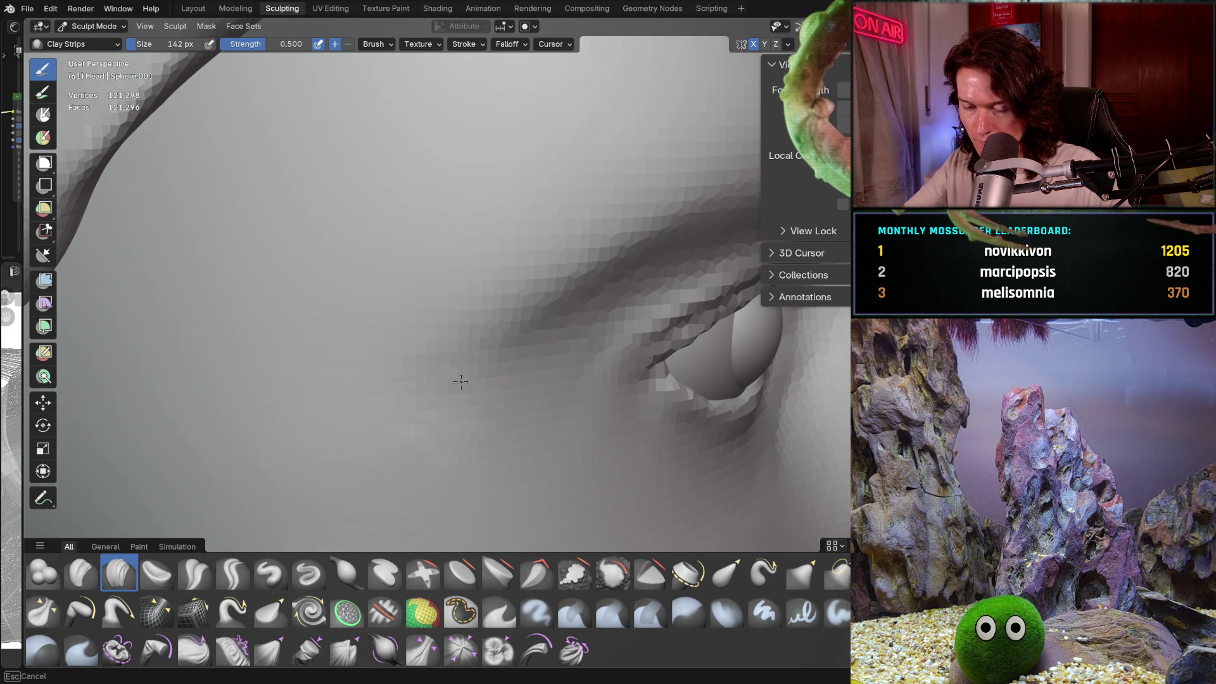
mouse_move(403, 429)
middle_mouse_down("ctrl")
mouse_move(411, 437)
mouse_move(380, 399)
mouse_move(473, 356)
mouse_move(414, 357)
middle_mouse_up("ctrl")
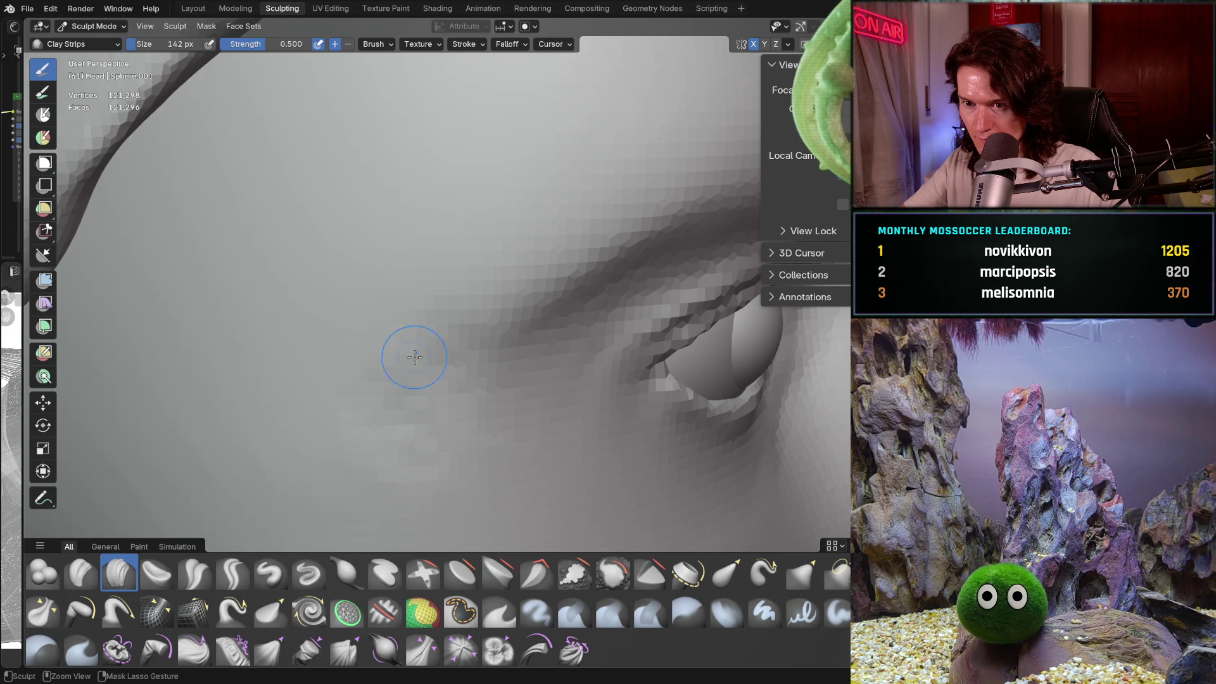
mouse_move(478, 471)
middle_mouse_down()
mouse_move(420, 393)
mouse_move(458, 398)
middle_mouse_up()
scroll(458, 399, "down", 2)
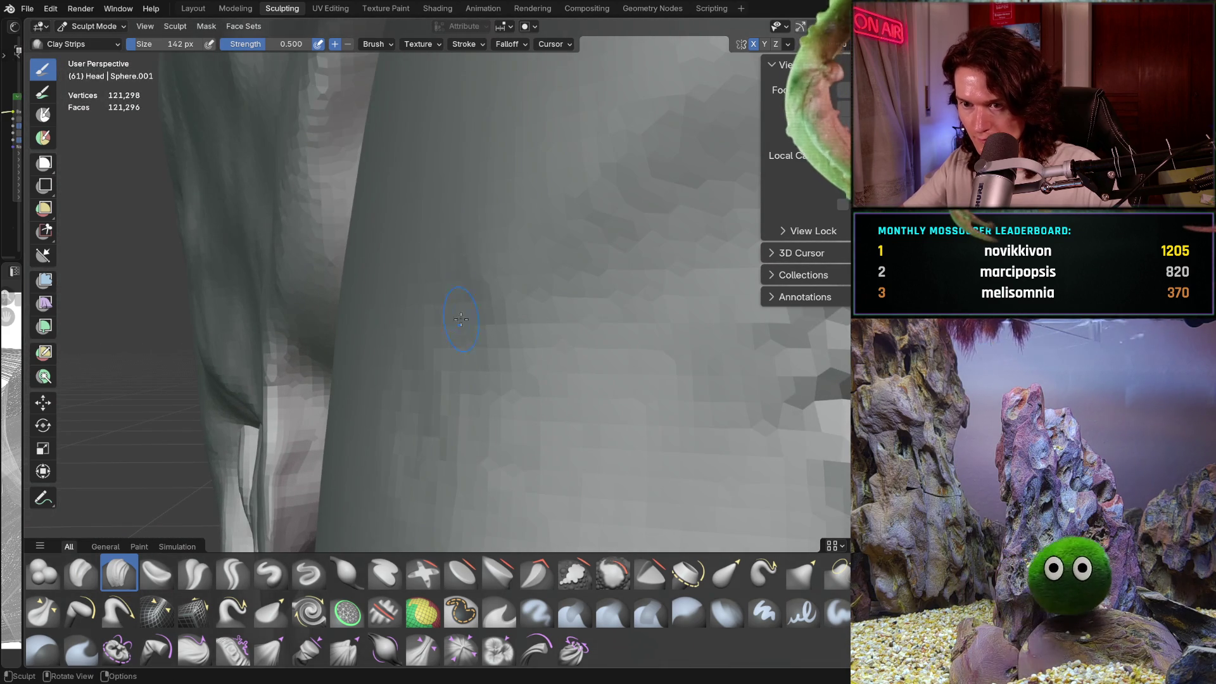
scroll(455, 360, "down", 2)
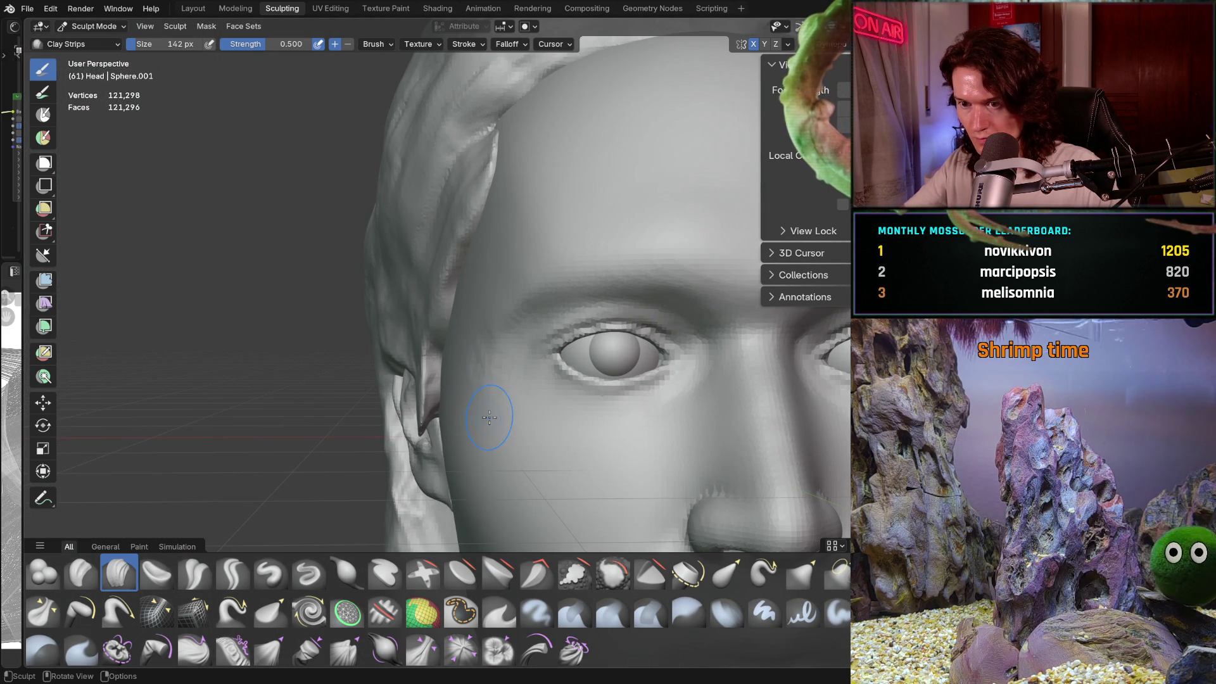
key("s")
mouse_move(475, 412)
middle_mouse_down()
mouse_move(465, 411)
mouse_move(475, 420)
mouse_move(479, 396)
mouse_move(452, 342)
middle_mouse_up()
key("shift+f")
Step: Set the Smooth brush to strength 0.321 and size 216 px
left_click(448, 402)
key("f")
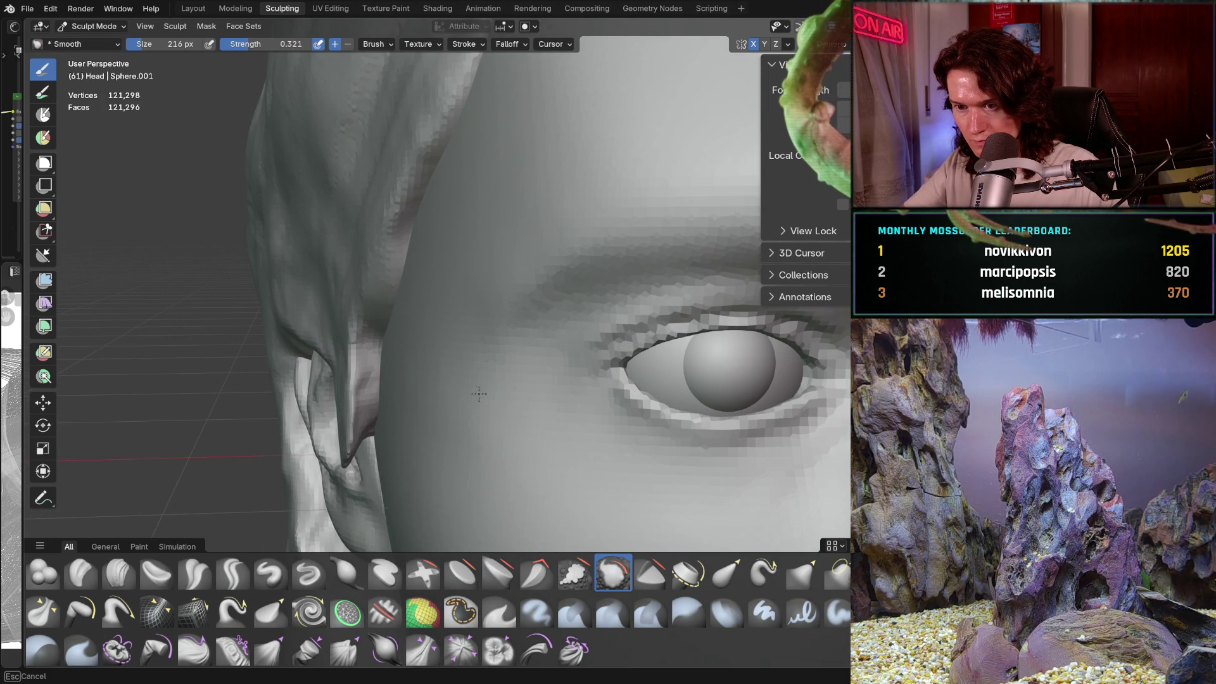
left_click(483, 422)
scroll(503, 371, "up", 3)
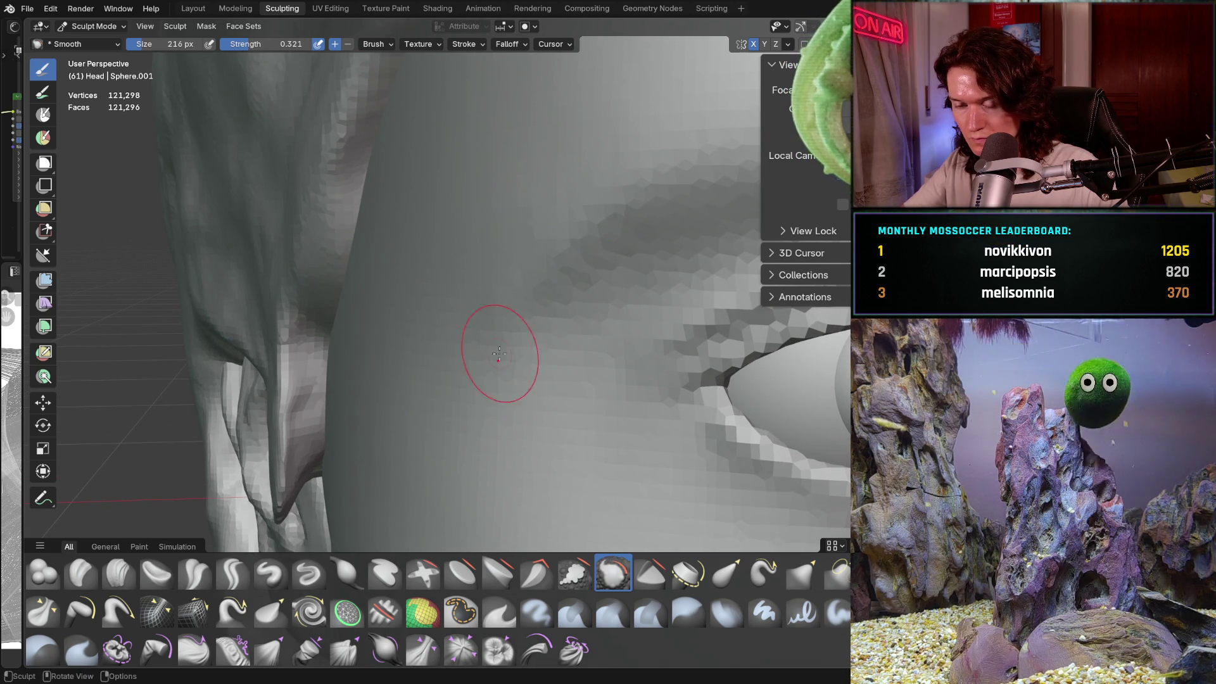
scroll(468, 380, "up", 5)
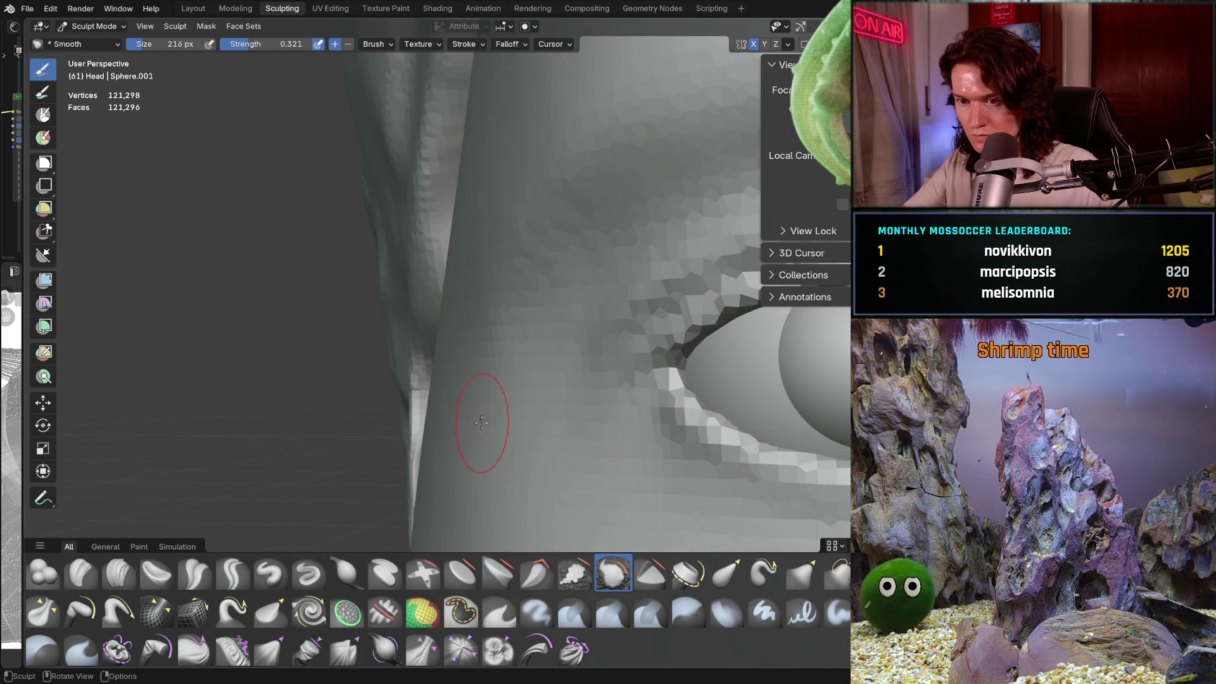
Step: Switch back to the Clay Strips brush on the temple close-up
middle_click_drag(483, 395, 502, 393)
left_click(118, 573)
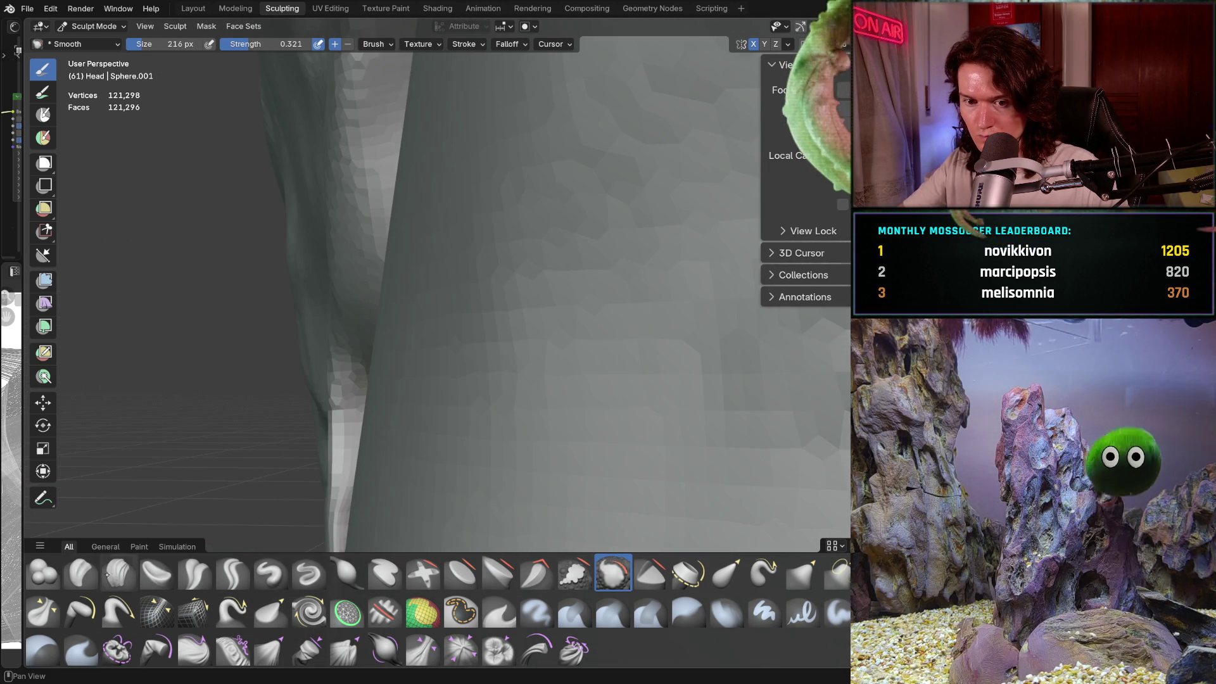
middle_click_drag(448, 326, 443, 331)
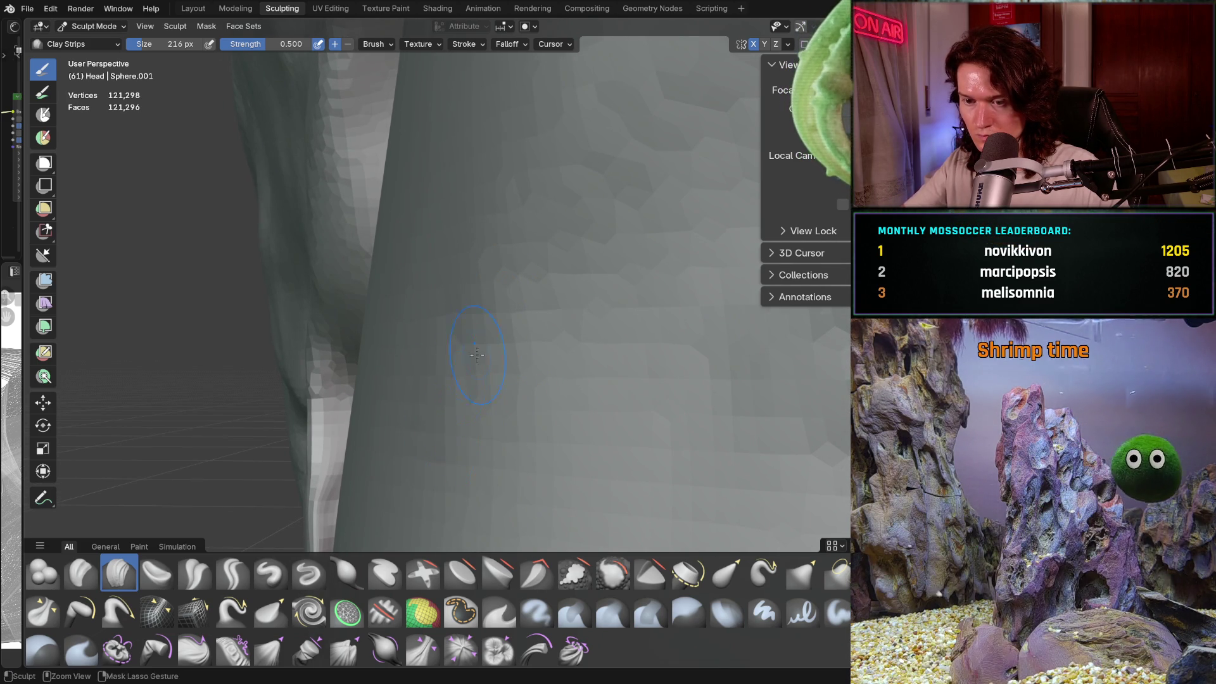
Step: Sculpt the temple beside the eye with Clay Strips, then frame the whole head
mouse_move(477, 355)
middle_mouse_down("ctrl")
mouse_move(483, 434)
mouse_move(510, 434)
mouse_move(473, 338)
mouse_move(418, 401)
mouse_move(464, 482)
mouse_move(483, 420)
middle_mouse_up("ctrl")
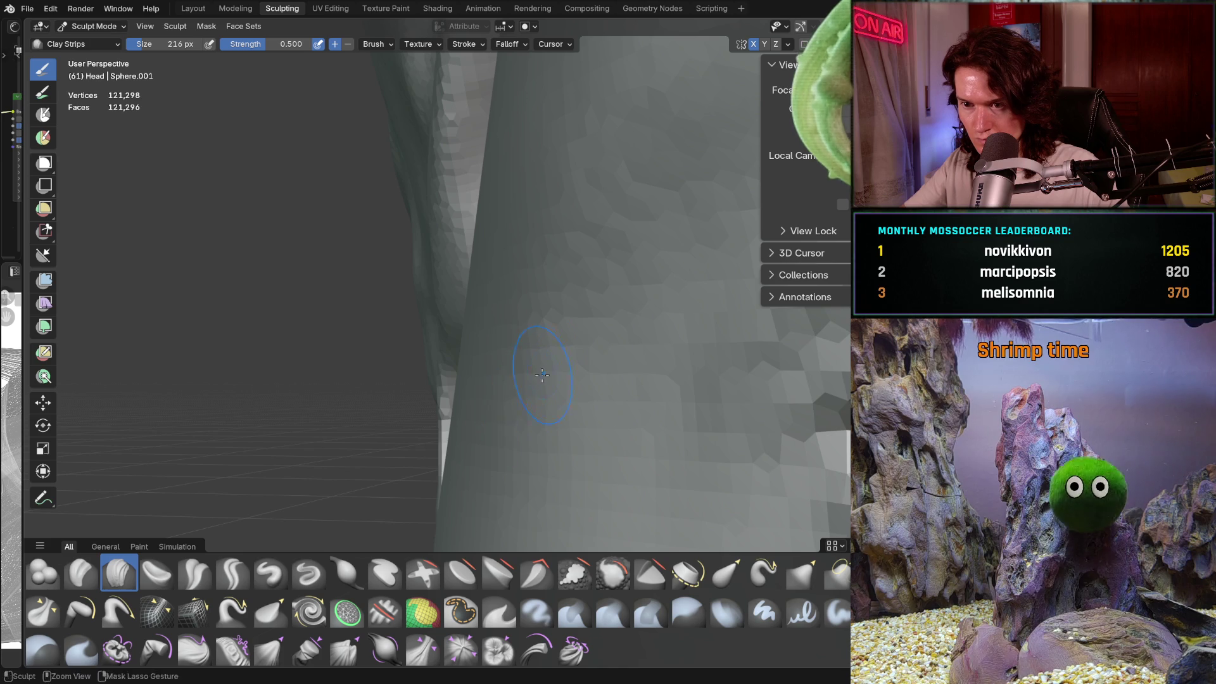
mouse_move(548, 379)
middle_mouse_down("ctrl")
mouse_move(551, 416)
mouse_move(523, 354)
mouse_move(552, 359)
middle_mouse_up("ctrl")
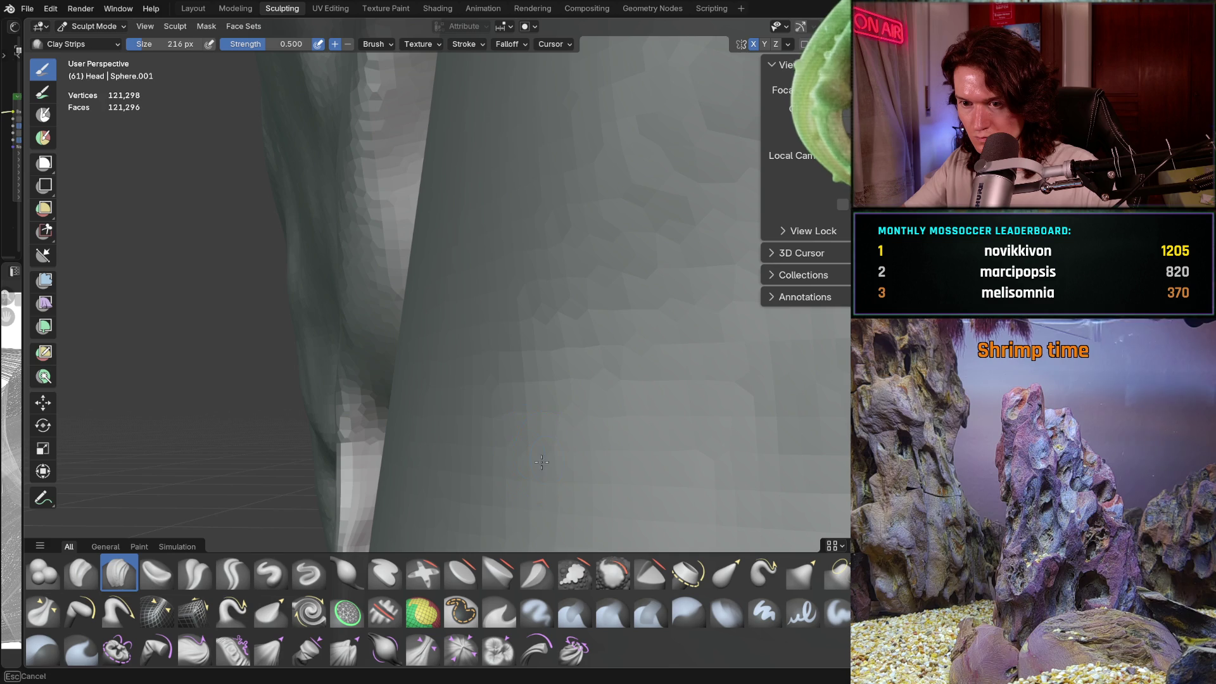
middle_click_drag(556, 386, 517, 495, "ctrl")
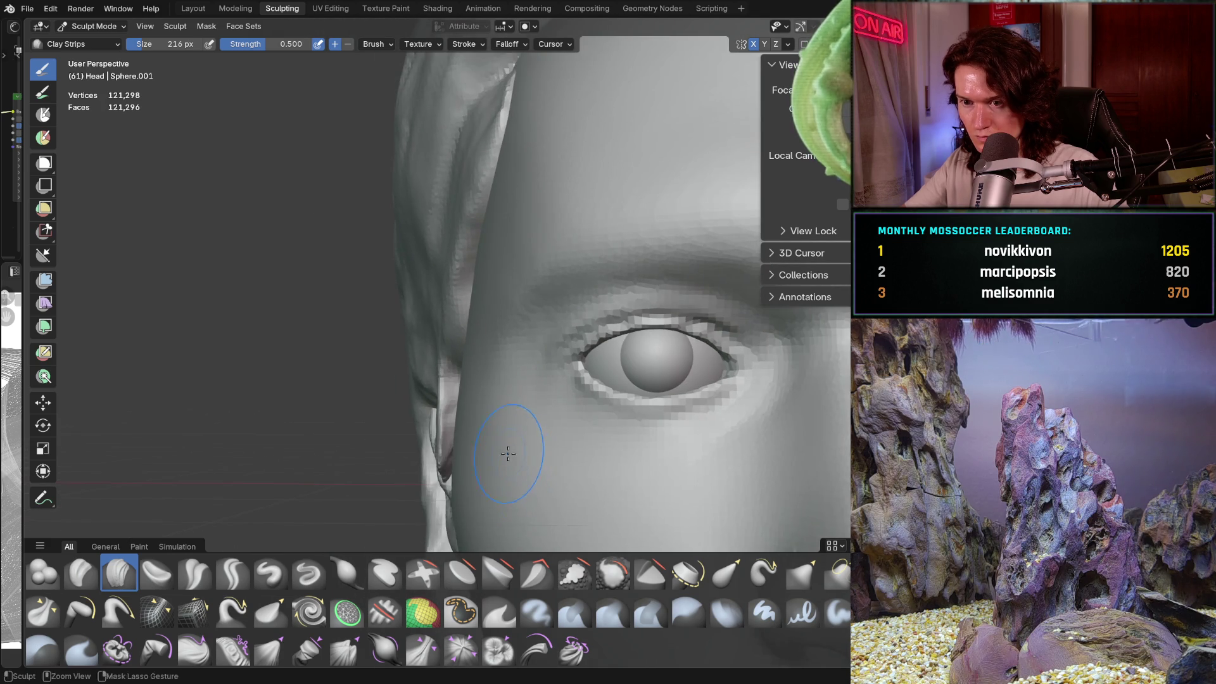
middle_click_drag(508, 454, 499, 380, "ctrl")
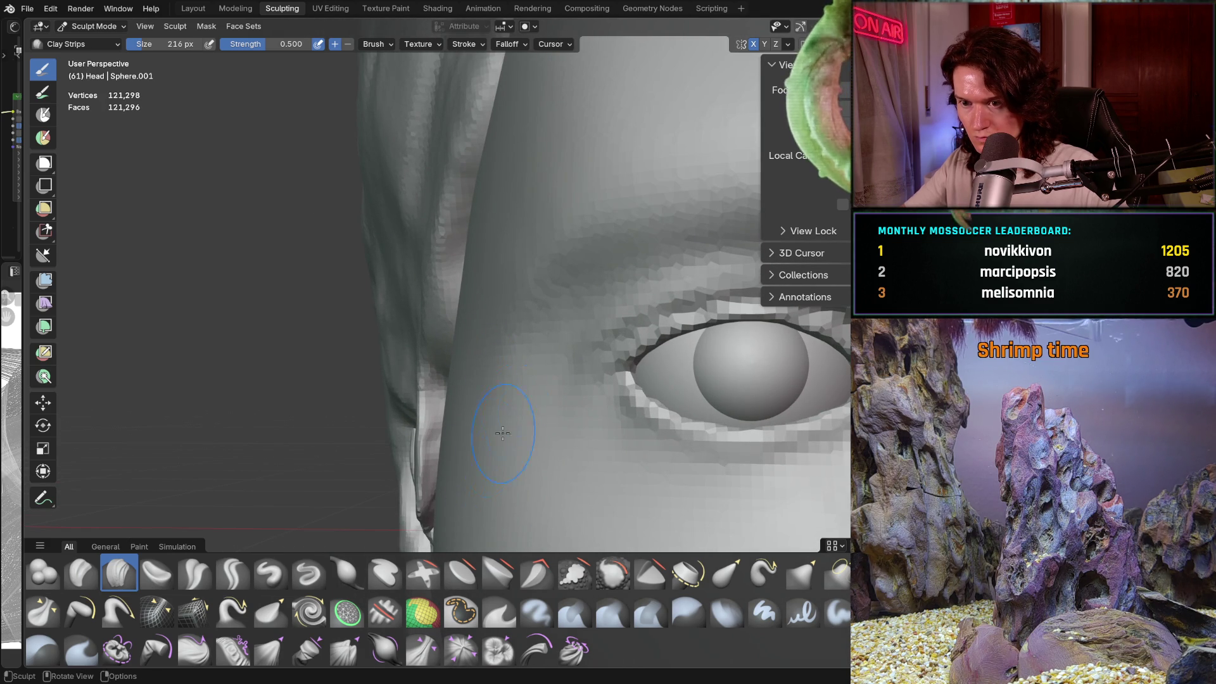
key("KP_Decimal")
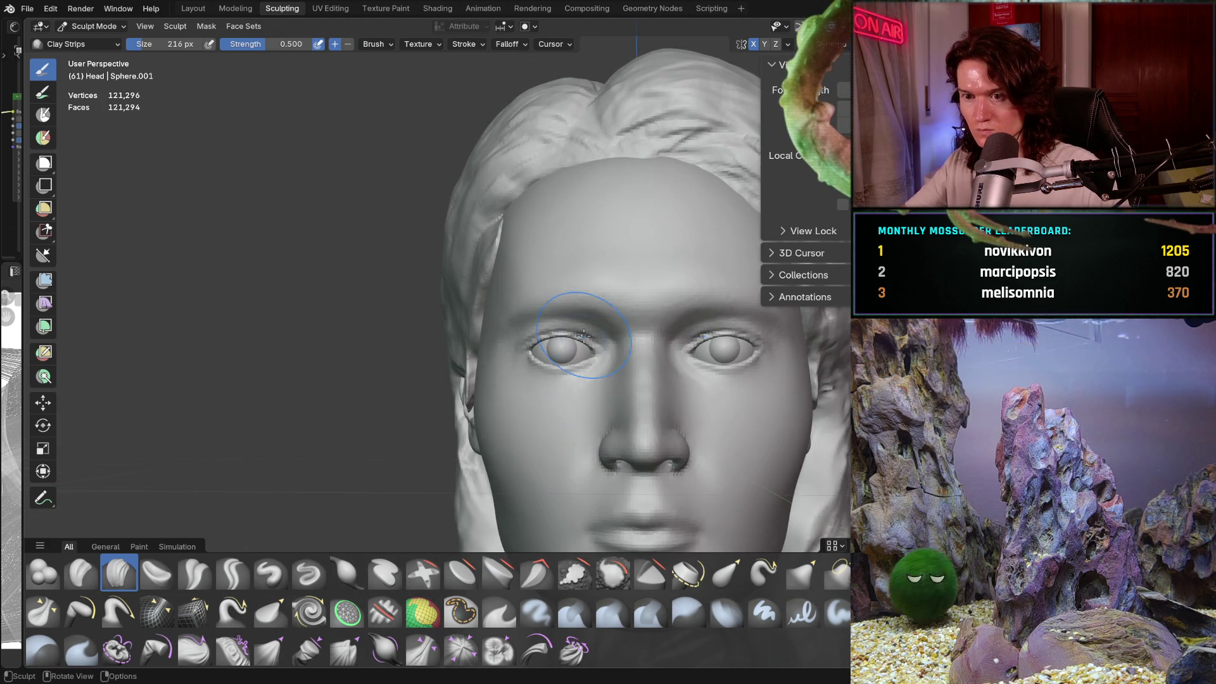
Step: Rework the hairline beside and above the eye near the brow edge
mouse_move(568, 400)
middle_mouse_down("ctrl")
mouse_move(529, 425)
mouse_move(463, 372)
mouse_move(387, 397)
middle_mouse_up("ctrl")
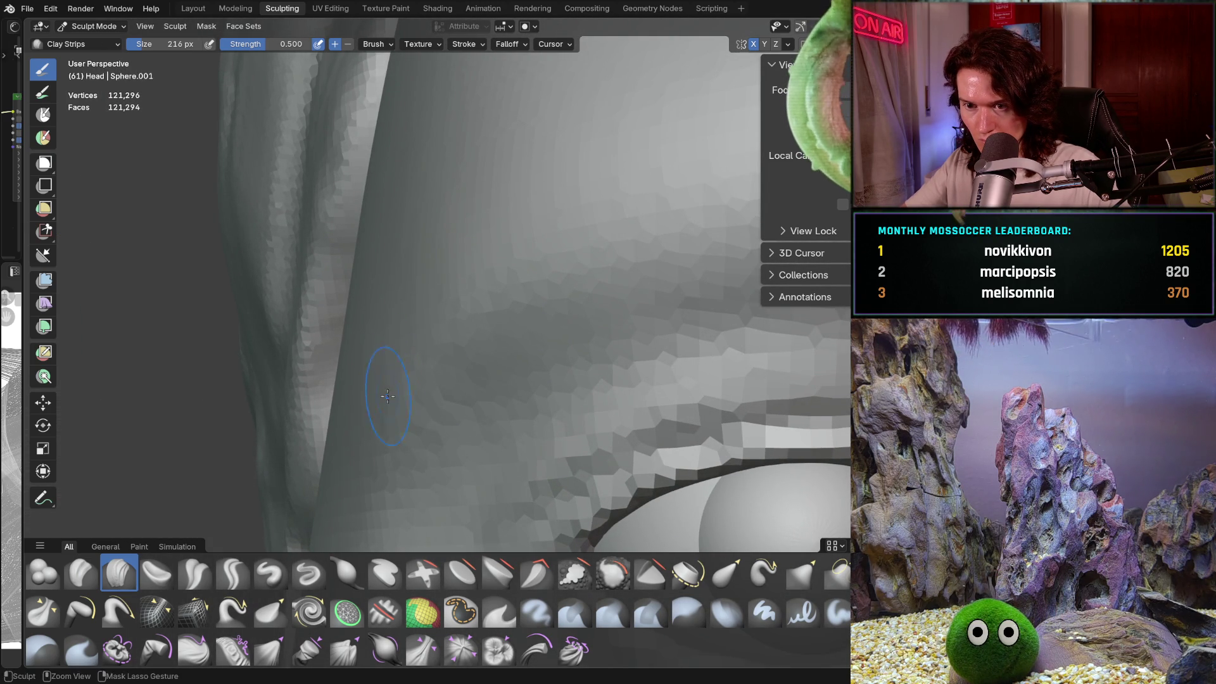
mouse_move(491, 292)
middle_mouse_down("ctrl")
mouse_move(488, 342)
mouse_move(478, 336)
mouse_move(446, 375)
mouse_move(451, 290)
middle_mouse_up("ctrl")
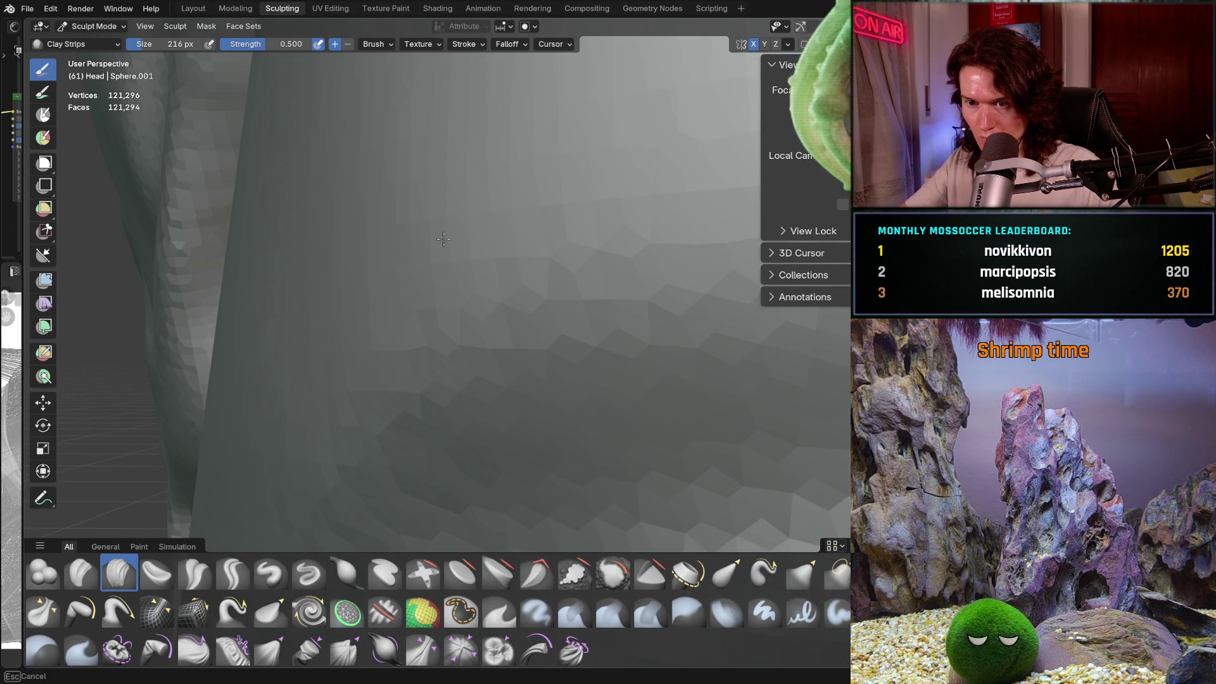
mouse_move(417, 312)
middle_mouse_down("ctrl")
mouse_move(440, 379)
mouse_move(475, 325)
mouse_move(436, 266)
middle_mouse_up("ctrl")
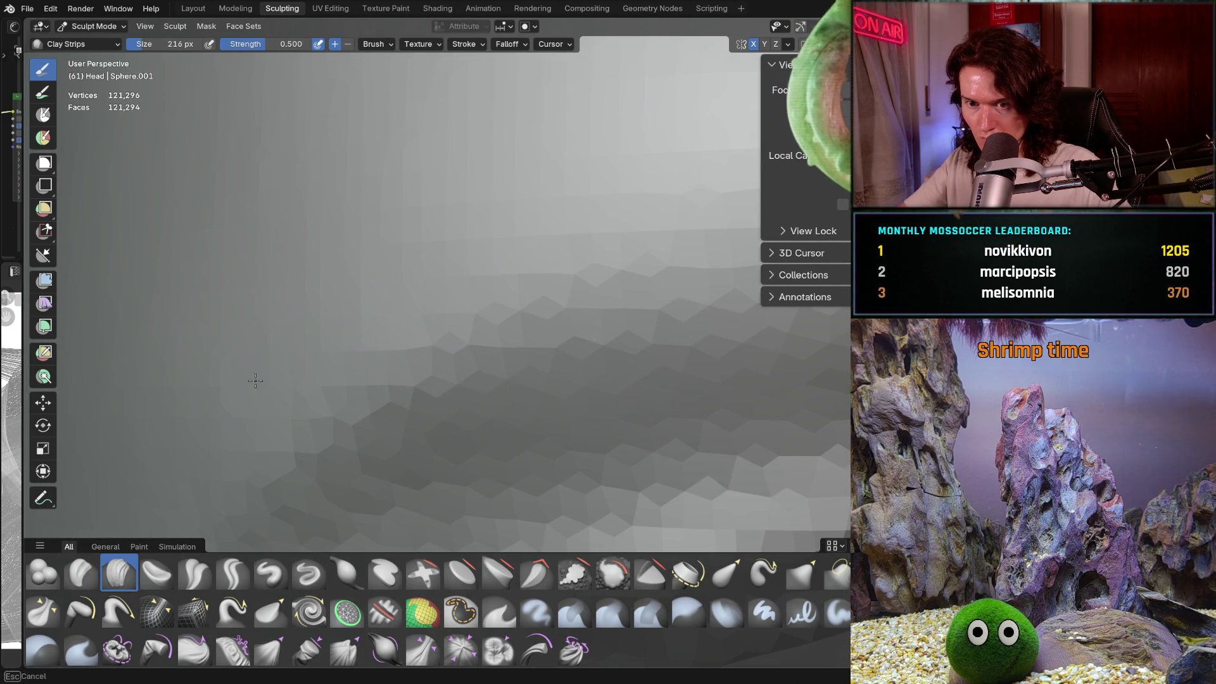
mouse_move(340, 321)
middle_mouse_down("ctrl")
mouse_move(342, 380)
mouse_move(347, 311)
middle_mouse_up("ctrl")
mouse_move(432, 301)
middle_mouse_down("ctrl")
mouse_move(433, 342)
mouse_move(427, 287)
middle_mouse_up("ctrl")
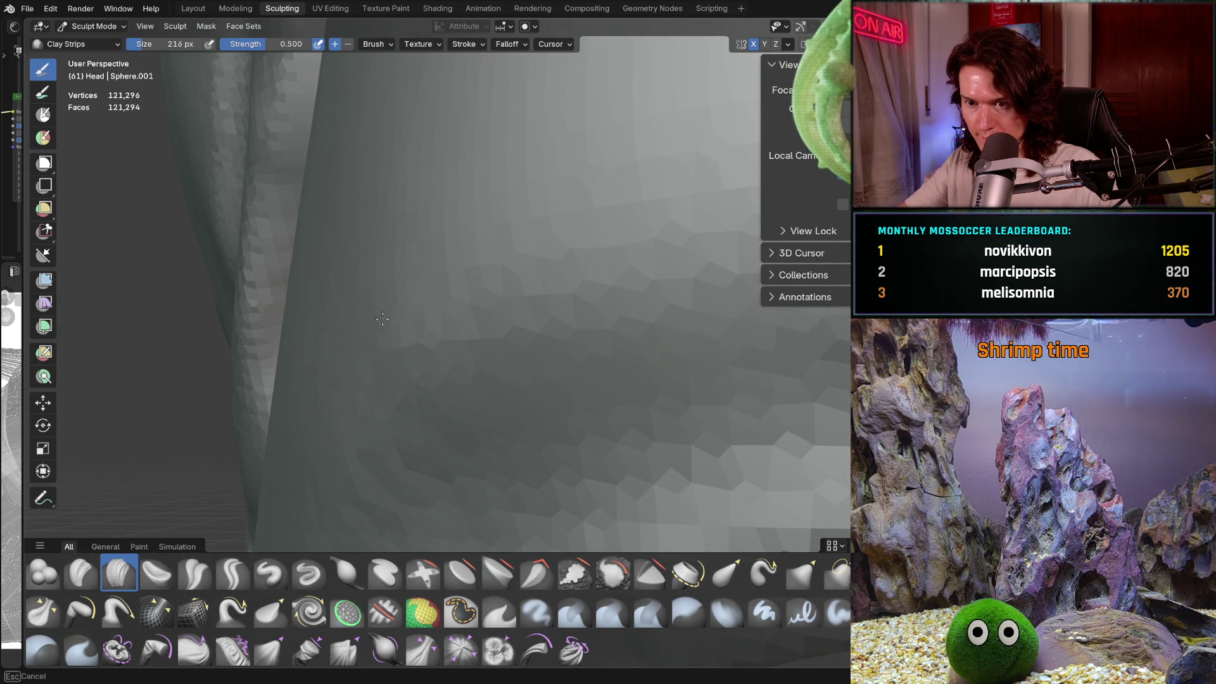
mouse_move(451, 249)
middle_mouse_down("ctrl")
mouse_move(438, 317)
mouse_move(473, 321)
mouse_move(340, 373)
middle_mouse_up("ctrl")
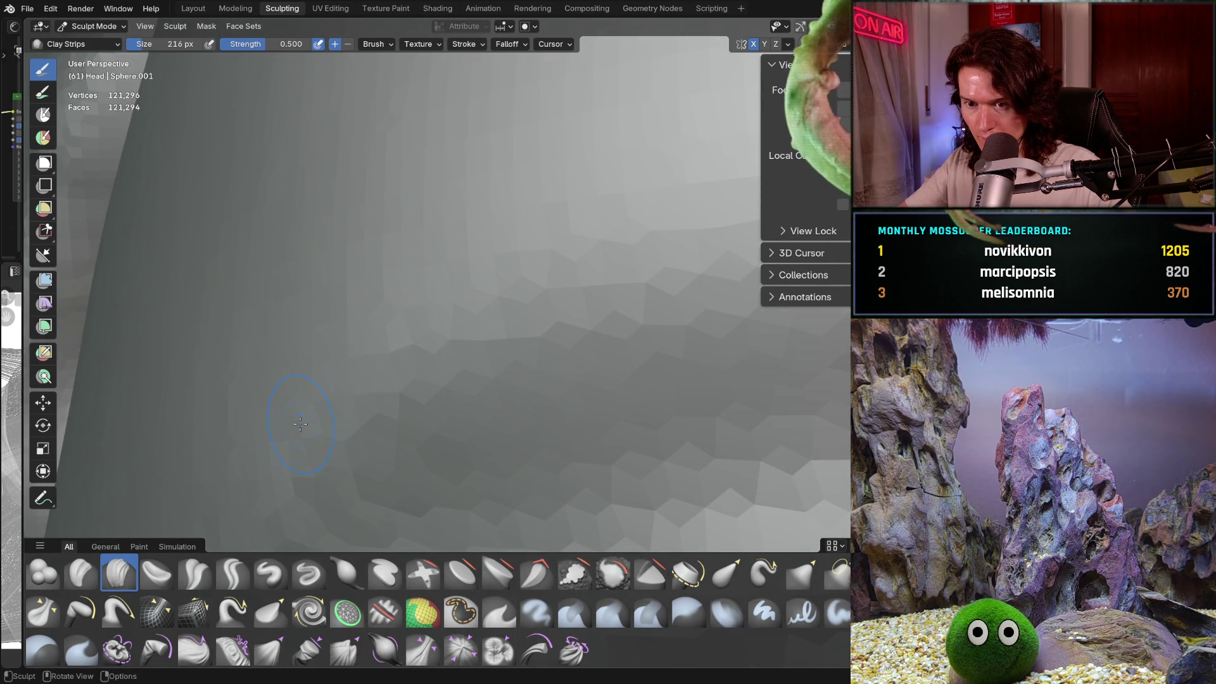
scroll(311, 428, "down", 5)
mouse_move(330, 429)
middle_mouse_down("ctrl")
mouse_move(408, 395)
mouse_move(388, 420)
middle_mouse_up("ctrl")
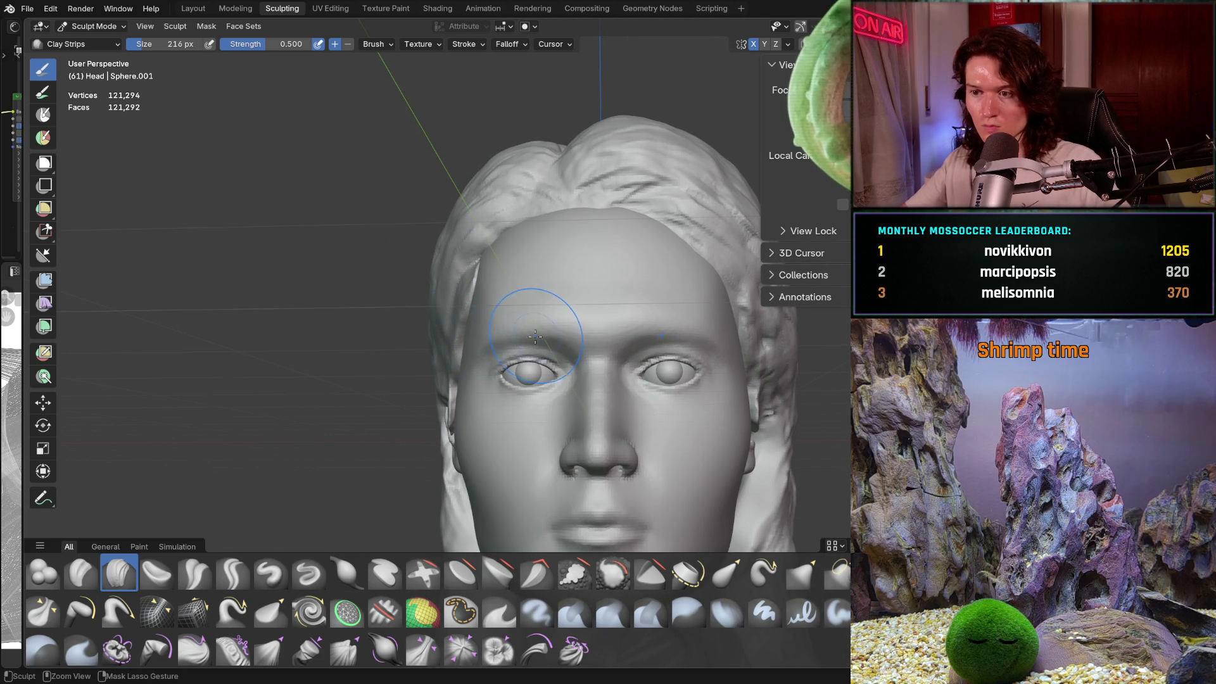
Step: Review the head from three-quarter and front views, then transfer sculpting to the Hair mesh
middle_click_drag(465, 380, 467, 416, "ctrl")
mouse_move(569, 347)
middle_mouse_down()
mouse_move(532, 380)
mouse_move(629, 378)
mouse_move(519, 380)
middle_mouse_up()
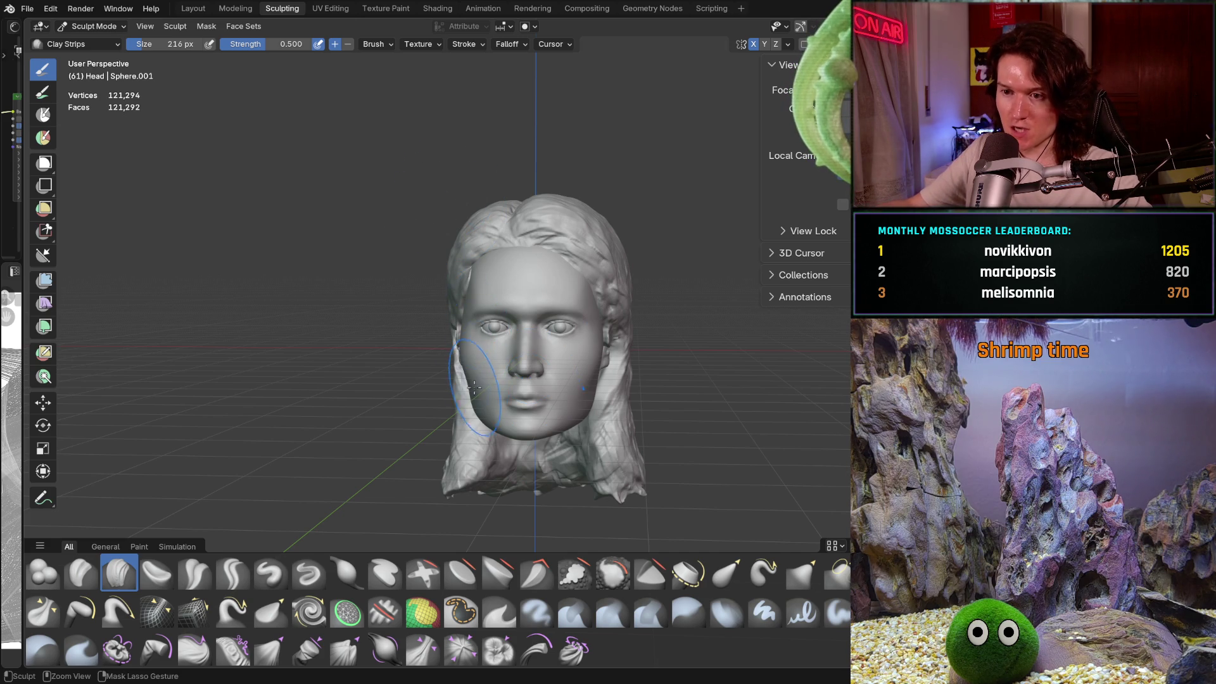
scroll(488, 394, "up", 6)
mouse_move(488, 393)
middle_mouse_down()
mouse_move(502, 407)
mouse_move(618, 352)
mouse_move(539, 299)
middle_mouse_up()
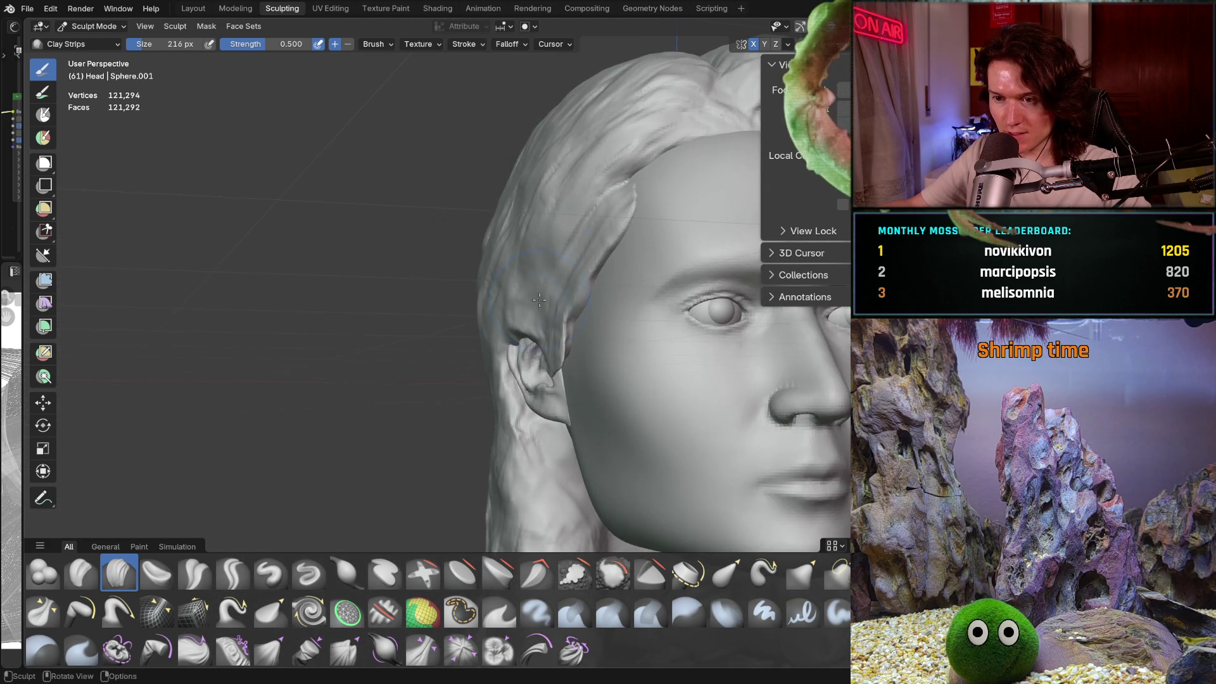
mouse_move(601, 349)
middle_mouse_down()
mouse_move(569, 365)
mouse_move(500, 358)
mouse_move(480, 334)
middle_mouse_up()
scroll(570, 366, "down", 4)
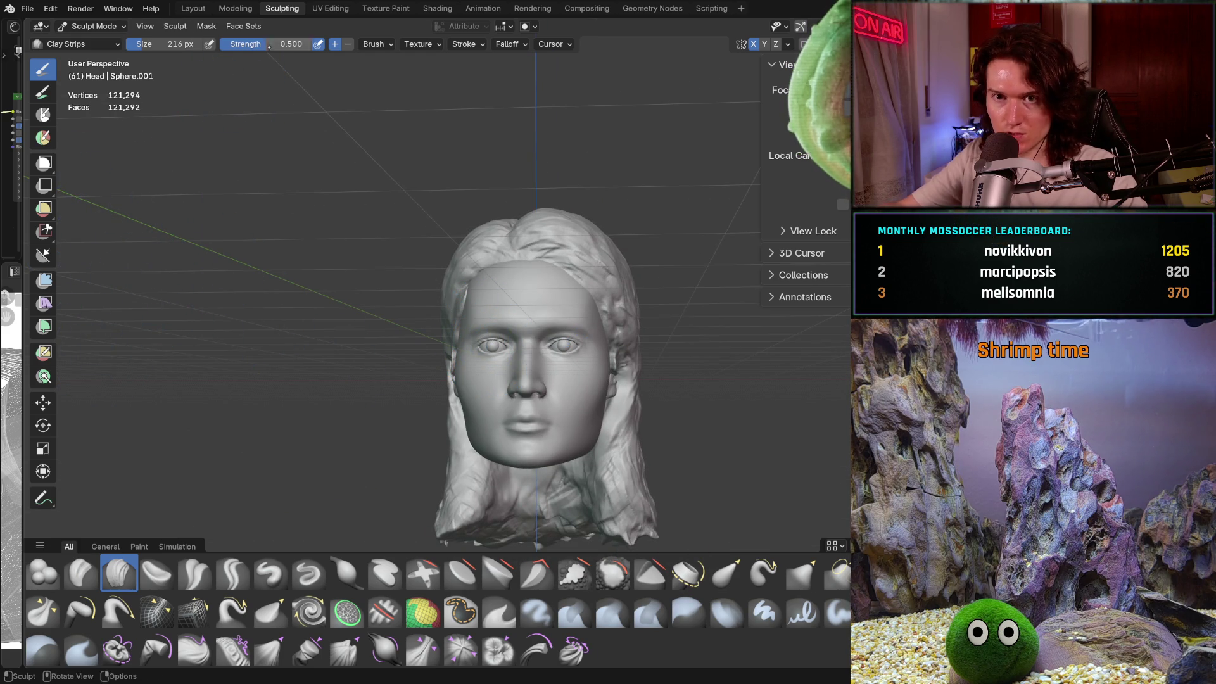
middle_click_drag(718, 125, 719, 124, "shift")
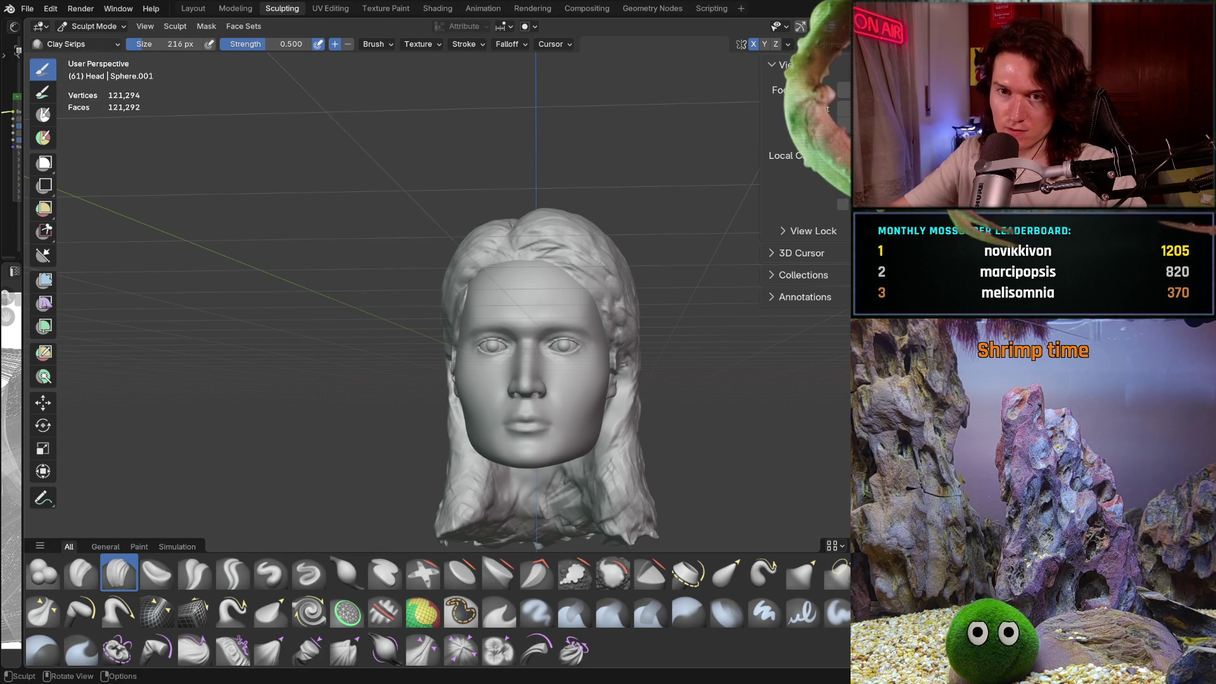
key("alt+q")
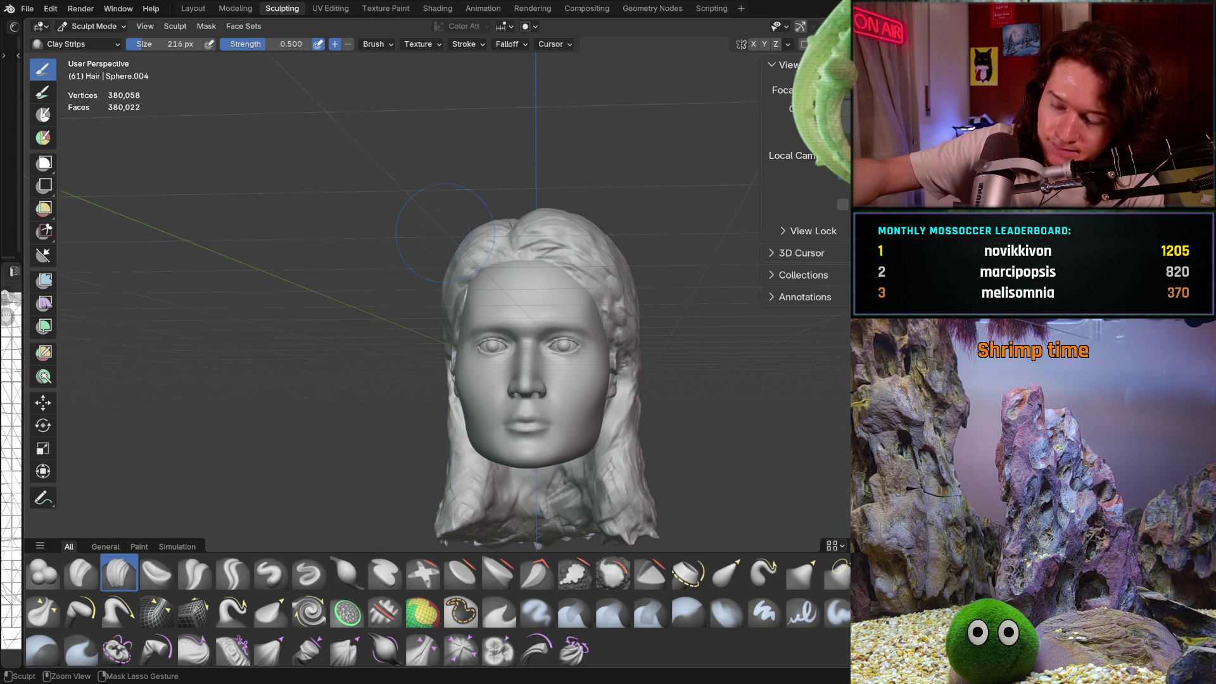
Step: In front orthographic view, pick the Grab brush and enlarge it to 1000 px
key("ctrl+KP_1")
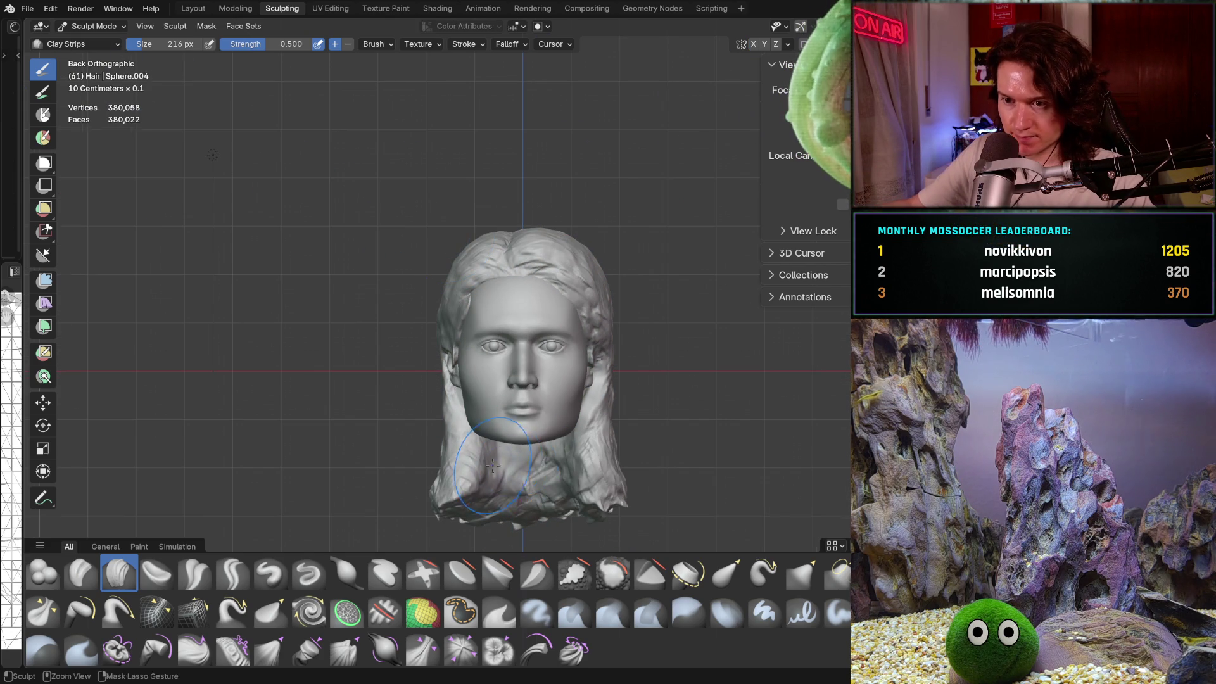
scroll(482, 329, "up", 1)
key("g")
key("f")
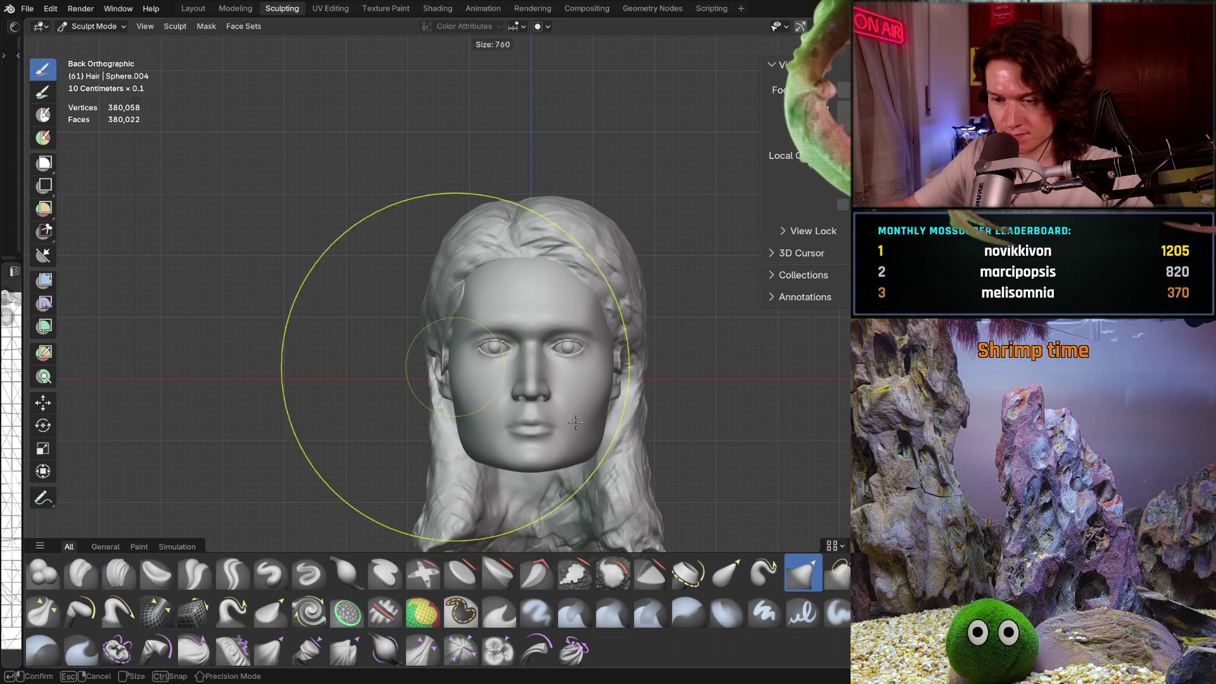
left_click(719, 411)
mouse_move(500, 380)
middle_mouse_down("ctrl")
mouse_move(509, 394)
mouse_move(482, 444)
mouse_move(476, 395)
middle_mouse_up("ctrl")
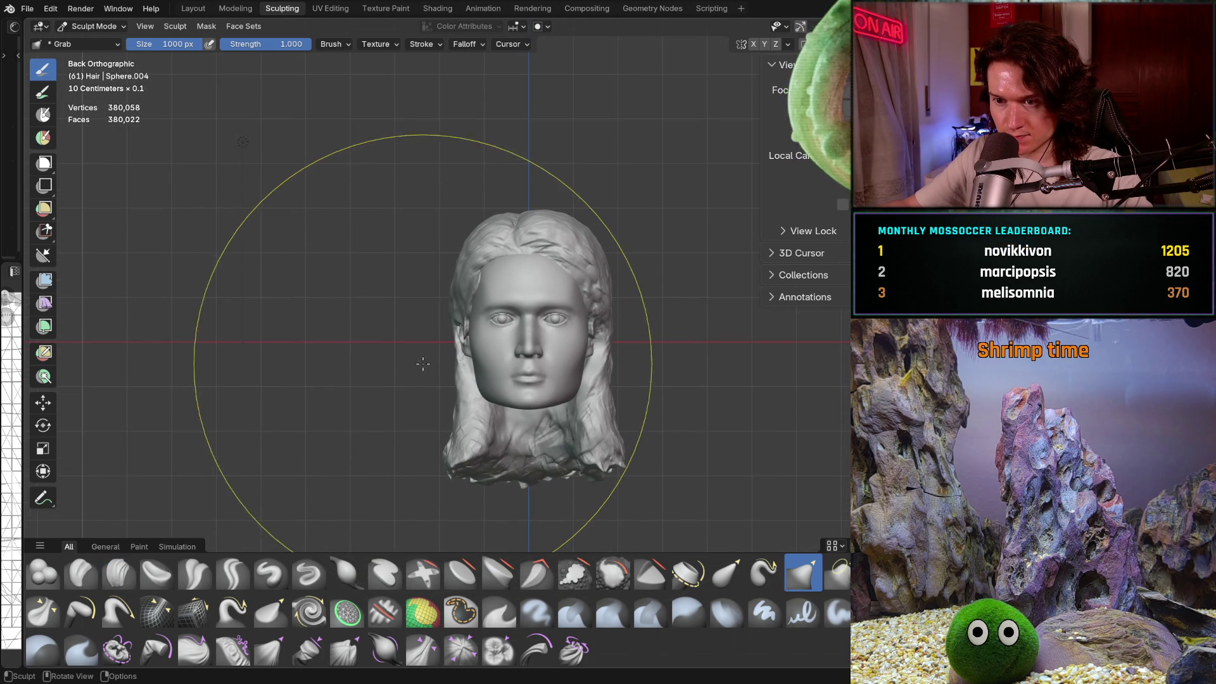
Step: Shrink the Grab brush to 802 px and pull the hair outline around the face
key("f")
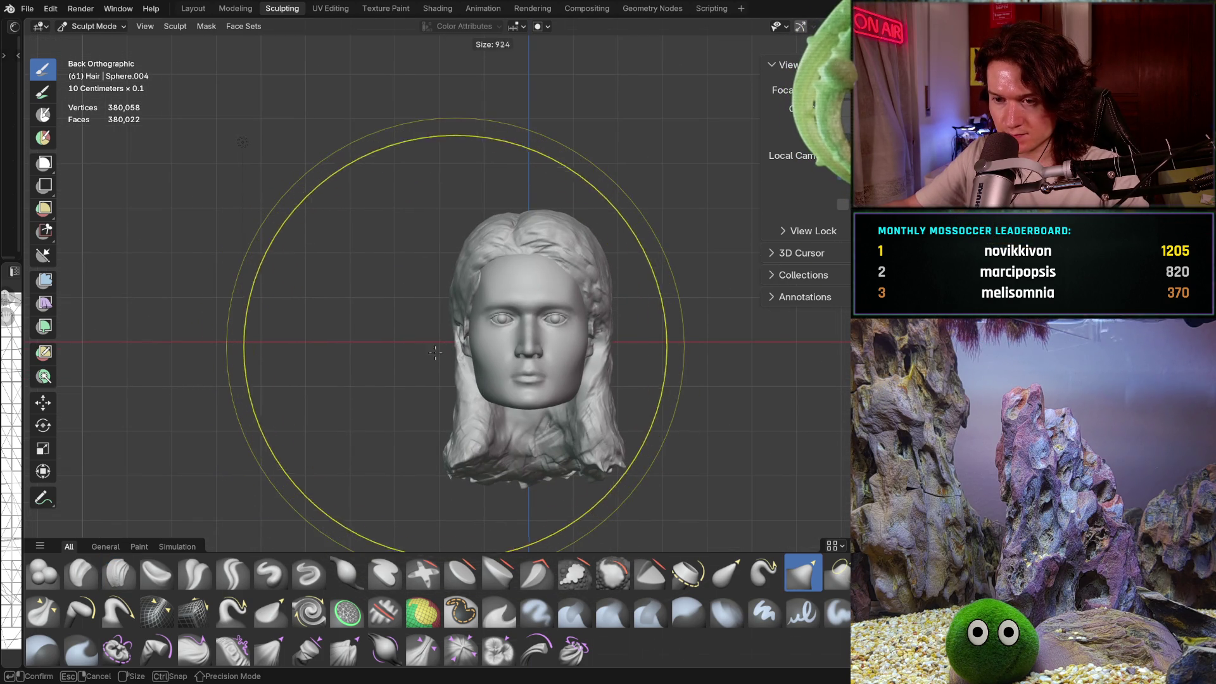
left_click(429, 358)
middle_click_drag(454, 341, 469, 347)
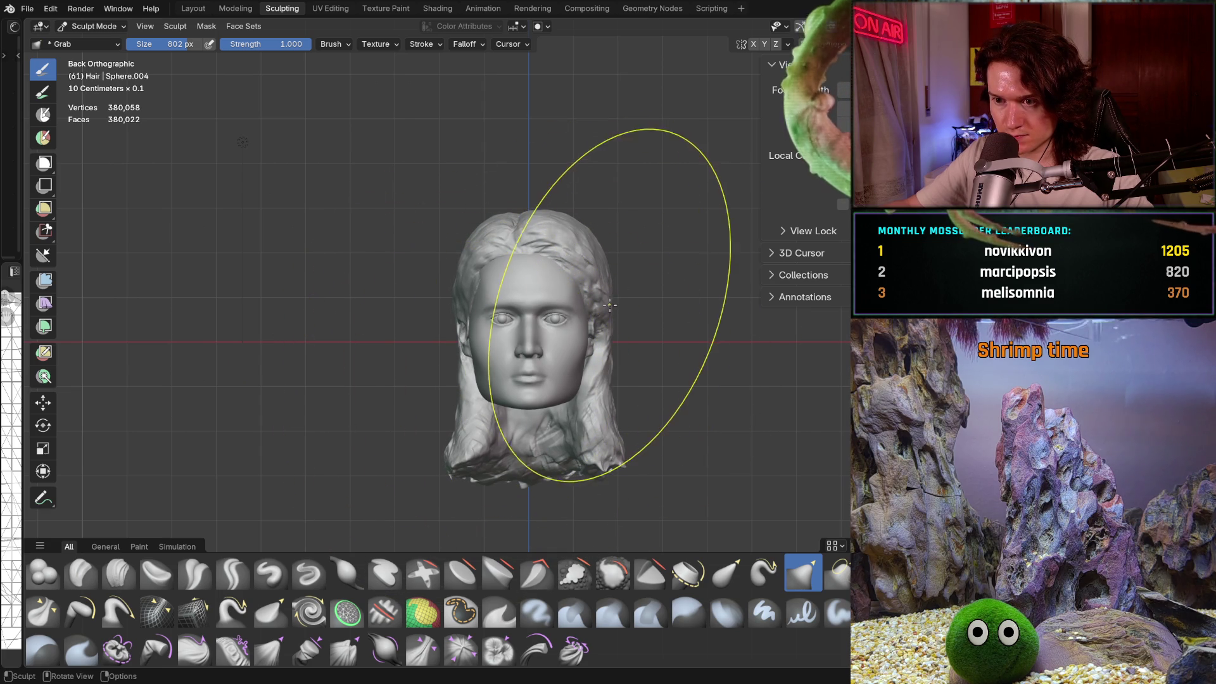
mouse_move(618, 308)
middle_mouse_down()
mouse_move(516, 321)
mouse_move(538, 333)
mouse_move(557, 380)
mouse_move(634, 376)
mouse_move(588, 393)
mouse_move(557, 361)
mouse_move(570, 272)
middle_mouse_up()
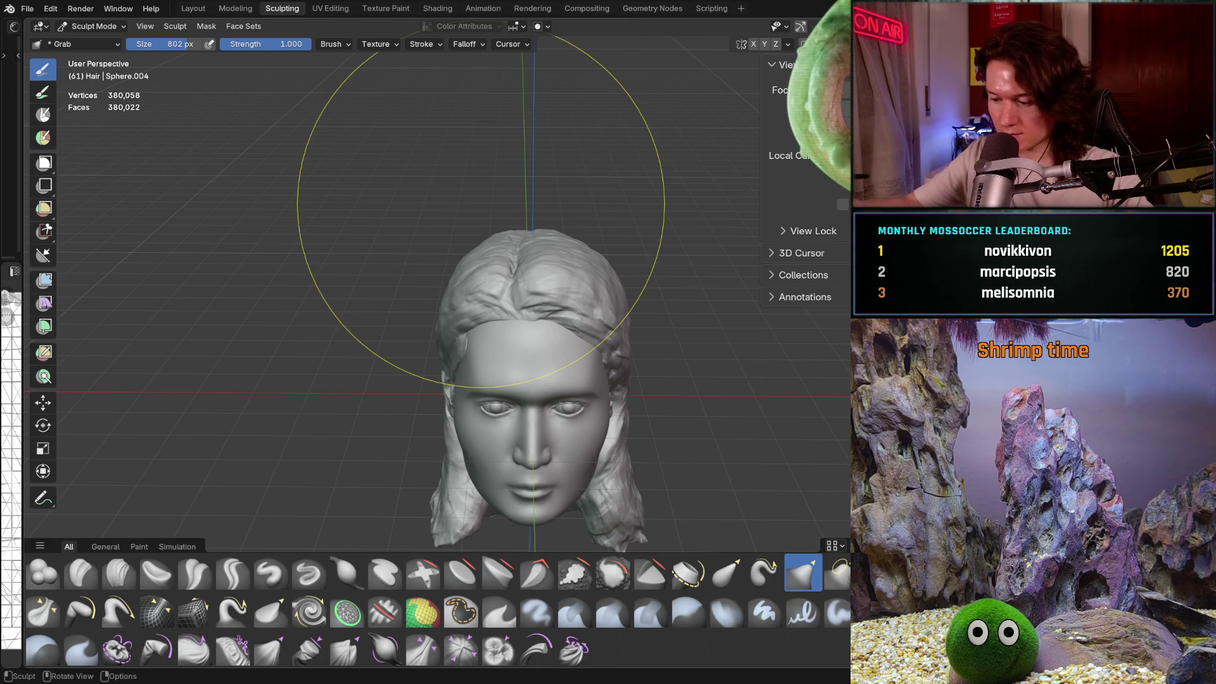
Step: From the front view, reshape the hair on top of the head with Grab strokes
key("ctrl+KP_1")
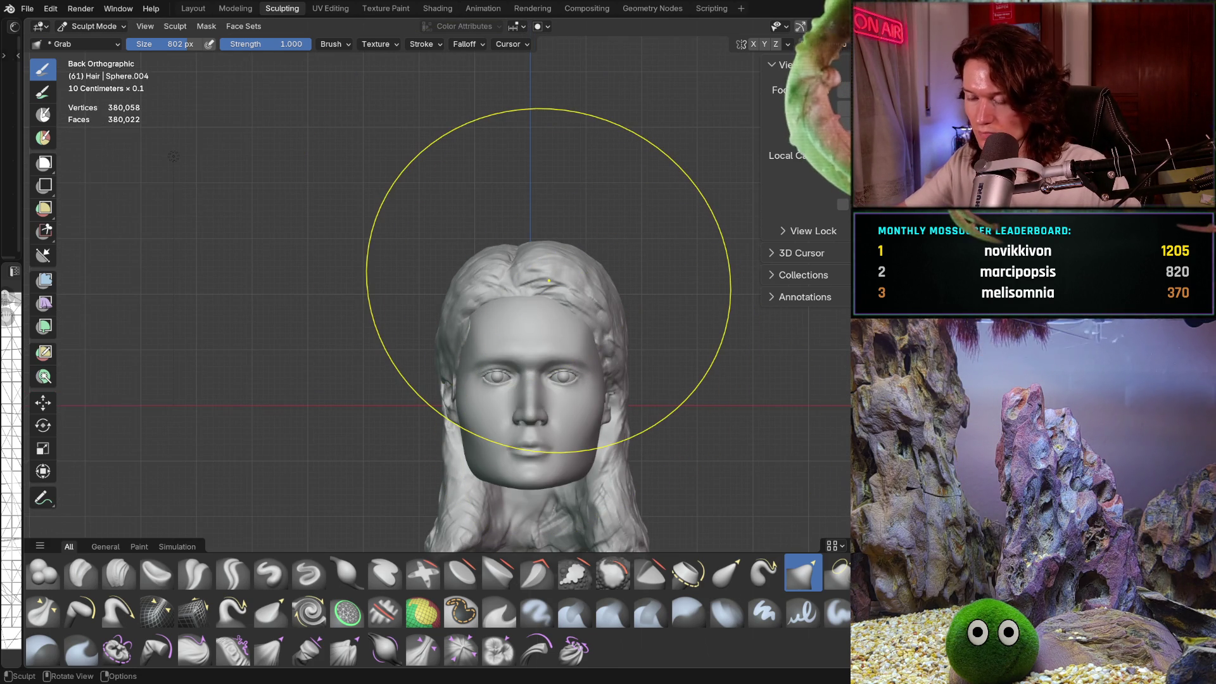
scroll(557, 222, "up", 2)
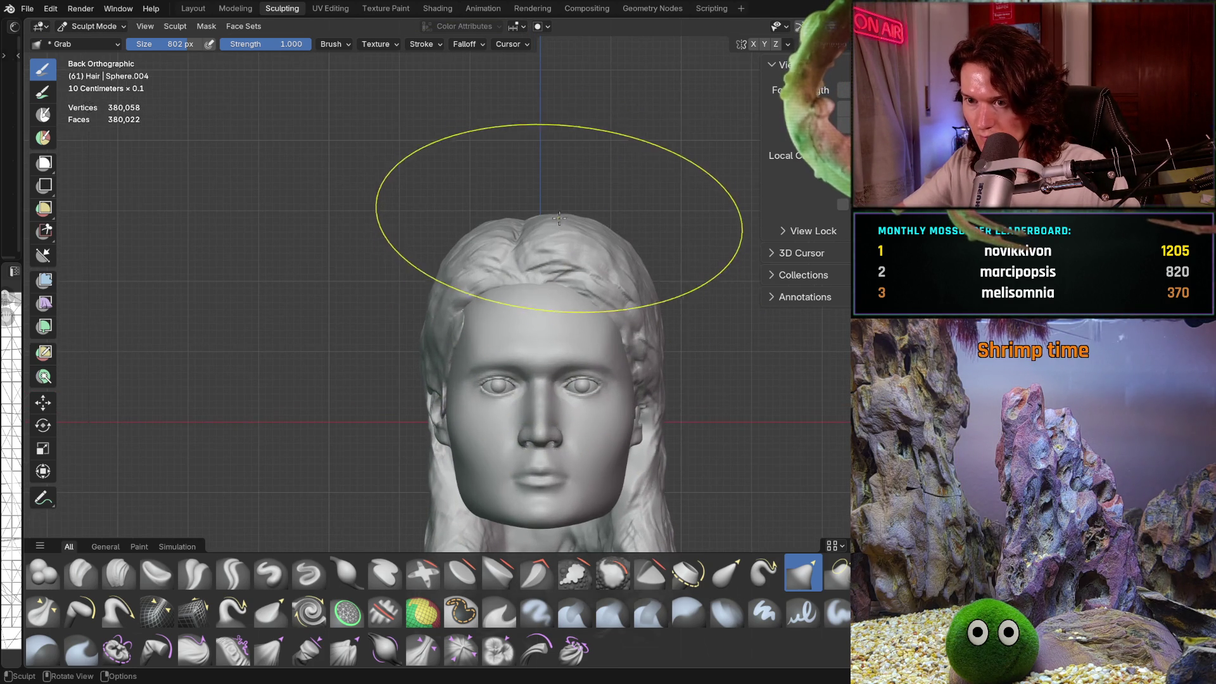
left_click_drag(552, 214, 550, 212)
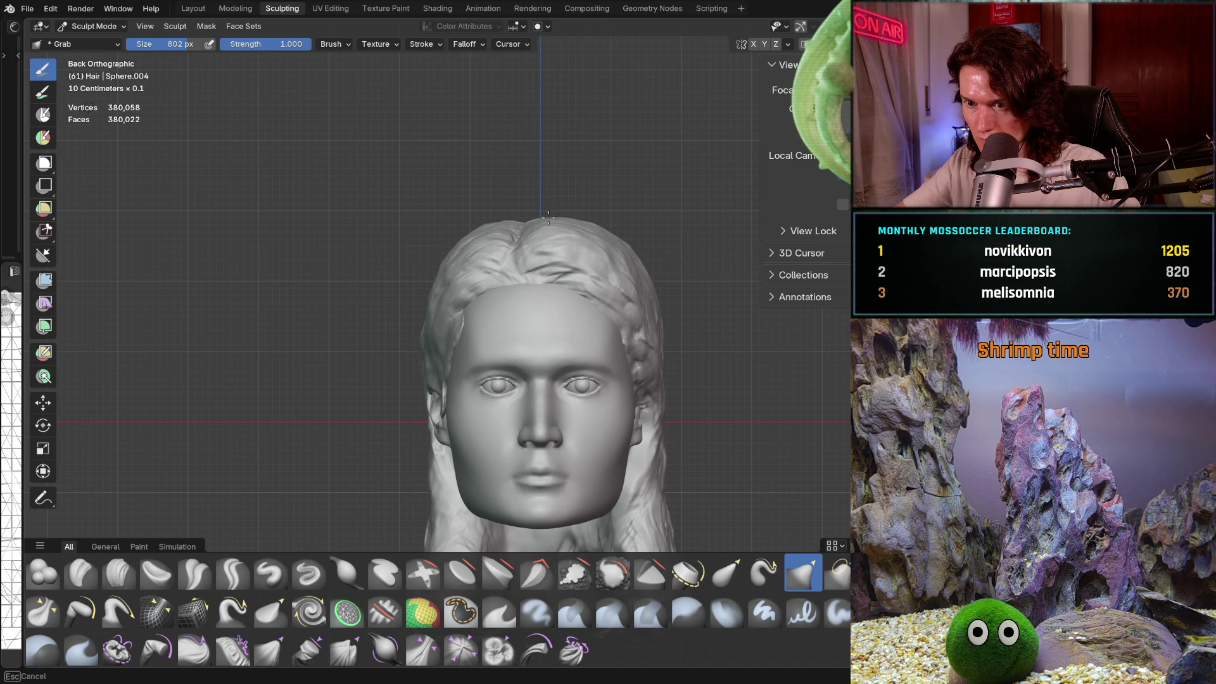
left_click_drag(548, 216, 551, 215)
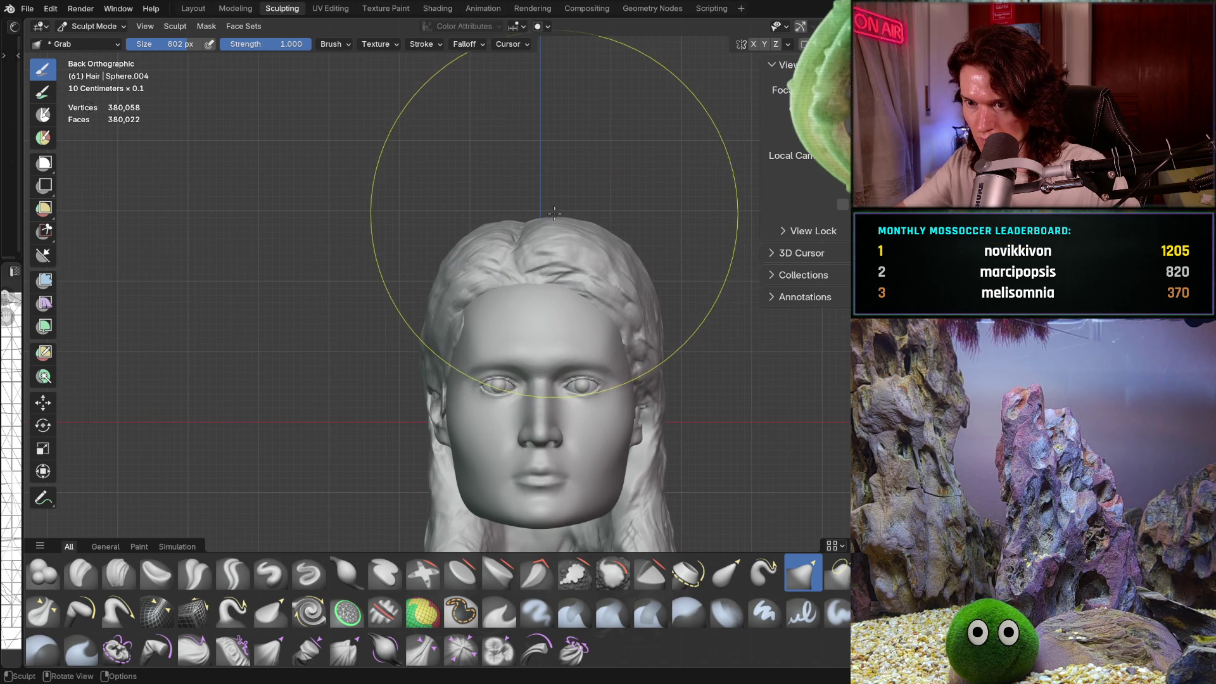
left_click_drag(556, 215, 557, 219)
Step: Shrink the brush to 612 px and pull the back hair and lower tips into shape
mouse_move(557, 220)
middle_mouse_down()
mouse_move(706, 310)
mouse_move(709, 291)
middle_mouse_up()
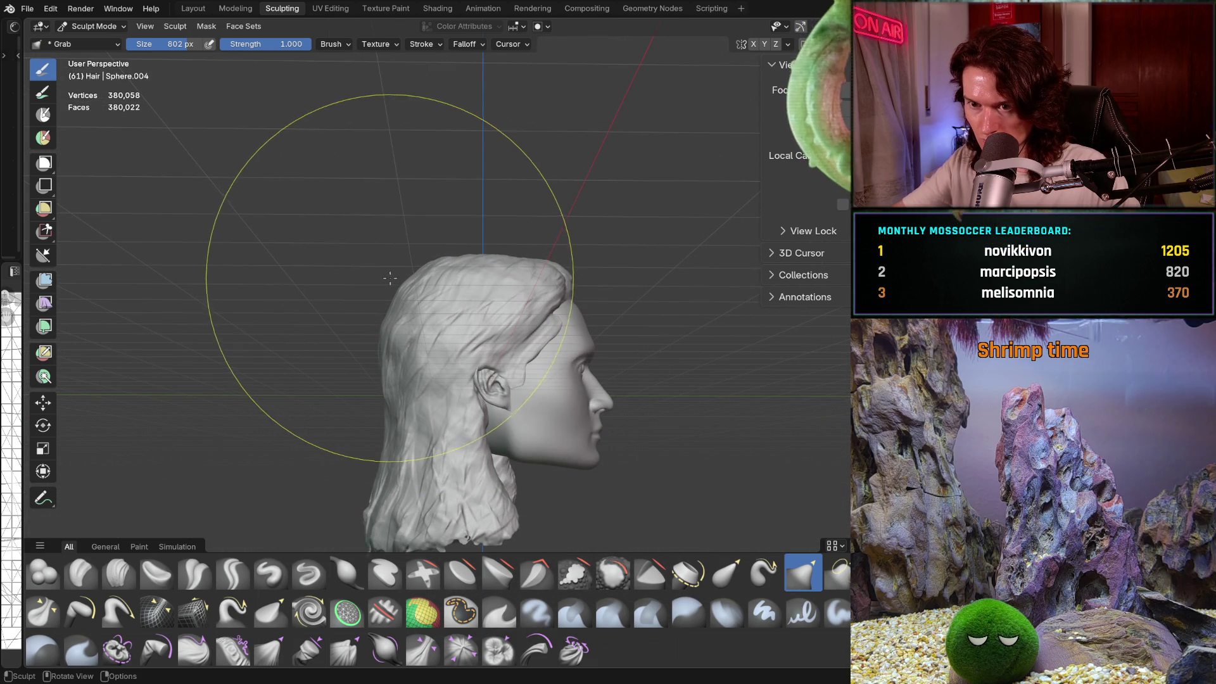
key("f")
left_click(351, 295)
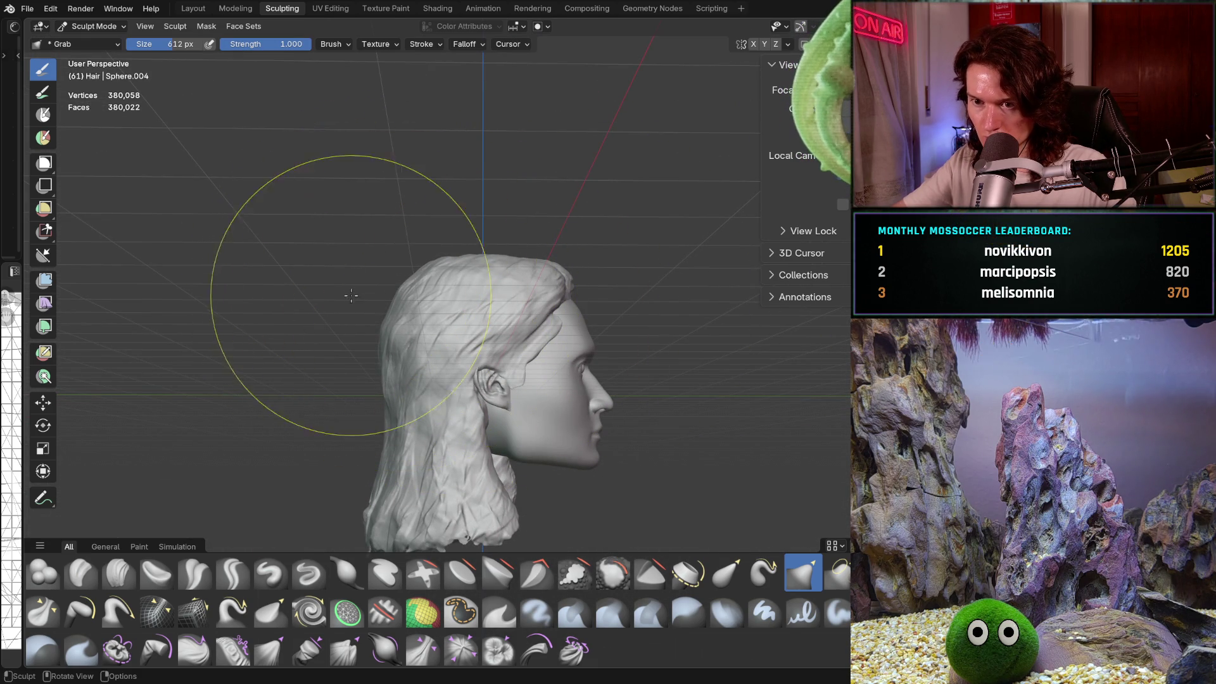
left_click_drag(407, 283, 408, 283)
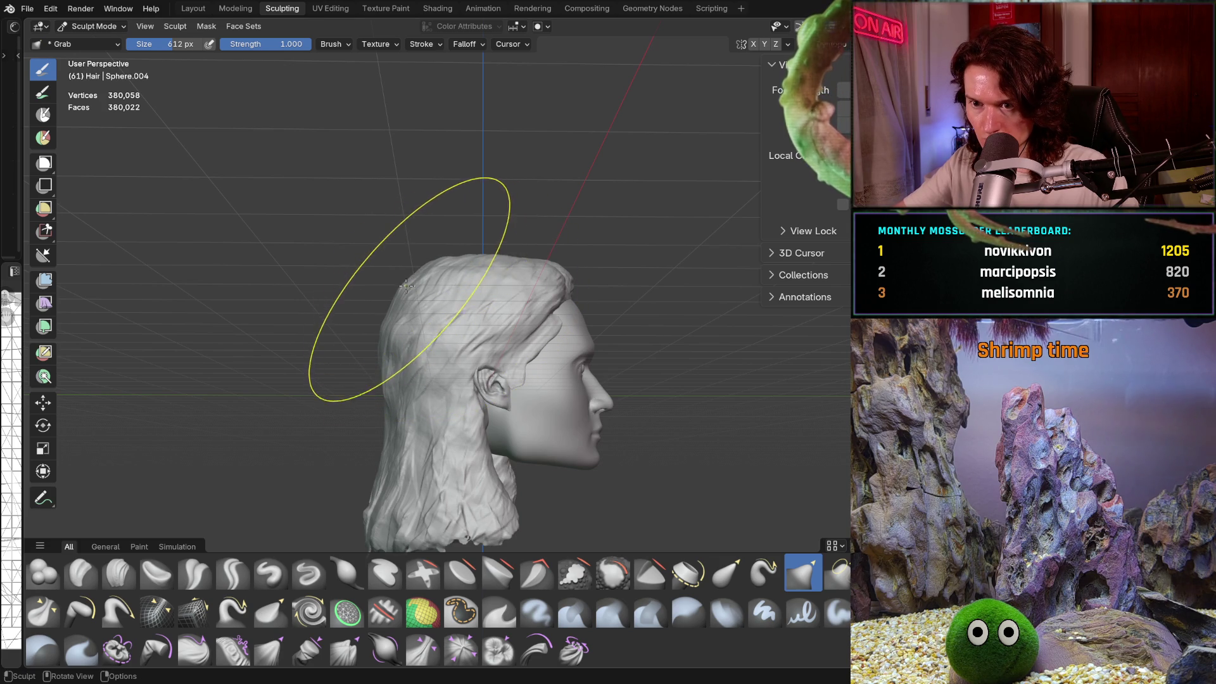
left_click_drag(407, 290, 407, 291)
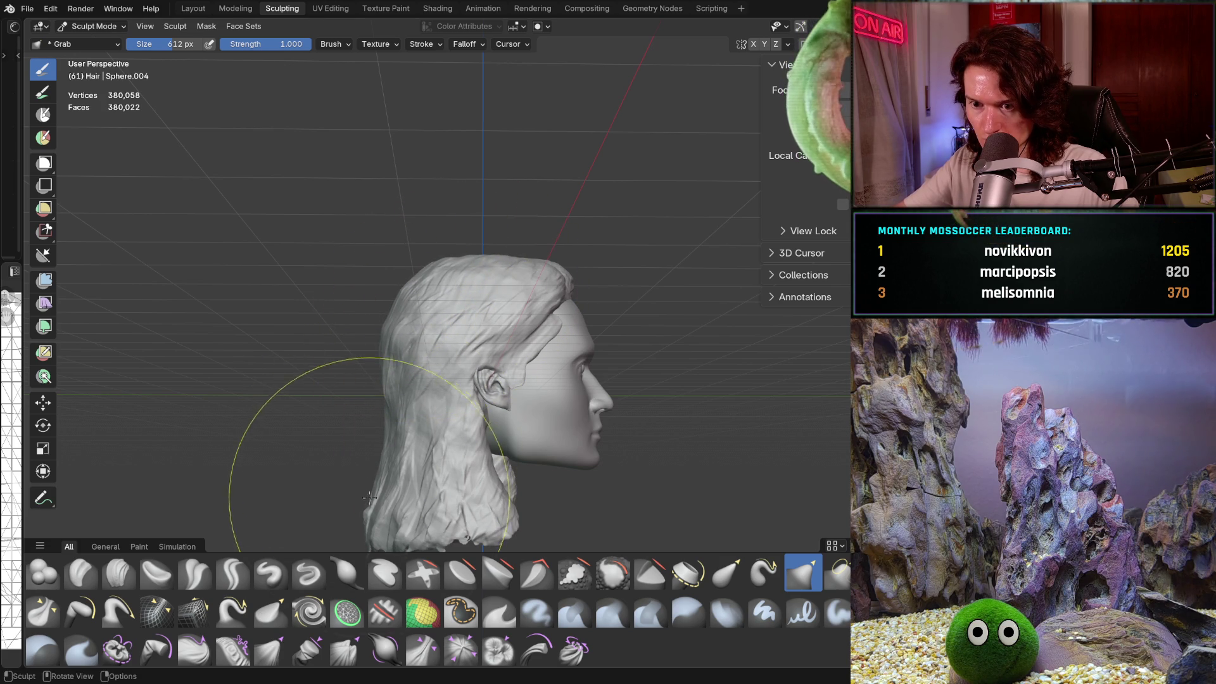
left_click_drag(370, 503, 372, 501)
Step: Tweak the lower-left hair tips, then shrink the brush to 376 px for the ear area
scroll(488, 339, "down", 3)
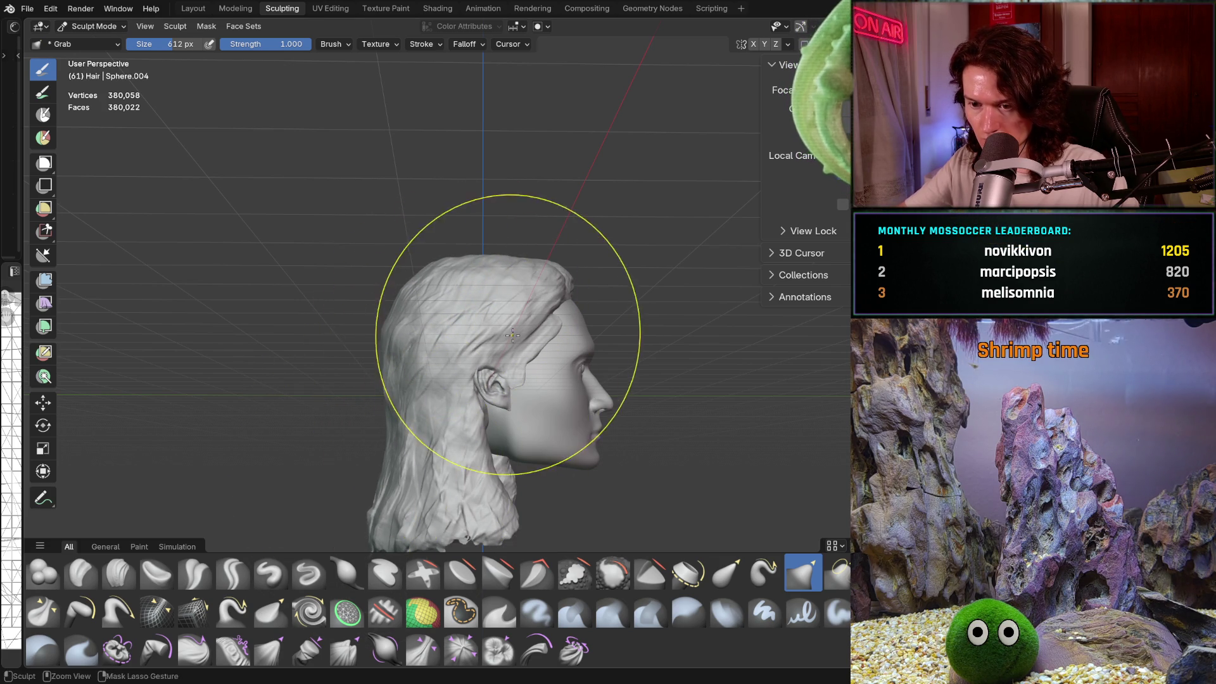
middle_click_drag(483, 421, 475, 411)
scroll(470, 407, "up", 1)
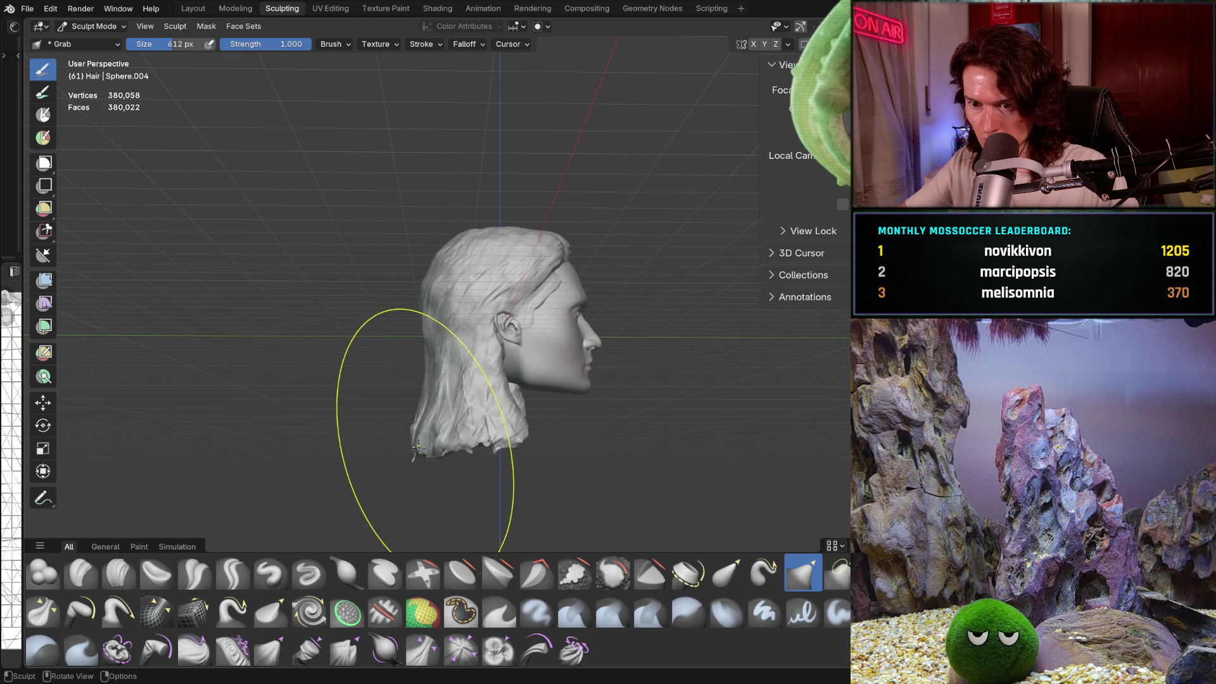
left_click_drag(464, 418, 456, 429)
mouse_move(456, 429)
middle_mouse_down()
mouse_move(529, 429)
mouse_move(380, 393)
middle_mouse_up()
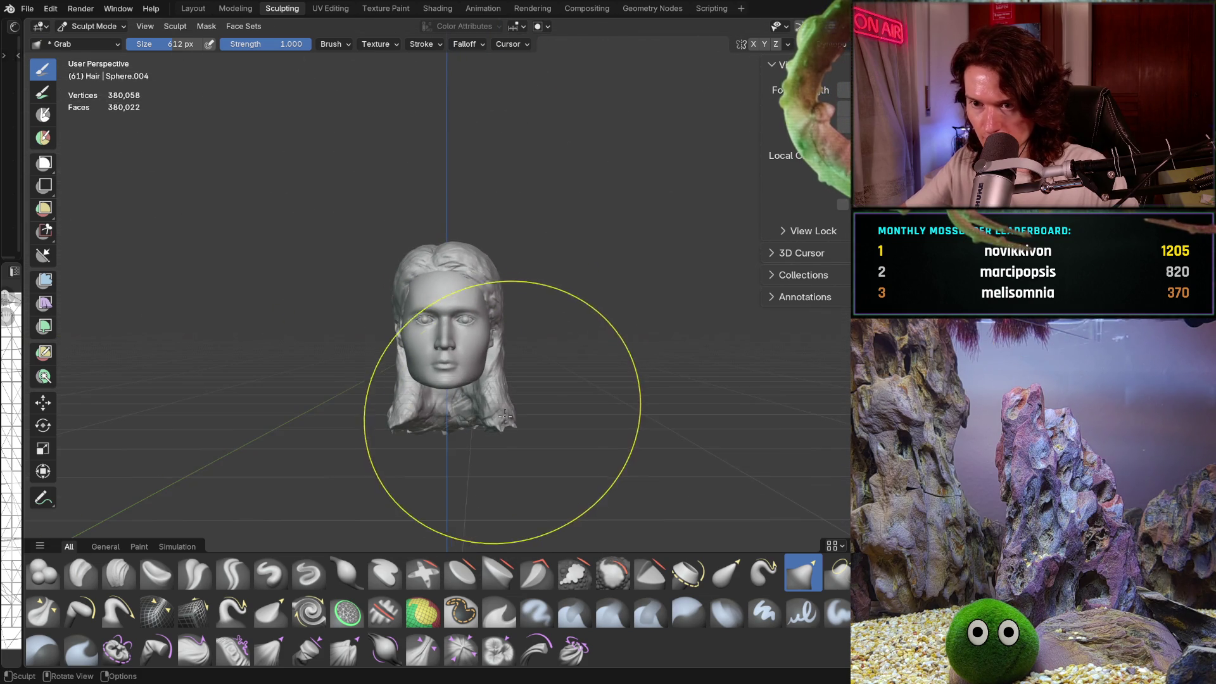
mouse_move(502, 404)
middle_mouse_down("shift")
mouse_move(587, 365)
mouse_move(557, 380)
mouse_move(481, 383)
mouse_move(518, 416)
mouse_move(572, 391)
mouse_move(530, 420)
mouse_move(535, 380)
mouse_move(575, 388)
mouse_move(515, 385)
middle_mouse_up("shift")
key("f")
left_click(488, 380)
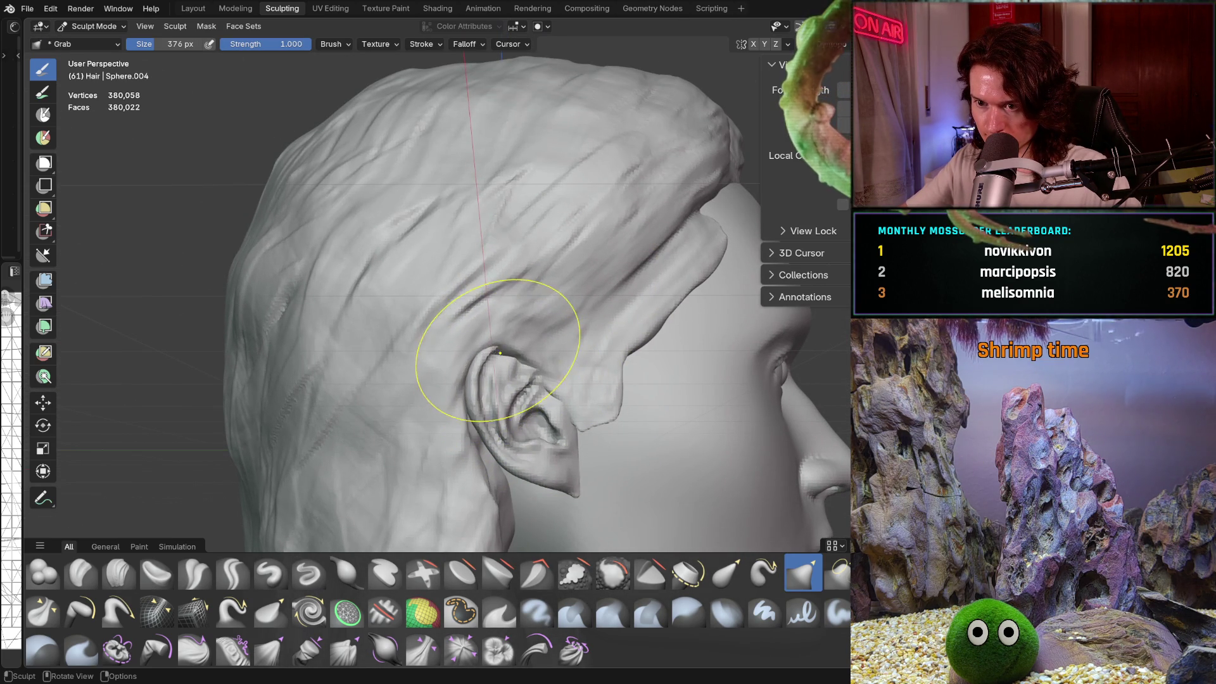
Step: Nudge the hair edge over the ear and shrink the brush to 236 px
left_click_drag(507, 340, 509, 337)
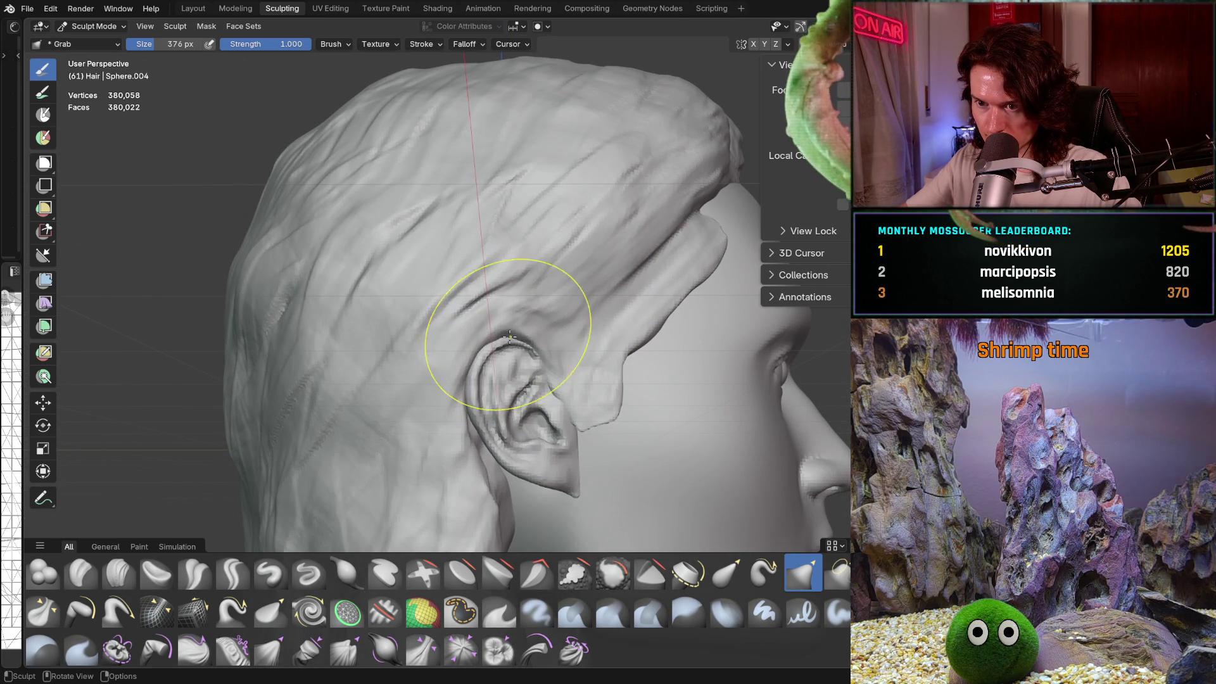
key("f")
left_click(533, 372)
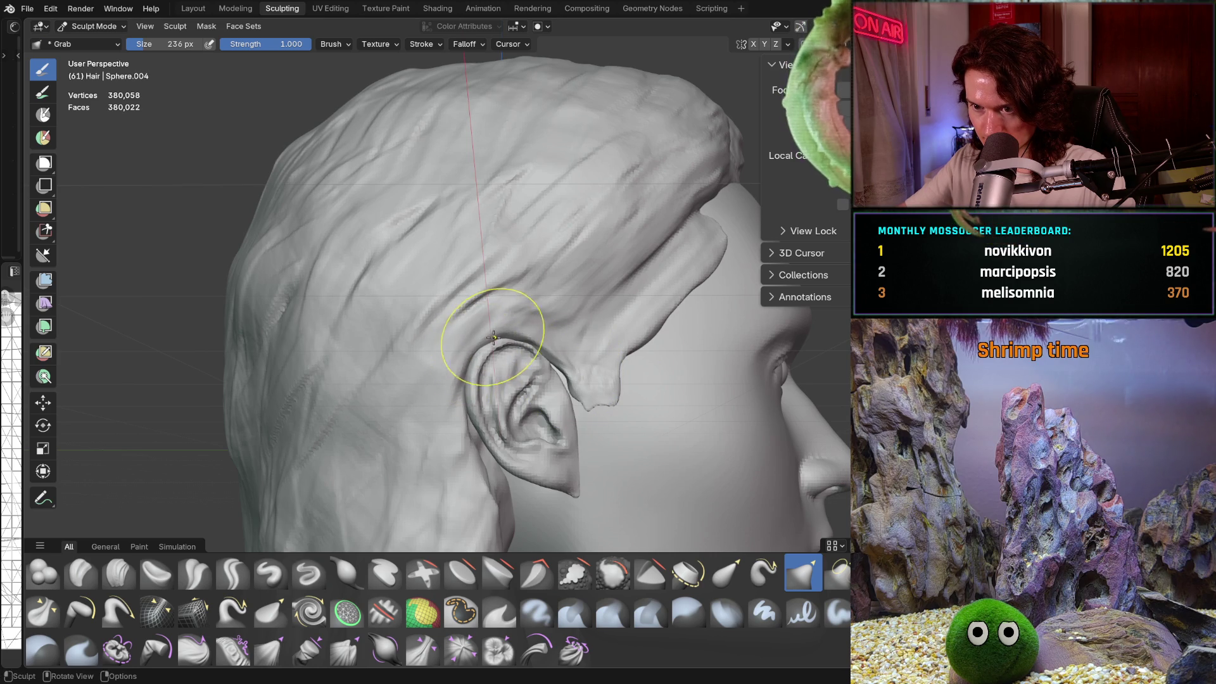
middle_click_drag(501, 334, 579, 378)
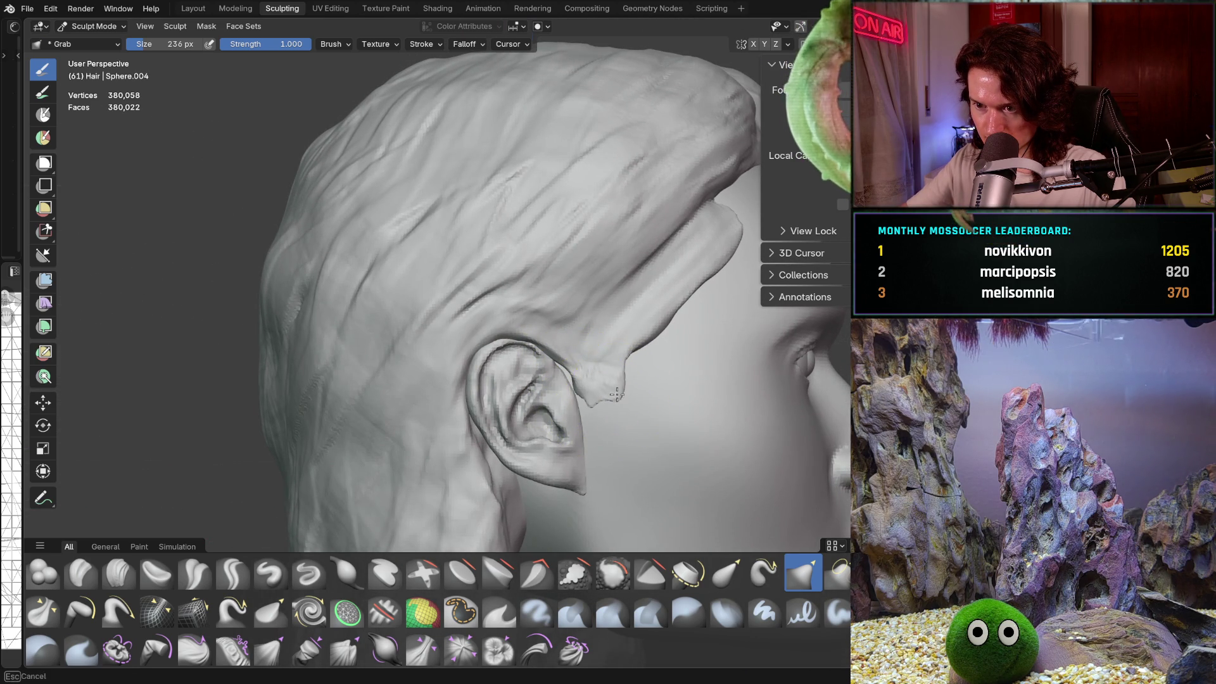
middle_click_drag(631, 371, 502, 353)
middle_click_drag(589, 346, 588, 386)
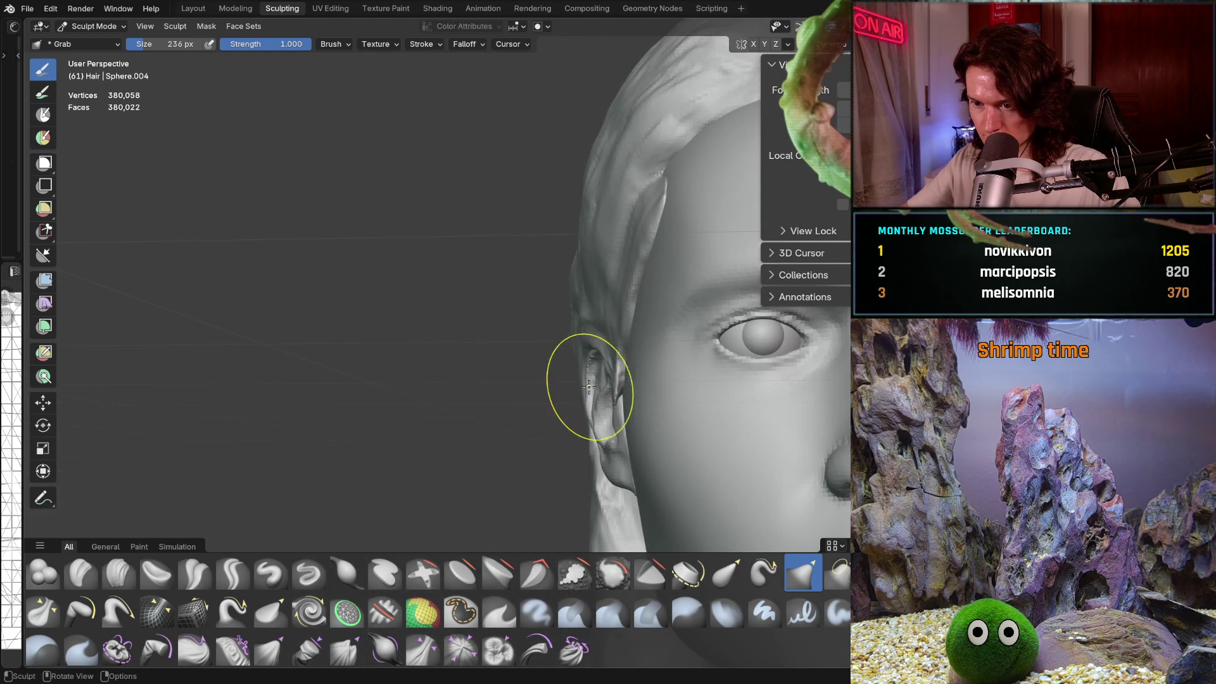
Step: Pull the hair edge beside the ear and drag the strands over the ear leftward
left_click_drag(614, 386, 620, 388)
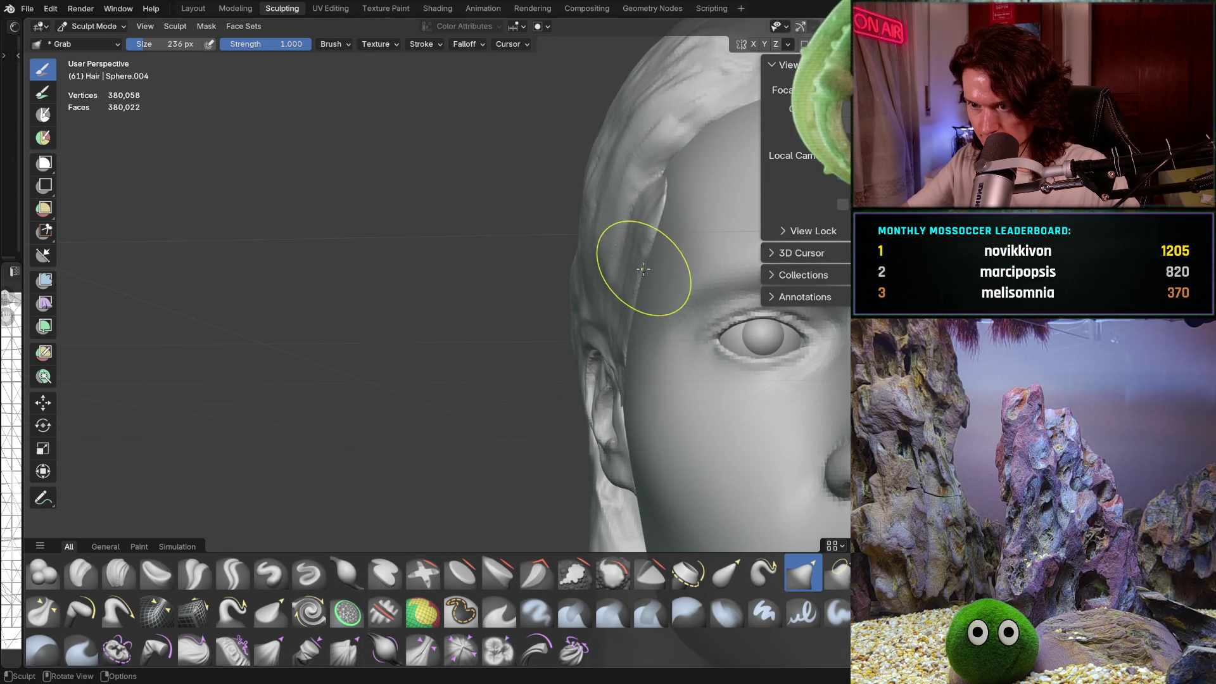
mouse_move(646, 260)
middle_mouse_down()
mouse_move(711, 312)
mouse_move(692, 361)
mouse_move(575, 390)
mouse_move(589, 390)
mouse_move(568, 380)
mouse_move(642, 298)
middle_mouse_up()
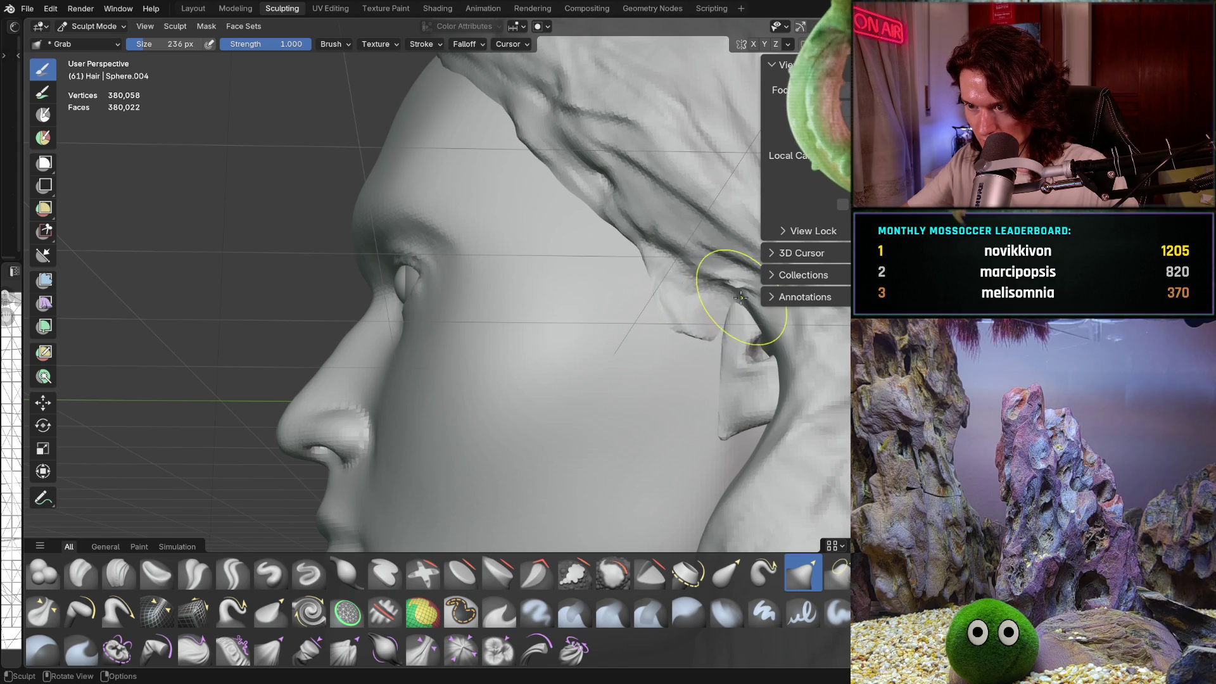
left_click_drag(721, 309, 706, 317)
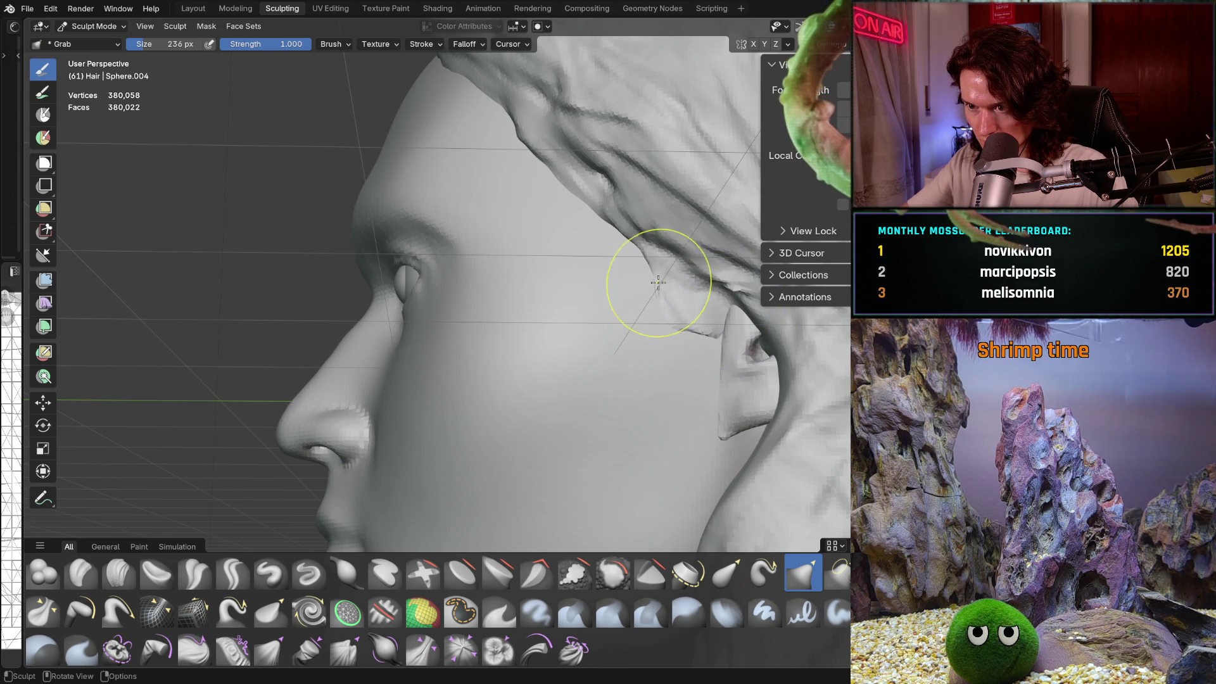
mouse_move(652, 323)
middle_mouse_down()
mouse_move(768, 353)
mouse_move(545, 447)
middle_mouse_up()
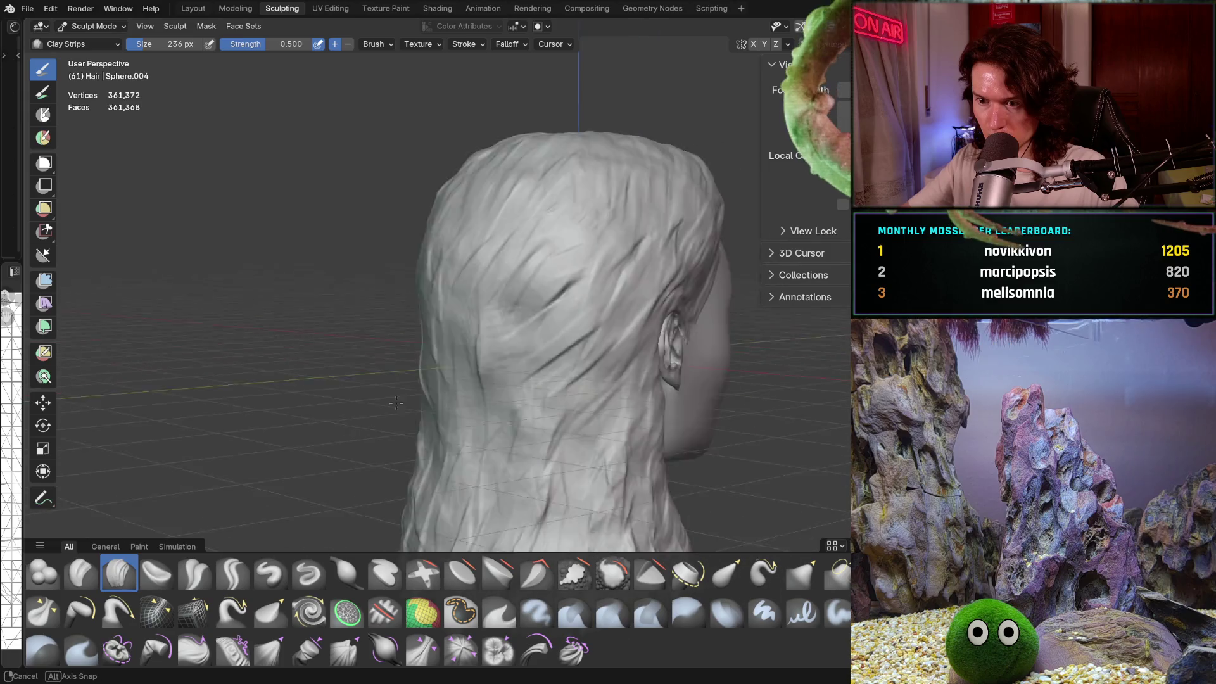
Step: Shrink the Clay Strips brush to 162 px, then to 116 px, while turning toward the ear
mouse_move(456, 412)
middle_mouse_down()
mouse_move(329, 414)
mouse_move(405, 392)
middle_mouse_up()
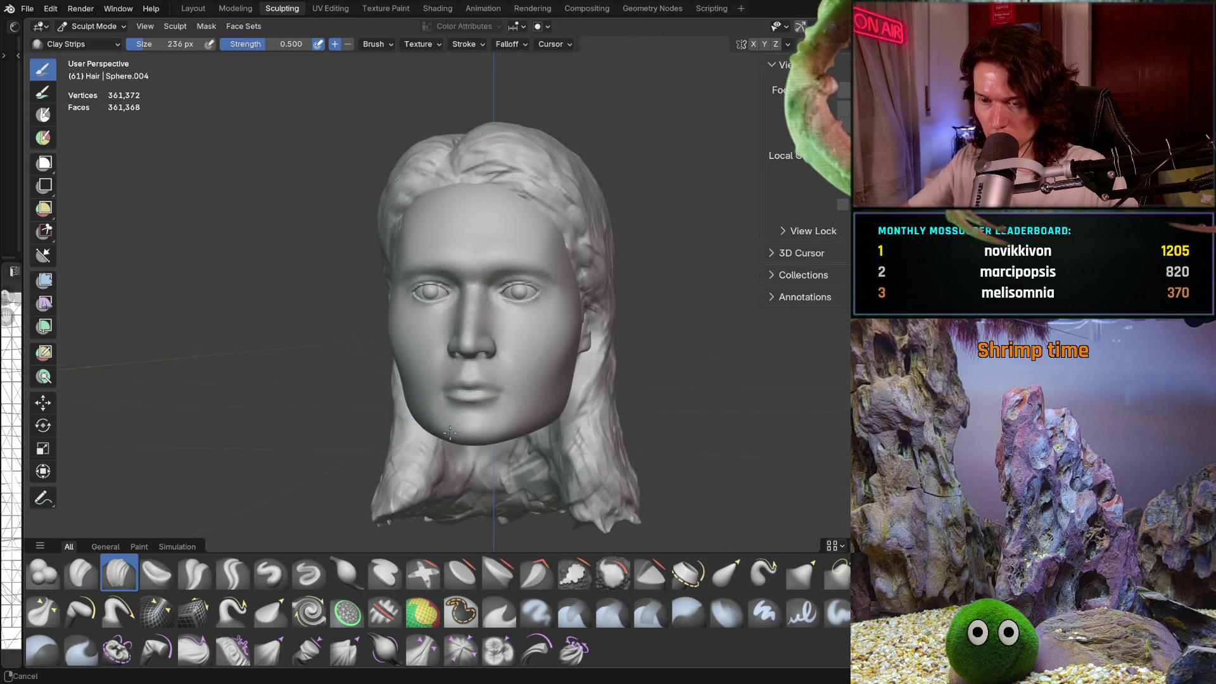
scroll(557, 325, "up", 5)
middle_click_drag(557, 325, 394, 413)
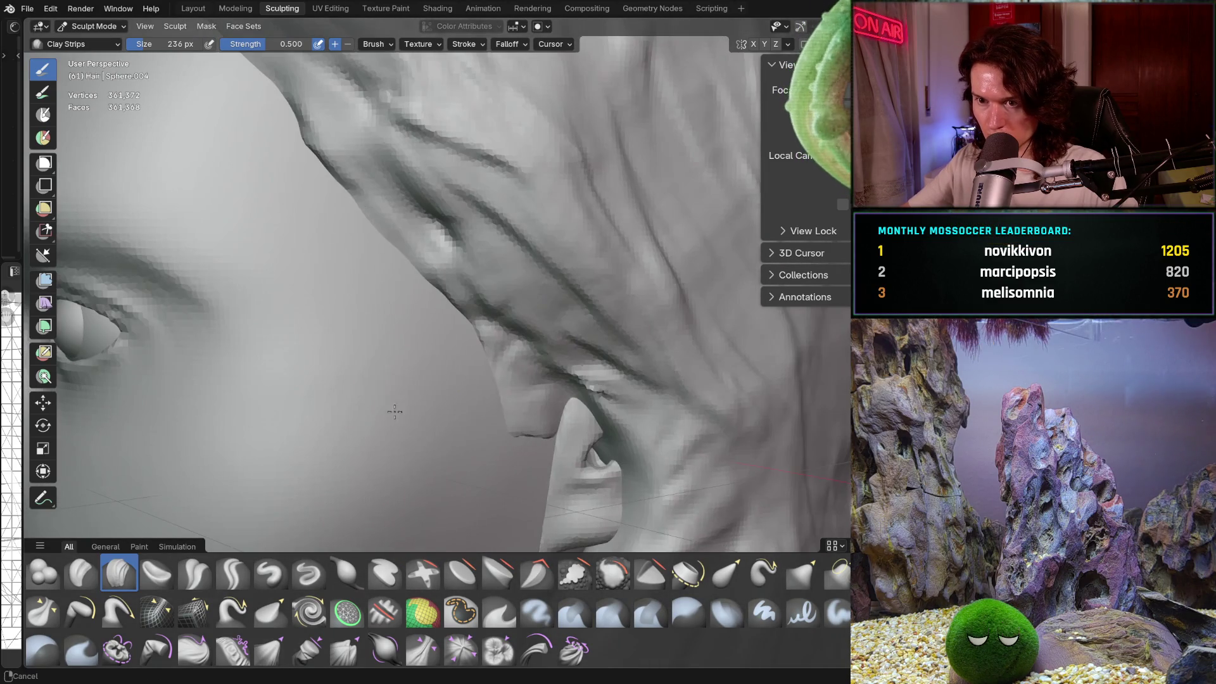
key("f")
left_click(506, 411)
mouse_move(506, 412)
middle_mouse_down()
mouse_move(461, 435)
mouse_move(485, 400)
mouse_move(484, 335)
middle_mouse_up()
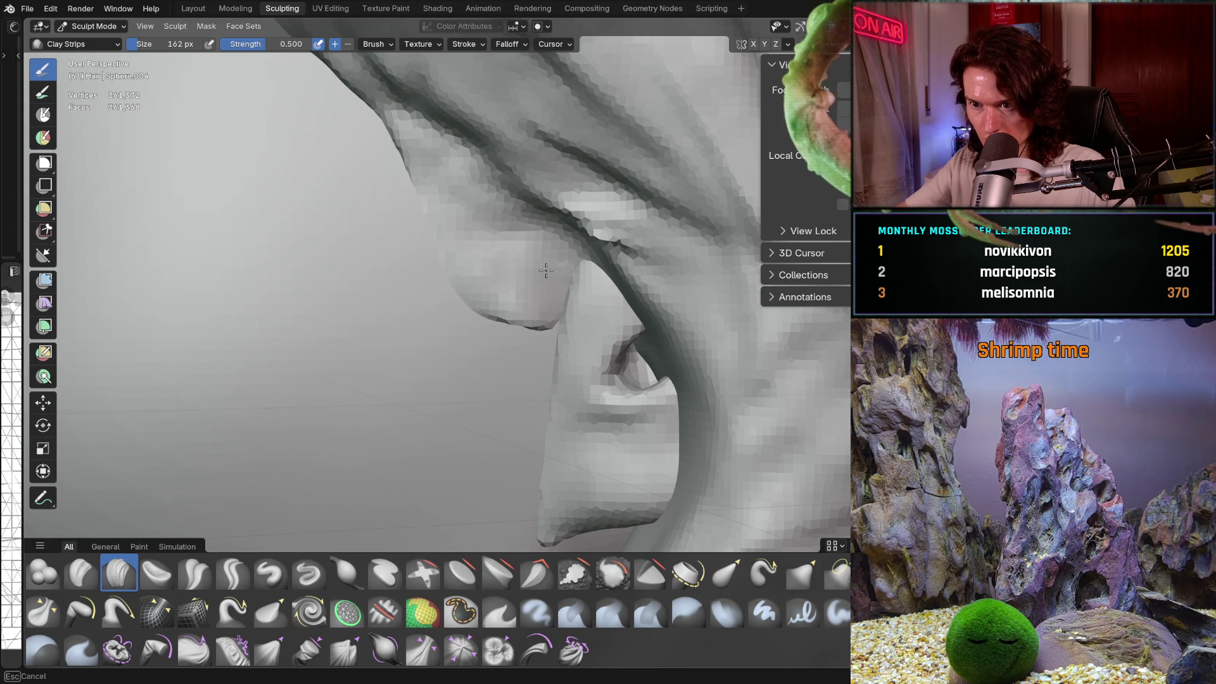
mouse_move(510, 260)
middle_mouse_down()
mouse_move(478, 245)
mouse_move(477, 271)
mouse_move(436, 234)
middle_mouse_up()
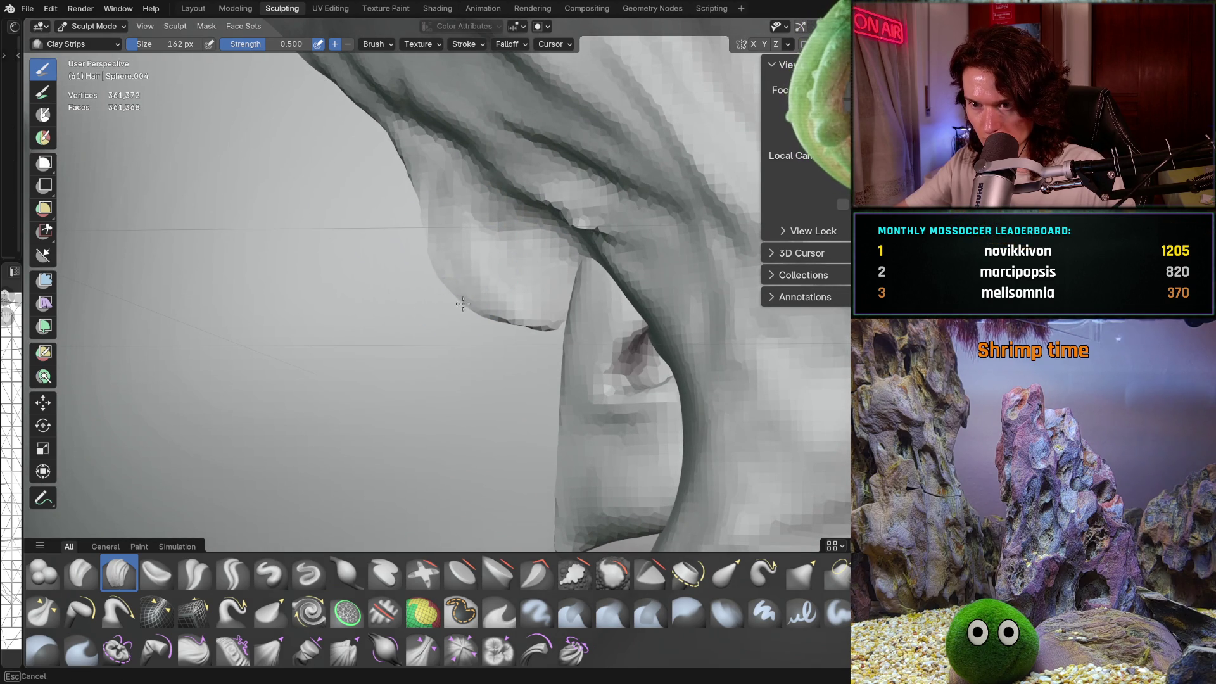
key("f")
left_click(422, 276)
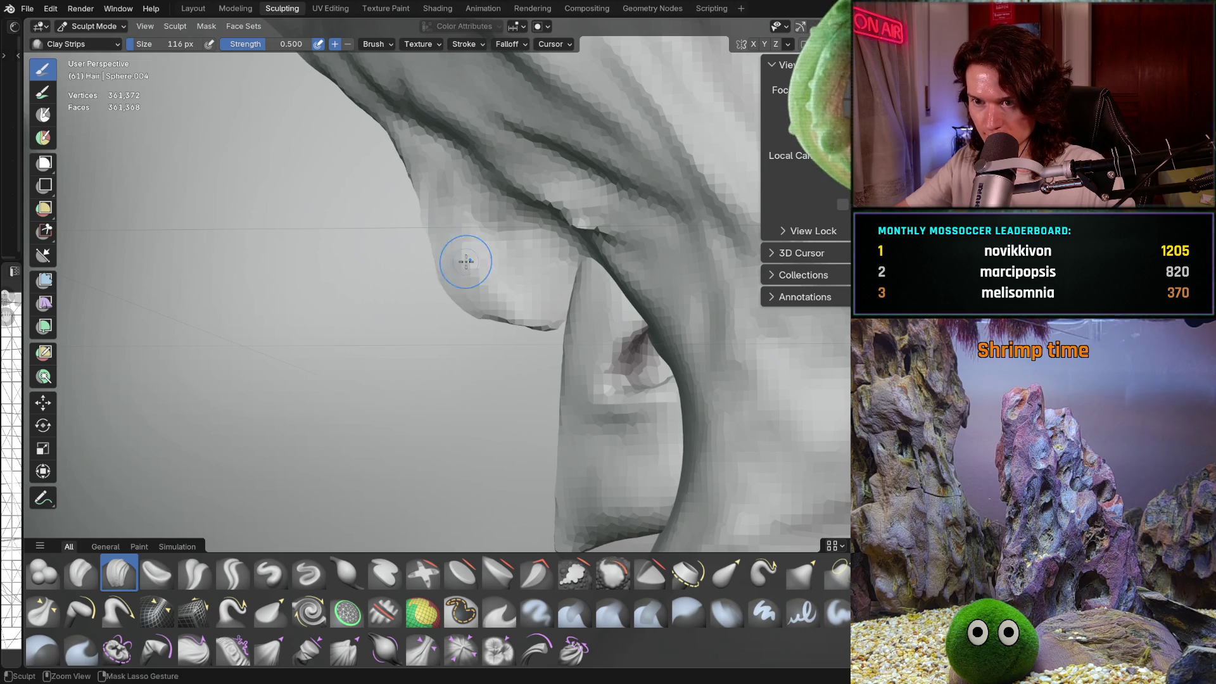
Step: Build up the hair tip beside the ear, adding material at its bottom and reshaping its left edge
middle_click_drag(456, 209, 475, 234)
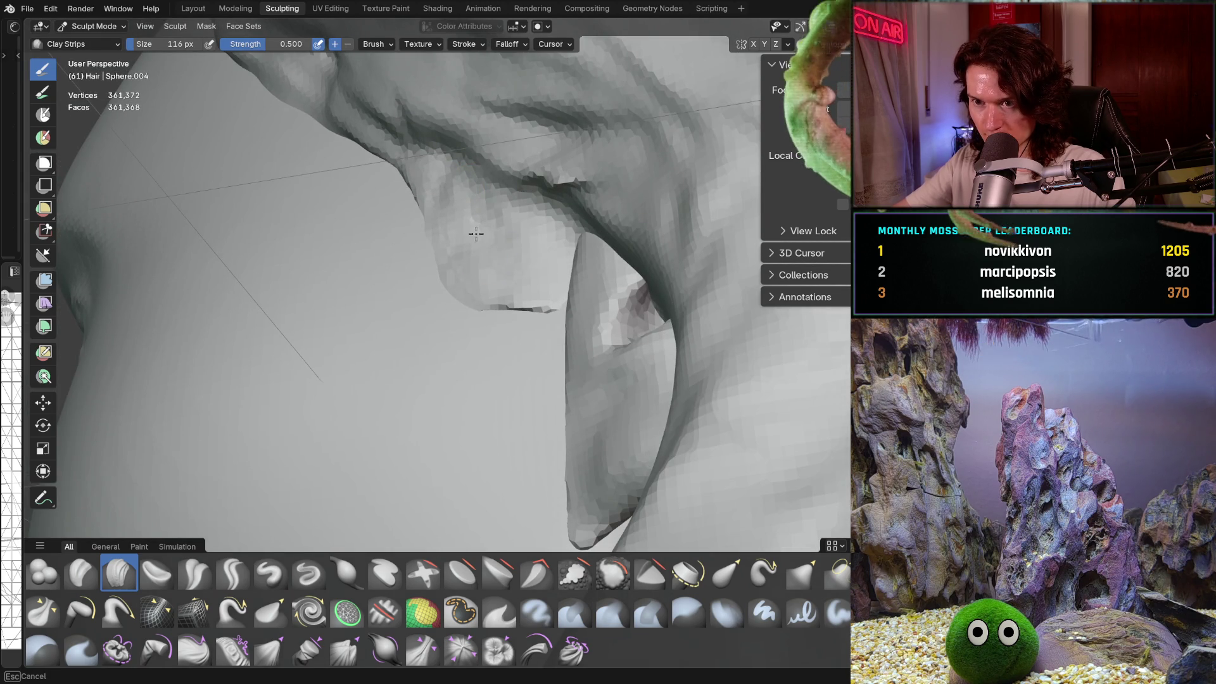
middle_click_drag(522, 287, 533, 254)
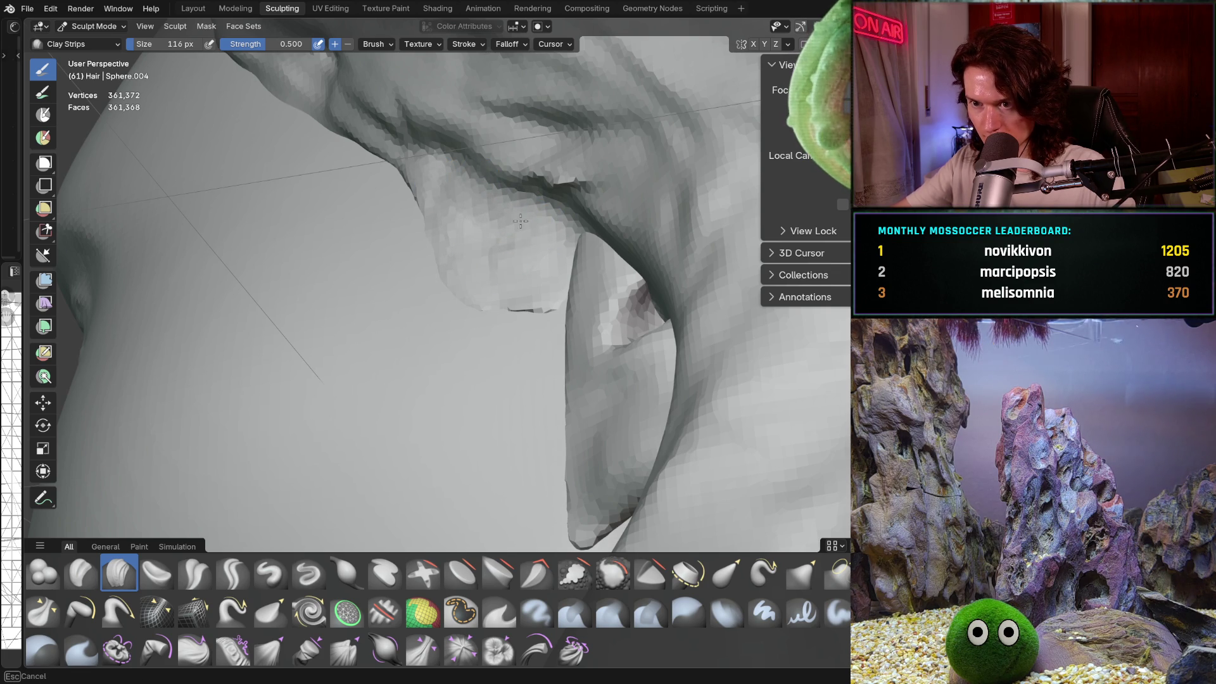
middle_click_drag(510, 249, 669, 233)
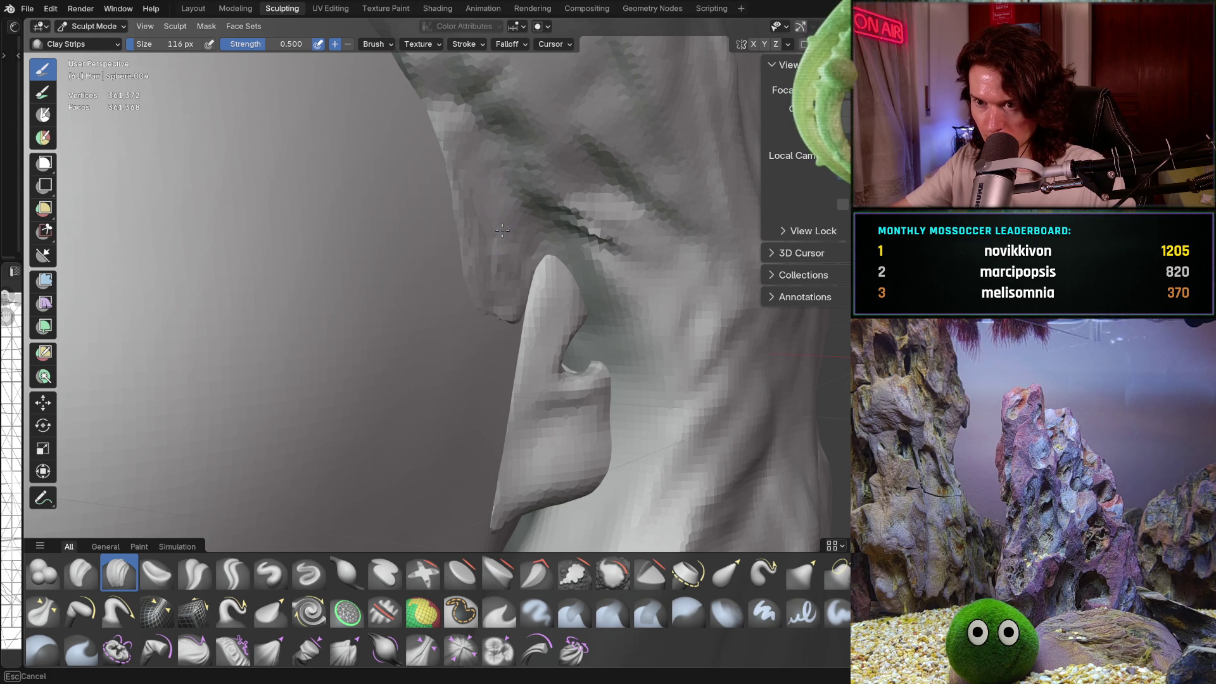
mouse_move(504, 230)
middle_mouse_down()
mouse_move(420, 238)
mouse_move(487, 324)
mouse_move(633, 316)
mouse_move(573, 359)
mouse_move(576, 380)
mouse_move(559, 355)
middle_mouse_up()
scroll(486, 324, "down", 3)
scroll(643, 315, "up", 5)
scroll(531, 324, "up", 3)
middle_click_drag(407, 320, 431, 336)
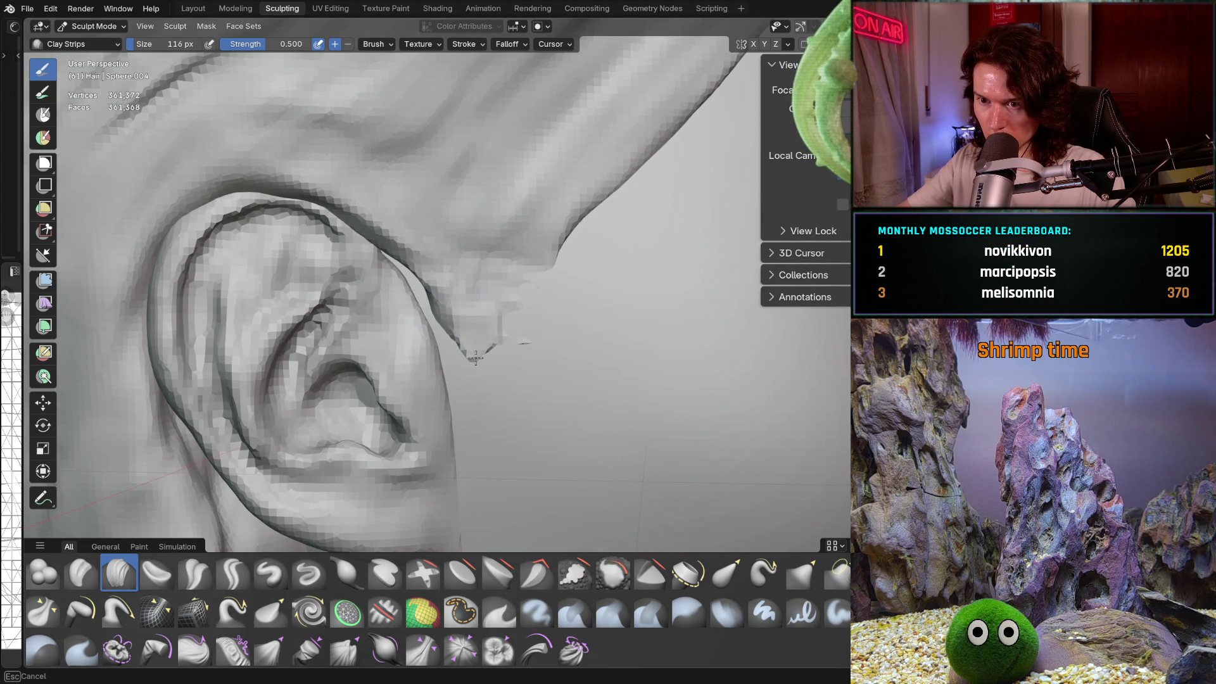
left_click_drag(538, 311, 556, 352)
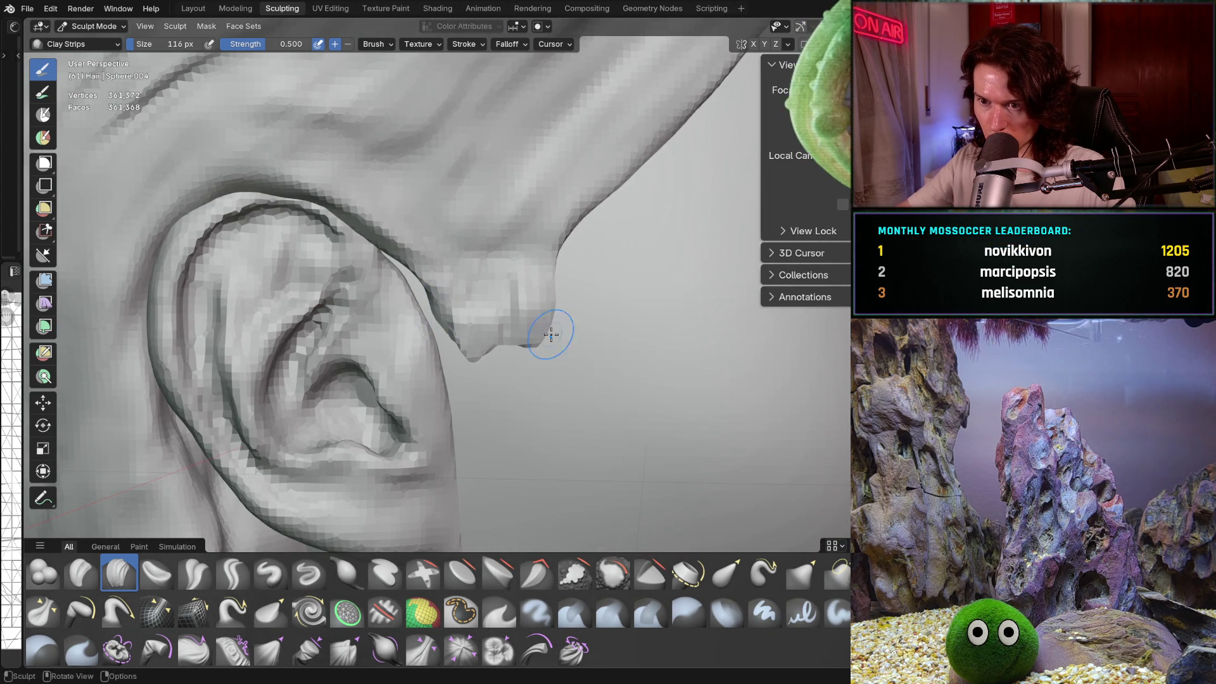
left_click_drag(553, 300, 513, 312)
left_click_drag(473, 358, 464, 367)
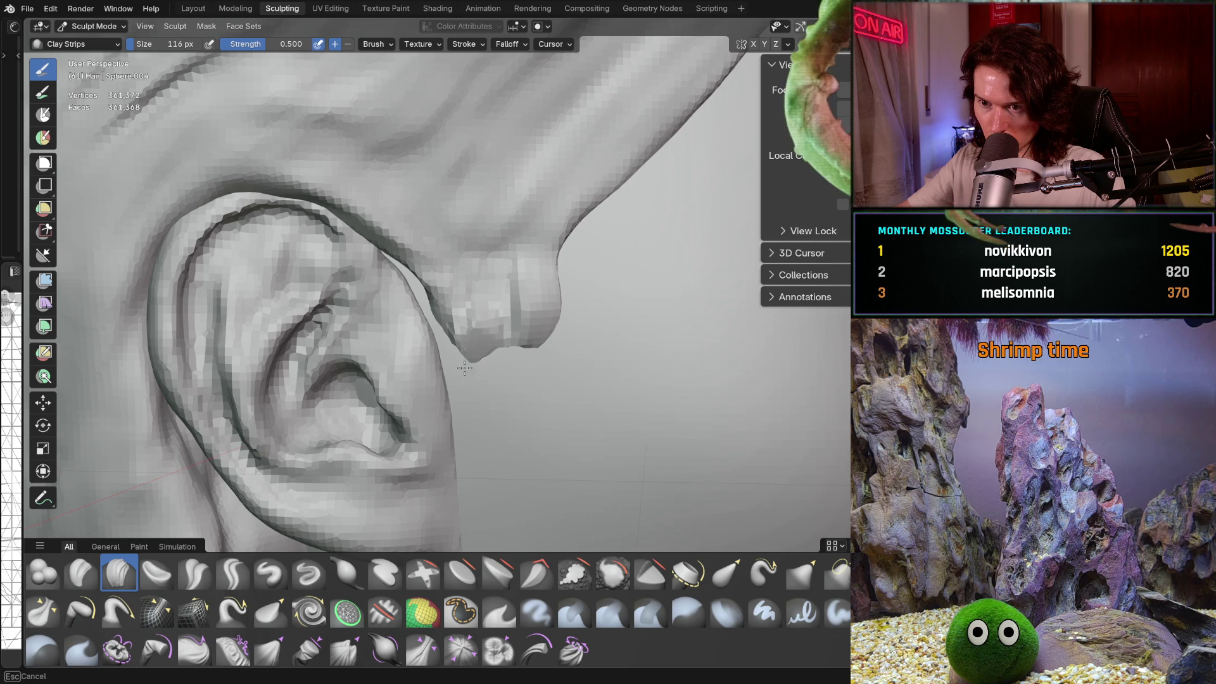
mouse_move(477, 324)
left_mouse_down()
mouse_move(455, 254)
mouse_move(509, 309)
left_mouse_up()
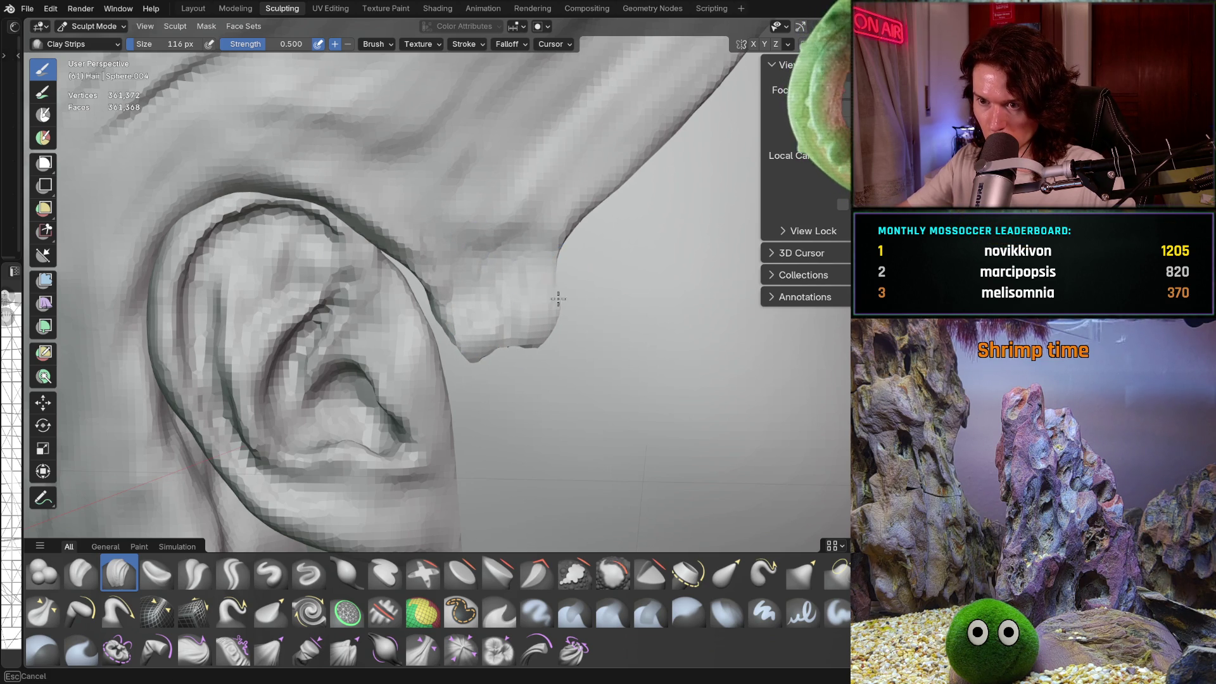
Step: Switch to the Grab brush and tug the hair tip near the ear rim into a new shape
key("g")
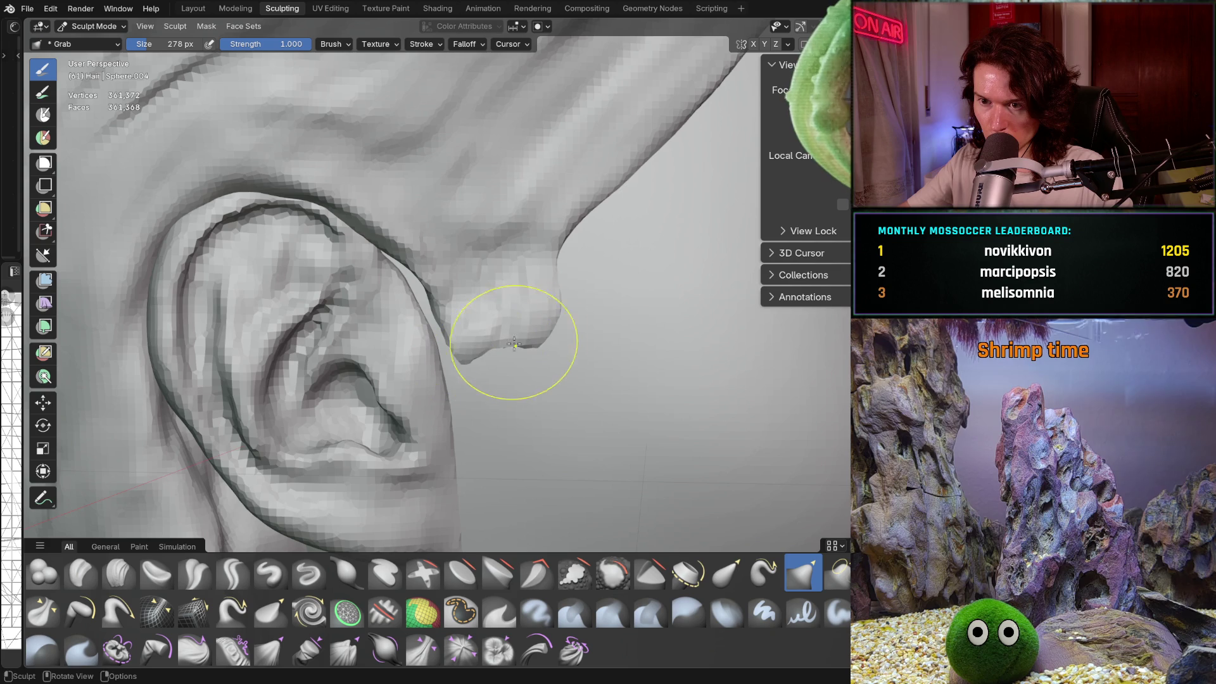
left_click_drag(511, 343, 483, 334)
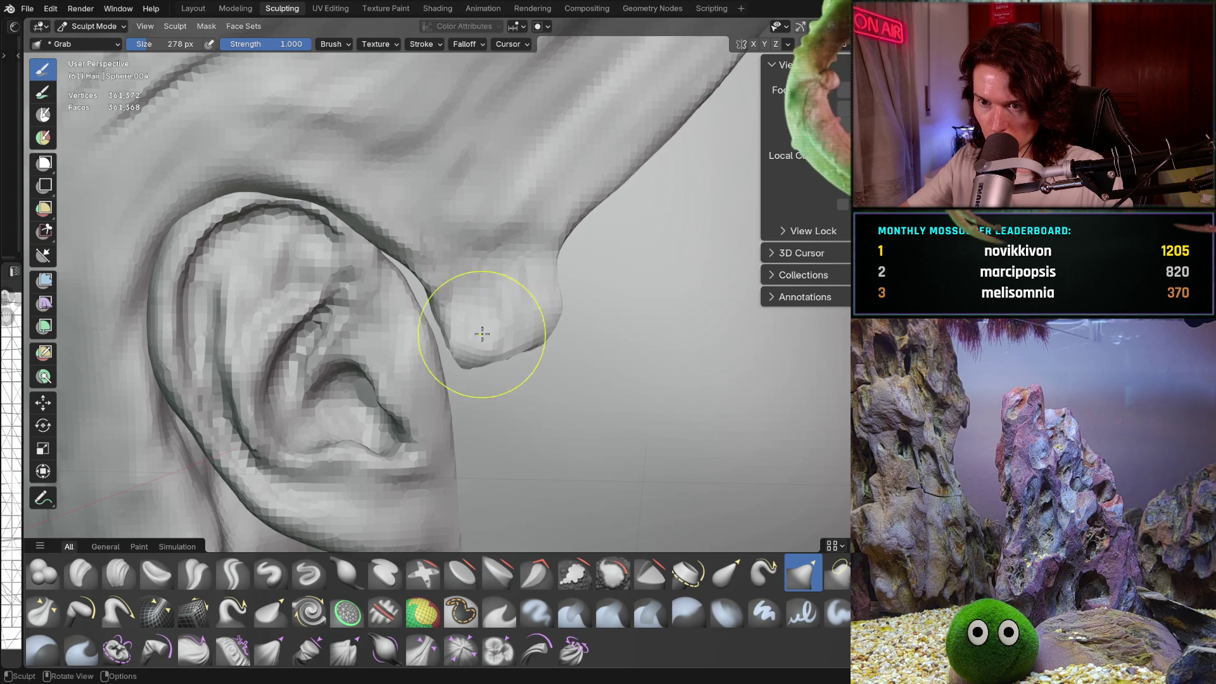
mouse_move(412, 265)
left_mouse_down()
mouse_move(432, 282)
mouse_move(402, 293)
left_mouse_up()
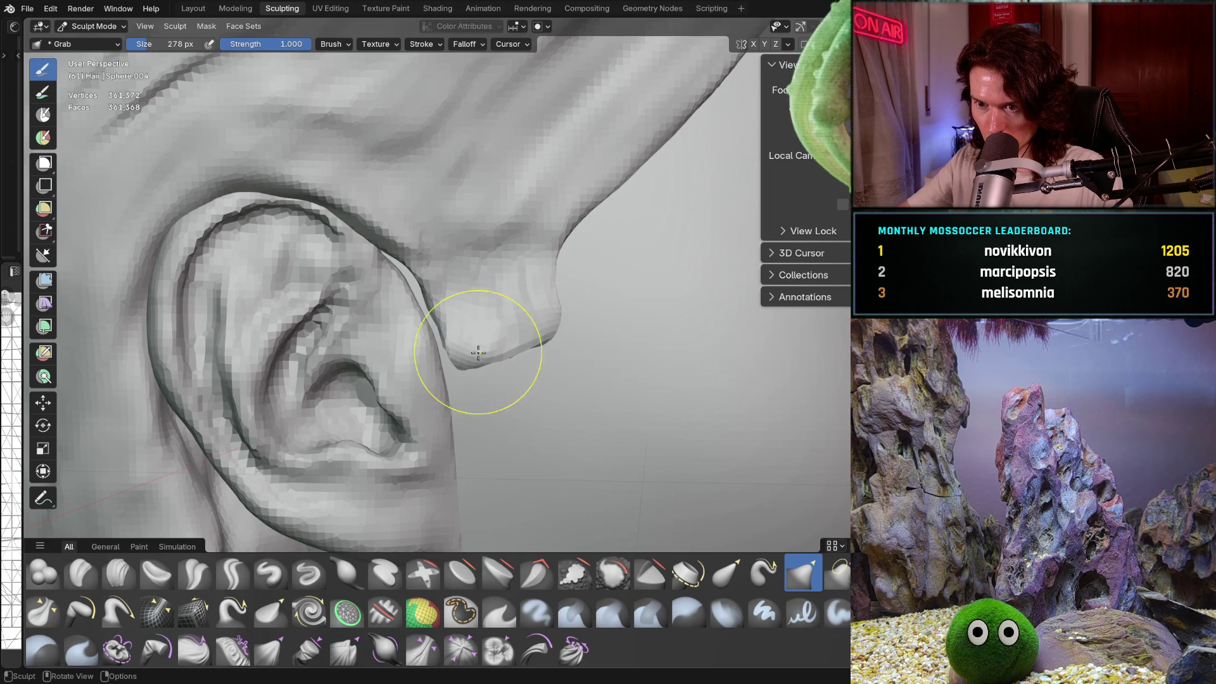
Step: From the side profile, pull the hair tip beside the ear again, then undo that pull
mouse_move(556, 321)
middle_mouse_down()
mouse_move(502, 317)
mouse_move(540, 342)
mouse_move(424, 326)
mouse_move(640, 321)
middle_mouse_up()
scroll(502, 318, "down", 5)
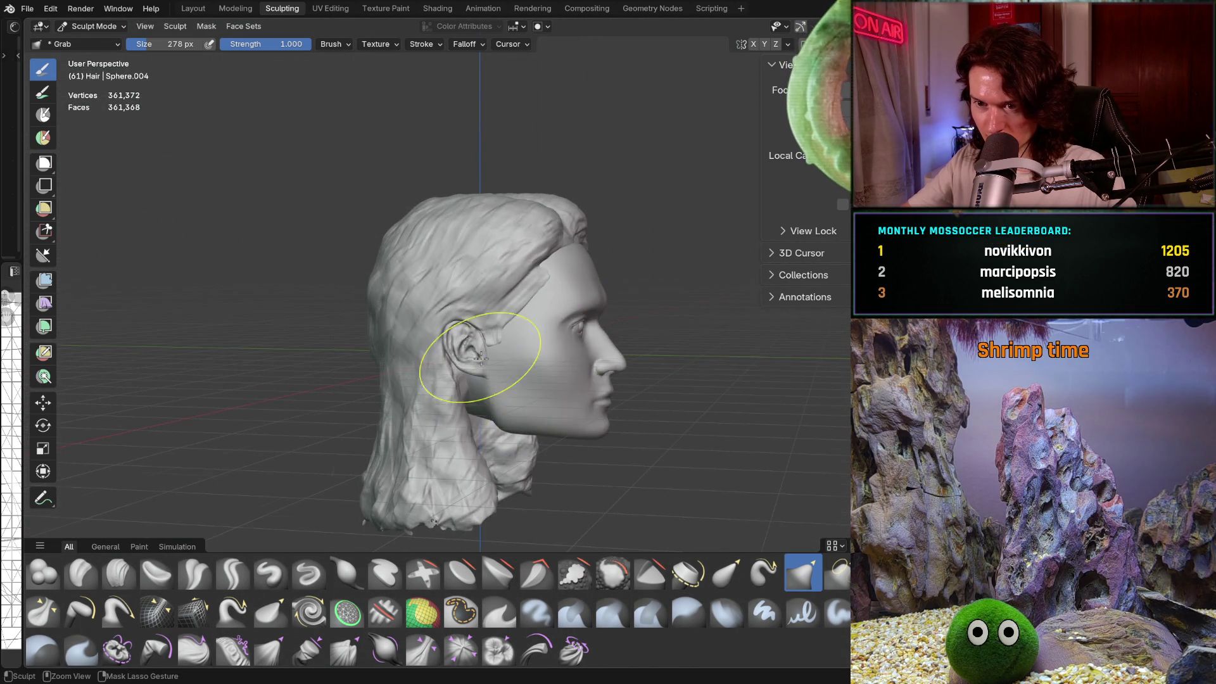
mouse_move(502, 340)
middle_mouse_down("ctrl")
mouse_move(482, 351)
mouse_move(529, 344)
middle_mouse_up("ctrl")
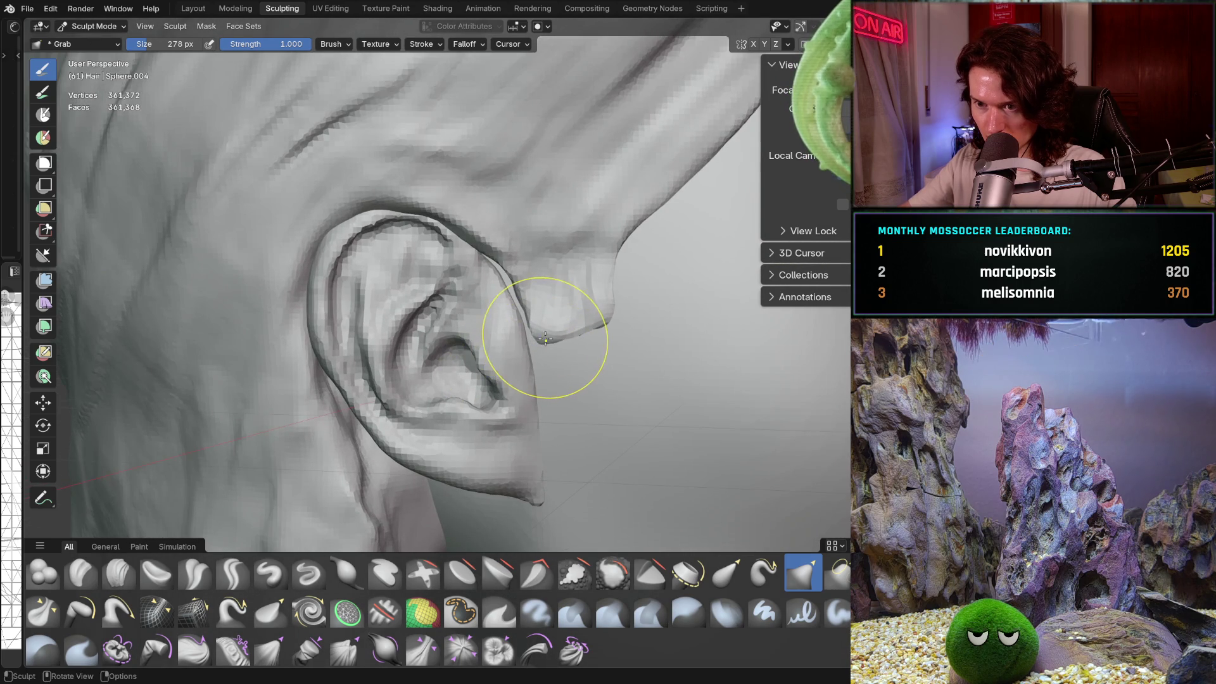
left_click_drag(545, 351, 547, 350)
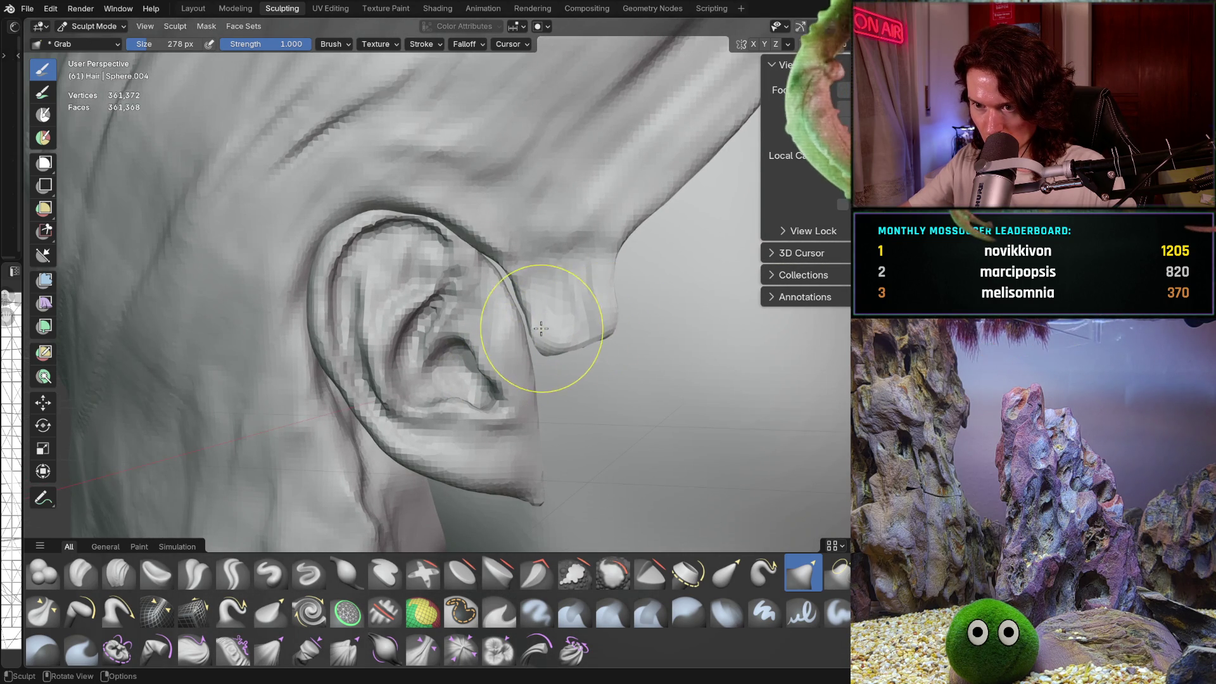
scroll(595, 316, "up", 4)
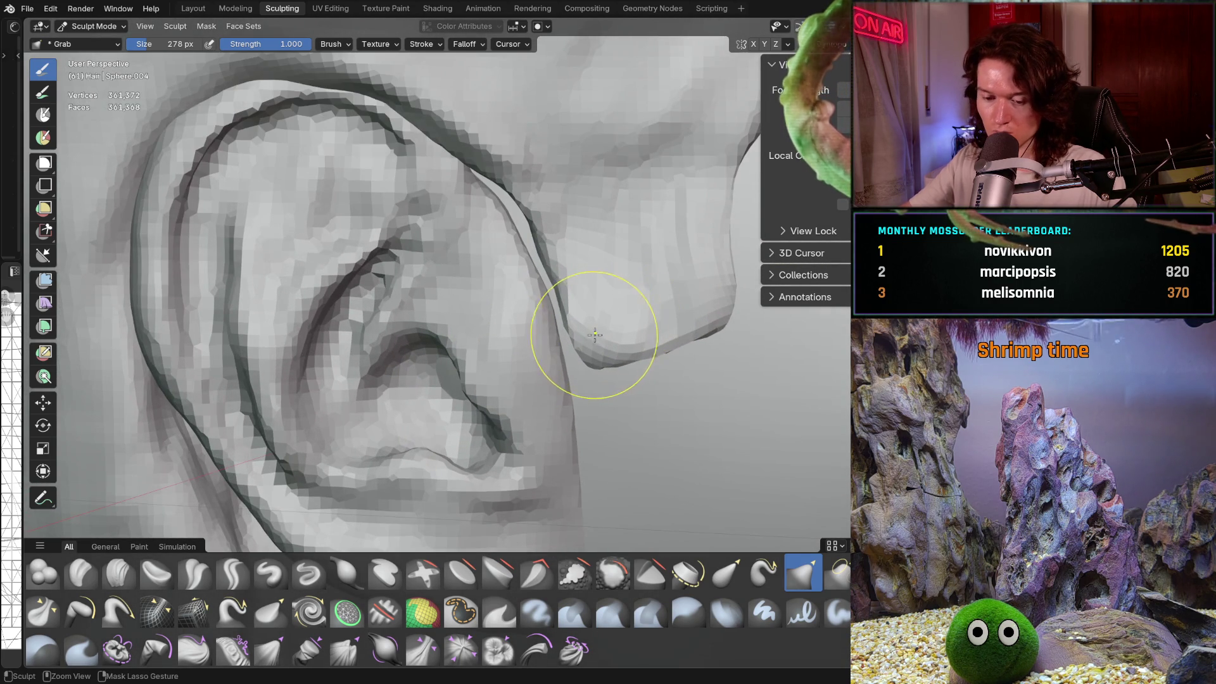
key("ctrl+z")
Step: Return to Clay Strips at 186 px and reshape the hair tip's left edge
left_click(118, 573)
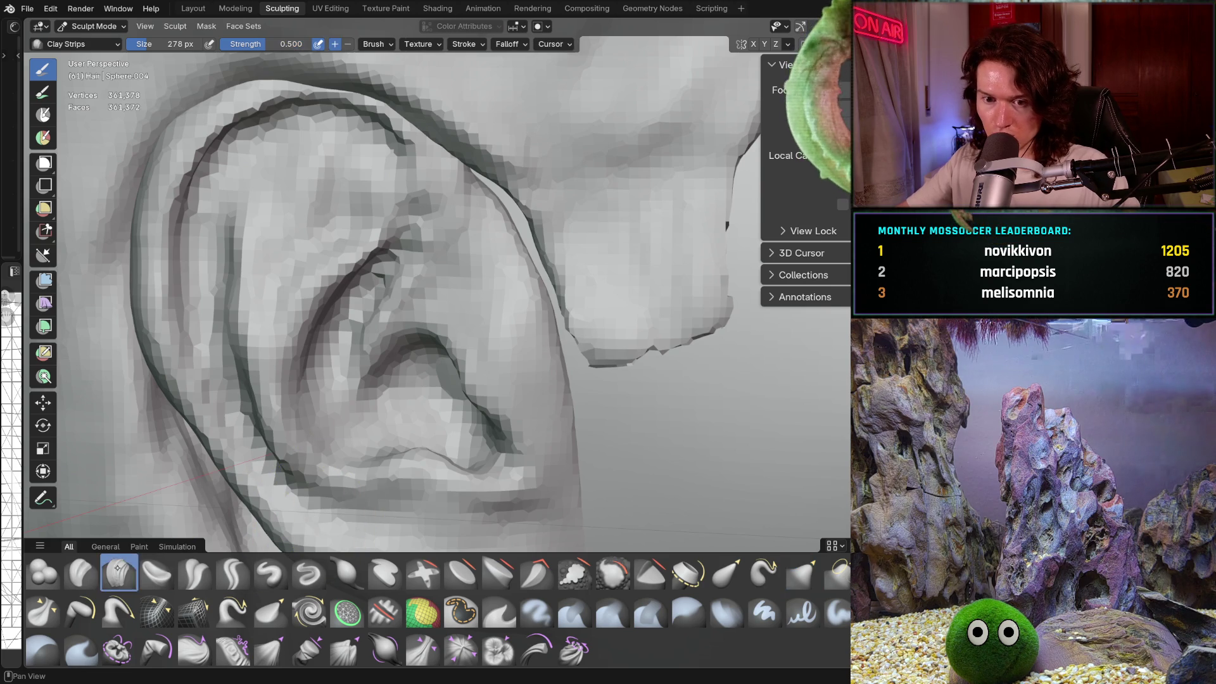
mouse_move(675, 236)
middle_mouse_down("shift")
mouse_move(657, 299)
mouse_move(517, 370)
middle_mouse_up("shift")
key("f")
left_click(478, 394)
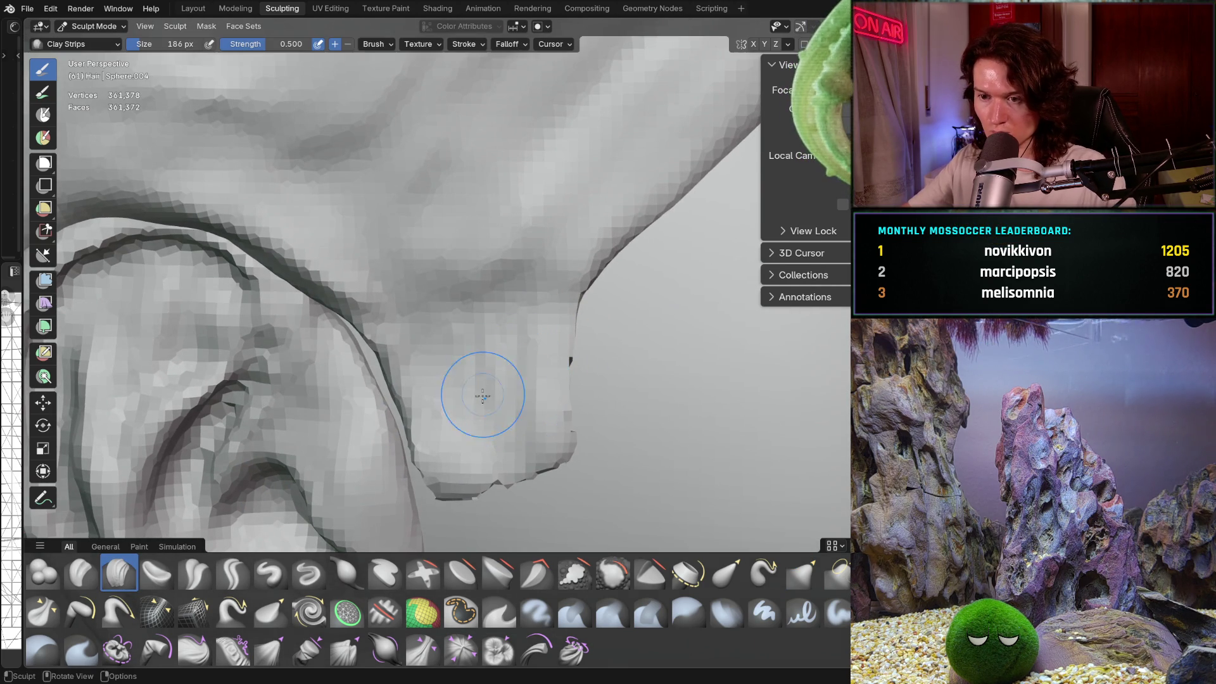
left_click_drag(477, 394, 450, 421)
mouse_move(450, 421)
middle_mouse_down()
mouse_move(496, 415)
mouse_move(447, 461)
middle_mouse_up()
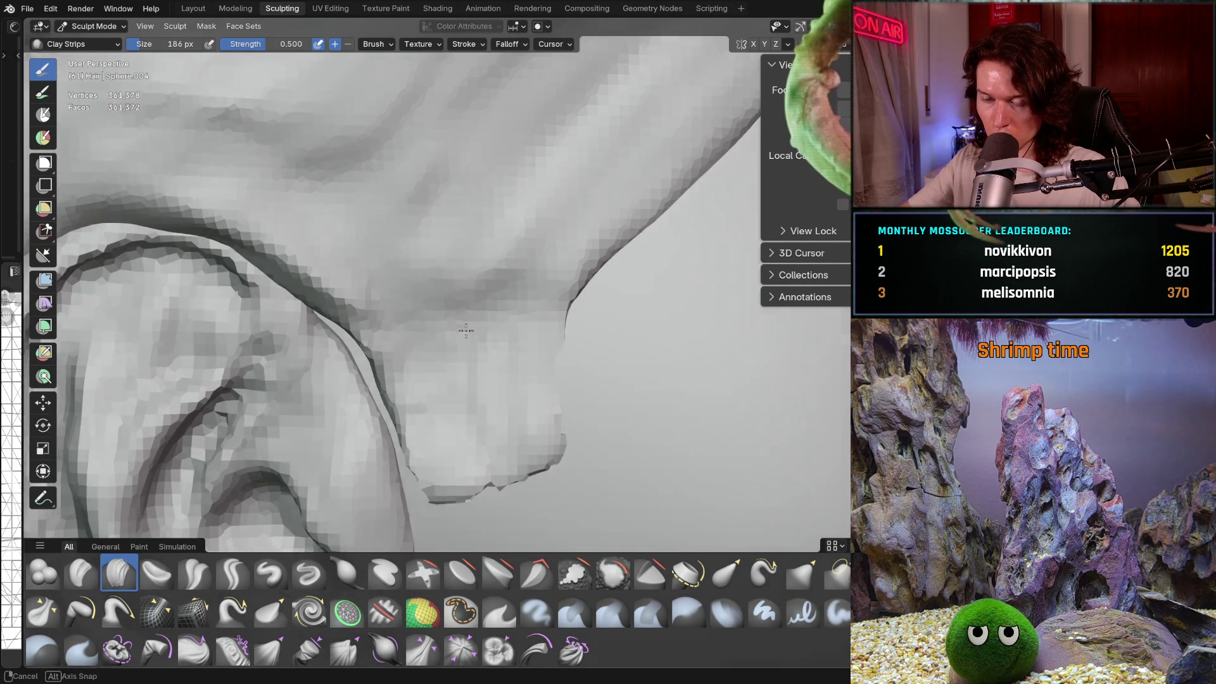
Step: Orbit and zoom around the ear to check the hair above it and the ear beneath
mouse_move(514, 316)
middle_mouse_down()
mouse_move(471, 335)
mouse_move(489, 394)
middle_mouse_up()
mouse_move(570, 388)
middle_mouse_down()
mouse_move(537, 386)
mouse_move(570, 361)
mouse_move(561, 278)
middle_mouse_up()
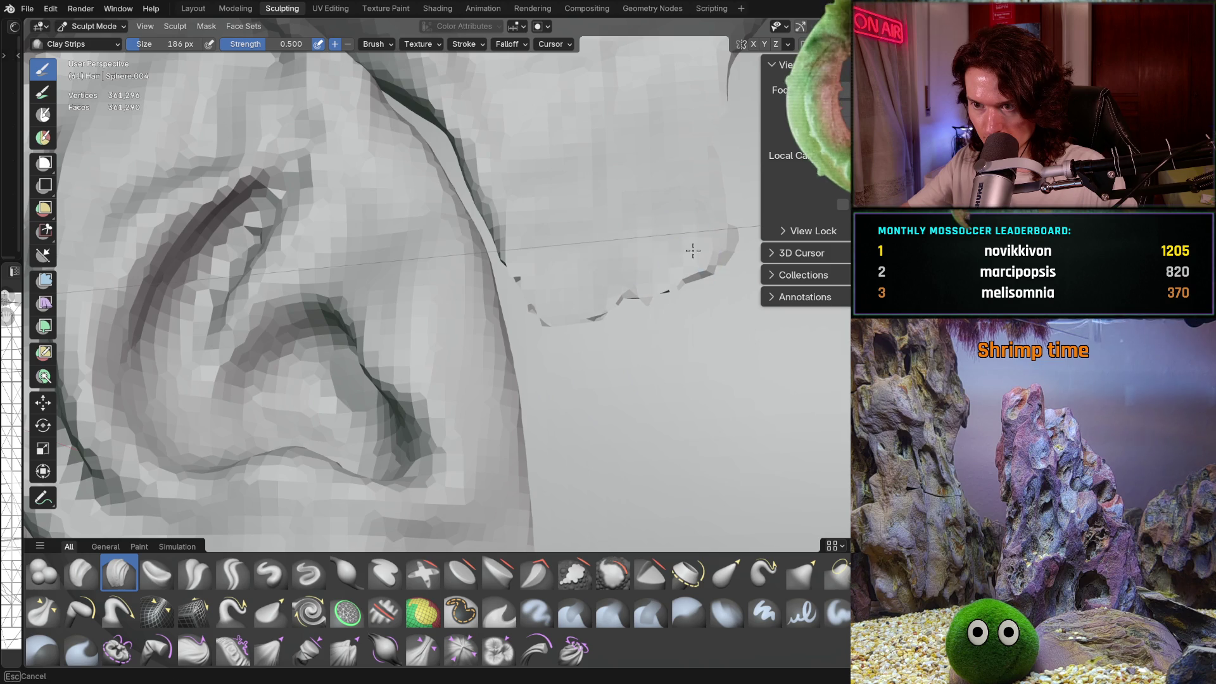
mouse_move(693, 251)
middle_mouse_down()
mouse_move(602, 258)
mouse_move(563, 325)
mouse_move(648, 323)
middle_mouse_up()
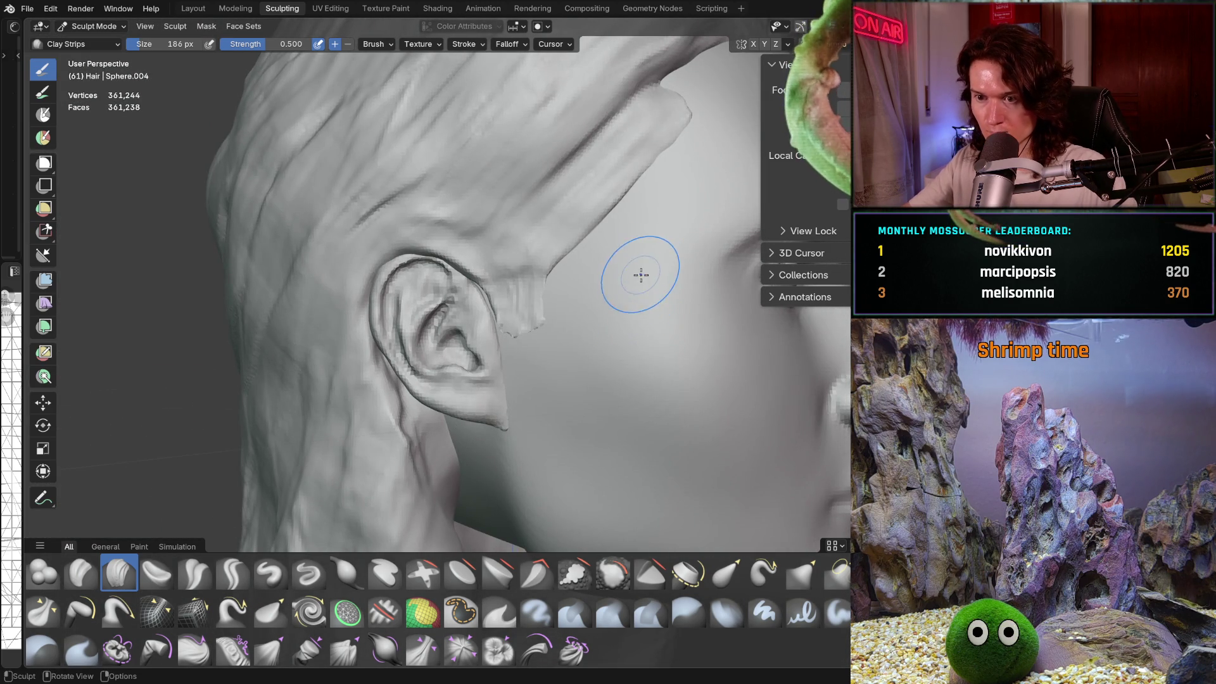
mouse_move(640, 275)
middle_mouse_down()
mouse_move(619, 290)
mouse_move(588, 281)
mouse_move(533, 393)
mouse_move(569, 325)
mouse_move(595, 333)
middle_mouse_up()
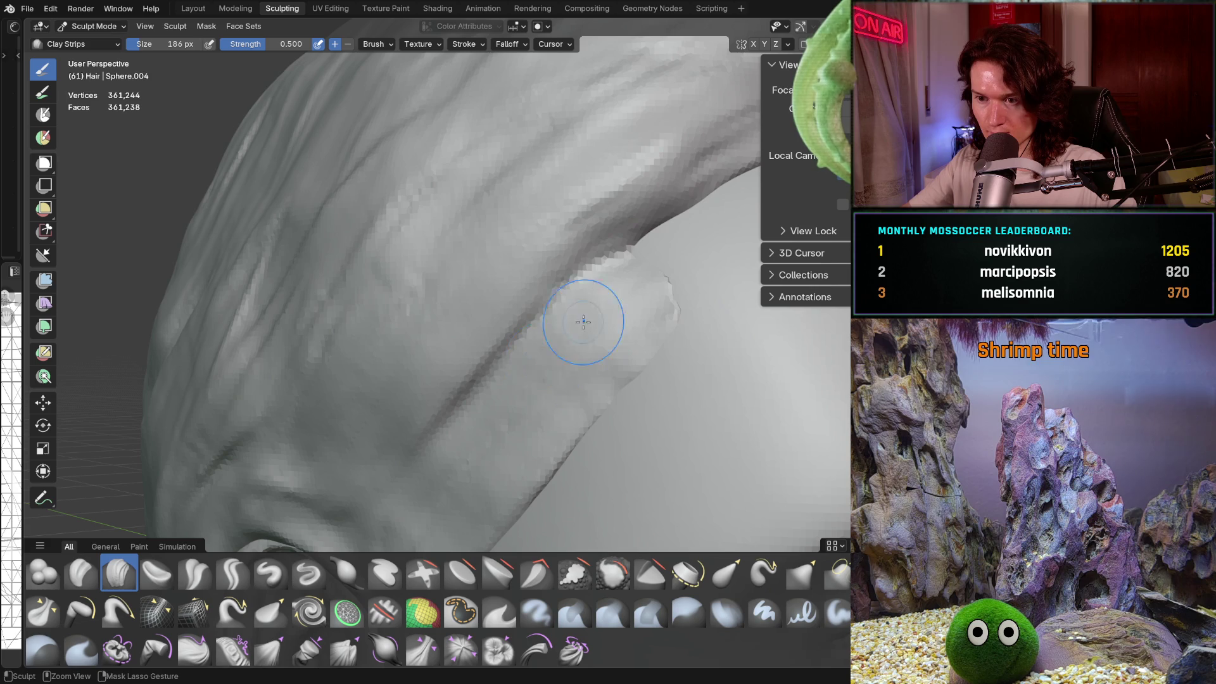
middle_click_drag(504, 424, 588, 344, "ctrl")
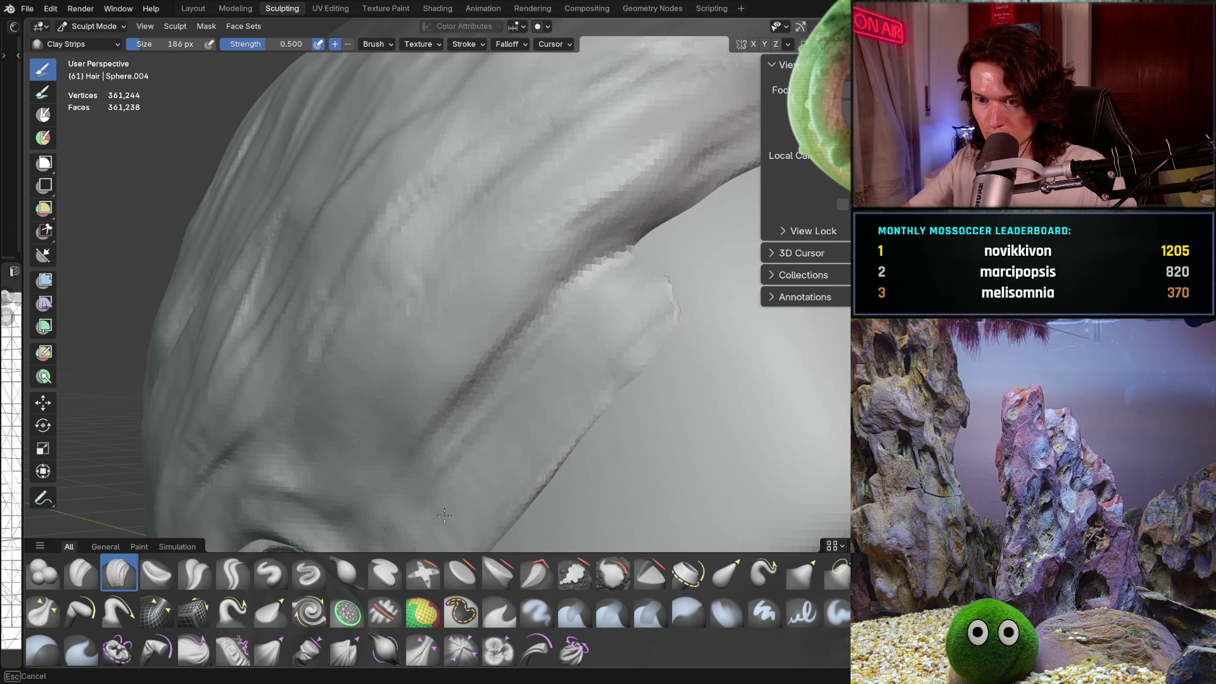
mouse_move(444, 515)
middle_mouse_down()
mouse_move(581, 407)
mouse_move(591, 352)
middle_mouse_up()
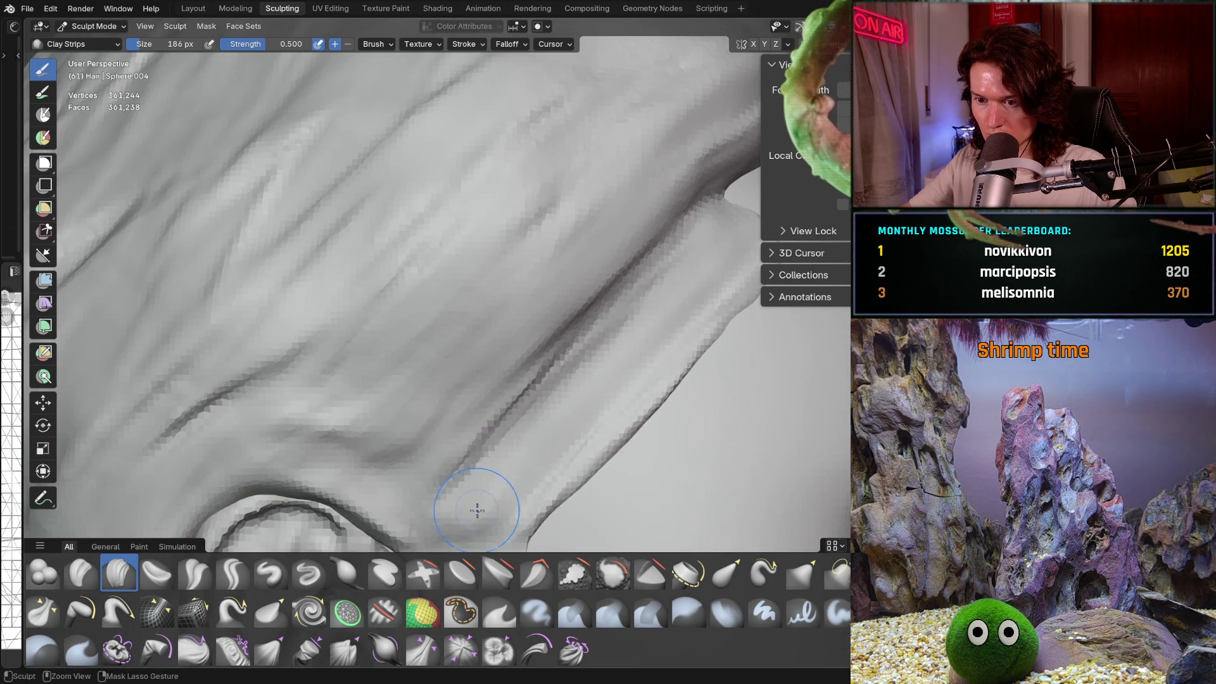
middle_click_drag(524, 407, 570, 358)
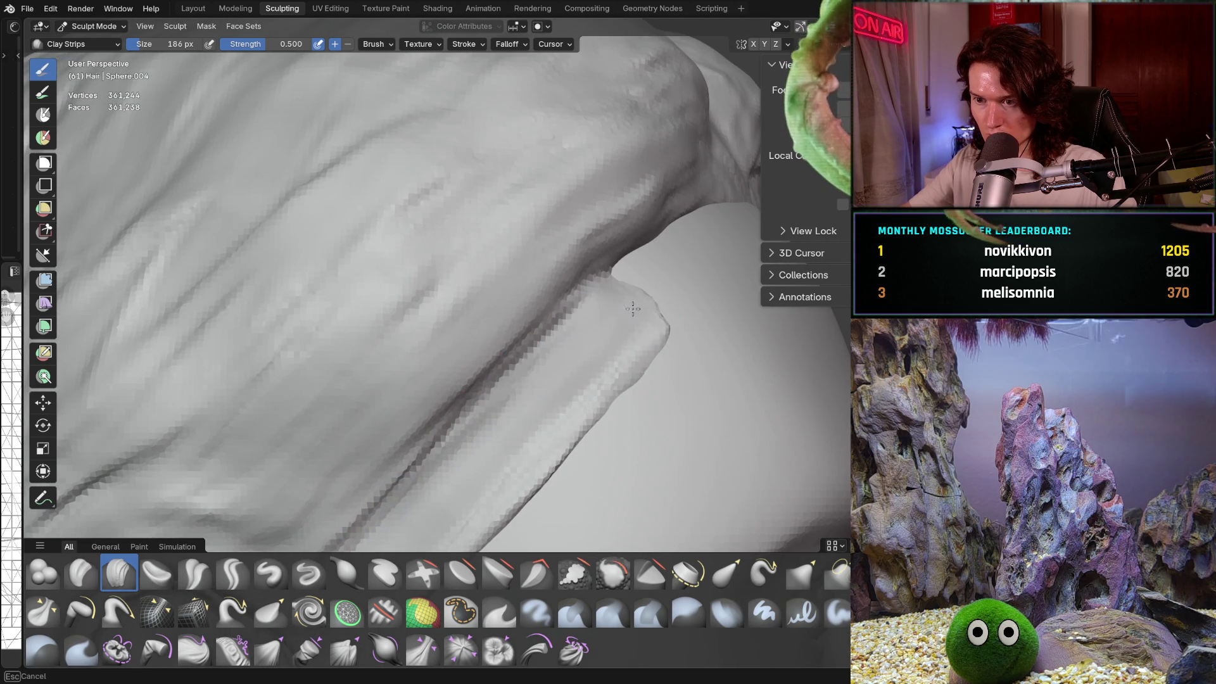
middle_click_drag(633, 309, 551, 347)
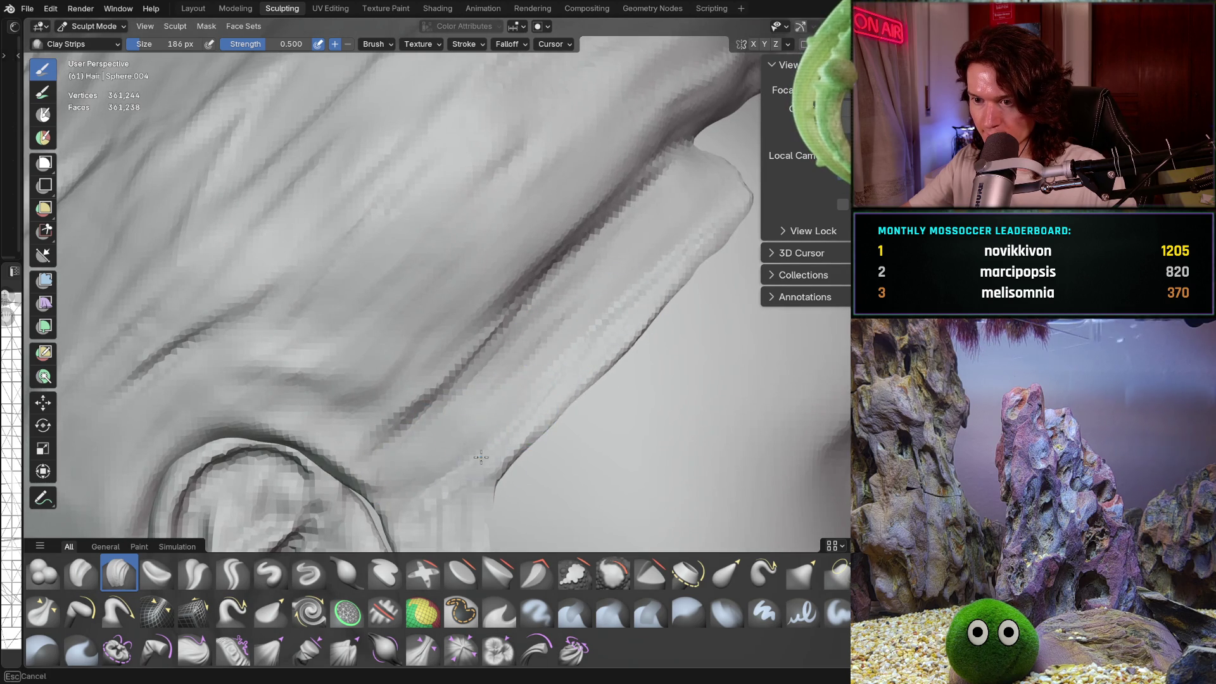
middle_click_drag(481, 457, 491, 449)
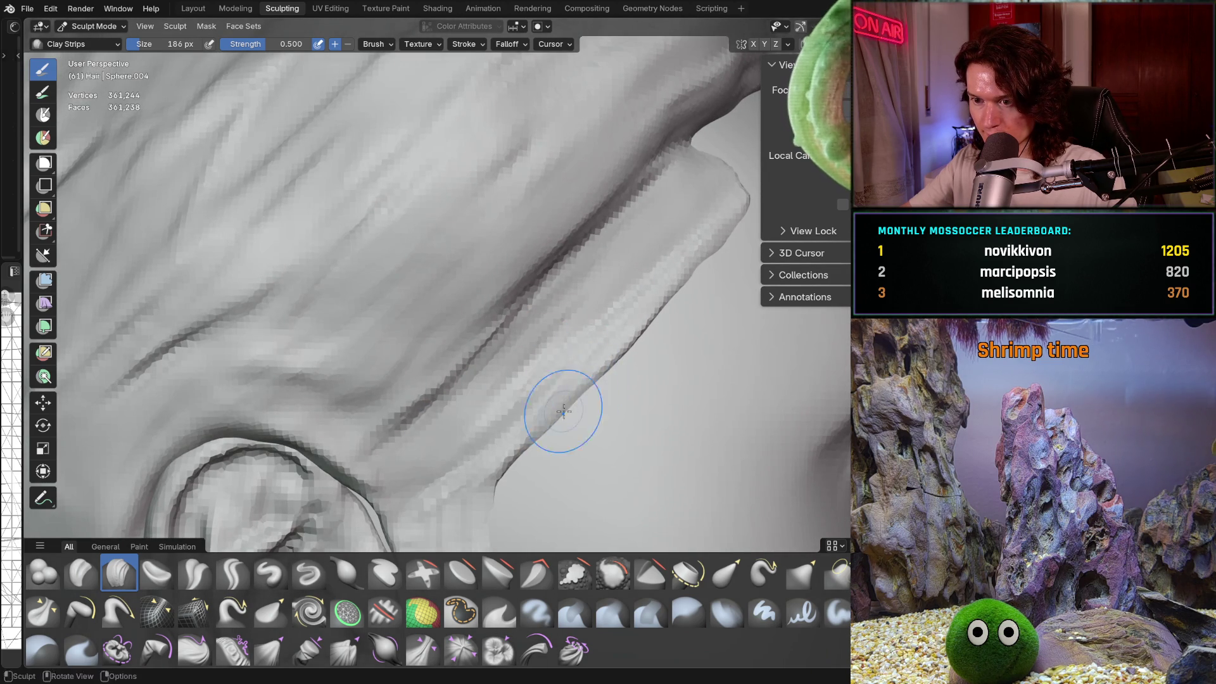
middle_click_drag(562, 411, 631, 364)
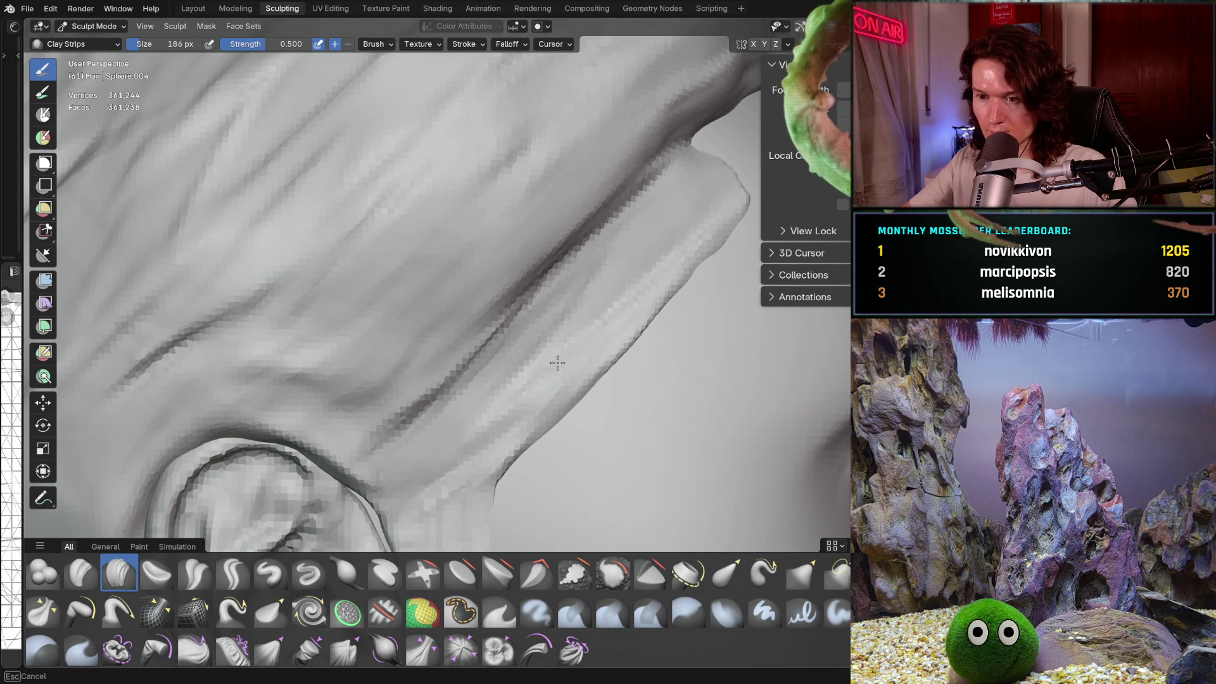
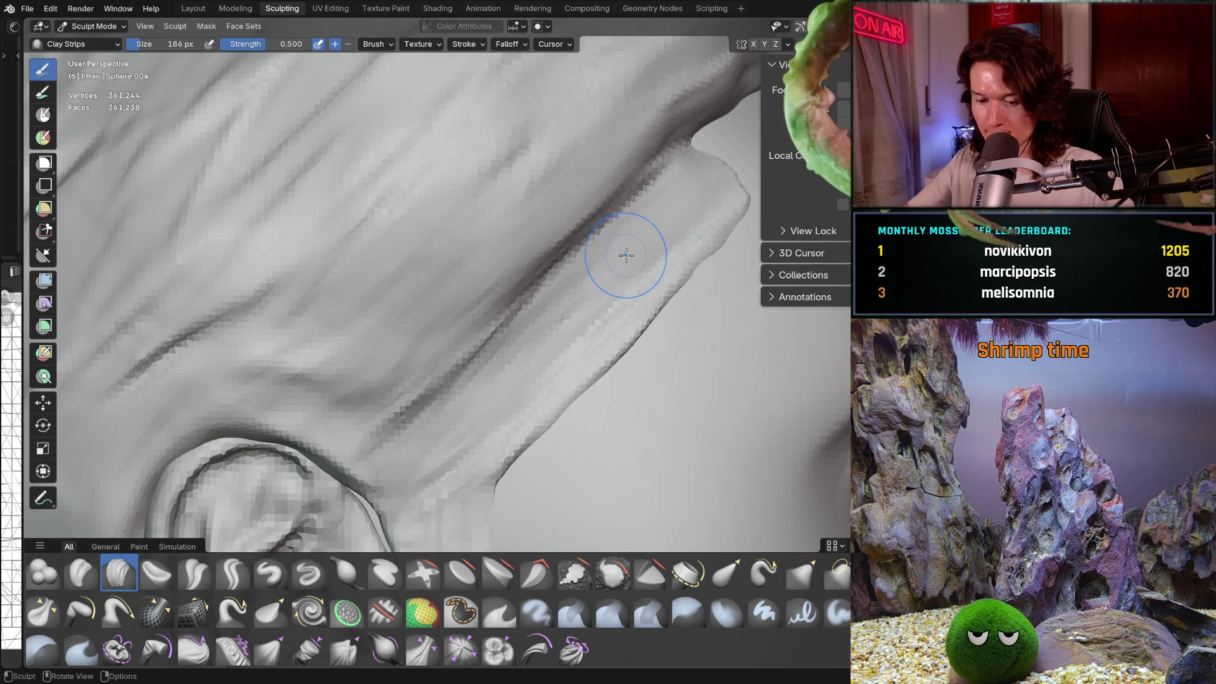
Step: Switch to the Grab brush and enlarge its radius to 354 px
key("g")
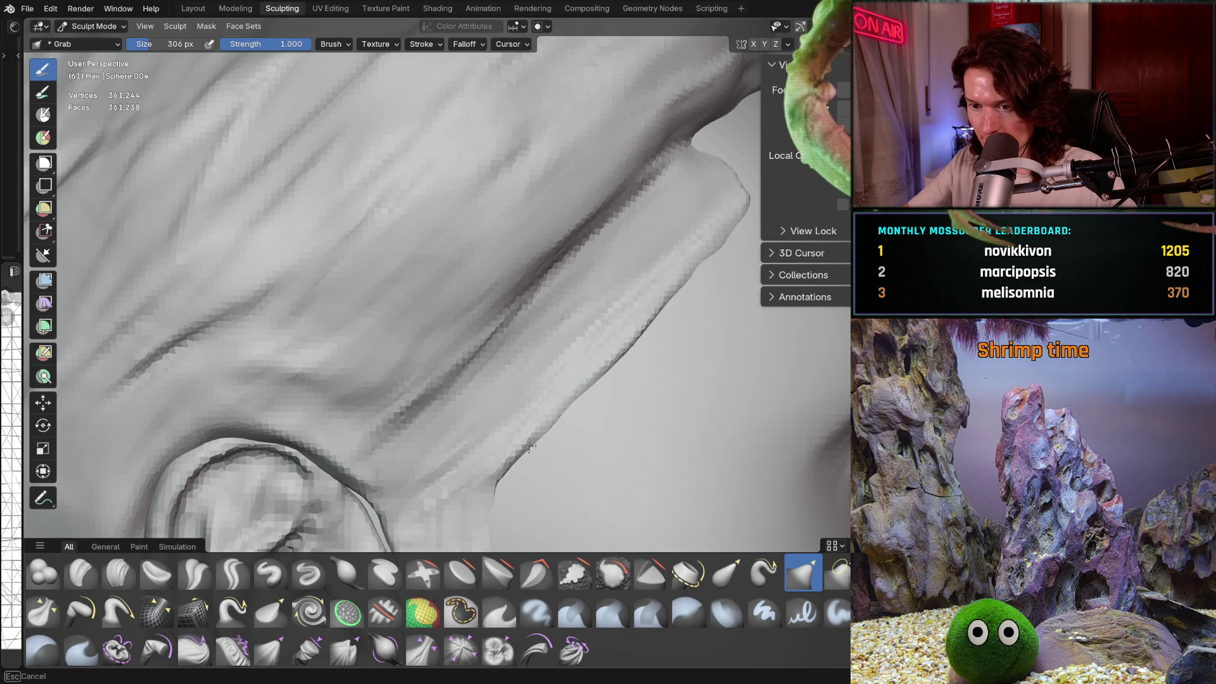
scroll(554, 395, "down", 5)
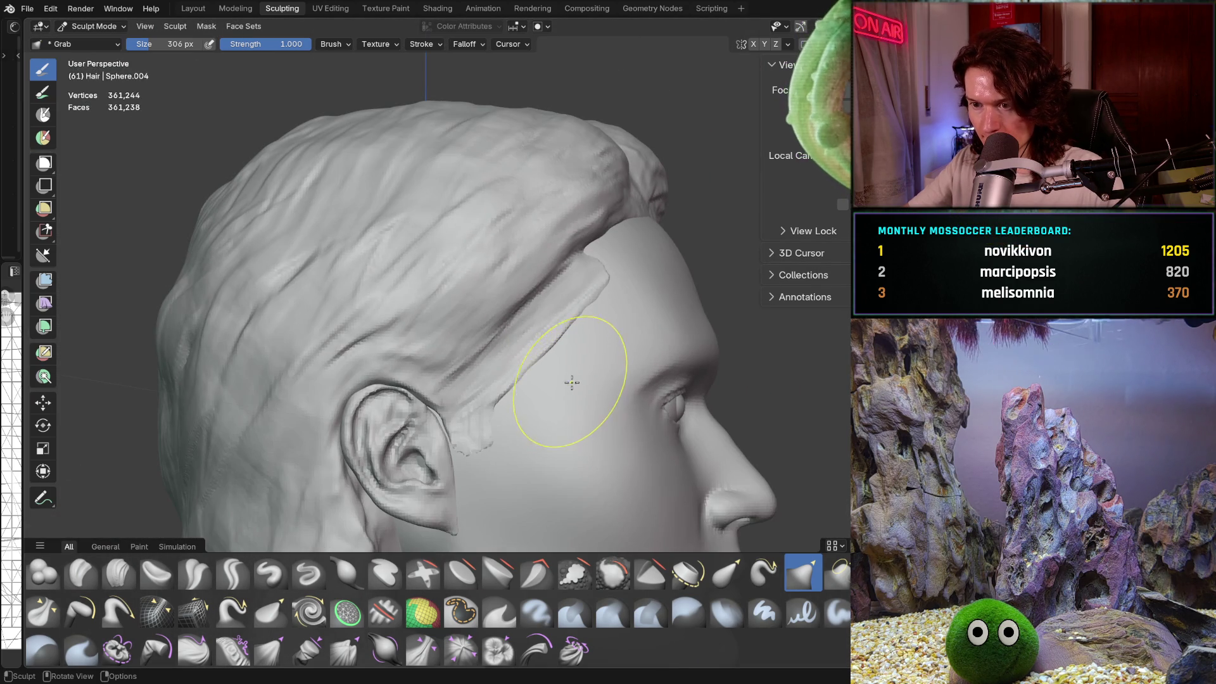
key("f")
left_click(538, 368)
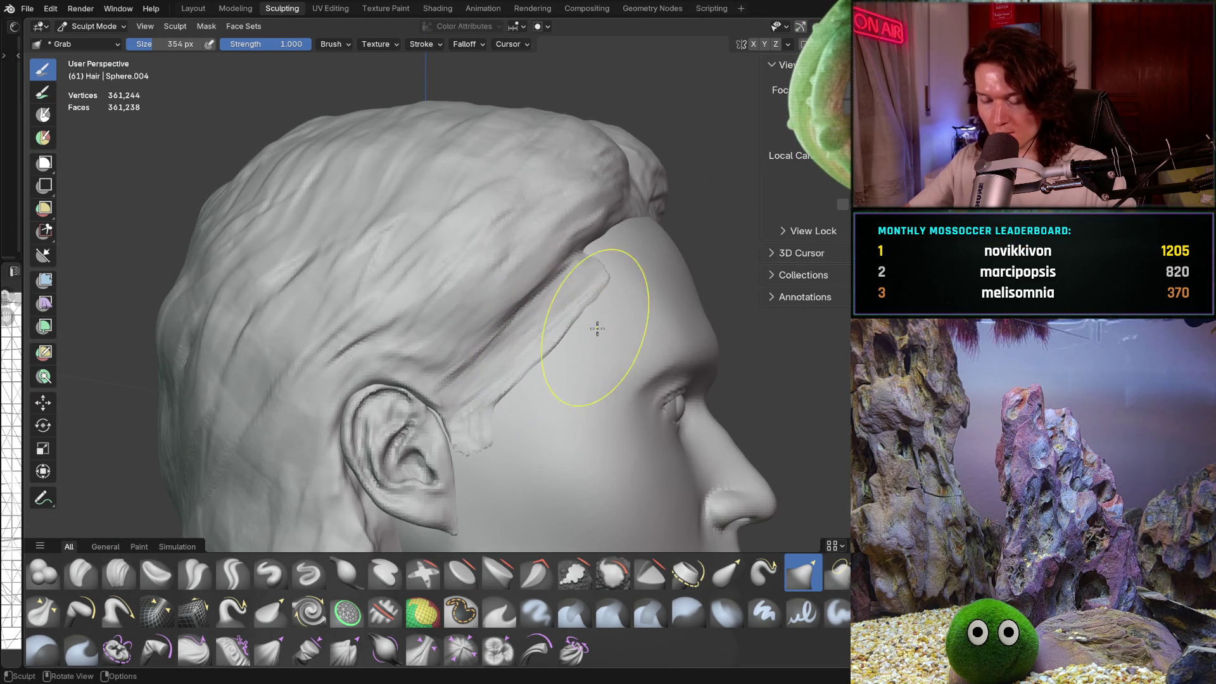
scroll(597, 333, "up", 2)
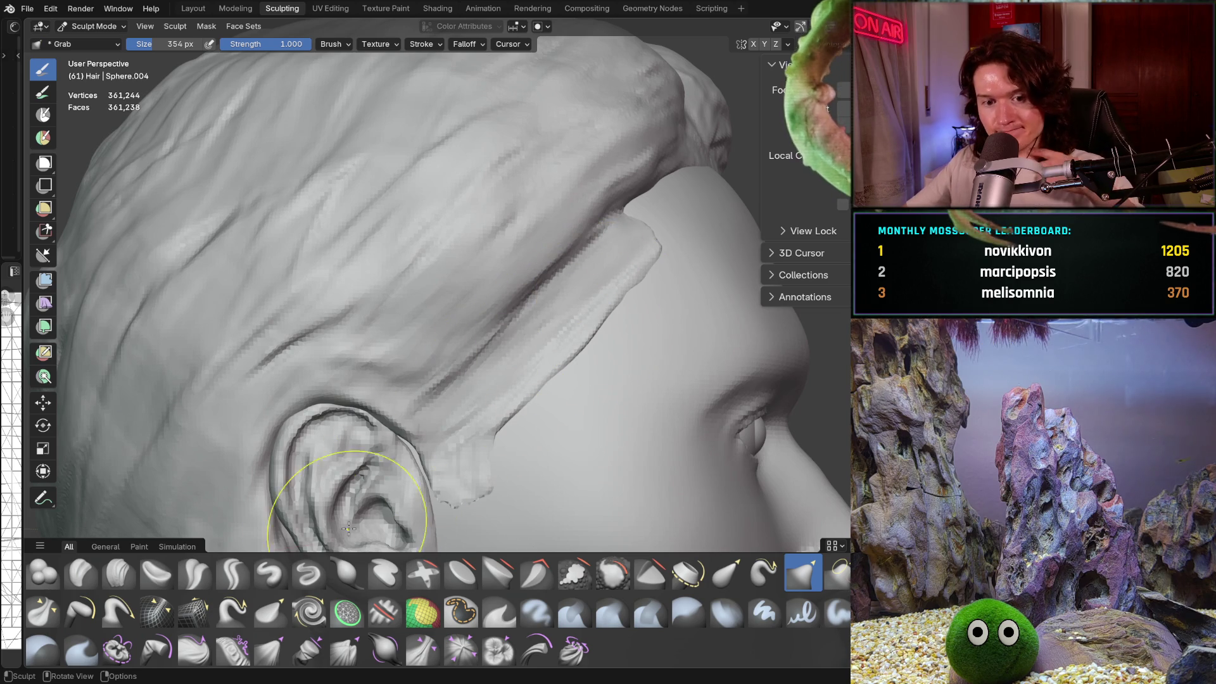
Step: Orbit the head through the ear, forehead, both profiles and front, then select Clay Strips
middle_click_drag(352, 488, 276, 560, "shift")
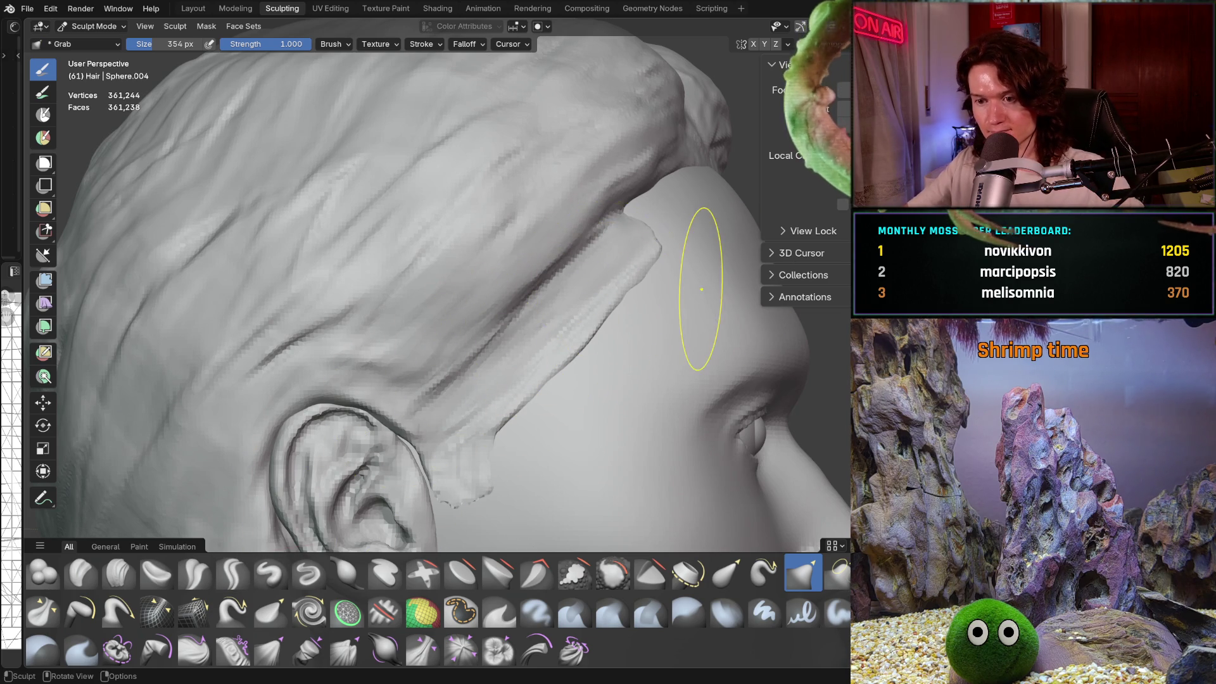
mouse_move(700, 285)
middle_mouse_down()
mouse_move(666, 321)
mouse_move(562, 264)
mouse_move(555, 366)
mouse_move(646, 387)
middle_mouse_up()
scroll(570, 353, "up", 5)
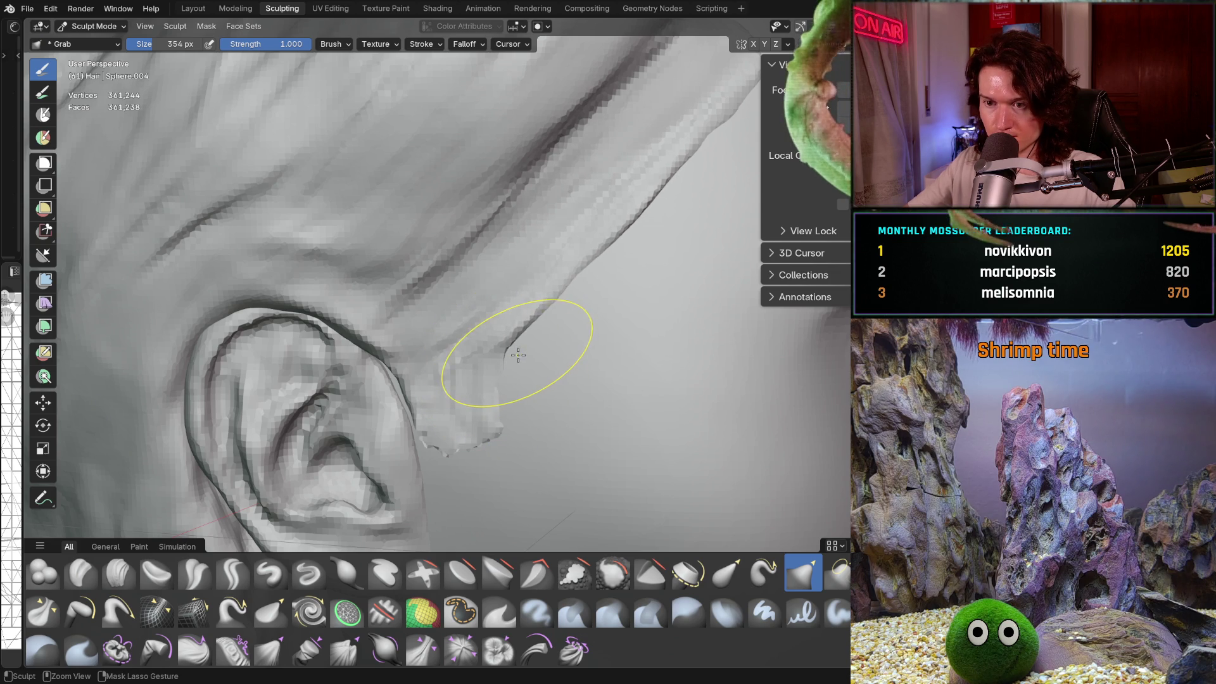
mouse_move(518, 354)
middle_mouse_down("ctrl")
mouse_move(626, 342)
mouse_move(570, 380)
mouse_move(568, 358)
middle_mouse_up("ctrl")
scroll(569, 358, "up", 8)
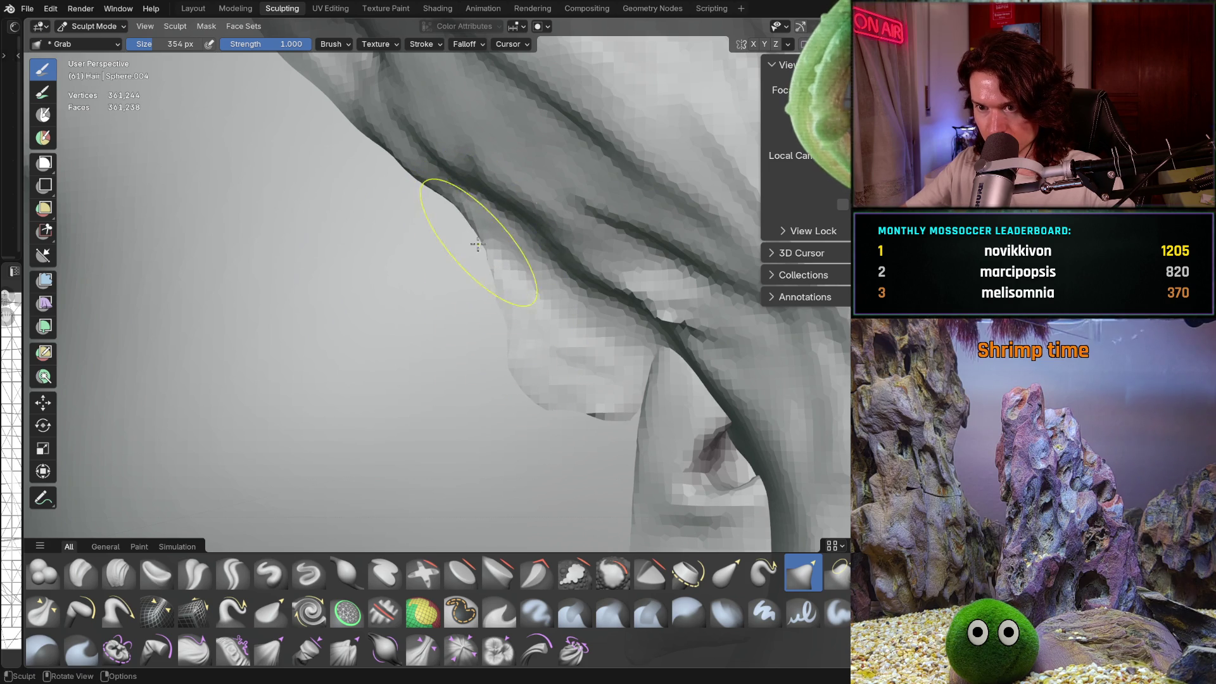
scroll(521, 332, "down", 8)
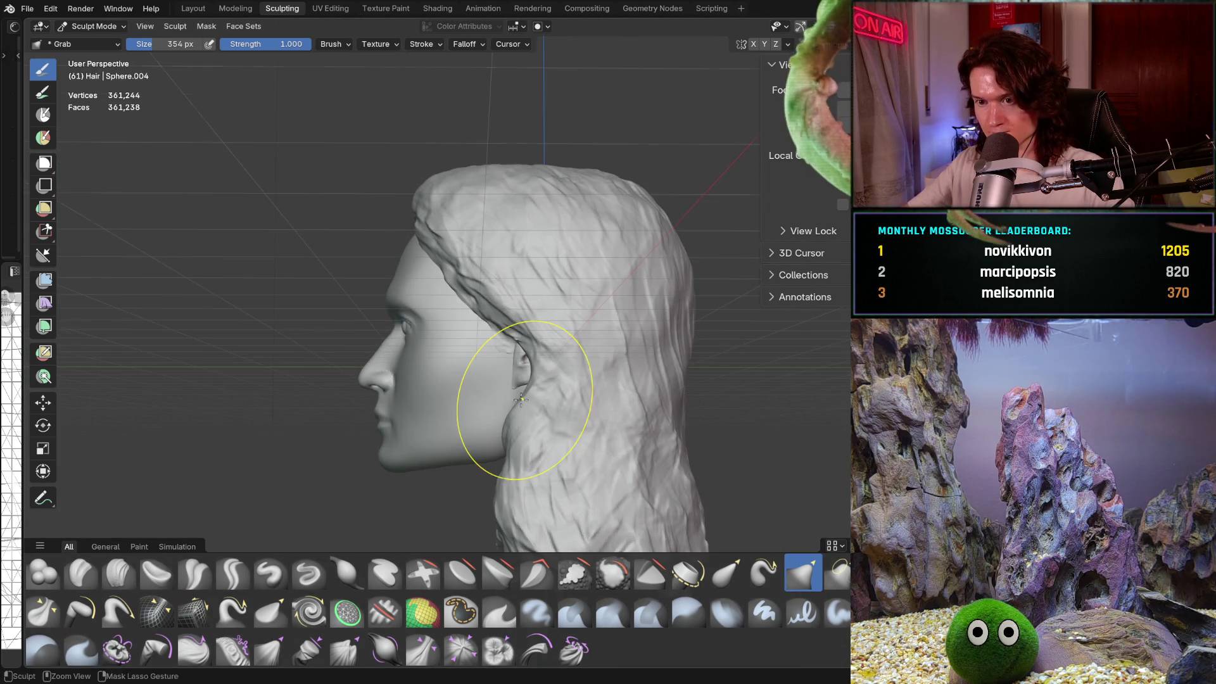
mouse_move(556, 258)
middle_mouse_down()
mouse_move(697, 330)
mouse_move(515, 353)
mouse_move(582, 312)
mouse_move(529, 305)
middle_mouse_up()
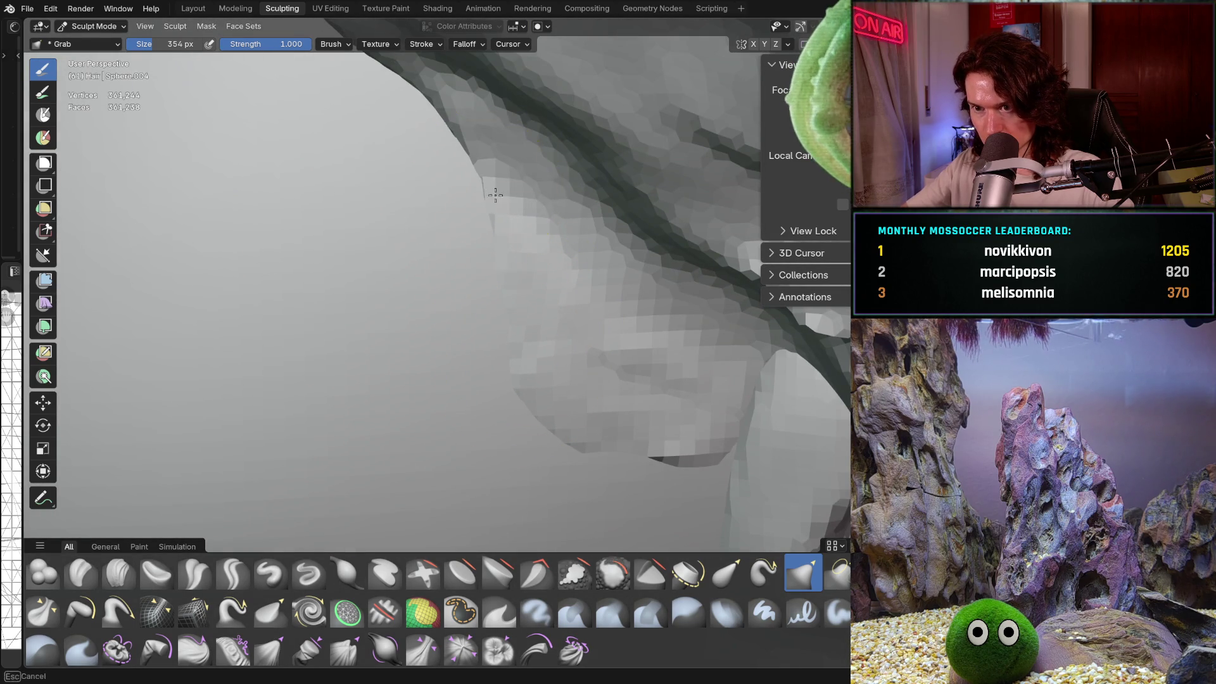
mouse_move(509, 263)
middle_mouse_down("ctrl")
mouse_move(483, 340)
mouse_move(637, 326)
mouse_move(630, 365)
mouse_move(591, 298)
mouse_move(557, 372)
mouse_move(518, 336)
mouse_move(452, 334)
mouse_move(502, 326)
mouse_move(477, 333)
mouse_move(455, 366)
mouse_move(485, 402)
mouse_move(483, 367)
mouse_move(474, 401)
middle_mouse_up("ctrl")
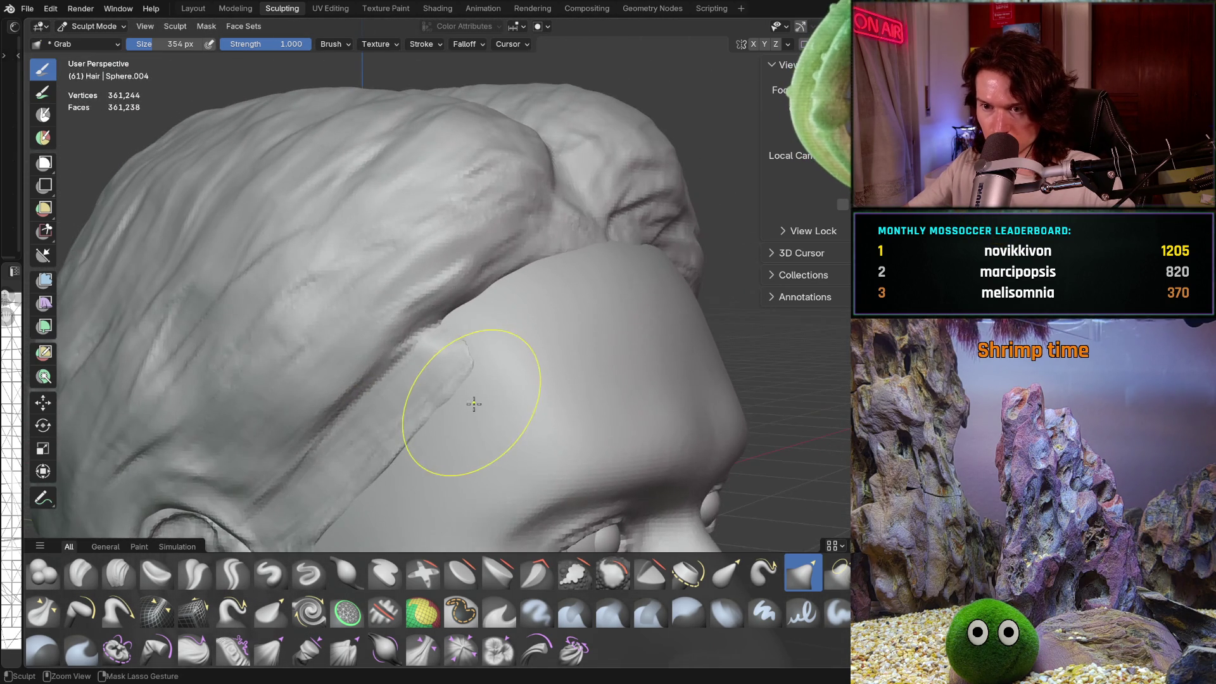
scroll(472, 397, "up", 5)
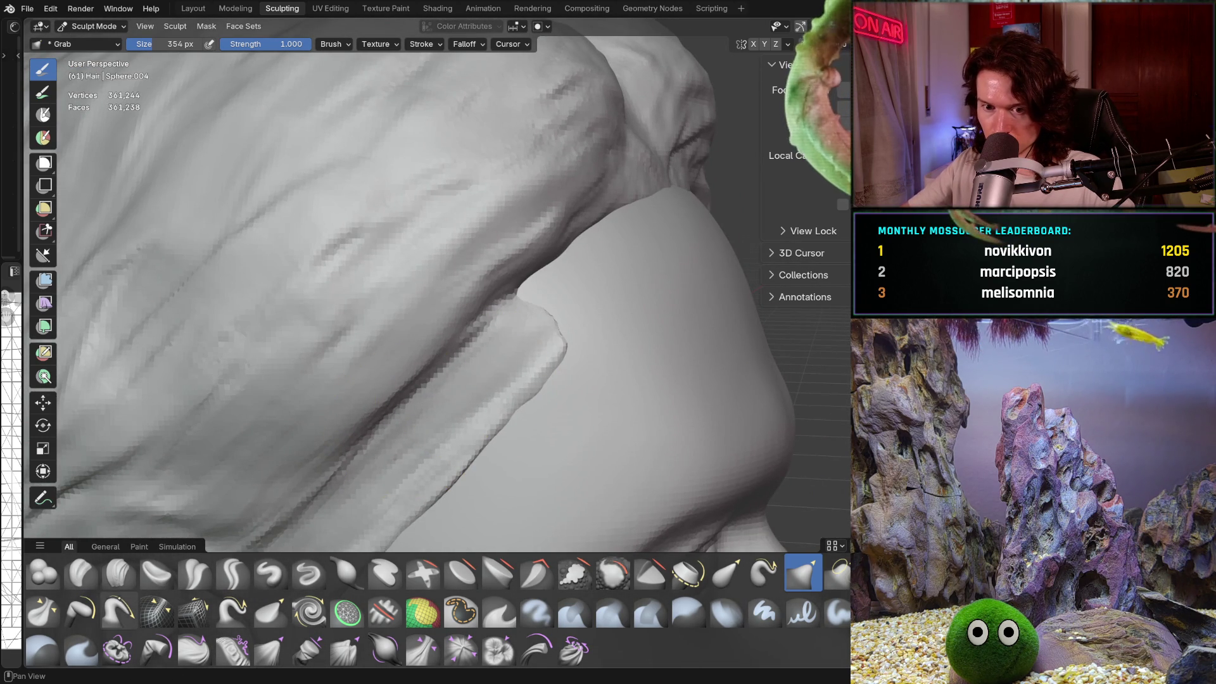
left_click(118, 573)
Step: Resize Clay Strips to 180 px and build up clay on the hair lock's tip
key("f")
left_click(573, 342)
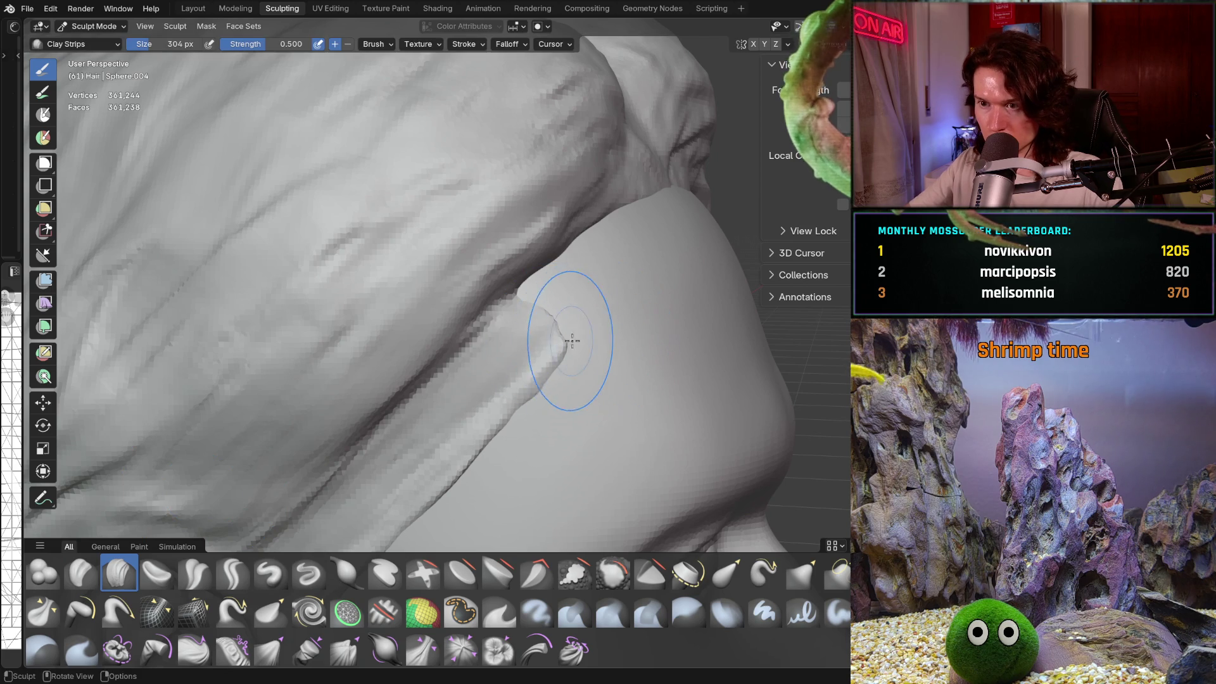
scroll(569, 367, "down", 6)
scroll(570, 375, "up", 8)
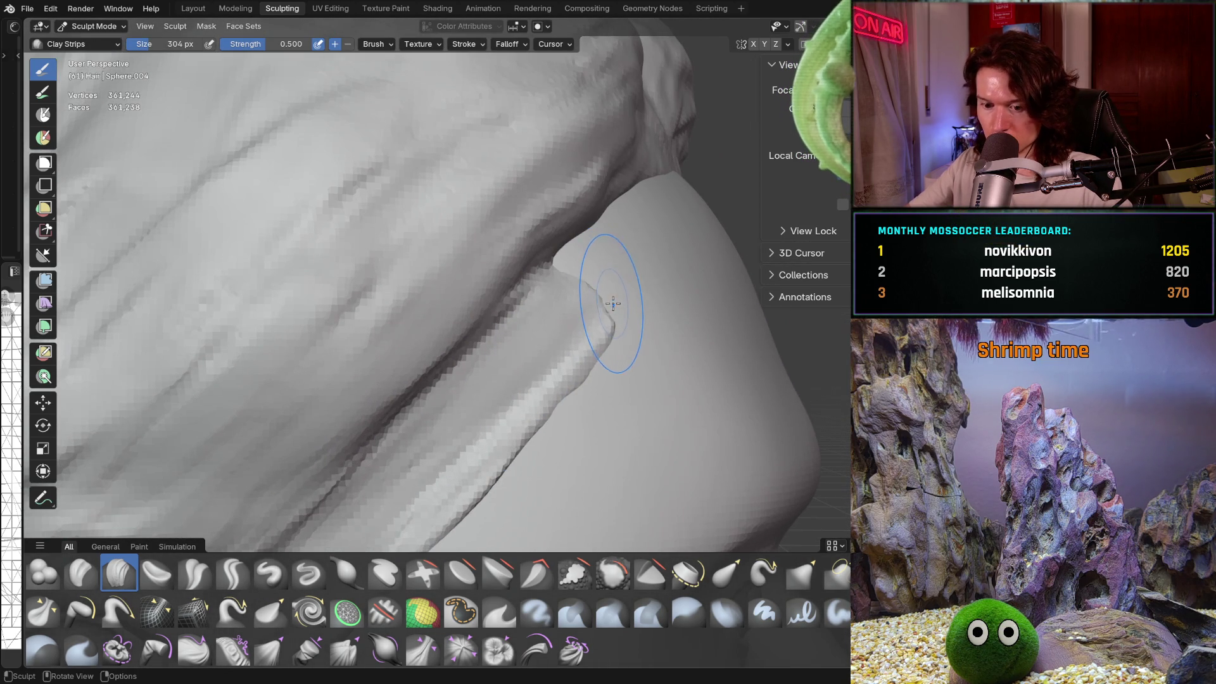
scroll(623, 279, "up", 3)
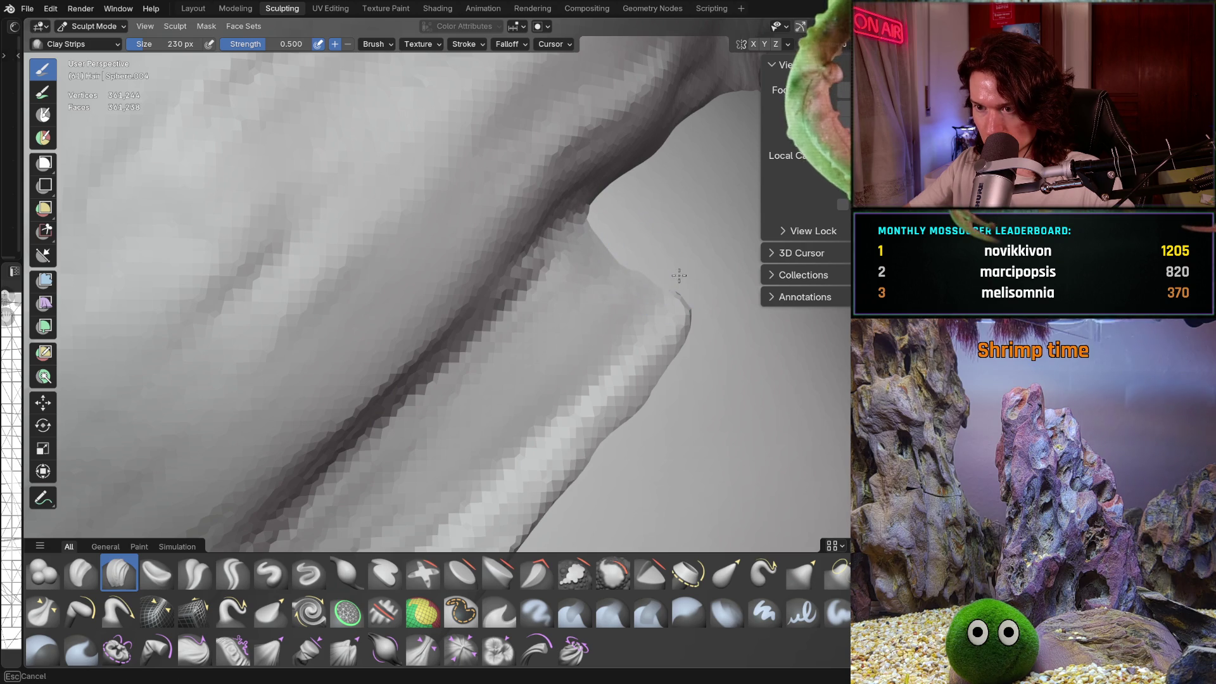
scroll(690, 310, "down", 1)
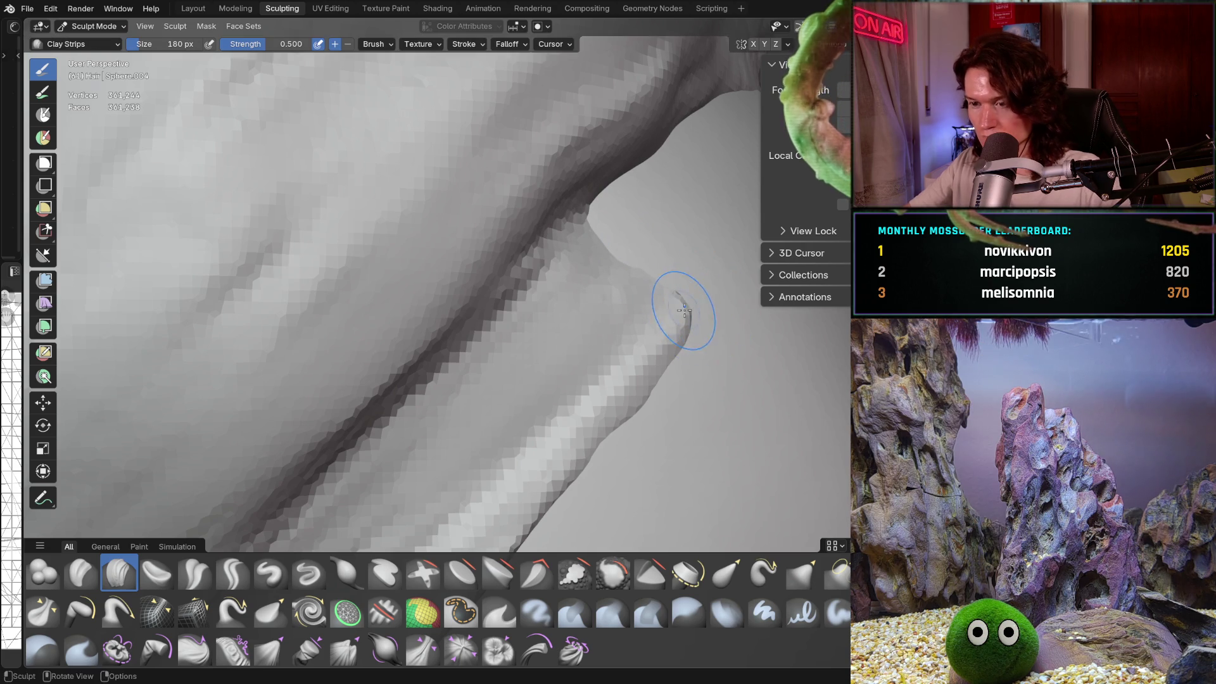
middle_click_drag(678, 312, 644, 335)
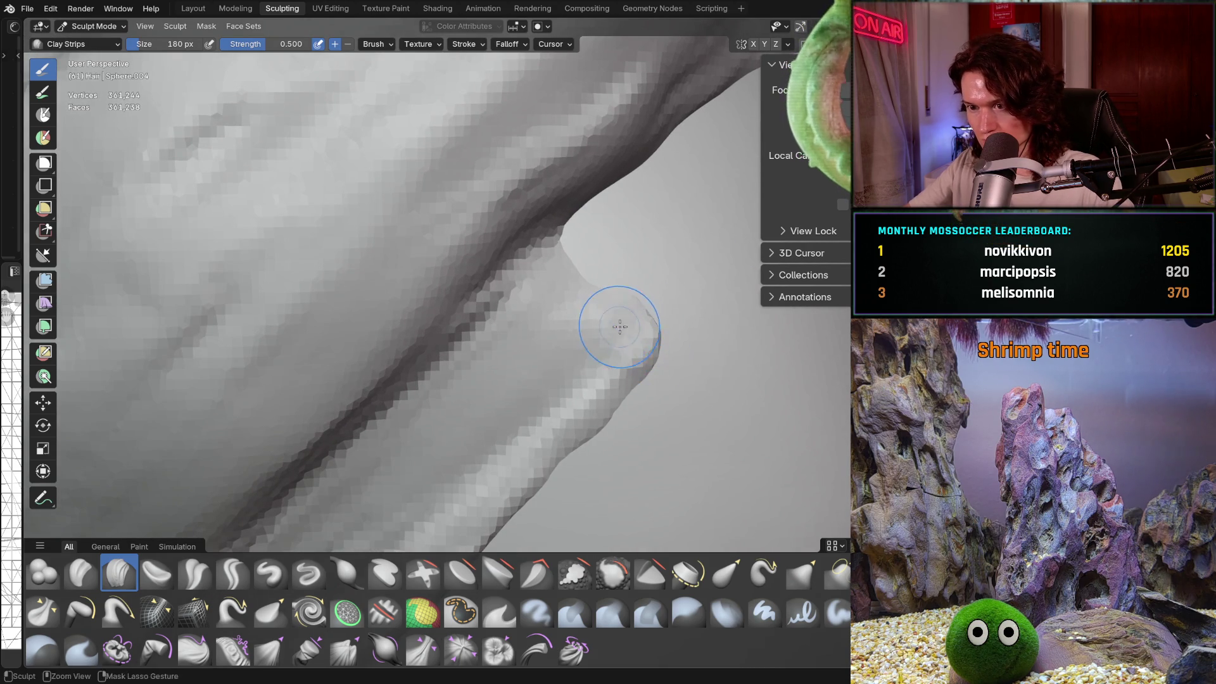
left_click_drag(619, 326, 547, 271)
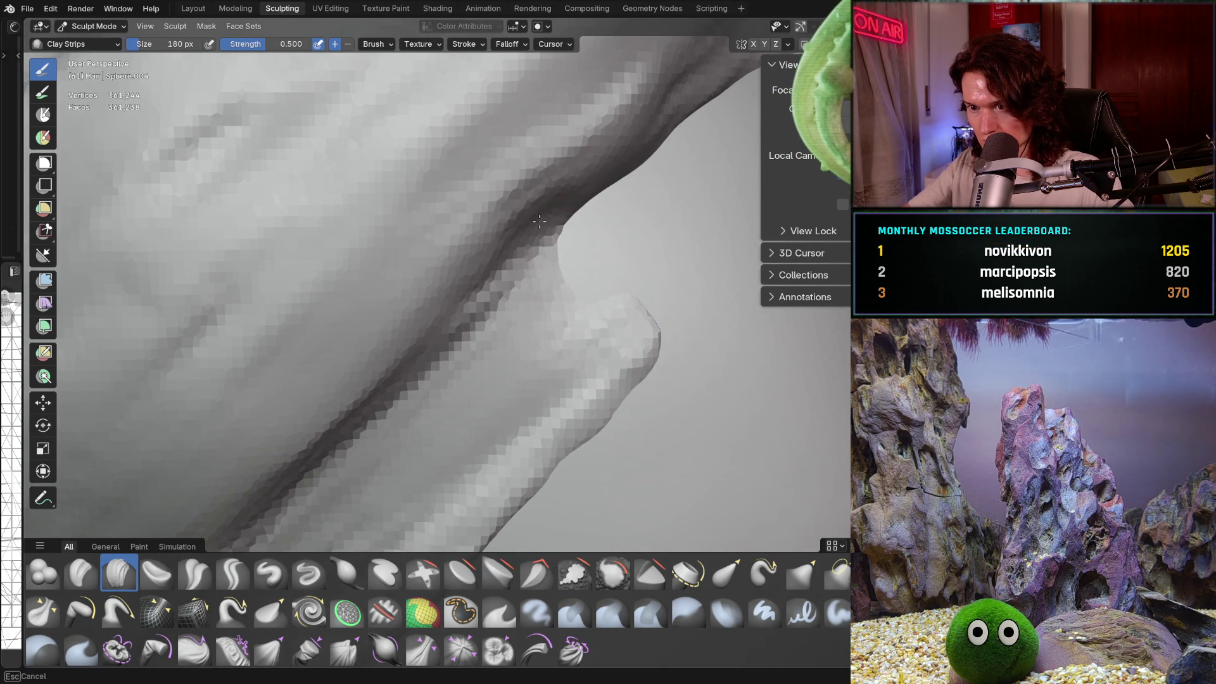
Step: Orbit to check the cheek silhouette, forehead and a three-quarter view of the head
mouse_move(657, 150)
middle_mouse_down()
mouse_move(665, 195)
mouse_move(585, 290)
middle_mouse_up()
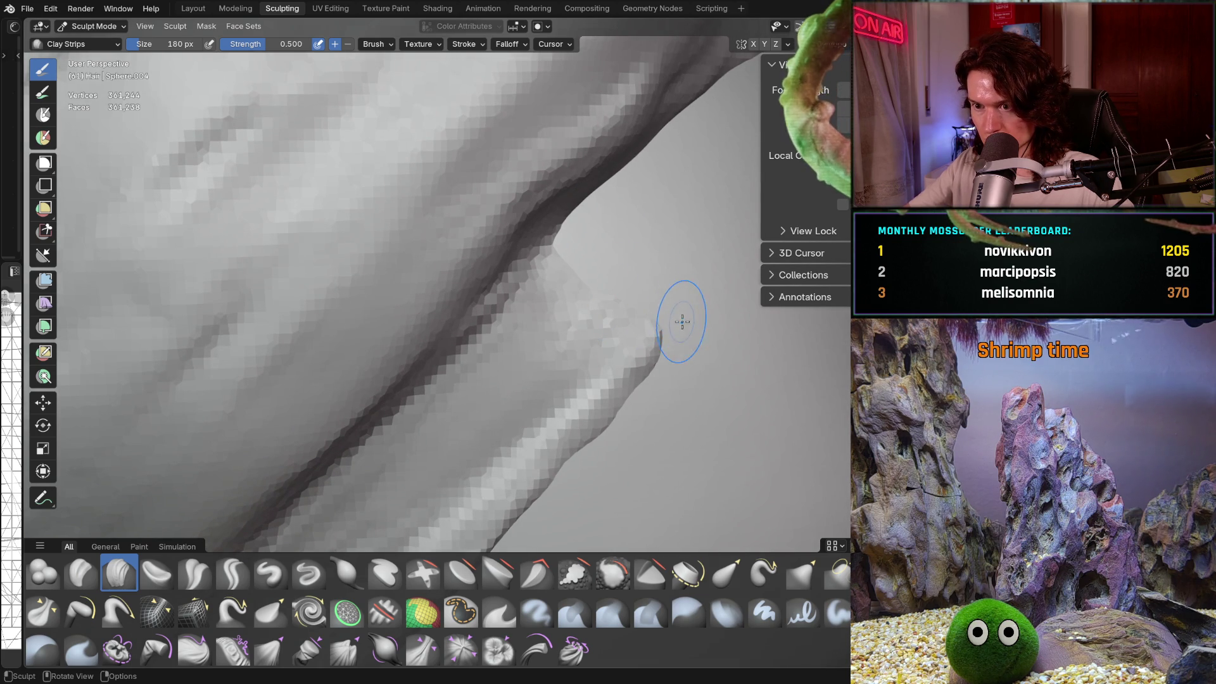
scroll(682, 322, "down", 5)
scroll(656, 296, "up", 5)
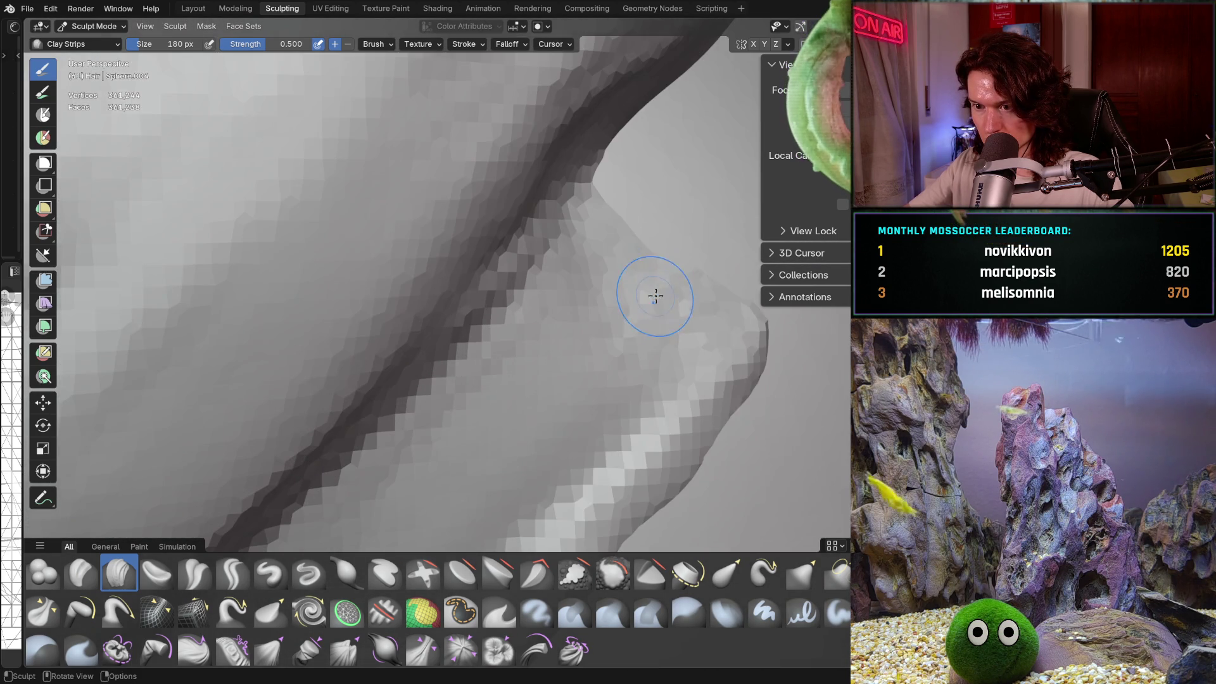
mouse_move(655, 296)
middle_mouse_down()
mouse_move(757, 301)
mouse_move(739, 347)
middle_mouse_up()
scroll(727, 248, "down", 5)
mouse_move(726, 248)
middle_mouse_down()
mouse_move(597, 321)
mouse_move(576, 318)
mouse_move(578, 347)
mouse_move(557, 340)
mouse_move(621, 361)
mouse_move(613, 376)
middle_mouse_up()
scroll(612, 376, "up", 6)
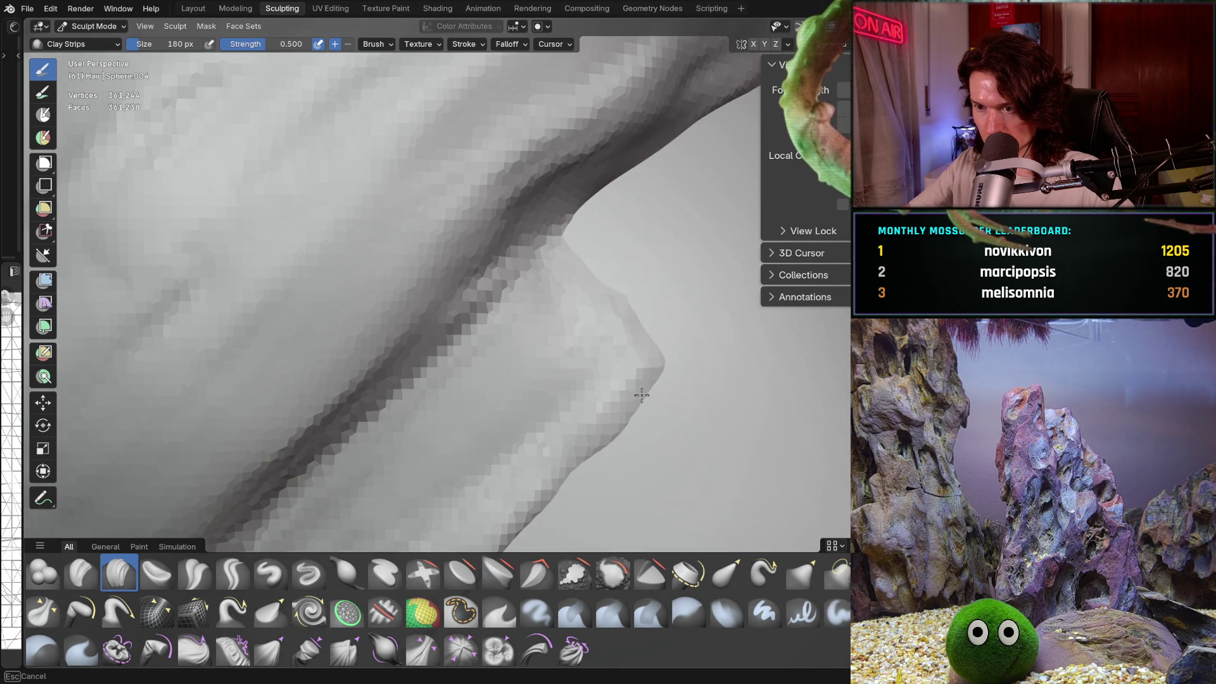
scroll(642, 396, "down", 2)
scroll(611, 376, "down", 4)
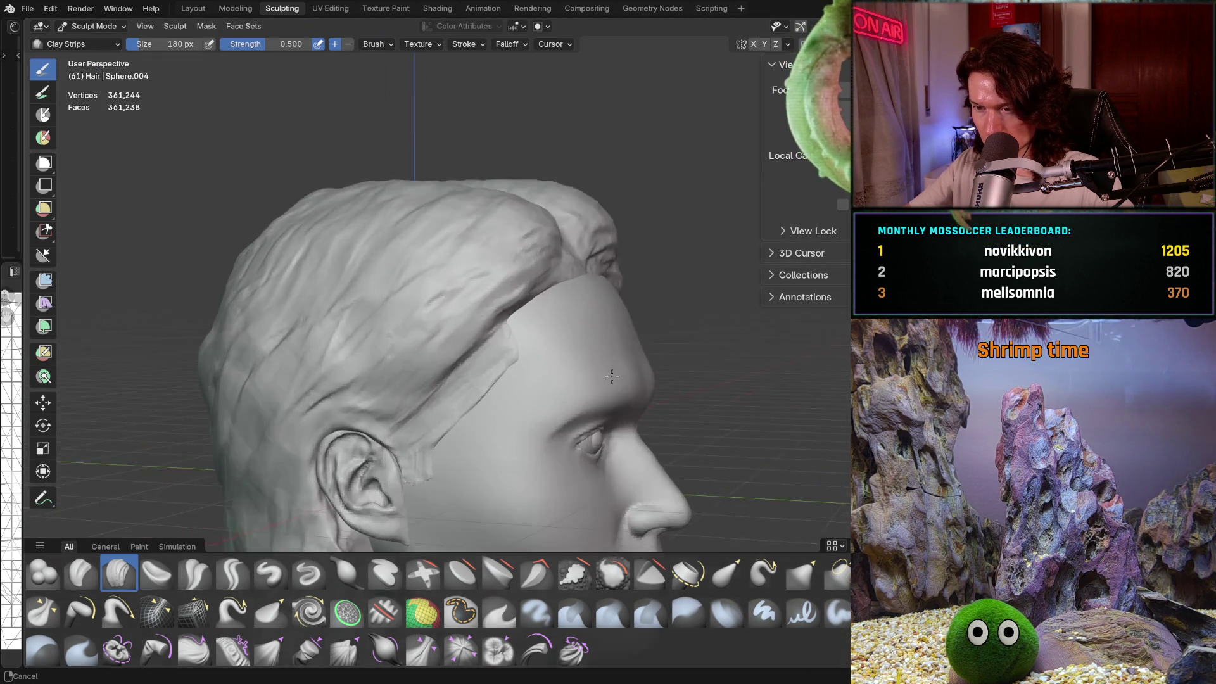
mouse_move(612, 376)
middle_mouse_down()
mouse_move(557, 352)
mouse_move(579, 393)
mouse_move(551, 385)
middle_mouse_up()
scroll(551, 383, "up", 5)
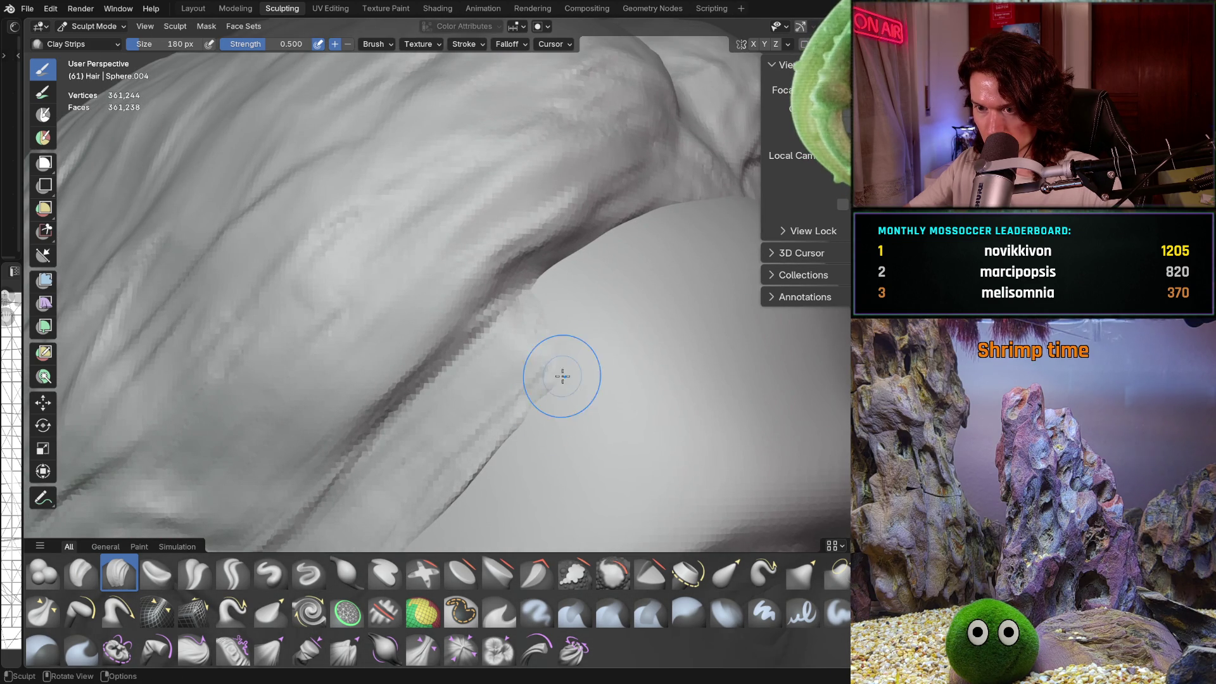
scroll(517, 423, "down", 3)
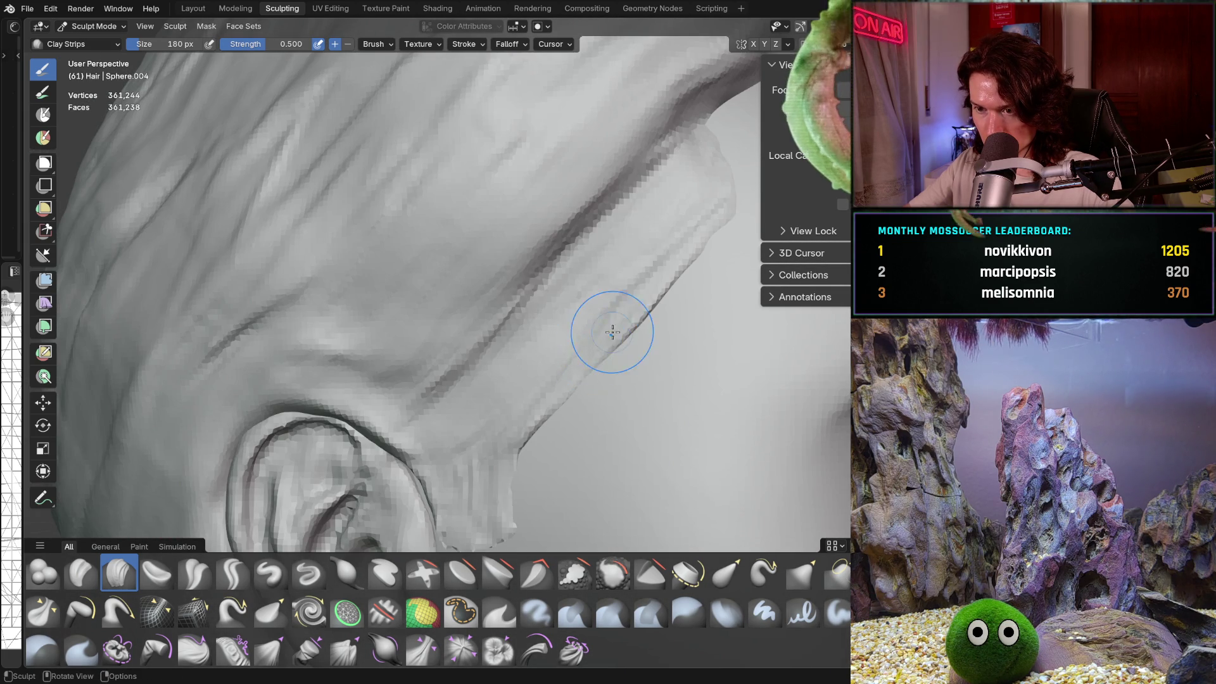
Step: Set the Grab brush to 272 px and pull the temple hair edge outward and reshape it
key("f")
left_click(598, 355)
mouse_move(613, 361)
middle_mouse_down()
mouse_move(657, 359)
mouse_move(624, 353)
middle_mouse_up()
left_click_drag(624, 353, 630, 344)
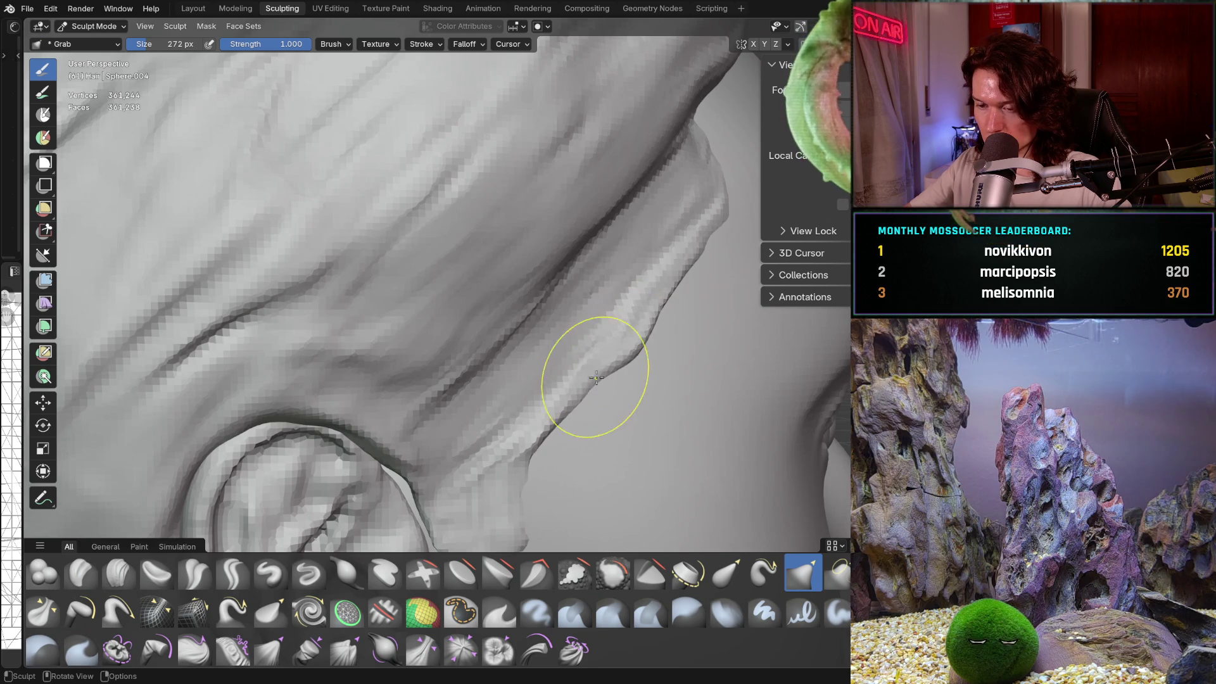
left_click_drag(592, 380, 547, 447)
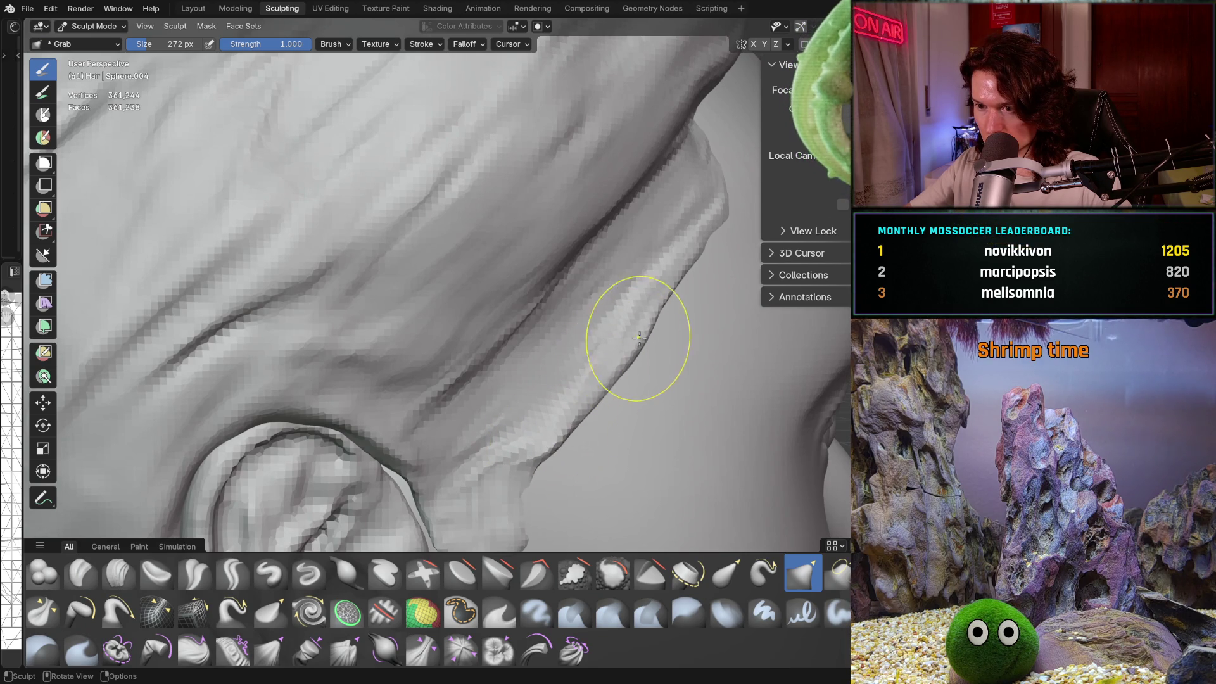
left_click_drag(706, 238, 719, 223)
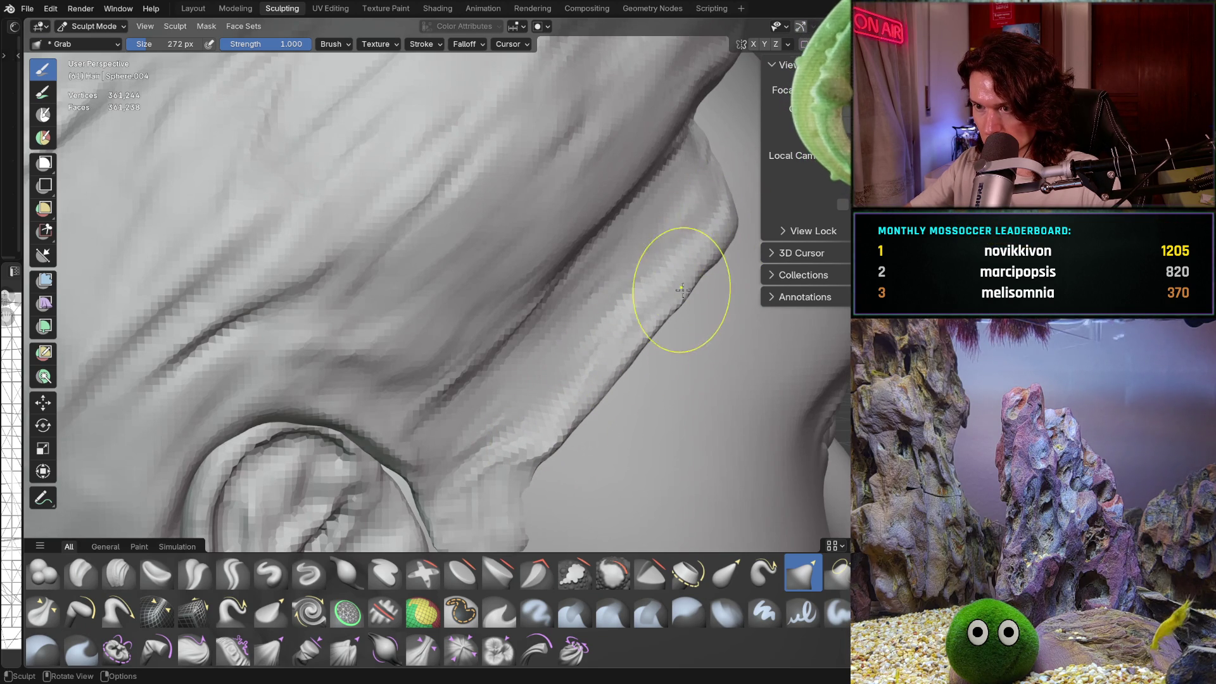
left_click_drag(570, 407, 635, 346)
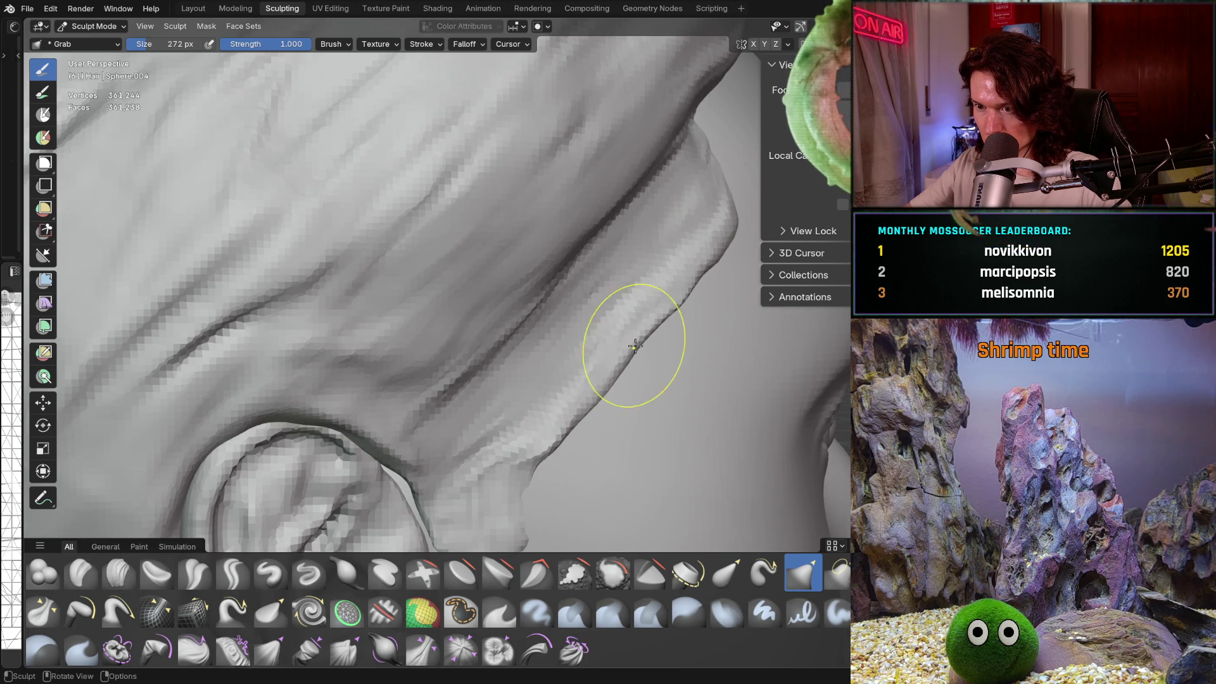
left_click_drag(727, 231, 690, 252)
left_click_drag(719, 163, 707, 141)
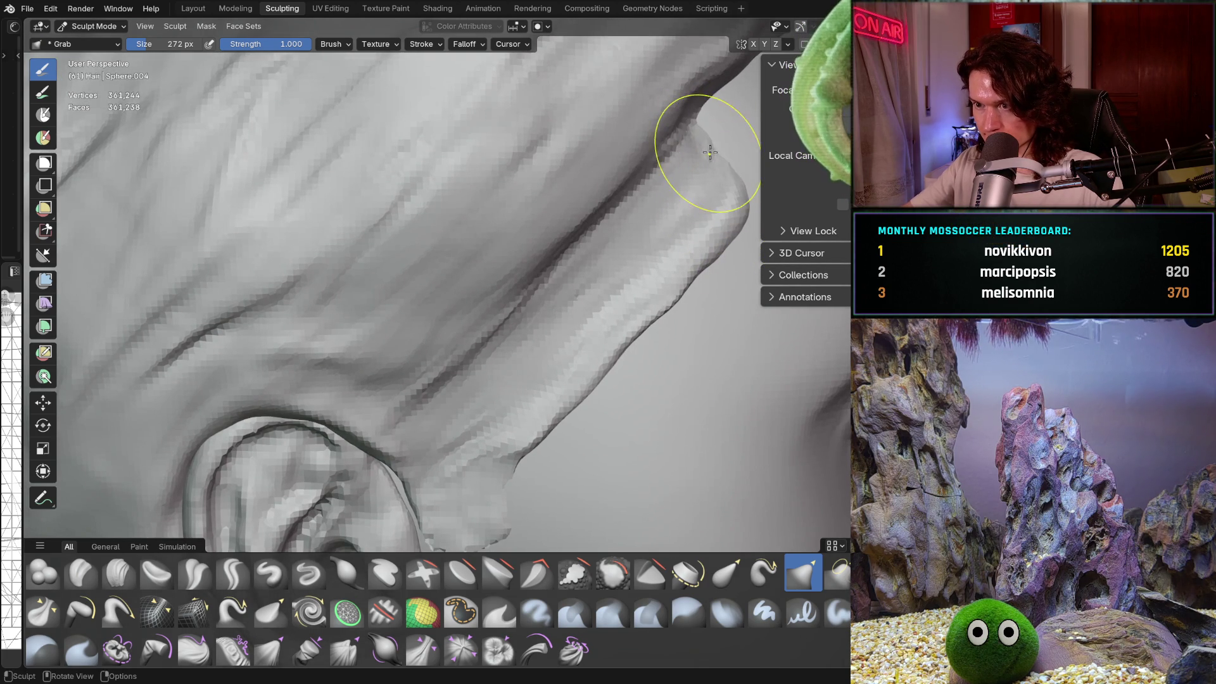
Step: From a front view, pull the hair bump above the ear slightly upward and inspect it
scroll(745, 190, "down", 5)
mouse_move(745, 190)
middle_mouse_down()
mouse_move(522, 351)
mouse_move(557, 307)
mouse_move(705, 285)
middle_mouse_up()
scroll(705, 284, "up", 2)
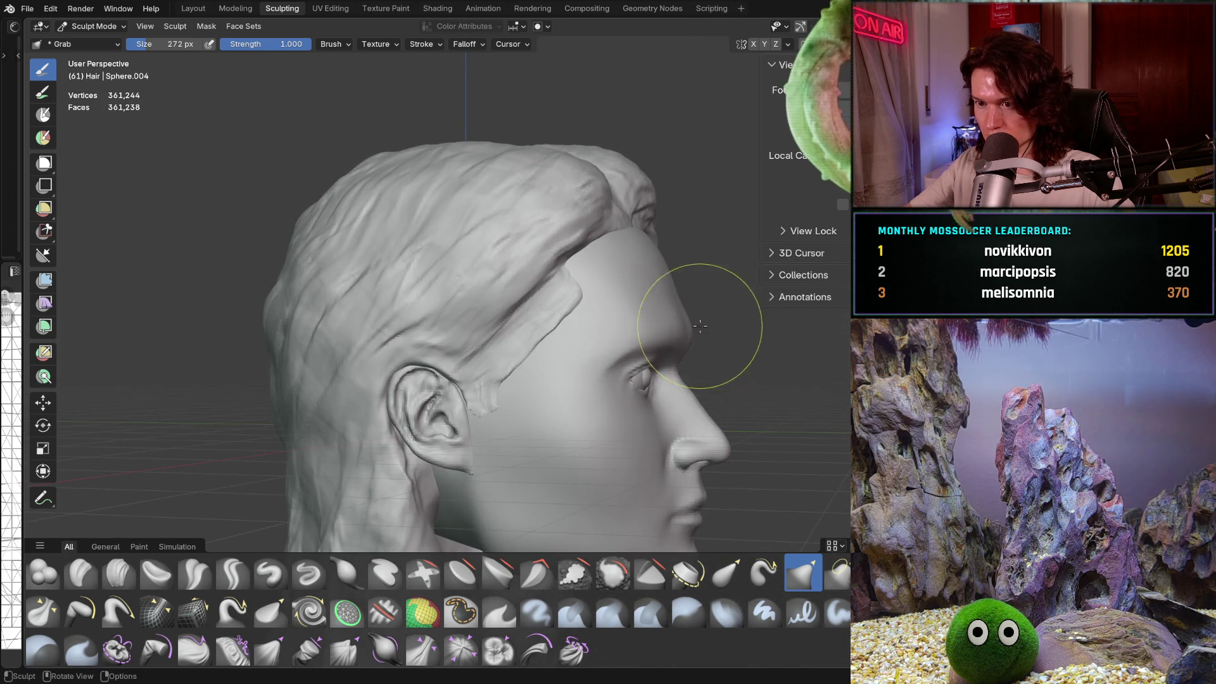
scroll(619, 325, "up", 4)
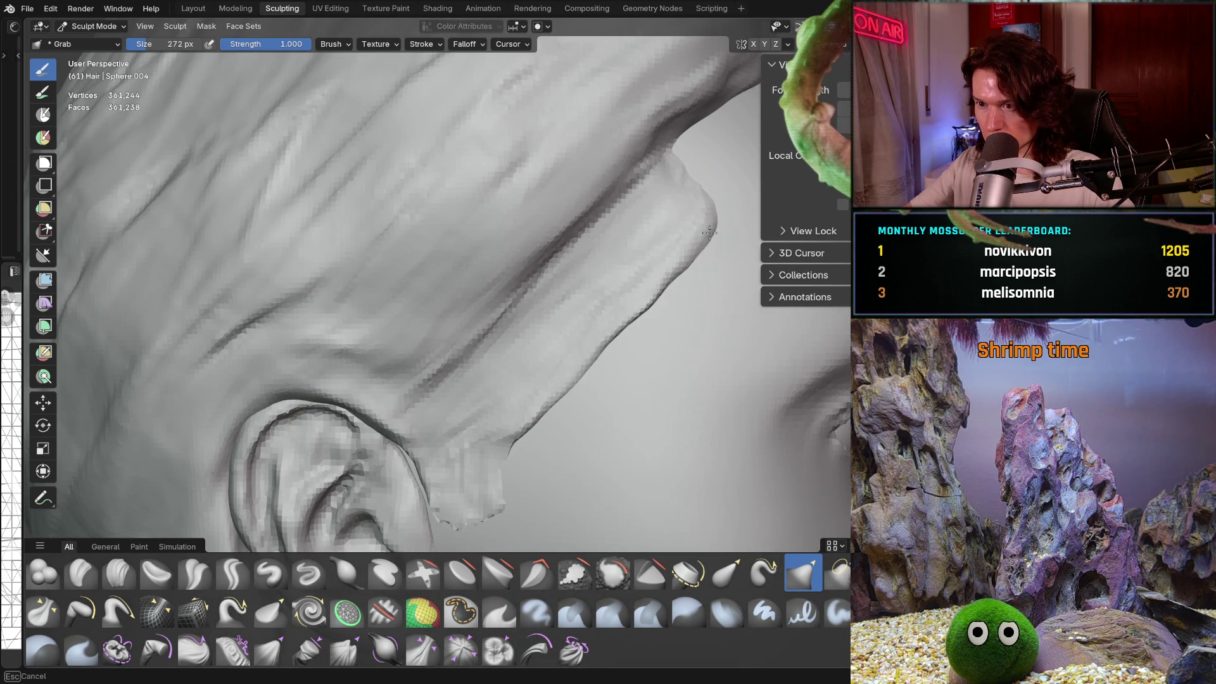
left_click_drag(709, 233, 673, 279)
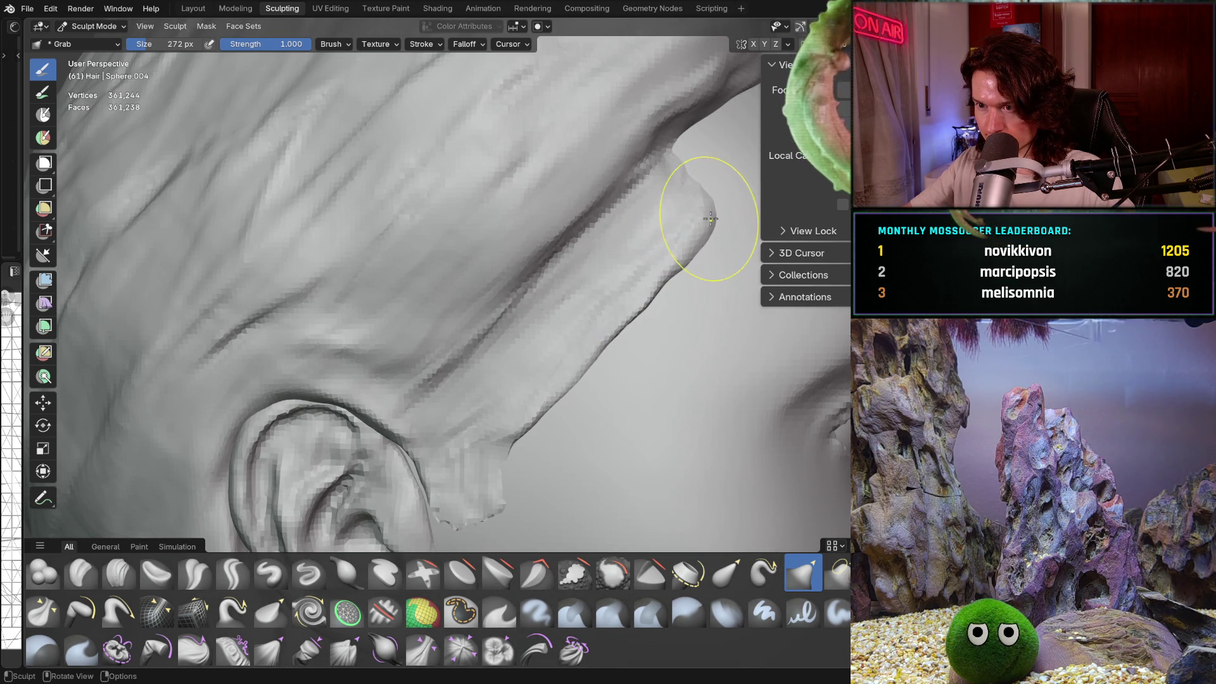
left_click_drag(710, 219, 711, 203)
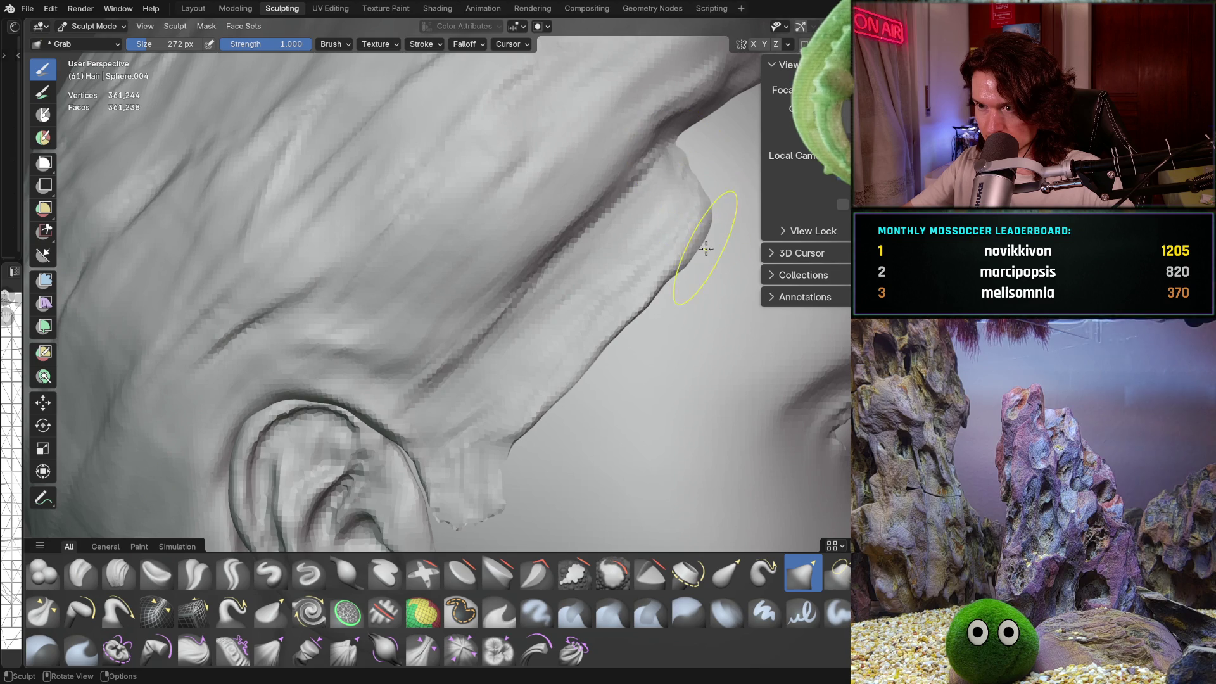
scroll(706, 248, "down", 5)
mouse_move(557, 339)
middle_mouse_down()
mouse_move(529, 321)
mouse_move(586, 300)
middle_mouse_up()
scroll(587, 300, "up", 6)
Step: Lay a clay stroke along the hair strand beside the ear, checking it from several angles
scroll(560, 434, "up", 3)
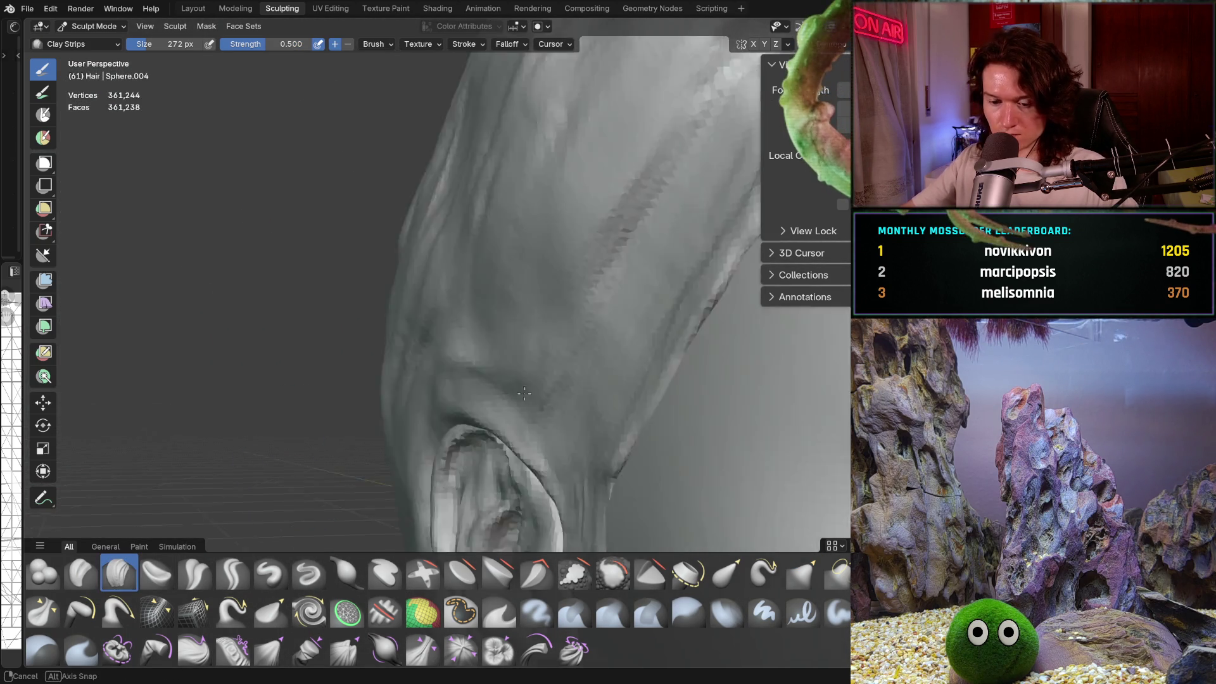
scroll(560, 434, "down", 8)
mouse_move(545, 437)
middle_mouse_down()
mouse_move(561, 434)
mouse_move(553, 418)
middle_mouse_up()
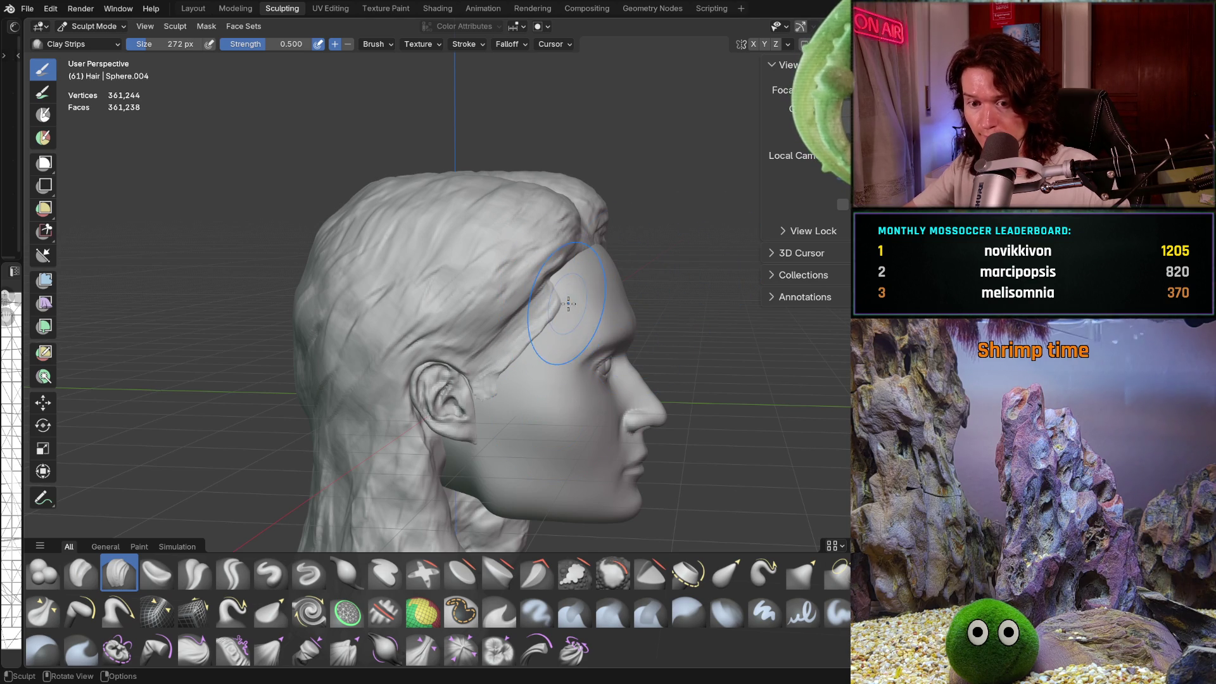
scroll(570, 307, "up", 8)
scroll(610, 312, "down", 2)
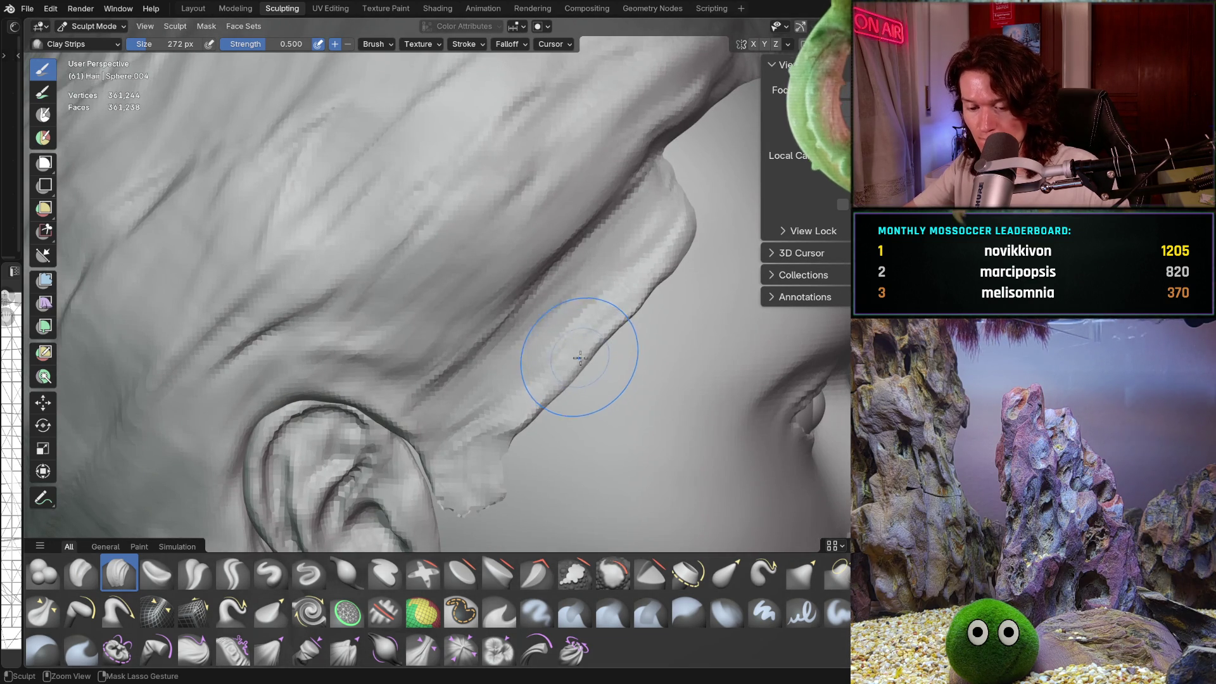
scroll(596, 352, "down", 3)
scroll(613, 337, "up", 6)
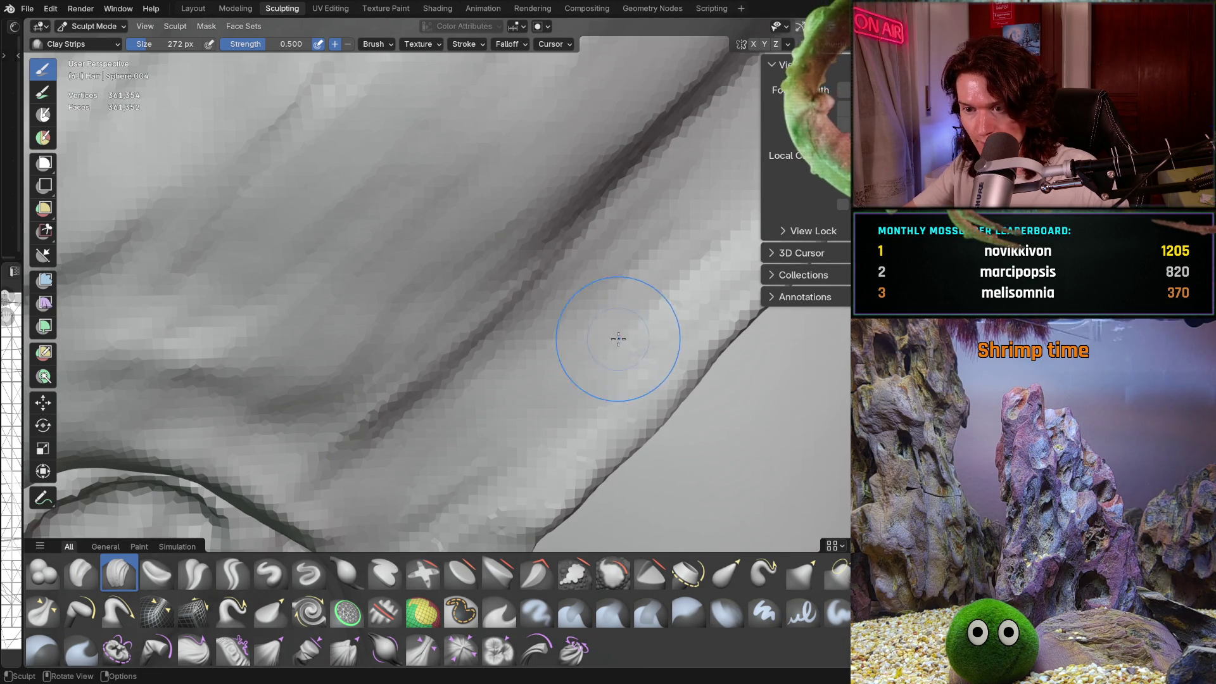
left_click_drag(580, 382, 490, 497)
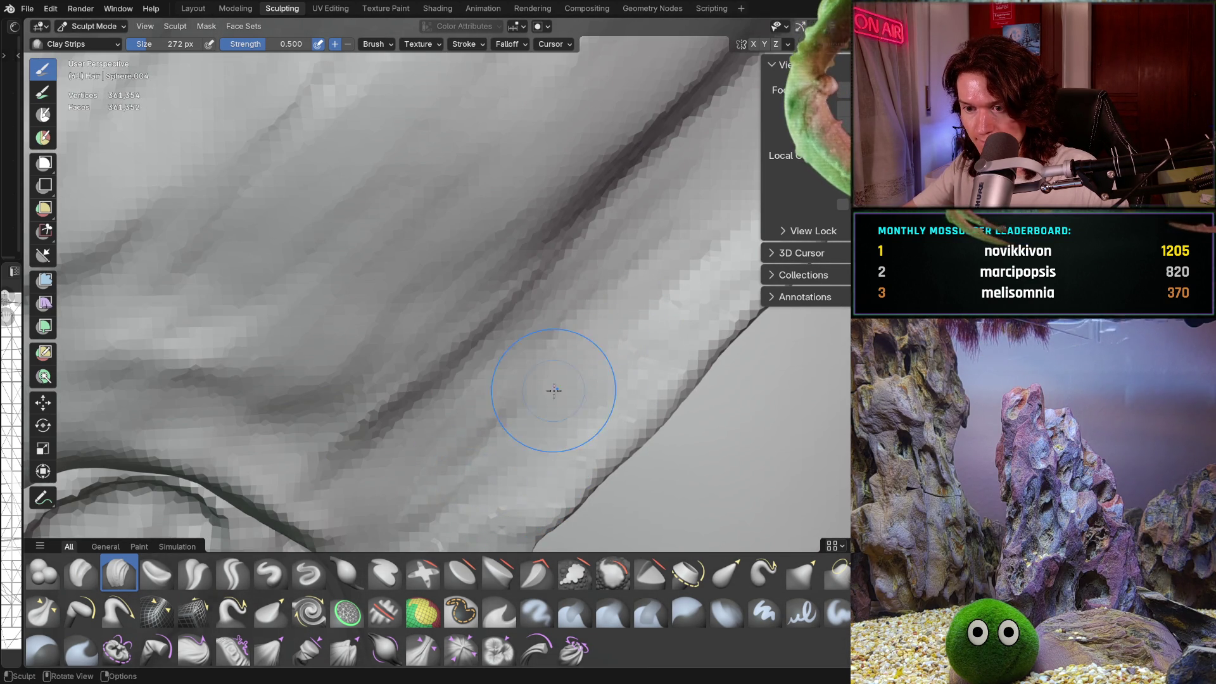
middle_click_drag(553, 390, 515, 380)
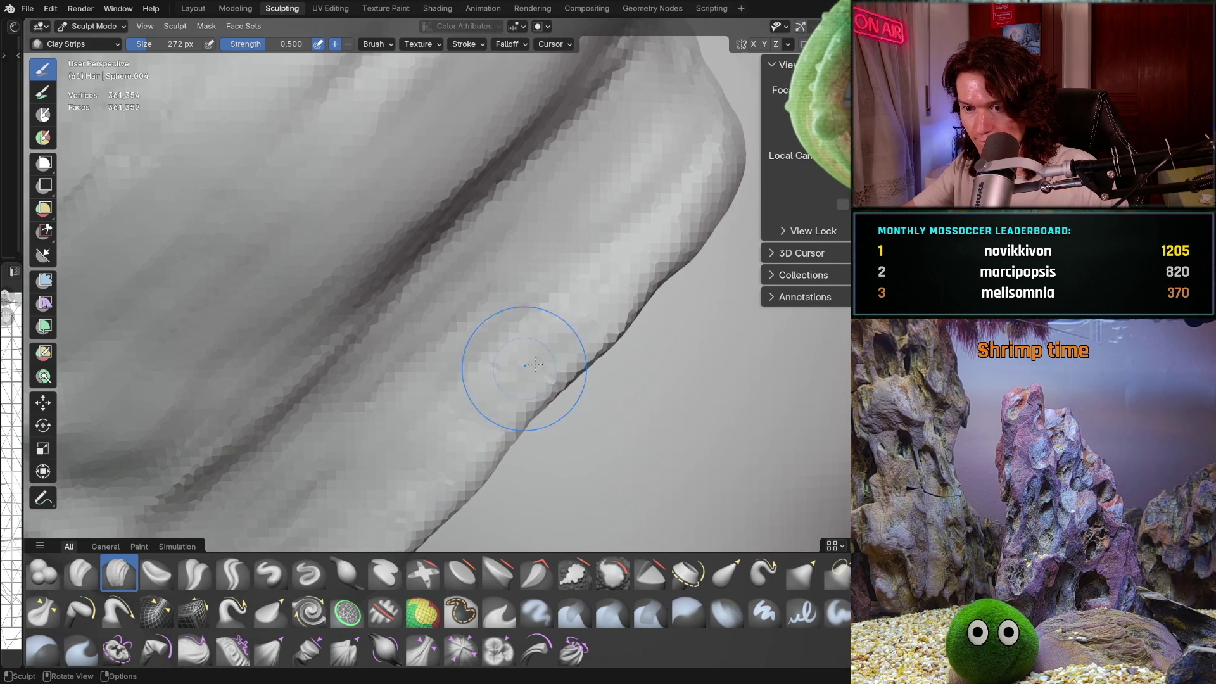
middle_click_drag(622, 277, 610, 306)
Step: Set Grab to 272 px, then return to Clay Strips and shrink it to 136 px
key("shift+t")
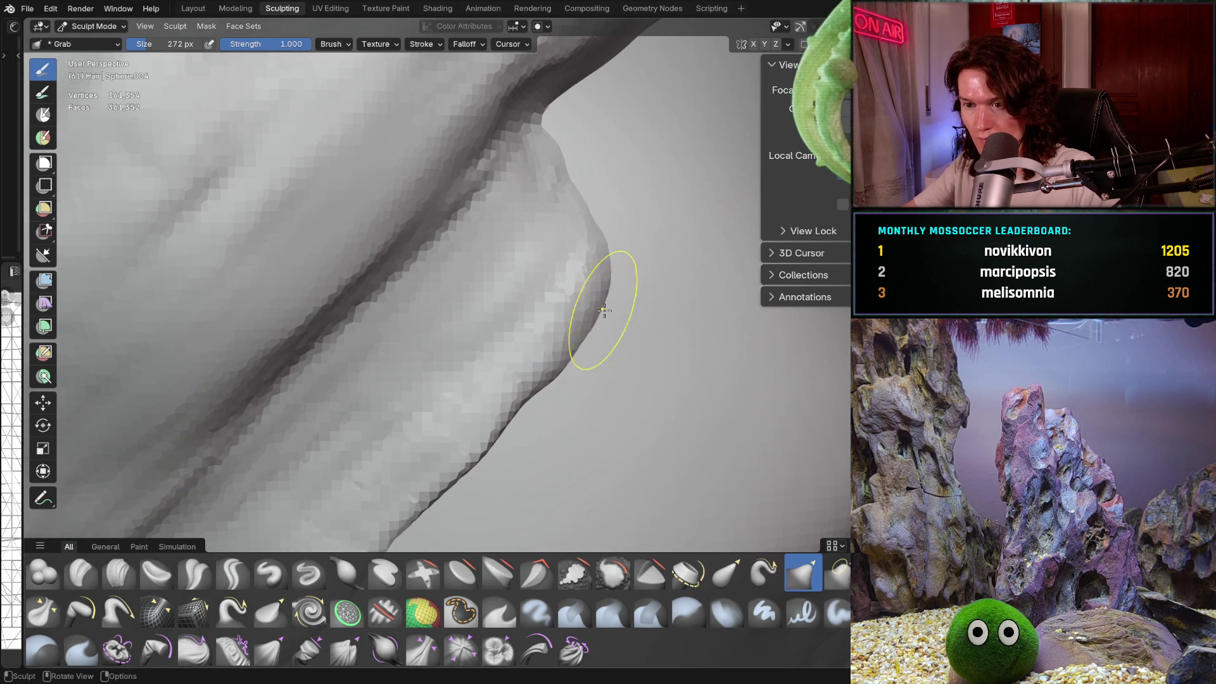
key("f")
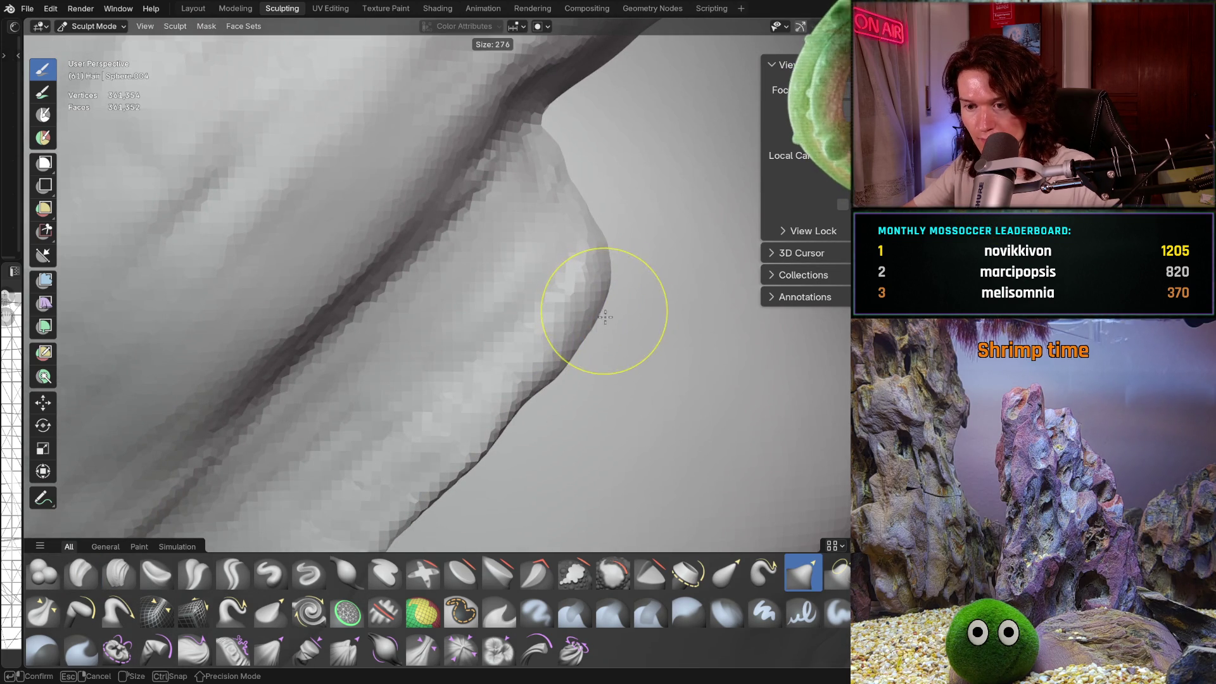
left_click(605, 317)
left_click(122, 569)
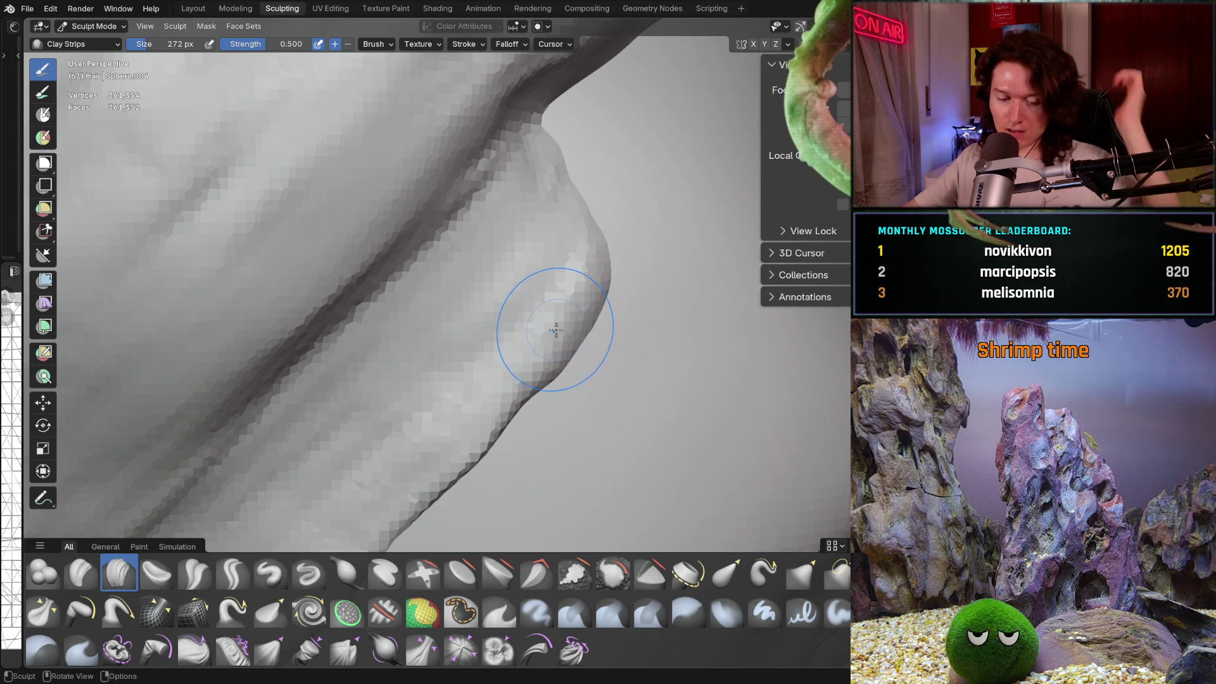
key("f")
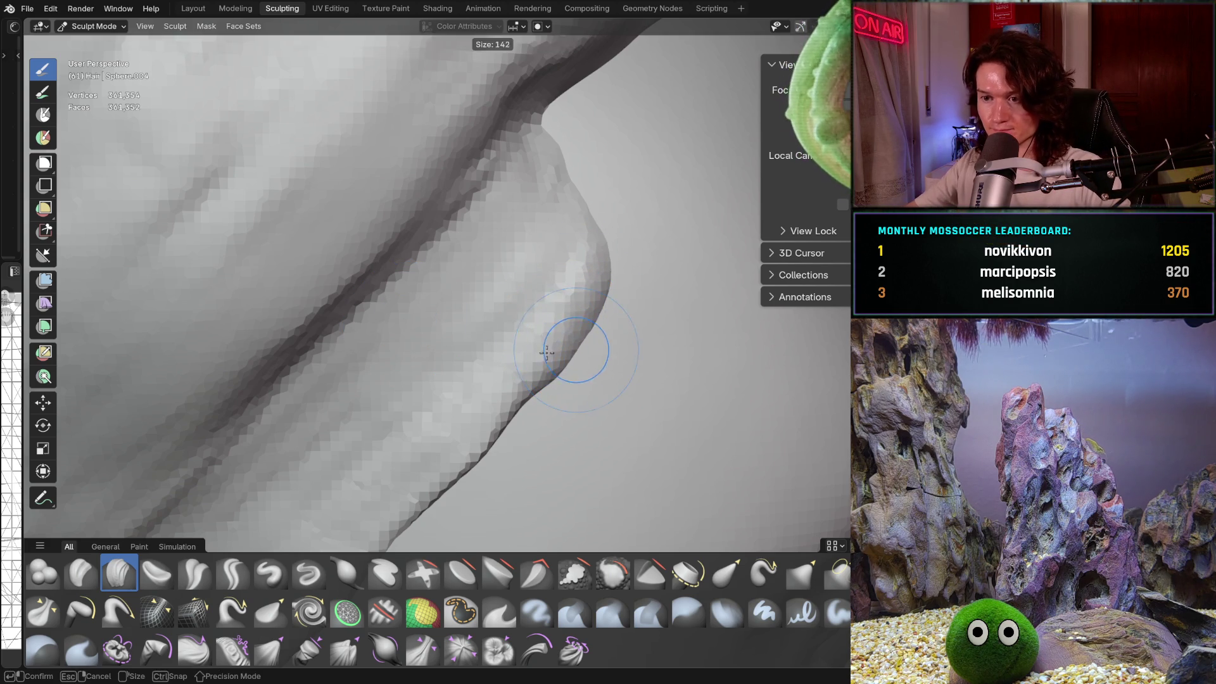
left_click(546, 353)
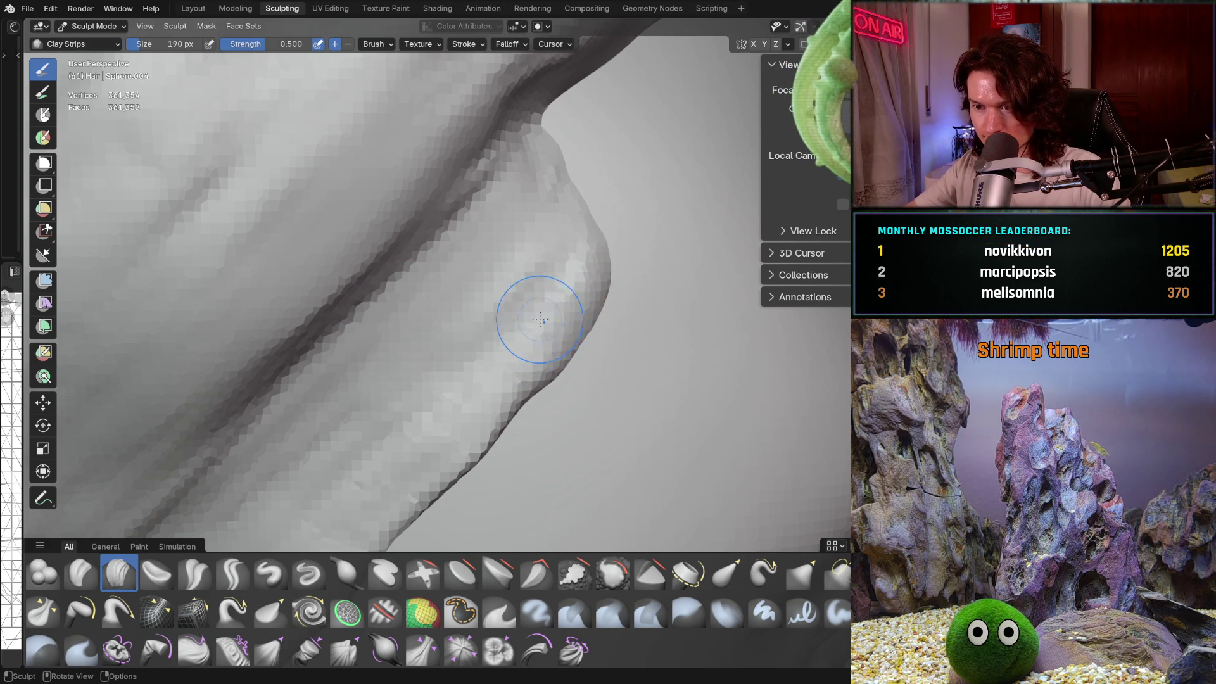
key("f")
left_click(550, 302)
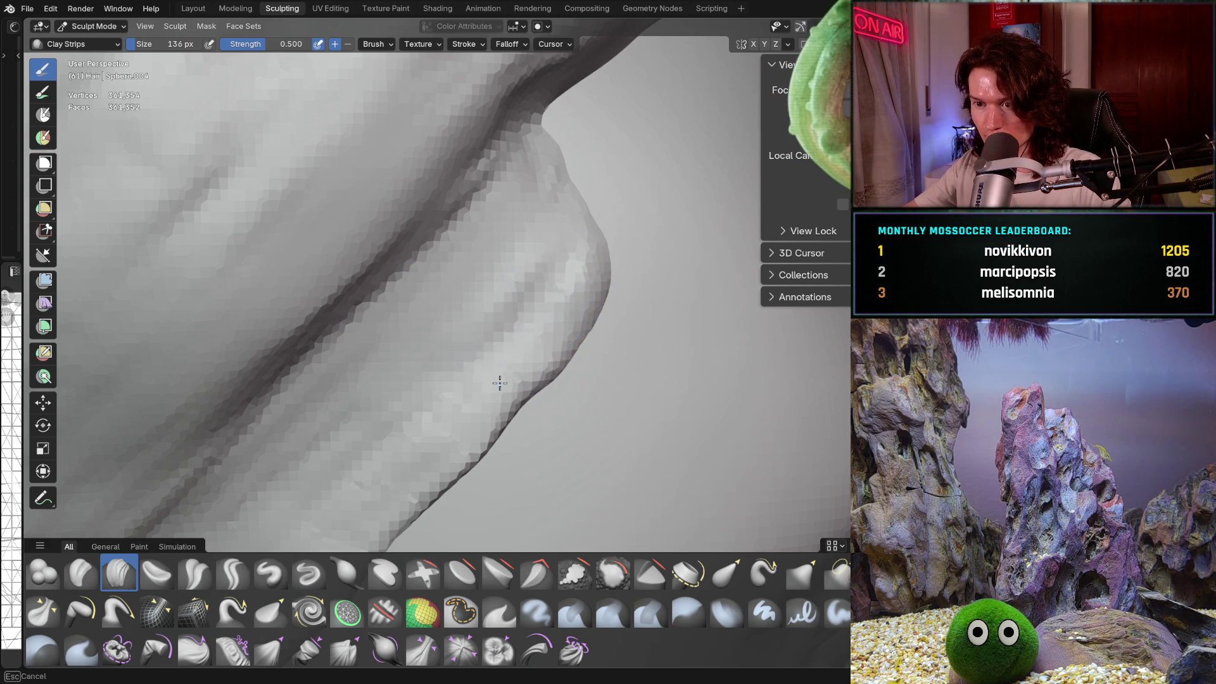
Step: Build up clay over the hair bump and orbit around the hair edge to check it
mouse_move(512, 272)
left_mouse_down()
mouse_move(553, 205)
mouse_move(583, 244)
left_mouse_up()
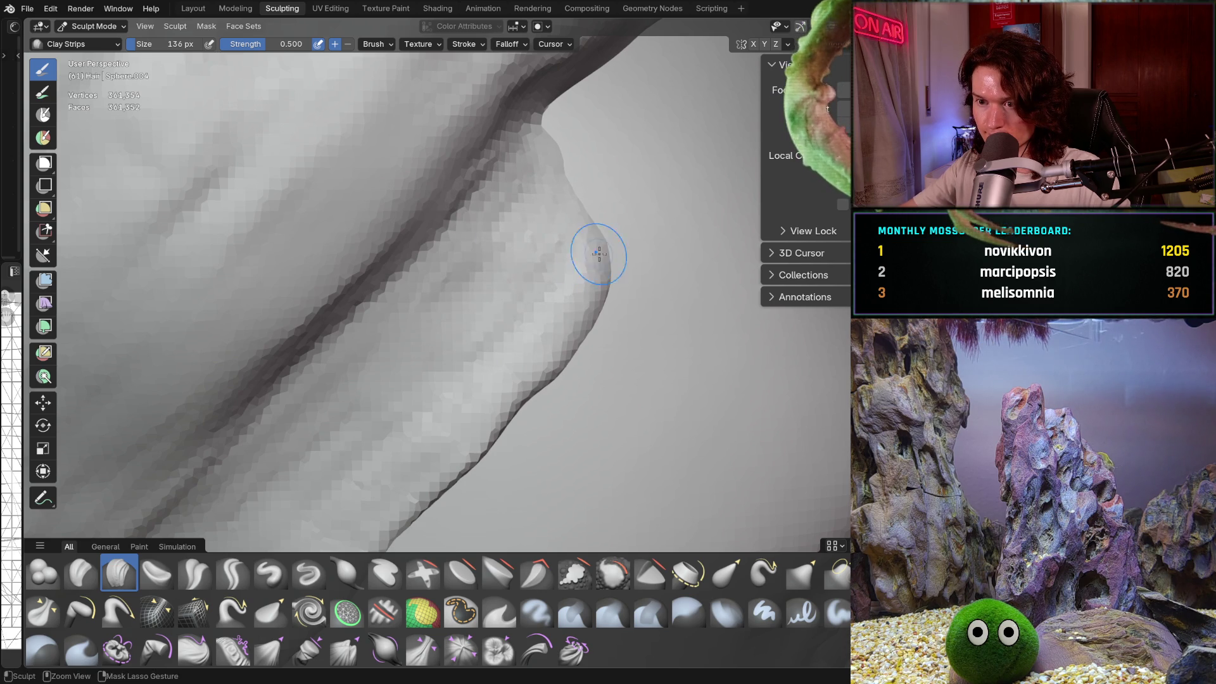
middle_click_drag(397, 477, 527, 324)
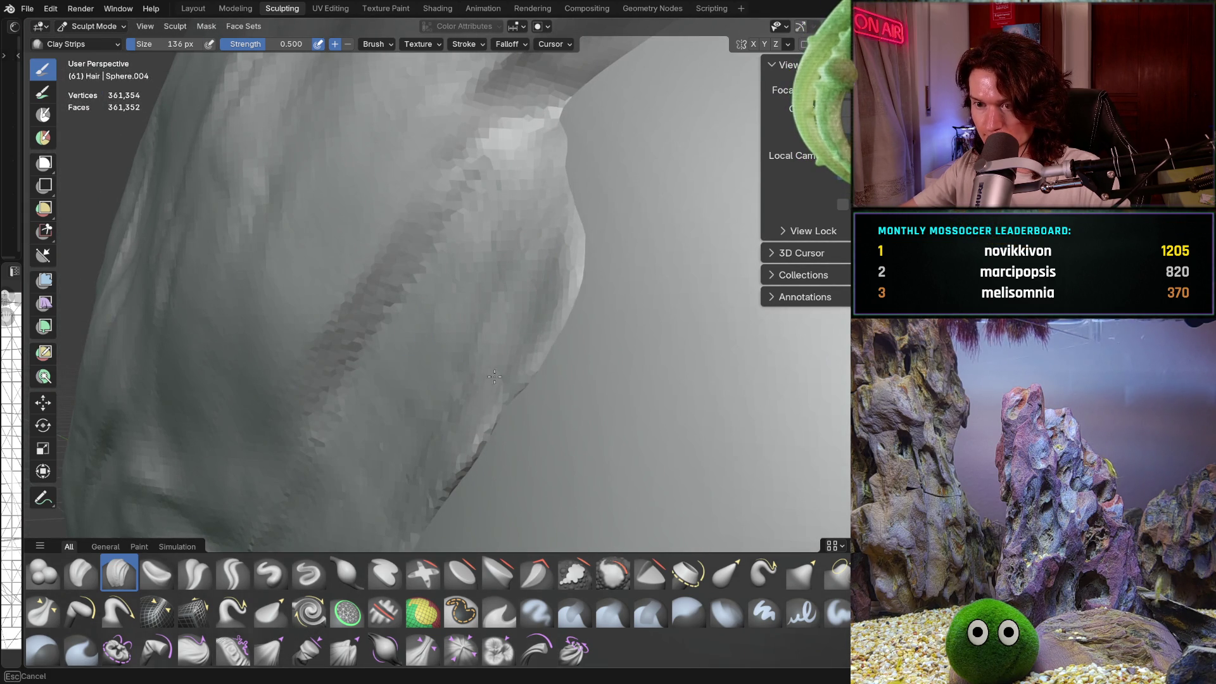
middle_click_drag(494, 377, 562, 236)
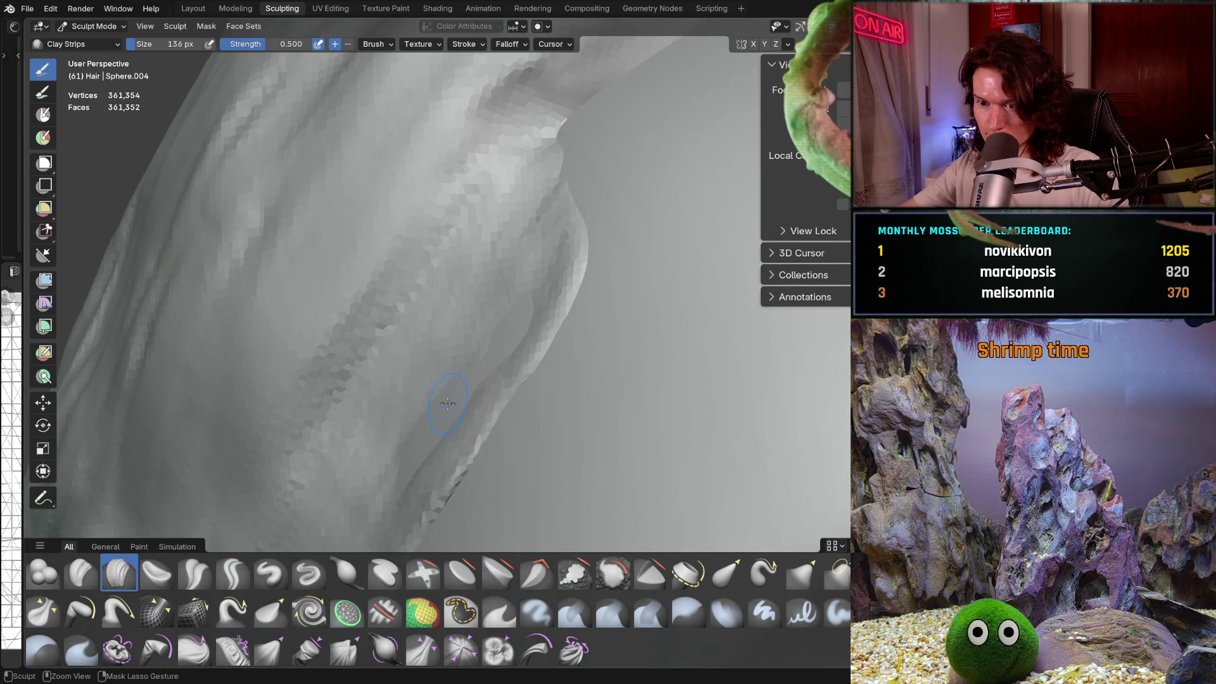
mouse_move(445, 401)
middle_mouse_down()
mouse_move(494, 331)
mouse_move(506, 354)
middle_mouse_up()
Step: Zoom in on the ear and add a short clay stroke on the hair above it
scroll(489, 407, "down", 10)
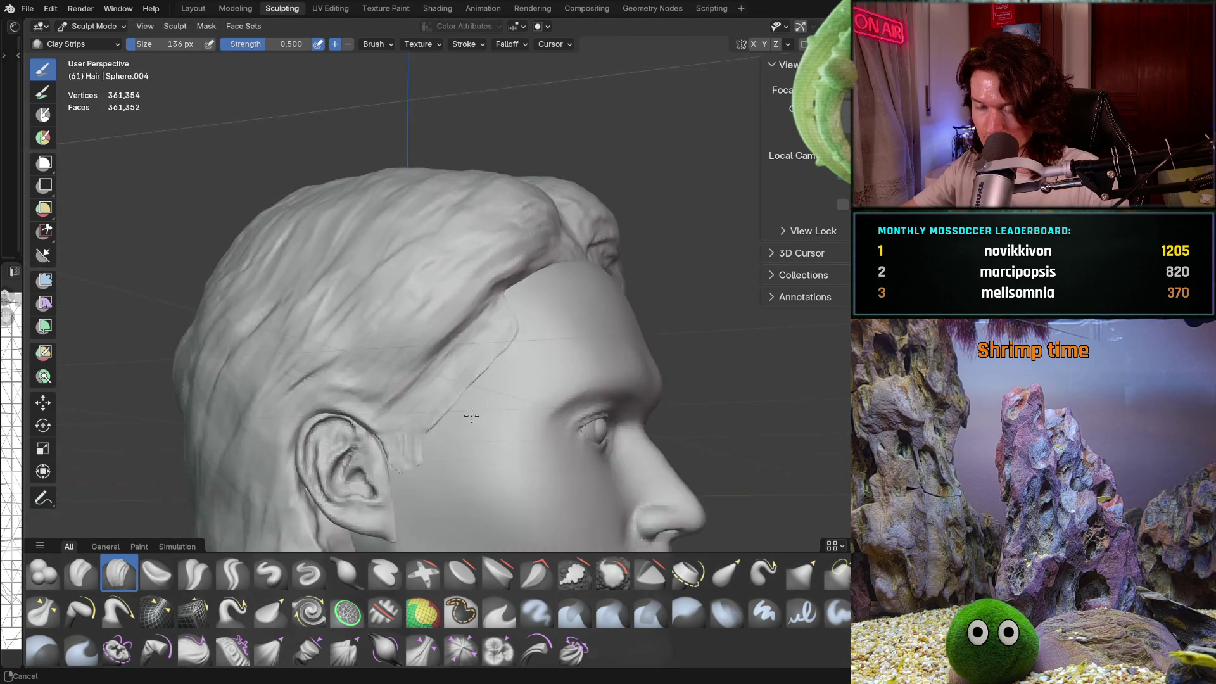
middle_click_drag(471, 415, 523, 320, "ctrl")
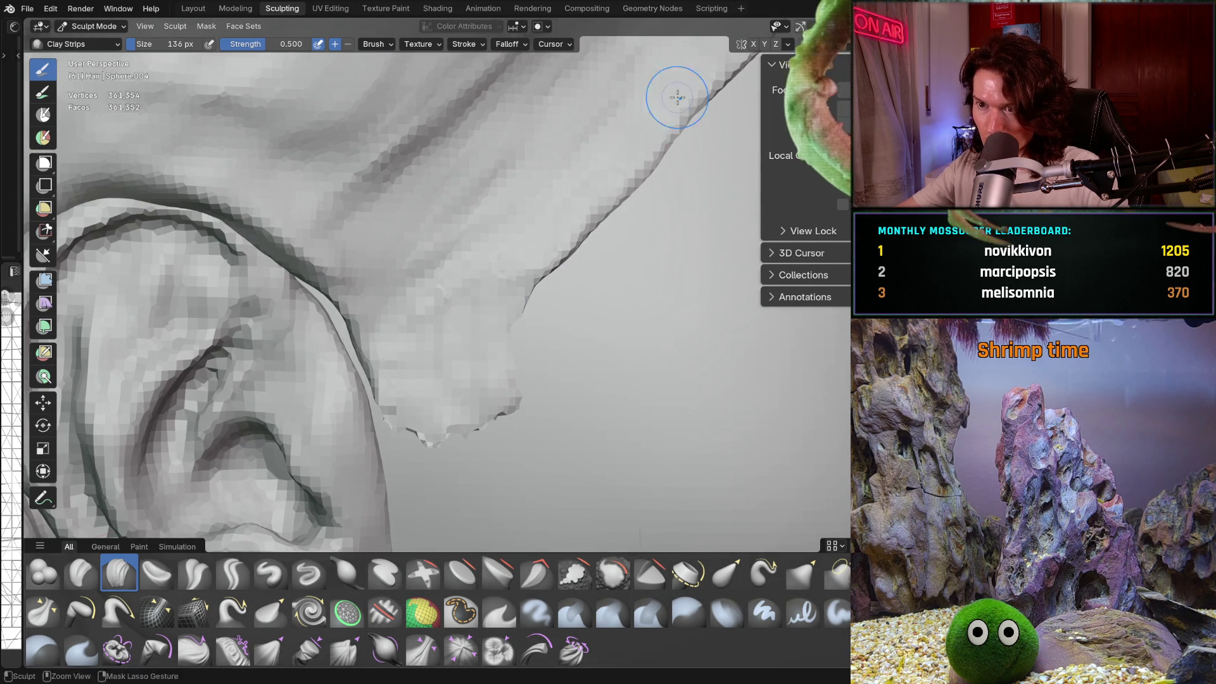
scroll(505, 263, "down", 8)
mouse_move(507, 272)
middle_mouse_down()
mouse_move(527, 317)
mouse_move(583, 302)
middle_mouse_up()
scroll(527, 318, "up", 3)
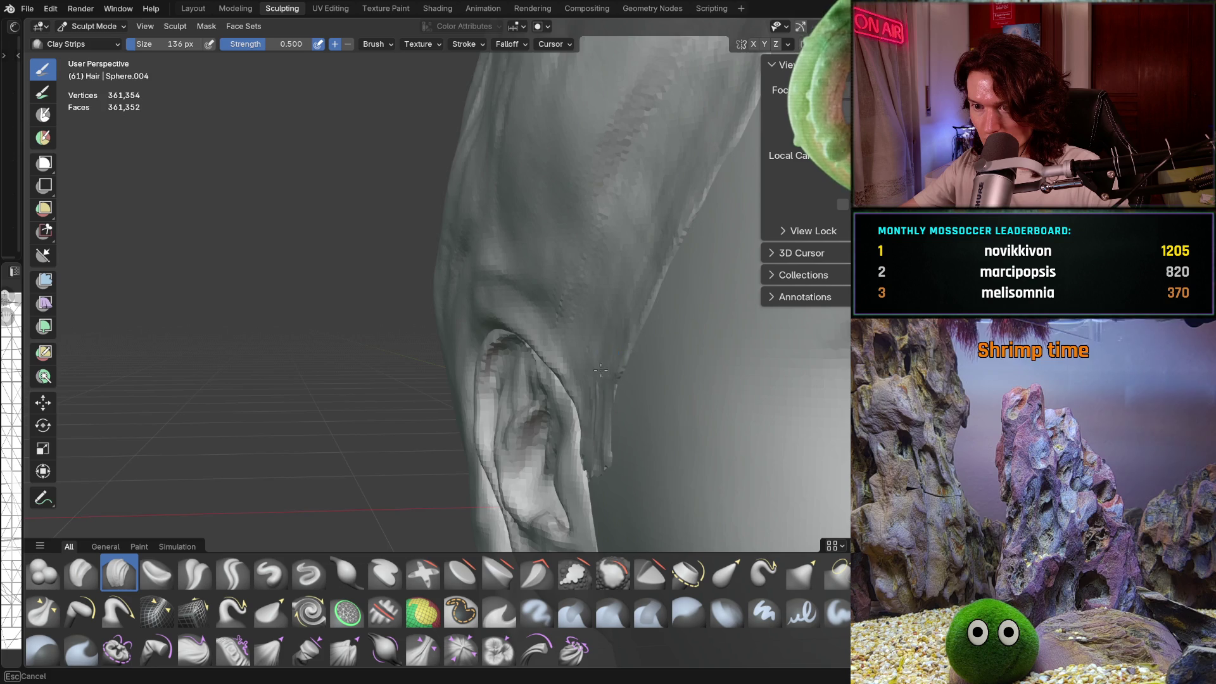
middle_click_drag(600, 369, 688, 331, "ctrl")
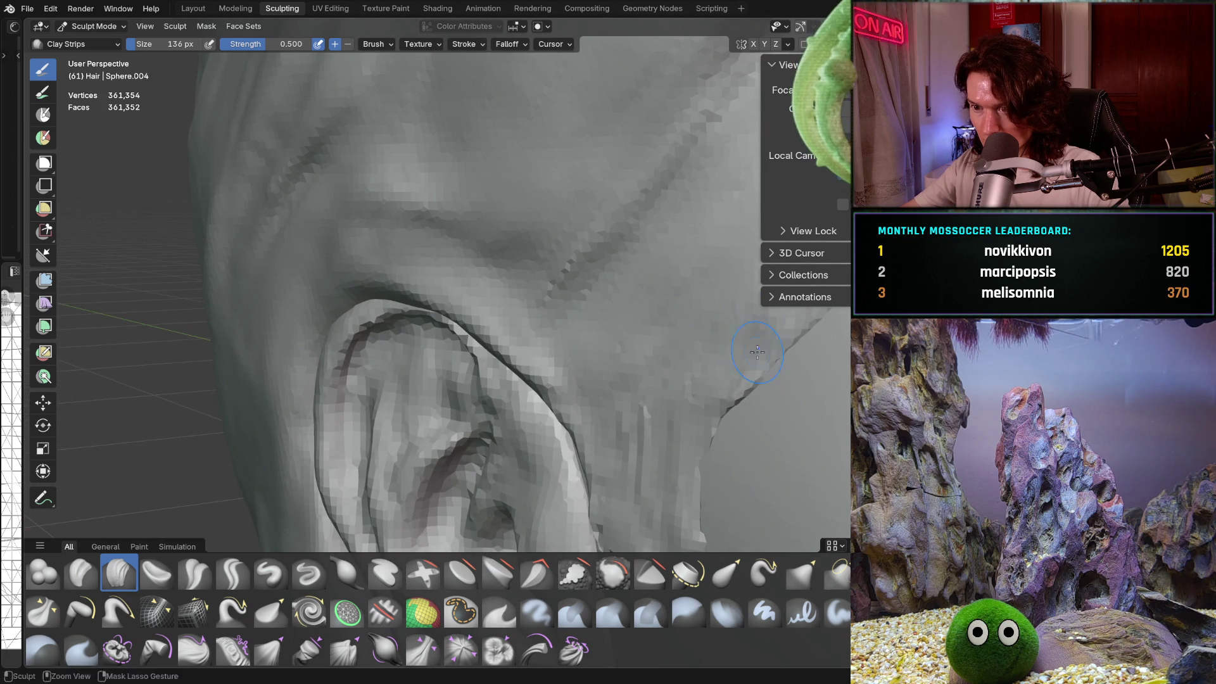
scroll(743, 286, "down", 6)
scroll(719, 291, "up", 6)
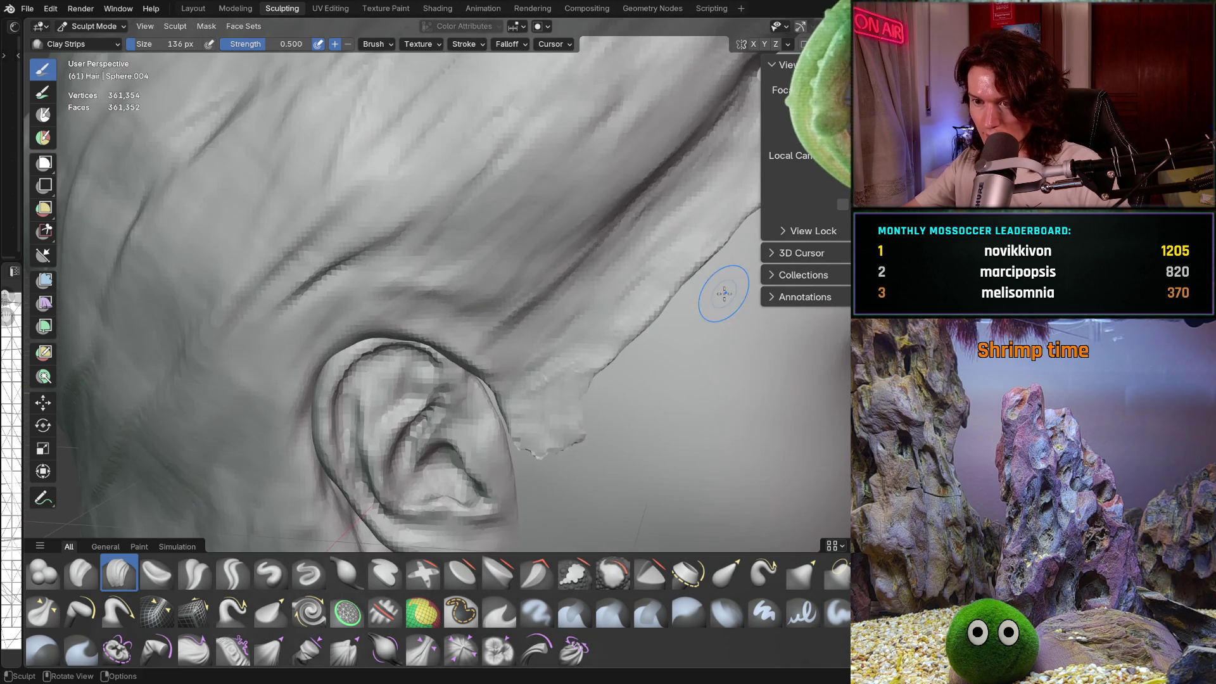
middle_click_drag(719, 290, 586, 265, "ctrl")
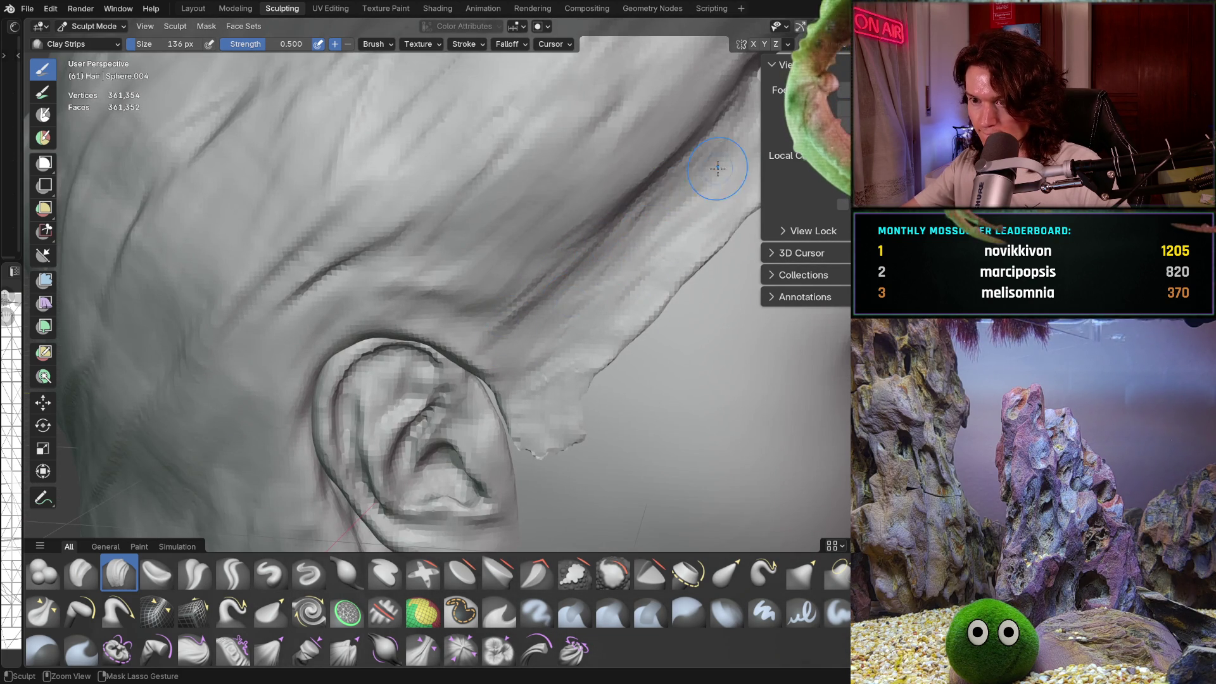
middle_click_drag(717, 168, 640, 233)
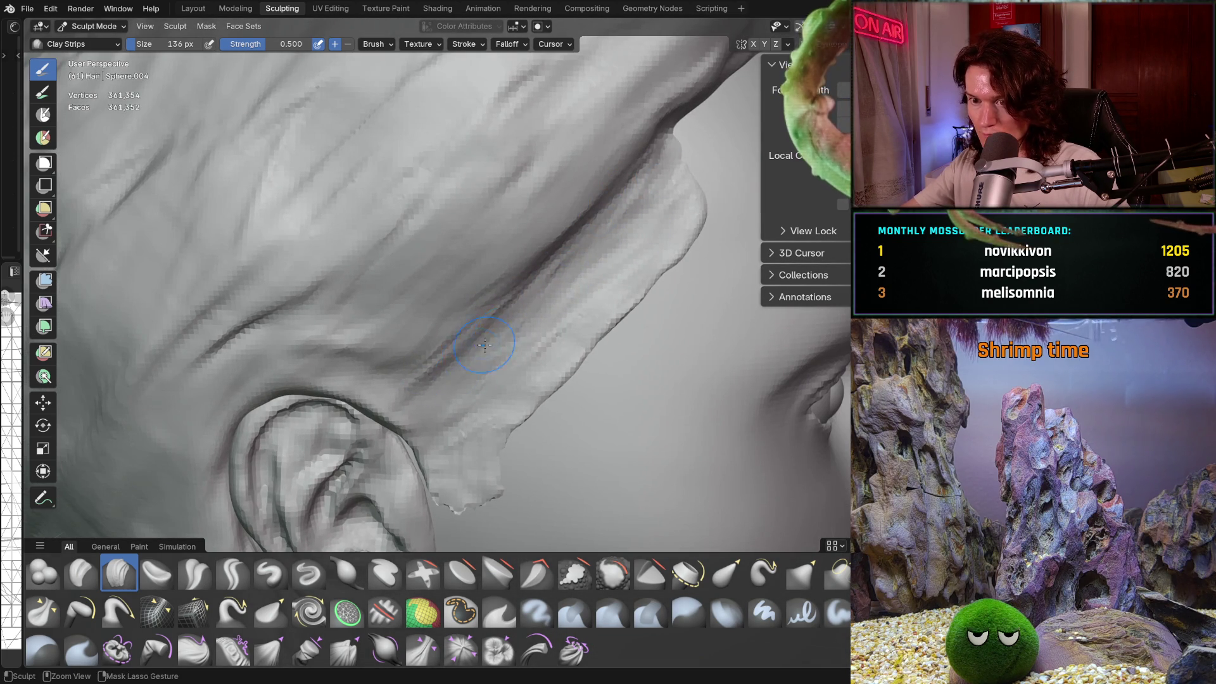
mouse_move(550, 212)
left_mouse_down()
mouse_move(500, 209)
mouse_move(469, 281)
left_mouse_up()
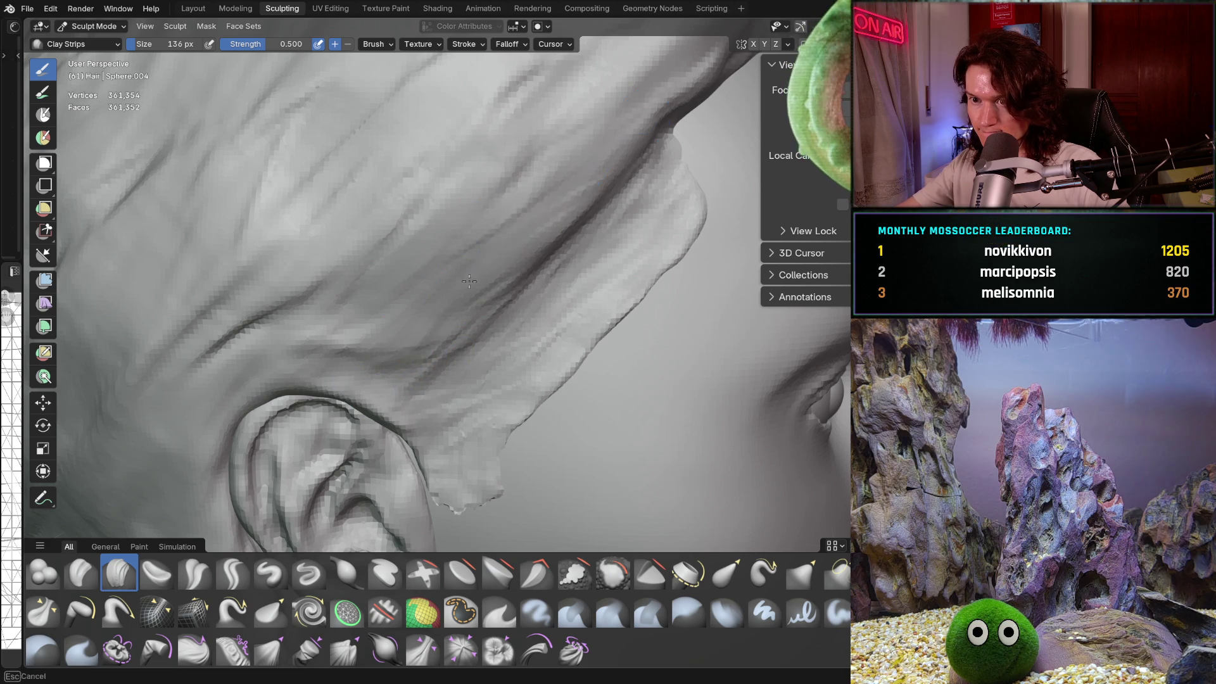
Step: From a close side view, lay two clay strokes up the sideburn edge in front of the ear
scroll(640, 105, "down", 10)
mouse_move(273, 342)
middle_mouse_down()
mouse_move(461, 336)
mouse_move(486, 316)
middle_mouse_up()
scroll(448, 371, "up", 5)
mouse_move(447, 372)
middle_mouse_down()
mouse_move(614, 302)
mouse_move(659, 302)
middle_mouse_up()
scroll(614, 303, "up", 4)
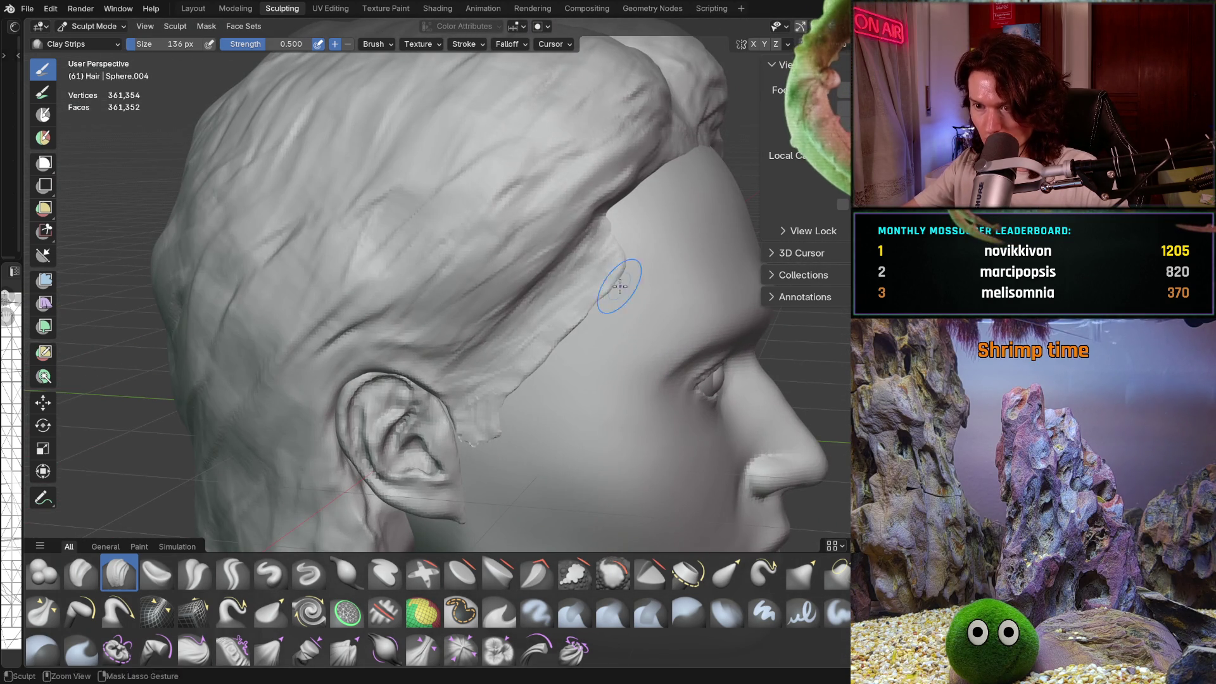
left_click_drag(619, 286, 567, 340)
left_click_drag(519, 386, 601, 293)
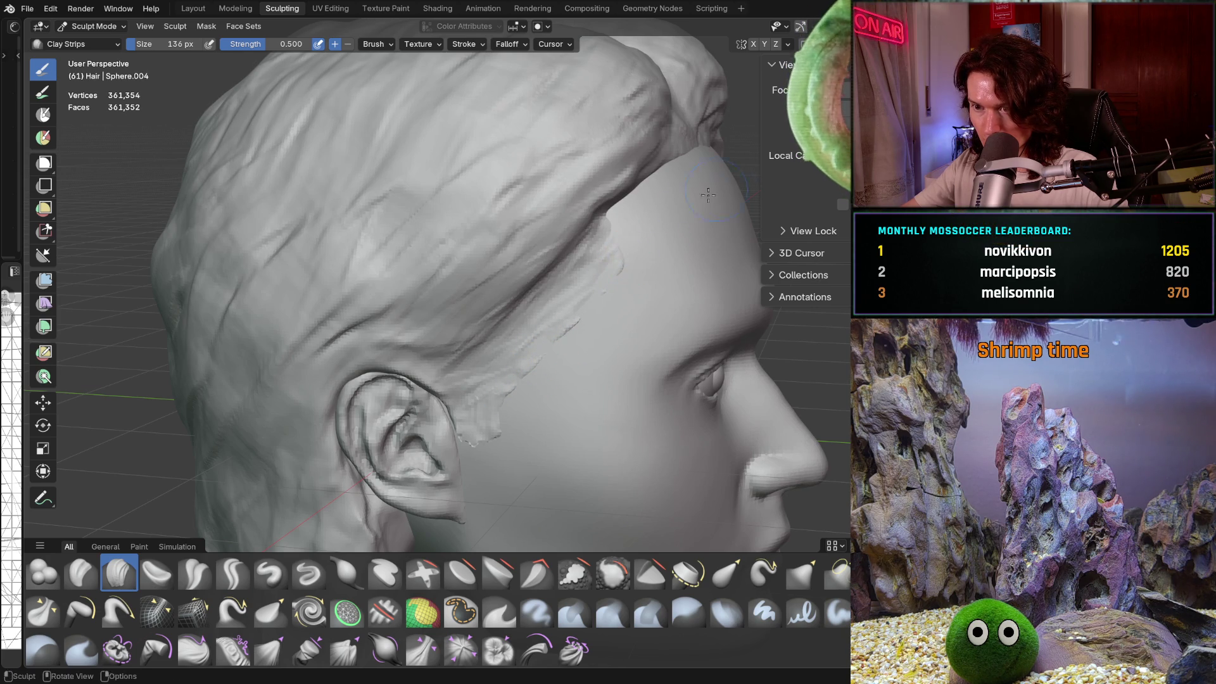
scroll(706, 202, "down", 5)
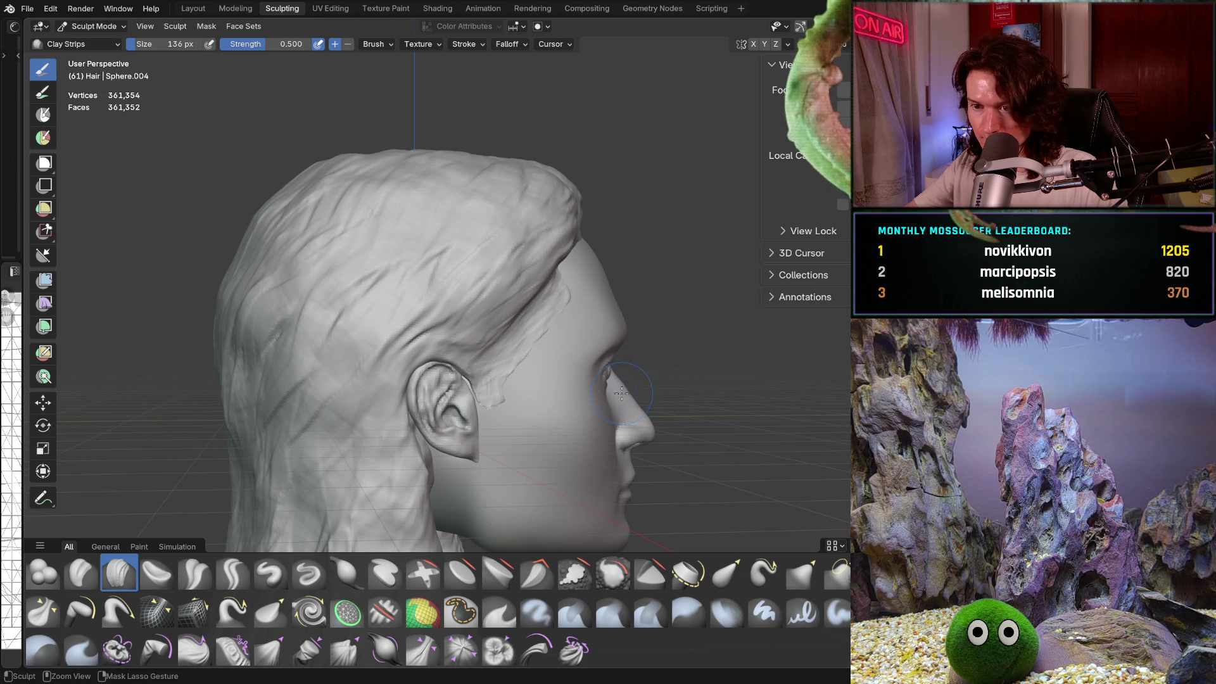
scroll(633, 330, "up", 10)
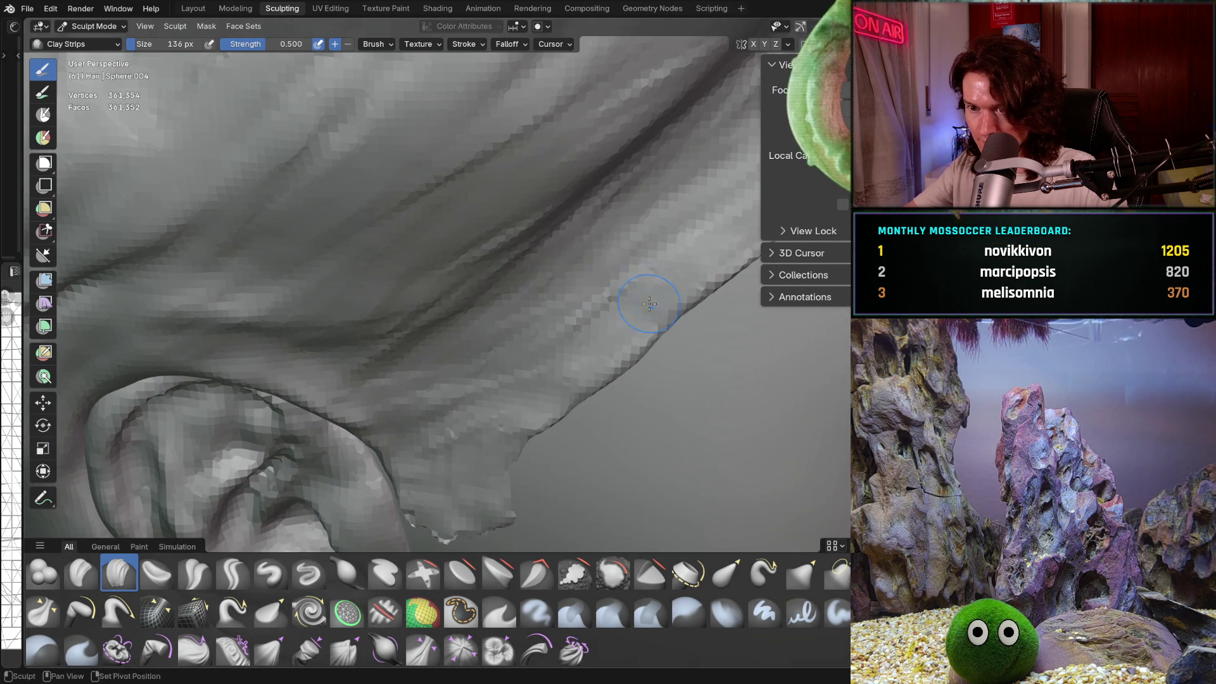
scroll(649, 303, "down", 5)
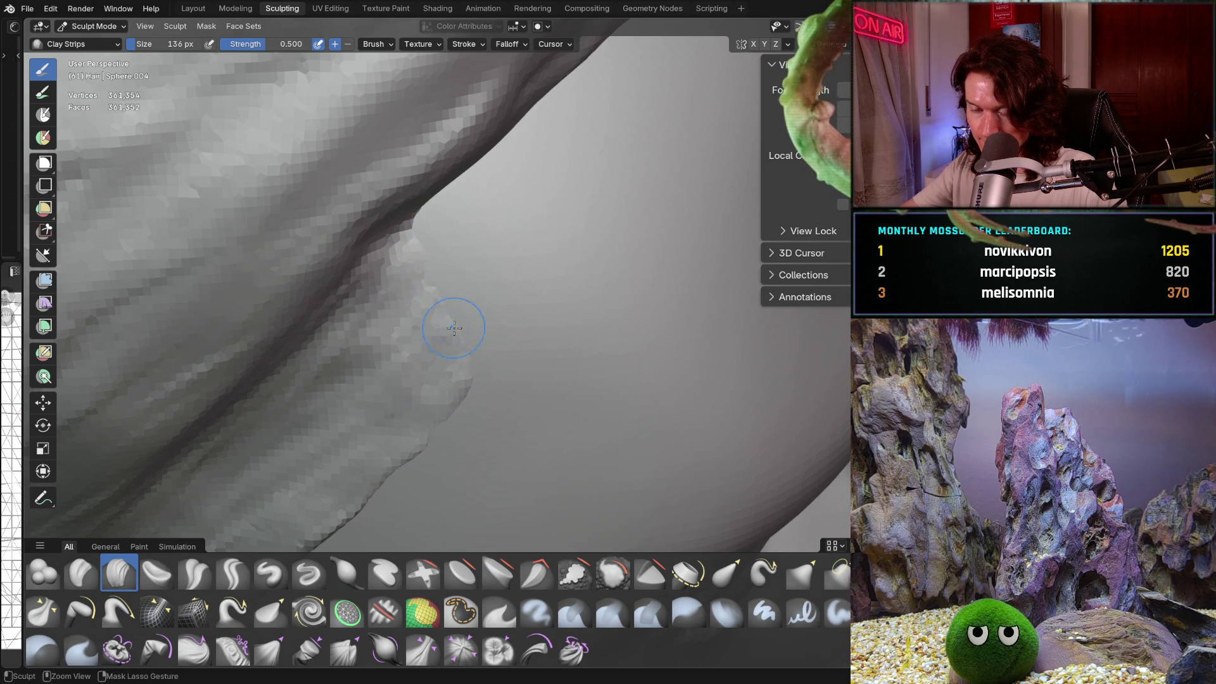
scroll(454, 327, "down", 5)
mouse_move(454, 328)
middle_mouse_down()
mouse_move(444, 386)
mouse_move(401, 413)
mouse_move(320, 393)
mouse_move(430, 399)
mouse_move(562, 363)
middle_mouse_up()
scroll(444, 386, "up", 5)
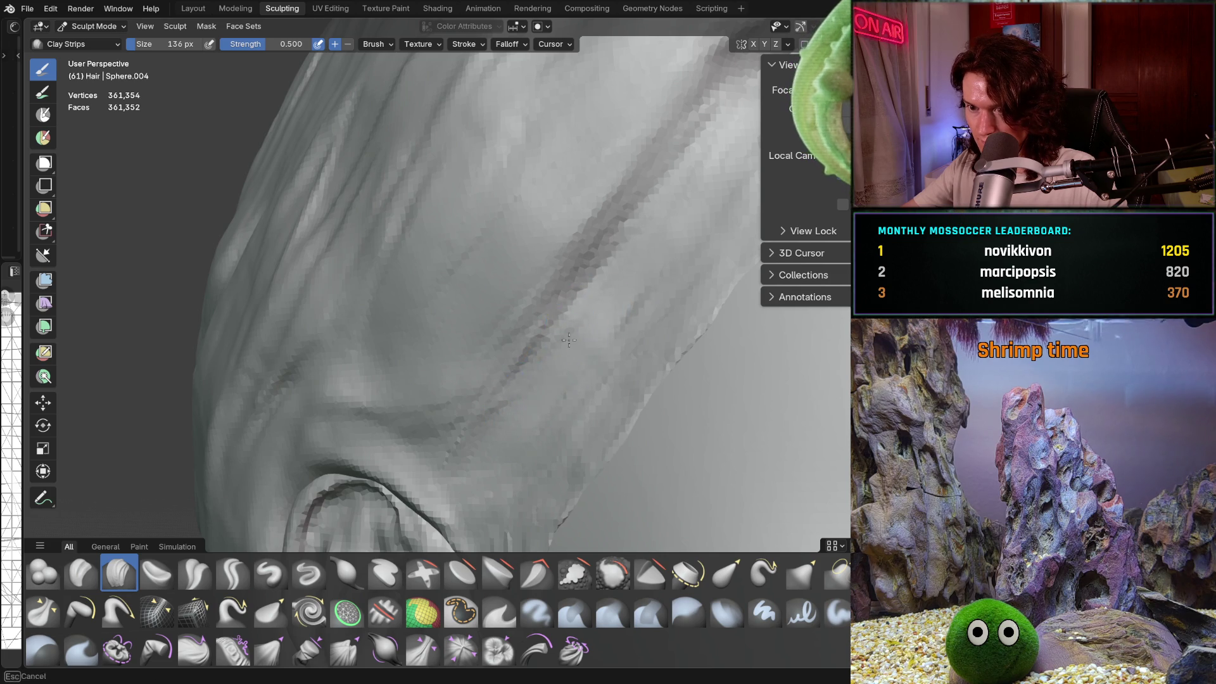
Step: Save the sculpt as V2_main_char_11.blend
middle_click_drag(569, 340, 627, 265)
scroll(638, 244, "down", 8)
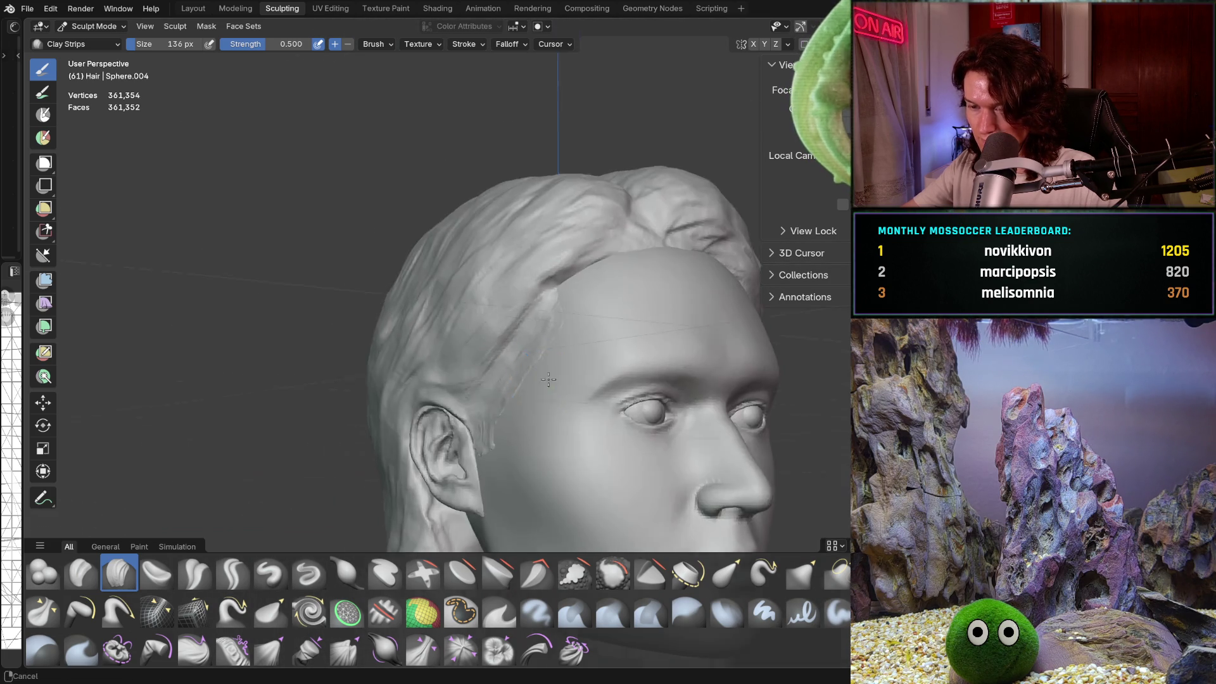
middle_click_drag(548, 379, 664, 362)
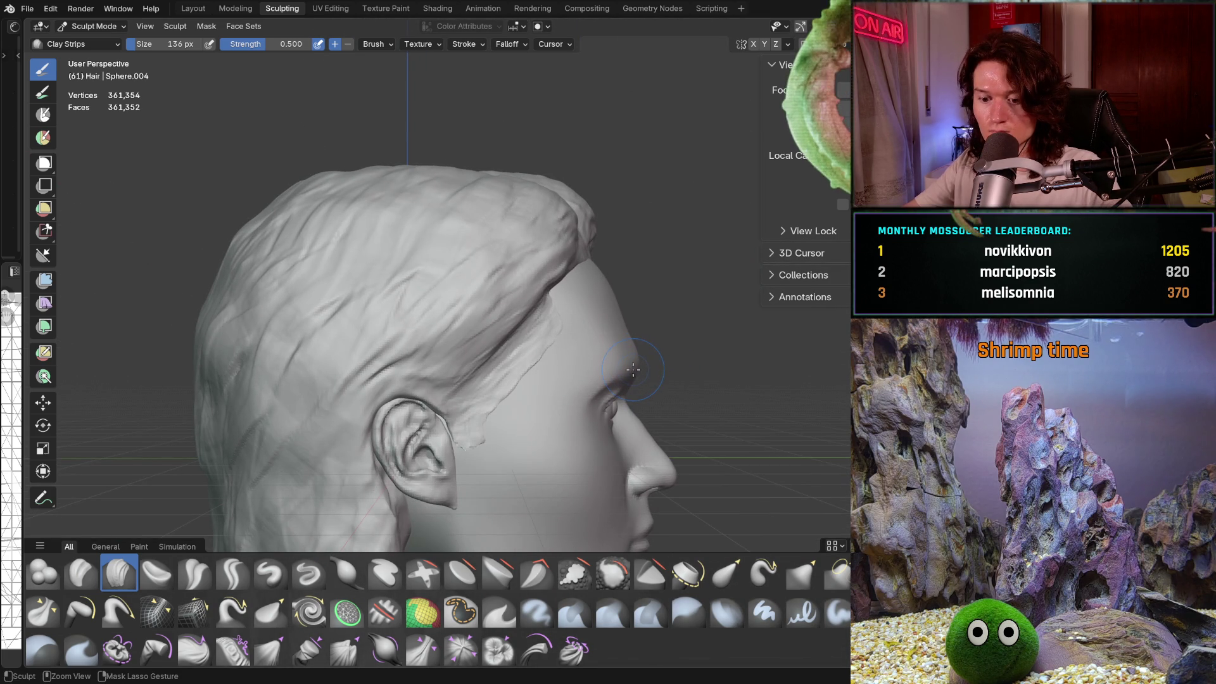
key("ctrl+s")
Step: Orbit through front, three-quarter and right-profile views to inspect the face and hair-covered head
middle_click_drag(630, 377, 578, 312)
scroll(563, 417, "down", 4)
mouse_move(563, 418)
middle_mouse_down()
mouse_move(607, 418)
mouse_move(558, 451)
mouse_move(582, 411)
mouse_move(516, 420)
mouse_move(572, 434)
mouse_move(557, 405)
mouse_move(425, 405)
middle_mouse_up()
scroll(557, 405, "down", 2)
scroll(546, 381, "up", 4)
scroll(545, 381, "down", 2)
mouse_move(546, 380)
middle_mouse_down("shift")
mouse_move(652, 373)
mouse_move(587, 374)
mouse_move(609, 376)
middle_mouse_up("shift")
scroll(618, 366, "up", 6)
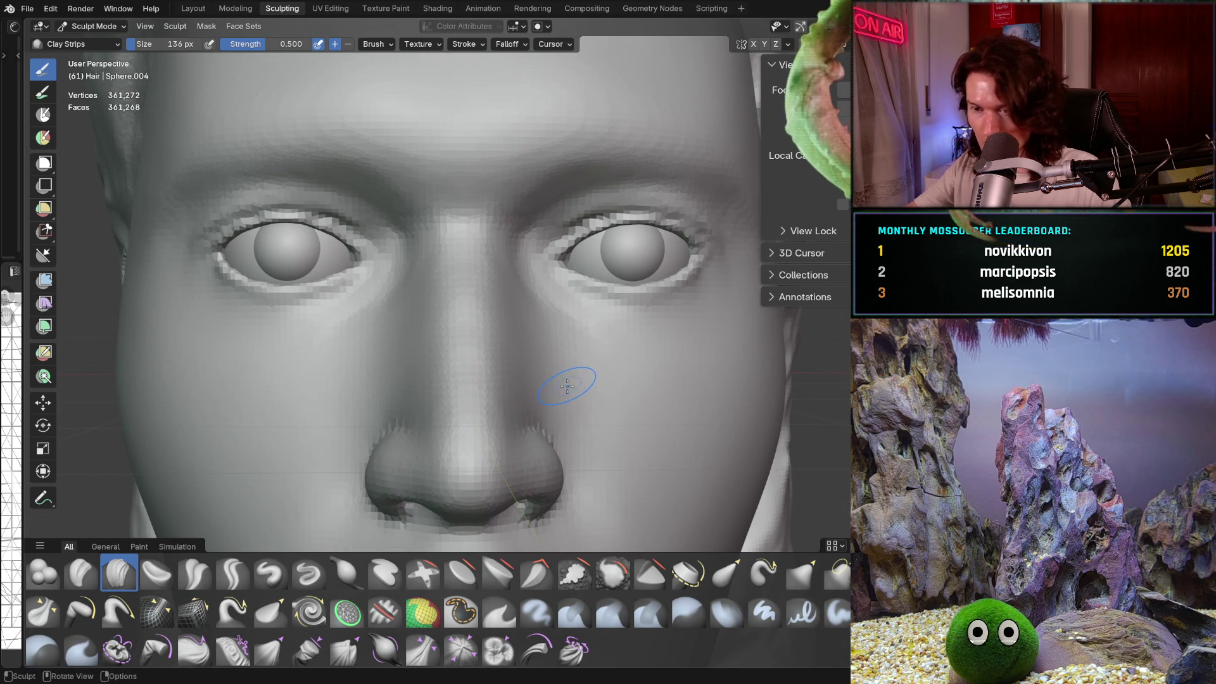
scroll(492, 377, "down", 2)
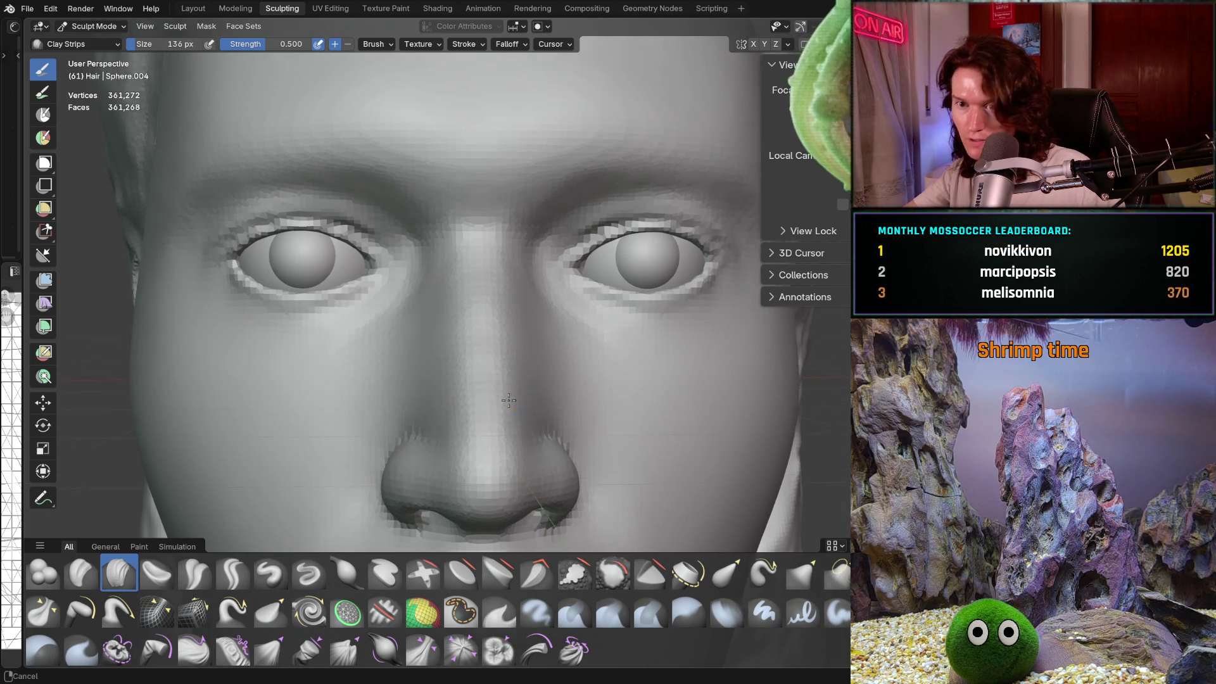
scroll(500, 411, "down", 6)
mouse_move(503, 443)
middle_mouse_down()
mouse_move(510, 455)
mouse_move(591, 442)
mouse_move(561, 440)
middle_mouse_up()
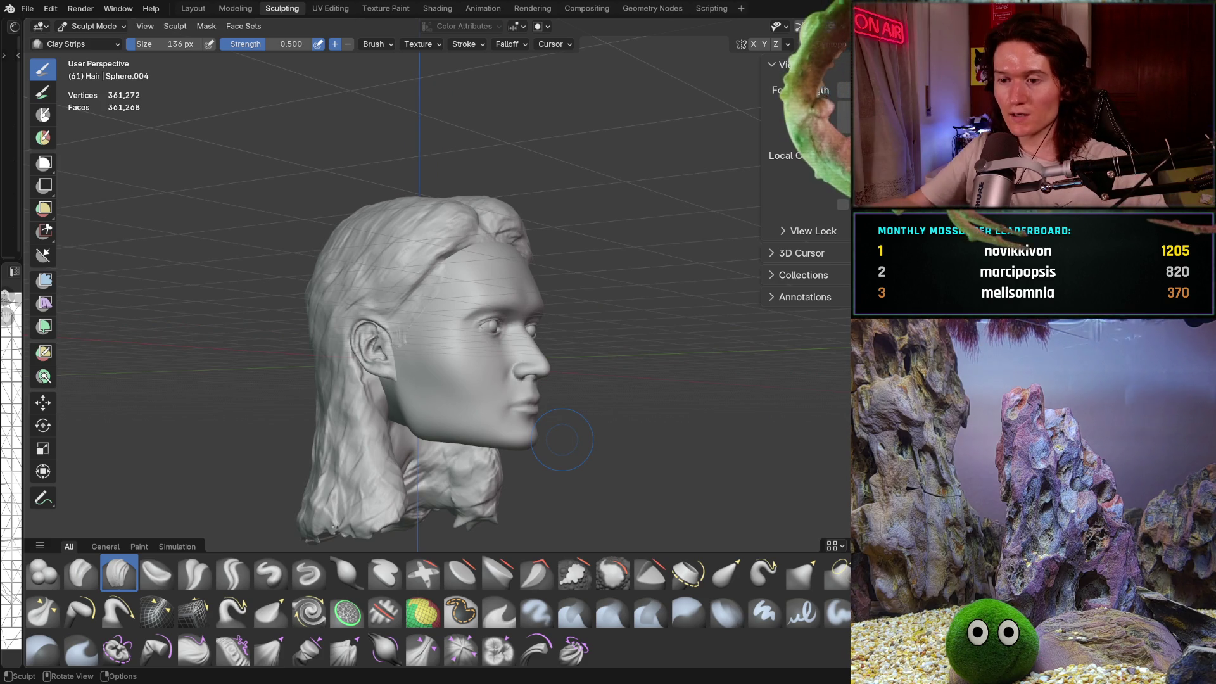
middle_click_drag(504, 424, 576, 412)
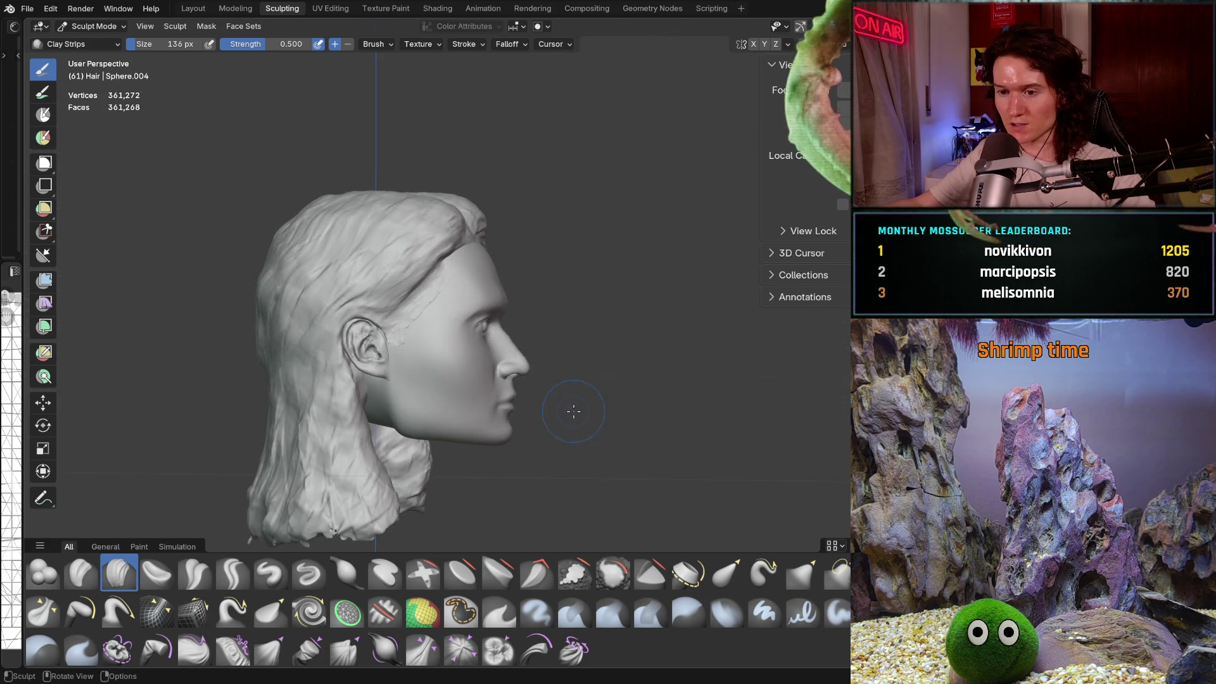
scroll(515, 434, "down", 2)
scroll(568, 386, "up", 5)
scroll(568, 386, "up", 7)
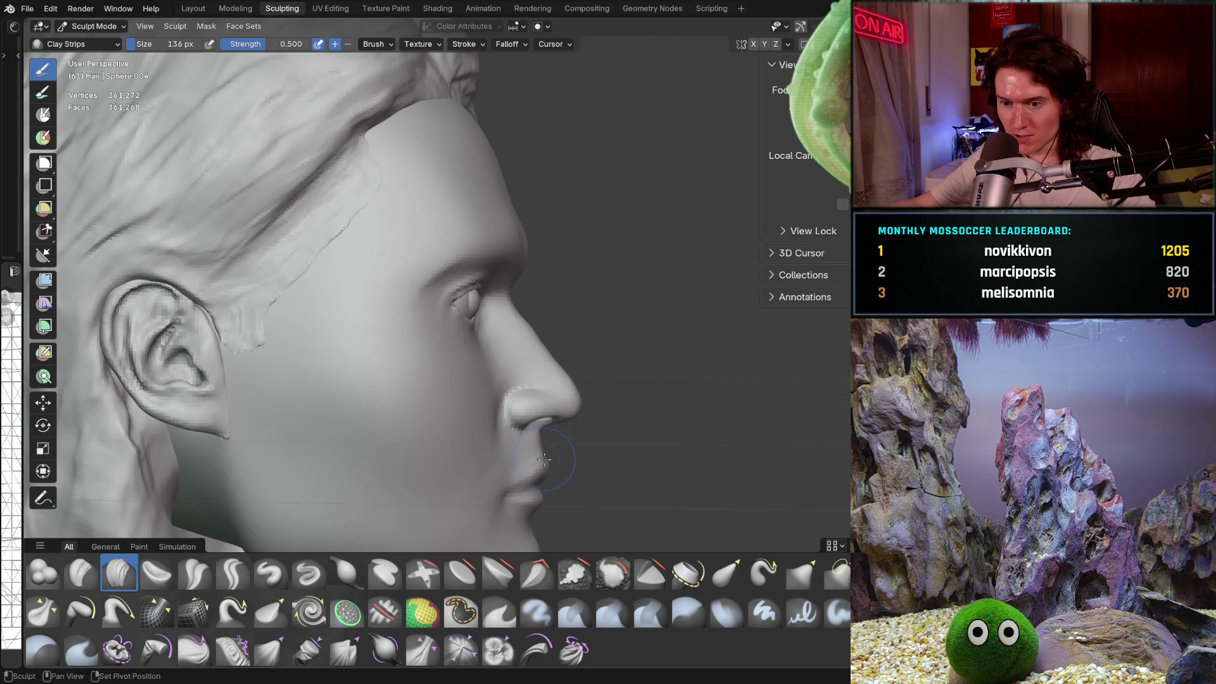
Step: Frame the lips and chin frontally, then orbit to inspect the ear and hairline
middle_click_drag(572, 387, 621, 388)
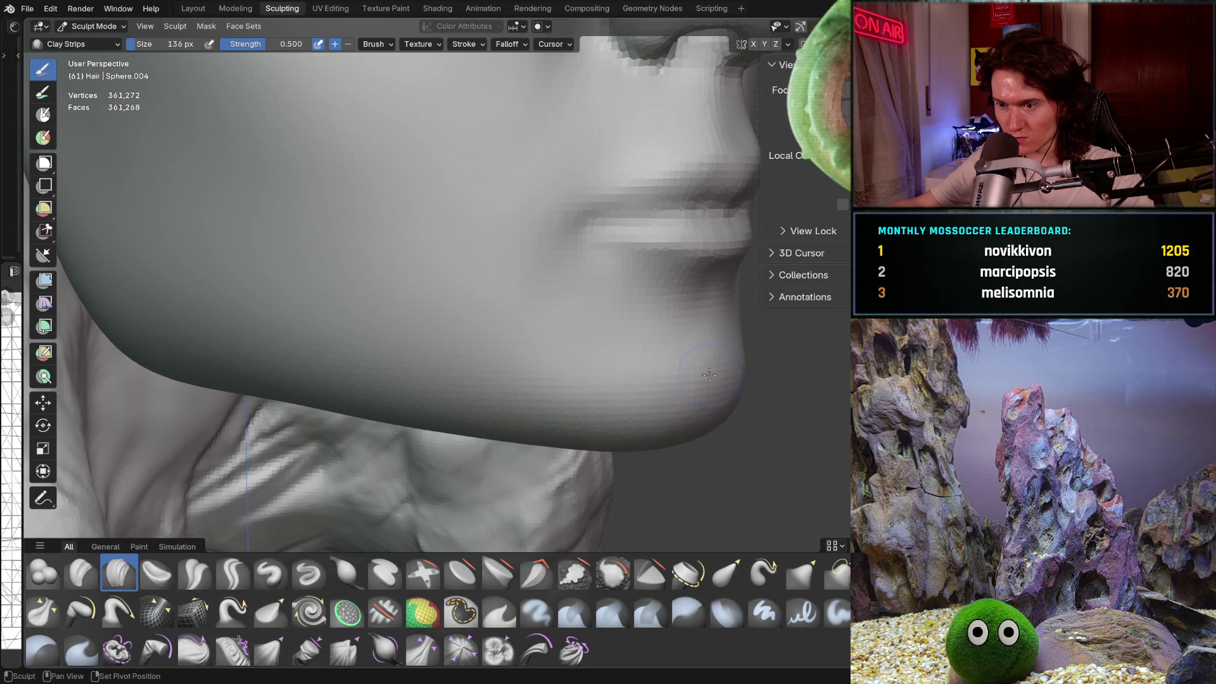
scroll(712, 346, "down", 8)
middle_click_drag(643, 401, 589, 433)
scroll(589, 433, "down", 2)
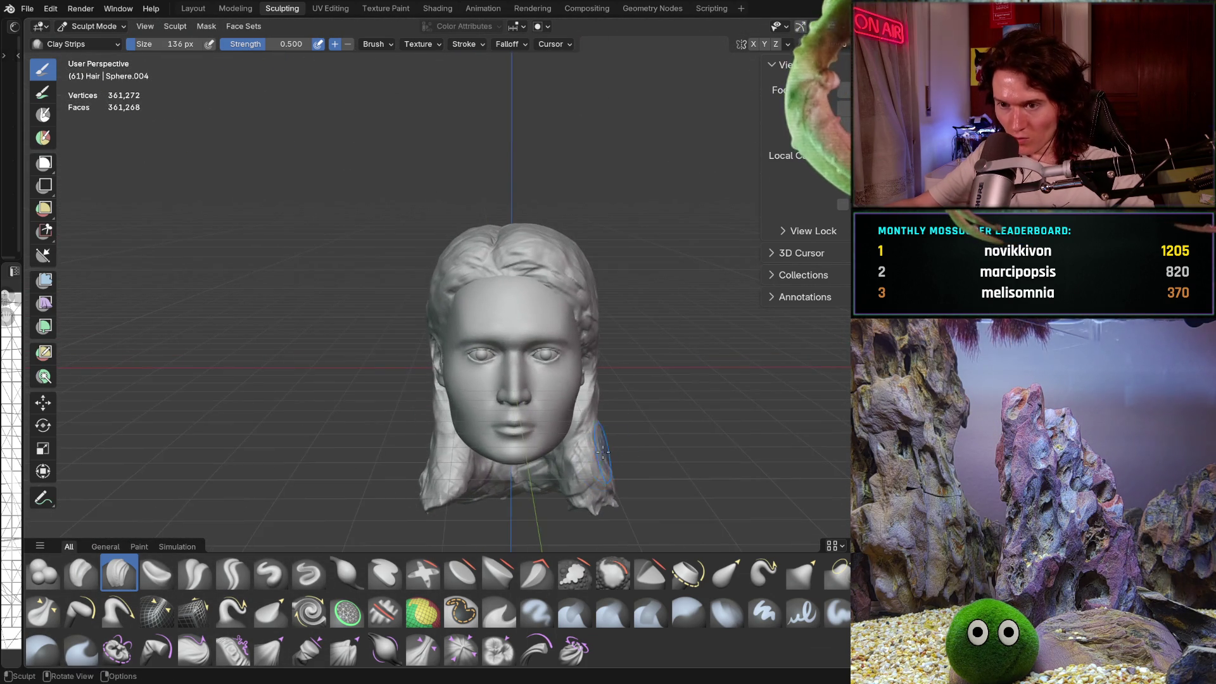
scroll(605, 403, "up", 3)
scroll(605, 403, "up", 5)
middle_click_drag(605, 402, 580, 398)
scroll(528, 314, "up", 2)
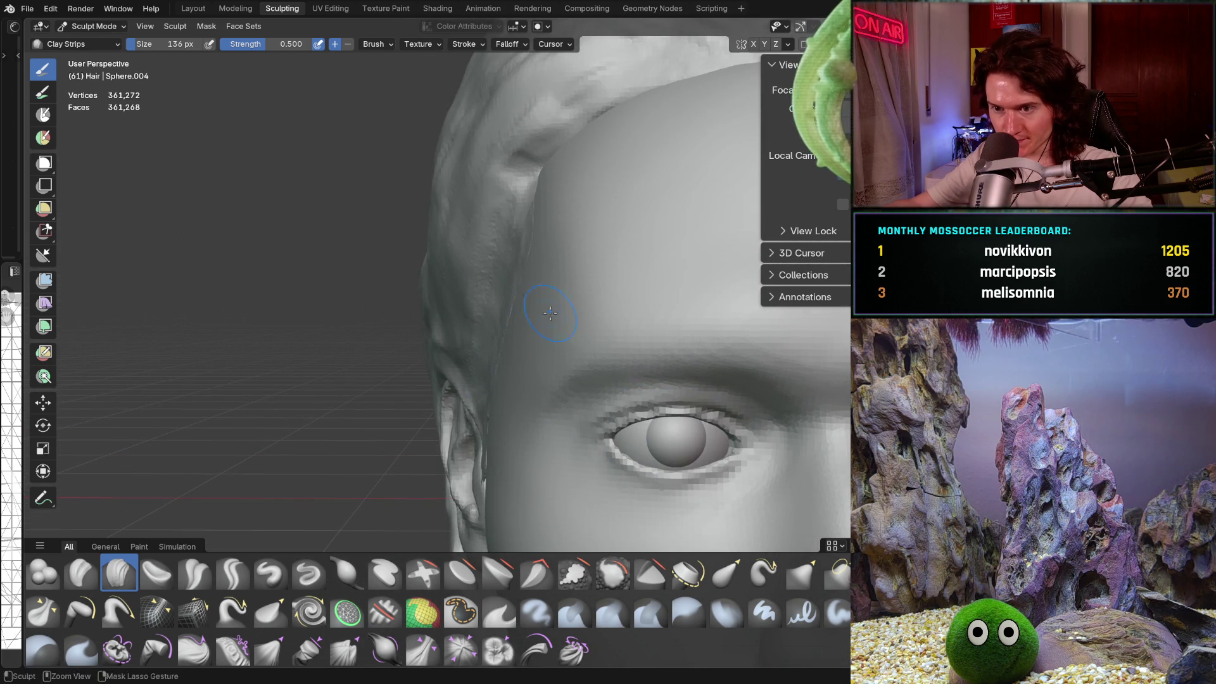
mouse_move(522, 371)
middle_mouse_down()
mouse_move(573, 392)
mouse_move(575, 411)
mouse_move(573, 311)
mouse_move(619, 299)
mouse_move(639, 276)
middle_mouse_up()
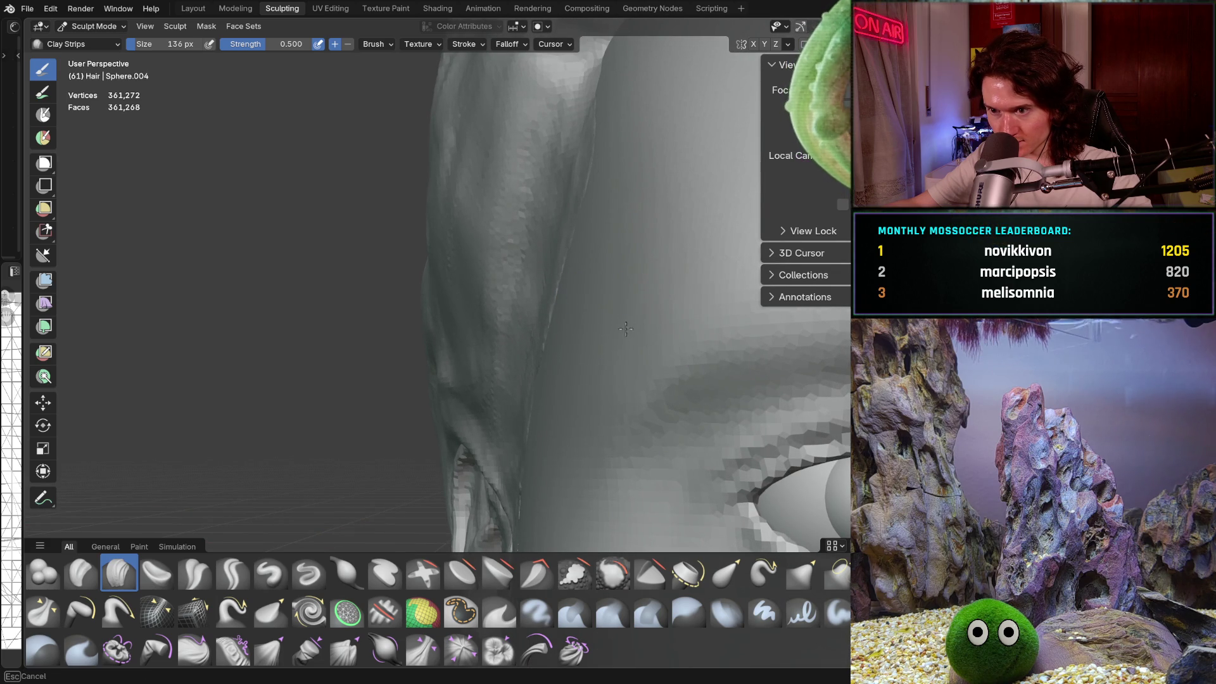
middle_click_drag(619, 354, 315, 476)
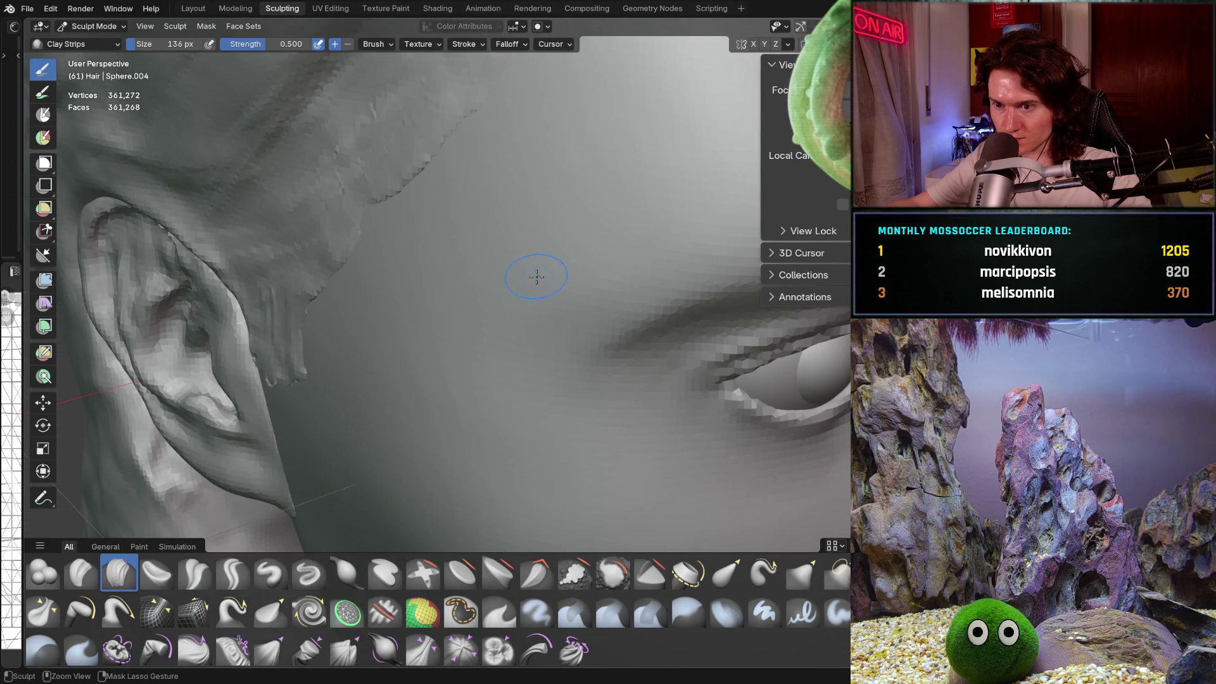
mouse_move(545, 302)
middle_mouse_down("ctrl")
mouse_move(673, 249)
mouse_move(574, 290)
mouse_move(406, 316)
mouse_move(532, 313)
mouse_move(494, 360)
mouse_move(481, 355)
mouse_move(518, 295)
middle_mouse_up("ctrl")
Step: Make the head mesh (Sphere.001) the active sculpt object and orbit toward the eye and nose
key("alt+q")
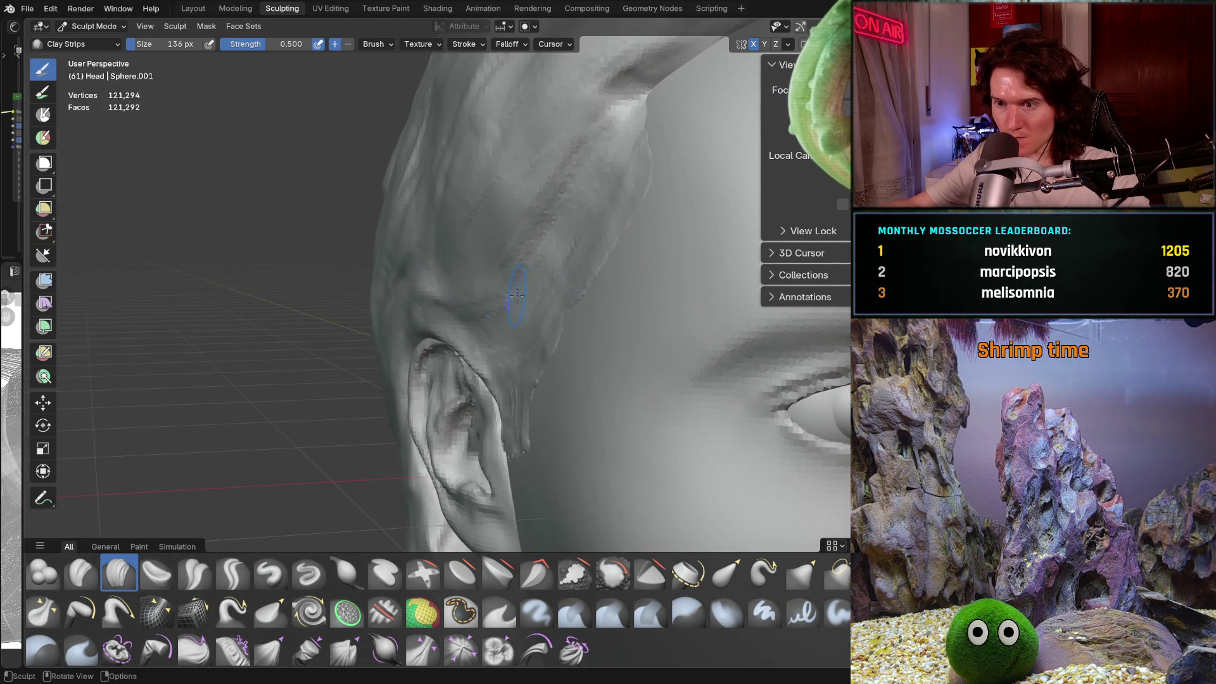
middle_click_drag(648, 360, 712, 282)
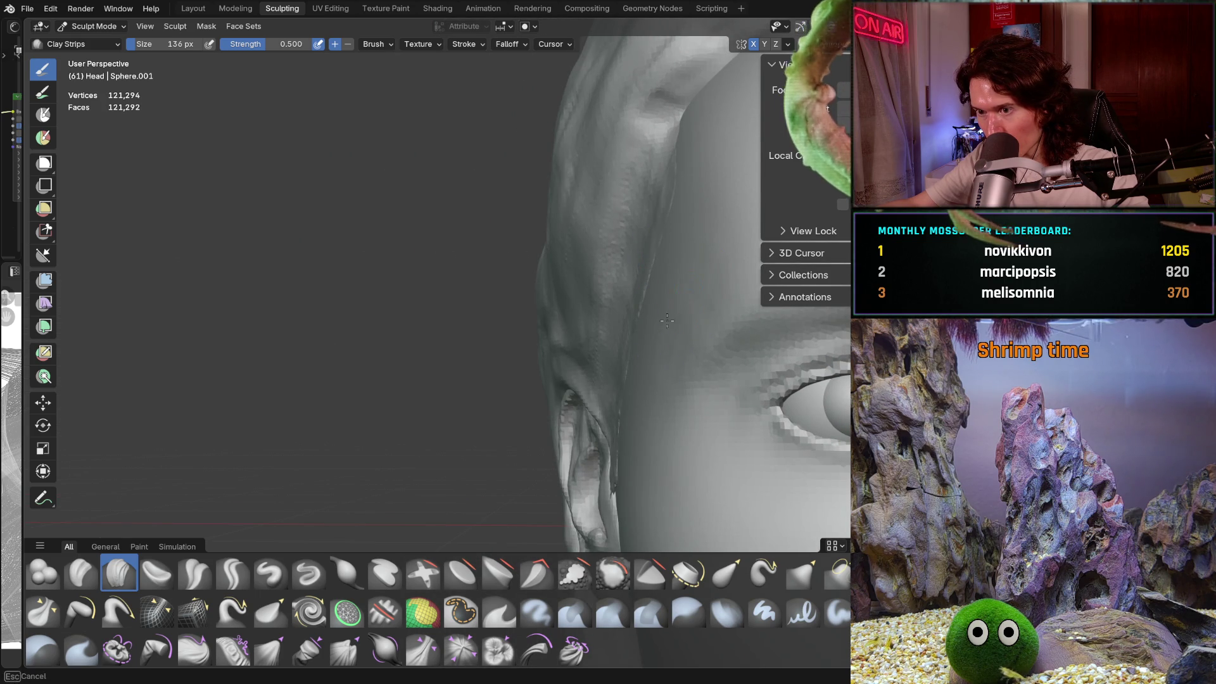
mouse_move(667, 320)
middle_mouse_down()
mouse_move(603, 310)
mouse_move(606, 349)
mouse_move(565, 385)
middle_mouse_up()
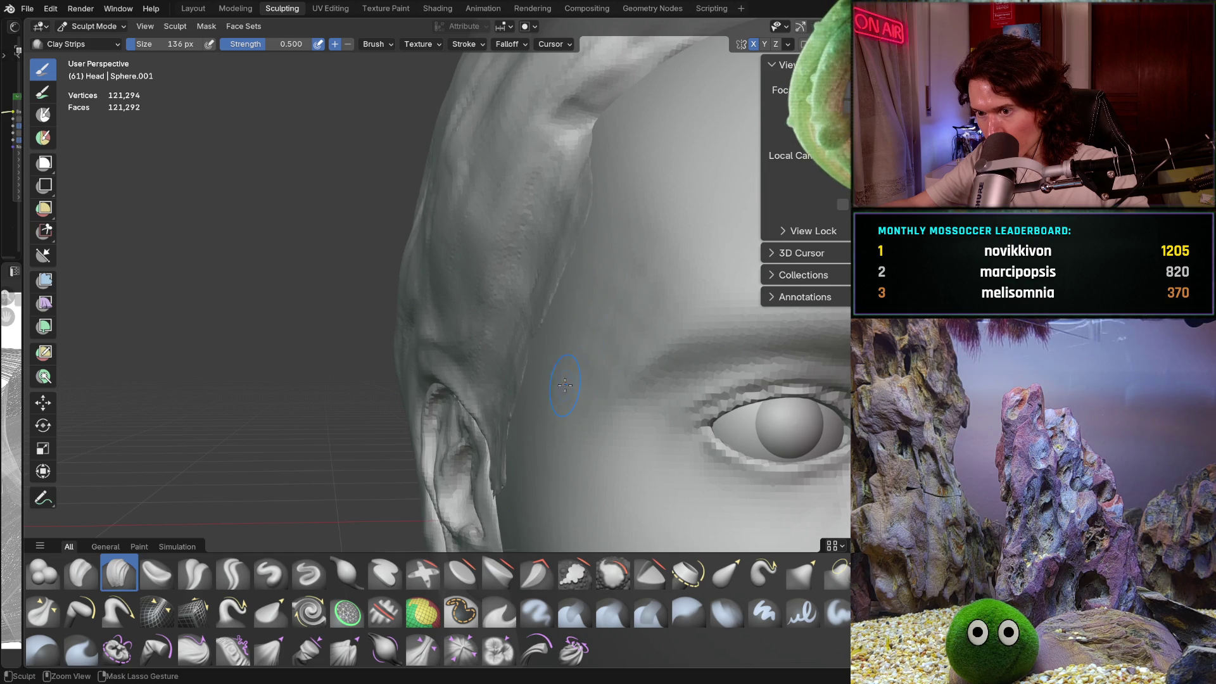
middle_click_drag(661, 309, 663, 294)
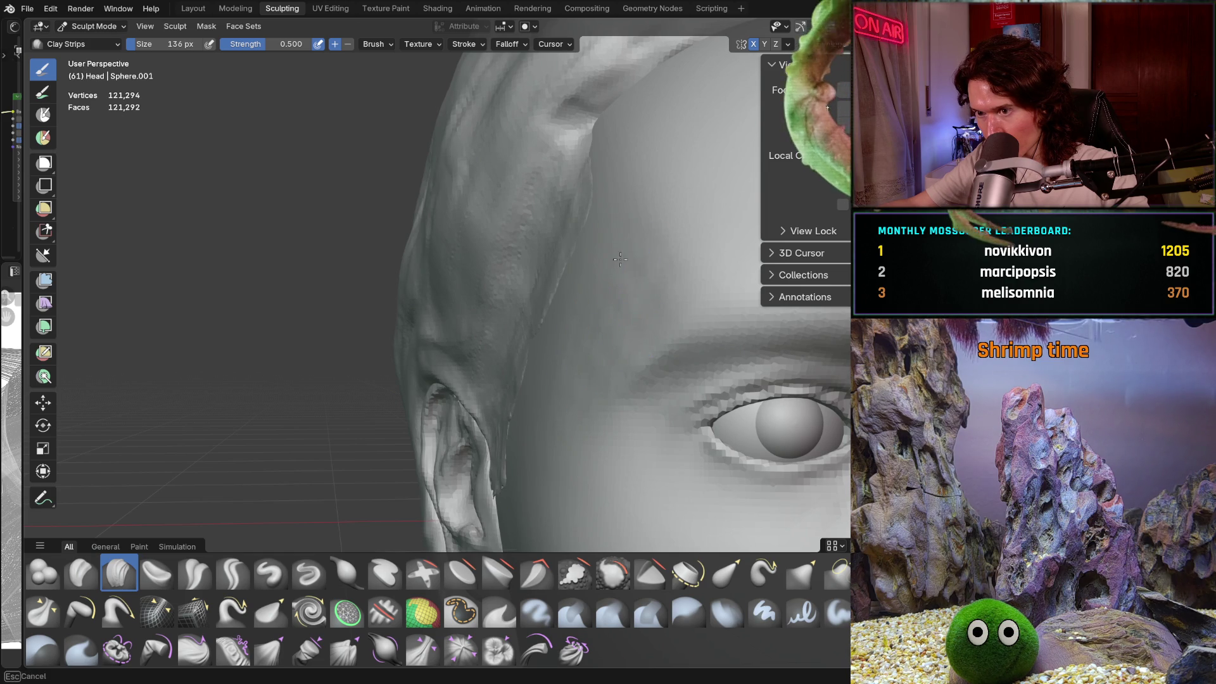
middle_click_drag(620, 259, 601, 272)
middle_click_drag(572, 344, 680, 331)
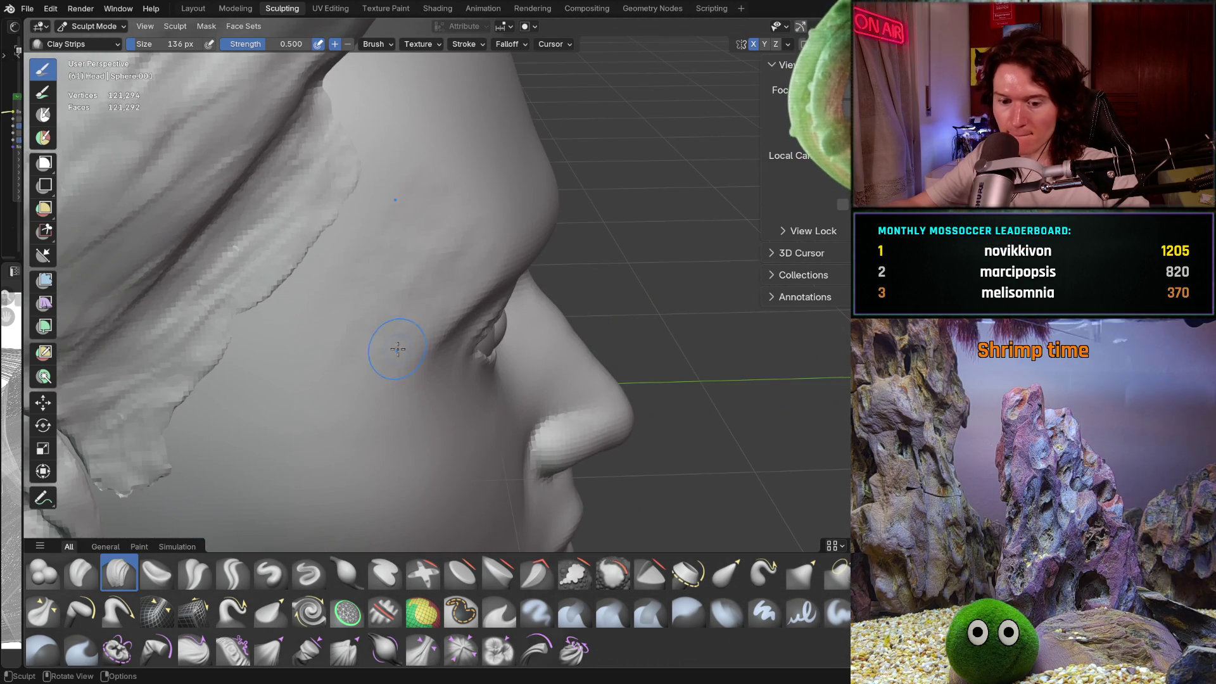
Step: Switch to the Smooth brush and set its radius to 222 px
key("shift")
key("f")
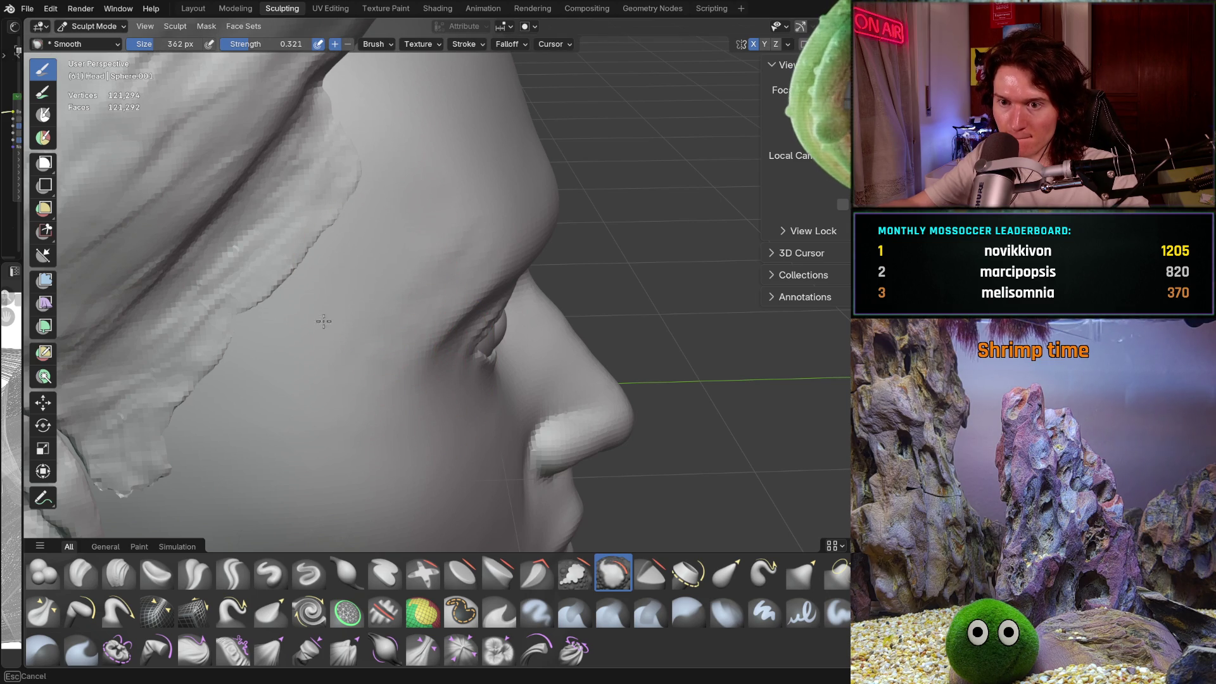
scroll(415, 254, "up", 10)
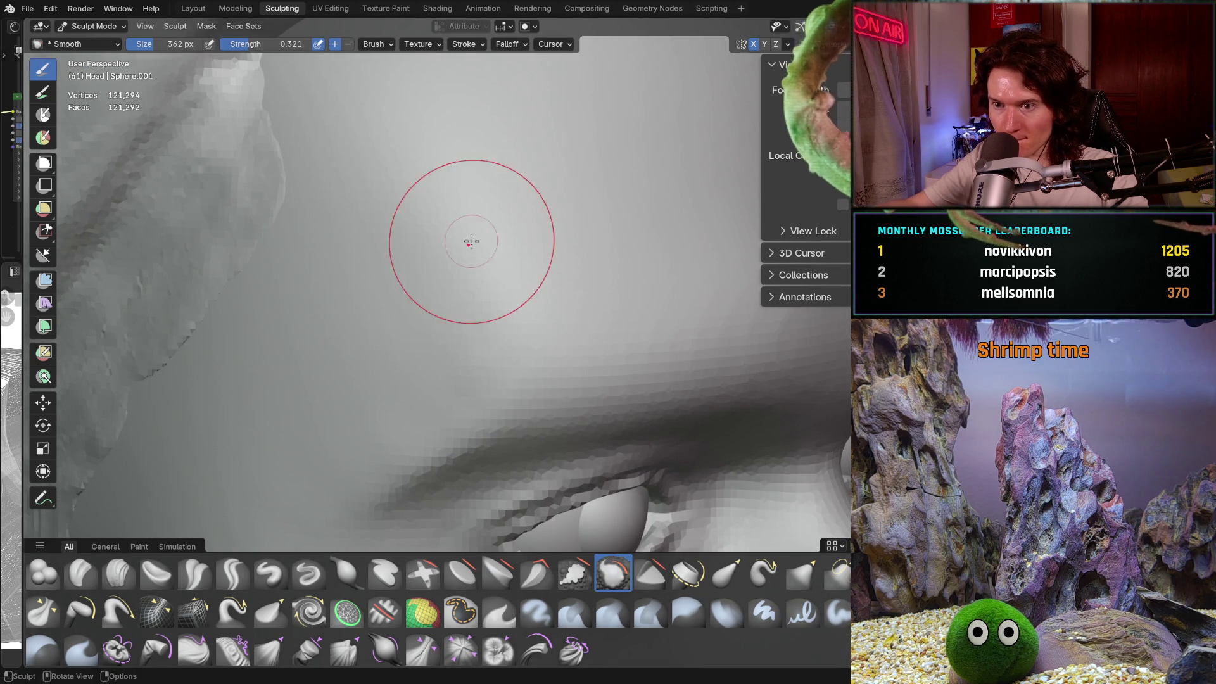
scroll(481, 244, "down", 3)
key("f")
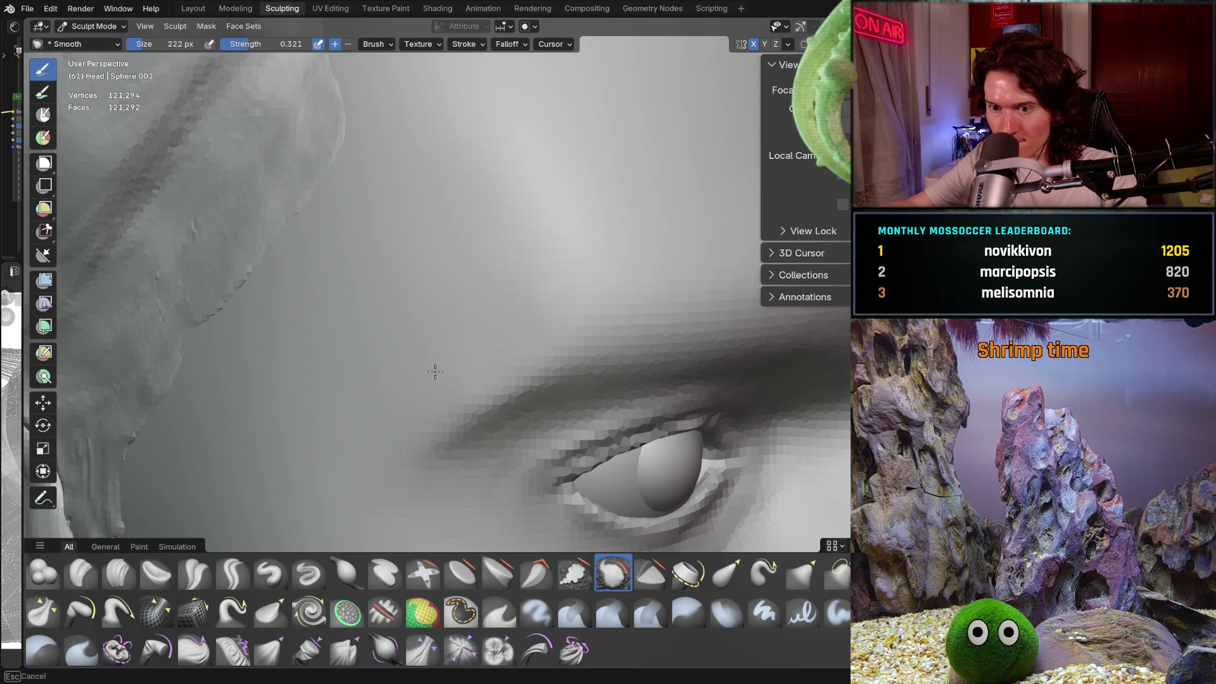
Step: Smooth the temple and forehead beside the eye, orbiting around the ear, brow and face
middle_click_drag(435, 372, 421, 332)
mouse_move(416, 327)
middle_mouse_down()
mouse_move(466, 319)
mouse_move(446, 297)
mouse_move(448, 258)
mouse_move(448, 288)
mouse_move(434, 298)
middle_mouse_up()
mouse_move(458, 376)
middle_mouse_down()
mouse_move(462, 339)
mouse_move(496, 331)
mouse_move(548, 267)
middle_mouse_up()
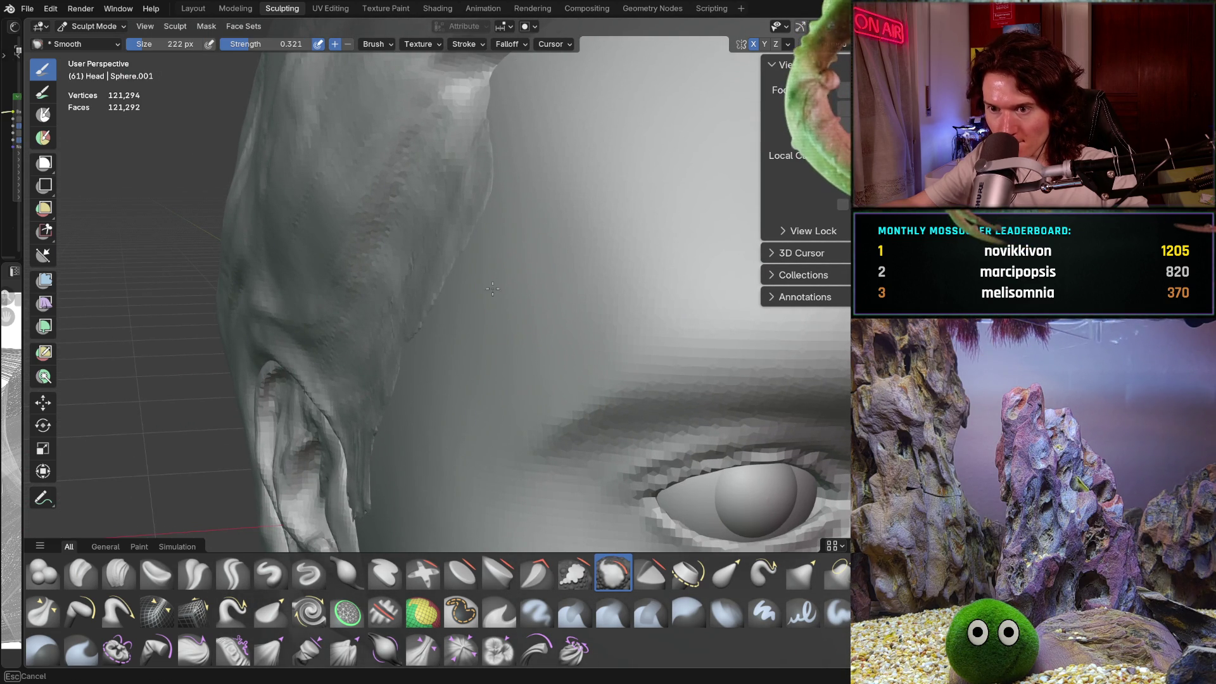
mouse_move(493, 289)
middle_mouse_down()
mouse_move(539, 347)
mouse_move(607, 272)
mouse_move(626, 276)
mouse_move(618, 298)
mouse_move(619, 251)
mouse_move(602, 277)
middle_mouse_up()
scroll(631, 251, "down", 3)
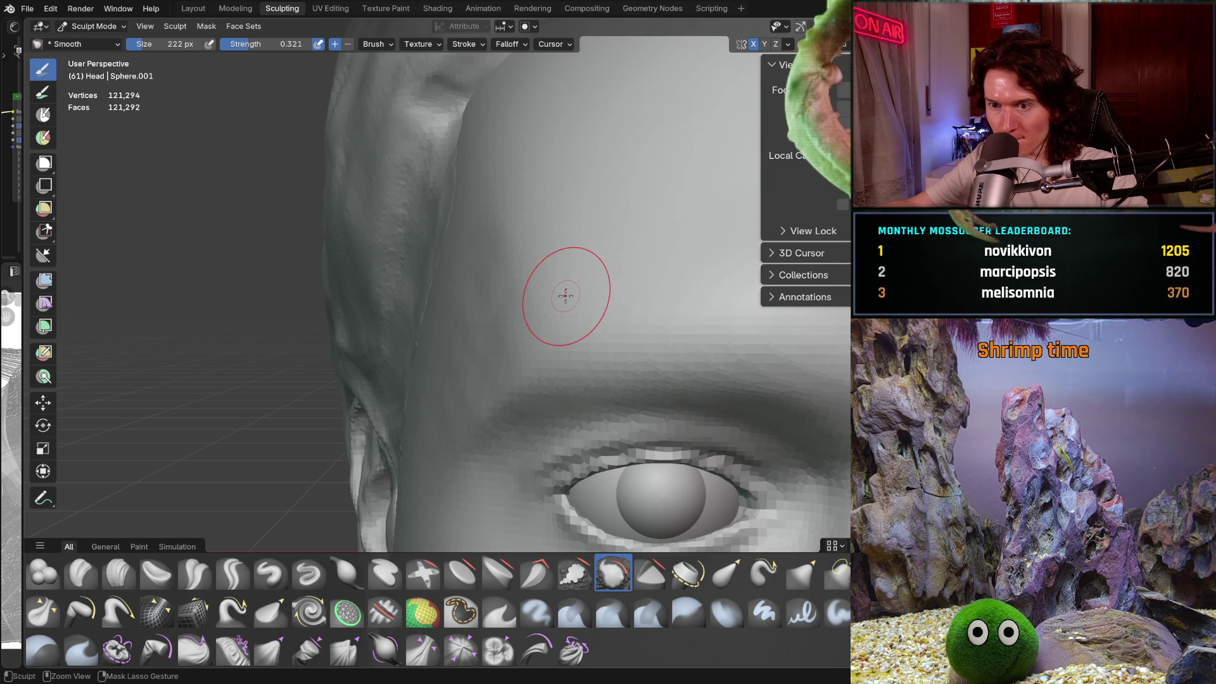
middle_click_drag(485, 288, 485, 288, "ctrl")
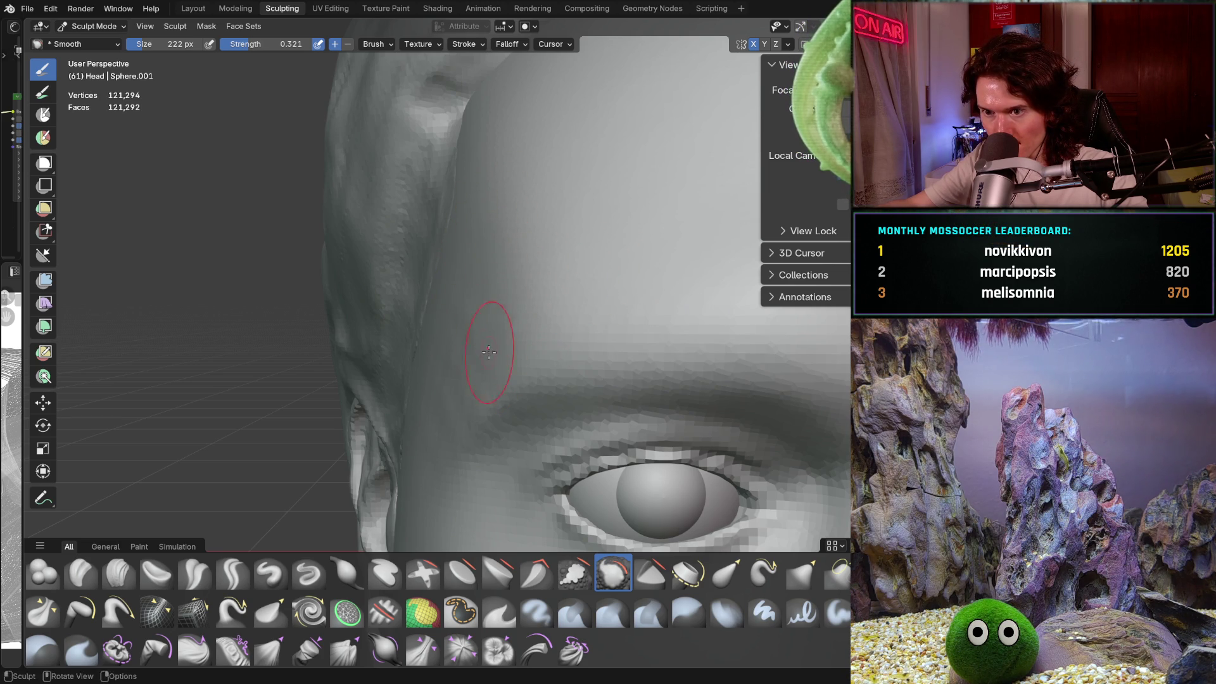
middle_click_drag(434, 358, 487, 358)
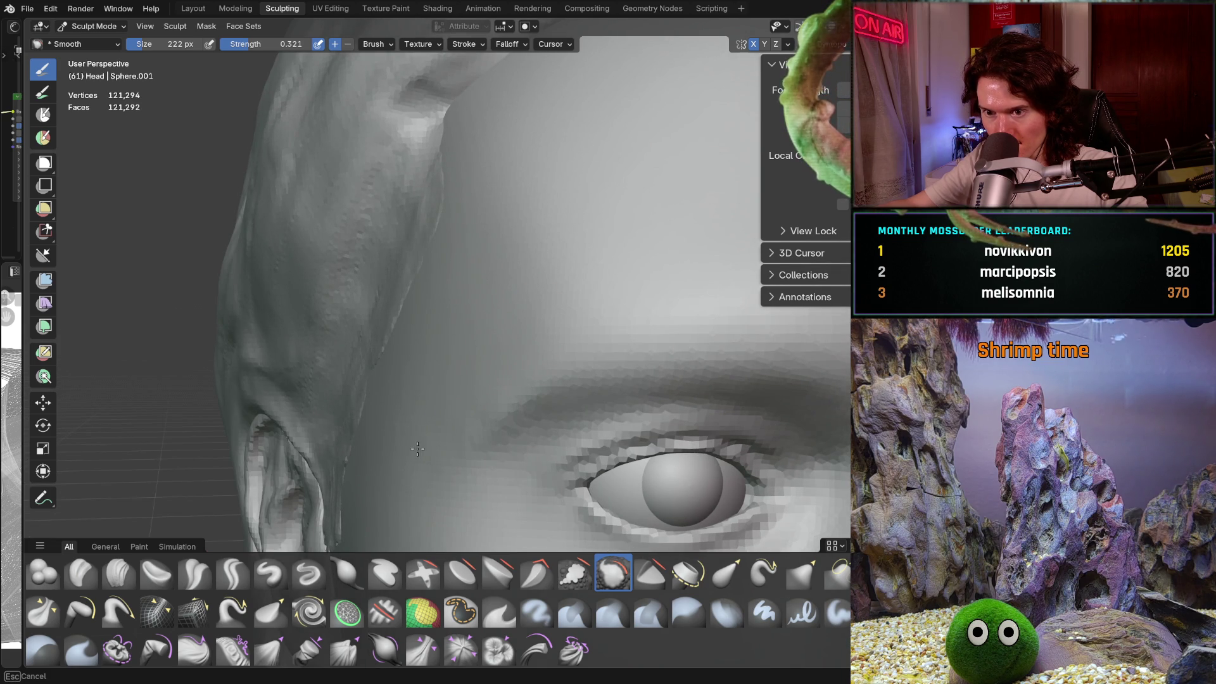
mouse_move(434, 380)
middle_mouse_down()
mouse_move(448, 407)
mouse_move(478, 413)
mouse_move(445, 449)
mouse_move(398, 412)
mouse_move(435, 342)
mouse_move(380, 465)
mouse_move(471, 350)
mouse_move(438, 393)
middle_mouse_up()
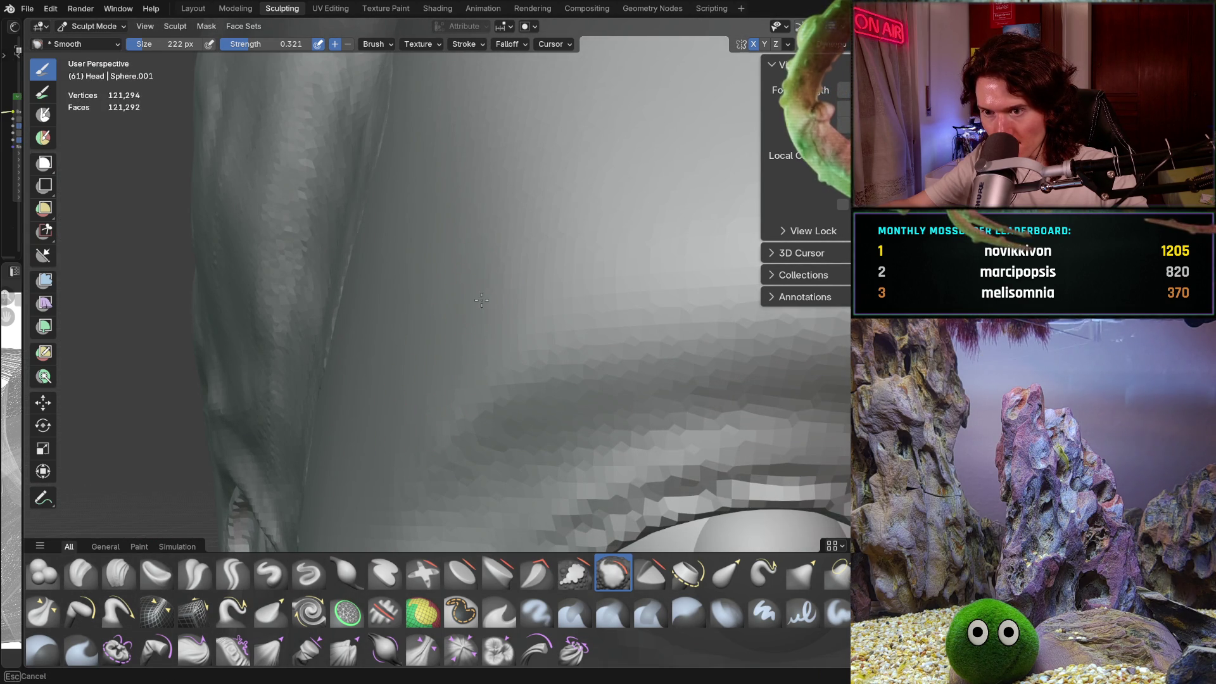
mouse_move(512, 259)
middle_mouse_down("ctrl")
mouse_move(474, 312)
mouse_move(548, 301)
mouse_move(501, 303)
mouse_move(486, 328)
middle_mouse_up("ctrl")
scroll(475, 312, "up", 4)
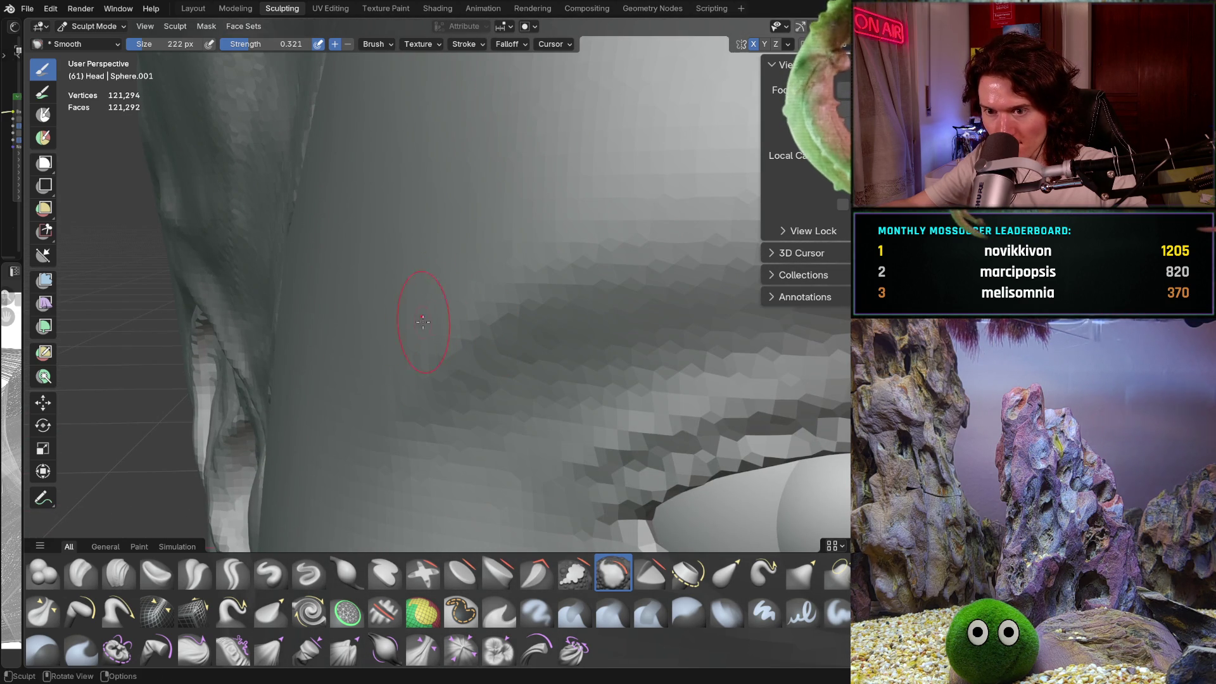
mouse_move(422, 322)
middle_mouse_down()
mouse_move(451, 296)
mouse_move(441, 283)
mouse_move(467, 273)
middle_mouse_up()
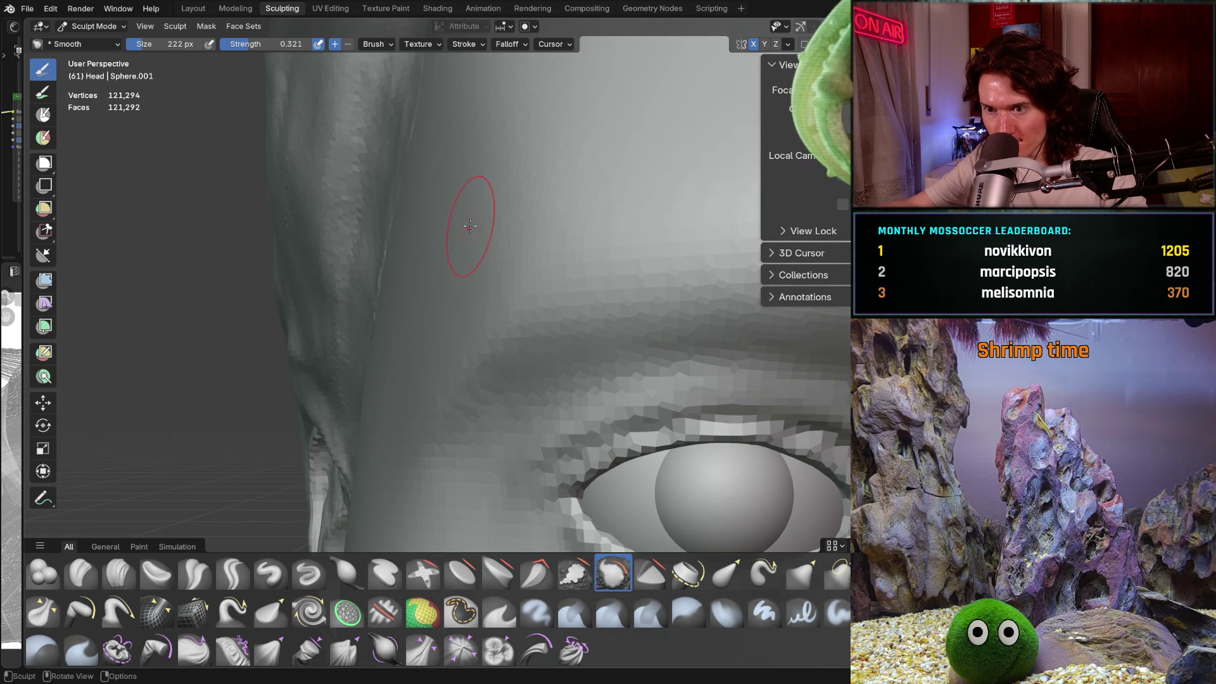
middle_click_drag(410, 380, 410, 379, "shift")
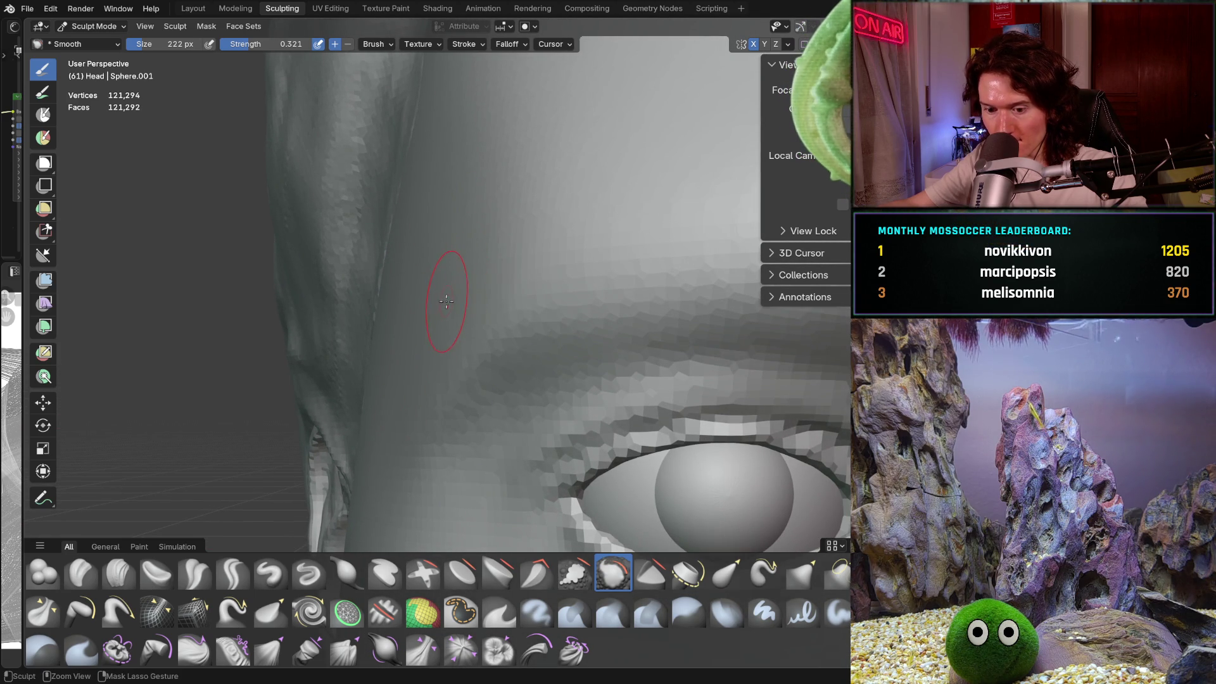
scroll(513, 218, "down", 3)
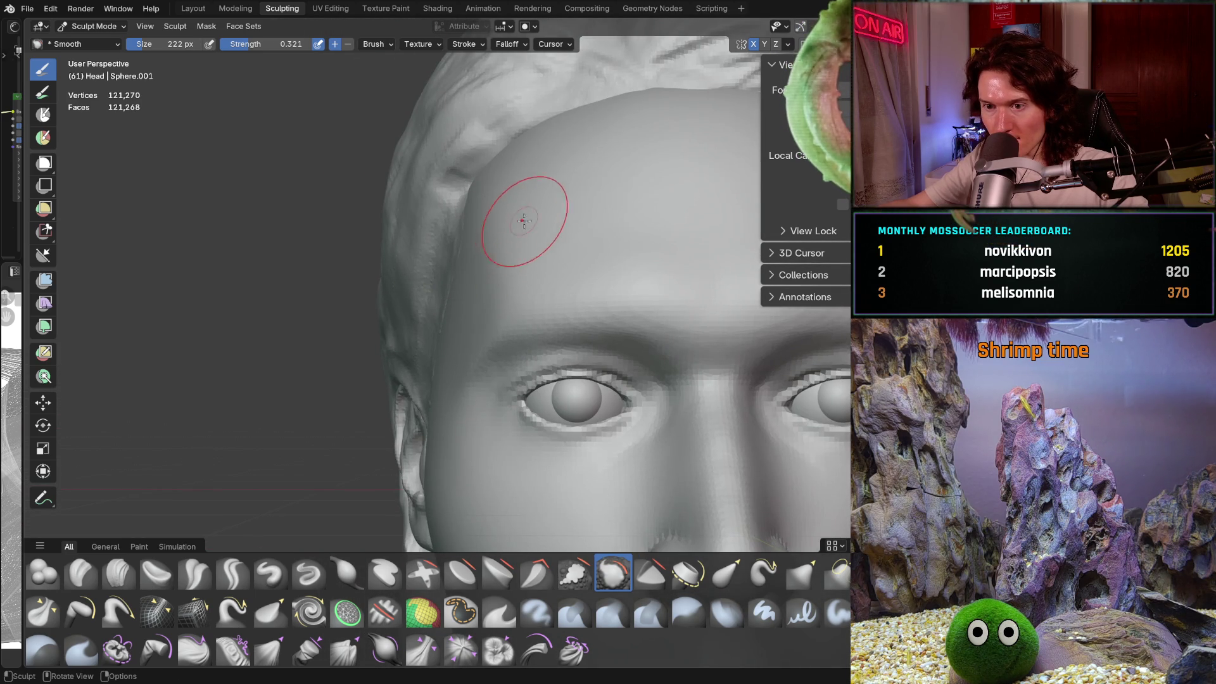
Step: Inspect the left eye, brow and head profile with close-ups
scroll(590, 176, "up", 5)
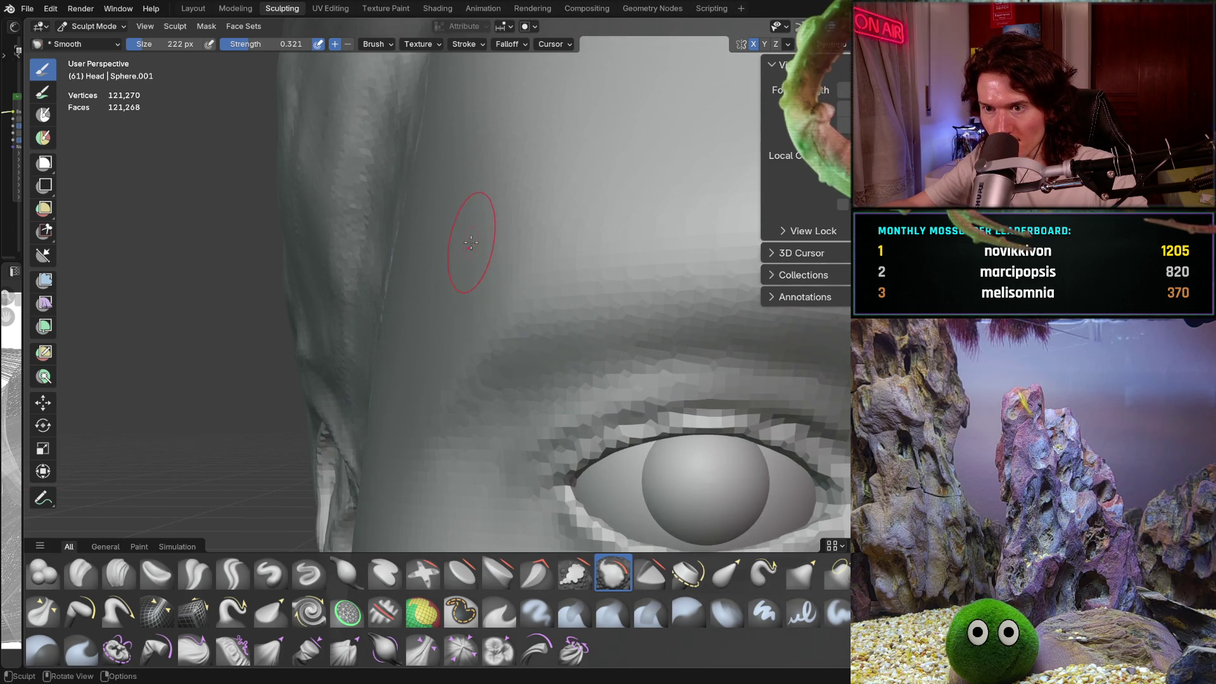
mouse_move(481, 260)
middle_mouse_down()
mouse_move(478, 276)
mouse_move(587, 149)
middle_mouse_up()
scroll(545, 209, "down", 8)
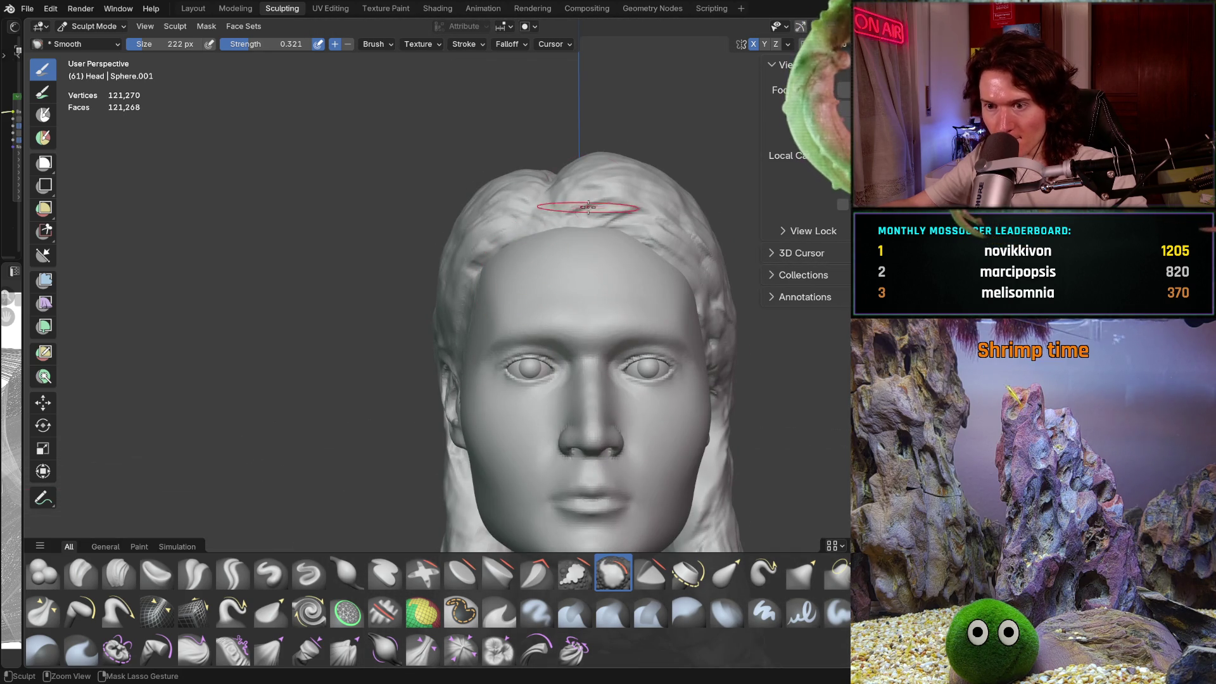
scroll(564, 297, "up", 8)
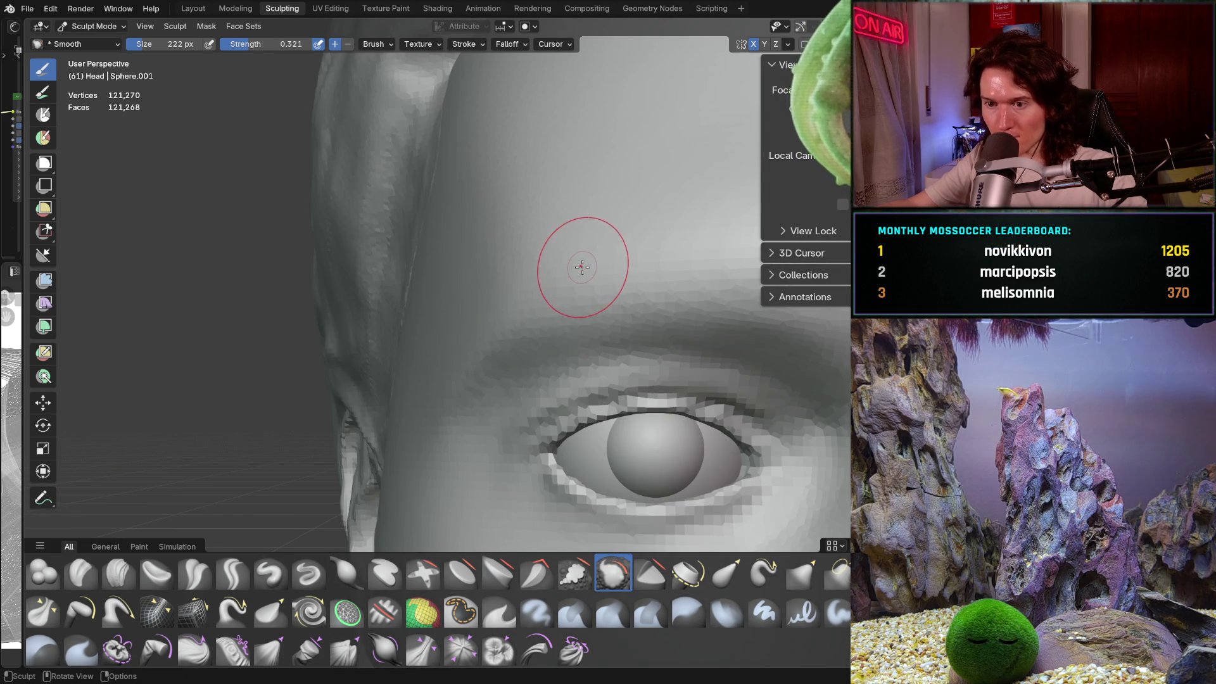
scroll(562, 272, "down", 8)
mouse_move(548, 298)
middle_mouse_down()
mouse_move(713, 354)
mouse_move(570, 393)
mouse_move(557, 380)
mouse_move(574, 377)
mouse_move(529, 334)
mouse_move(635, 334)
mouse_move(584, 347)
middle_mouse_up()
scroll(569, 392, "up", 2)
scroll(575, 376, "up", 3)
scroll(621, 328, "up", 1)
scroll(621, 328, "down", 5)
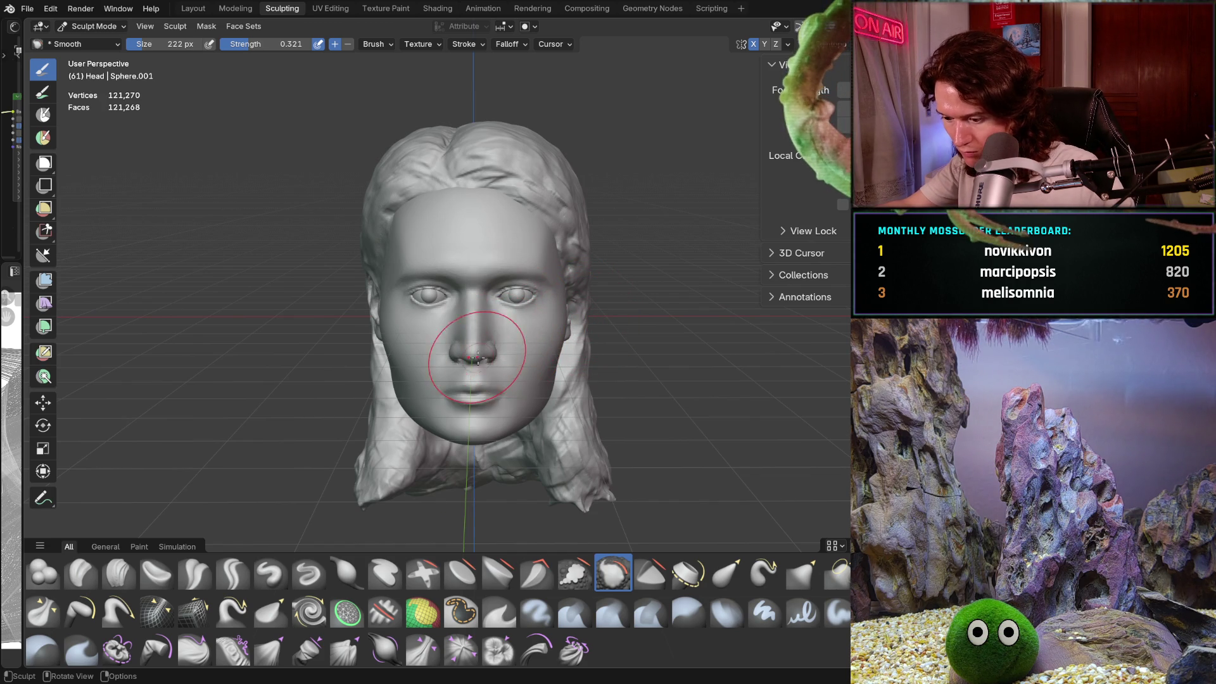
scroll(478, 345, "up", 5)
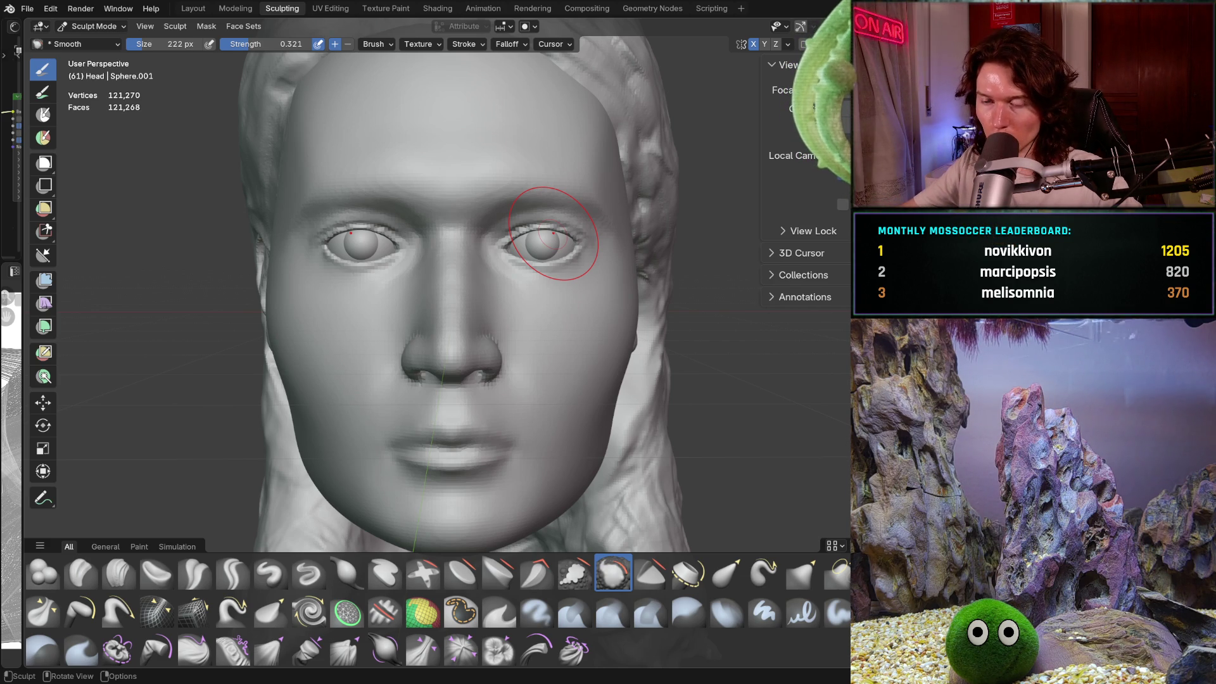
Step: Check the nose from an orthographic front view, then save to V2_main_char_11.blend
key("ctrl+KP_1")
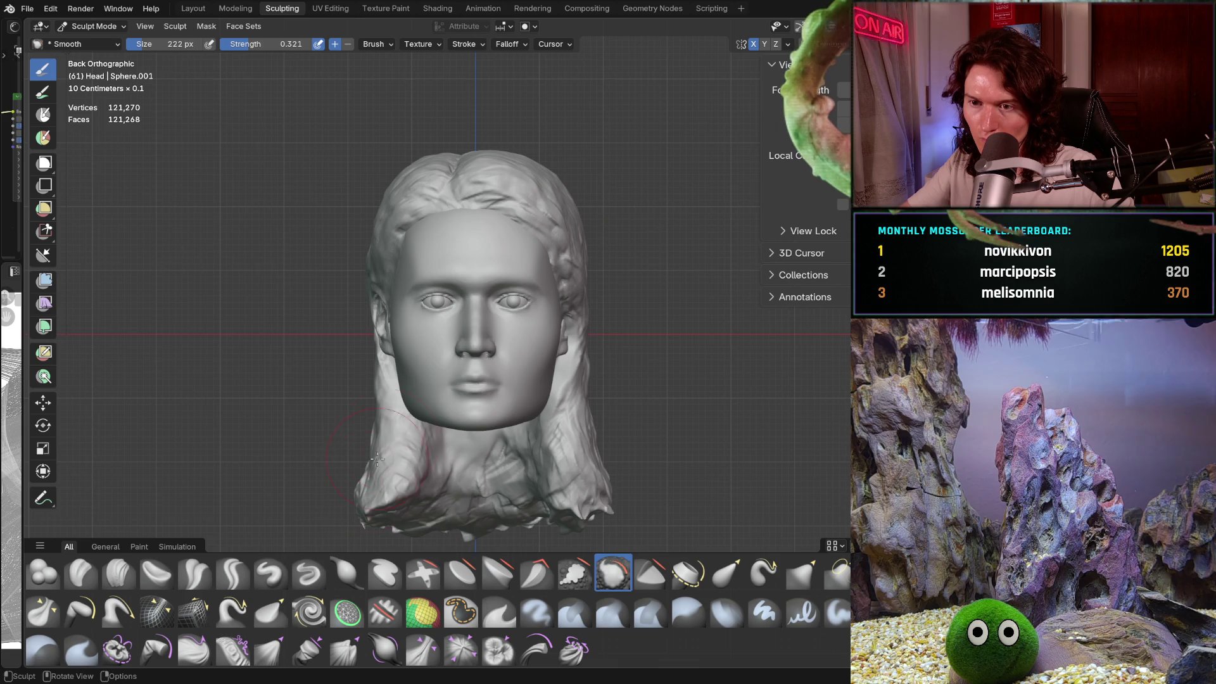
mouse_move(376, 458)
middle_mouse_down("ctrl")
mouse_move(410, 351)
mouse_move(412, 362)
middle_mouse_up("ctrl")
scroll(380, 250, "up", 1)
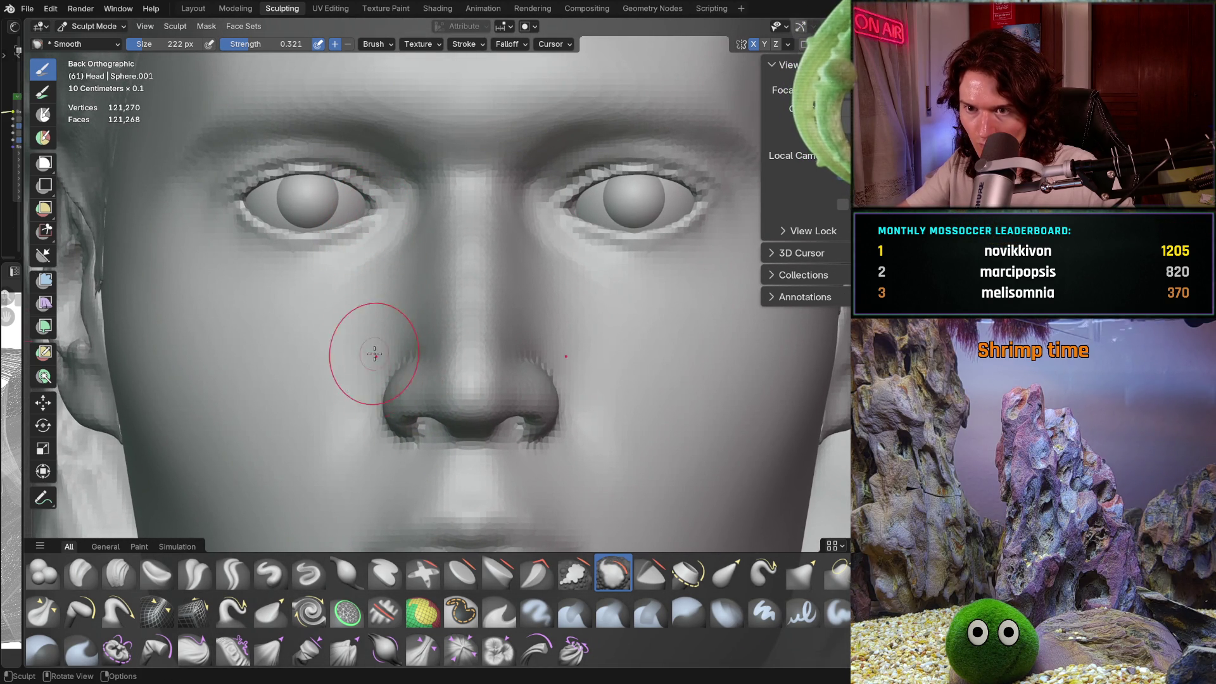
scroll(380, 421, "down", 5)
middle_click_drag(407, 434, 434, 435)
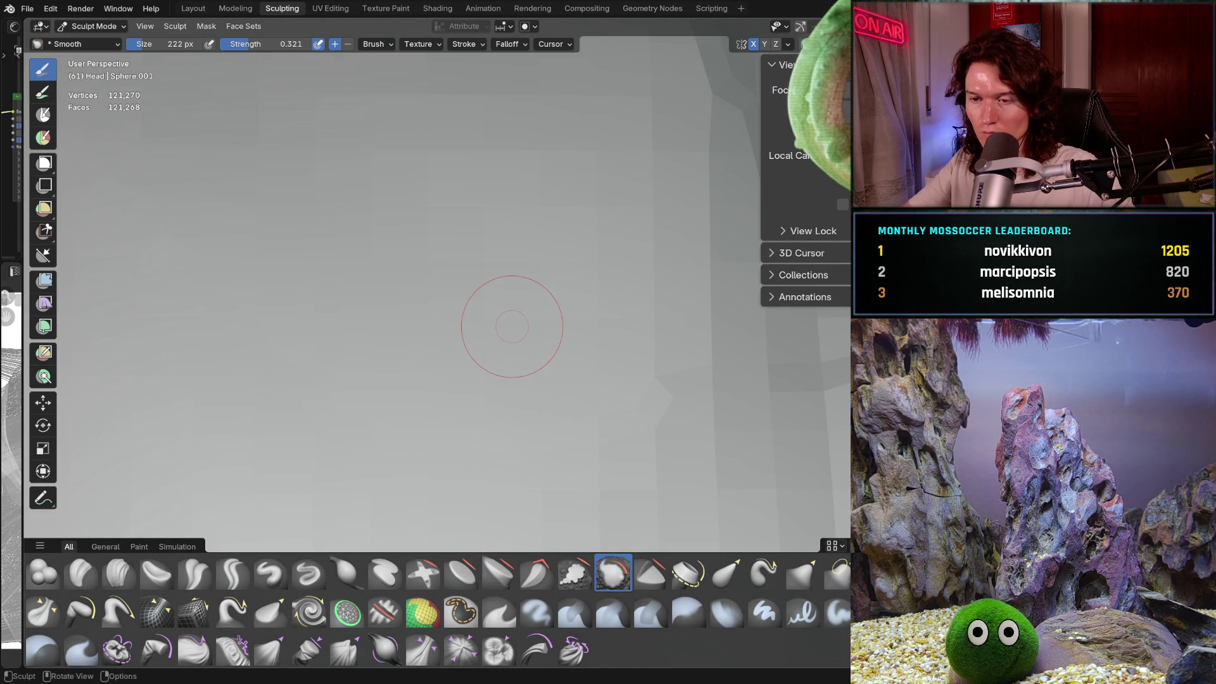
scroll(511, 327, "down", 8)
mouse_move(494, 393)
middle_mouse_down()
mouse_move(468, 399)
mouse_move(484, 403)
middle_mouse_up()
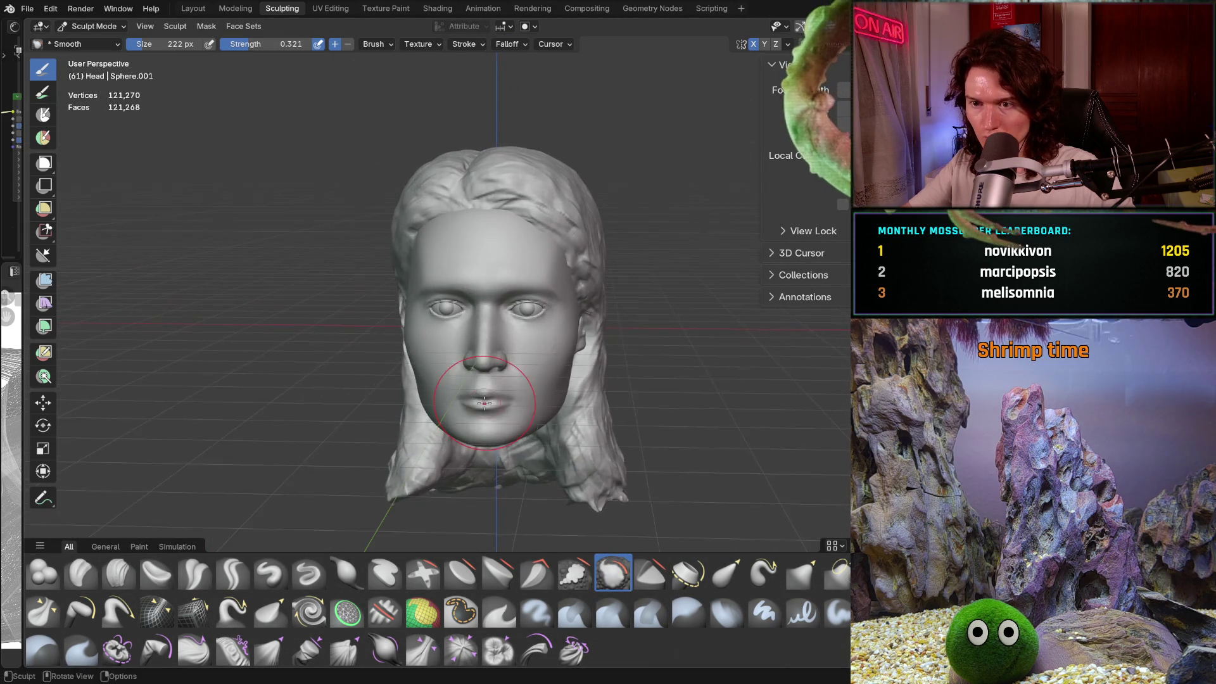
scroll(410, 347, "up", 1)
key("ctrl+s")
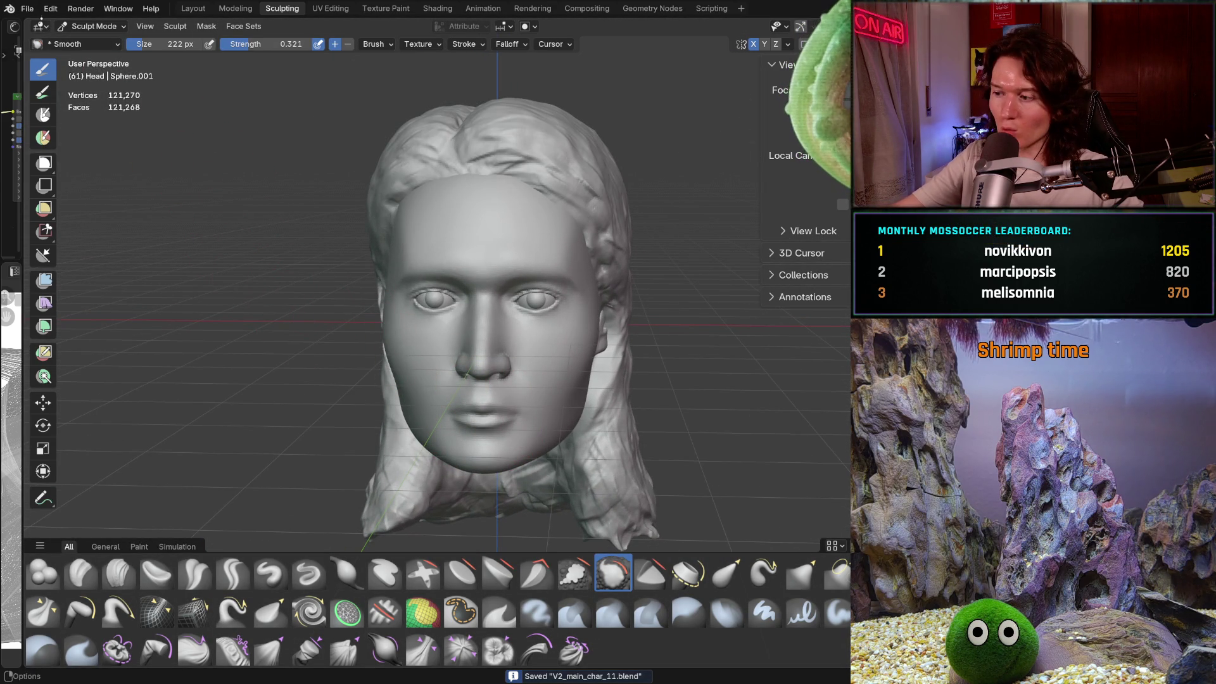
Step: Briefly show the reference photo over the head, then switch from Sculpt Mode to Object Mode
left_click(27, 9)
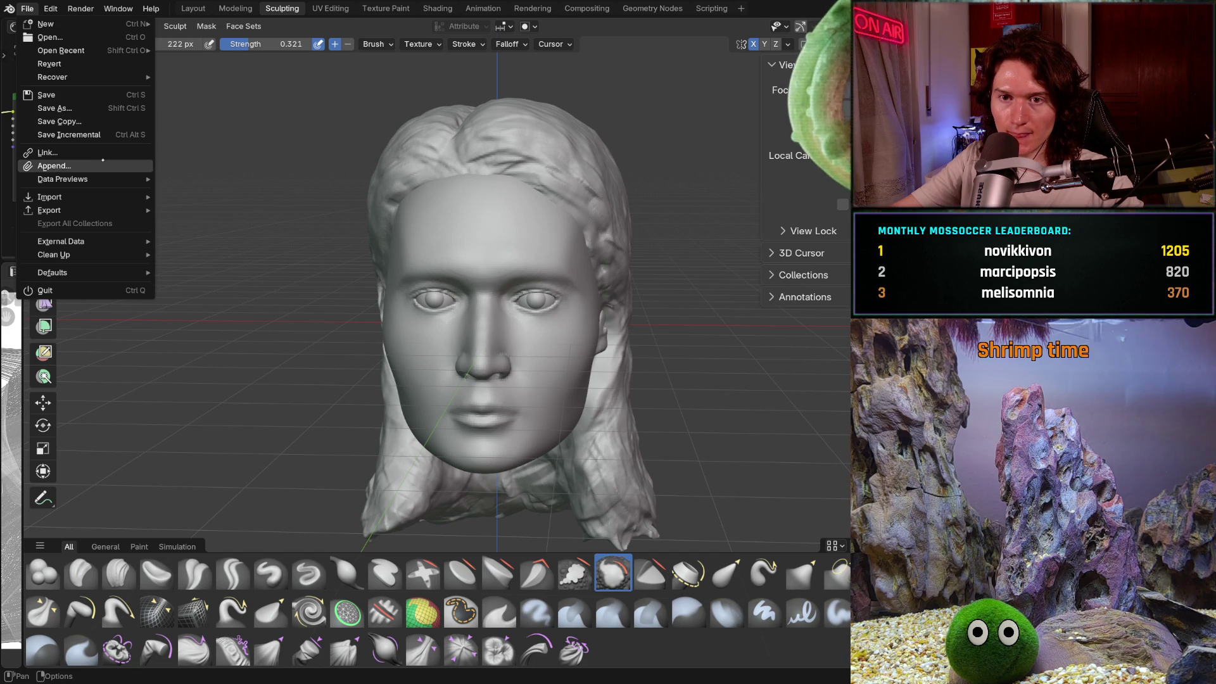
key("Escape")
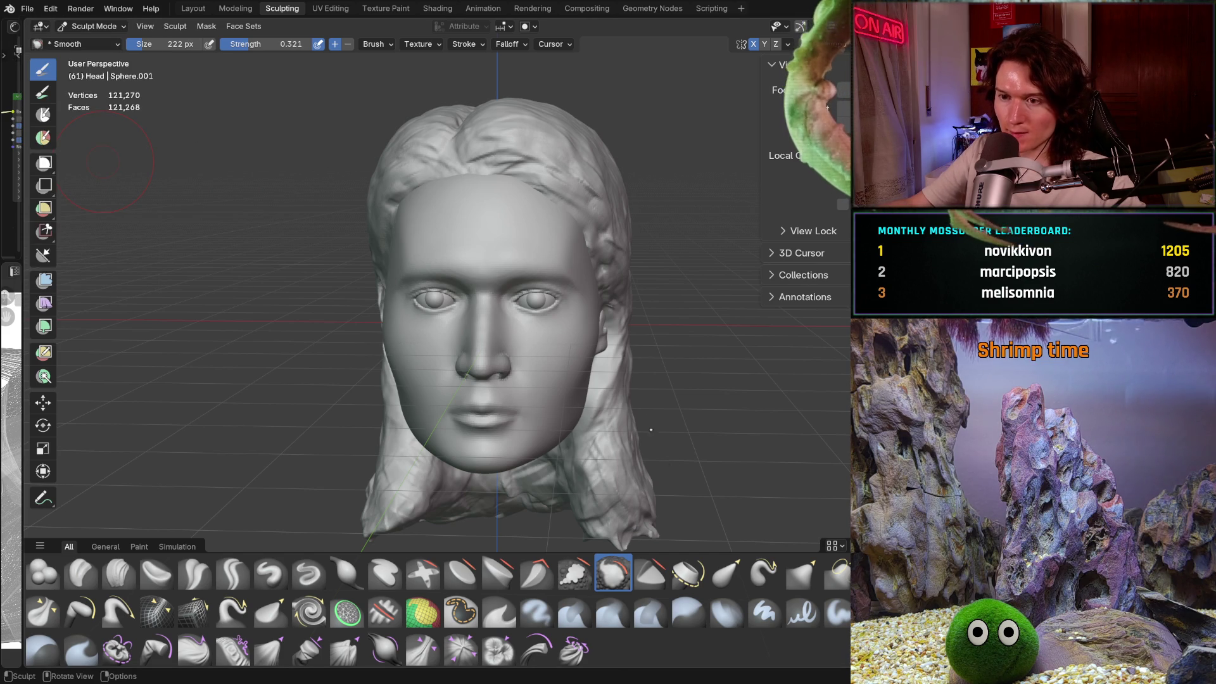
key("alt+h")
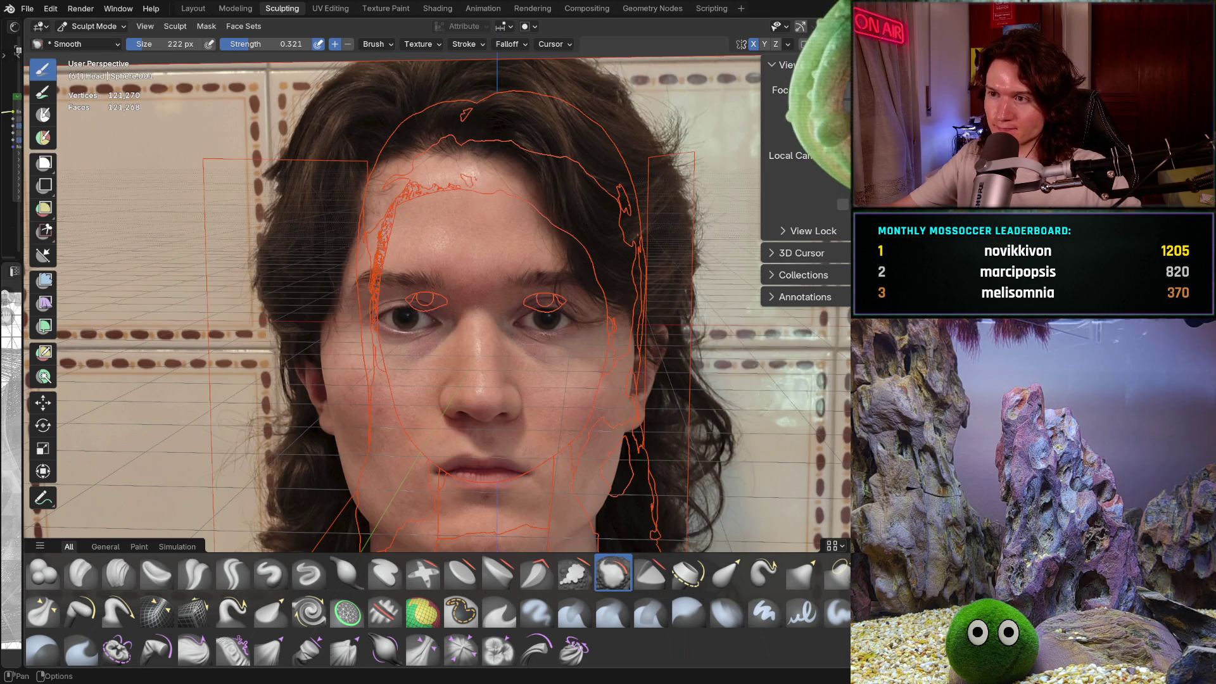
key("ctrl+z")
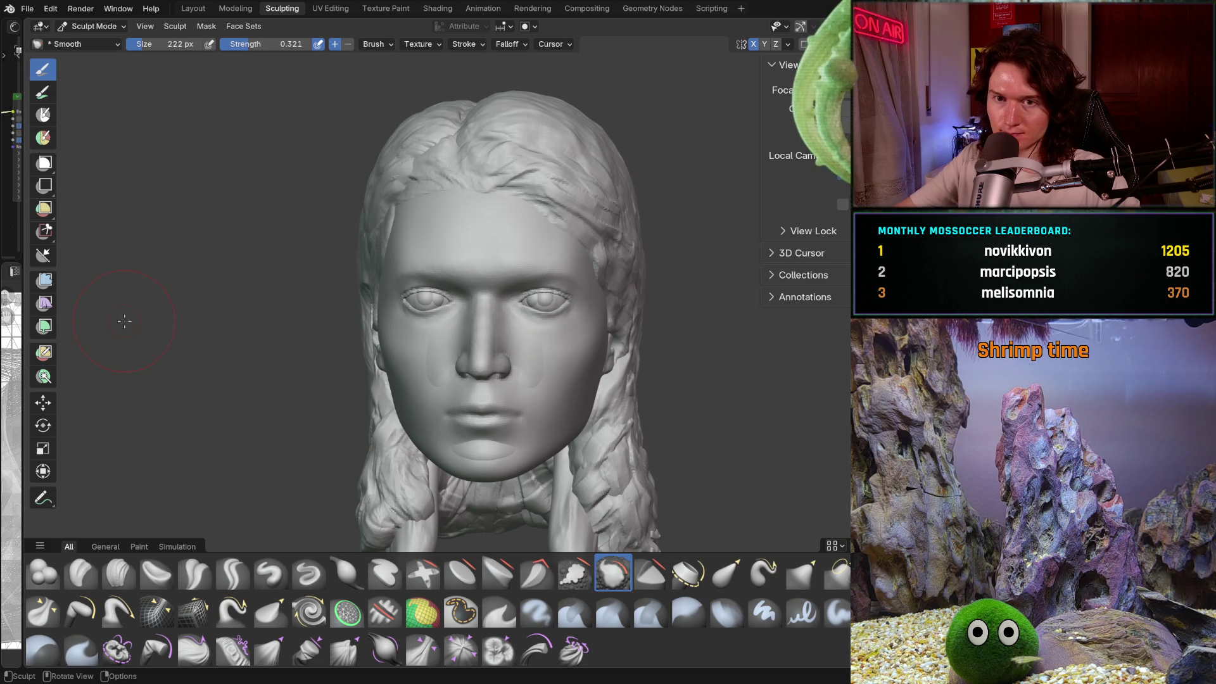
left_click(94, 26)
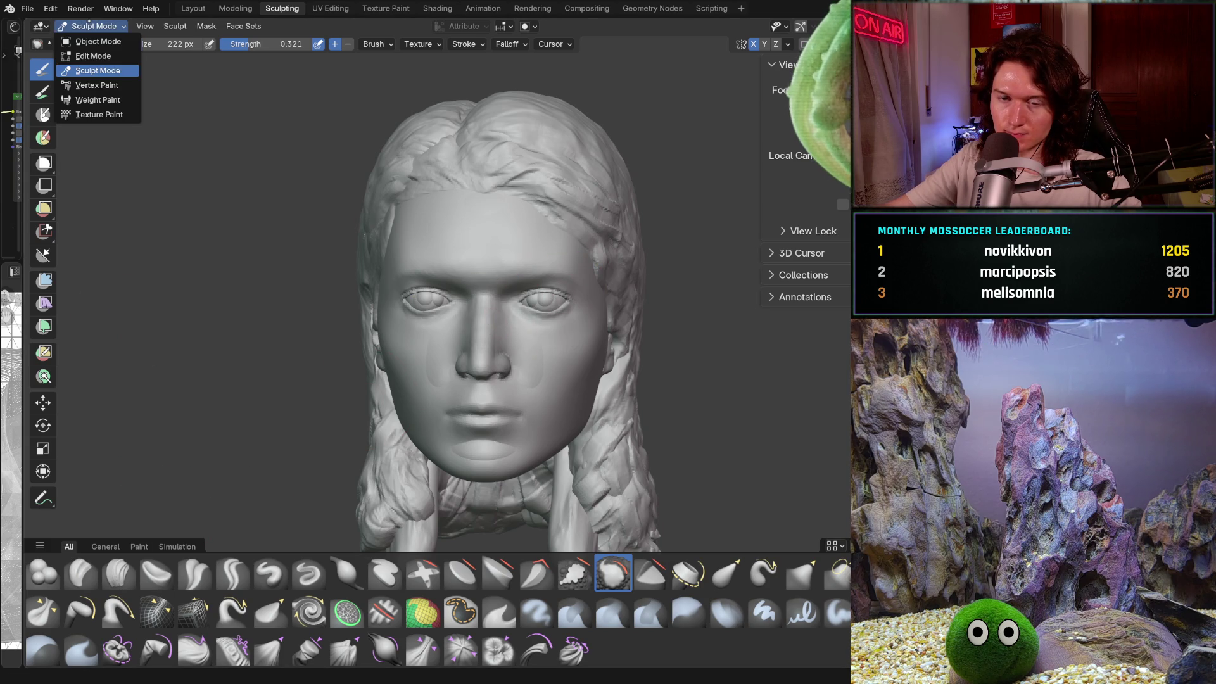
left_click(96, 41)
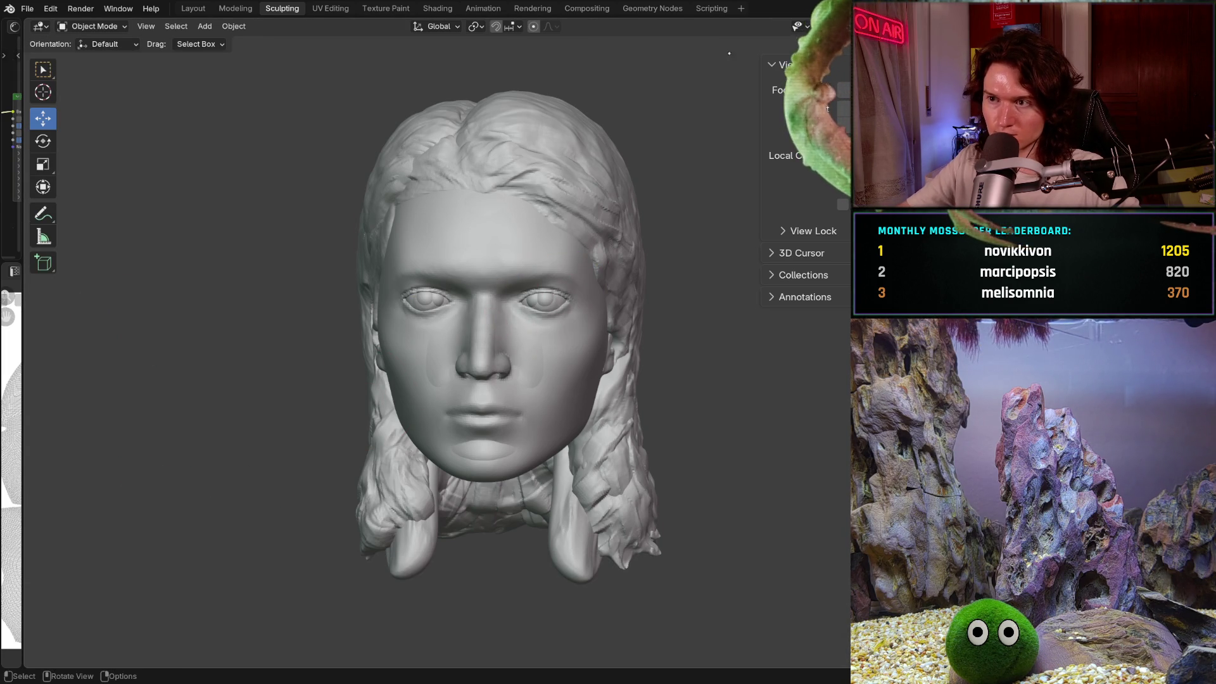
Step: Show the move gizmo and drag one head left along X beside the other
key("shift+alt+z")
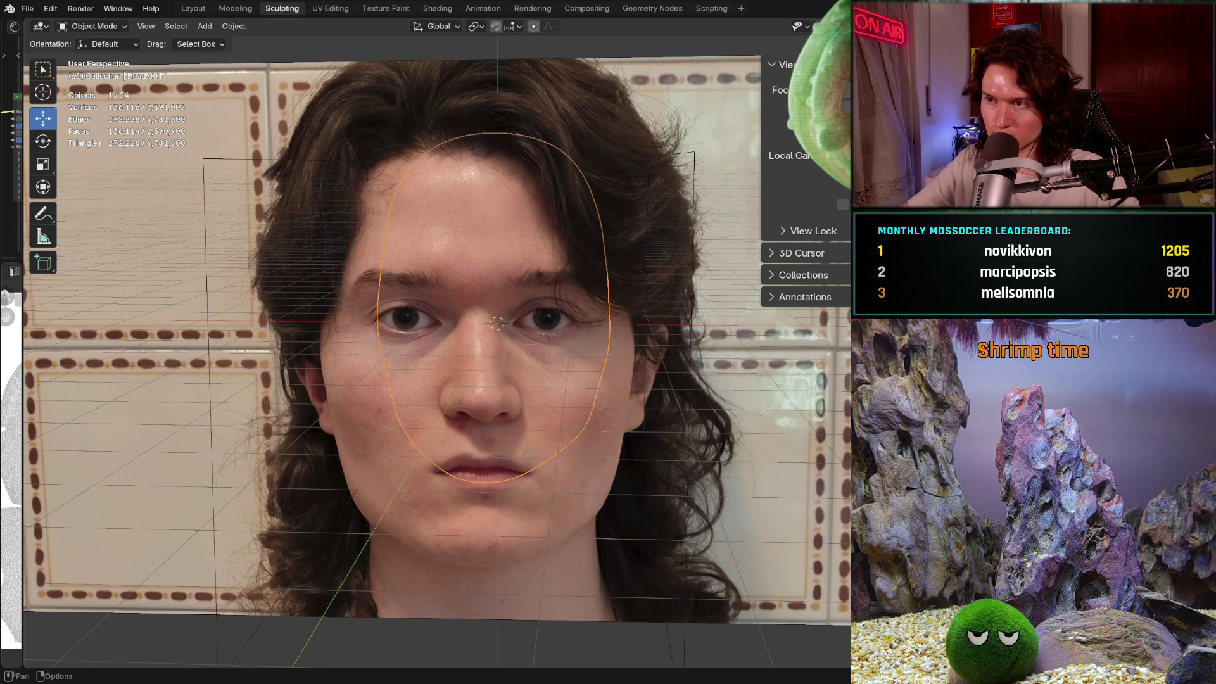
key("shift+alt+z")
key("ctrl+grave")
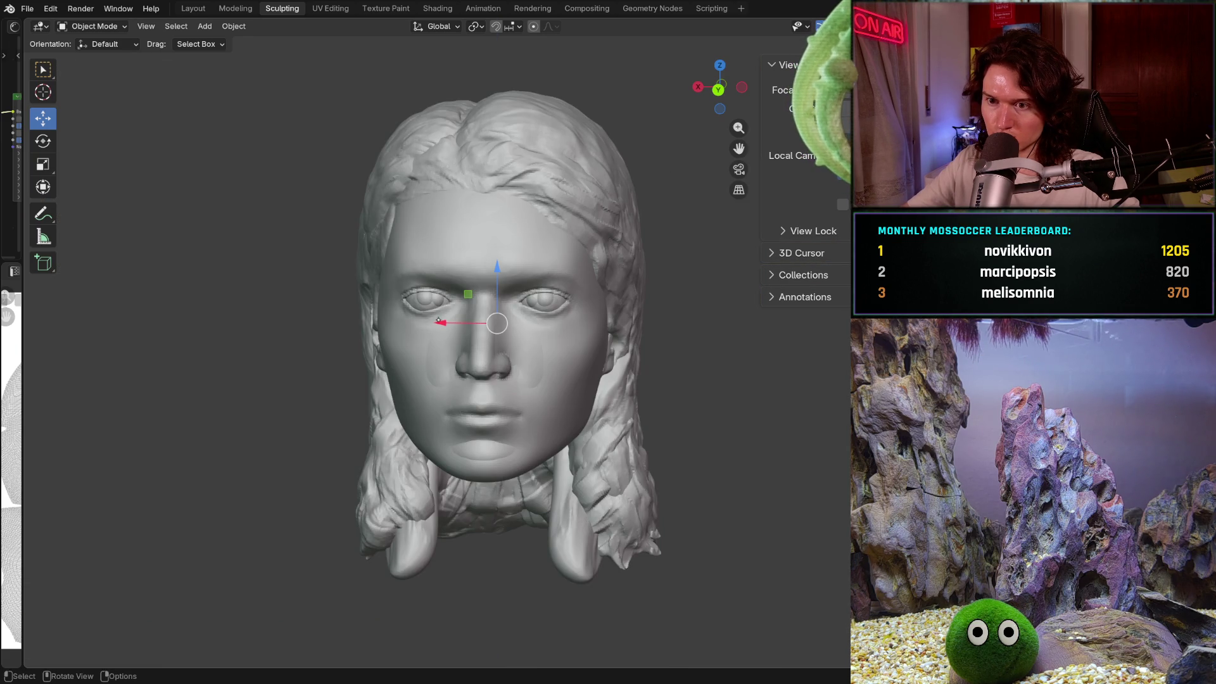
mouse_move(438, 321)
left_mouse_down()
mouse_move(135, 320)
mouse_move(149, 320)
left_mouse_up()
middle_click_drag(411, 403, 516, 419)
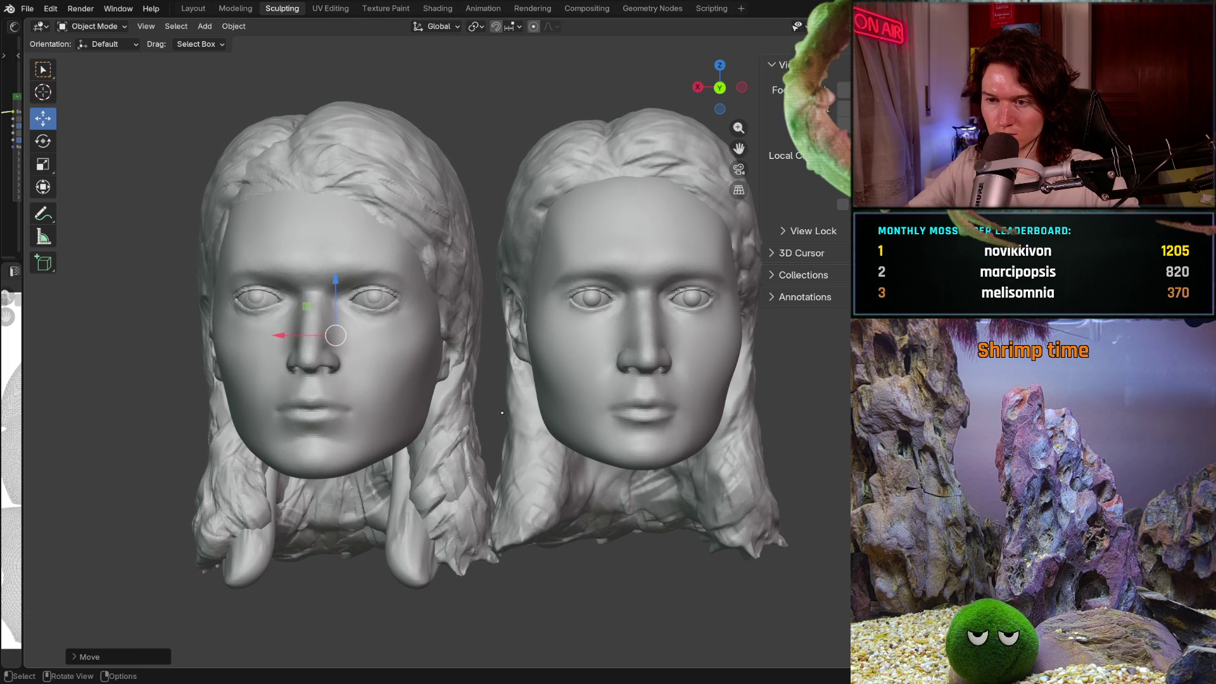
scroll(488, 345, "down", 3)
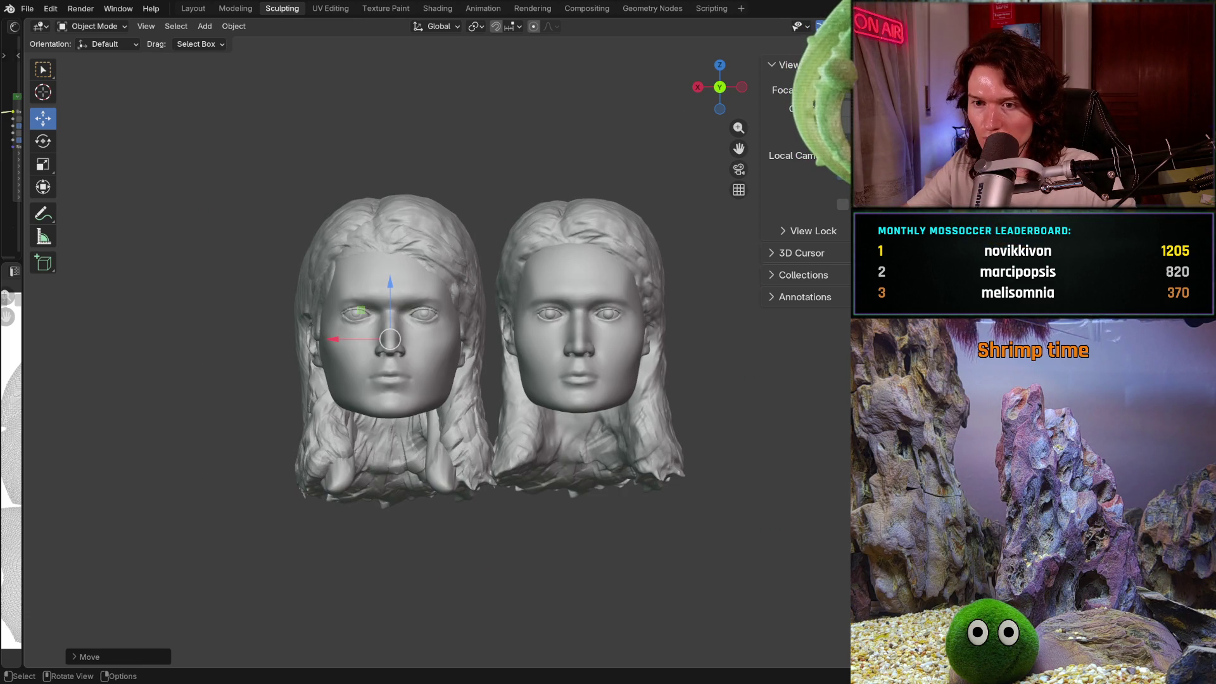
scroll(461, 423, "up", 3)
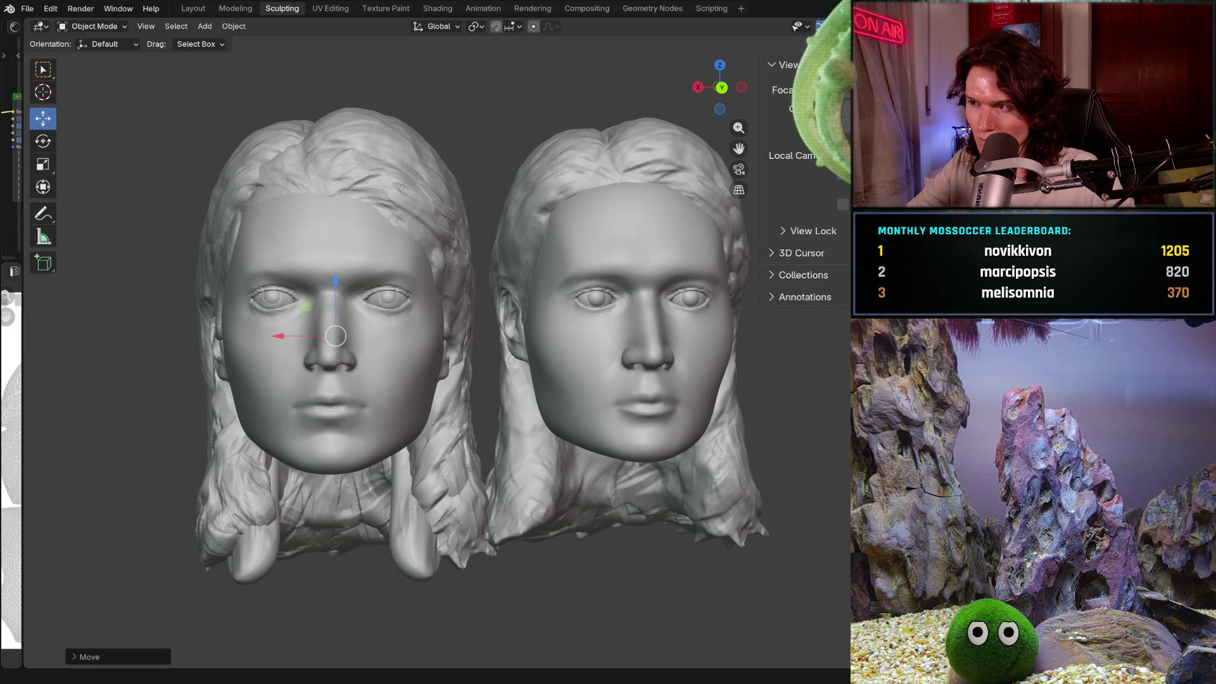
Step: Try a small X nudge and reselect each head, undoing changes, then zoom out around both
key("alt+a")
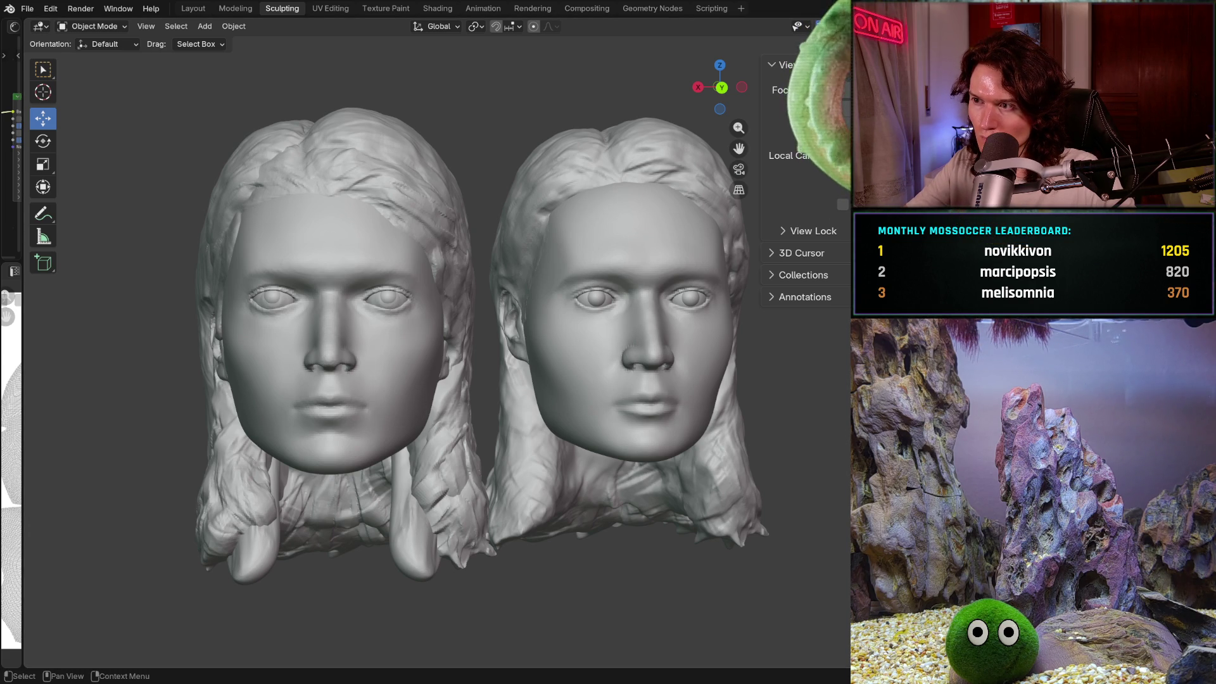
mouse_move(294, 336)
left_mouse_down()
mouse_move(180, 336)
mouse_move(307, 336)
left_mouse_up()
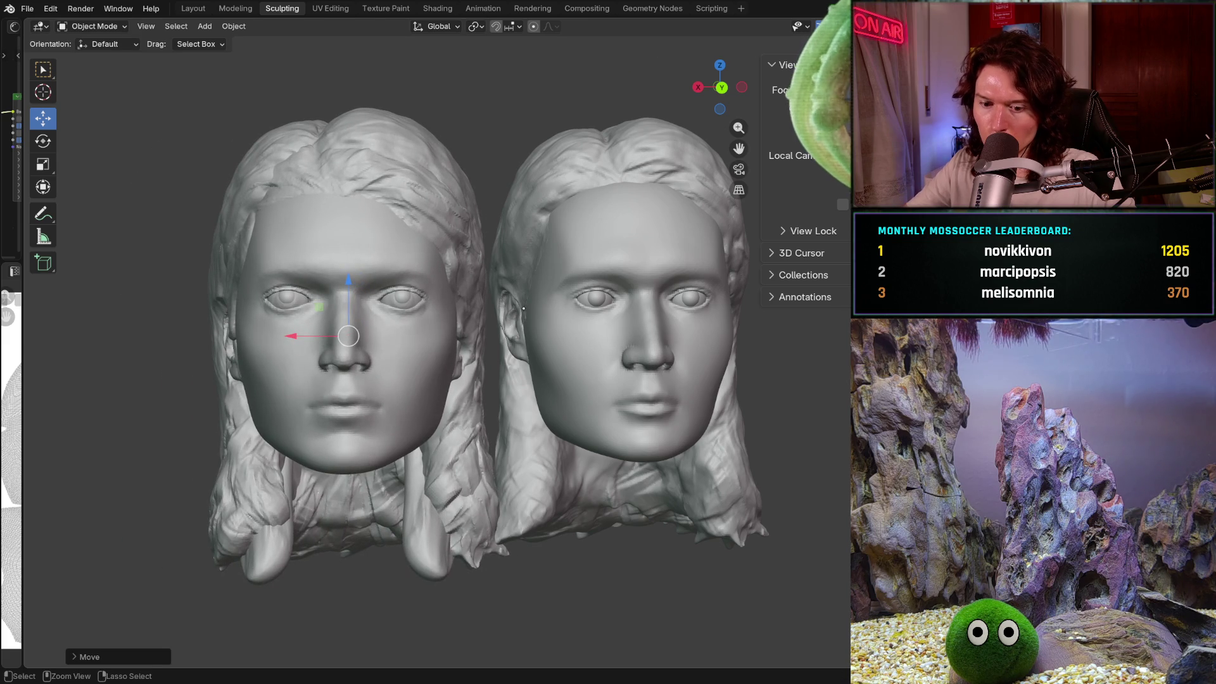
key("ctrl+z")
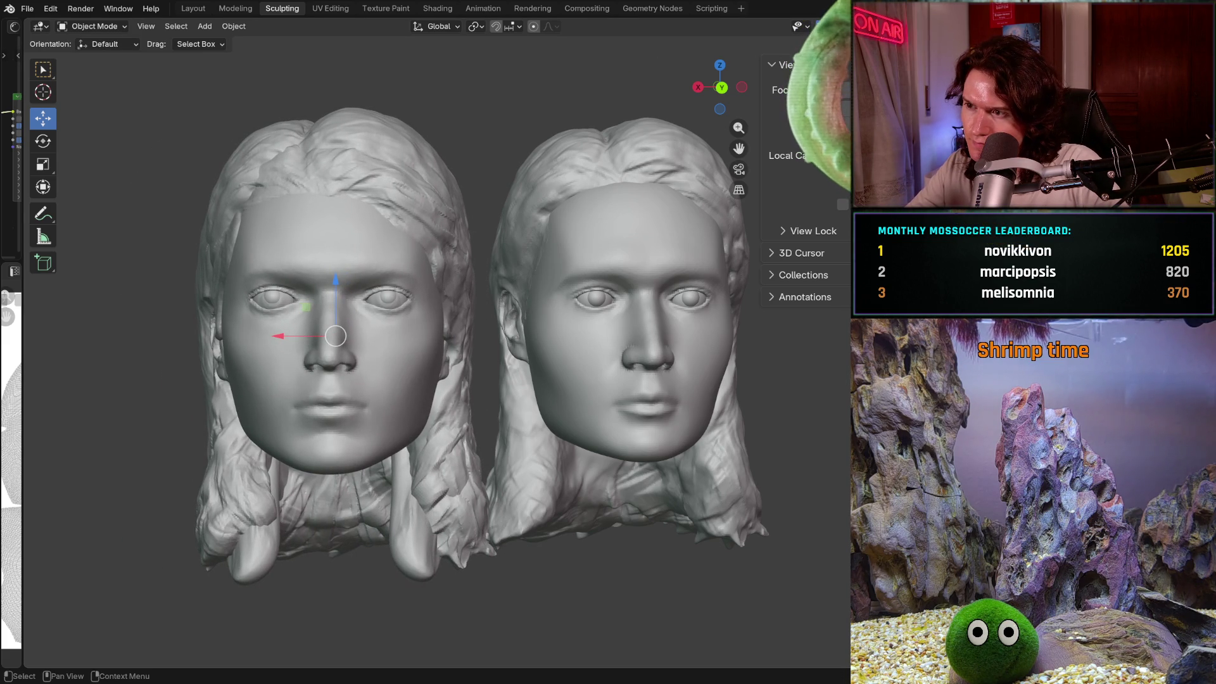
left_click(557, 336)
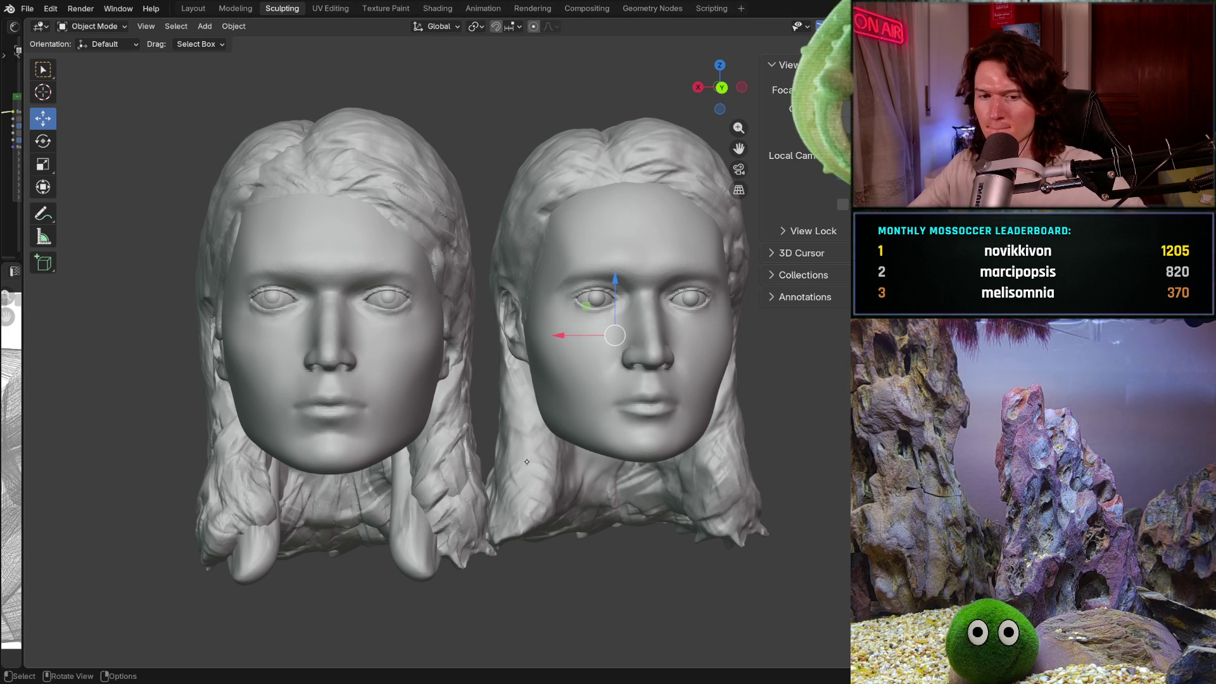
key("ctrl+z")
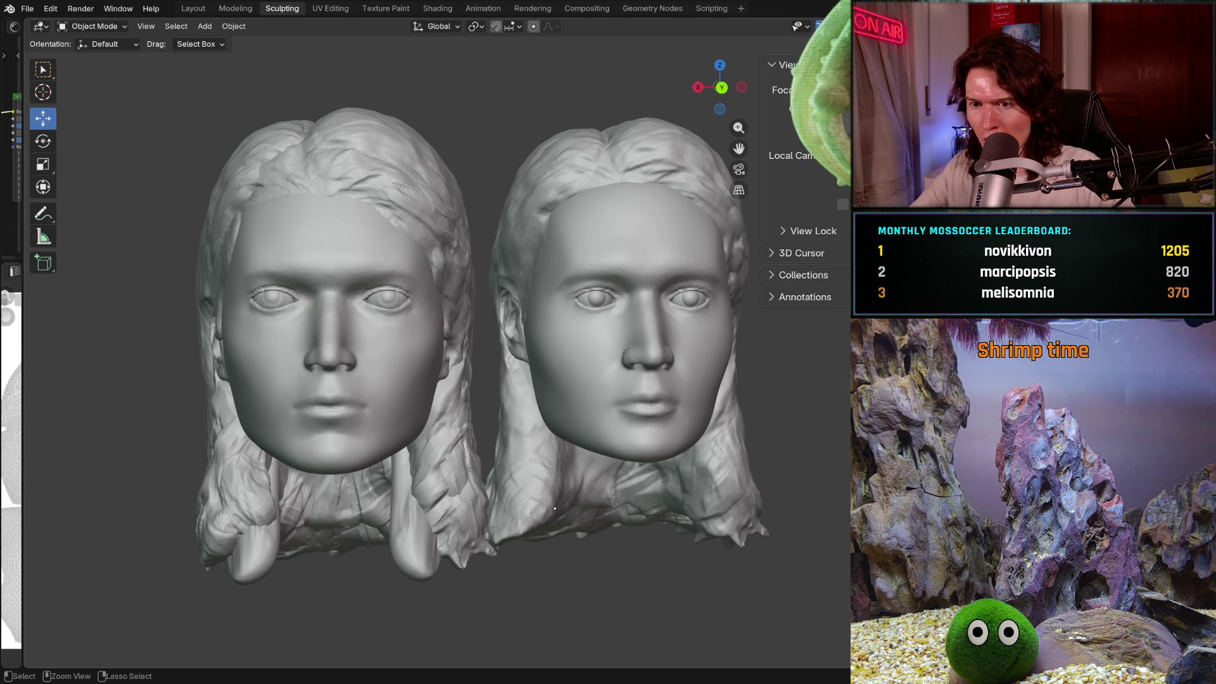
mouse_move(602, 474)
middle_mouse_down("ctrl")
mouse_move(629, 440)
mouse_move(595, 494)
mouse_move(596, 481)
mouse_move(711, 475)
mouse_move(643, 434)
mouse_move(654, 442)
mouse_move(637, 453)
mouse_move(640, 442)
mouse_move(604, 446)
mouse_move(586, 430)
middle_mouse_up("ctrl")
Step: Select the left head, isolate it in local view, and enter Sculpt Mode on it
scroll(620, 452, "up", 3)
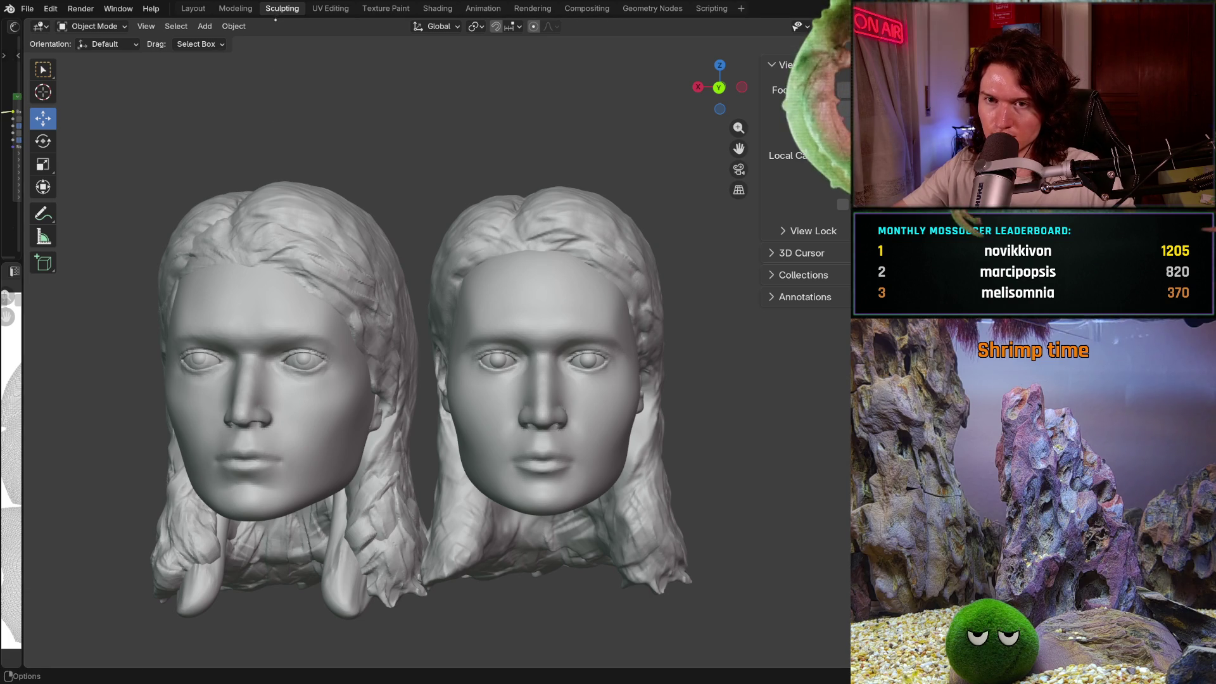
left_click(363, 298)
key("KP_Divide")
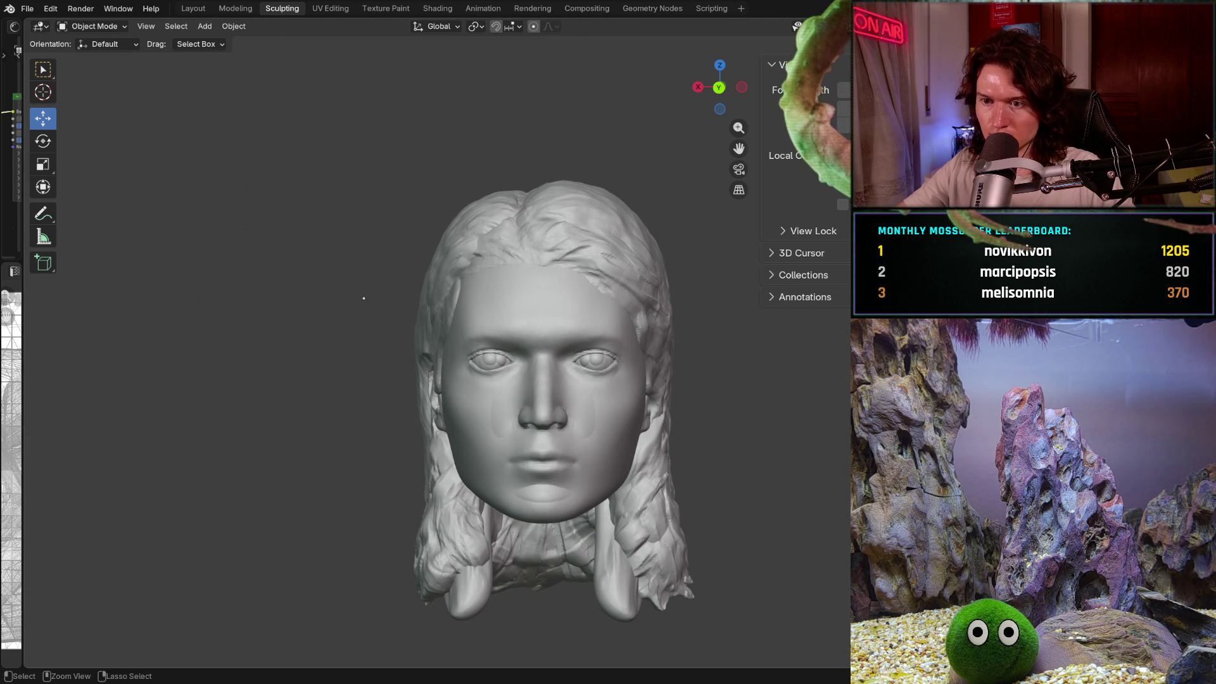
key("ctrl+Tab")
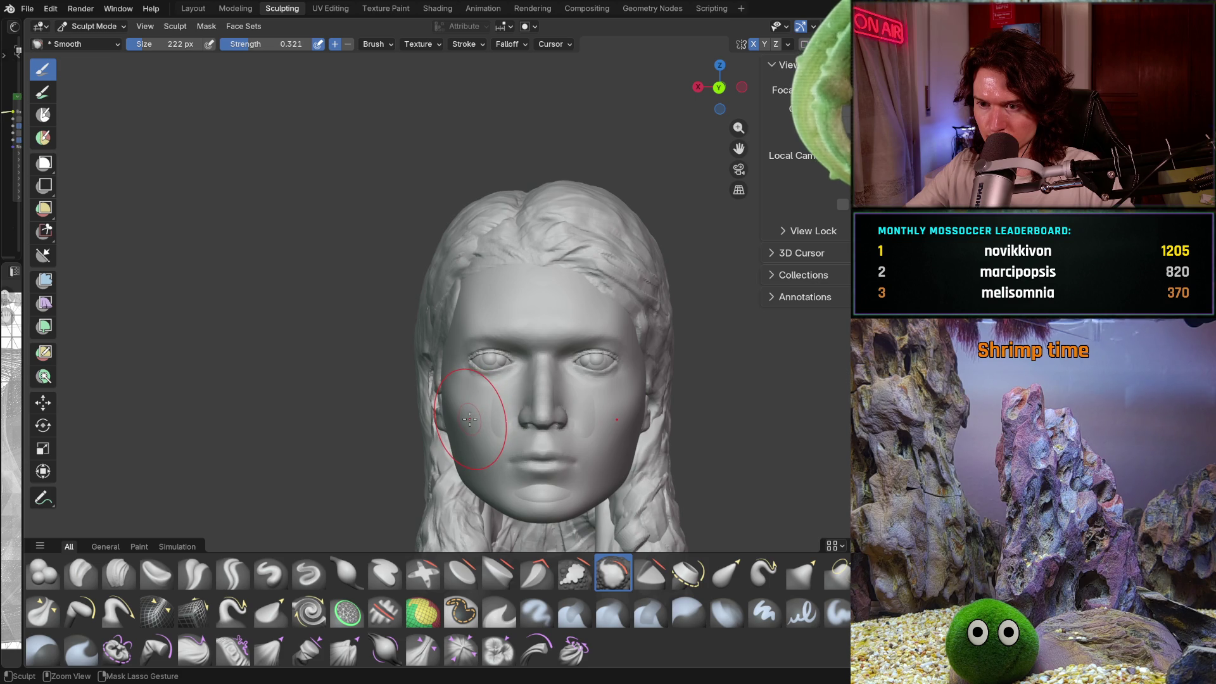
key("ctrl+r")
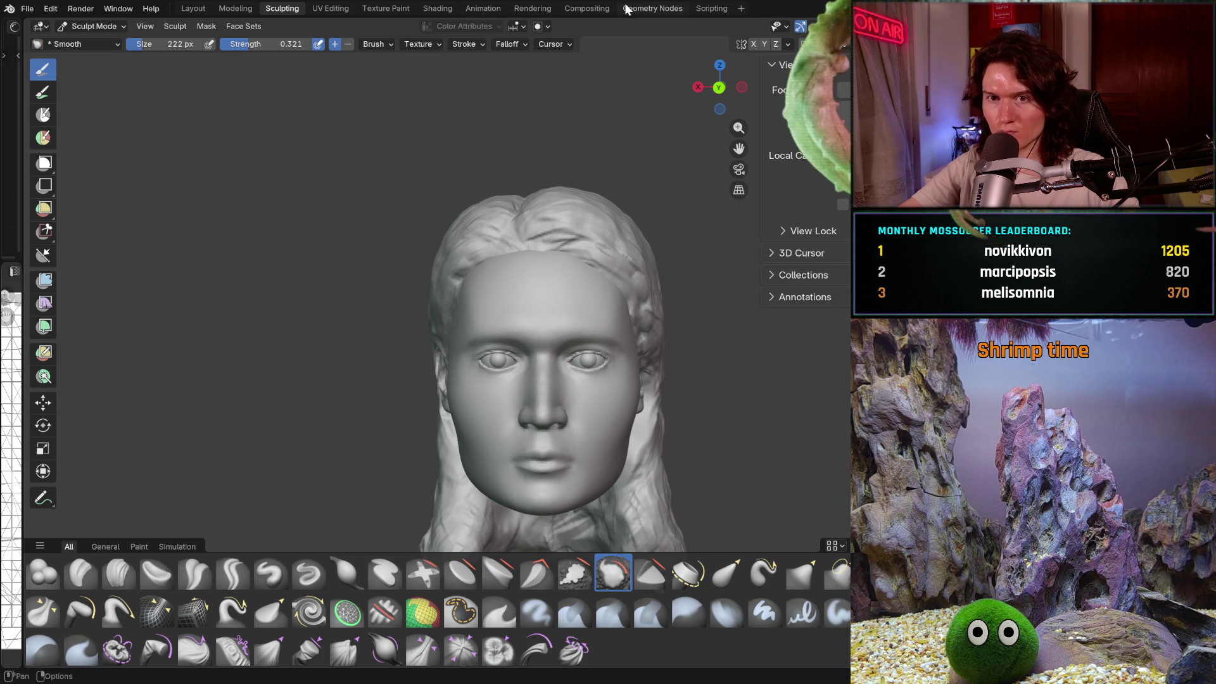
Step: Open V2_main_char_11.blend, choosing Don't Save for the current changes
left_click(29, 10)
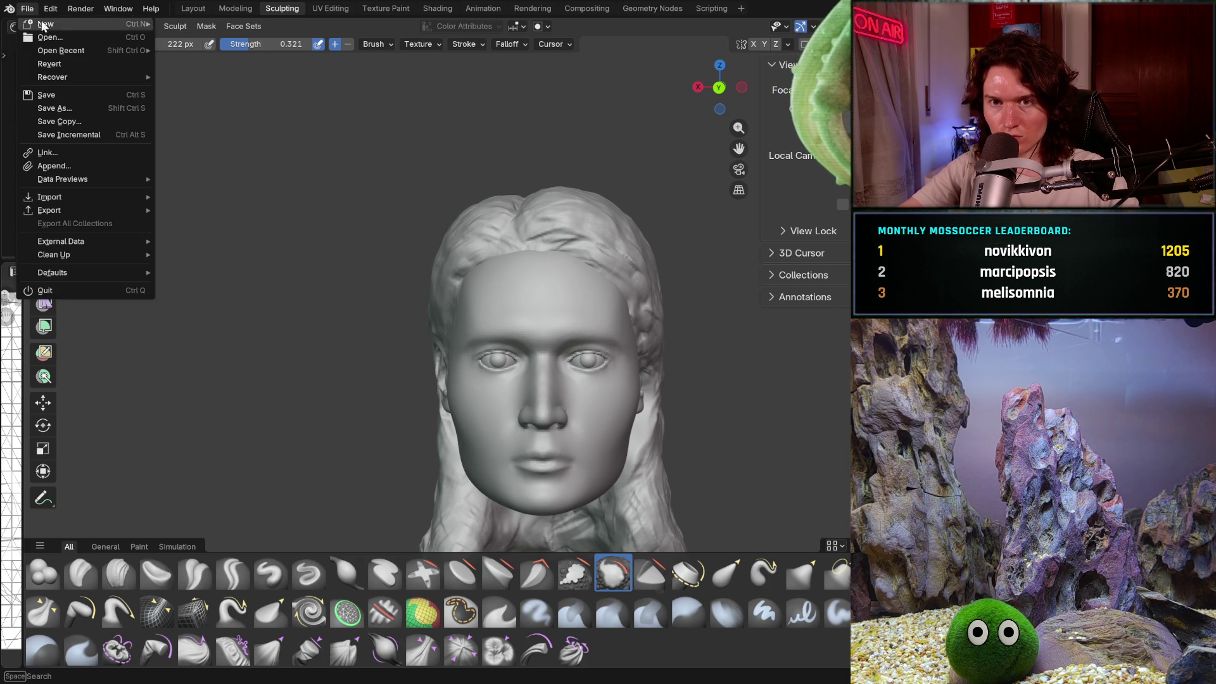
left_click(66, 37)
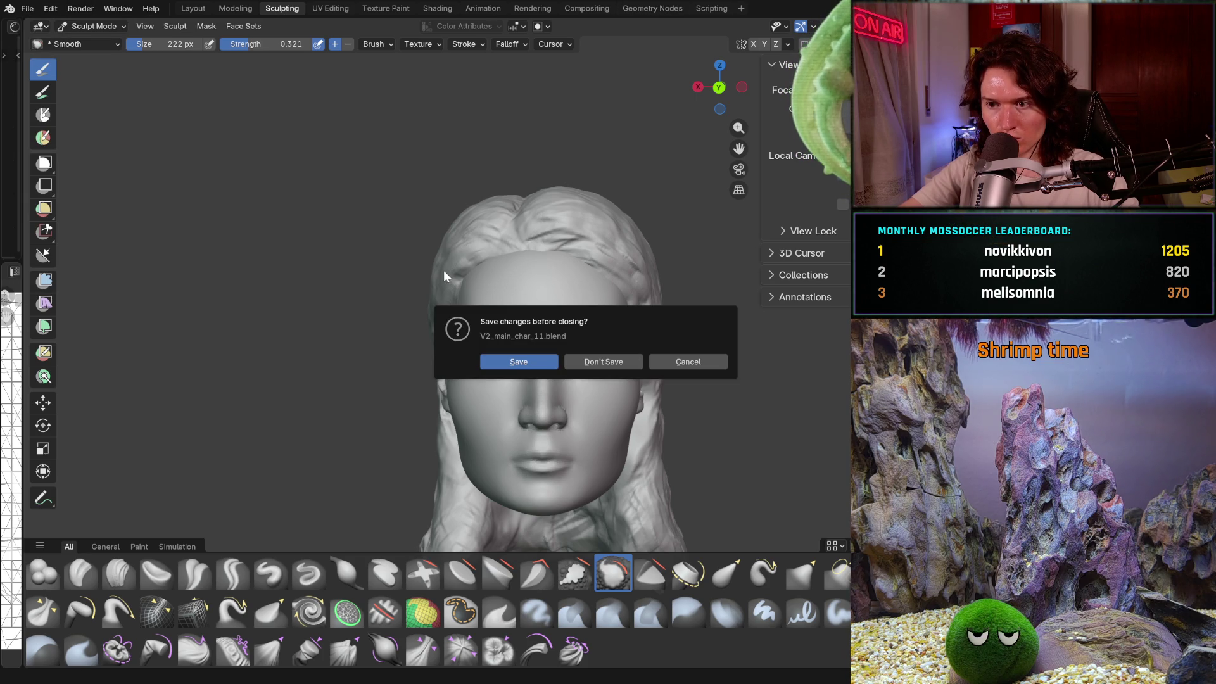
left_click(623, 359)
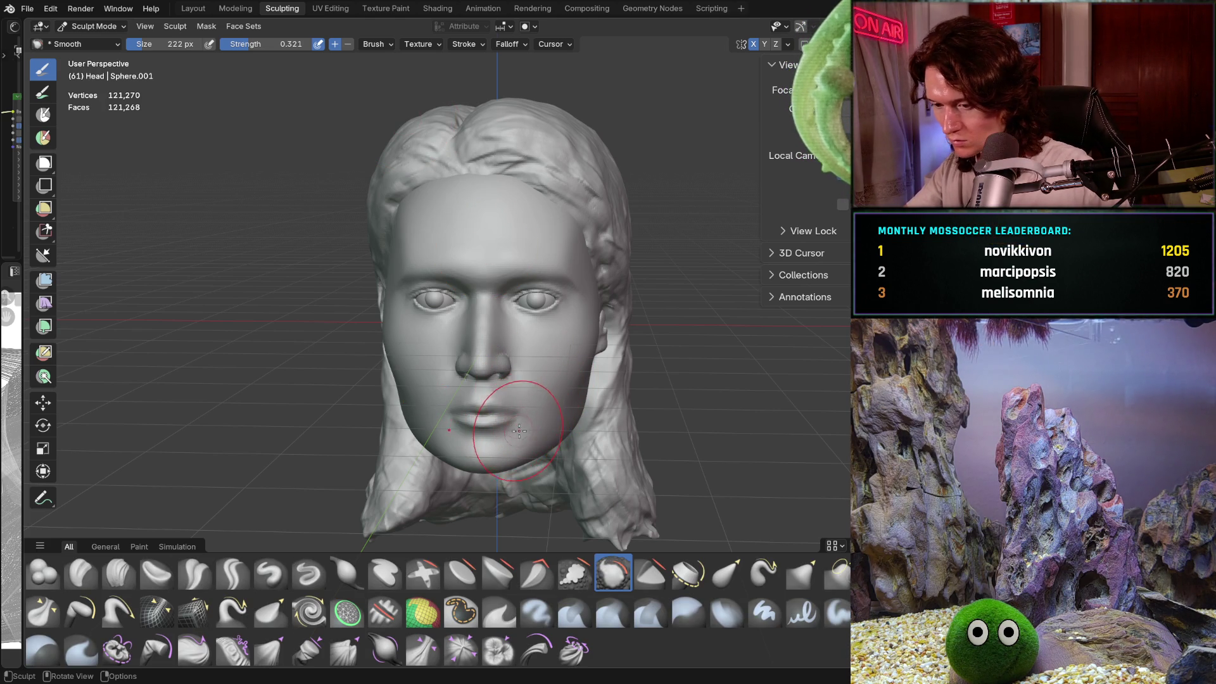
Step: Orbit the reopened head to the front, snap to orthographic front view and zoom onto the face
middle_click_drag(520, 431, 536, 410)
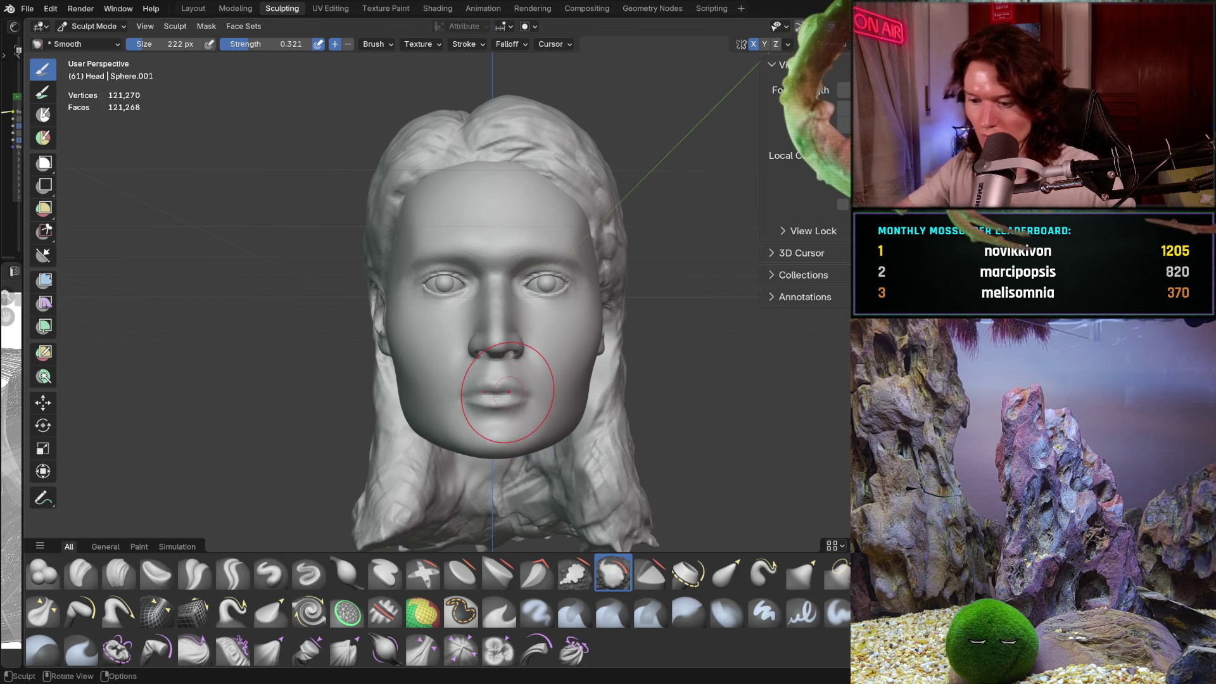
key("ctrl+KP_1")
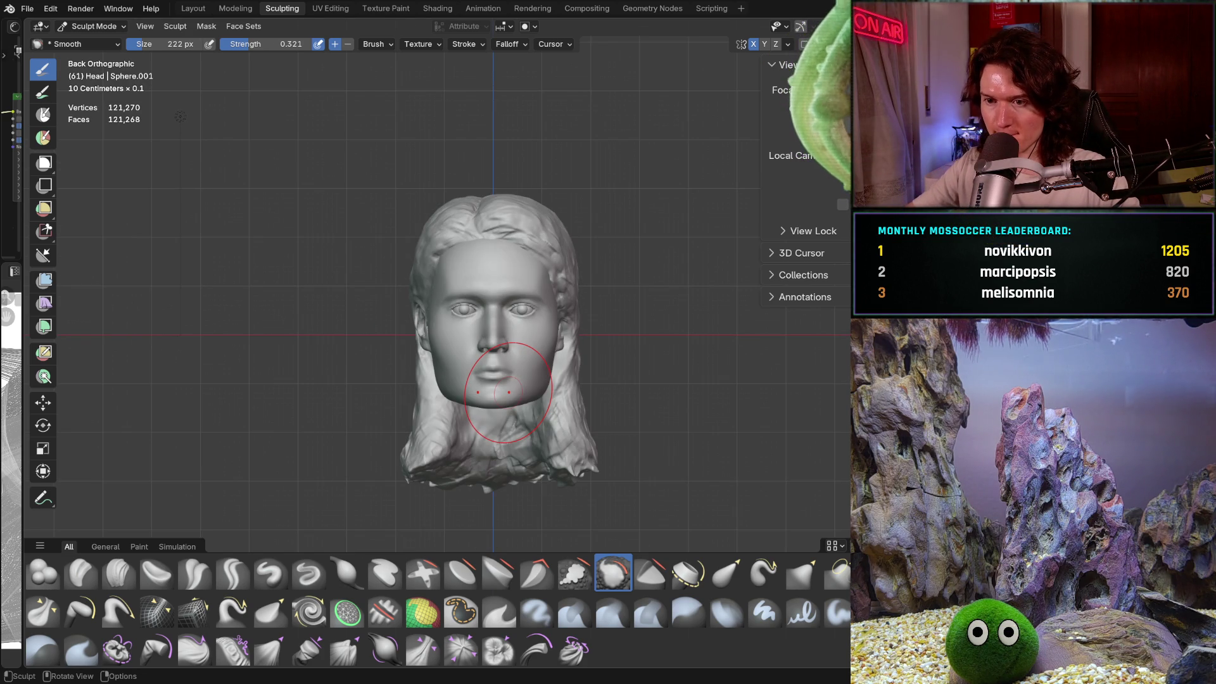
scroll(503, 378, "up", 5)
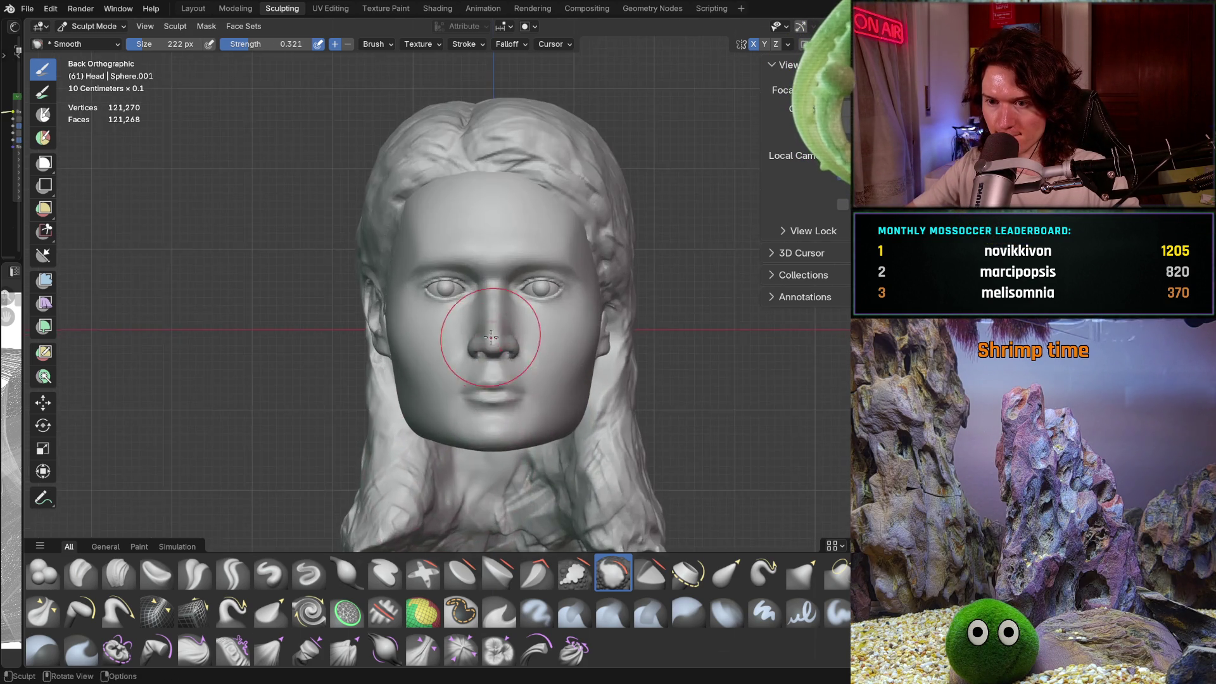
Step: Select the Grab brush and set it to 518 px radius with 0.499 strength
key("g")
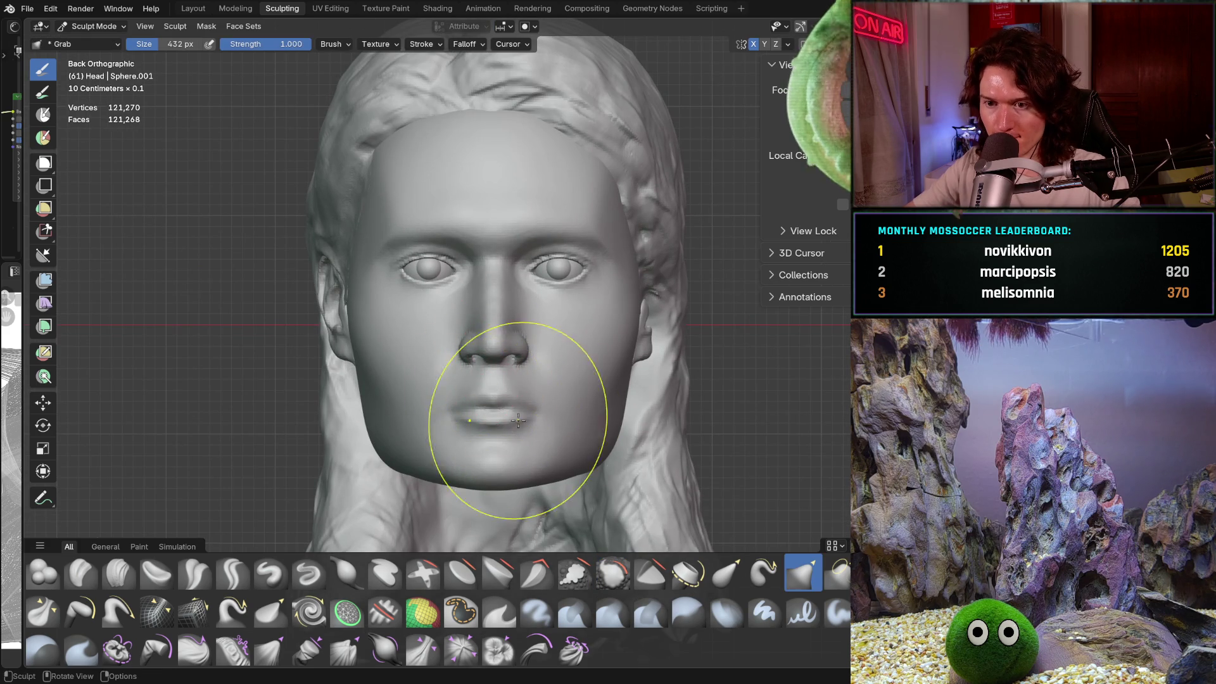
key("f")
left_click(384, 451)
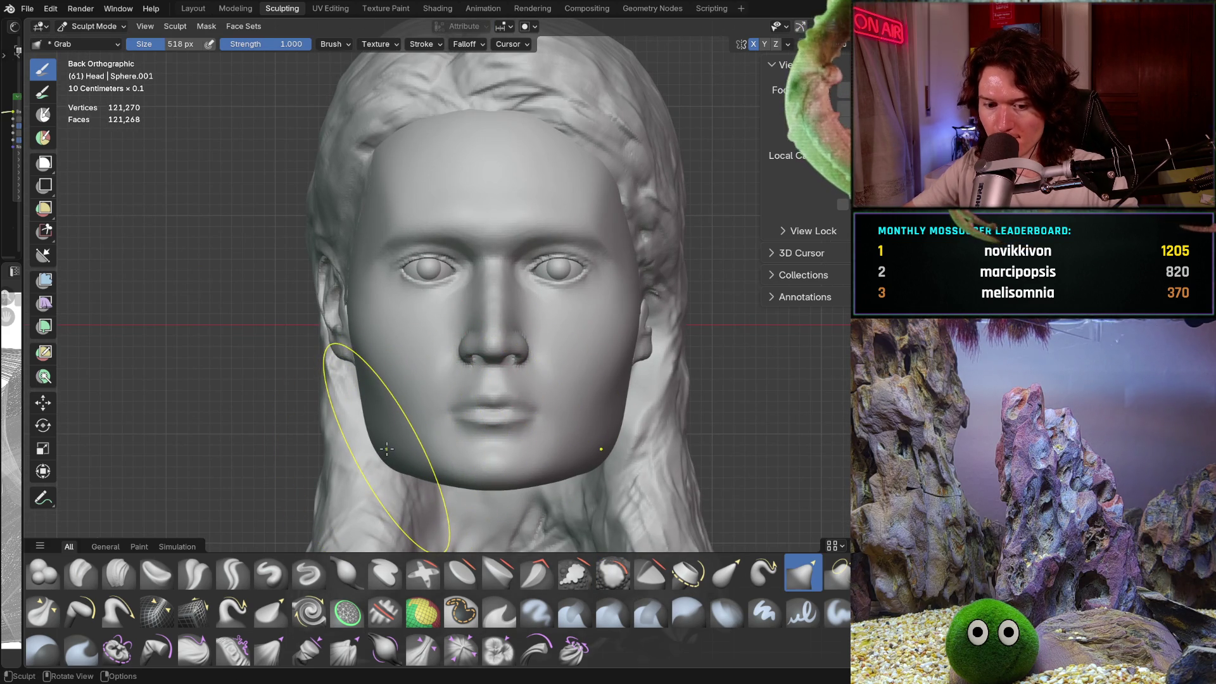
key("shift+f")
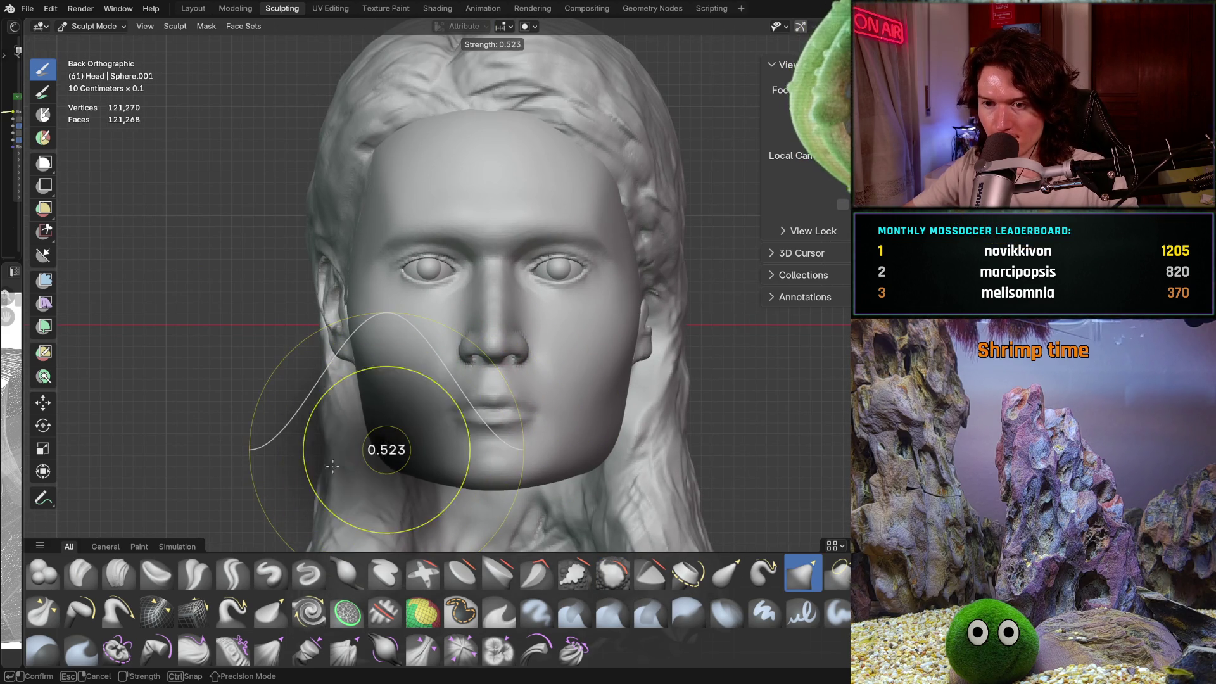
left_click(362, 445)
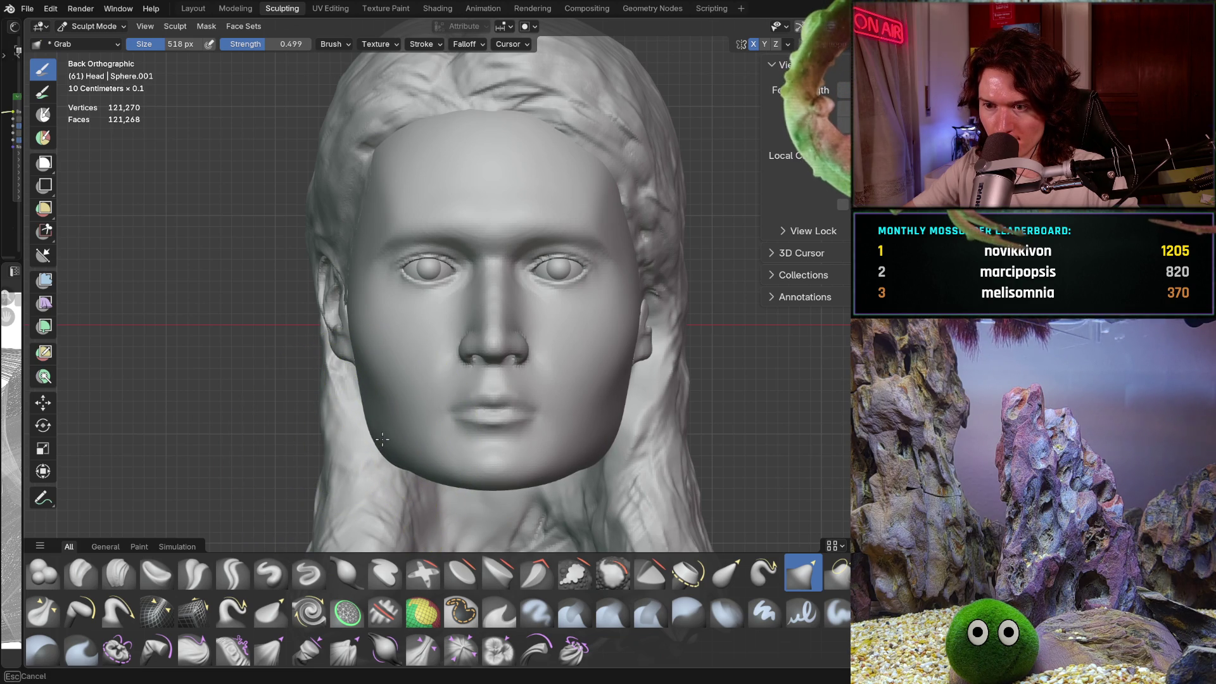
scroll(385, 430, "up", 5)
scroll(488, 320, "down", 5)
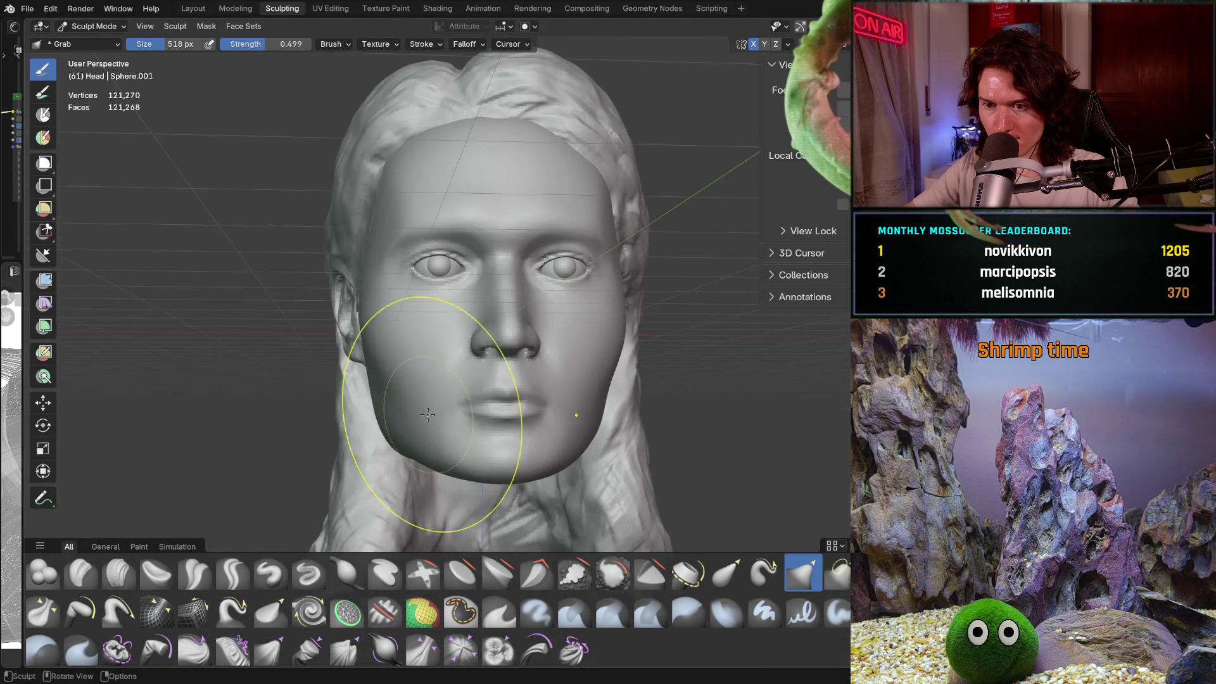
middle_click_drag(407, 435, 432, 400)
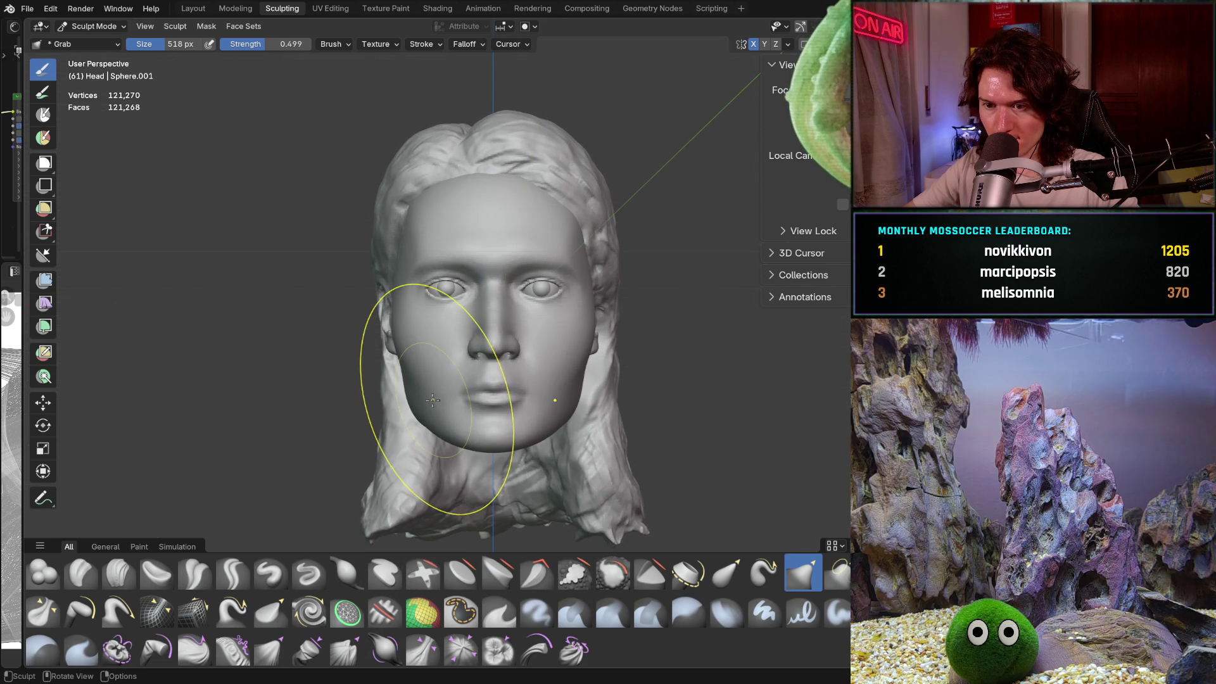
scroll(432, 411, "up", 1)
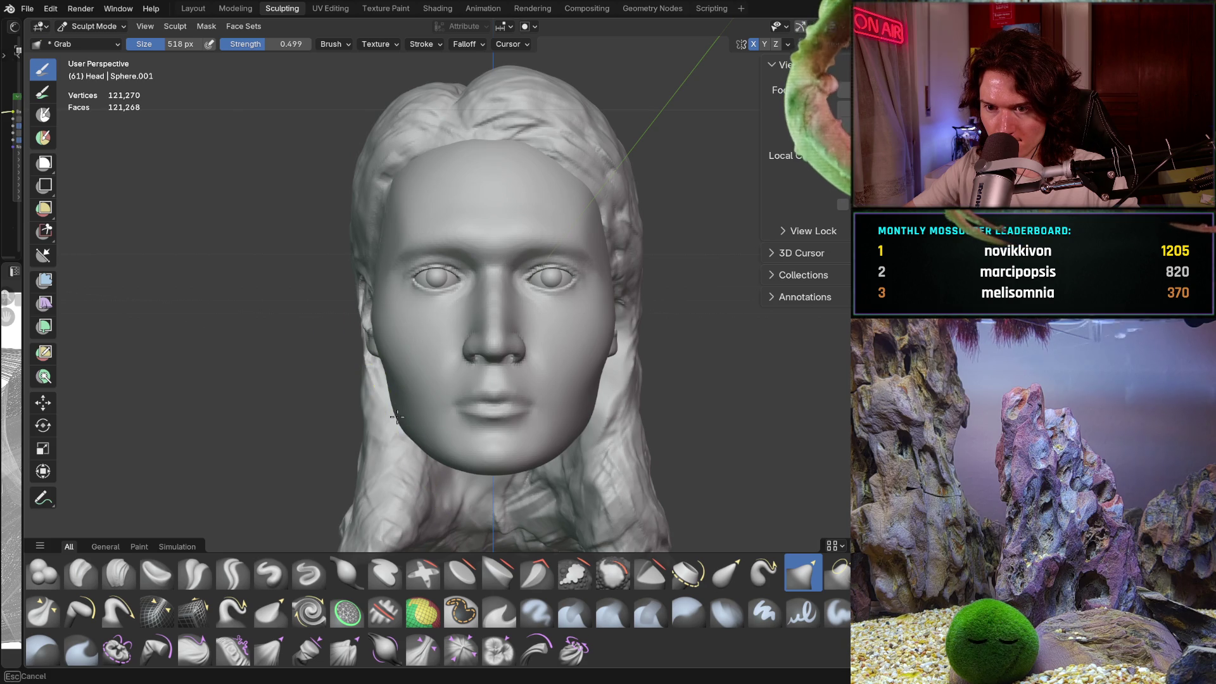
Step: Orbit to the head's side profile and shrink the Grab brush to 486 px
mouse_move(463, 364)
middle_mouse_down("ctrl")
mouse_move(423, 431)
mouse_move(560, 423)
middle_mouse_up("ctrl")
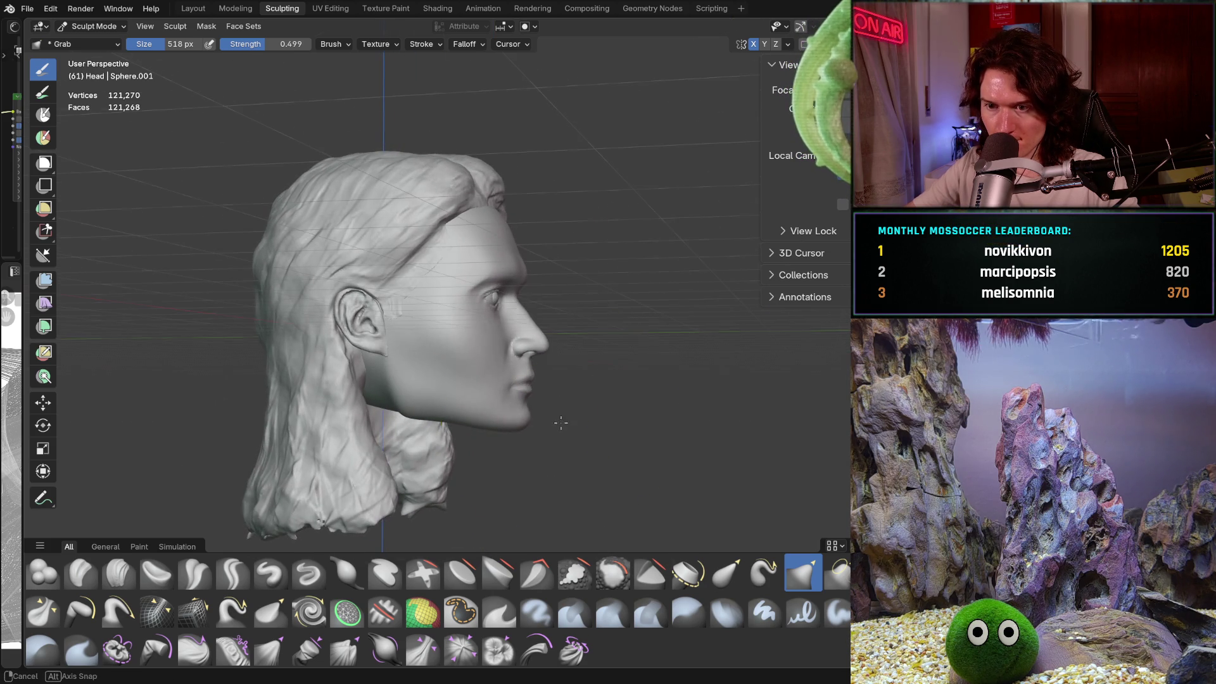
mouse_move(508, 467)
middle_mouse_down("ctrl")
mouse_move(507, 497)
mouse_move(489, 422)
middle_mouse_up("ctrl")
key("f")
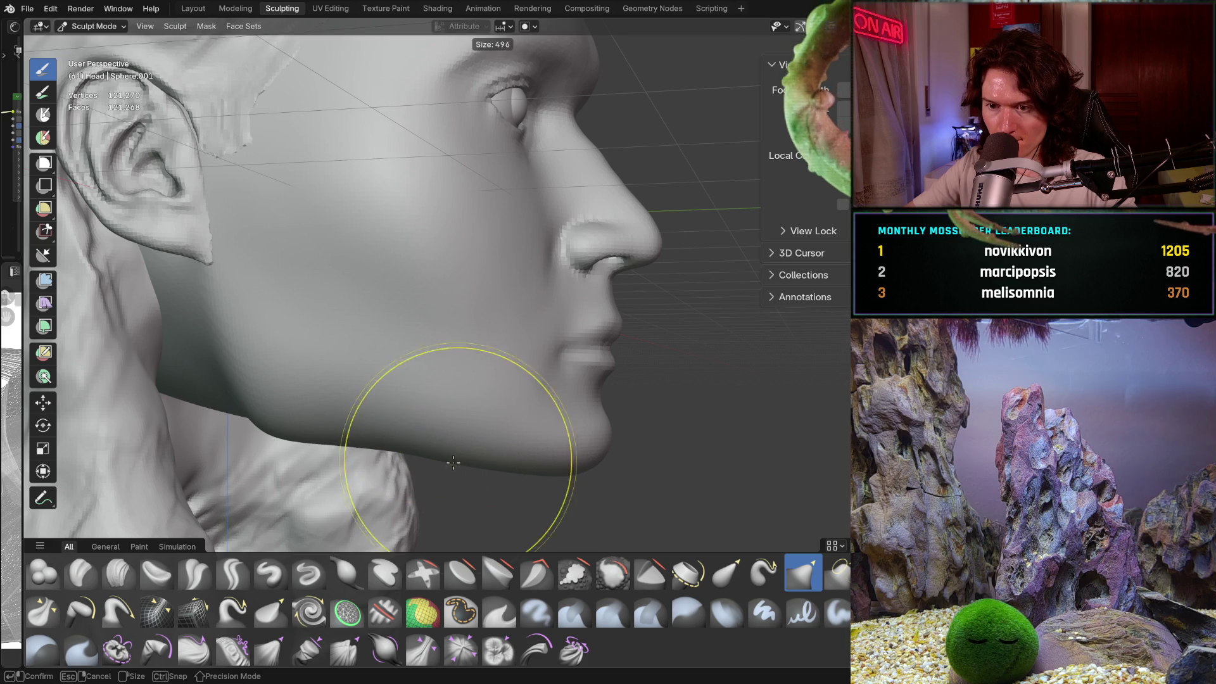
left_click(451, 457)
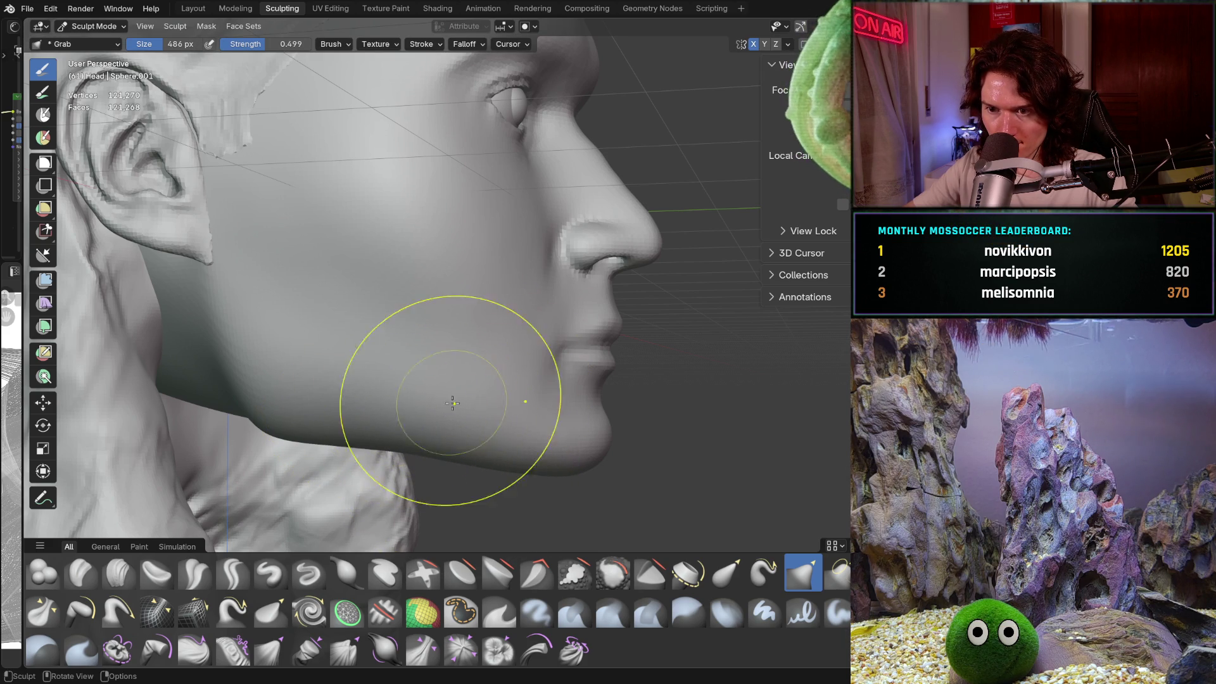
Step: Work on the chin and jawline in profile, turning toward a three-quarter front view
scroll(519, 405, "down", 4)
middle_click_drag(529, 434, 481, 434)
scroll(327, 432, "up", 5)
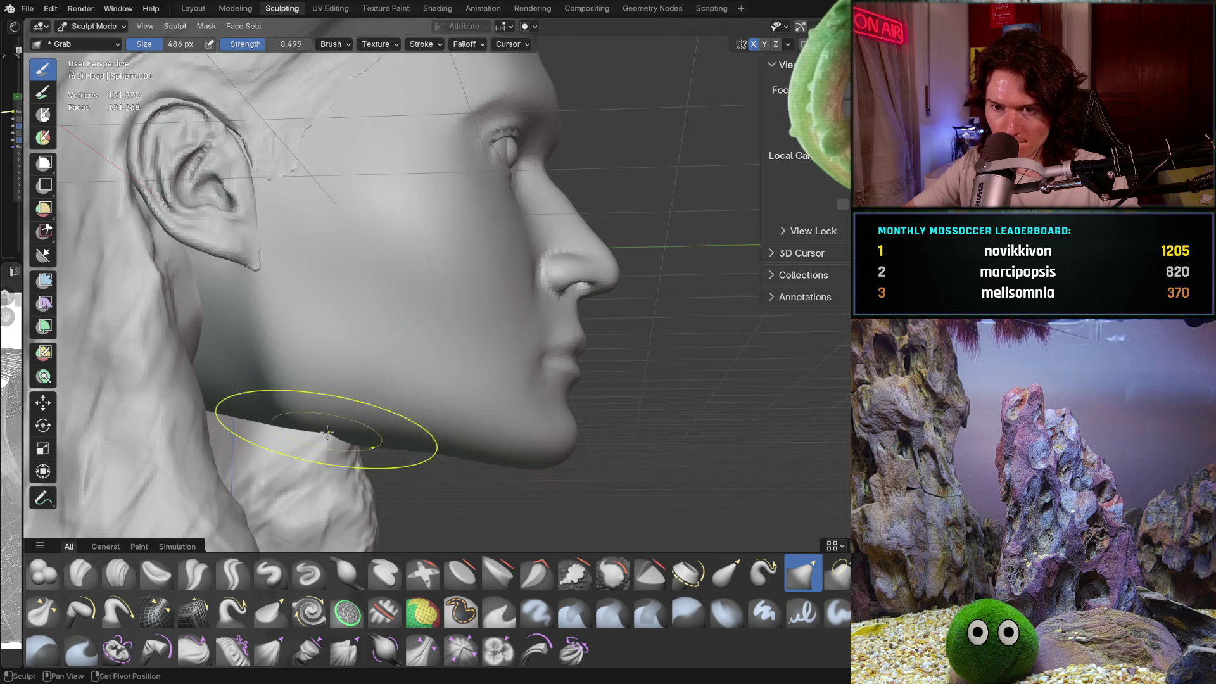
scroll(327, 432, "up", 4)
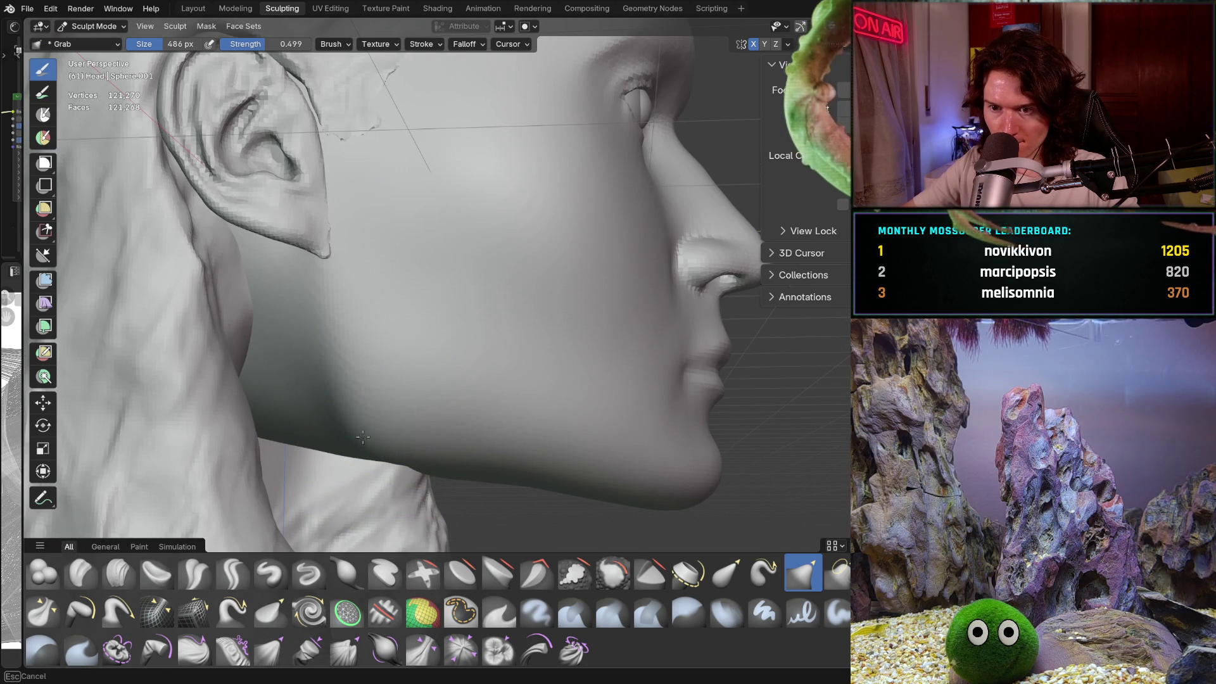
scroll(362, 437, "down", 6)
scroll(441, 449, "up", 2)
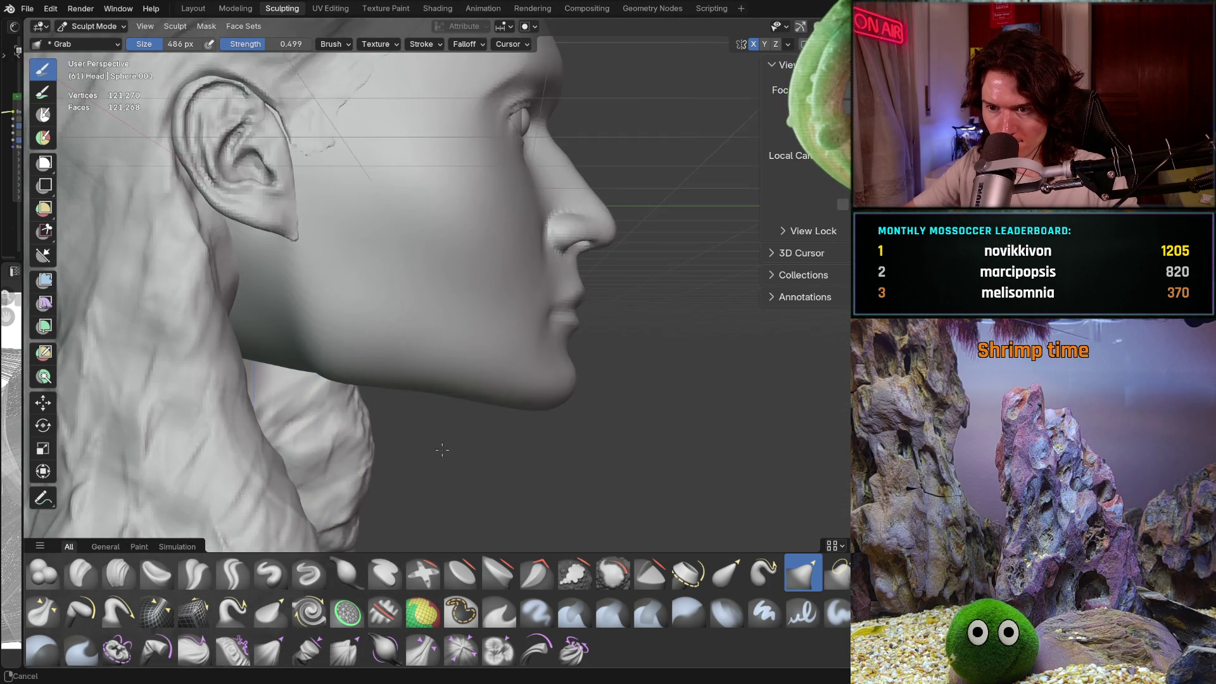
scroll(442, 450, "up", 2)
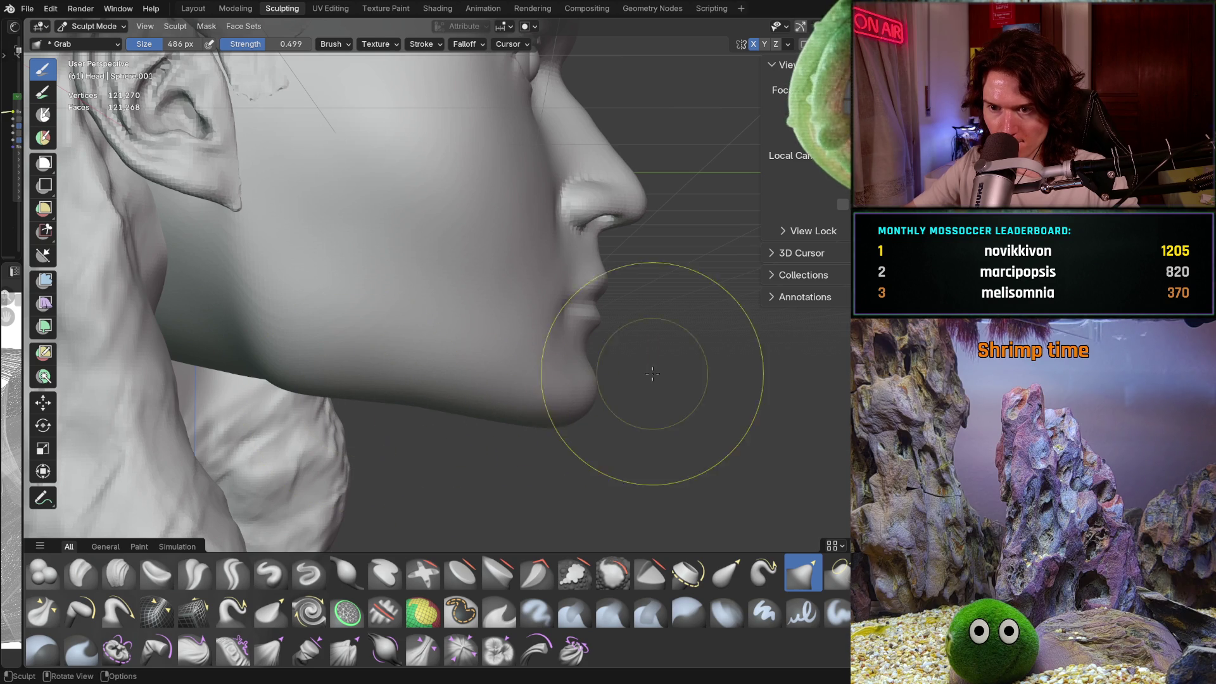
scroll(611, 407, "down", 4)
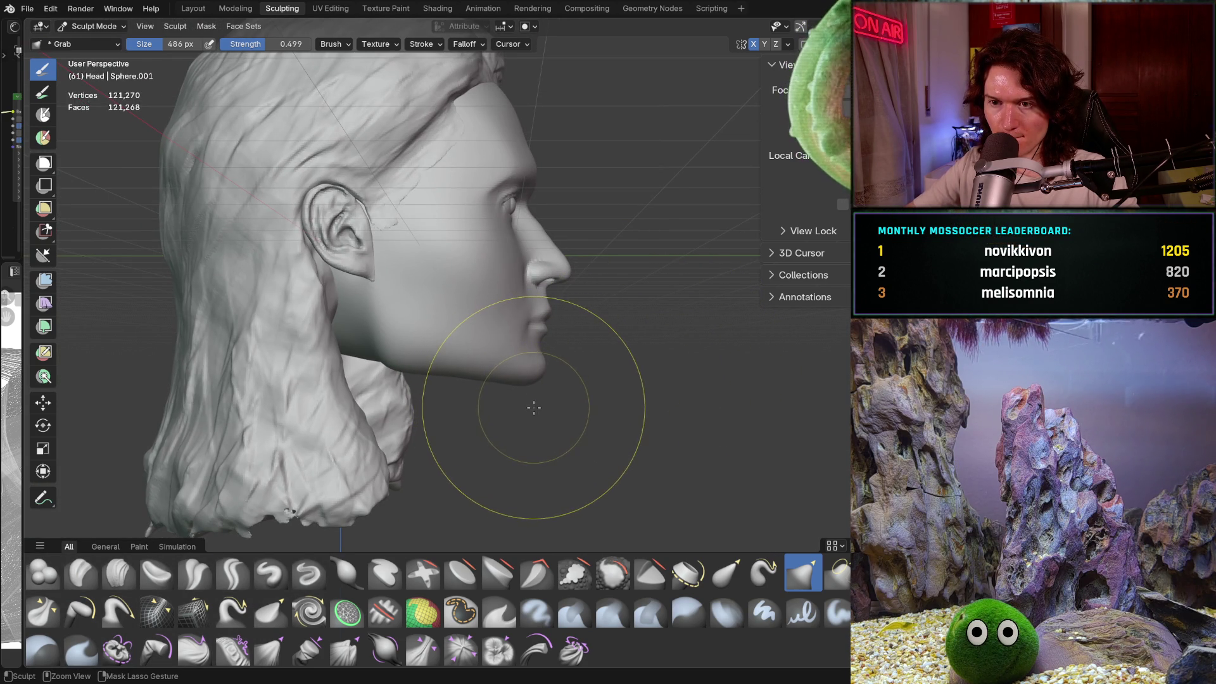
mouse_move(557, 407)
middle_mouse_down()
mouse_move(529, 382)
mouse_move(513, 393)
middle_mouse_up()
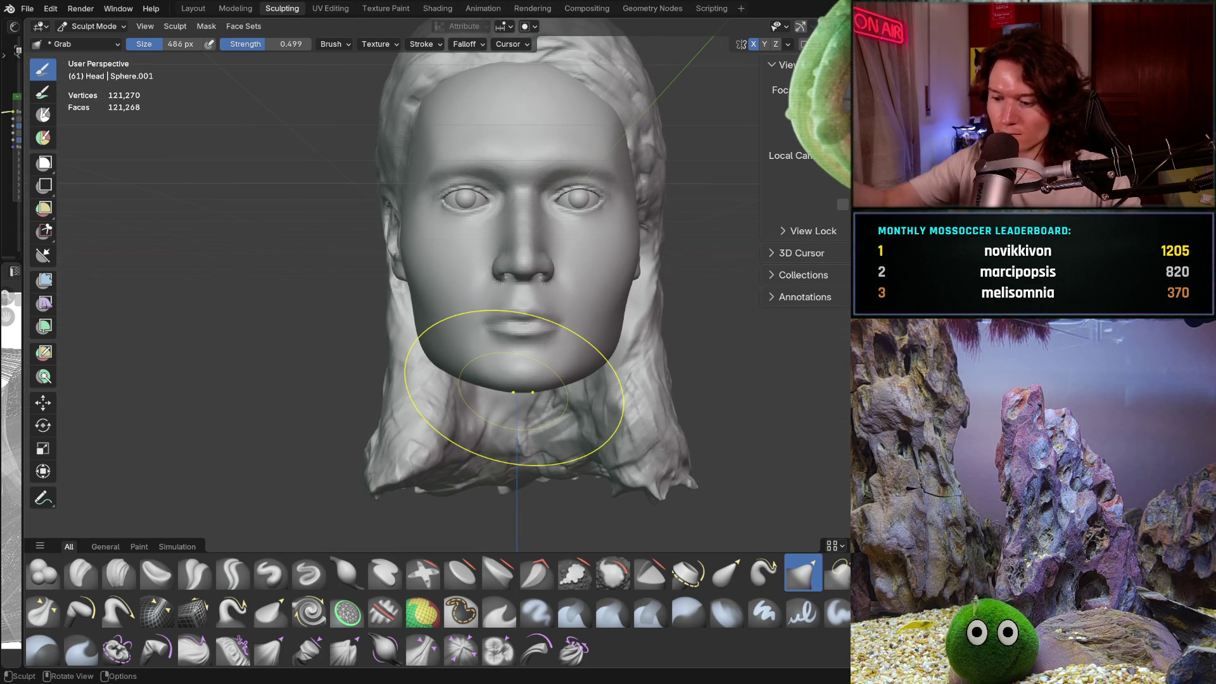
Step: From orthographic front view, grab-pull the area by the left ear and the left jawline
key("ctrl+KP_1")
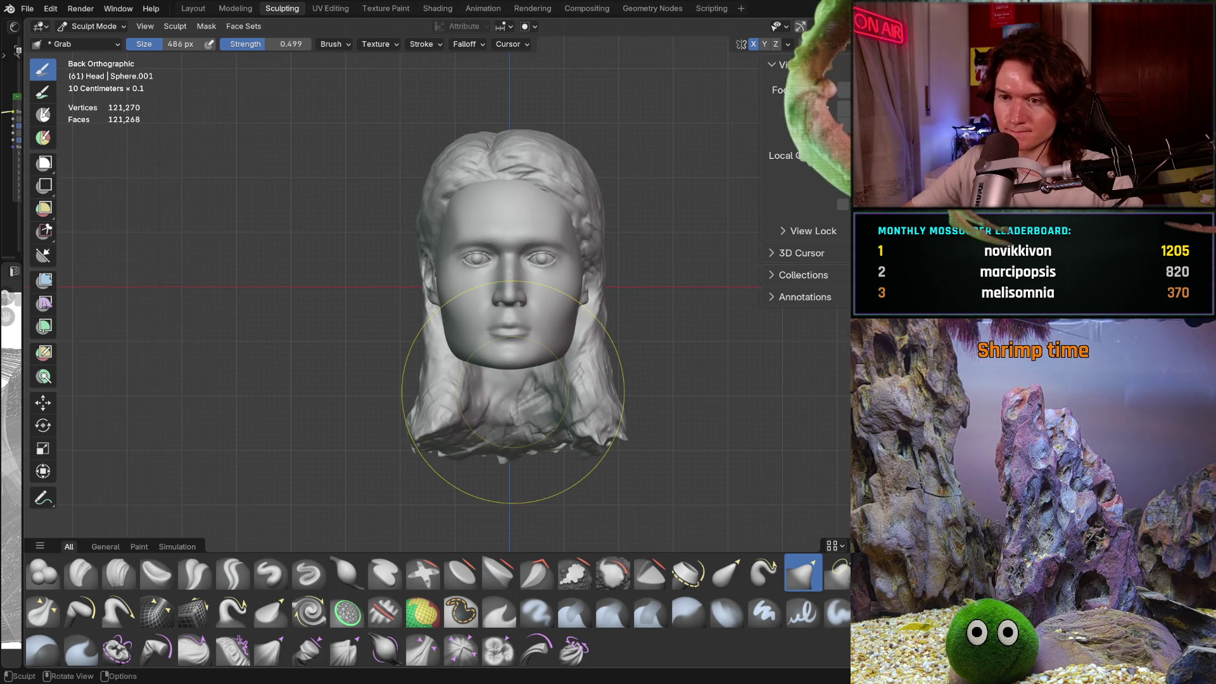
scroll(435, 338, "up", 1)
middle_click_drag(435, 338, 418, 299, "ctrl")
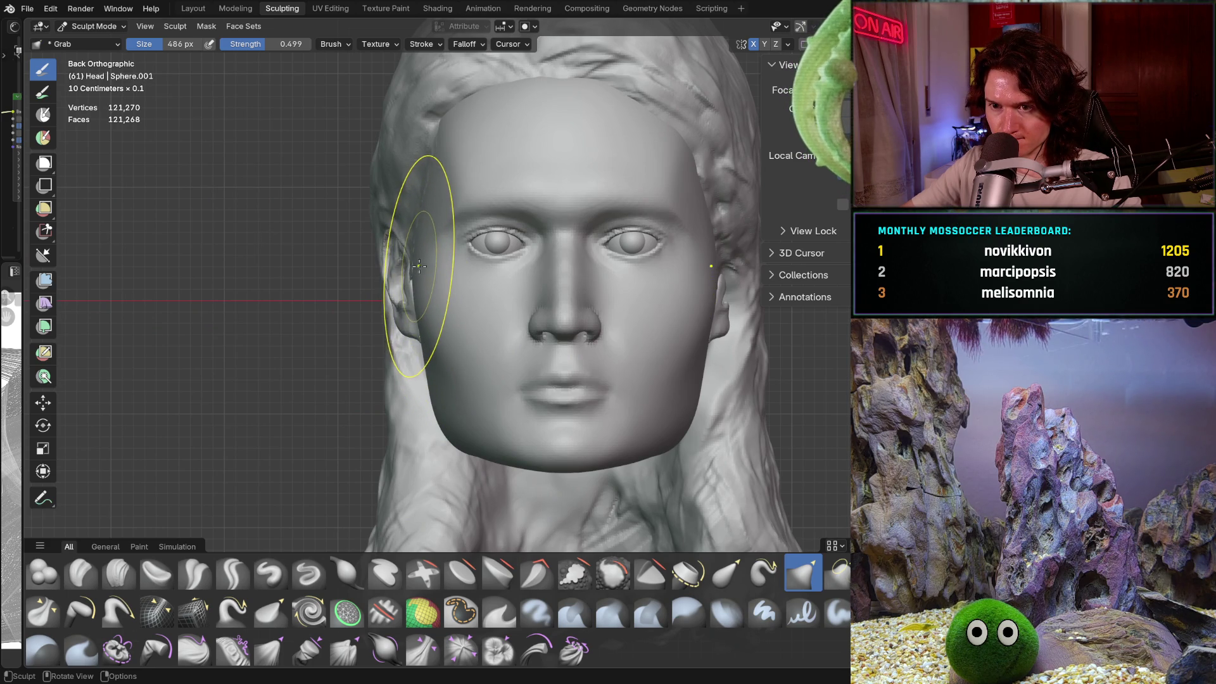
left_click_drag(419, 266, 418, 267)
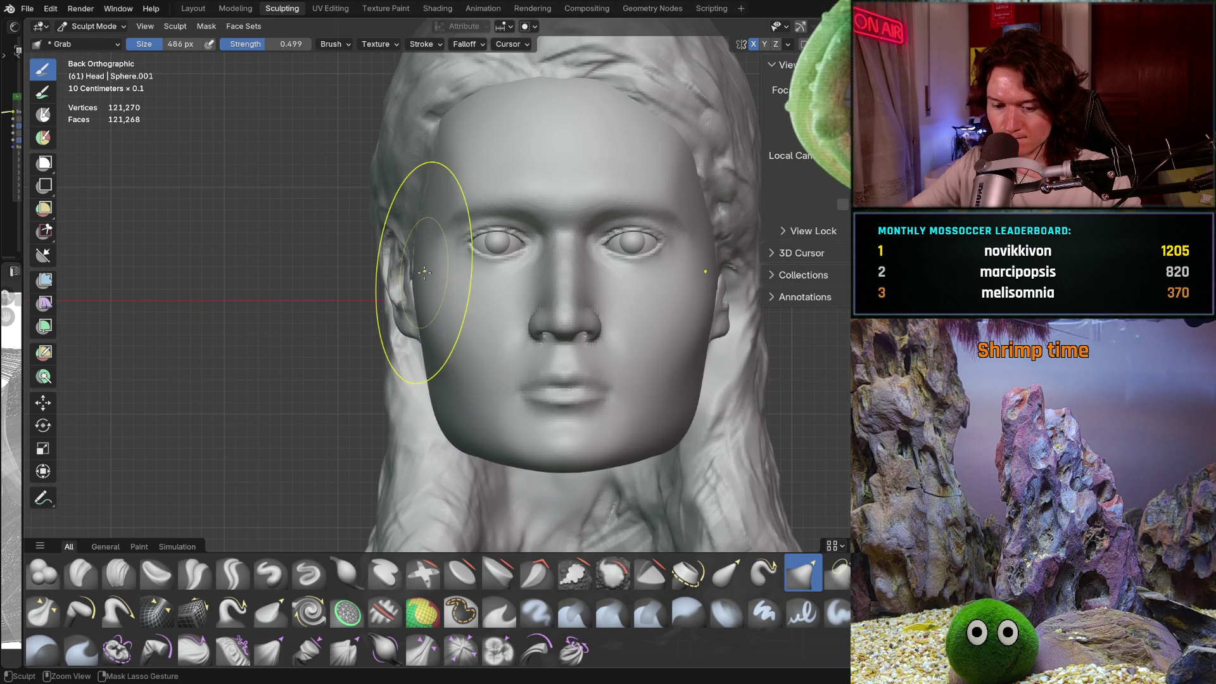
left_click_drag(416, 294, 415, 294)
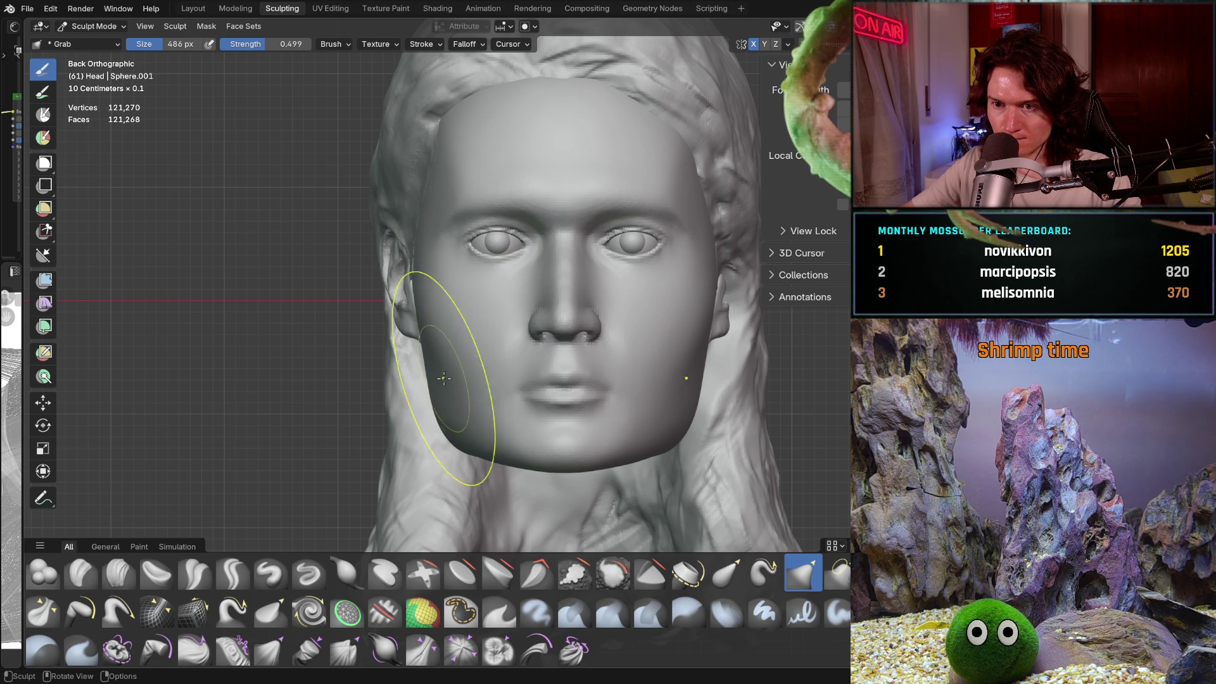
left_click_drag(437, 416, 441, 407)
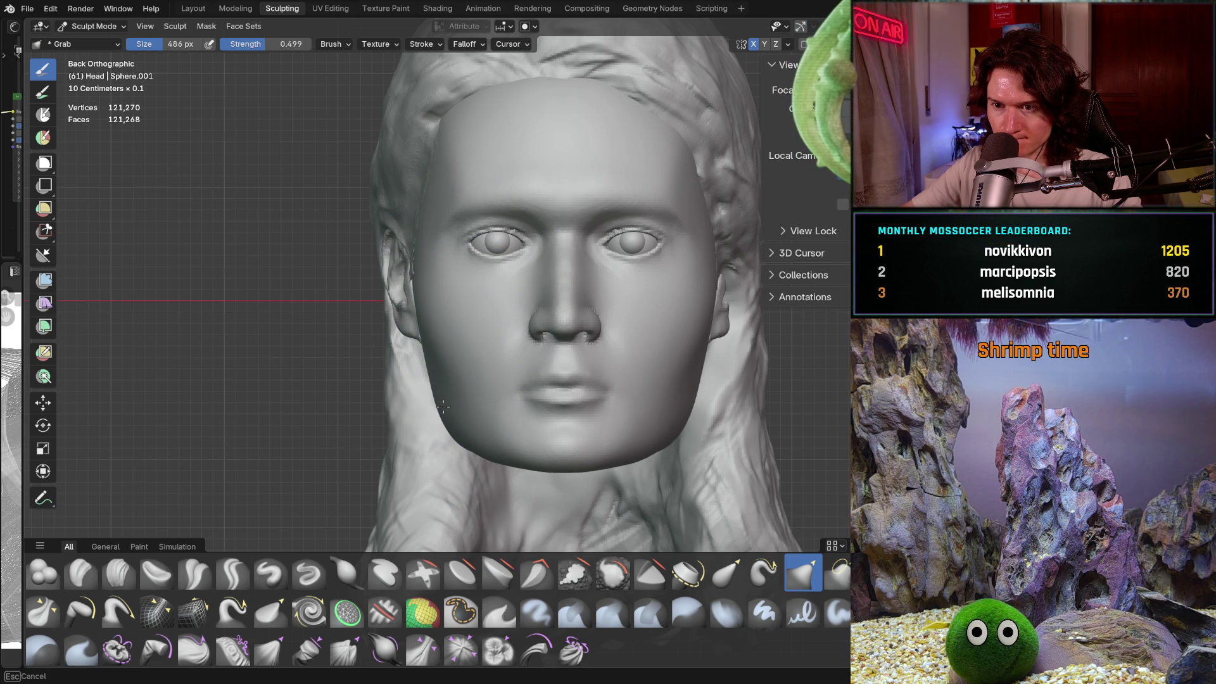
key("z")
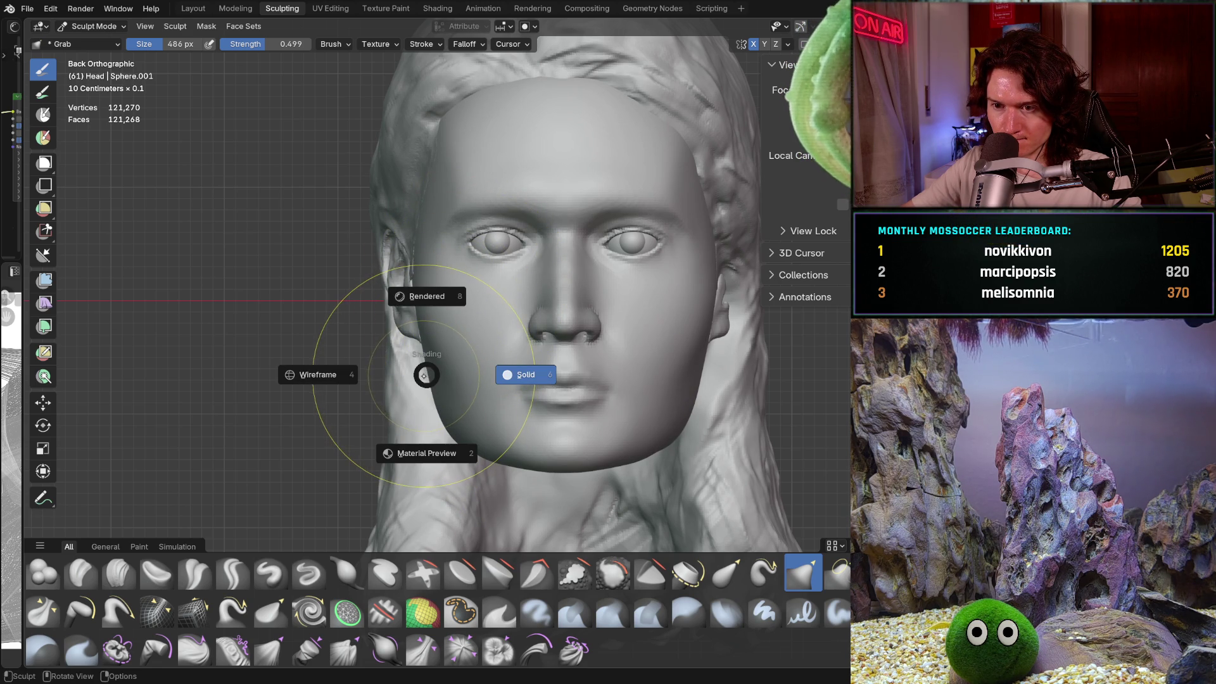
key("Escape")
Step: Shrink the Grab brush to 372 px and reshape the left cheek and jaw
key("f")
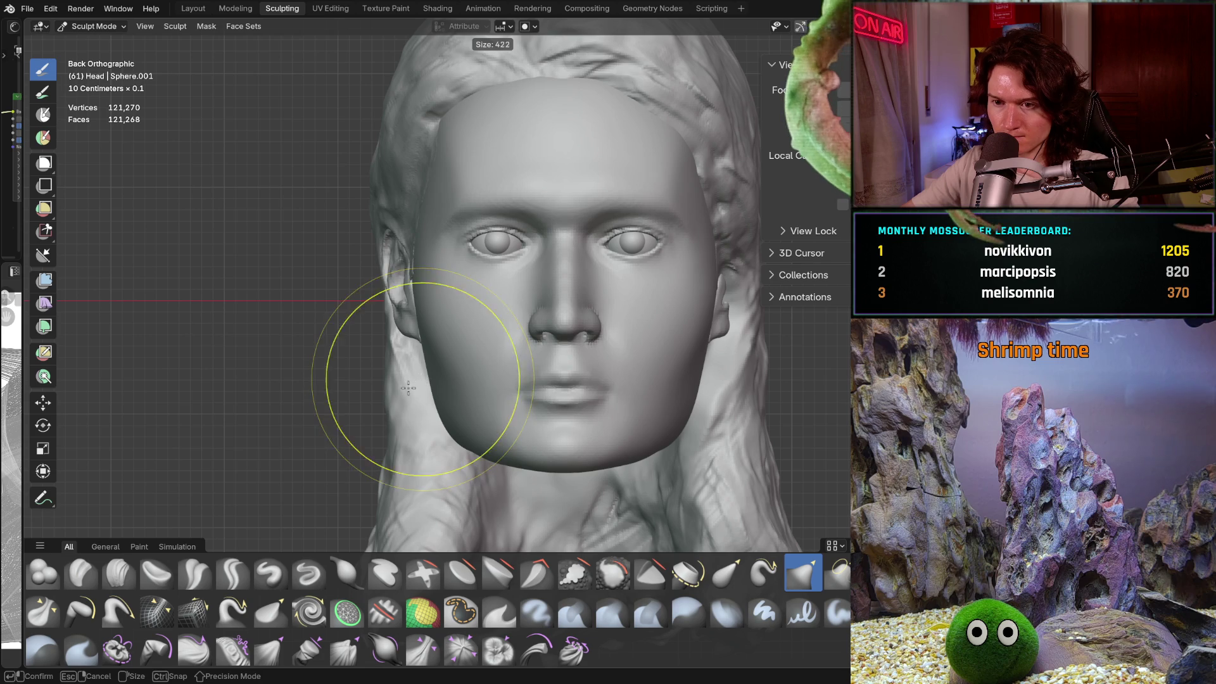
left_click(428, 379)
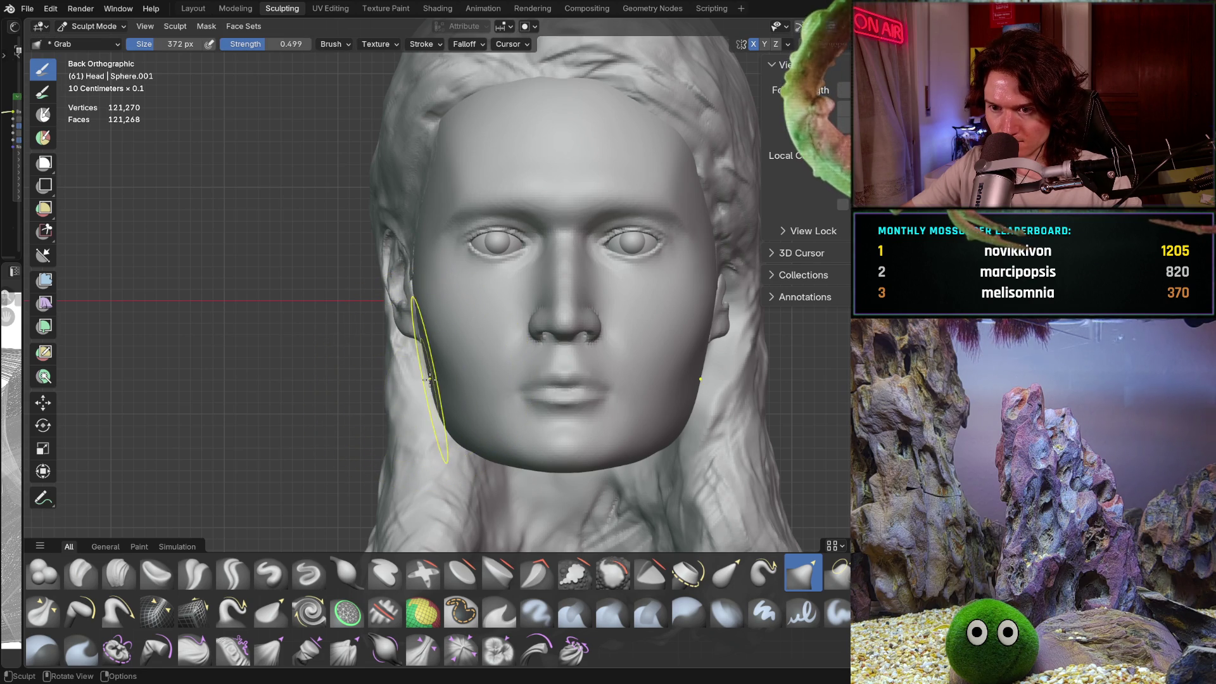
left_click_drag(428, 379, 429, 378)
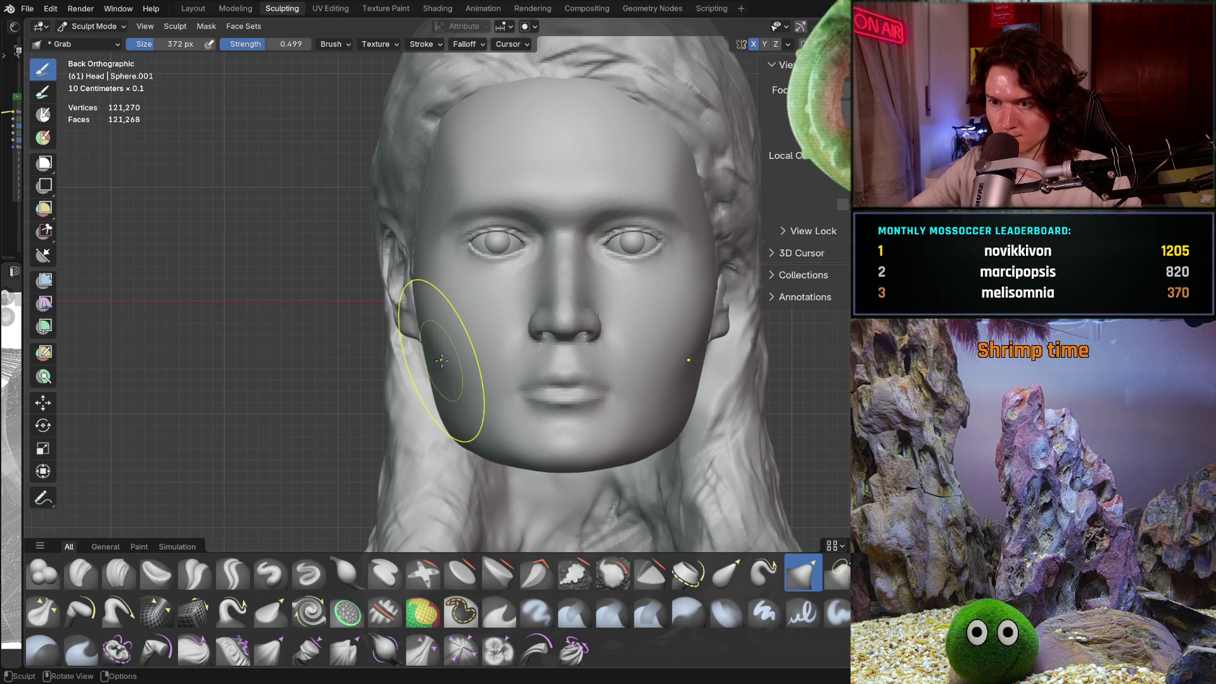
mouse_move(441, 360)
middle_mouse_down()
mouse_move(566, 420)
mouse_move(551, 411)
mouse_move(564, 396)
middle_mouse_up()
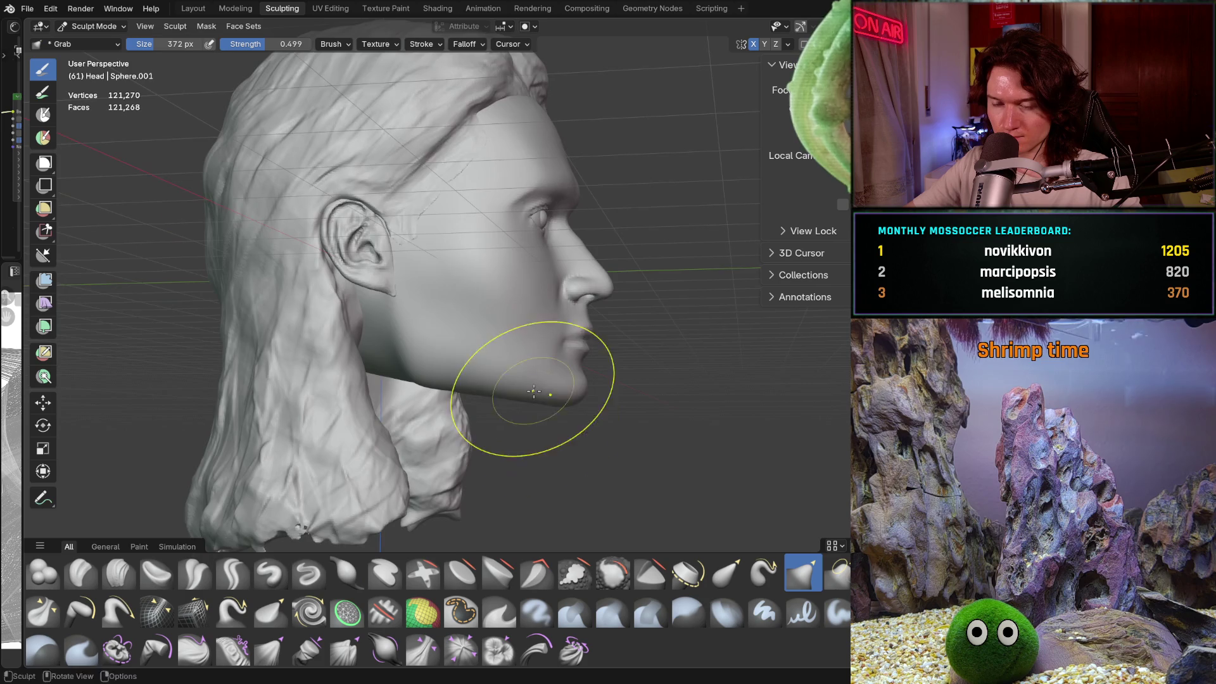
Step: Zoom in on the jaw and chin of the head sculpt in side view
scroll(534, 392, "up", 3)
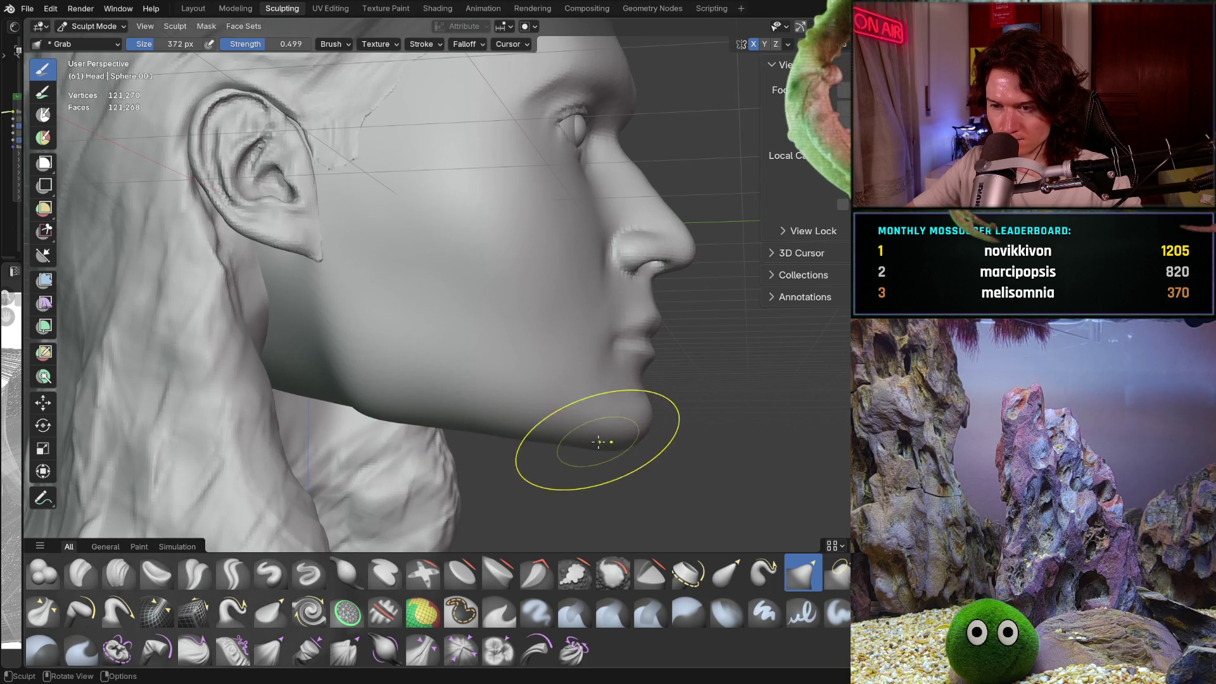